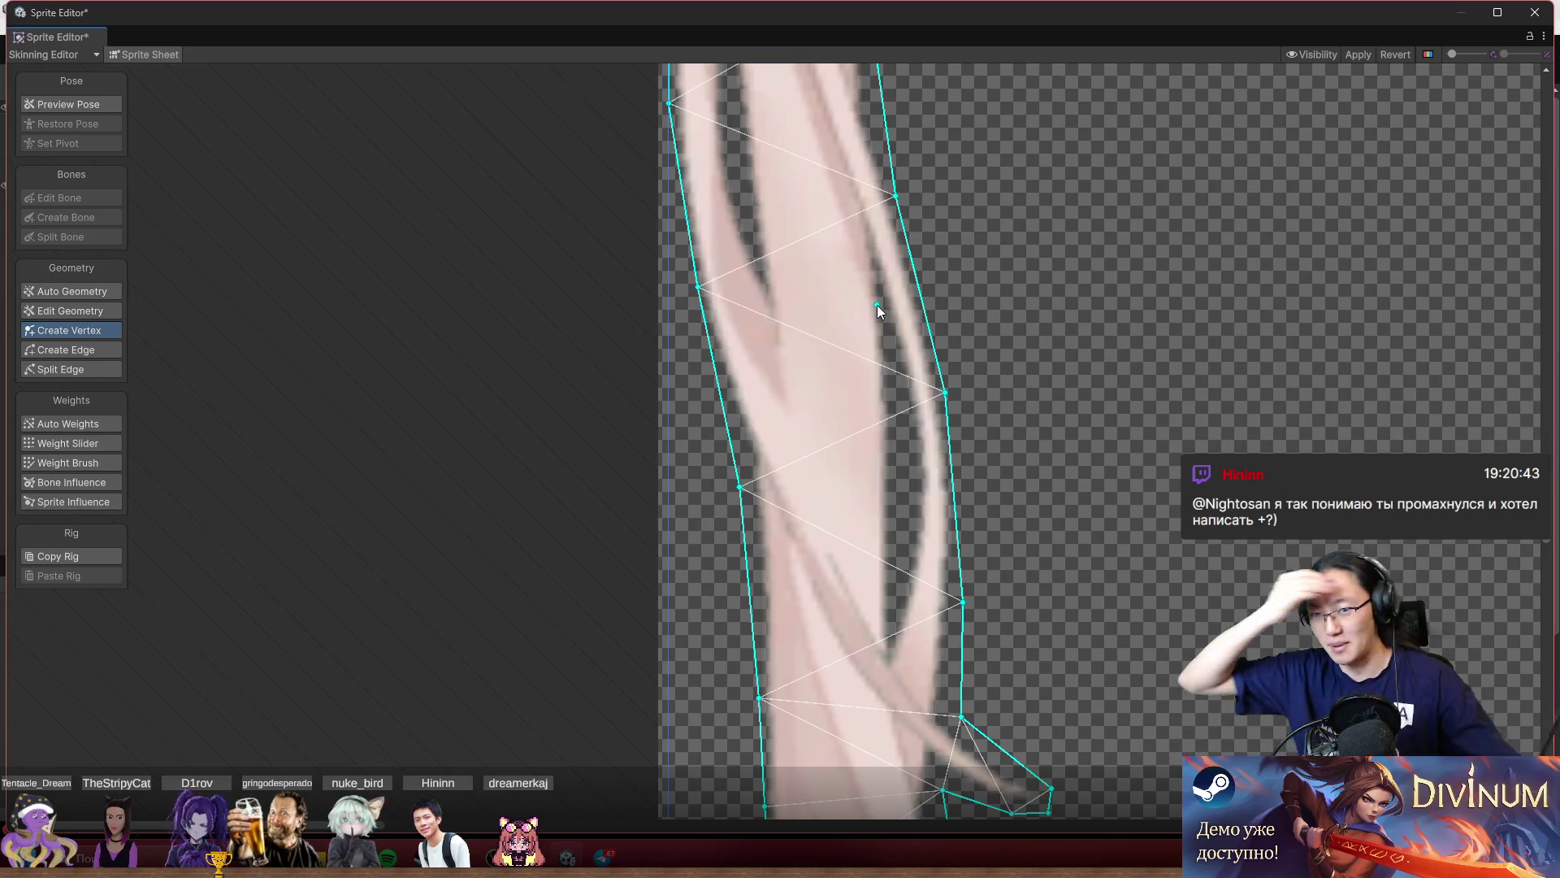
Add two interior vertices inside the long hair strand's mesh, one lower down the strand.
click(792, 252)
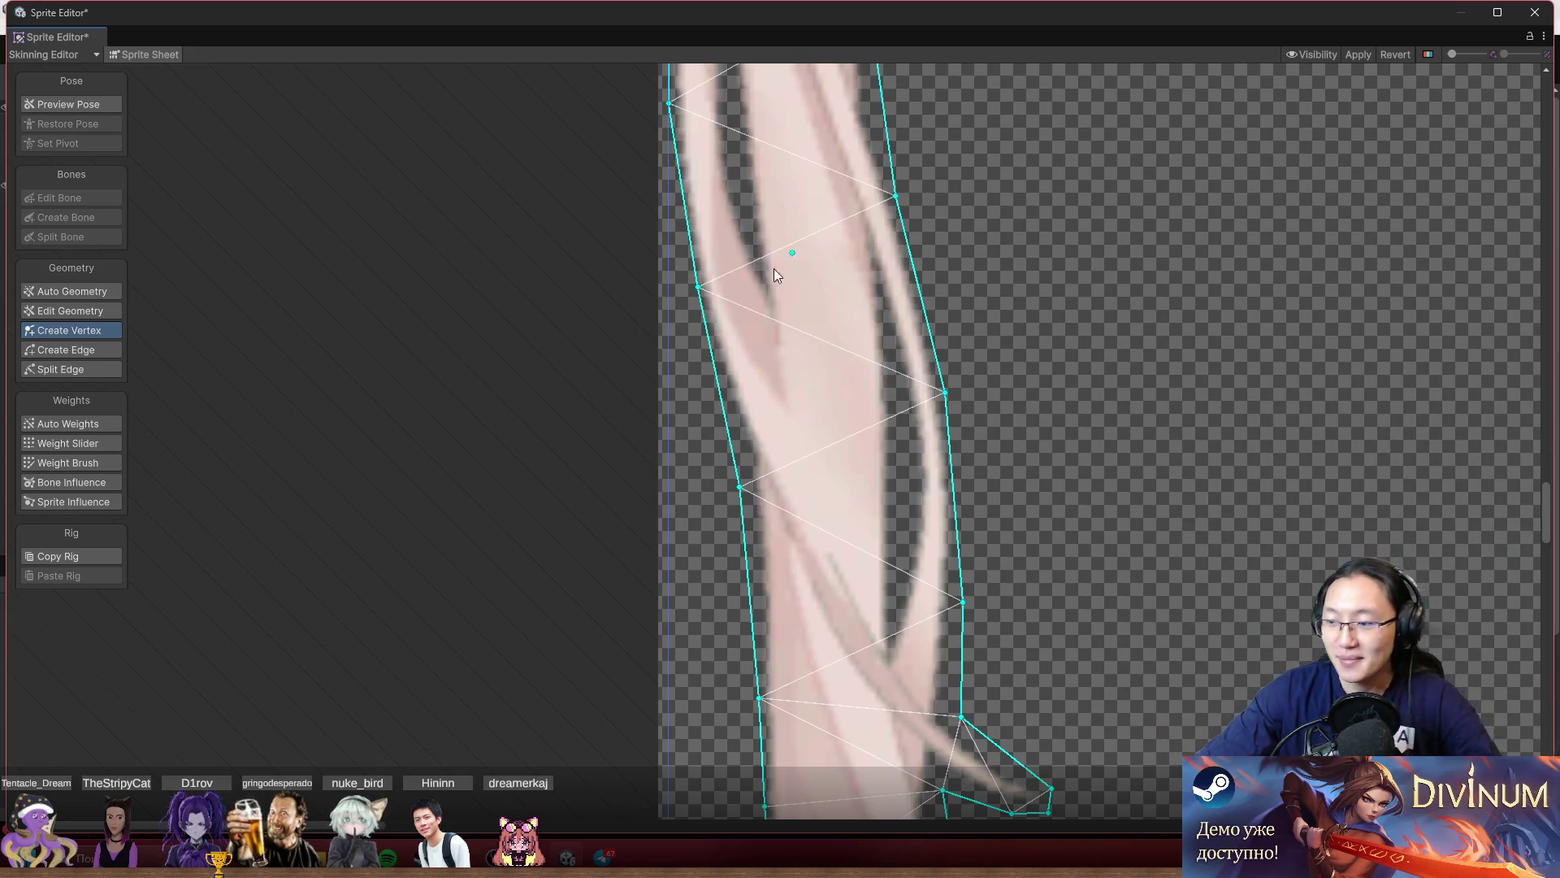
scroll(919, 456, down, 5)
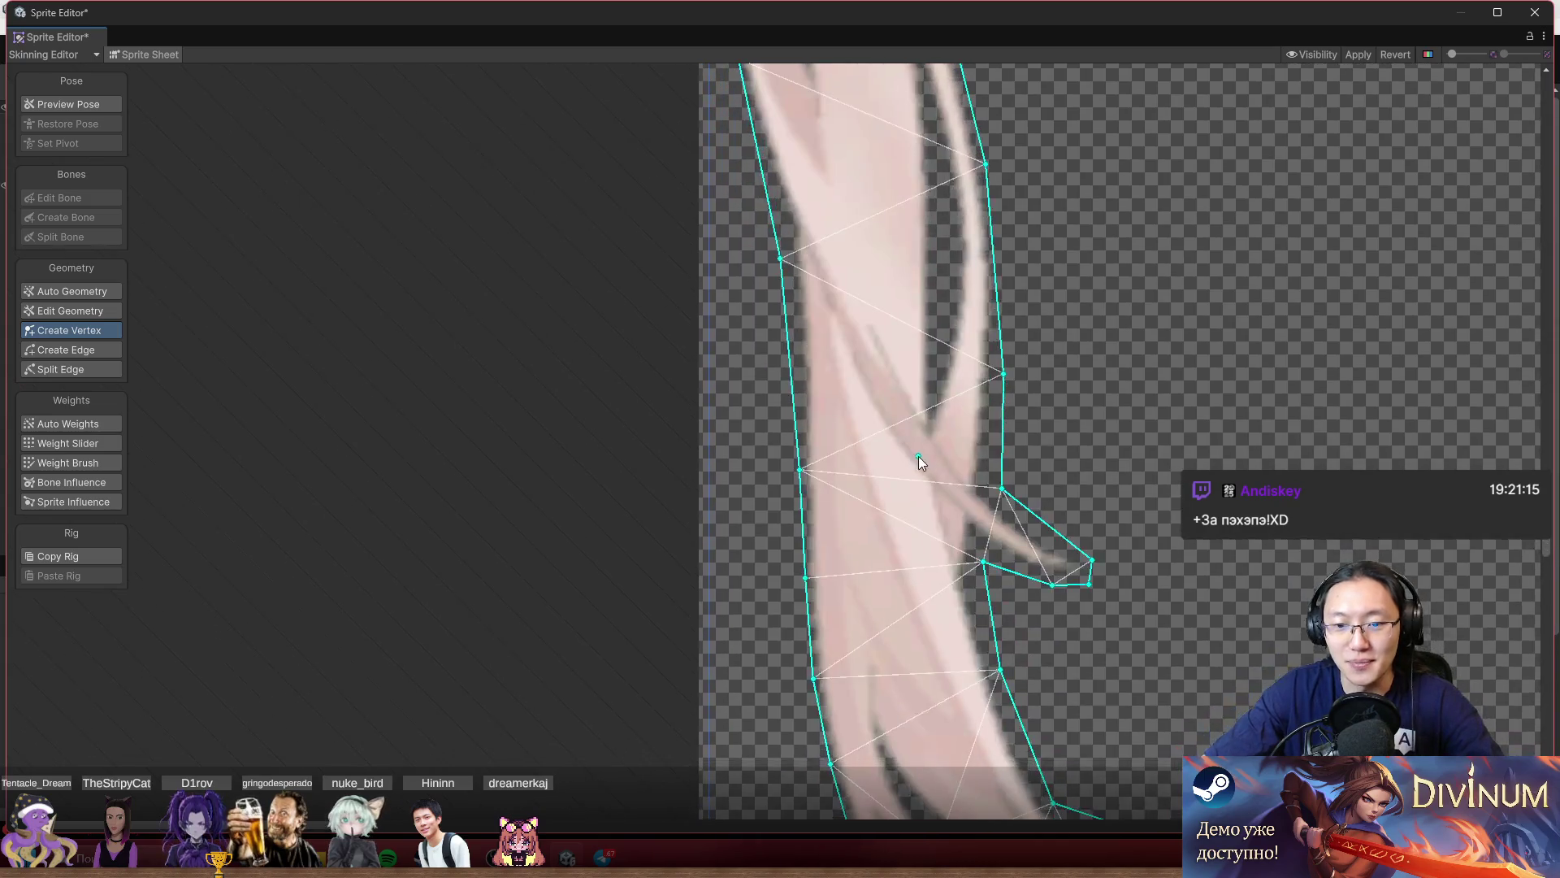
click(871, 251)
scroll(797, 577, up, 5)
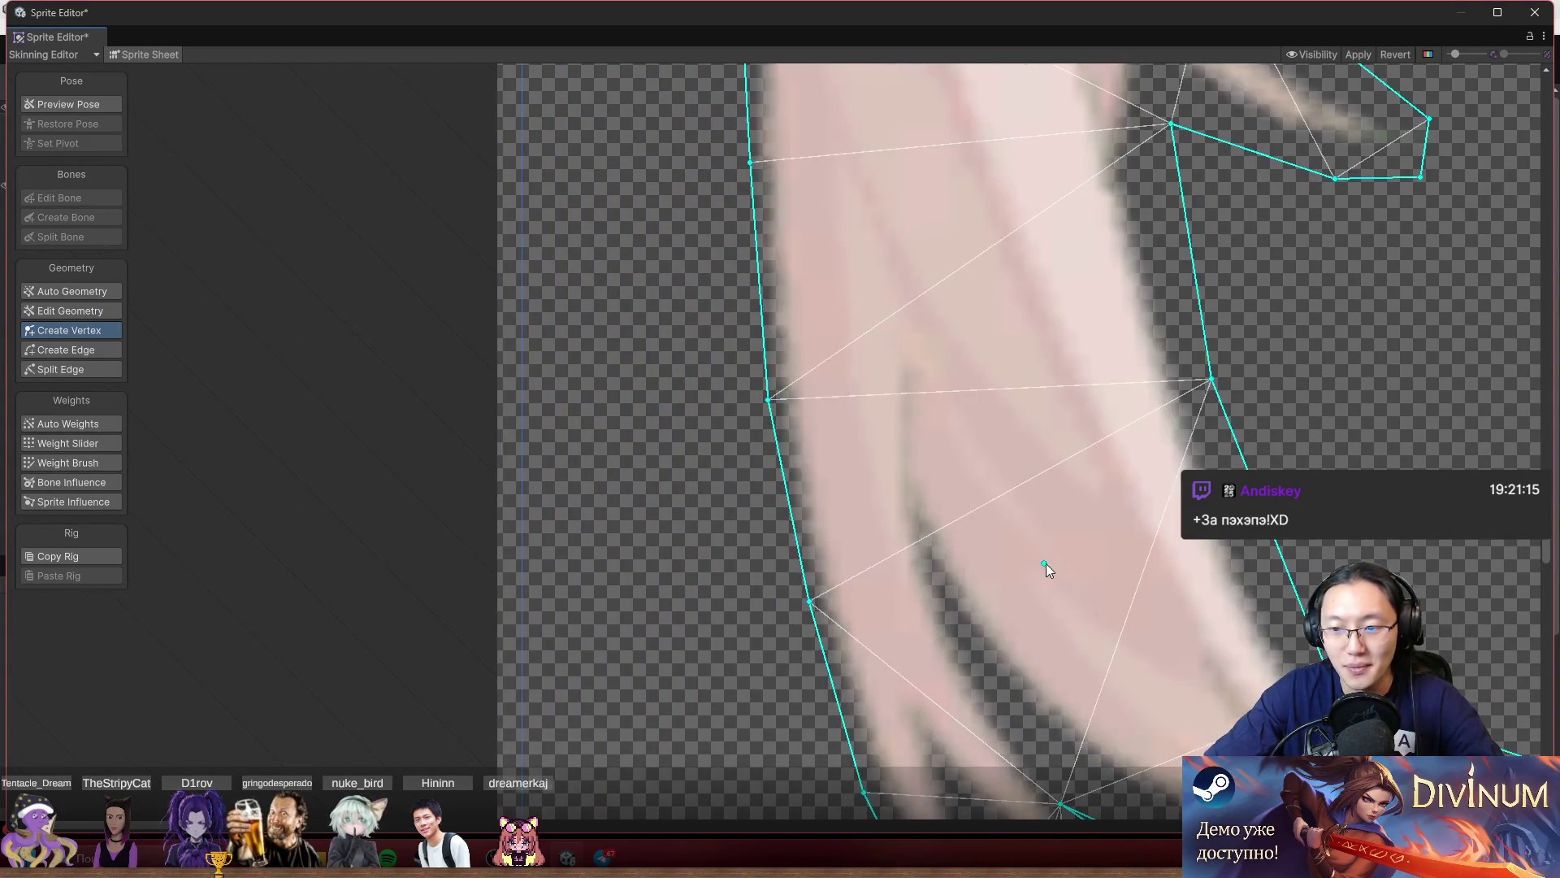
scroll(1048, 561, down, 3)
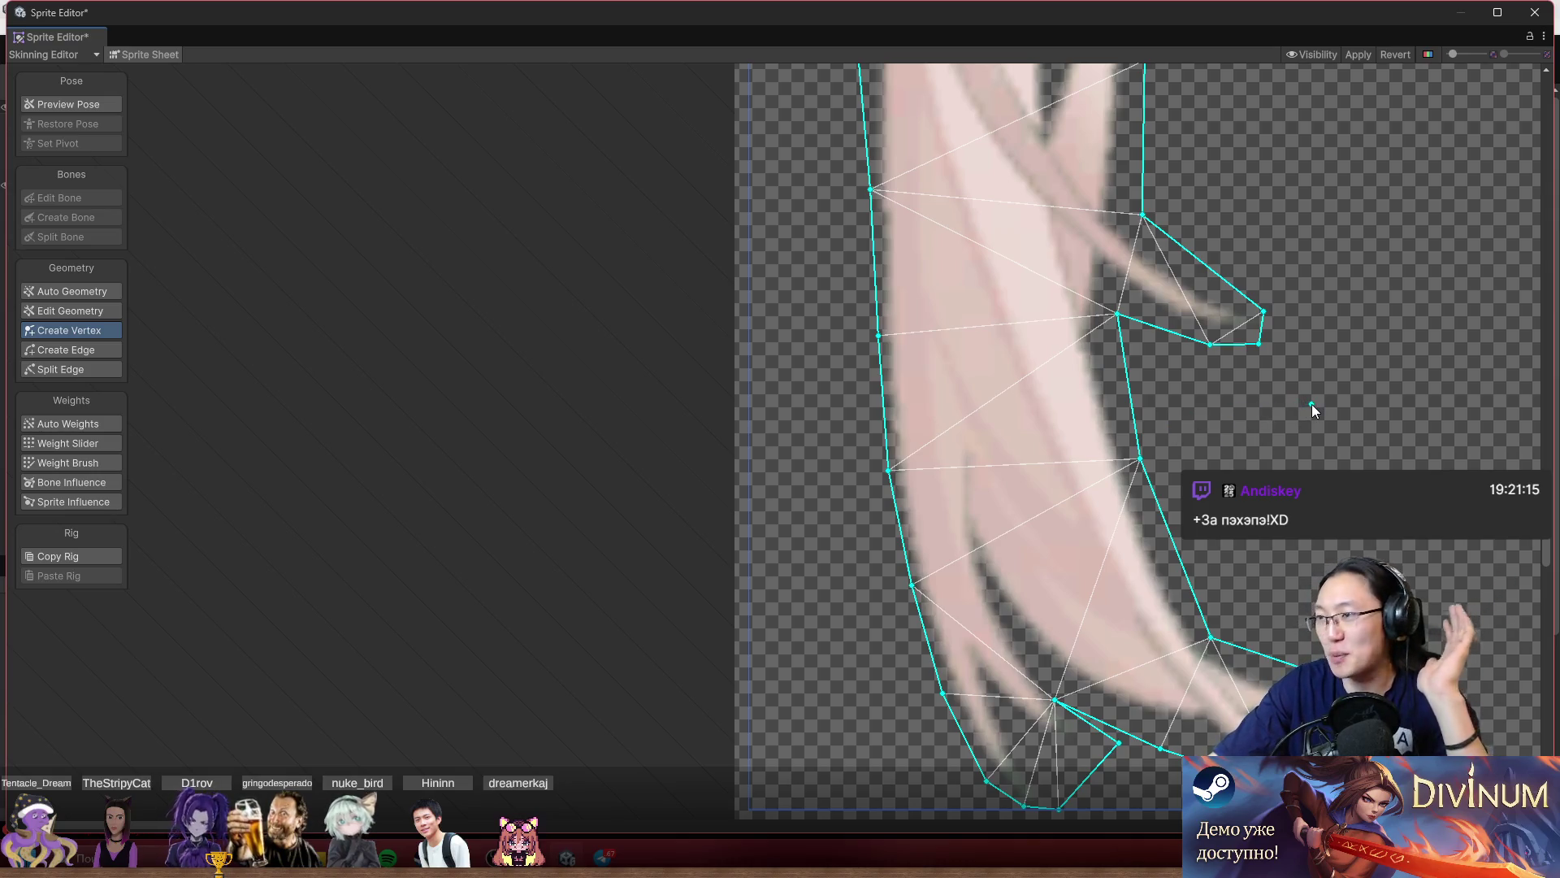
Bring the upper hair into view and apply the mesh edits to the sprite.
mouse_move(1414, 372)
mouse_down()
mouse_move(949, 569)
mouse_move(940, 625)
mouse_up()
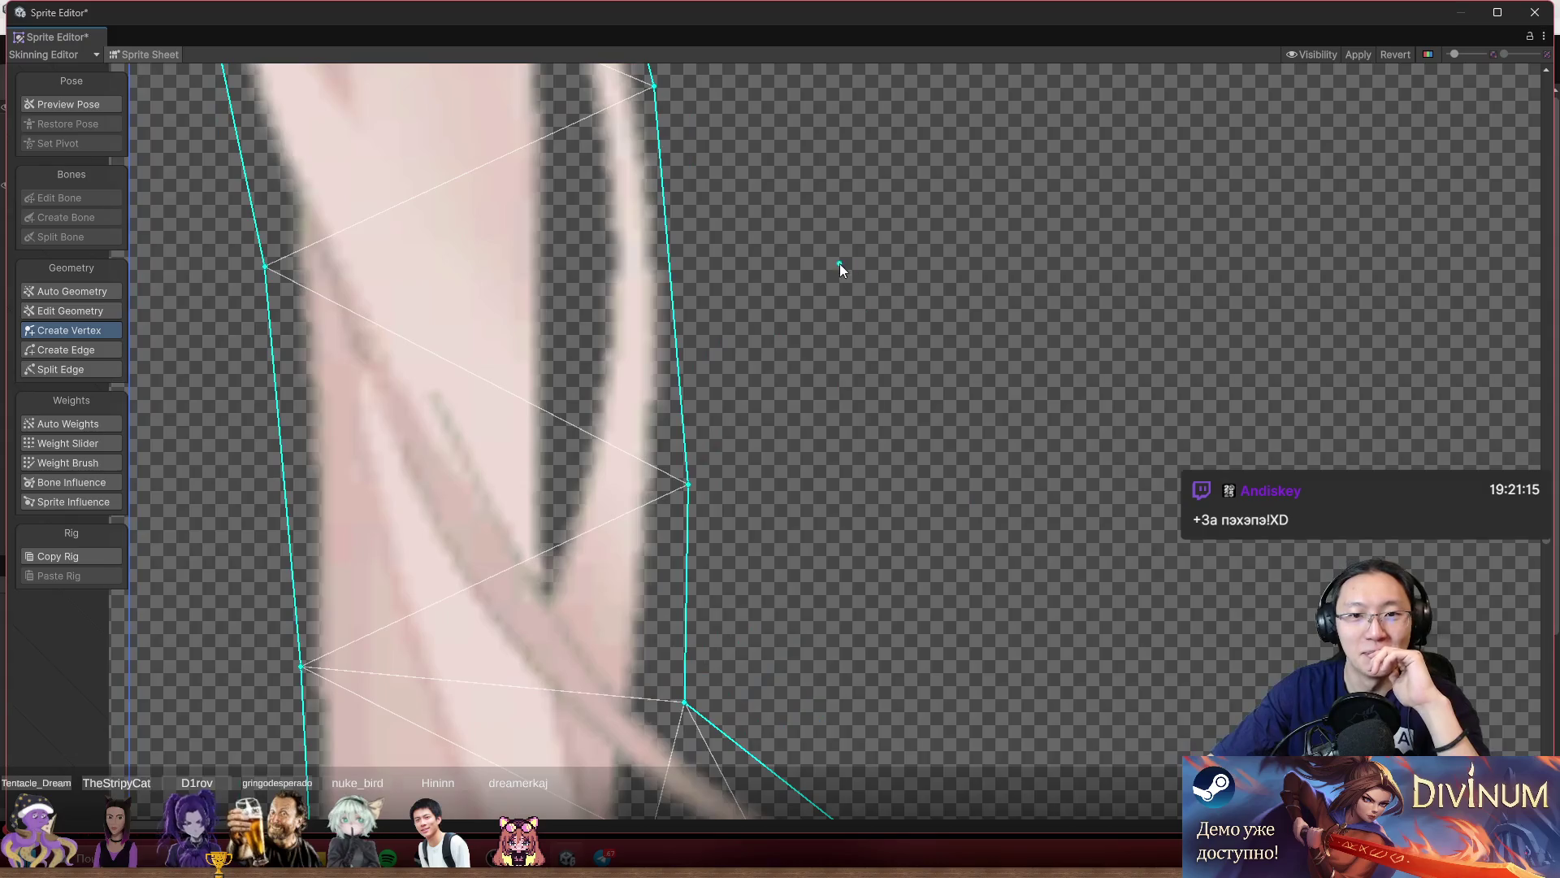
scroll(929, 556, down, 5)
scroll(1162, 431, up, 3)
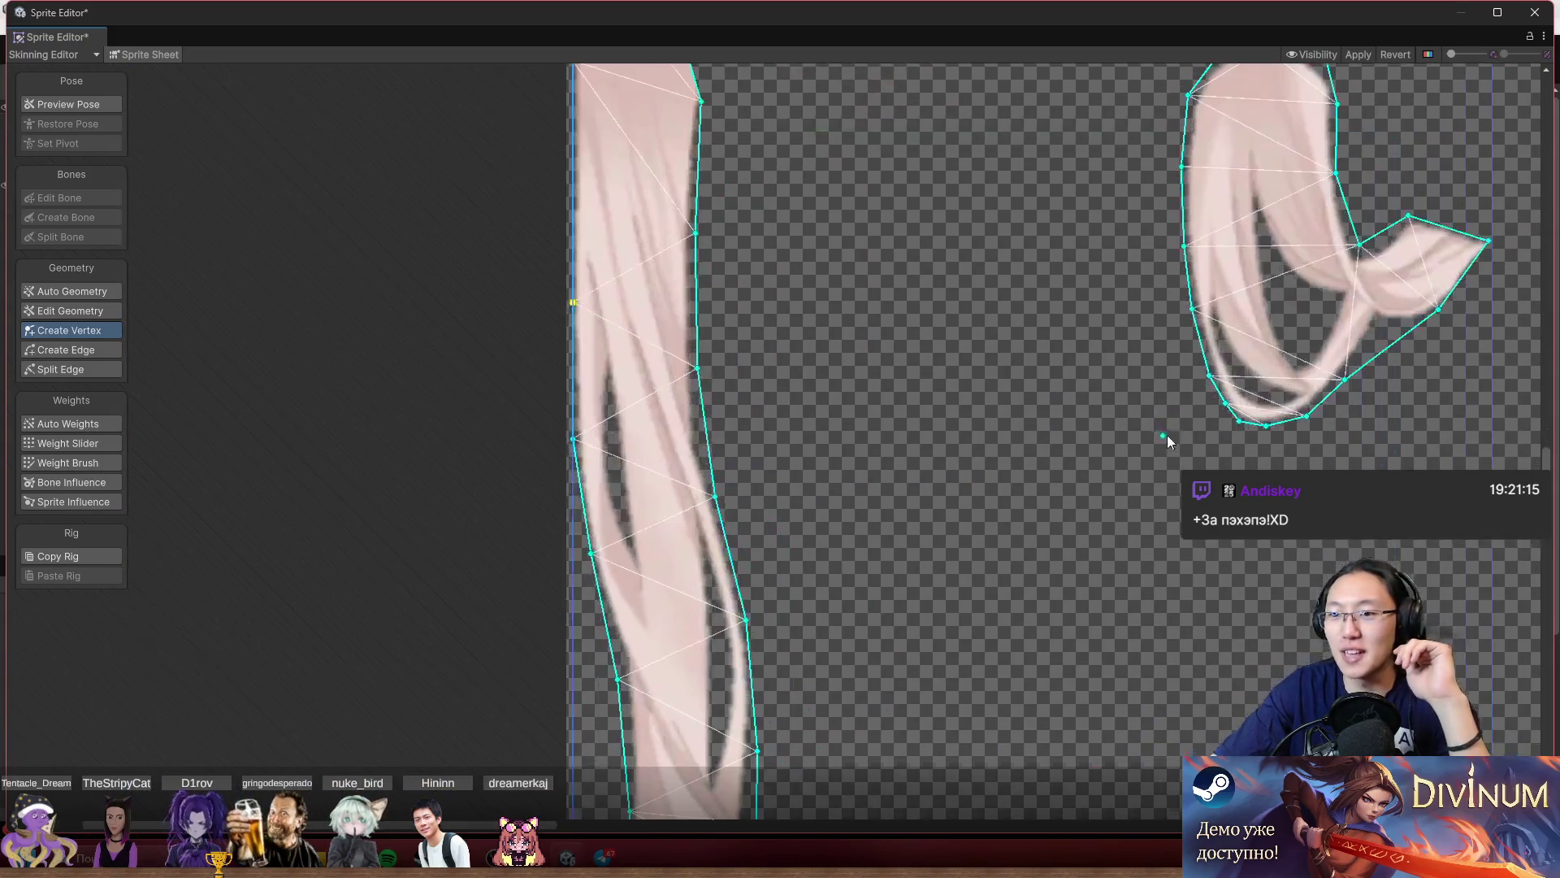
scroll(1312, 427, up, 3)
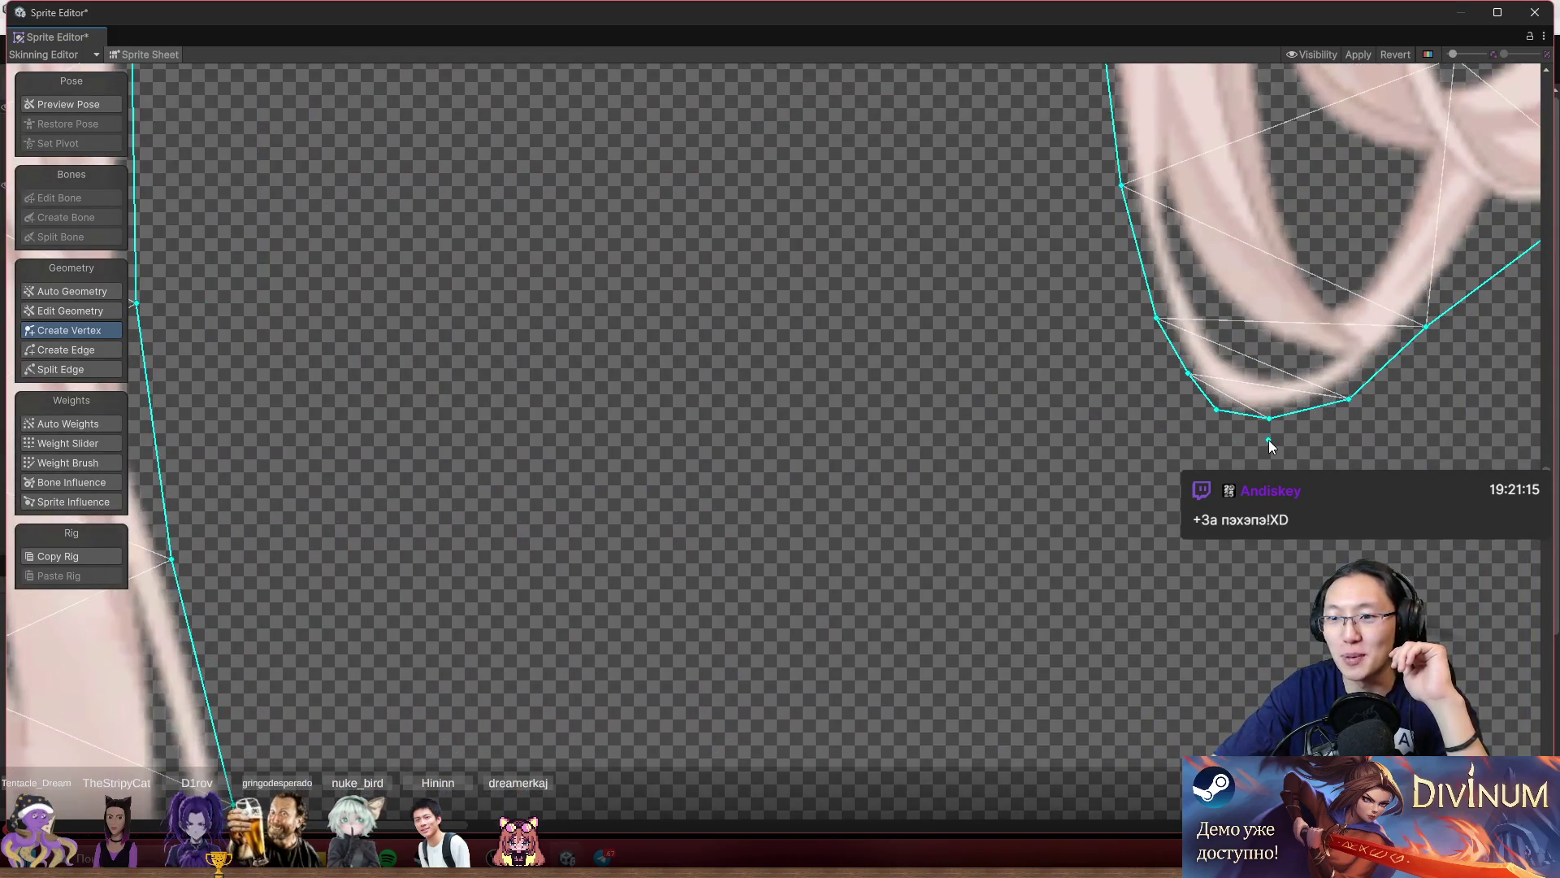
scroll(1270, 440, up, 2)
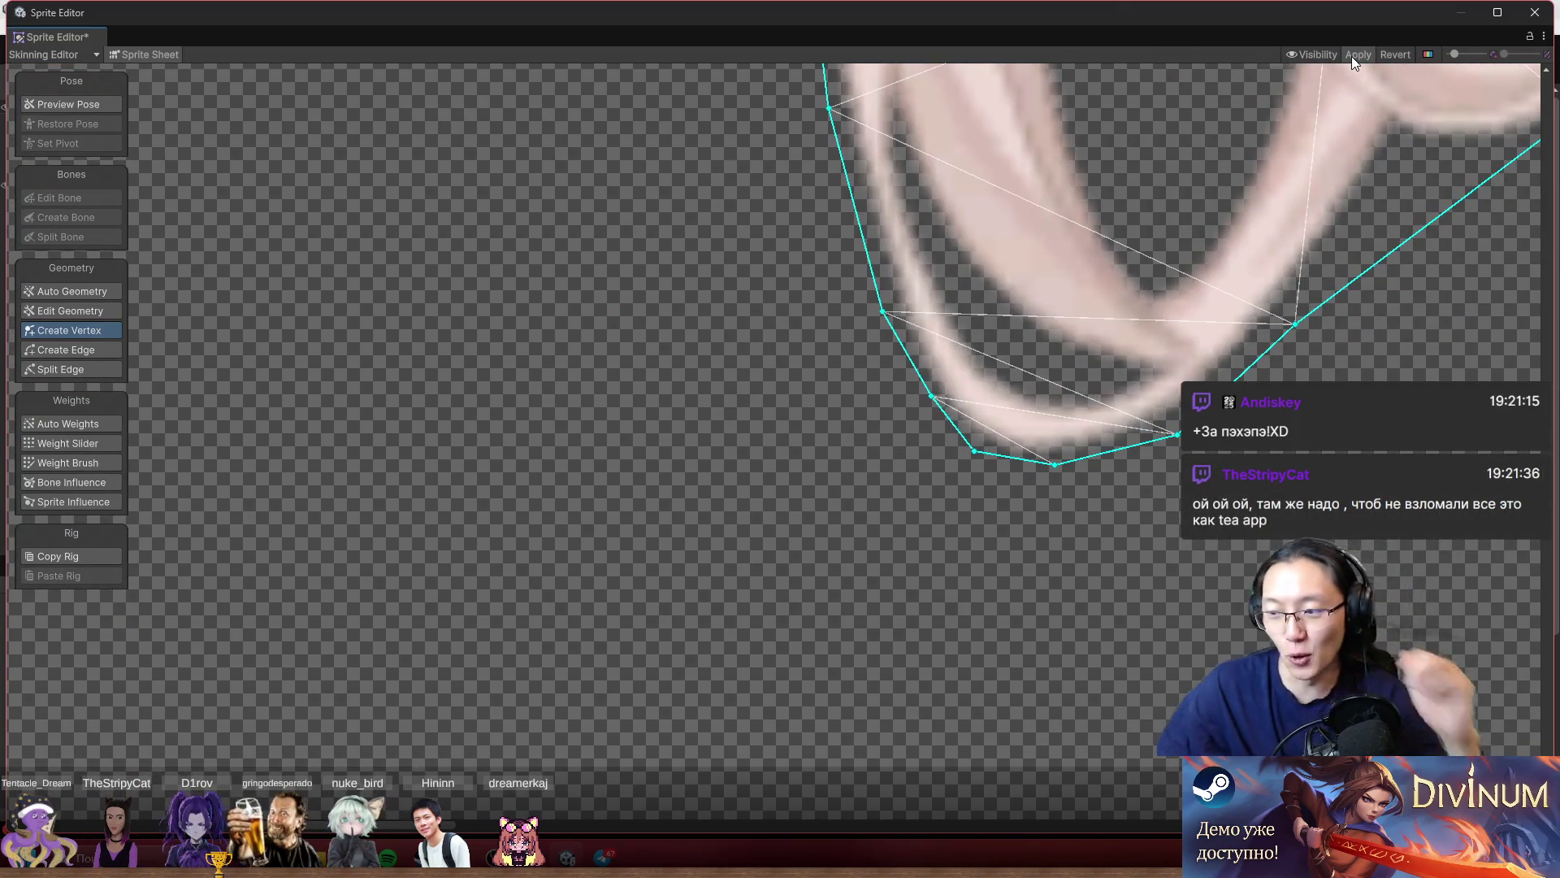
click(1352, 56)
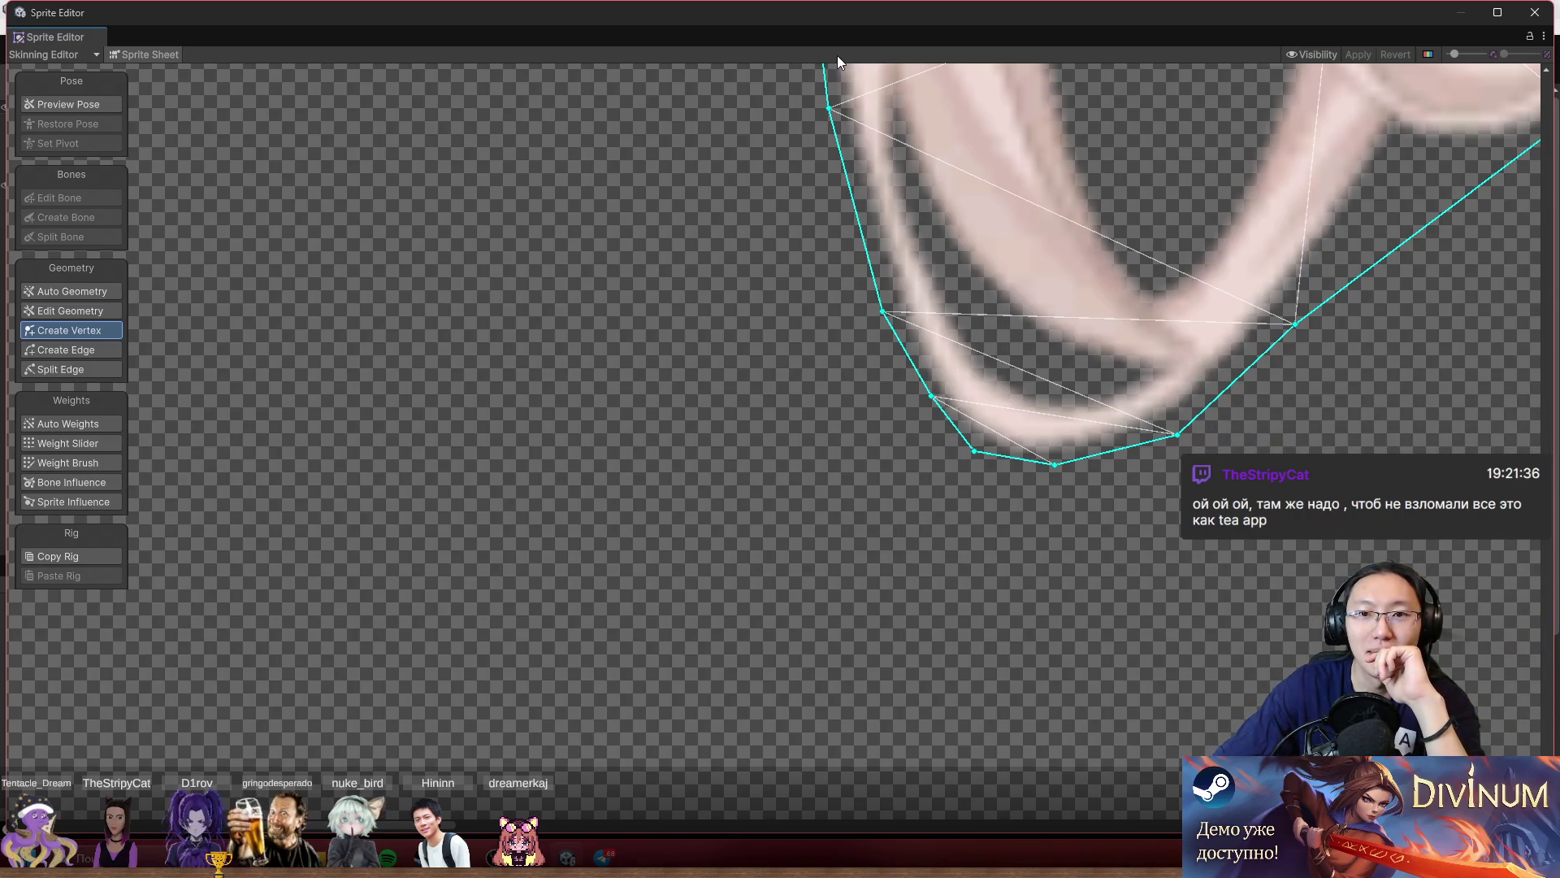
Restore the maximized Sprite Editor to a smaller window.
double_click(849, 22)
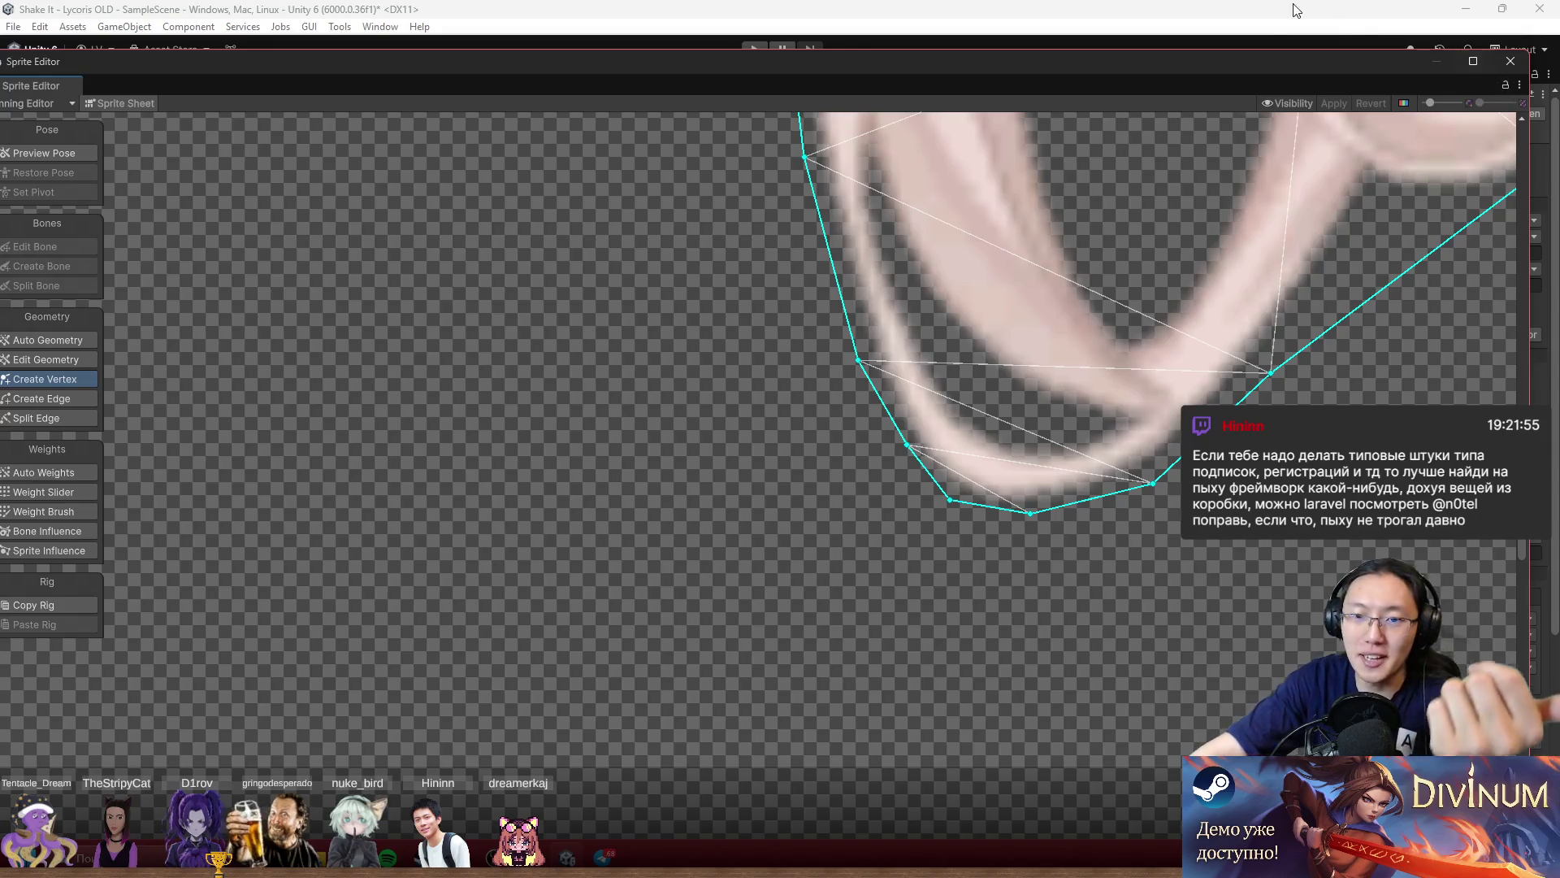
Reposition an interior vertex of the hair mesh.
scroll(1046, 382, down, 5)
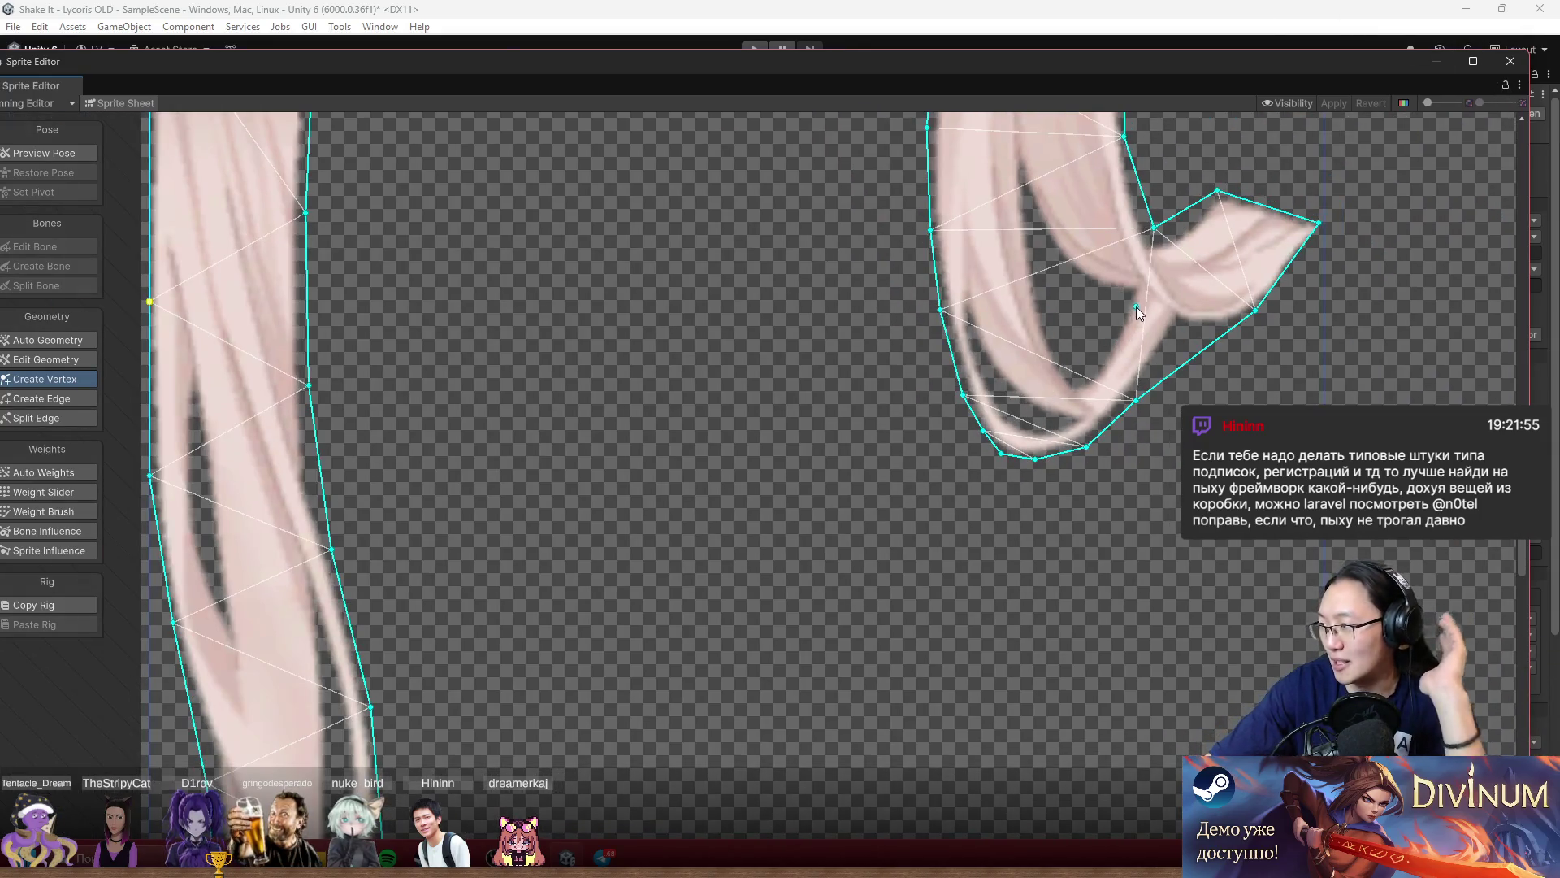
mouse_move(1136, 305)
mouse_down()
mouse_move(1327, 372)
mouse_move(1299, 393)
mouse_up()
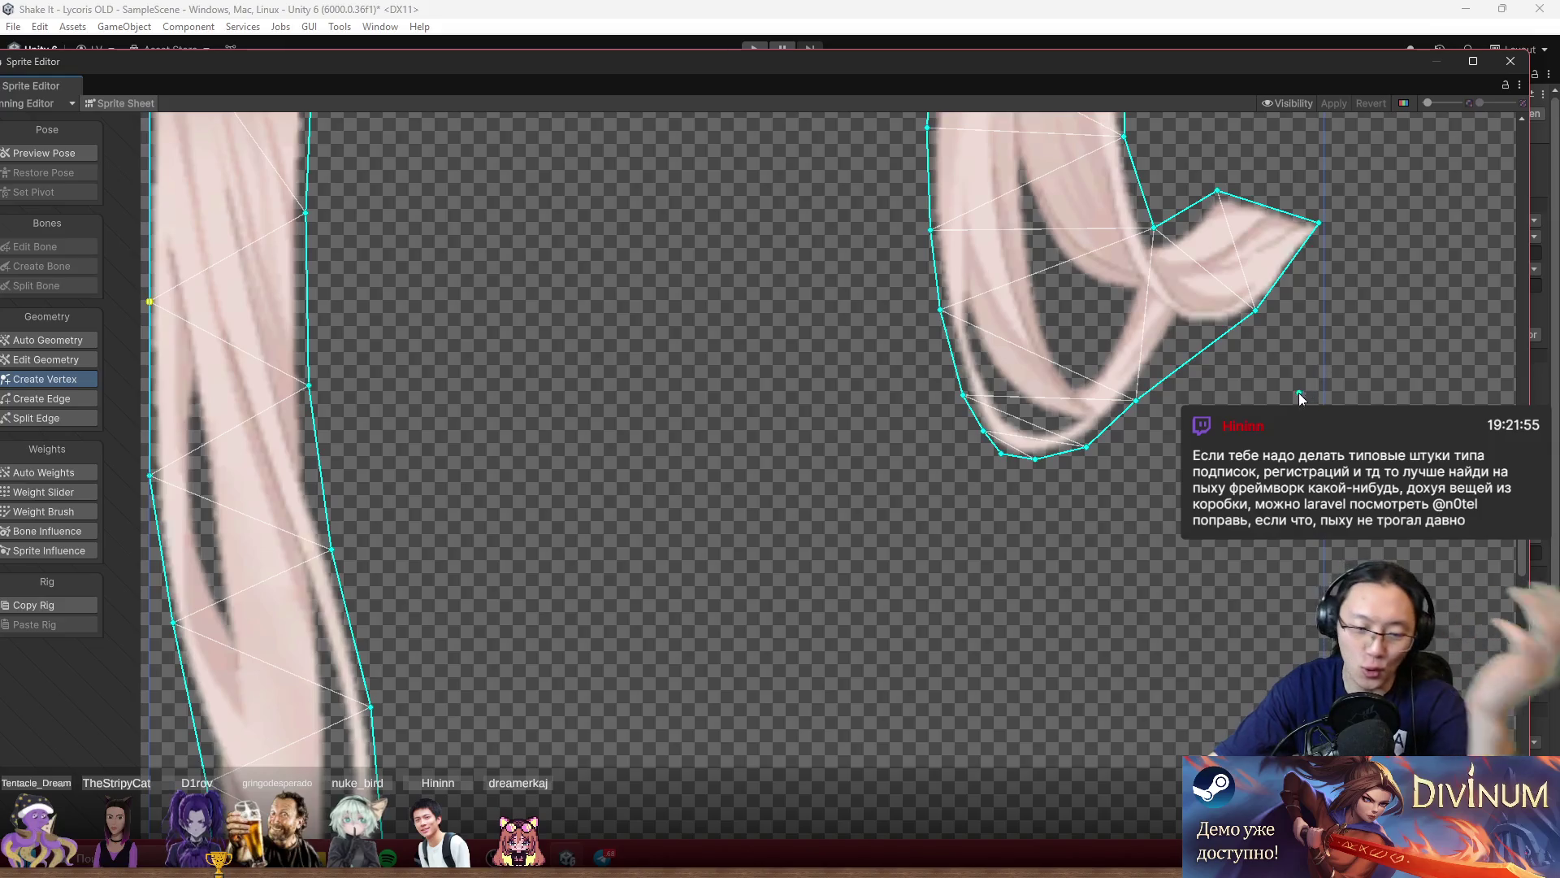
scroll(592, 349, down, 3)
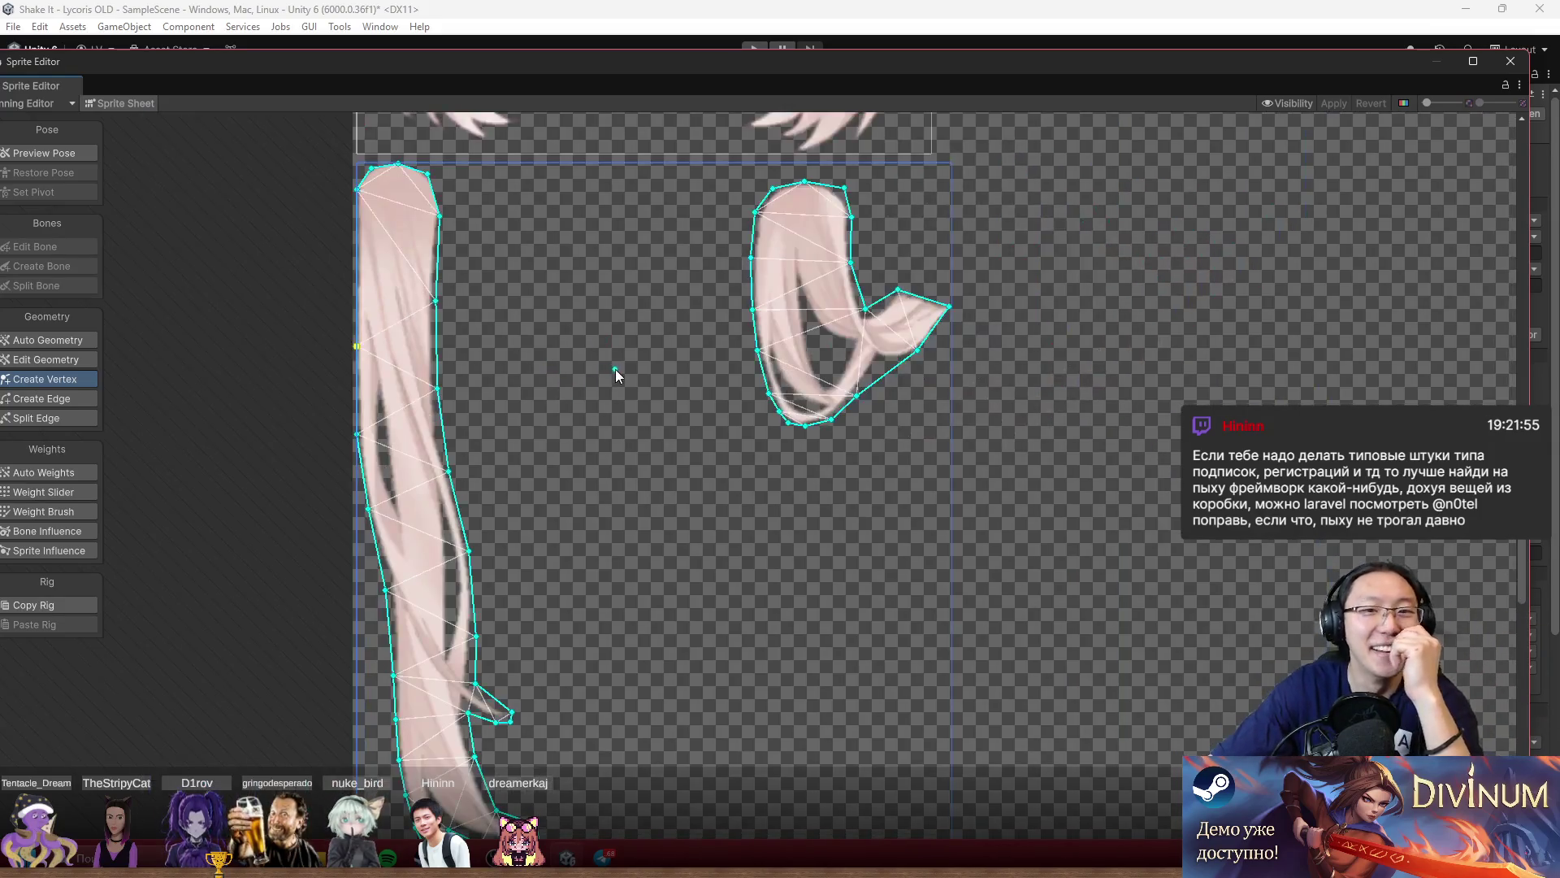
drag(669, 397, 708, 416)
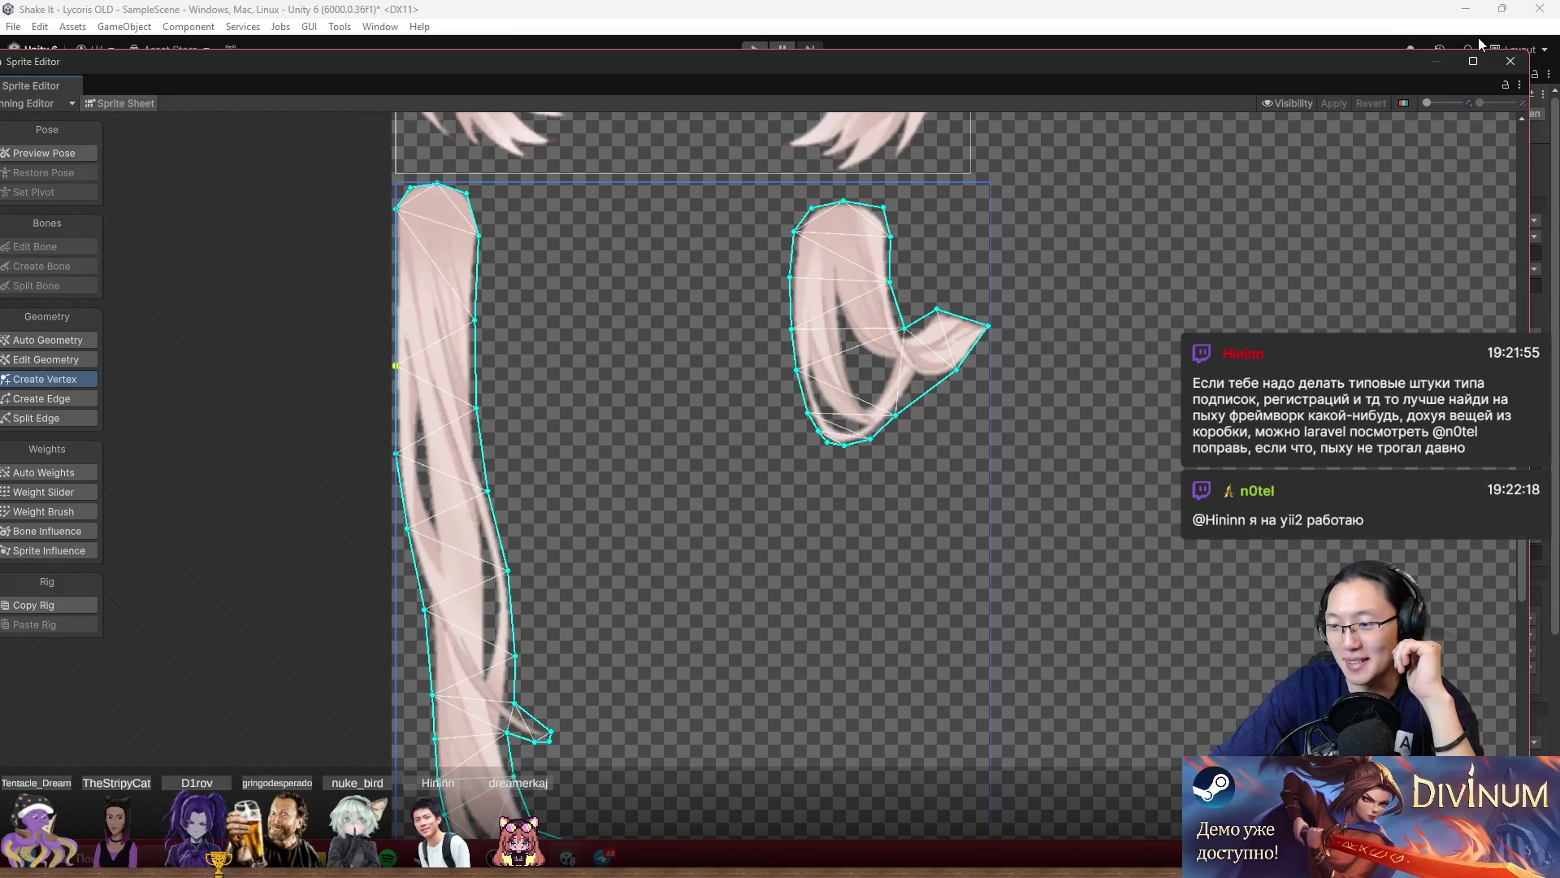
Close the Sprite Editor and open the RuriSad sprite asset in it from the Inspector.
click(1510, 61)
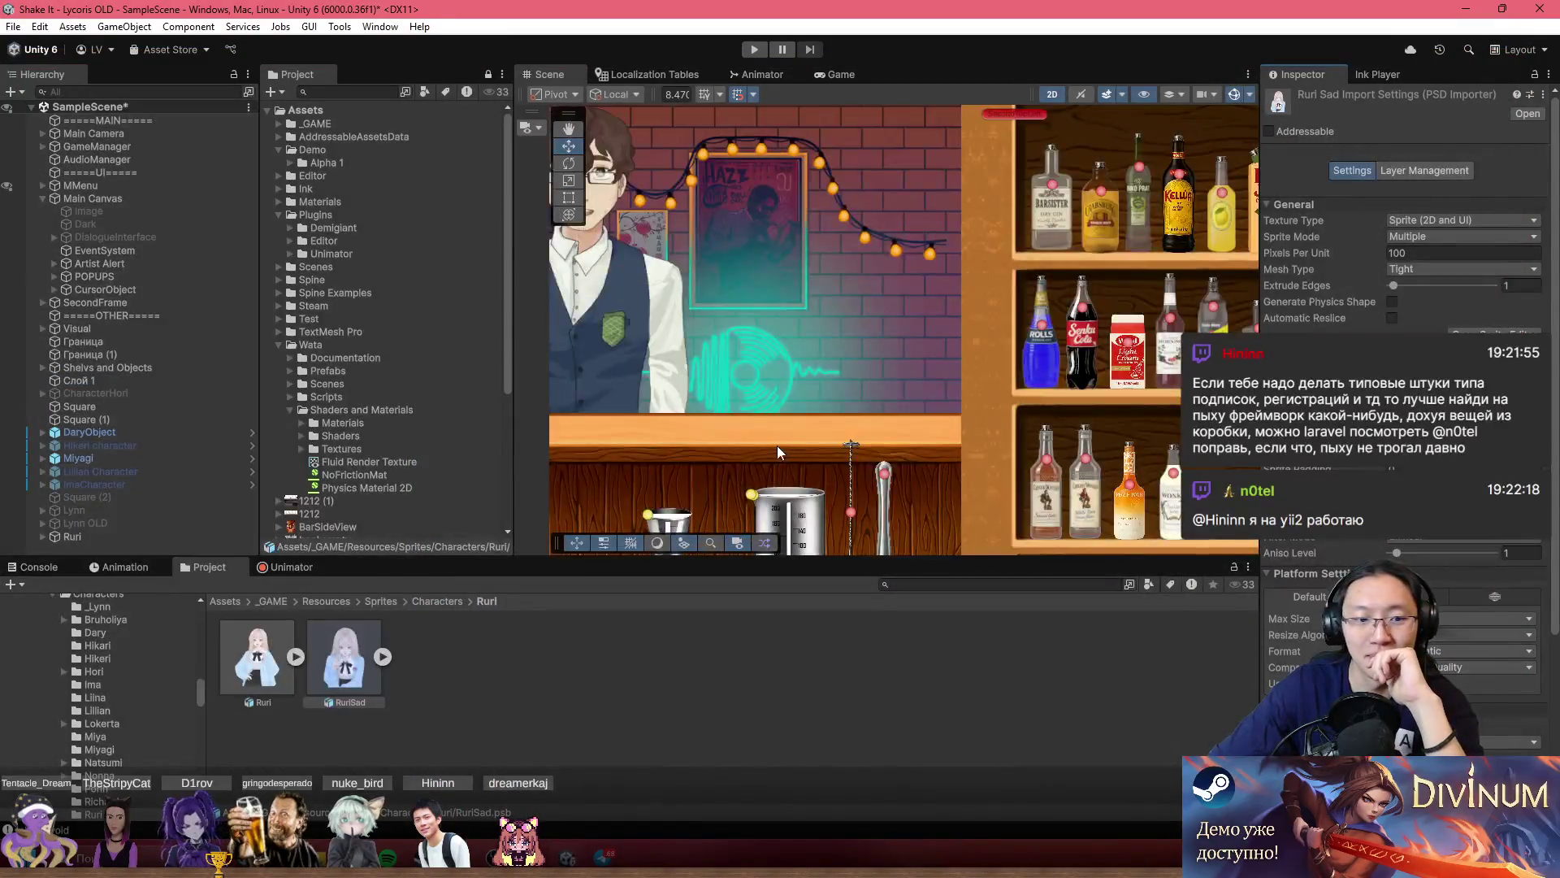
scroll(824, 481, up, 2)
scroll(731, 408, down, 2)
scroll(731, 408, down, 1)
scroll(618, 520, up, 1)
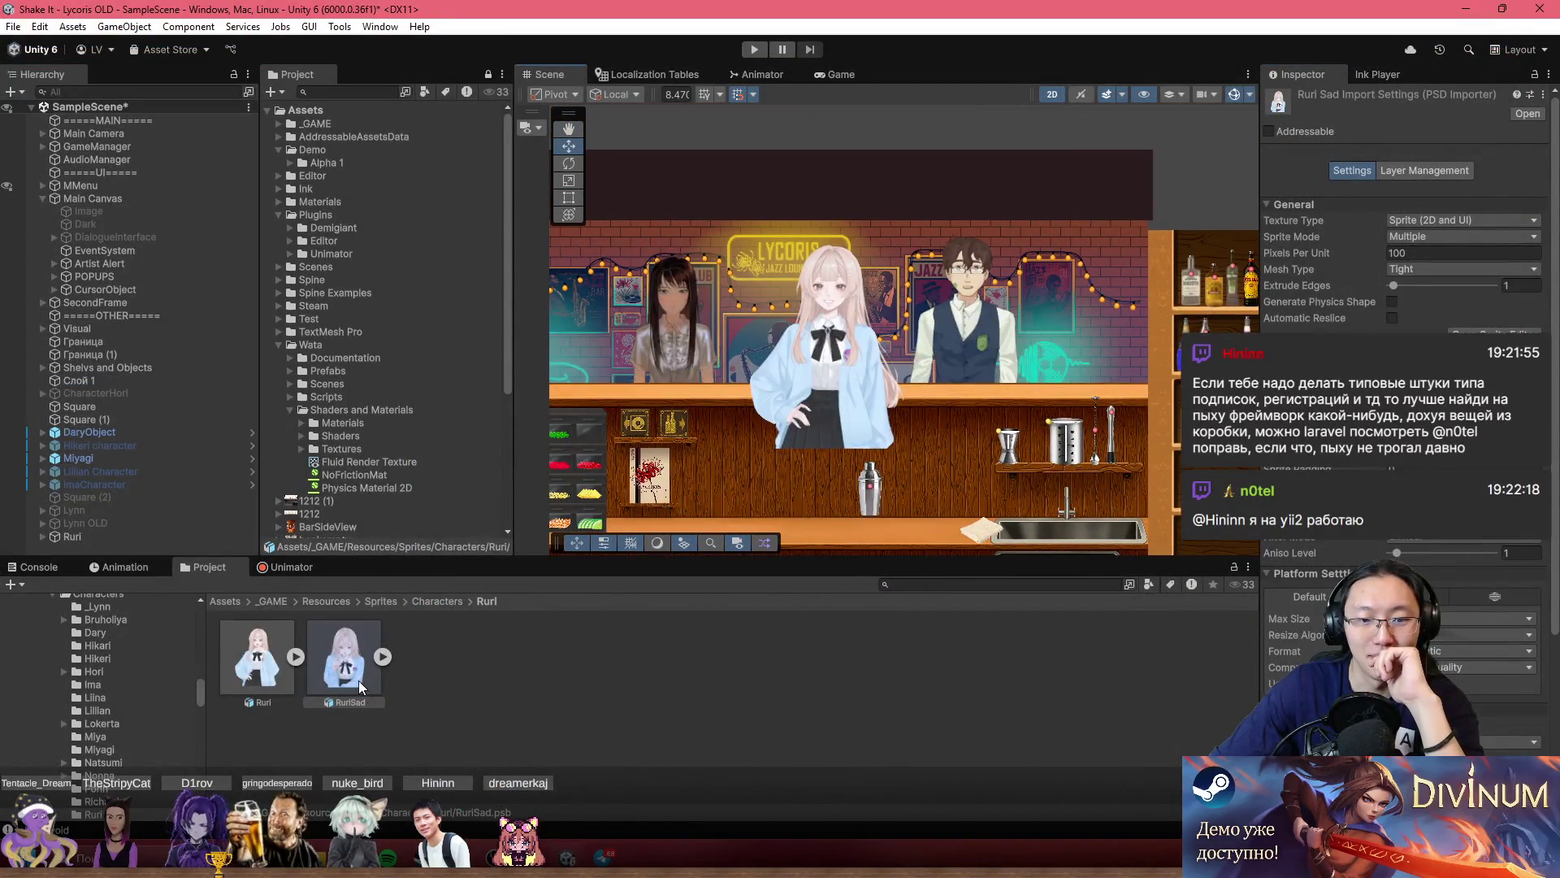
mouse_move(358, 686)
mouse_down()
mouse_move(1036, 333)
mouse_move(1041, 362)
mouse_move(842, 741)
mouse_up()
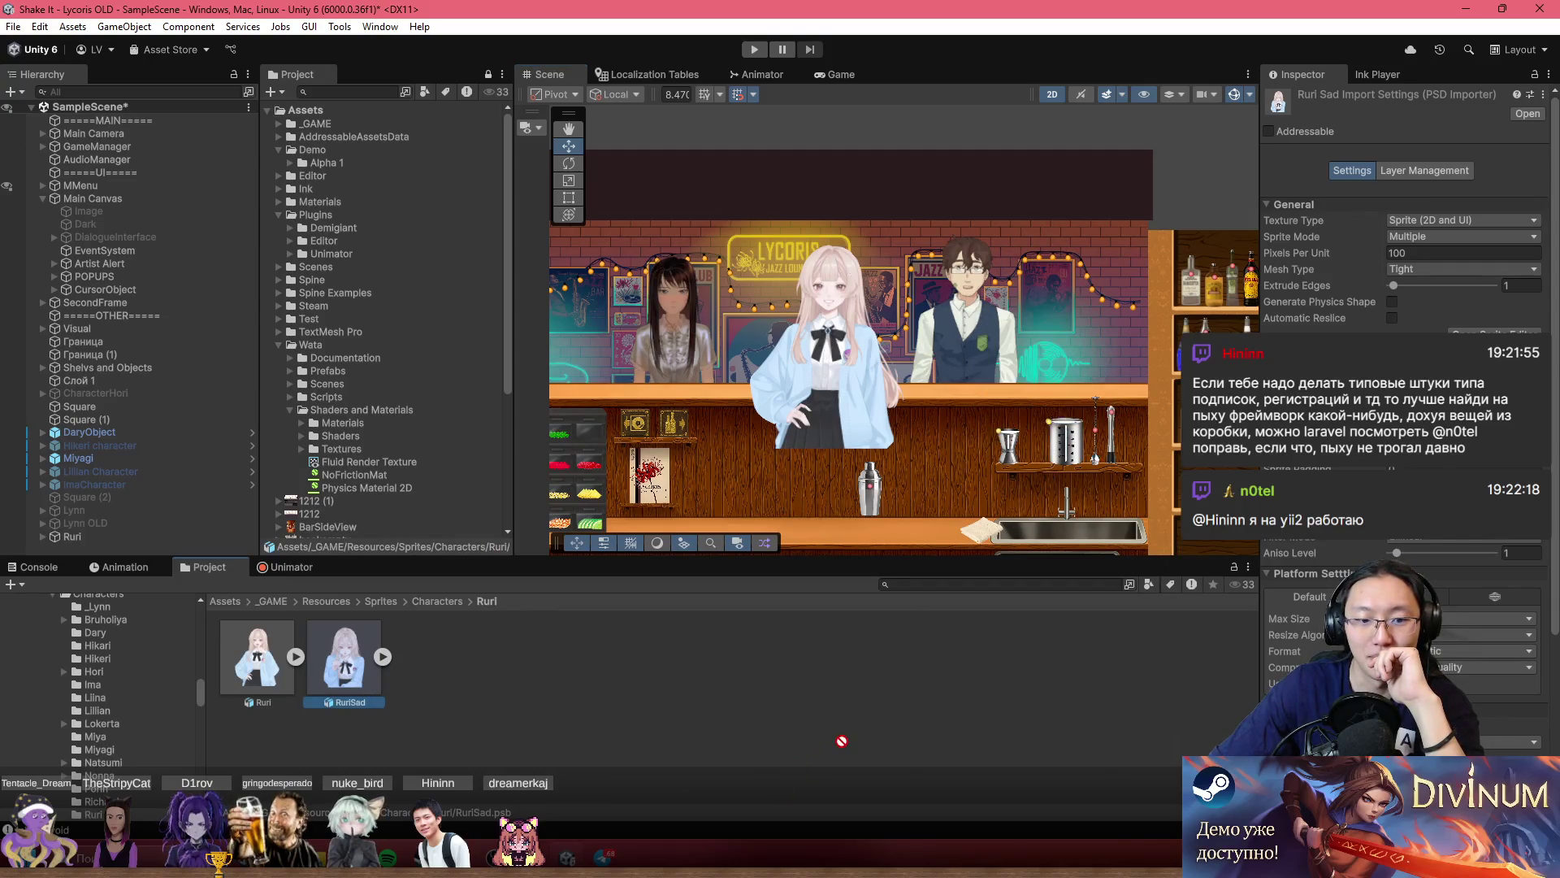
click(1496, 333)
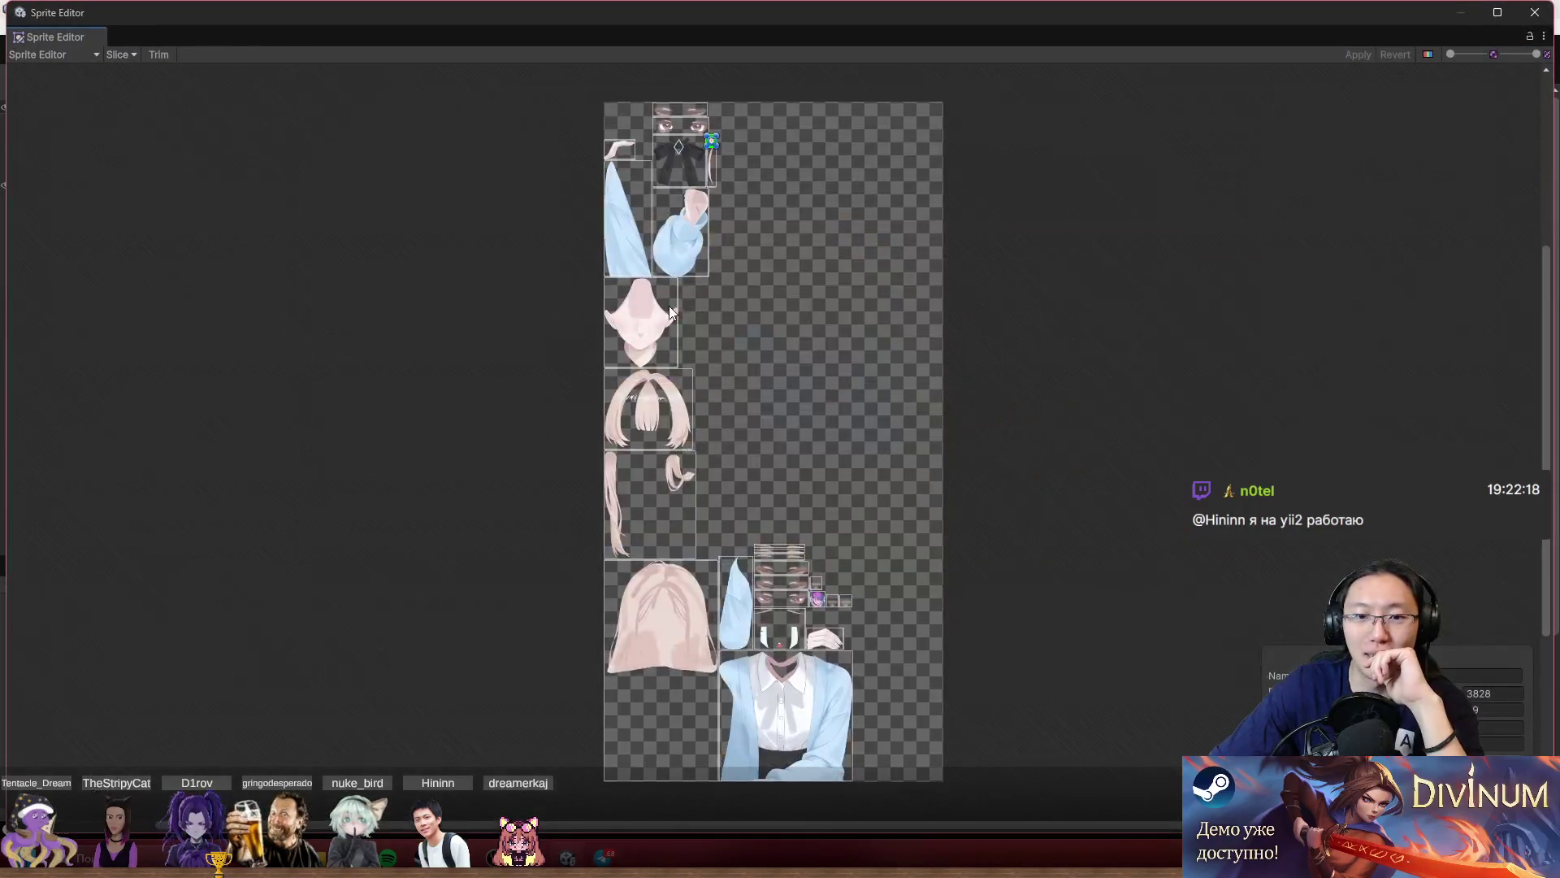
Switch the editor mode to Skinning Editor and clear the sprite selection.
click(53, 54)
click(121, 125)
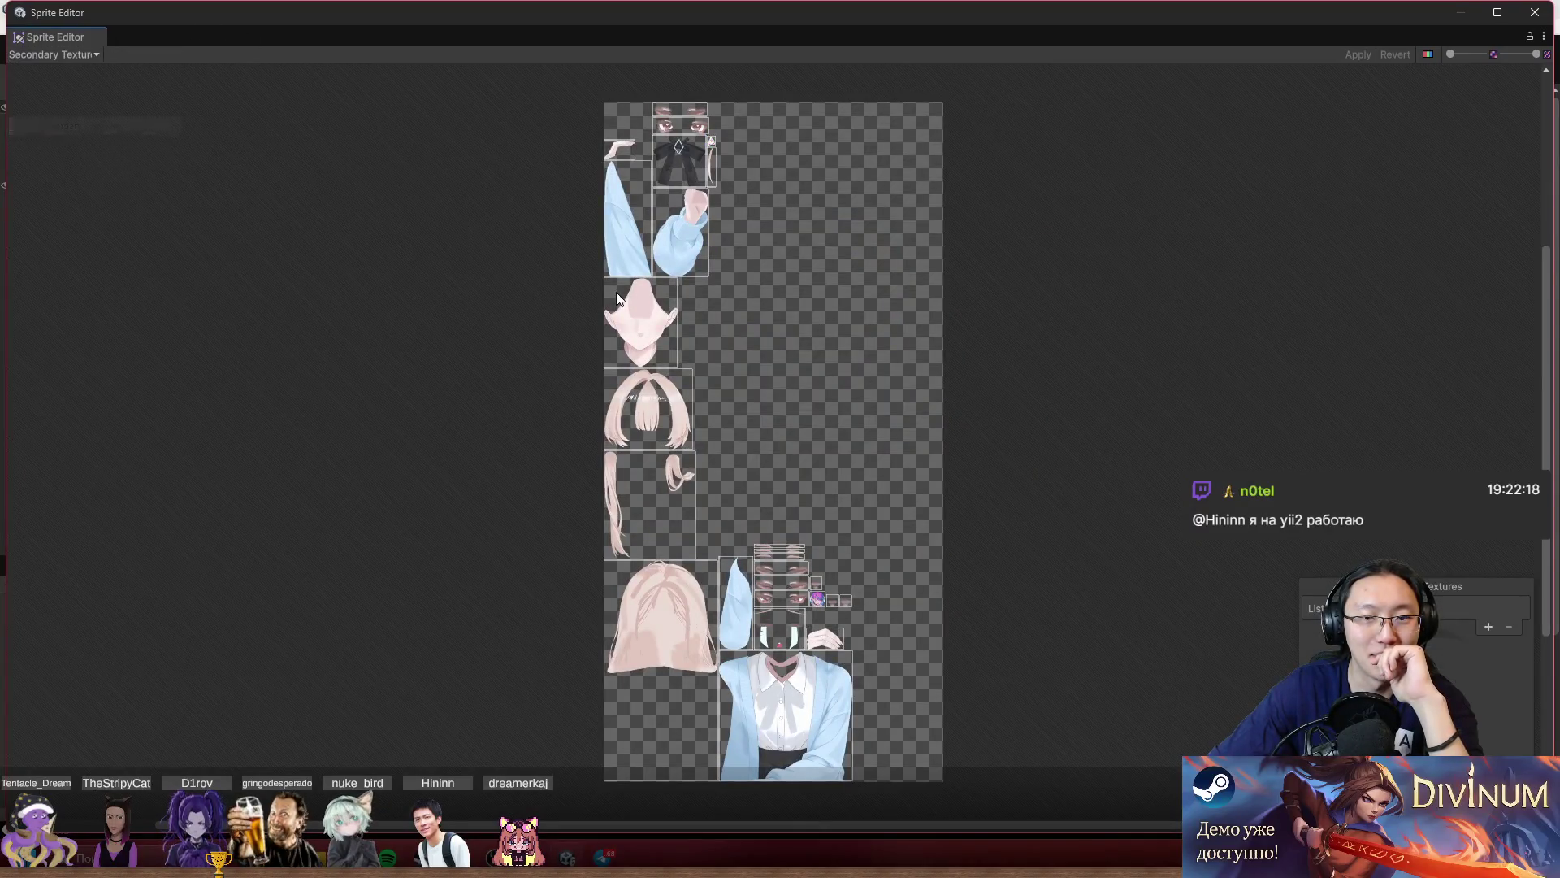
click(52, 55)
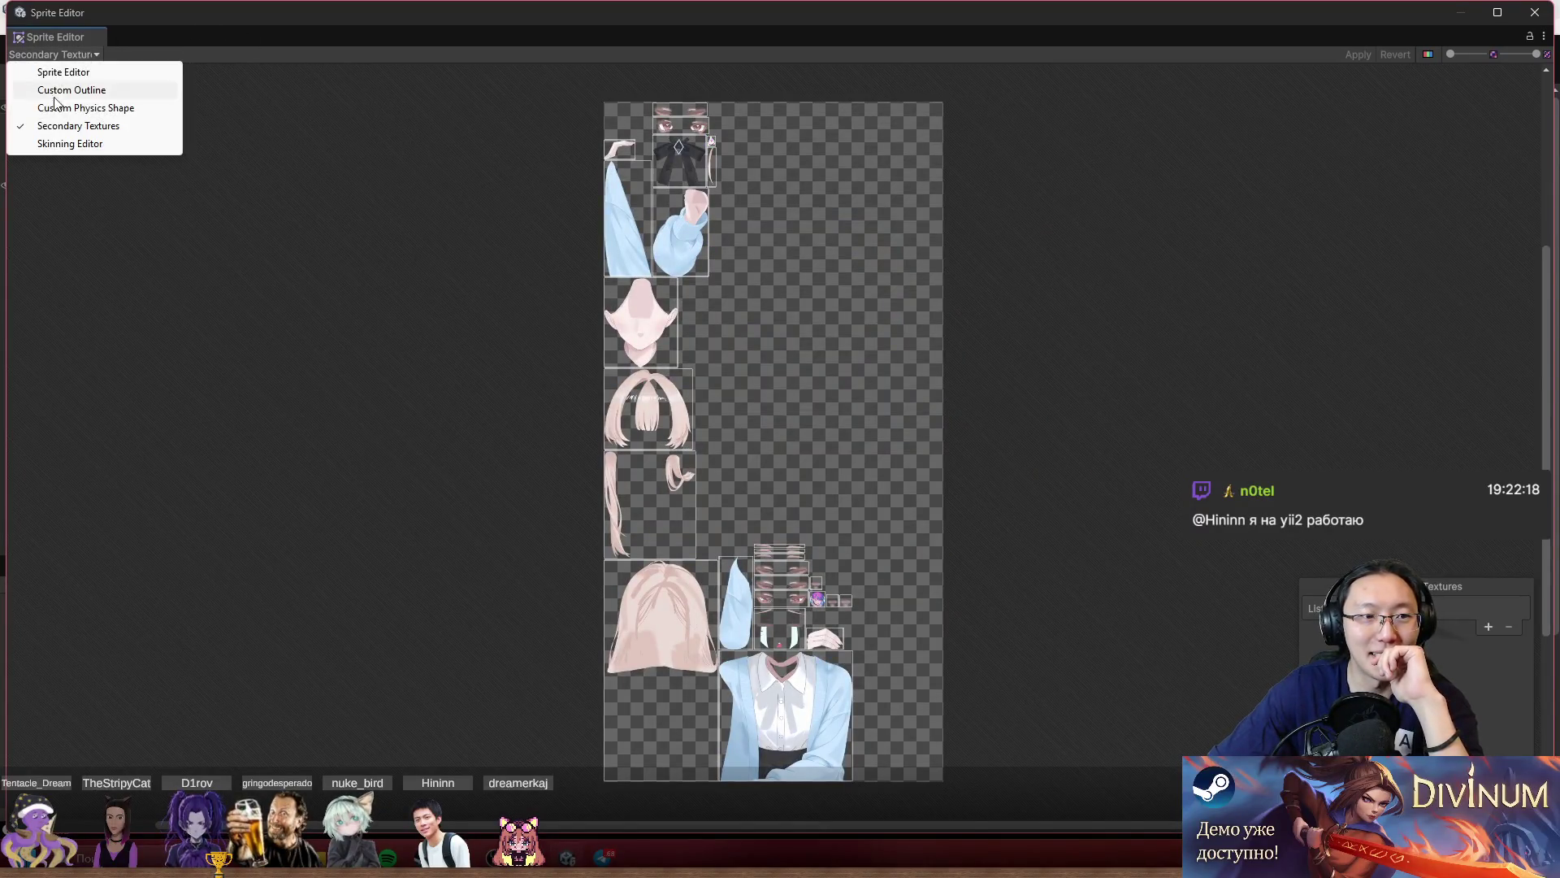
click(75, 144)
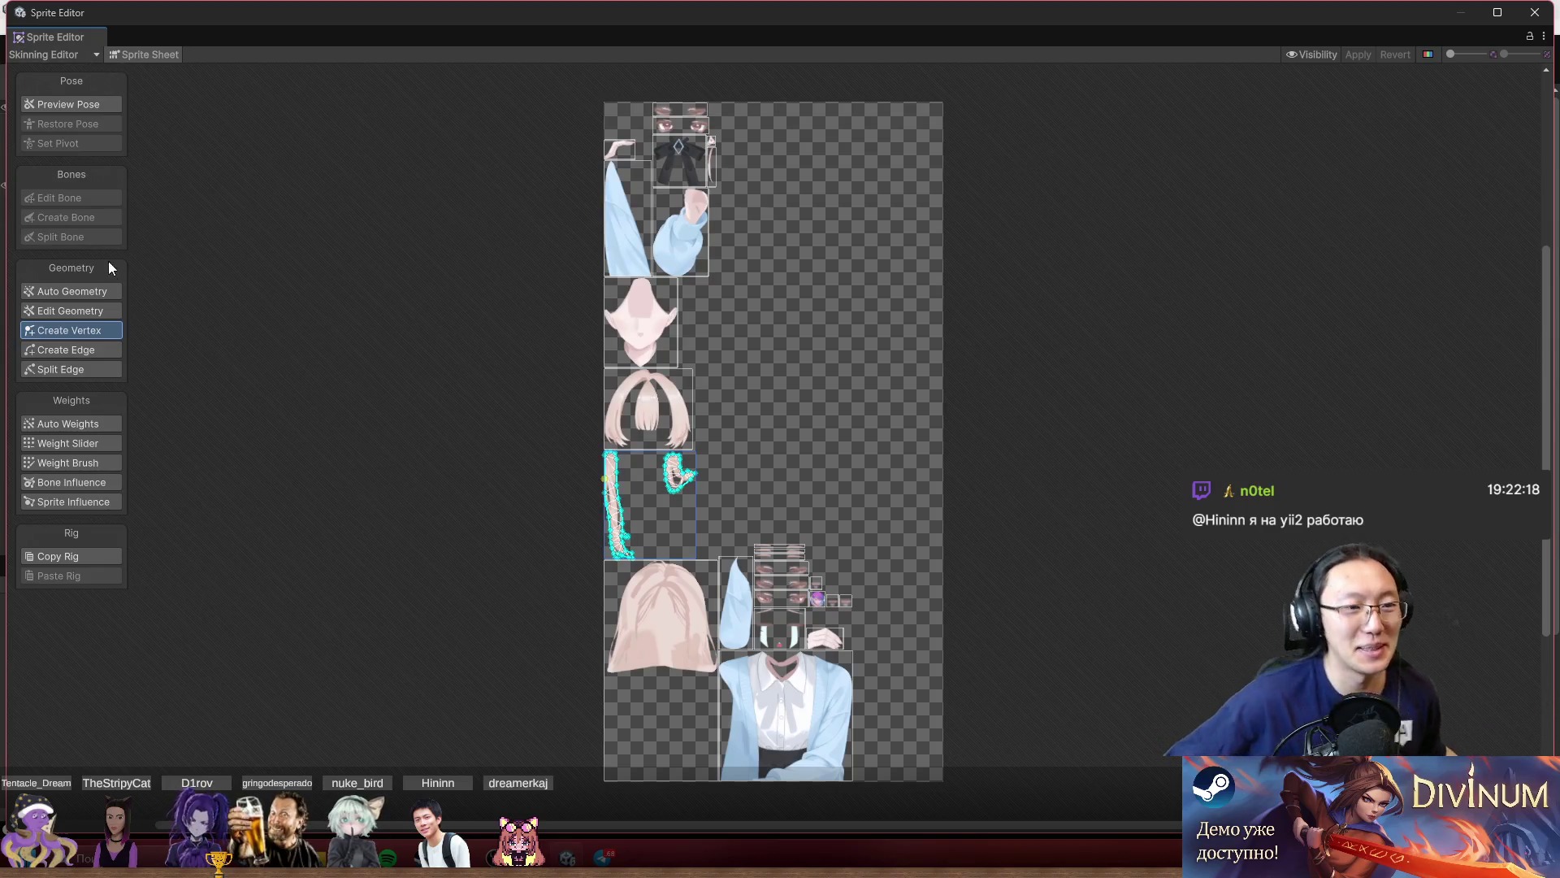
click(344, 402)
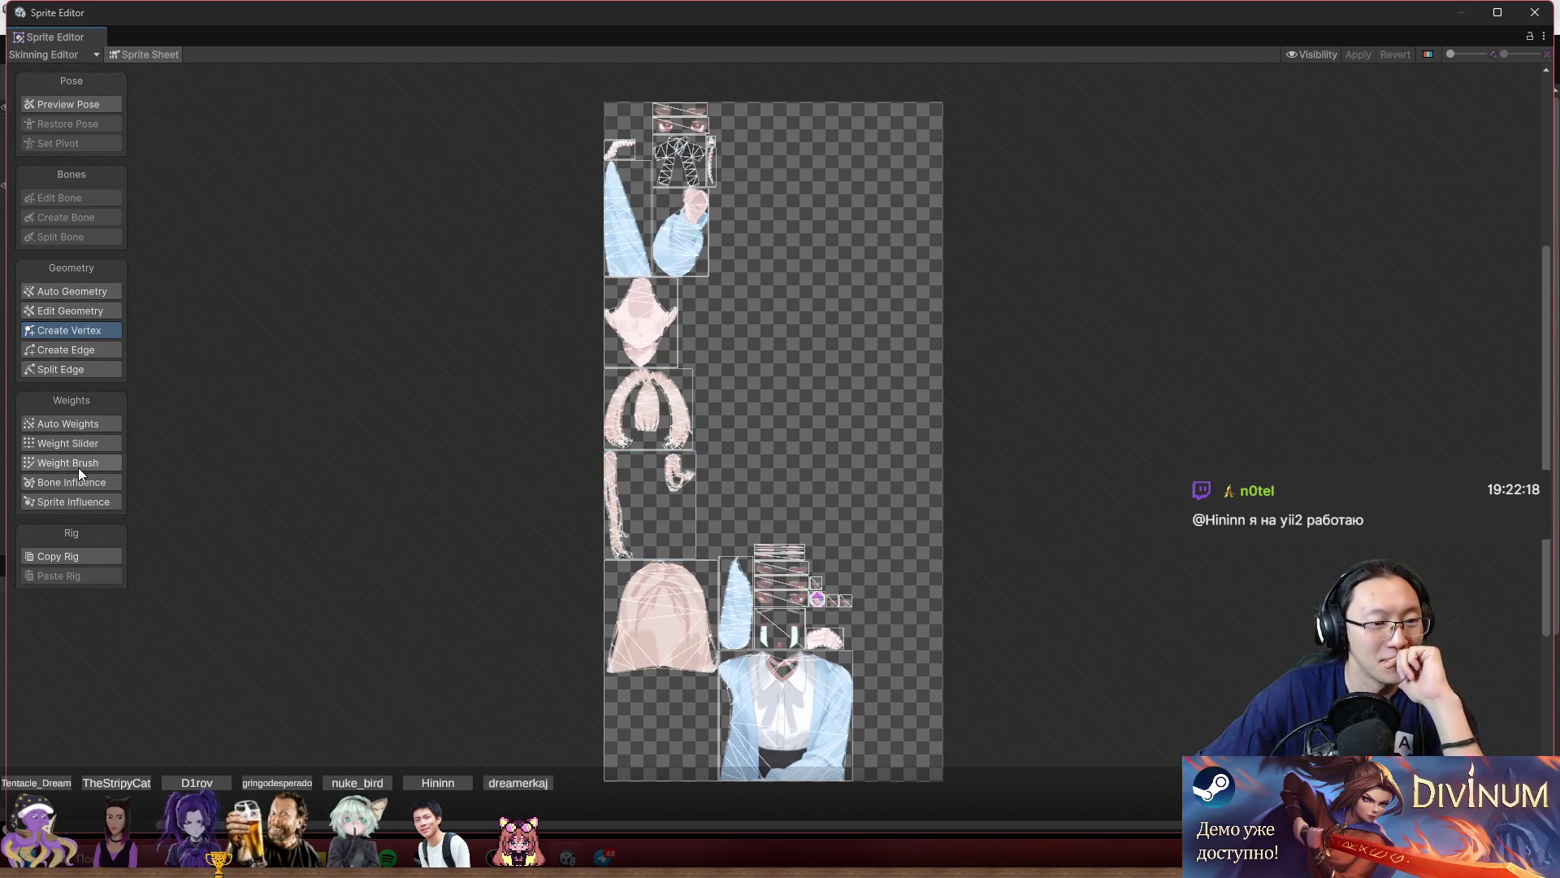
Choose the Weight Brush and toggle Sprite Sheet off to show the assembled character.
click(78, 465)
scroll(724, 343, up, 3)
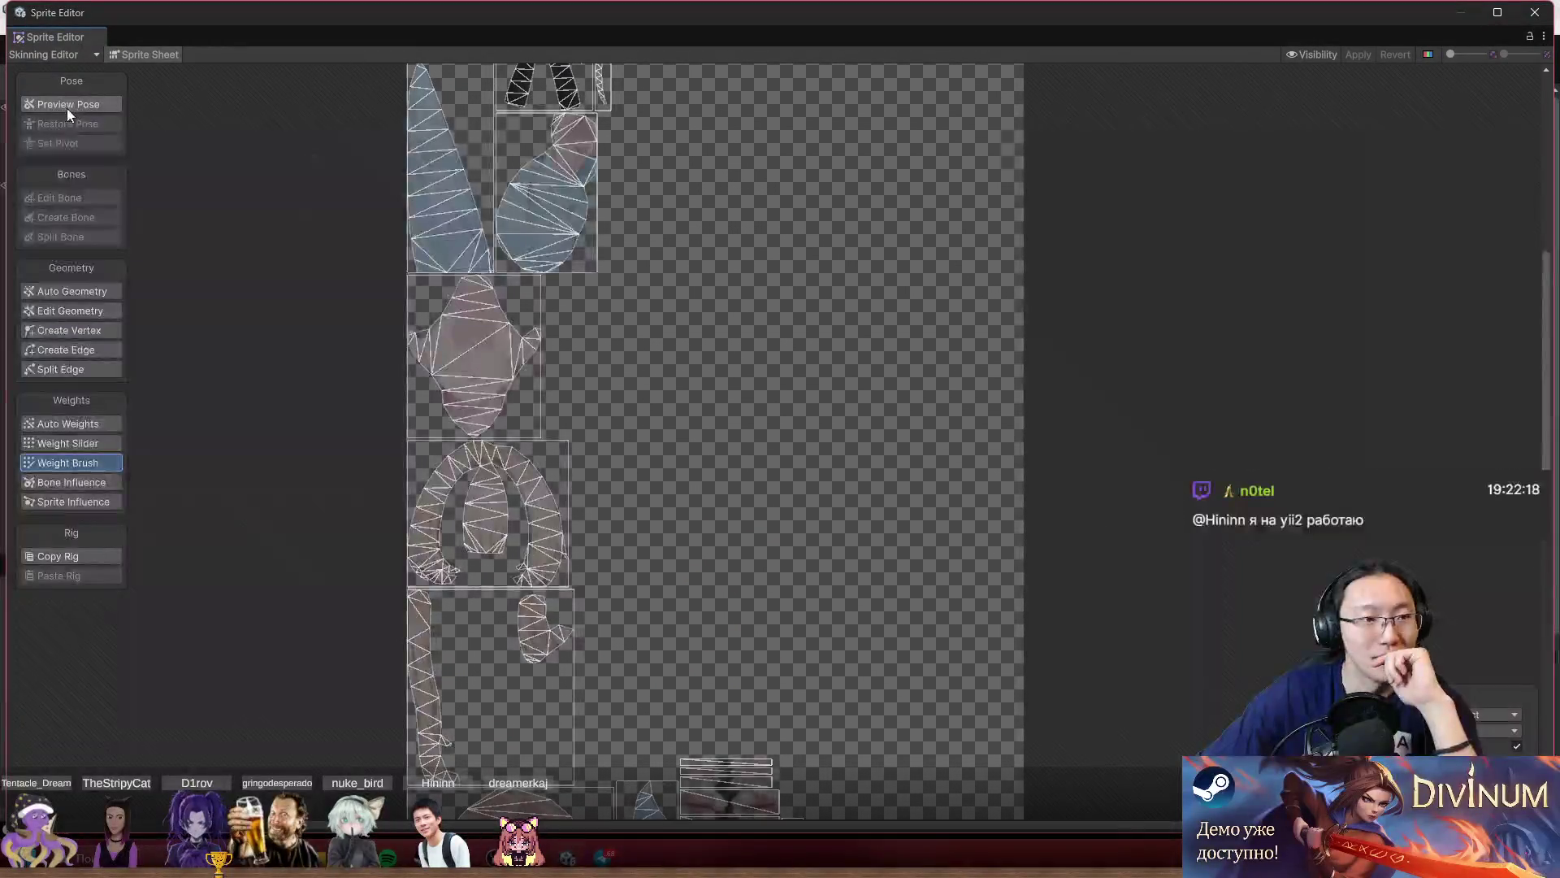
click(57, 56)
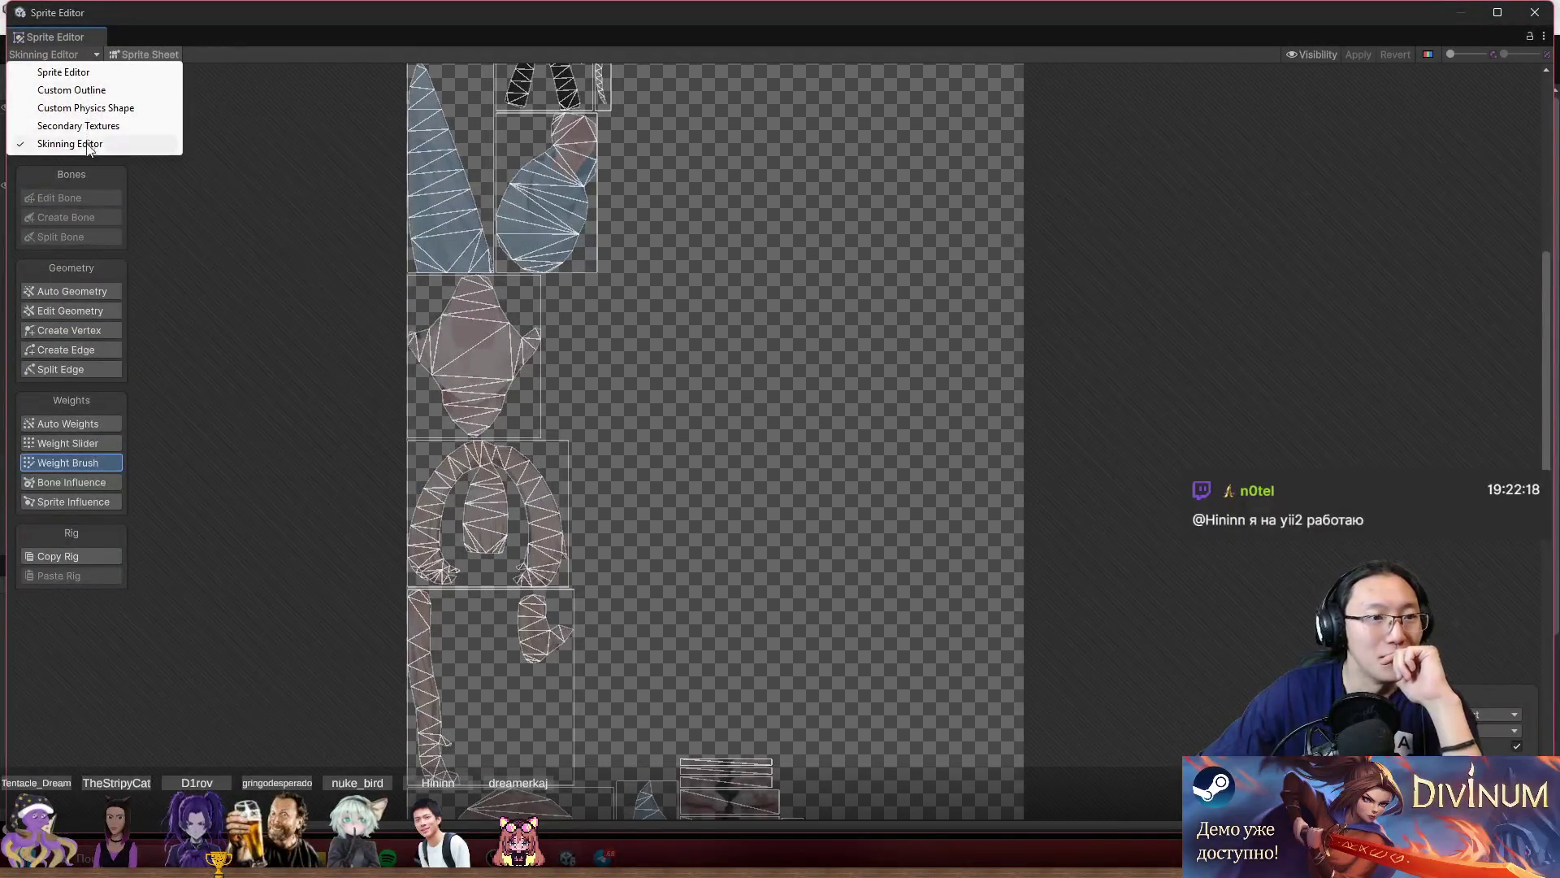
click(306, 216)
click(57, 55)
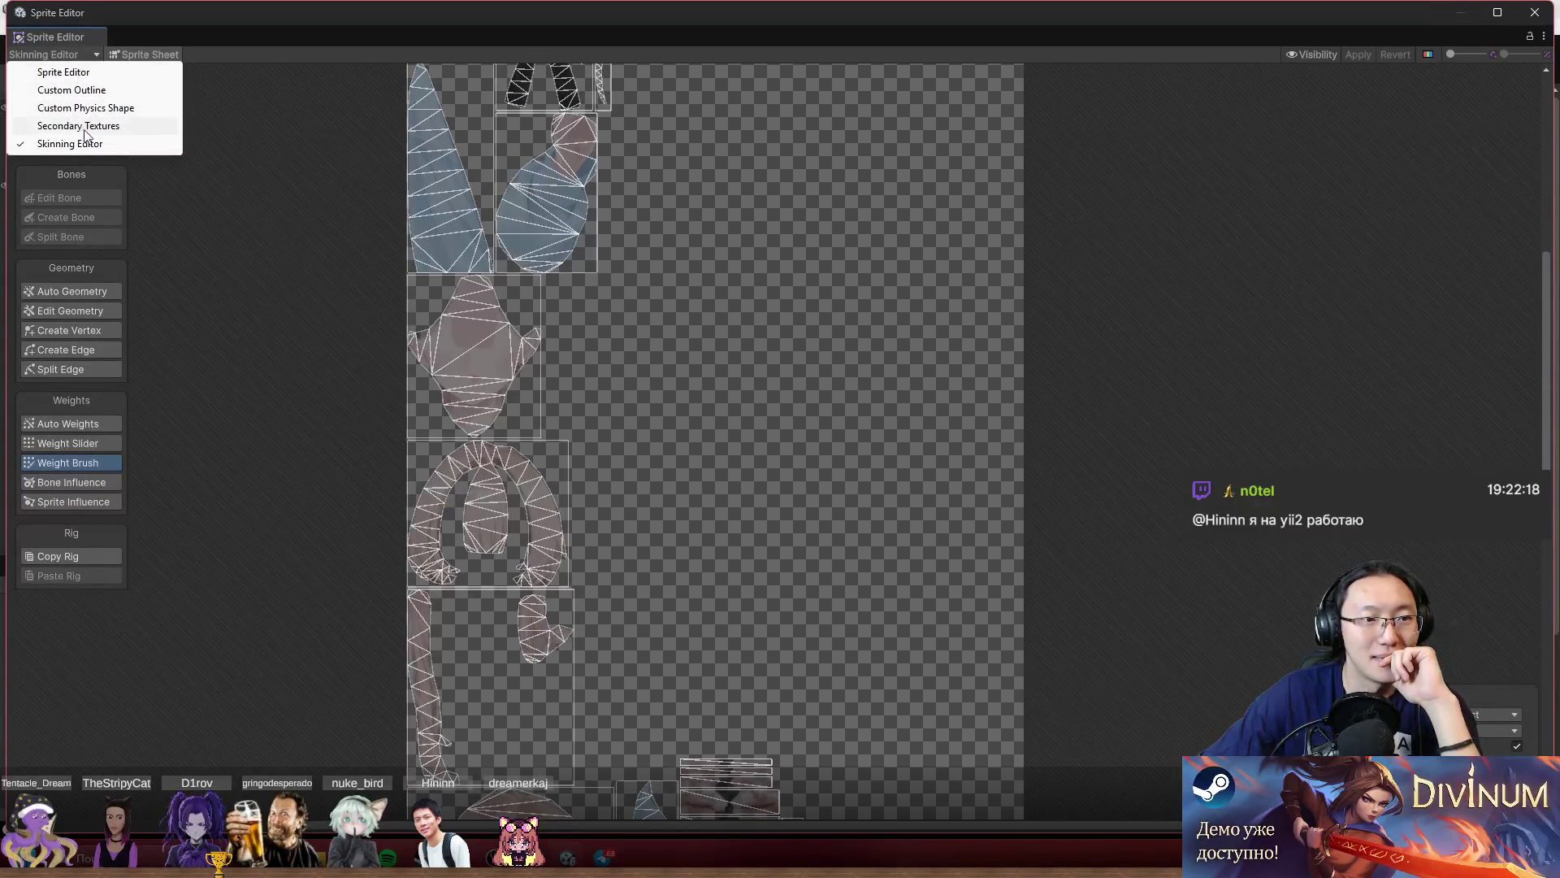
click(84, 140)
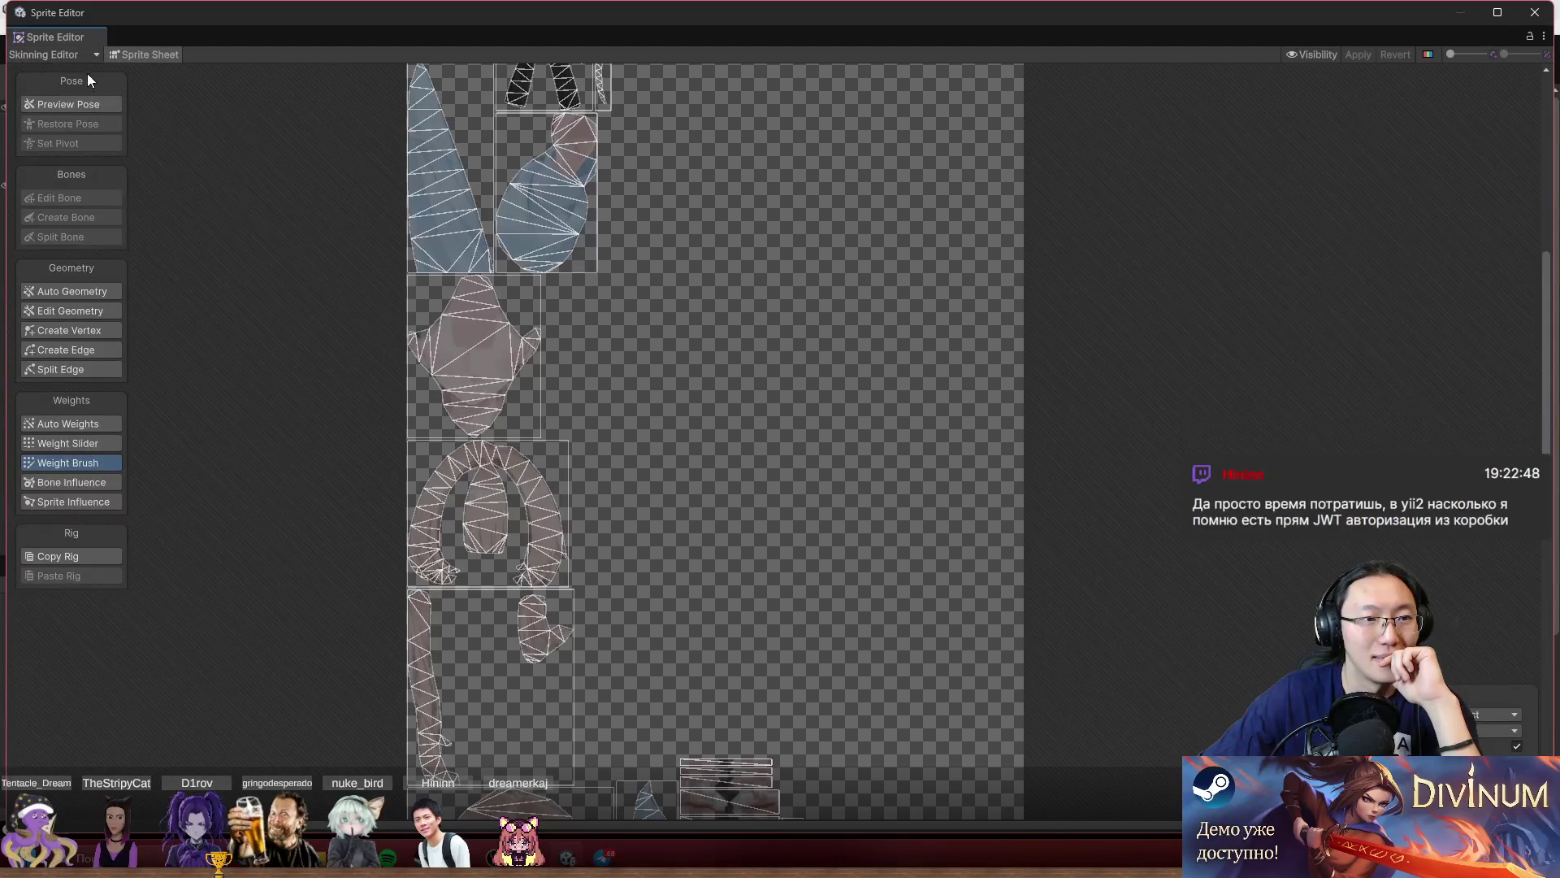
click(147, 54)
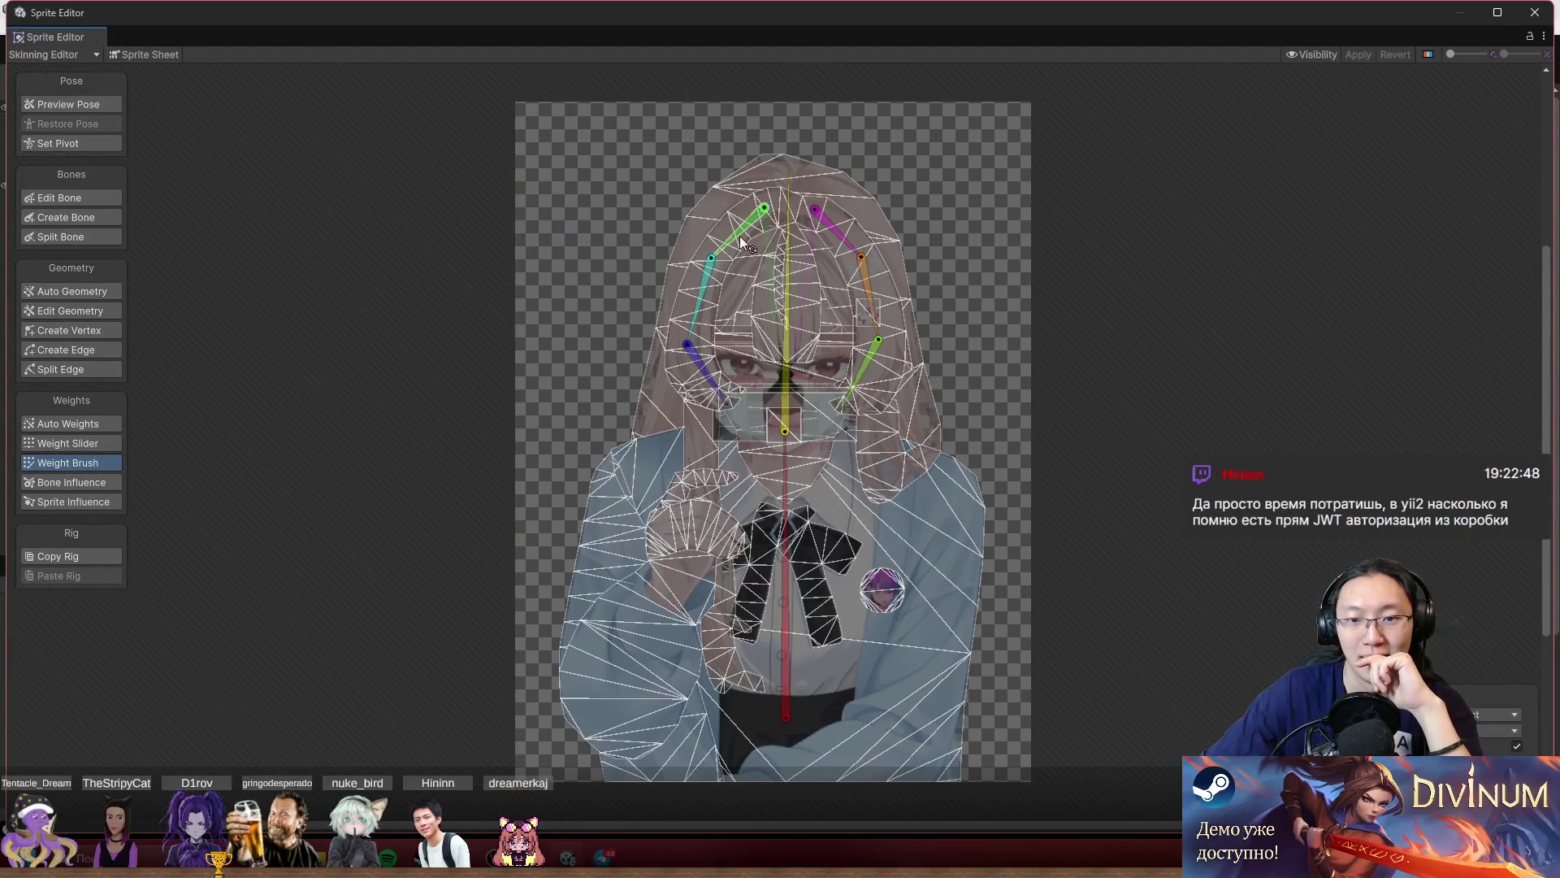
Zoom in on the rigged character's hair in the Skinning Editor.
scroll(896, 282, up, 3)
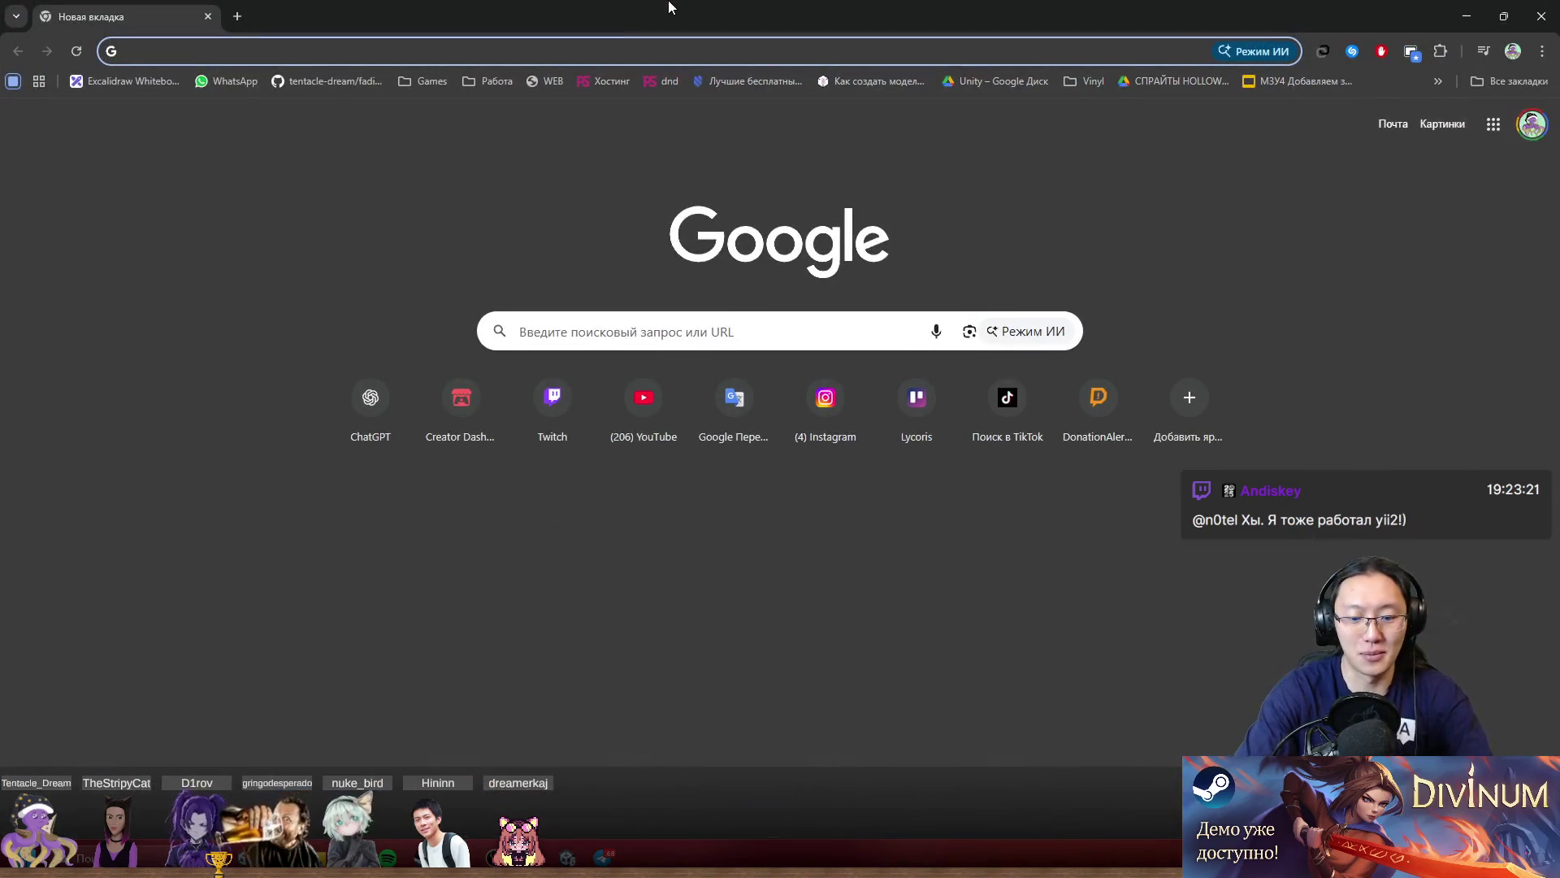
Open the dndalmaty.kz/Re/ workshop login page from the address bar suggestions.
text(dn)
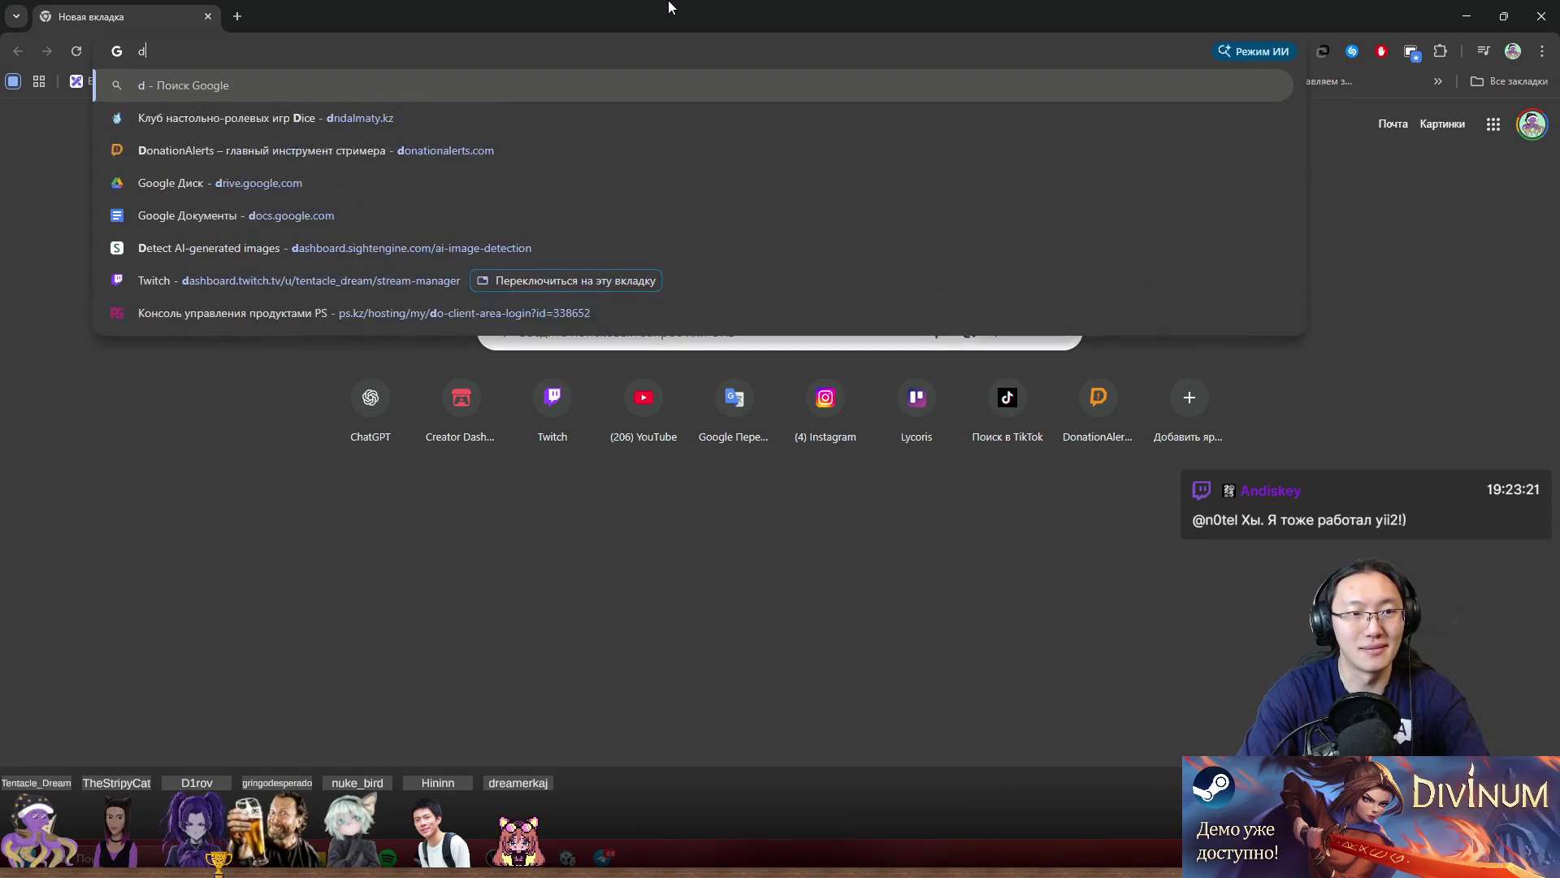
key(Right)
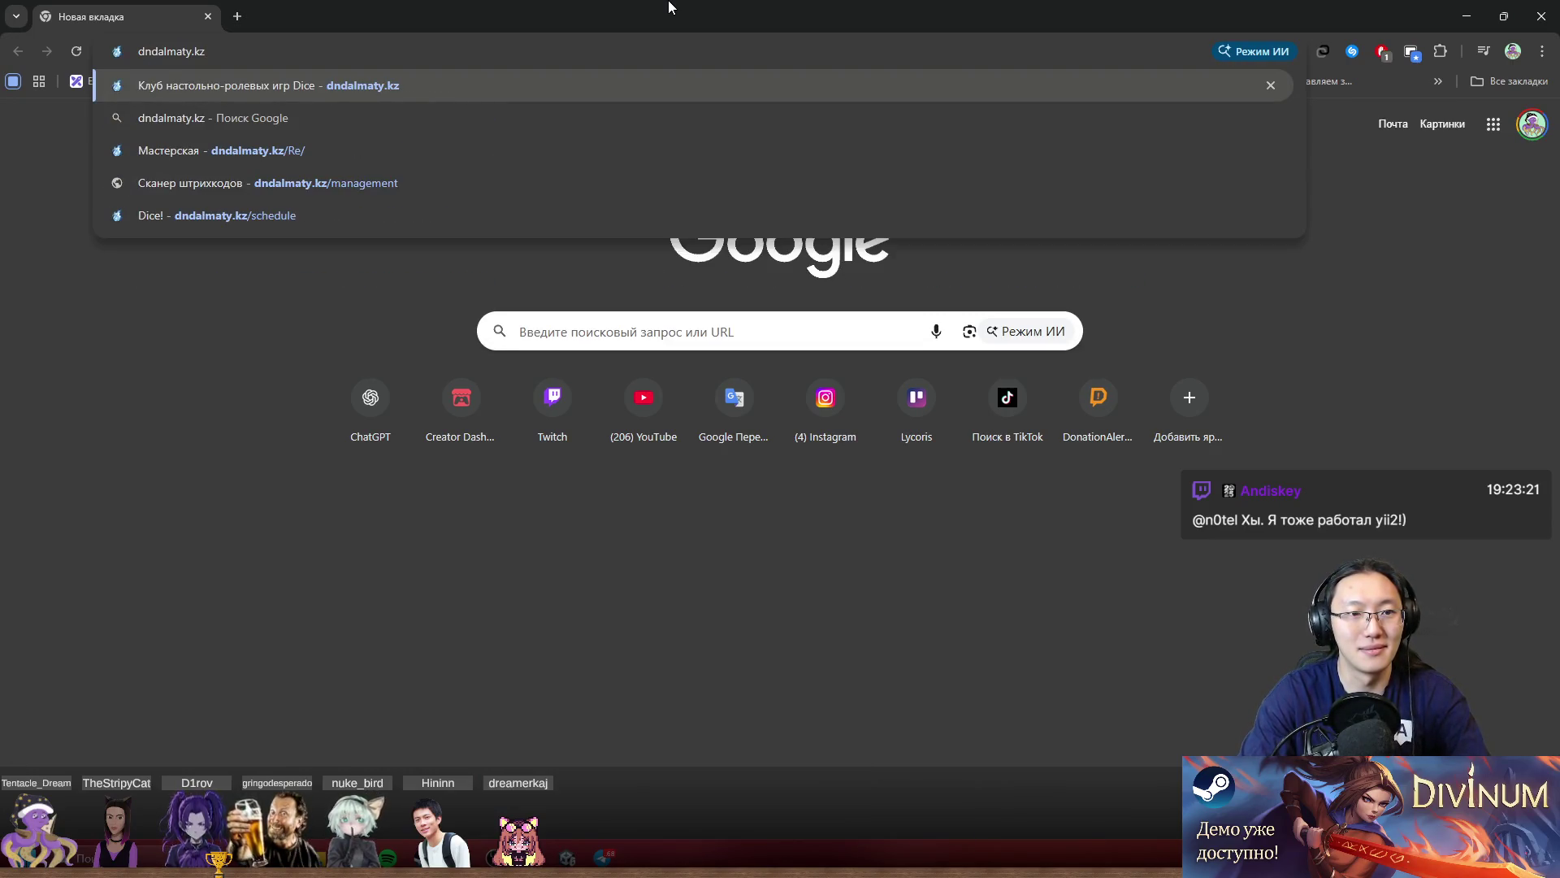
key(Down)
key(Down)
key(Return)
Log in to the workshop account using a different saved login's autofilled credentials.
click(764, 126)
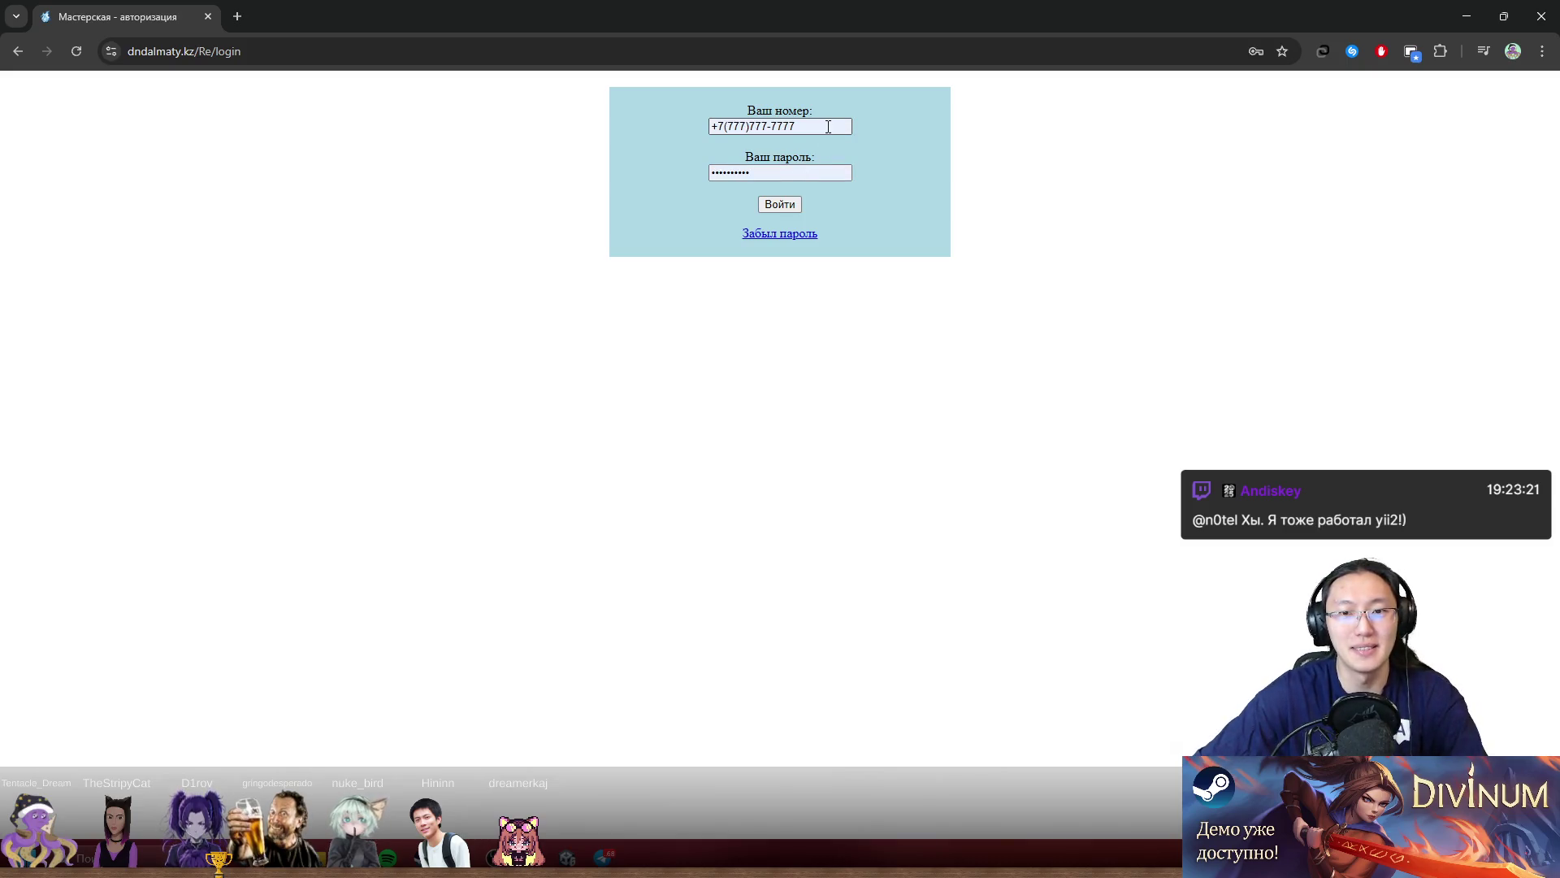
click(1212, 184)
click(791, 207)
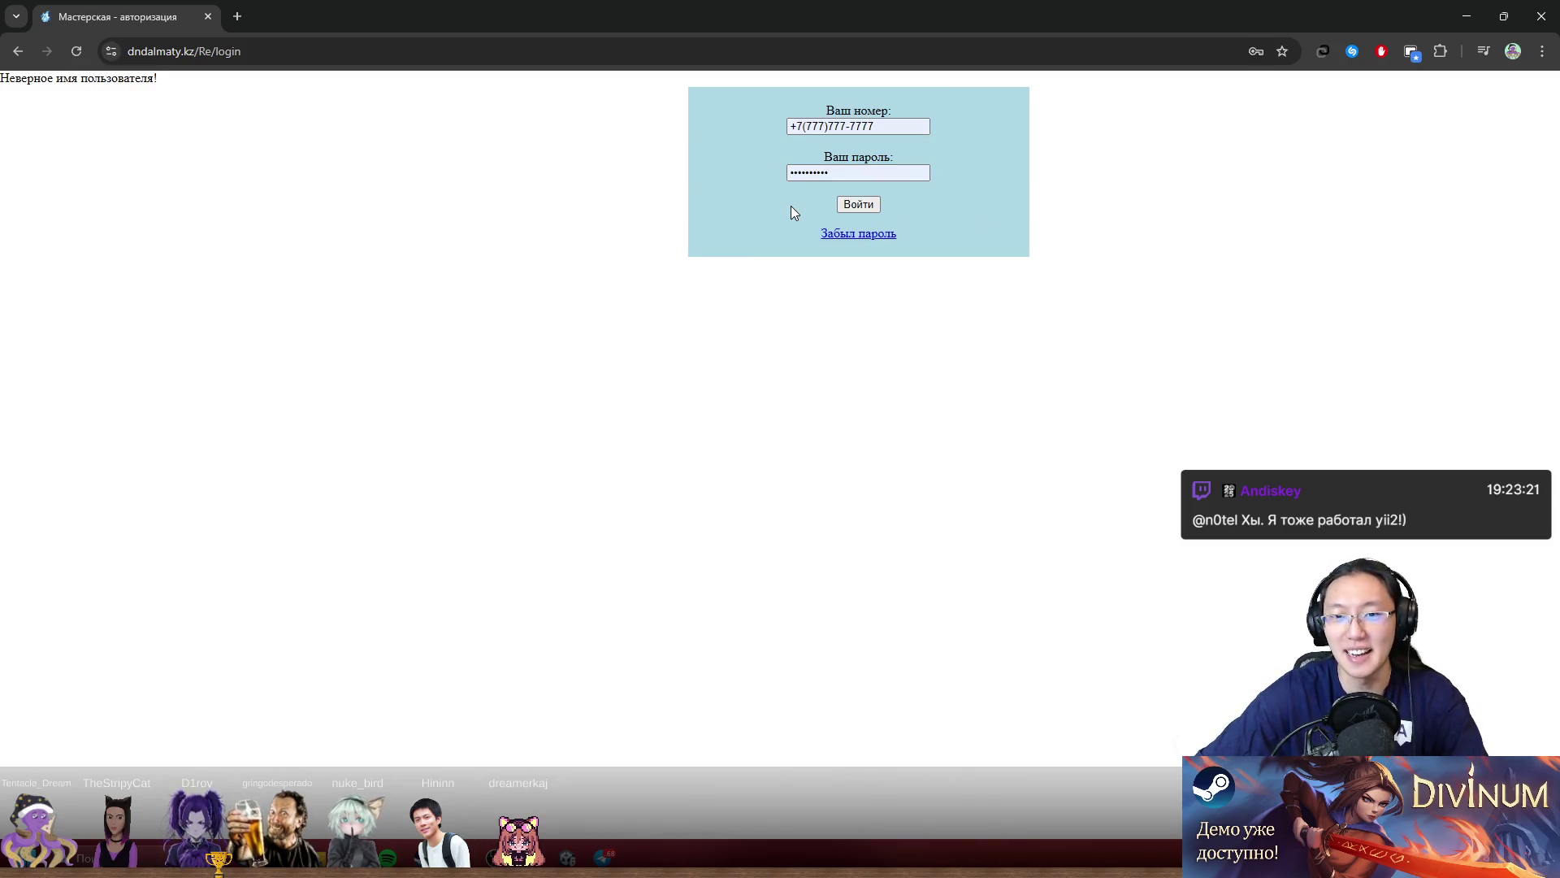
click(829, 127)
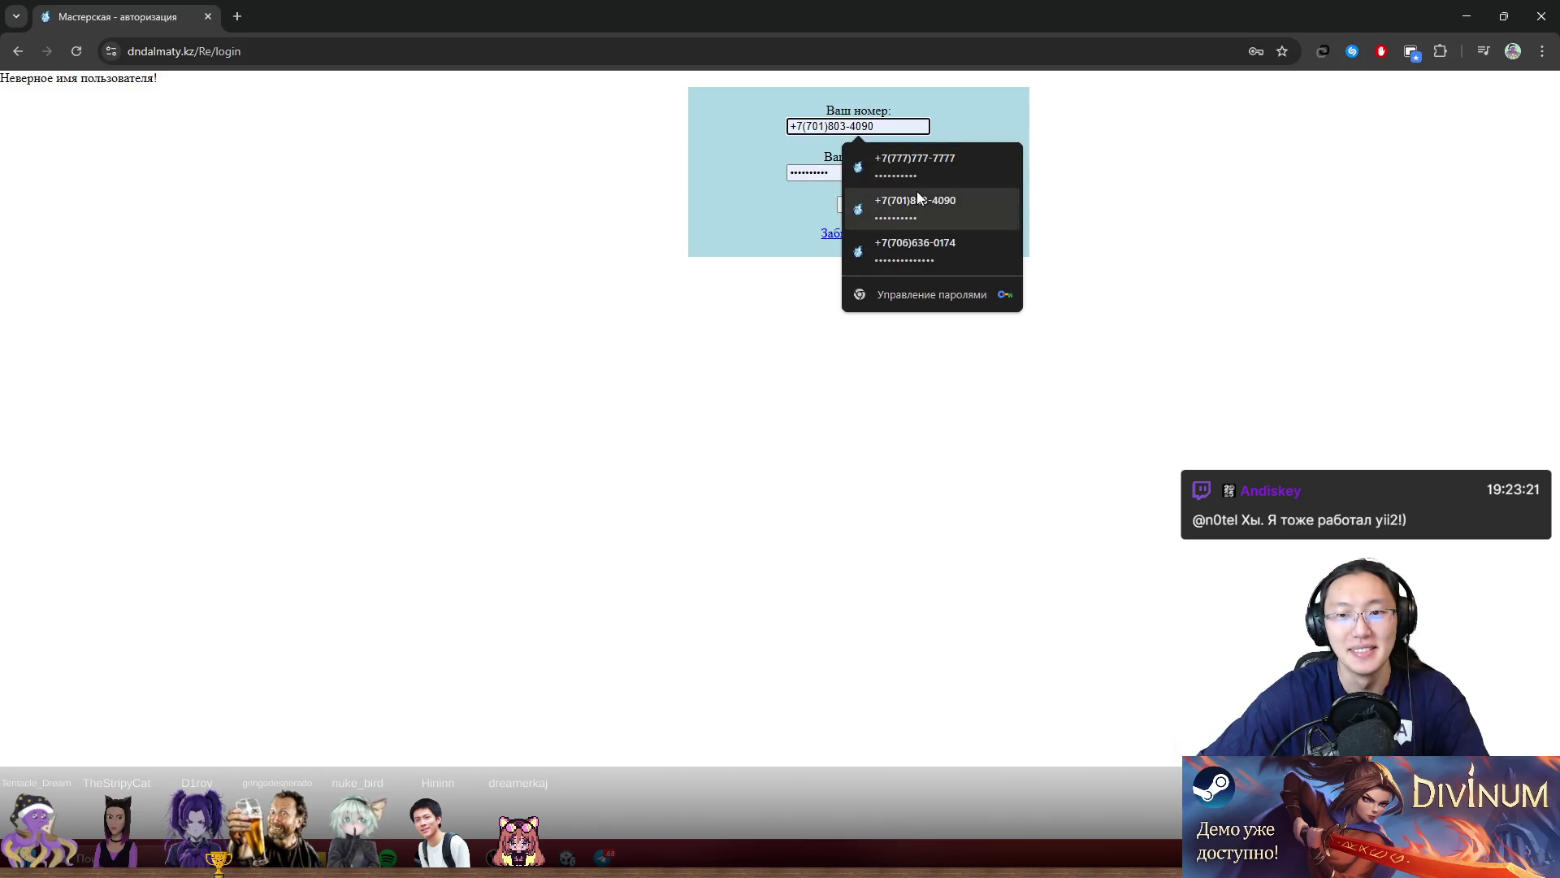
click(917, 192)
key(Return)
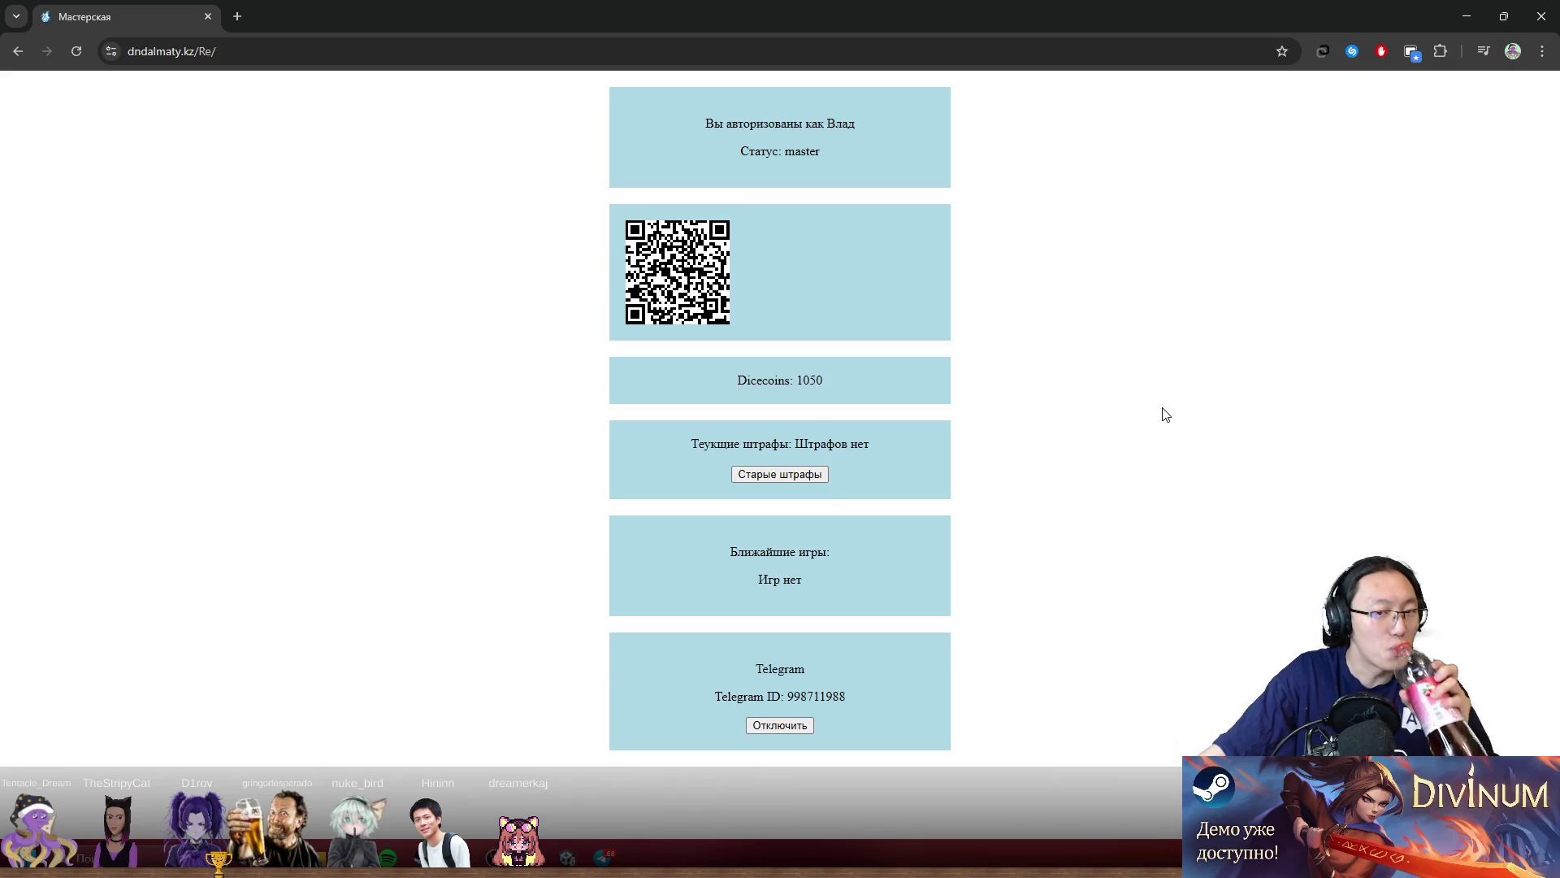
Restore Chrome to a smaller window and close it.
drag(826, 6, 859, 188)
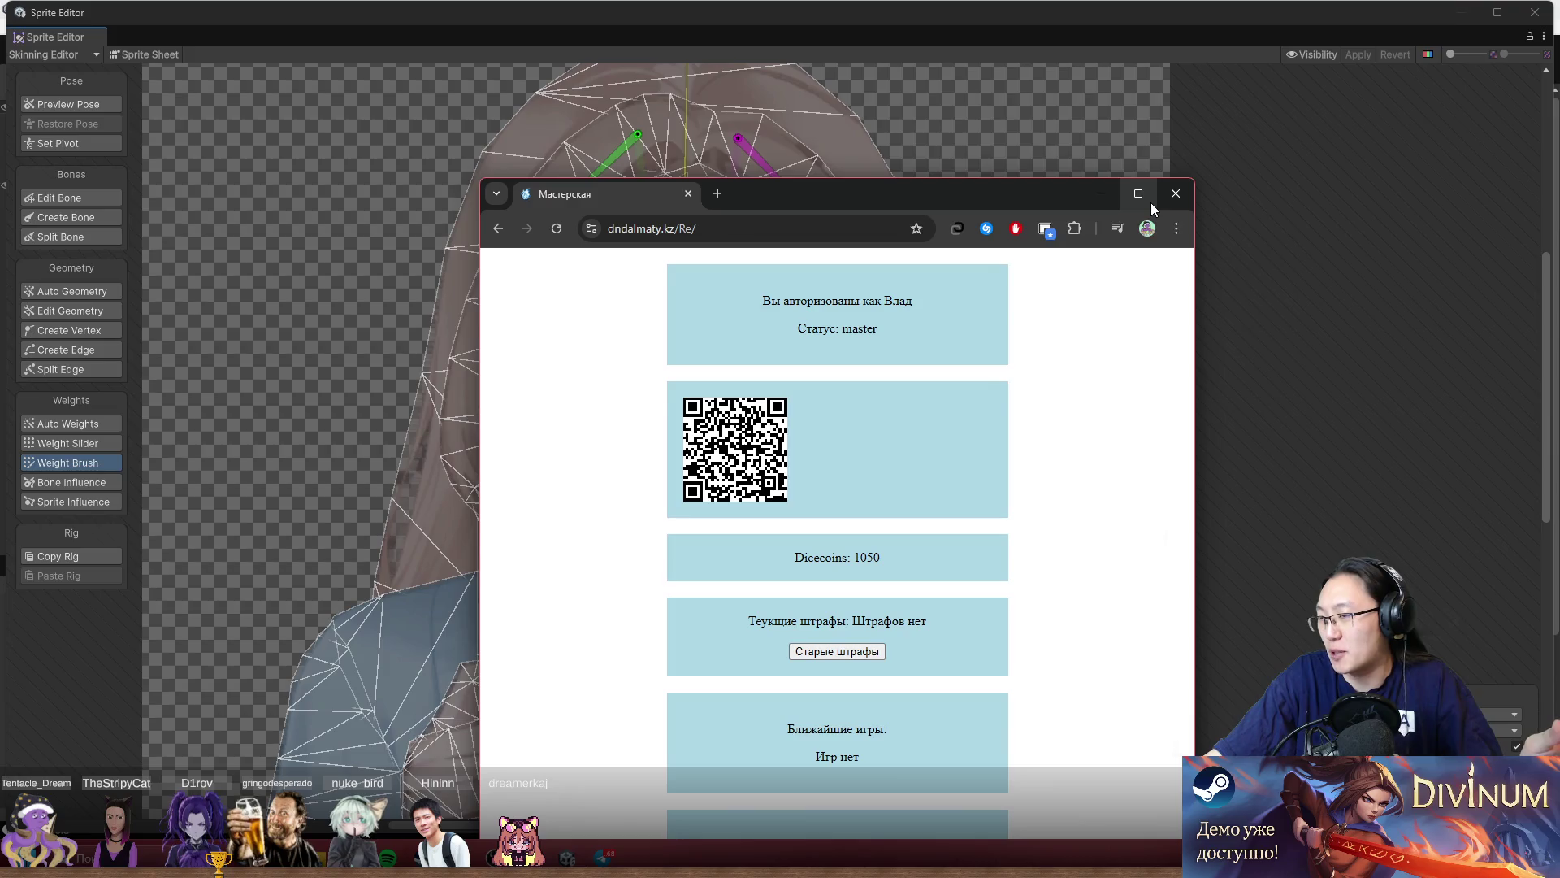
mouse_move(1151, 203)
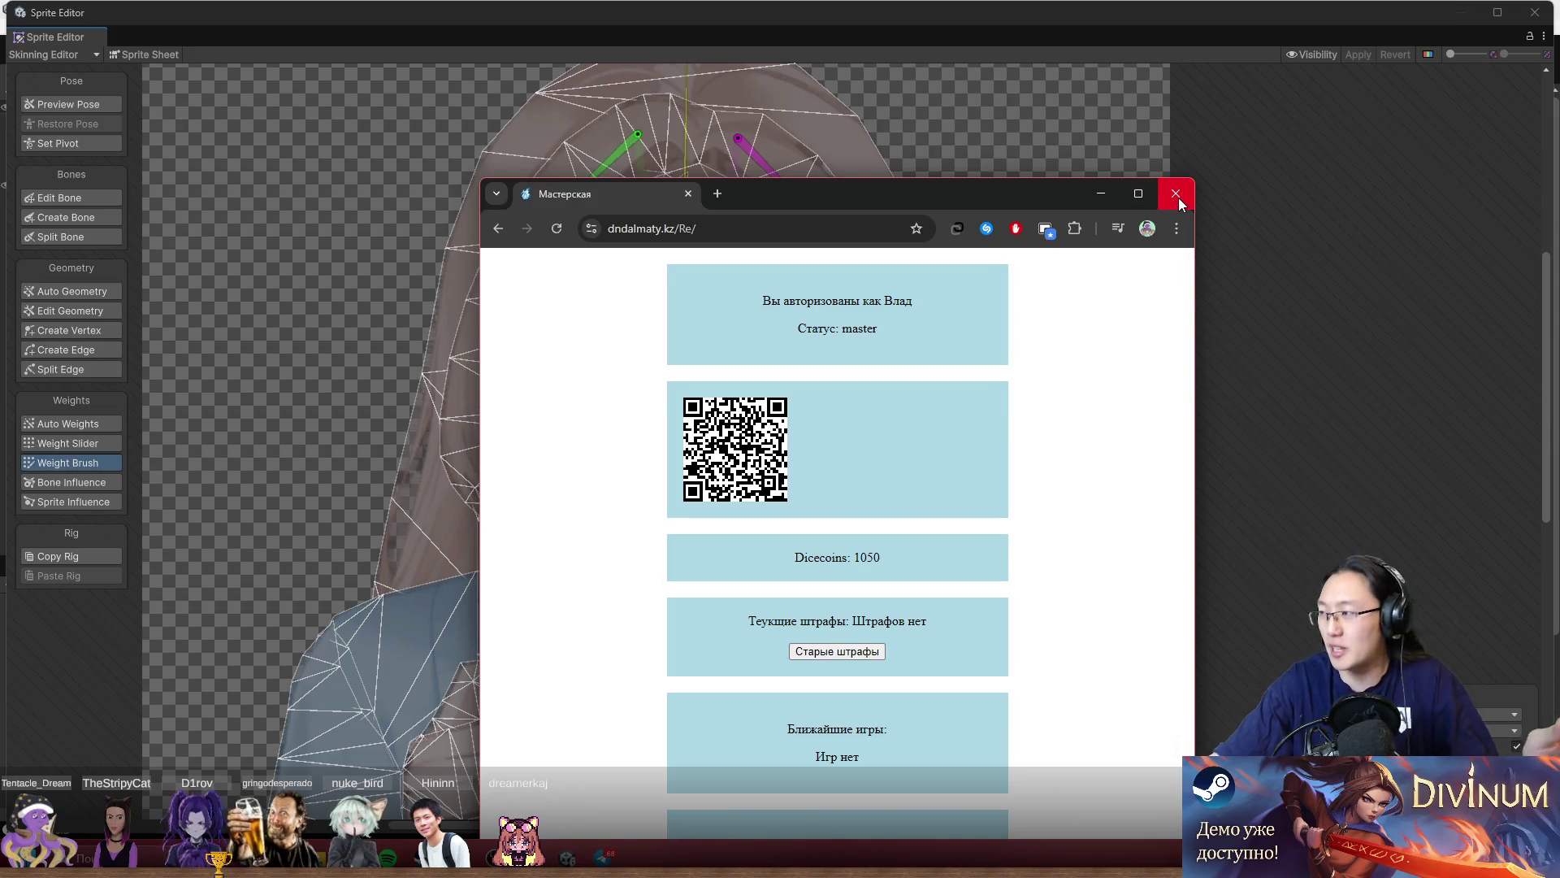
click(1176, 193)
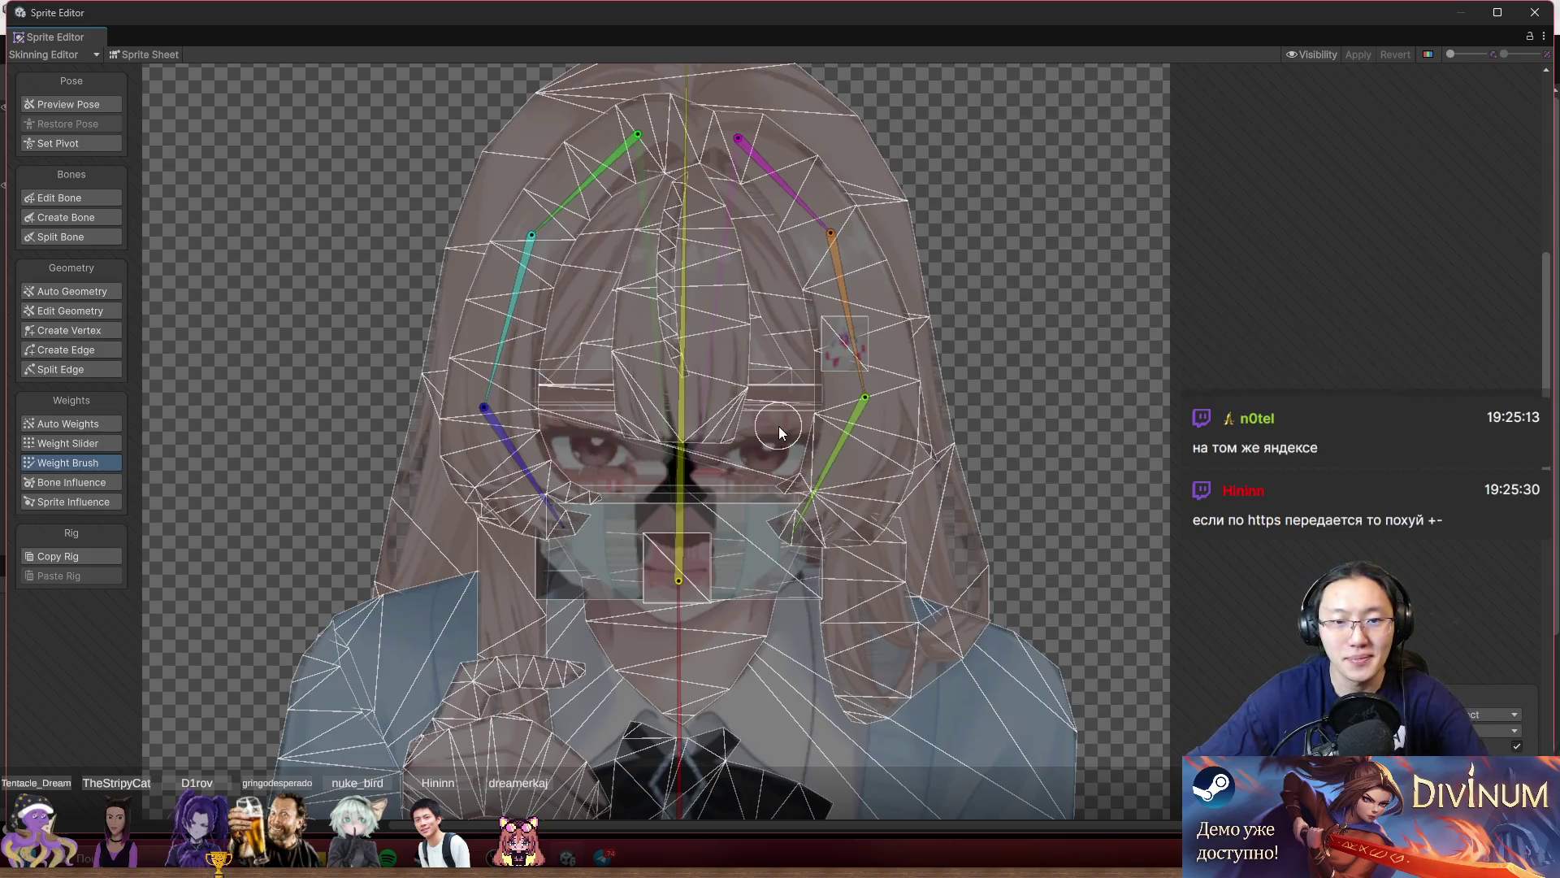
Select the hair sprite and paint the left strand's upper, middle and tip weights to their bones.
scroll(547, 294, up, 3)
click(546, 294)
scroll(578, 221, up, 5)
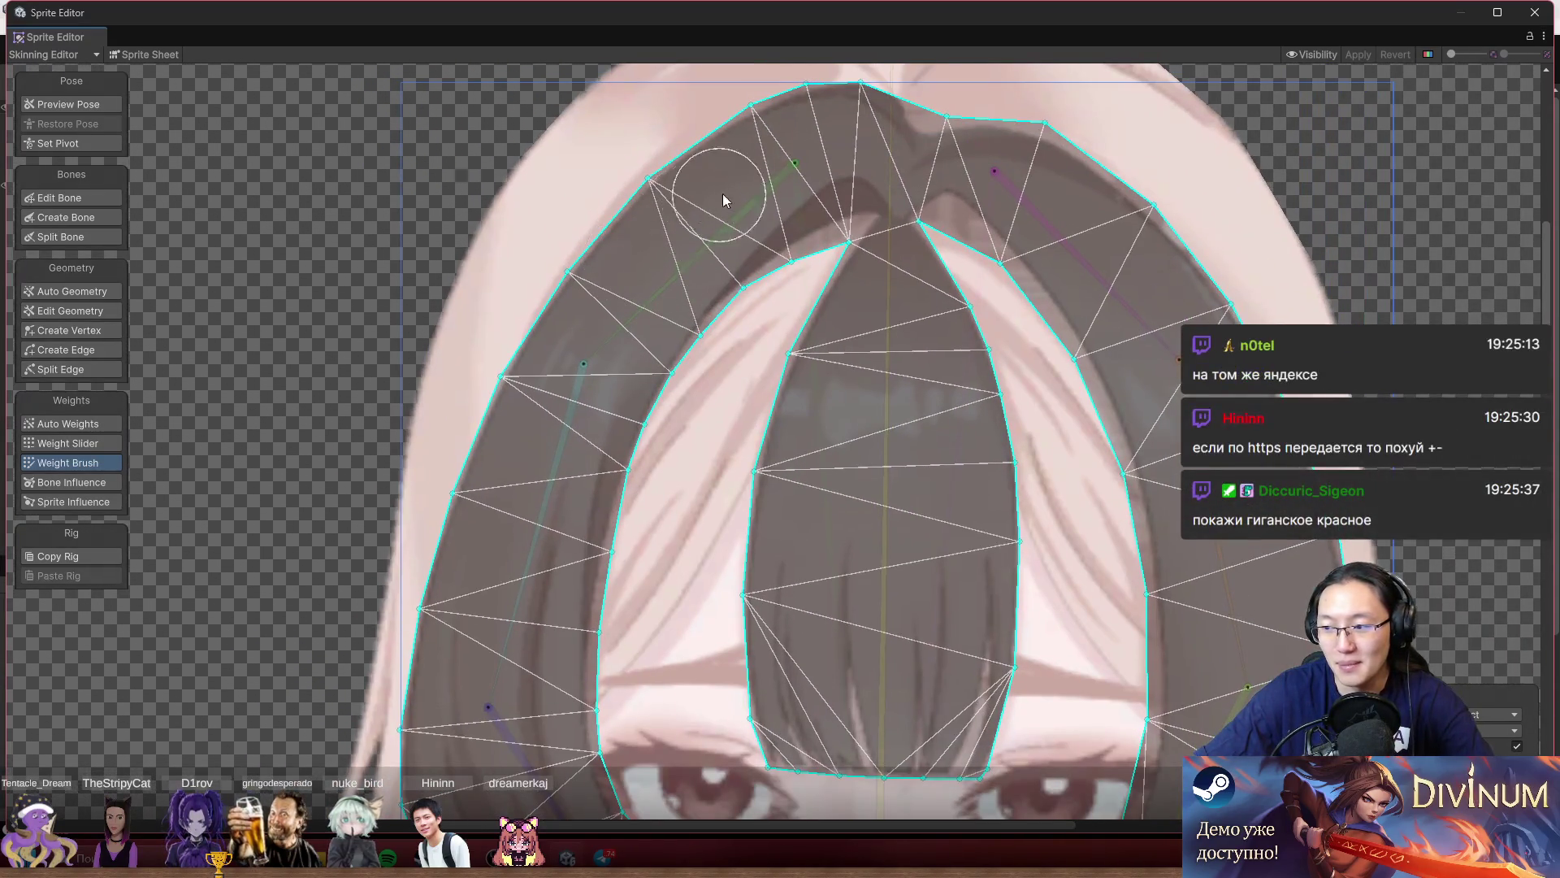
click(752, 205)
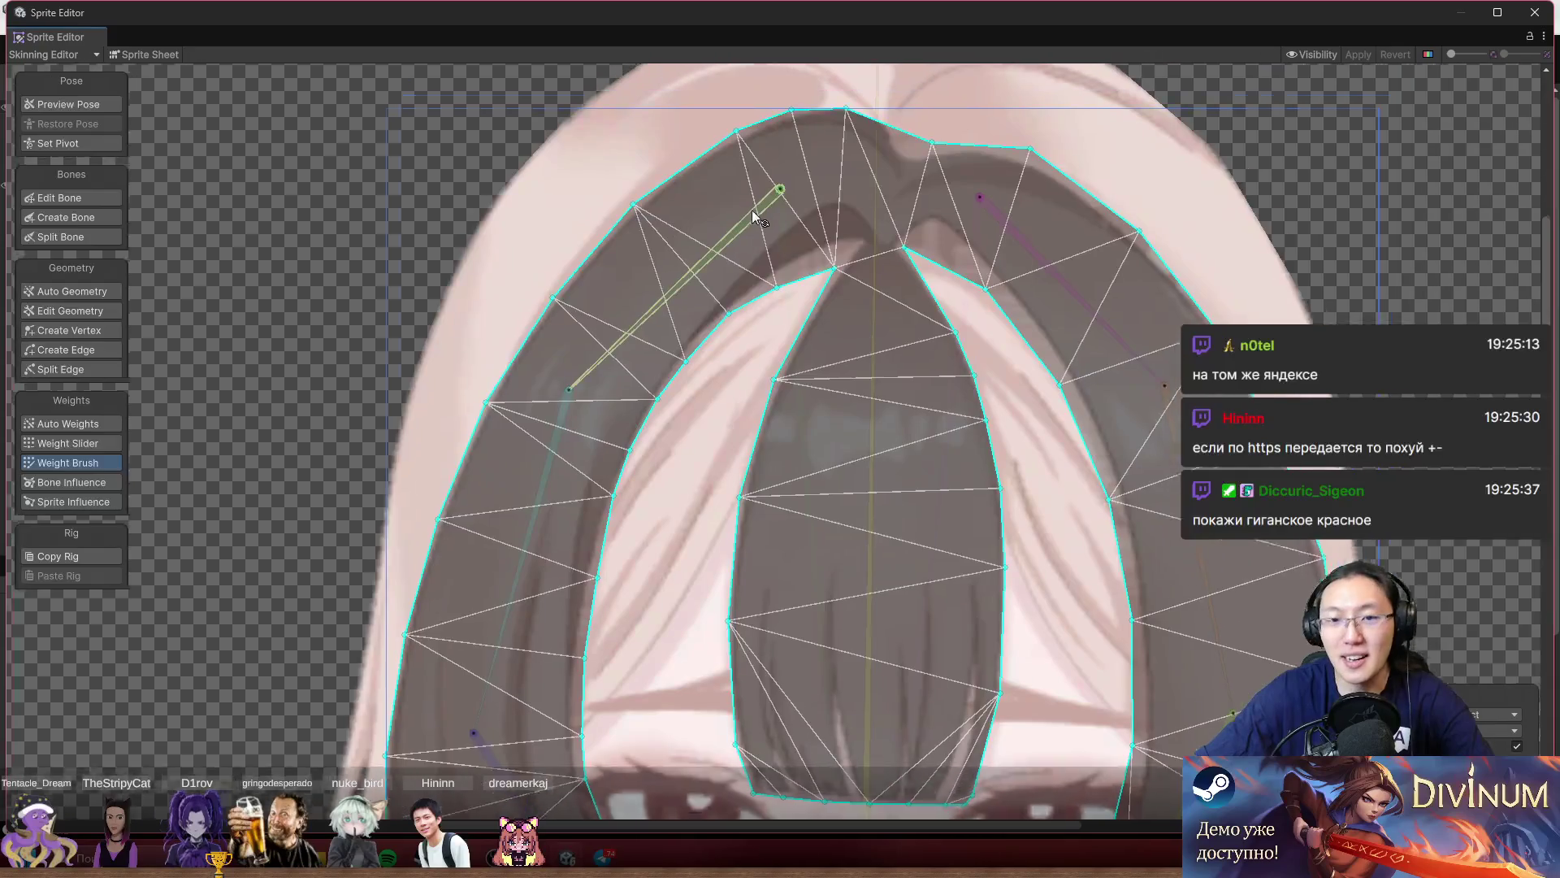
mouse_move(758, 175)
mouse_down()
mouse_move(743, 285)
mouse_move(618, 309)
mouse_move(620, 372)
mouse_move(553, 349)
mouse_move(634, 285)
mouse_move(671, 214)
mouse_up()
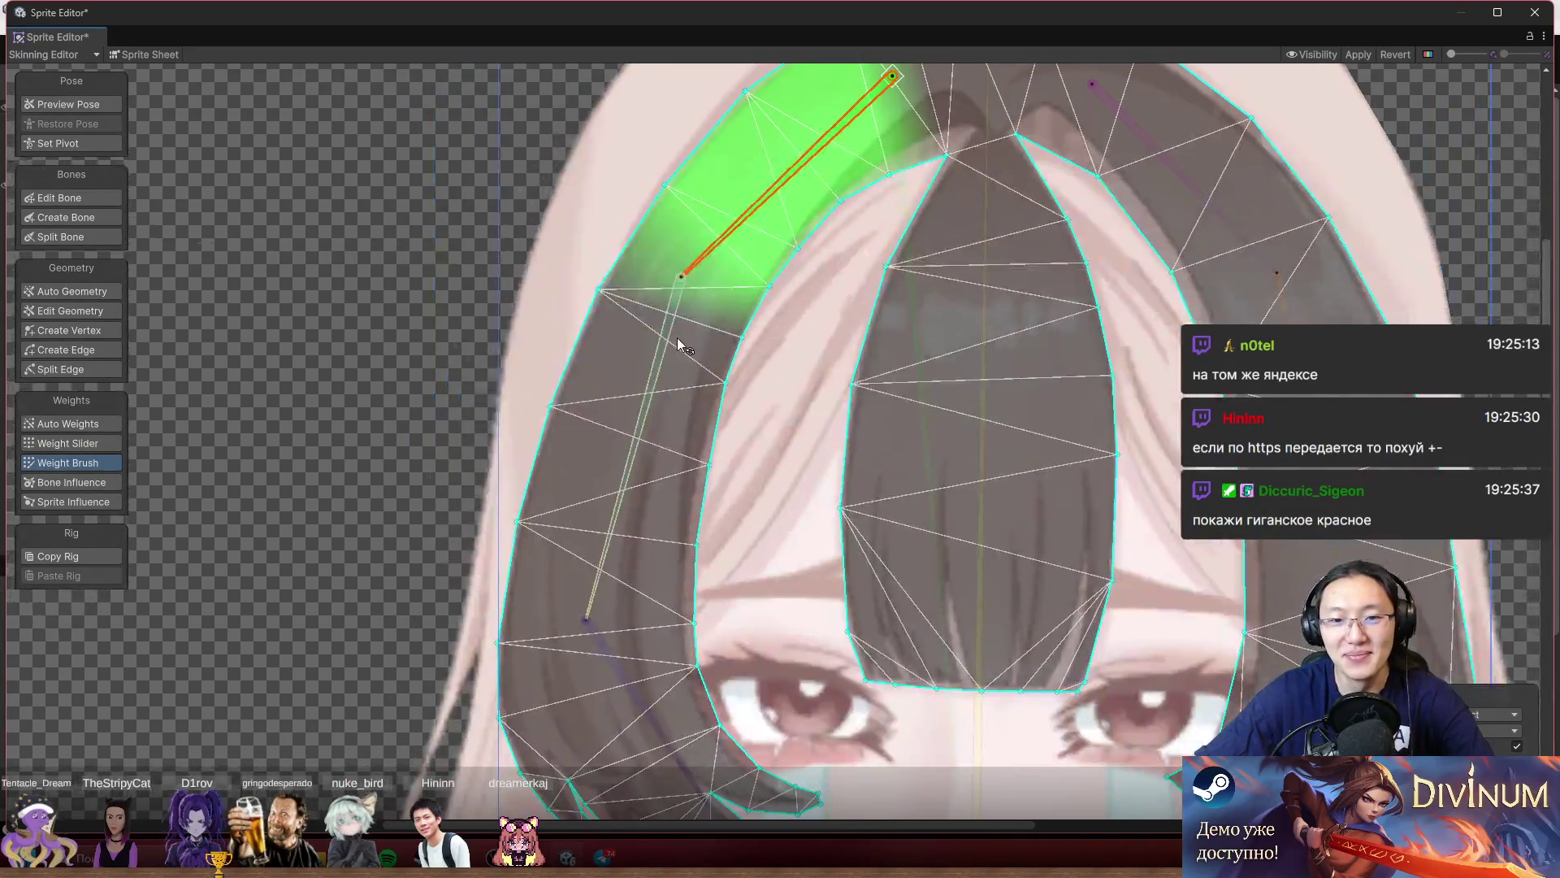
click(676, 338)
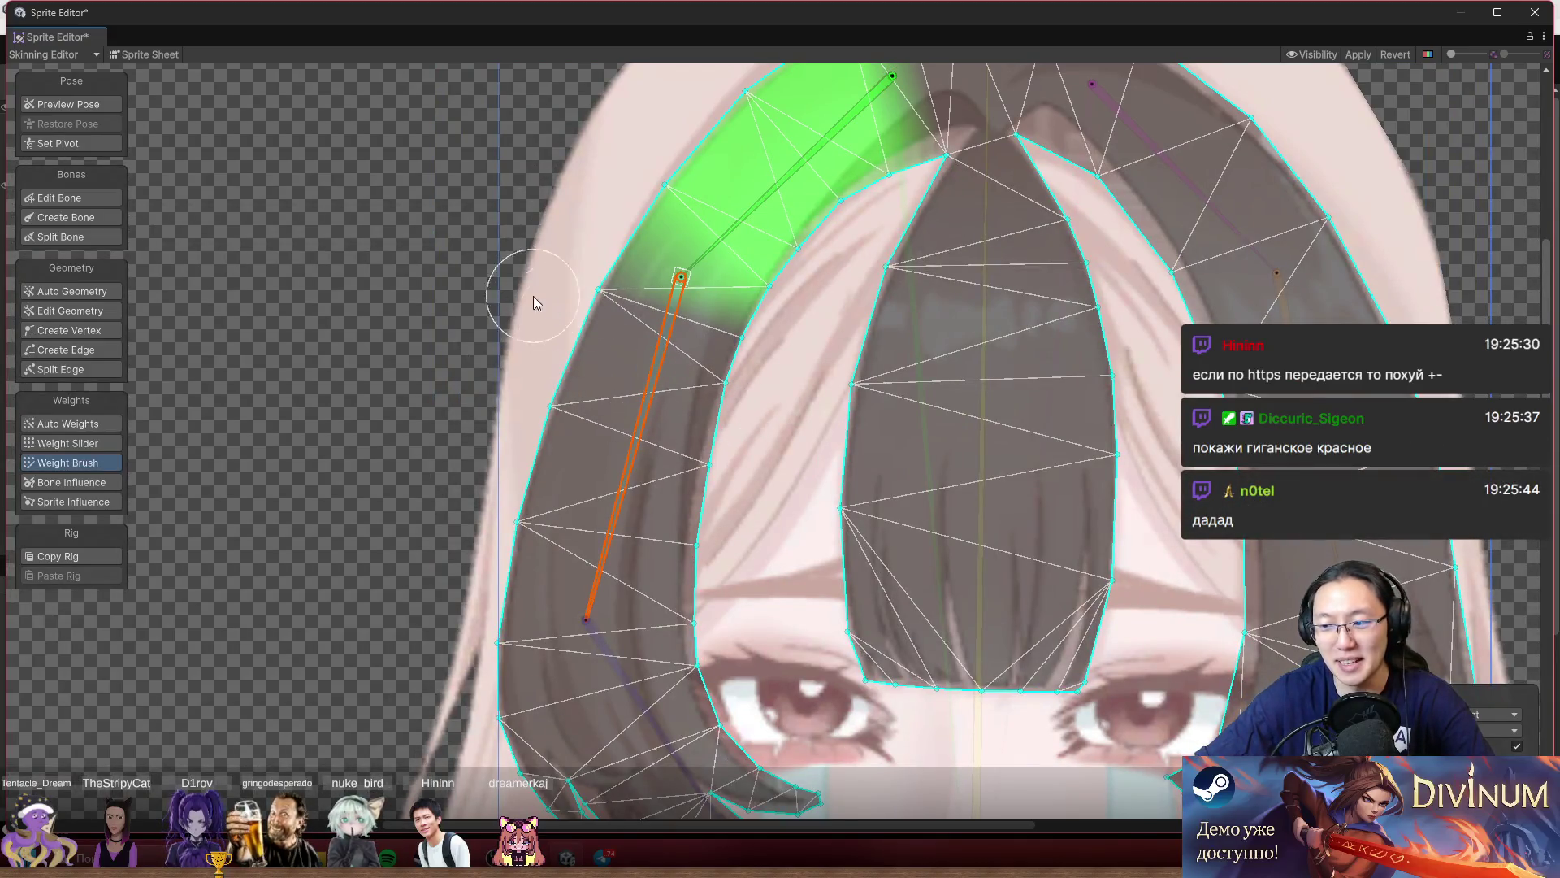
mouse_move(634, 293)
mouse_down()
mouse_move(666, 341)
mouse_move(625, 561)
mouse_move(686, 590)
mouse_move(749, 509)
mouse_move(738, 387)
mouse_up()
click(697, 398)
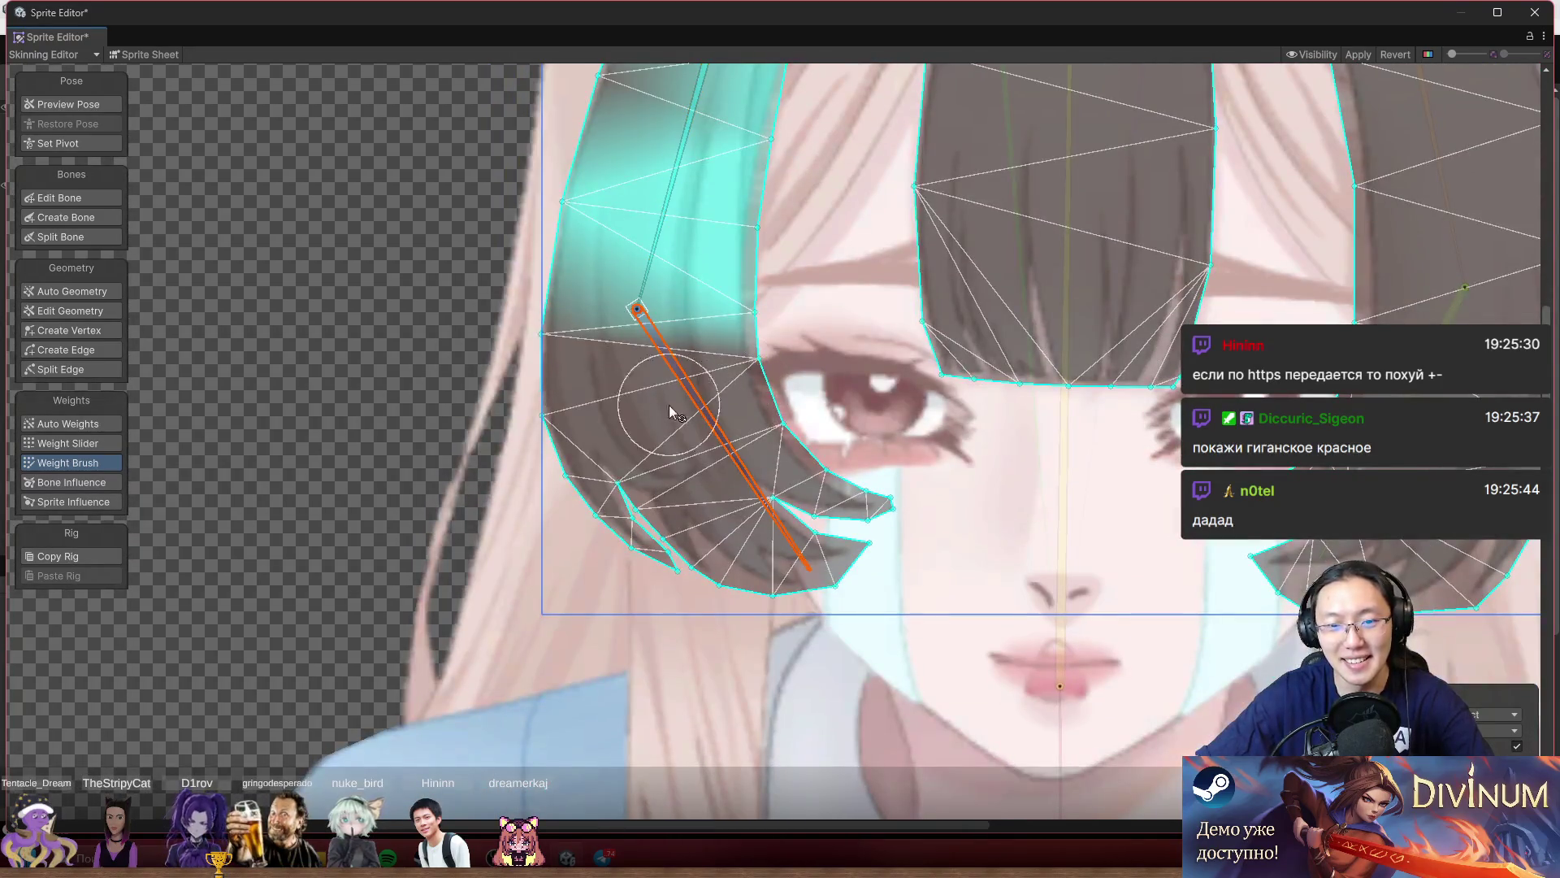
mouse_move(524, 388)
mouse_down()
mouse_move(650, 528)
mouse_move(833, 545)
mouse_move(813, 496)
mouse_move(888, 486)
mouse_up()
Repaint the middle band for the middle hair bone, then reselect the lowest bone.
click(664, 232)
drag(654, 260, 522, 338)
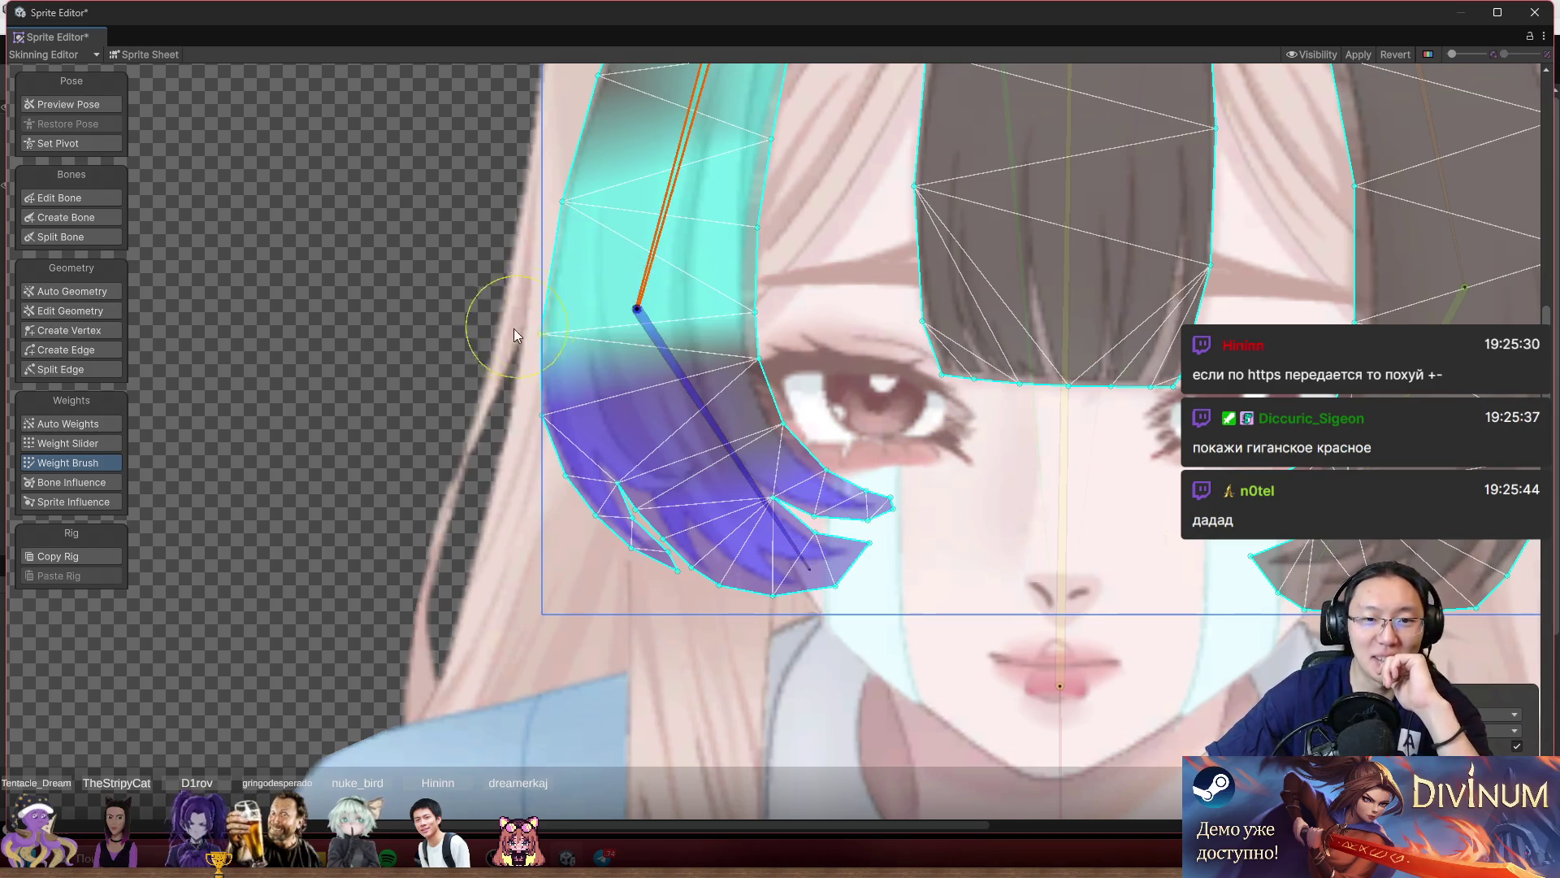
drag(917, 374, 686, 520)
click(509, 563)
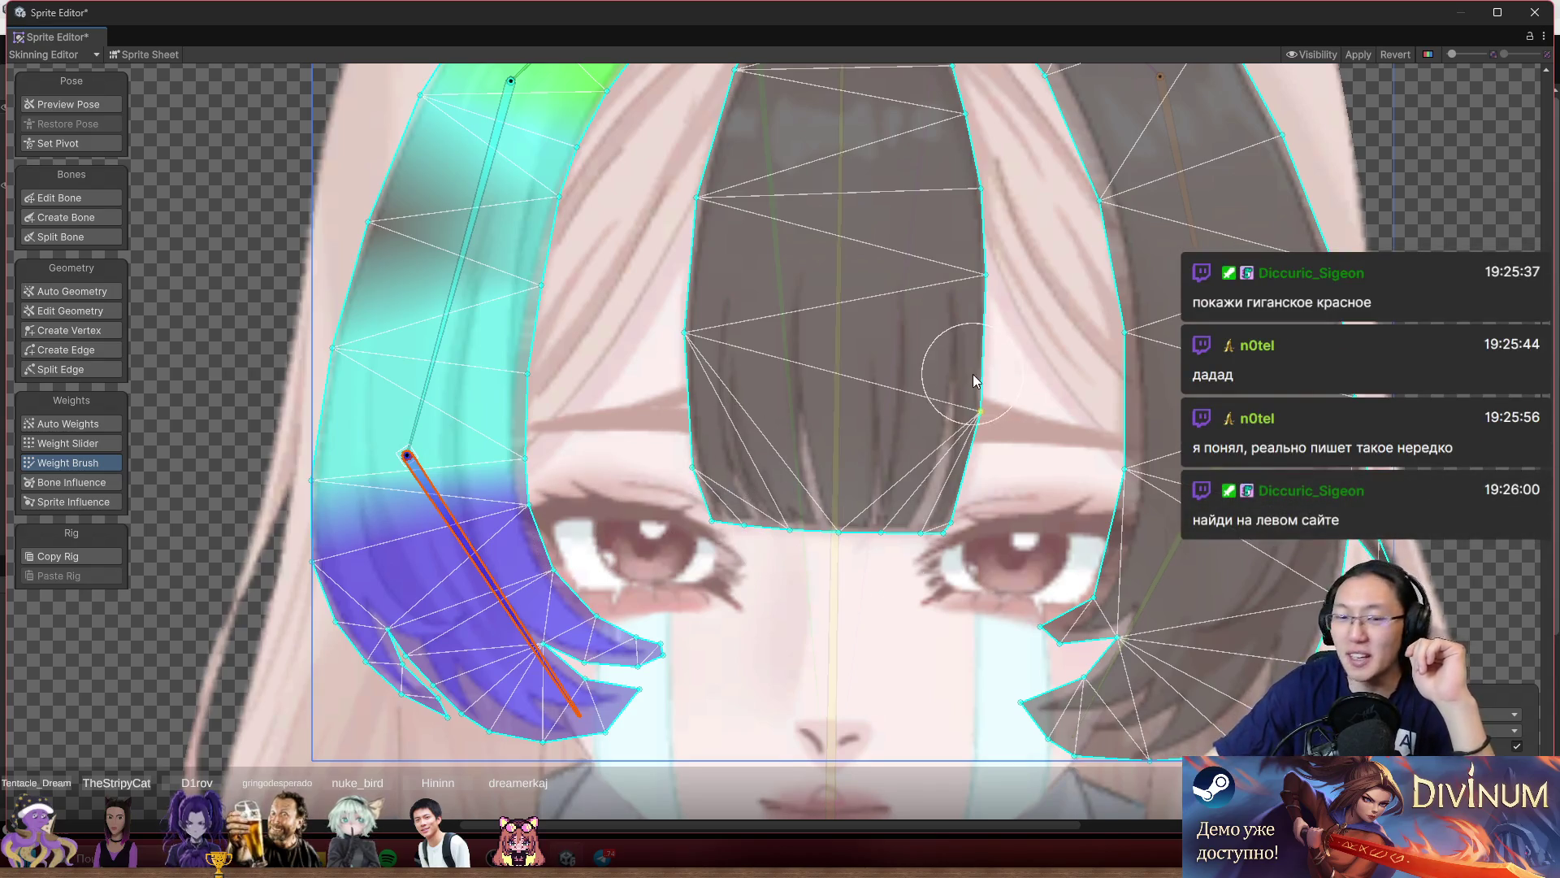
scroll(967, 372, down, 3)
drag(893, 250, 849, 303)
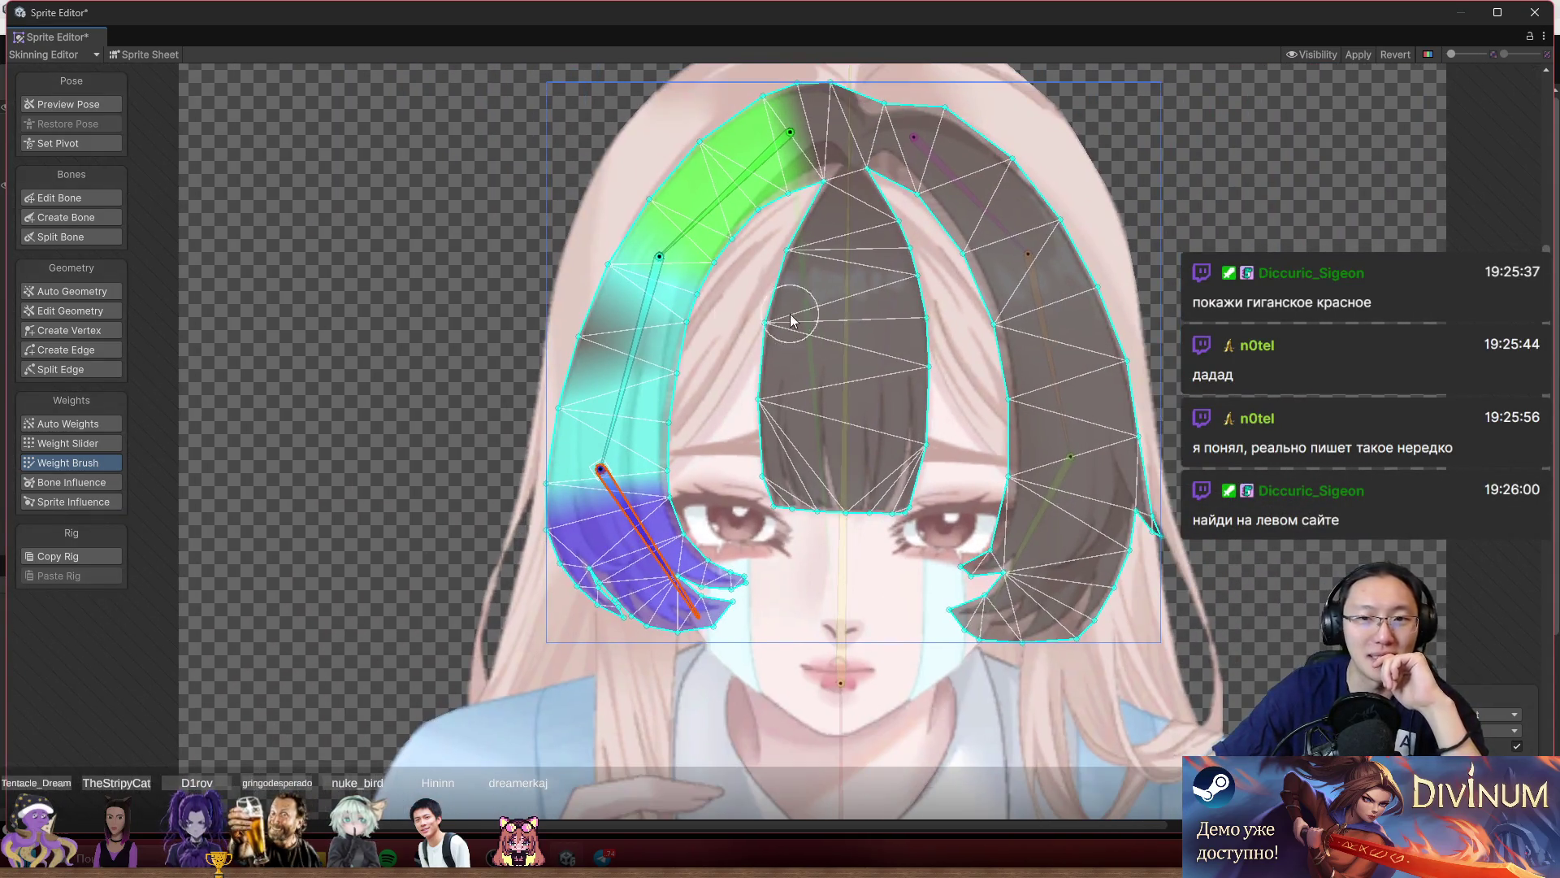
Create a bangs bone parented to the central spine bone, from the hairline downward.
click(99, 218)
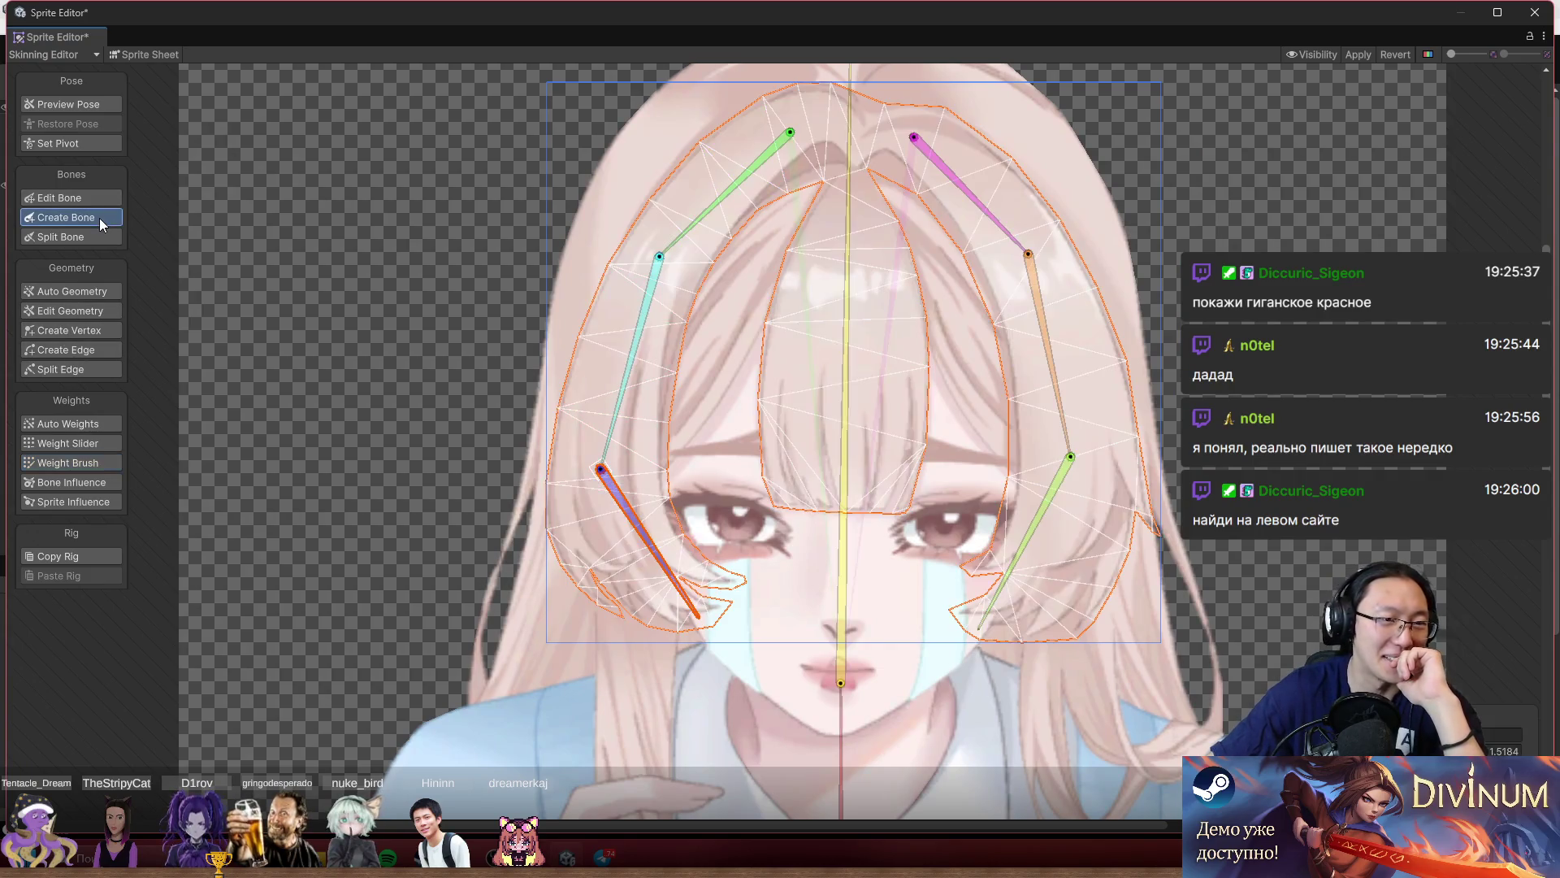
click(840, 681)
scroll(878, 235, up, 2)
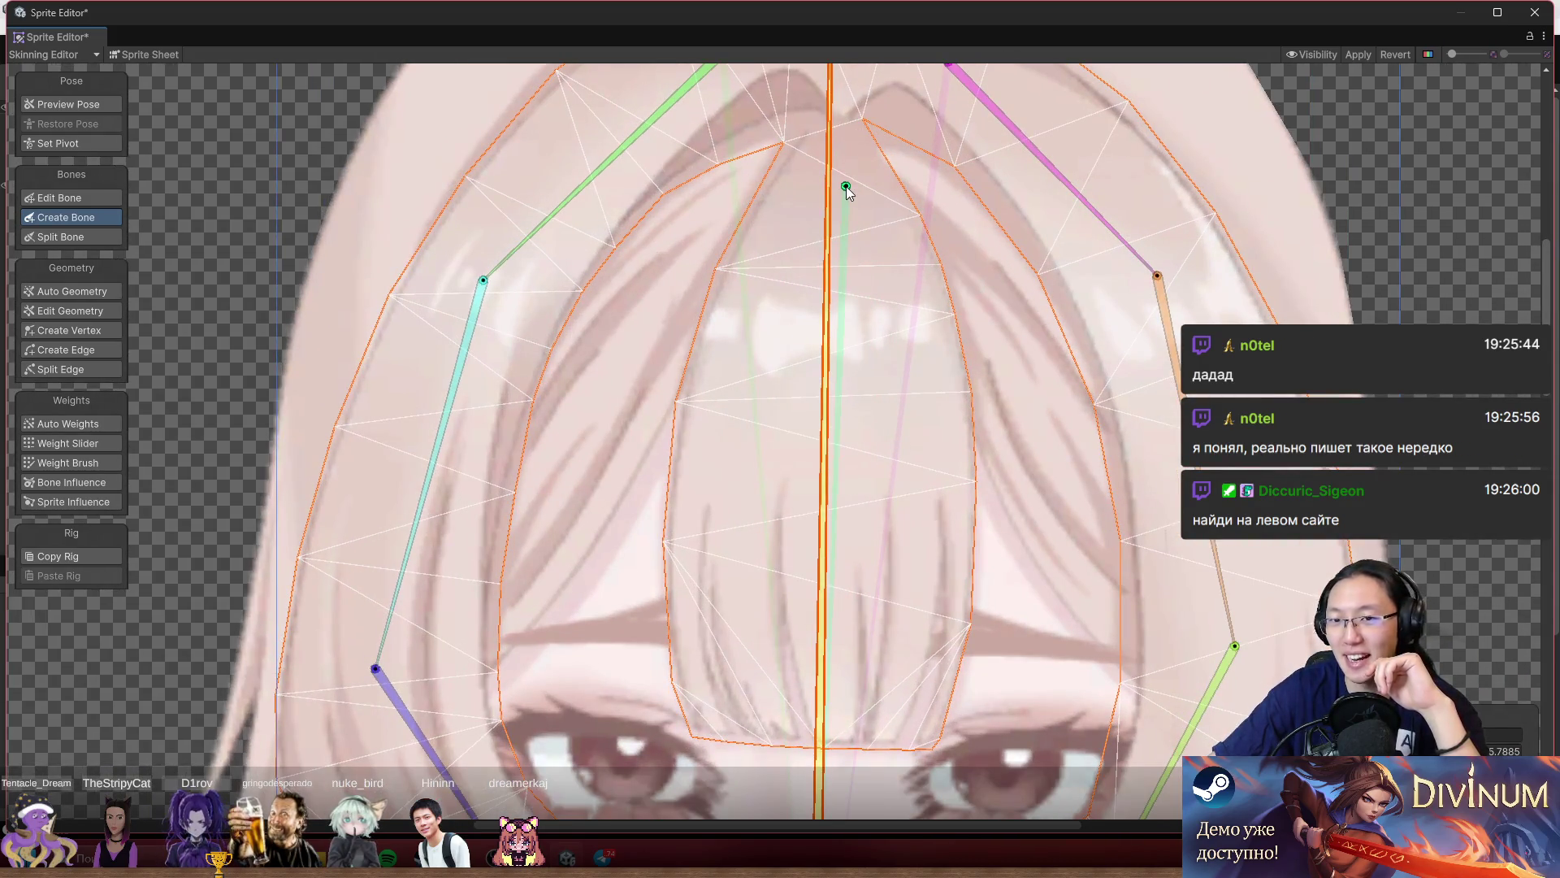
scroll(845, 187, up, 1)
scroll(846, 187, up, 2)
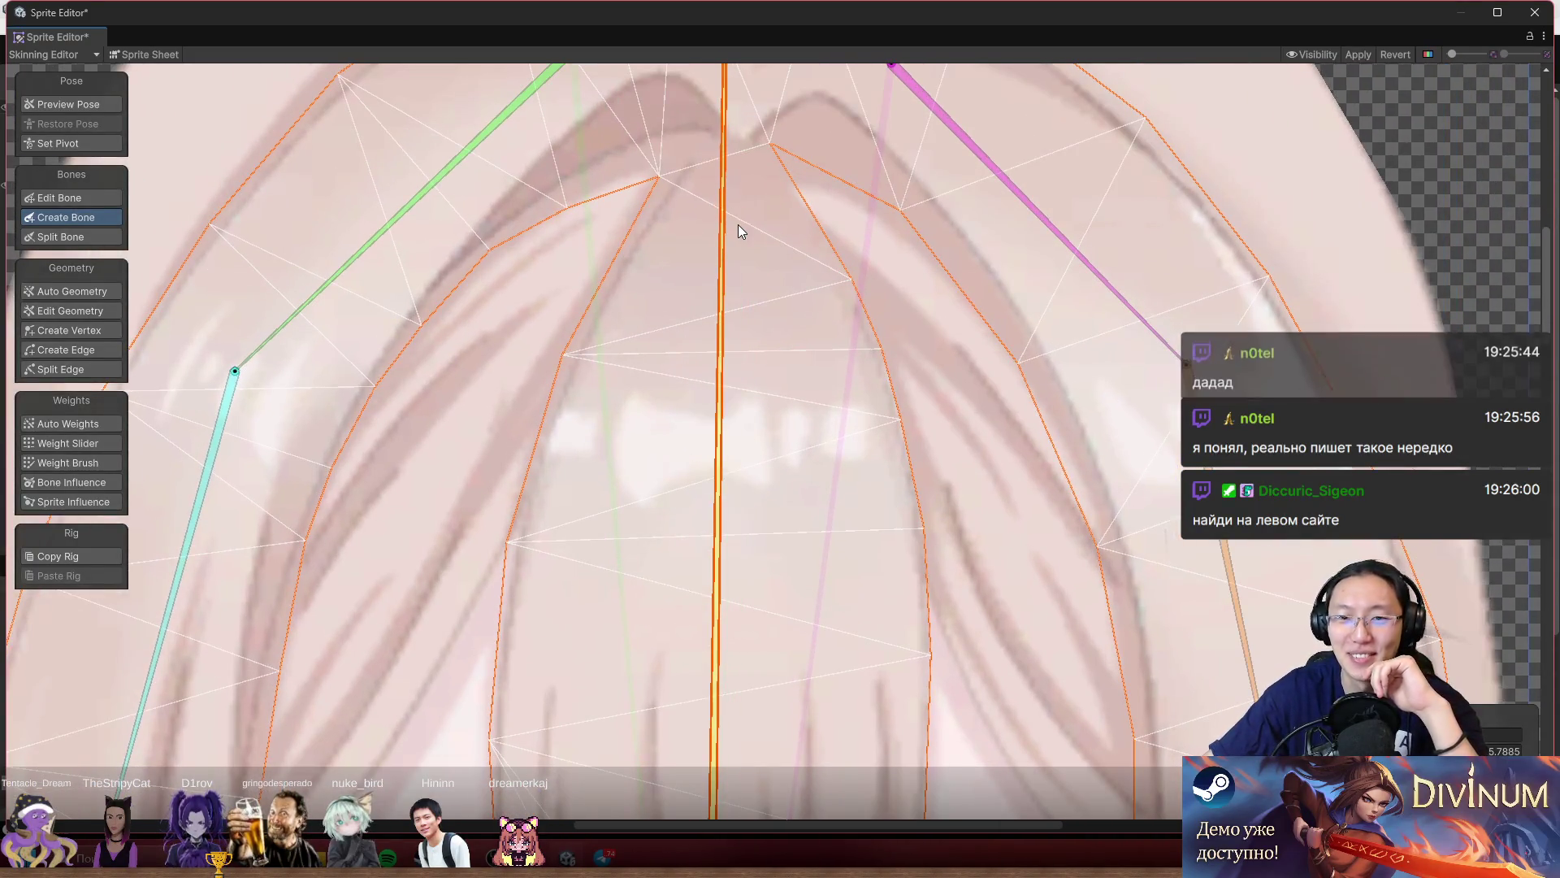
click(738, 217)
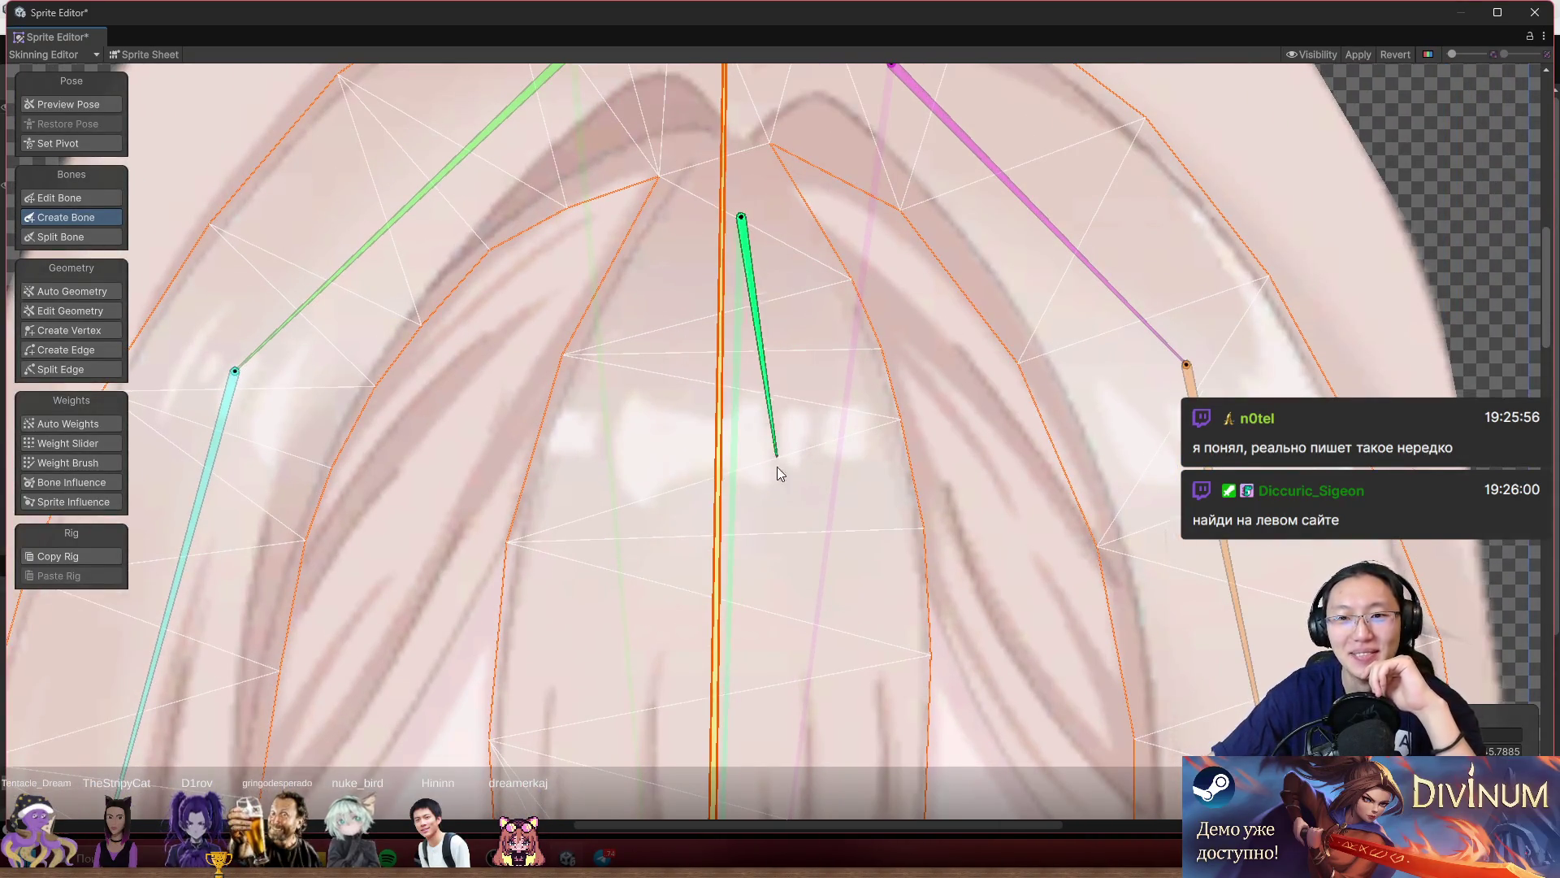
scroll(752, 236, down, 3)
scroll(752, 235, down, 3)
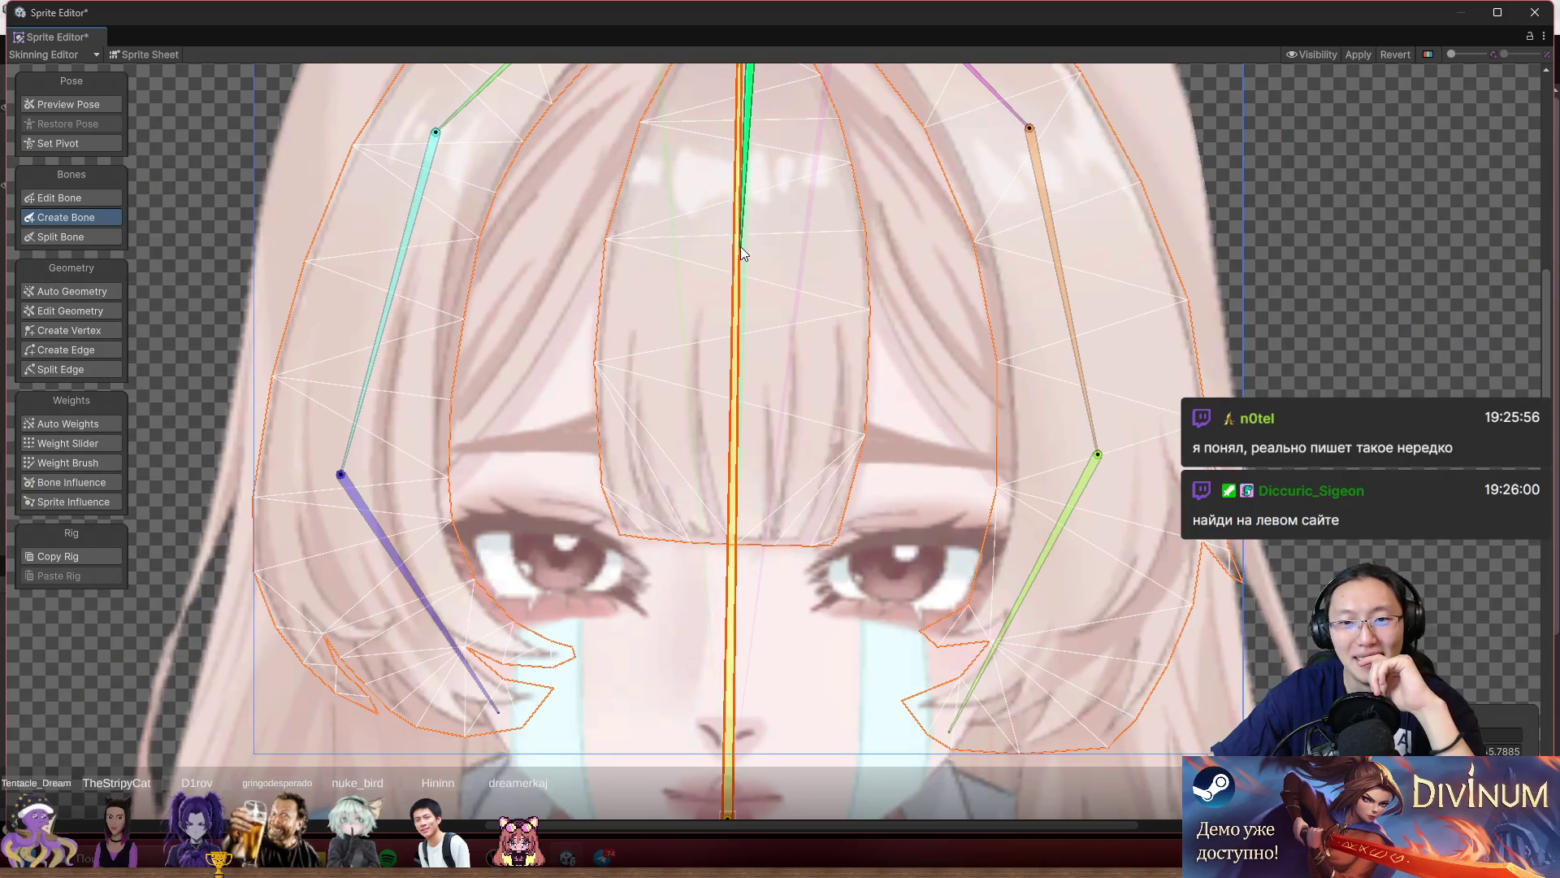
click(739, 281)
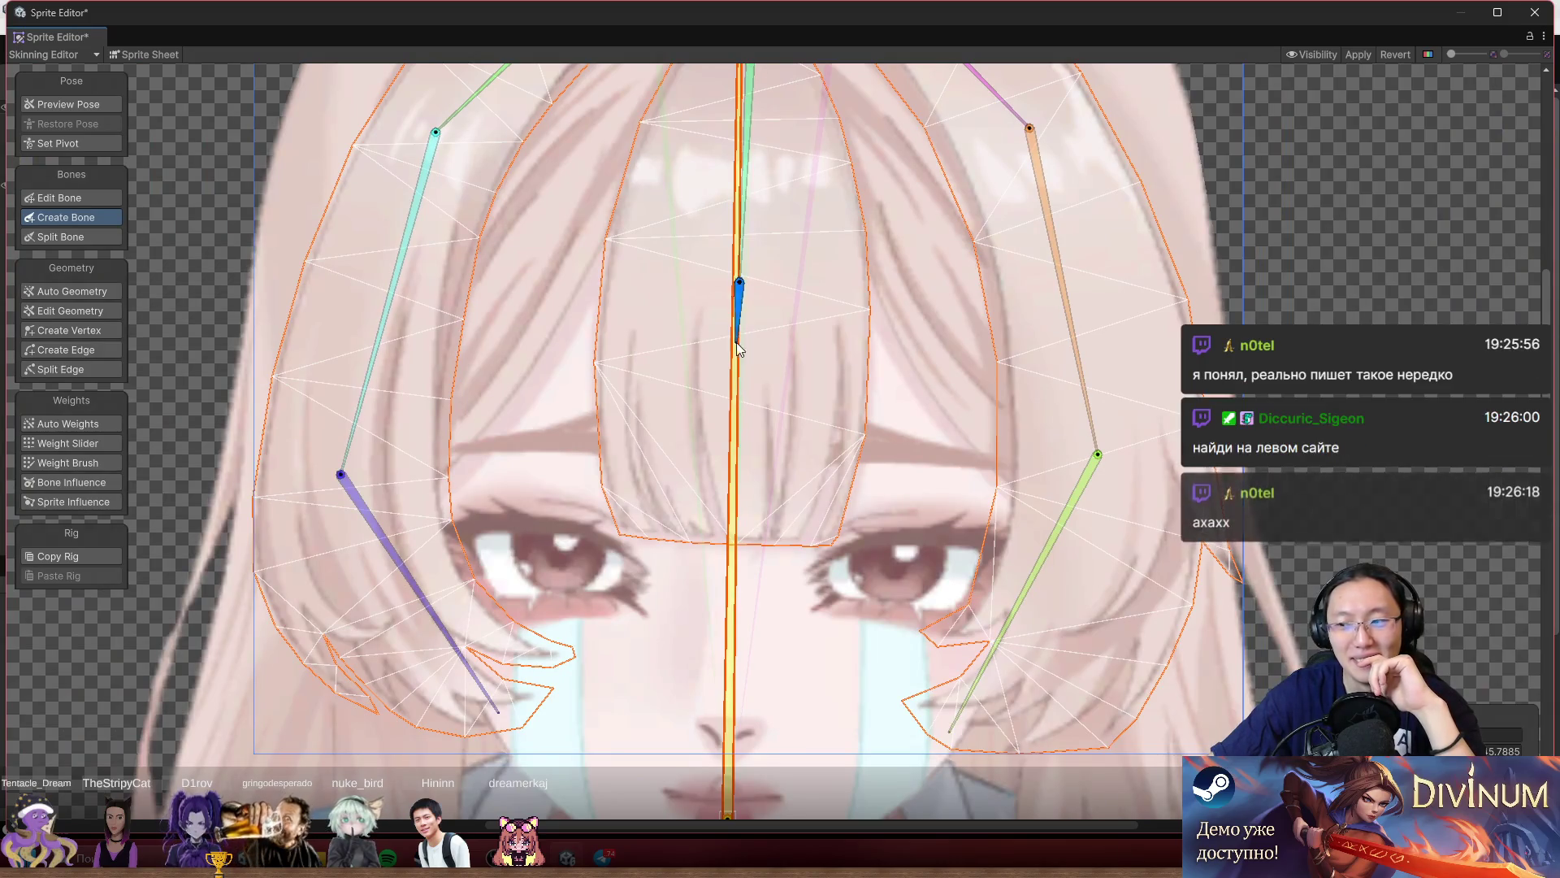
right_click(731, 546)
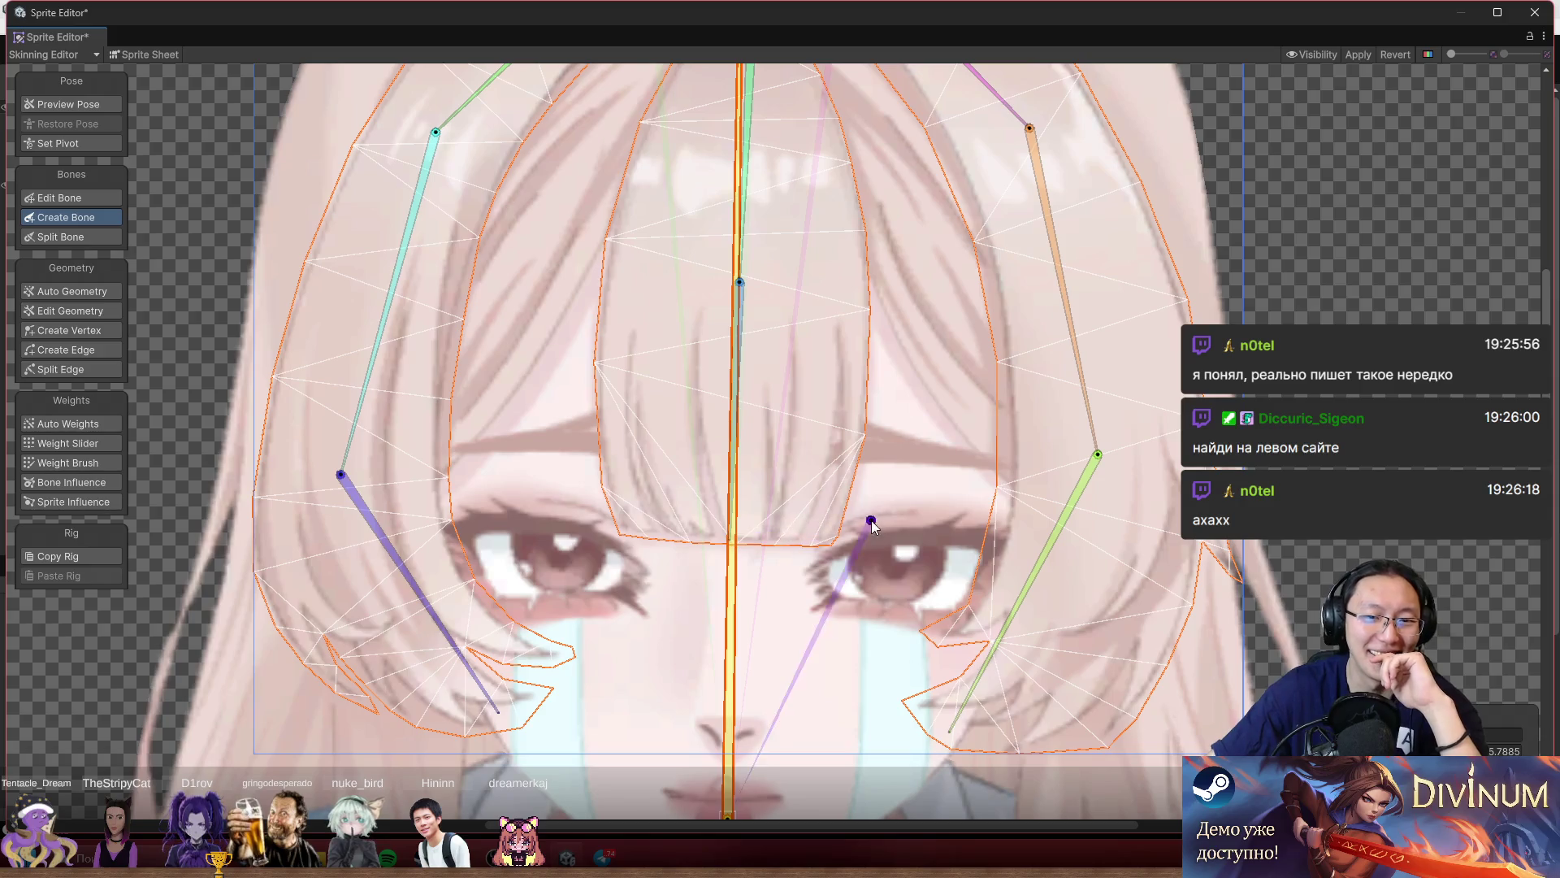
Start an extra bone near the right eye, then cancel it.
click(463, 221)
right_click(444, 221)
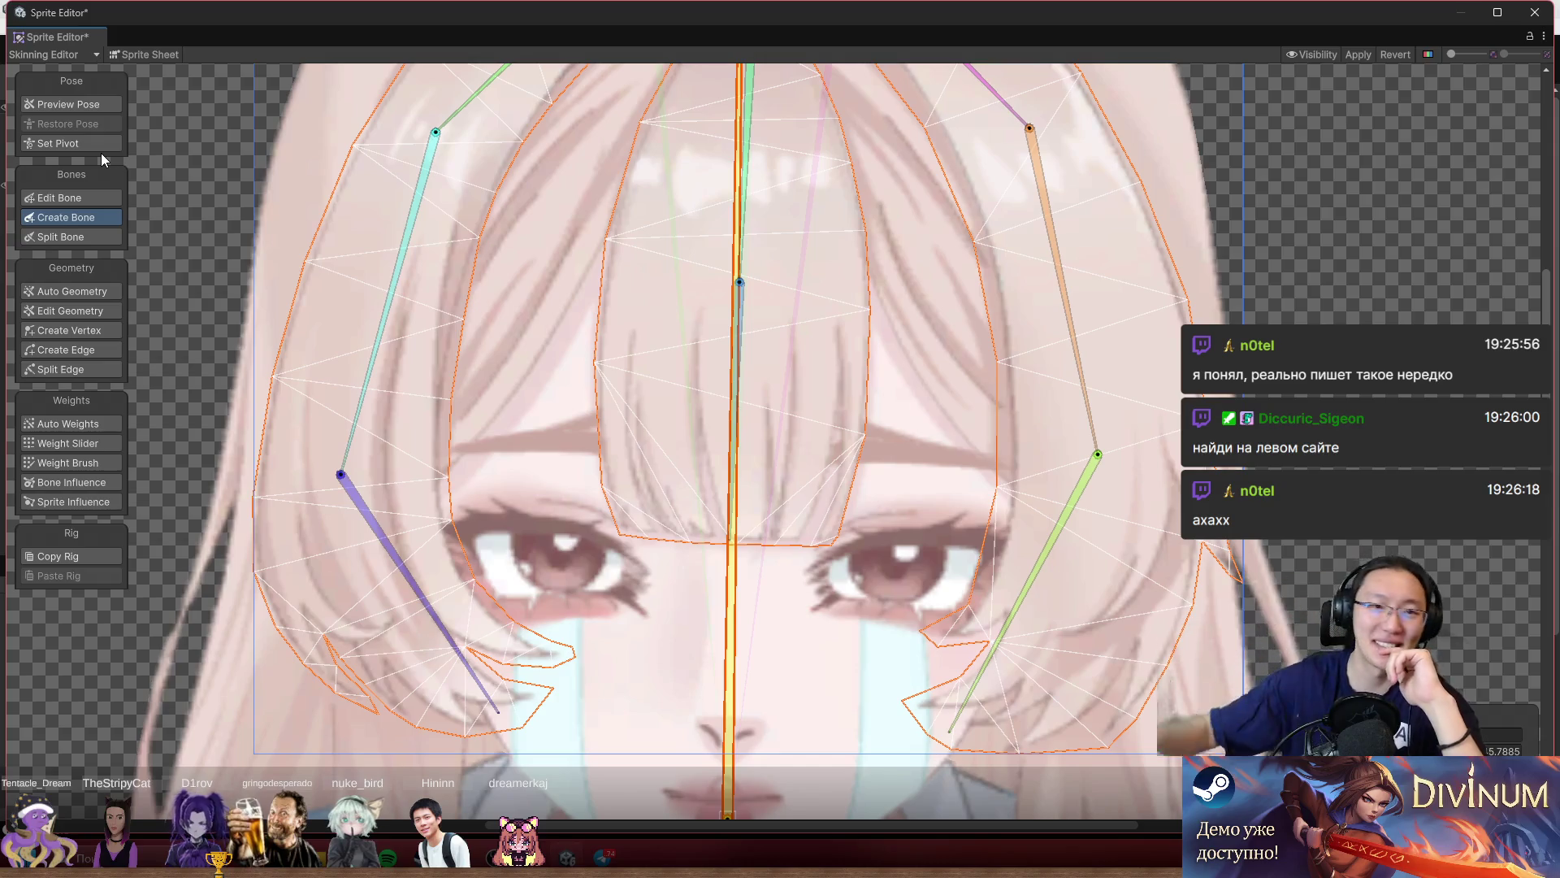
scroll(746, 425, down, 2)
scroll(746, 424, down, 2)
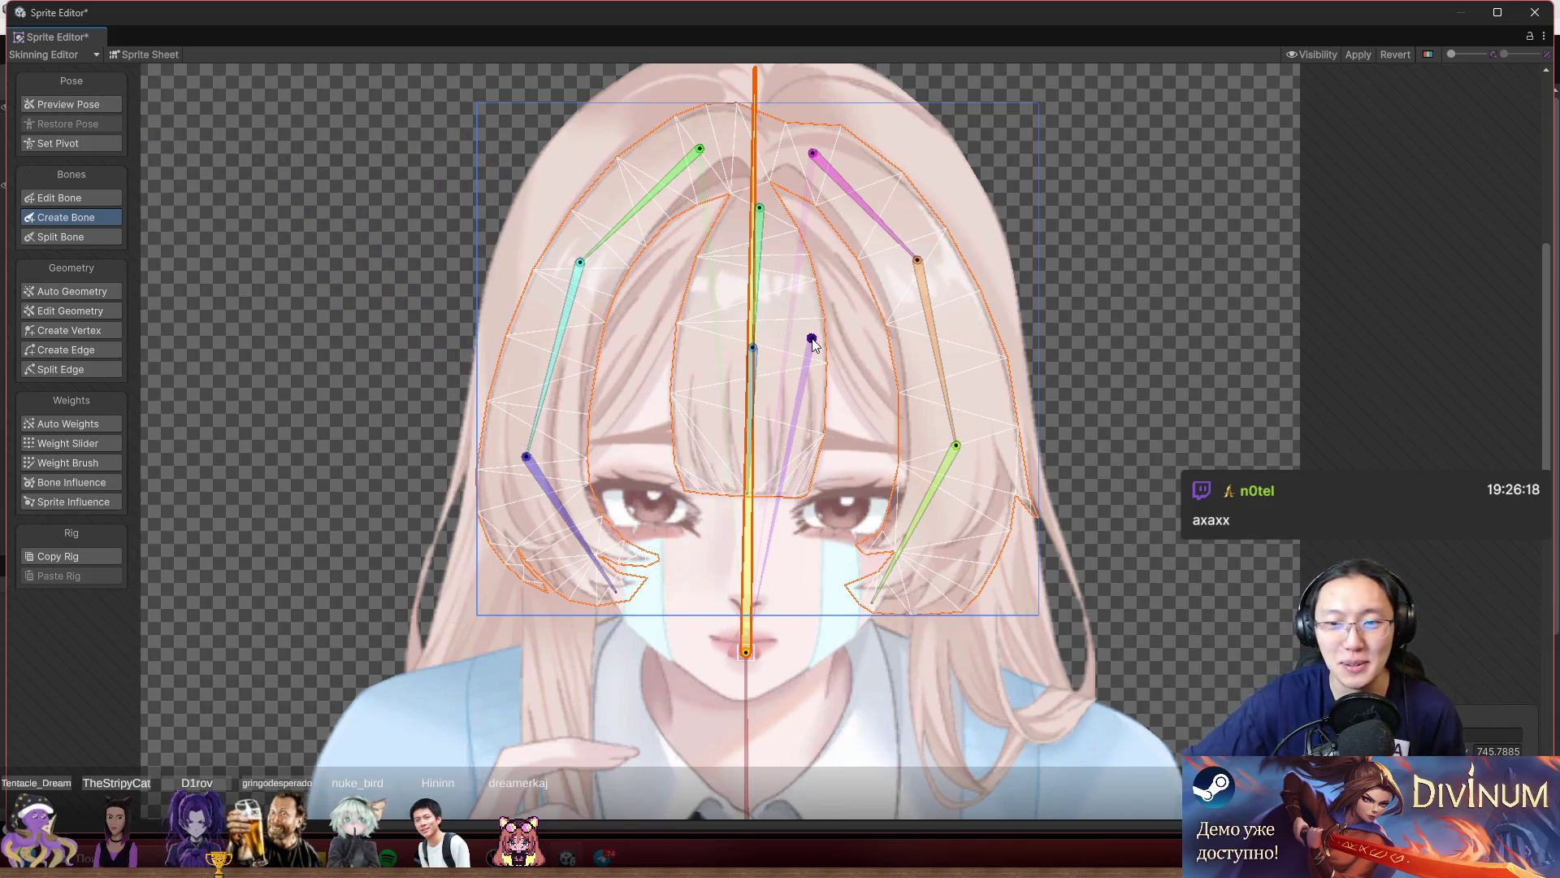
scroll(627, 648, up, 3)
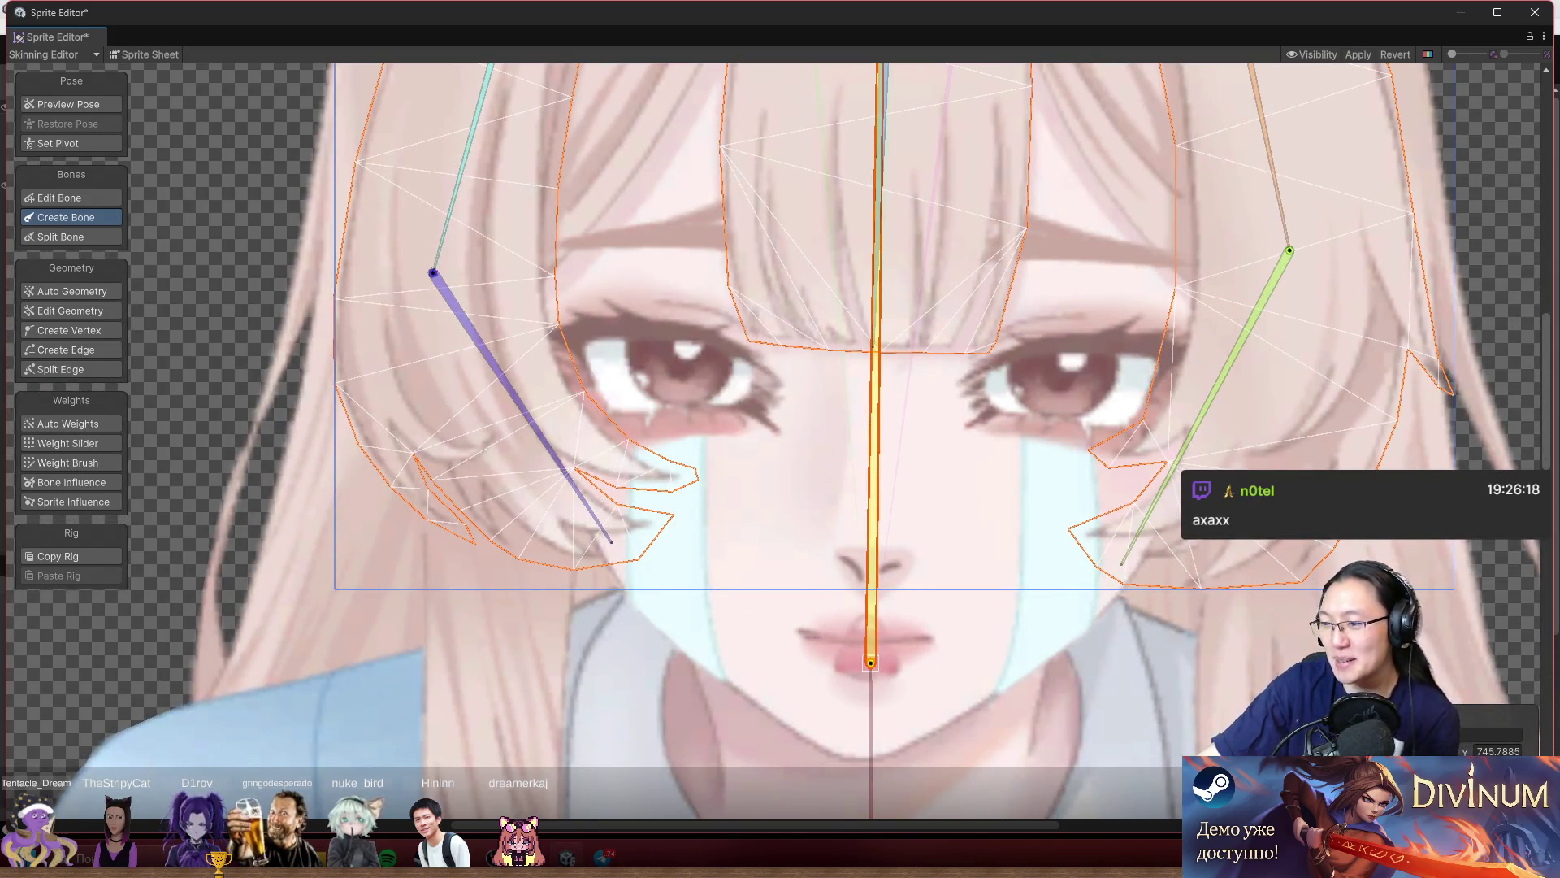
Pan and zoom the view to centre on the character's face and head.
scroll(1101, 377, down, 2)
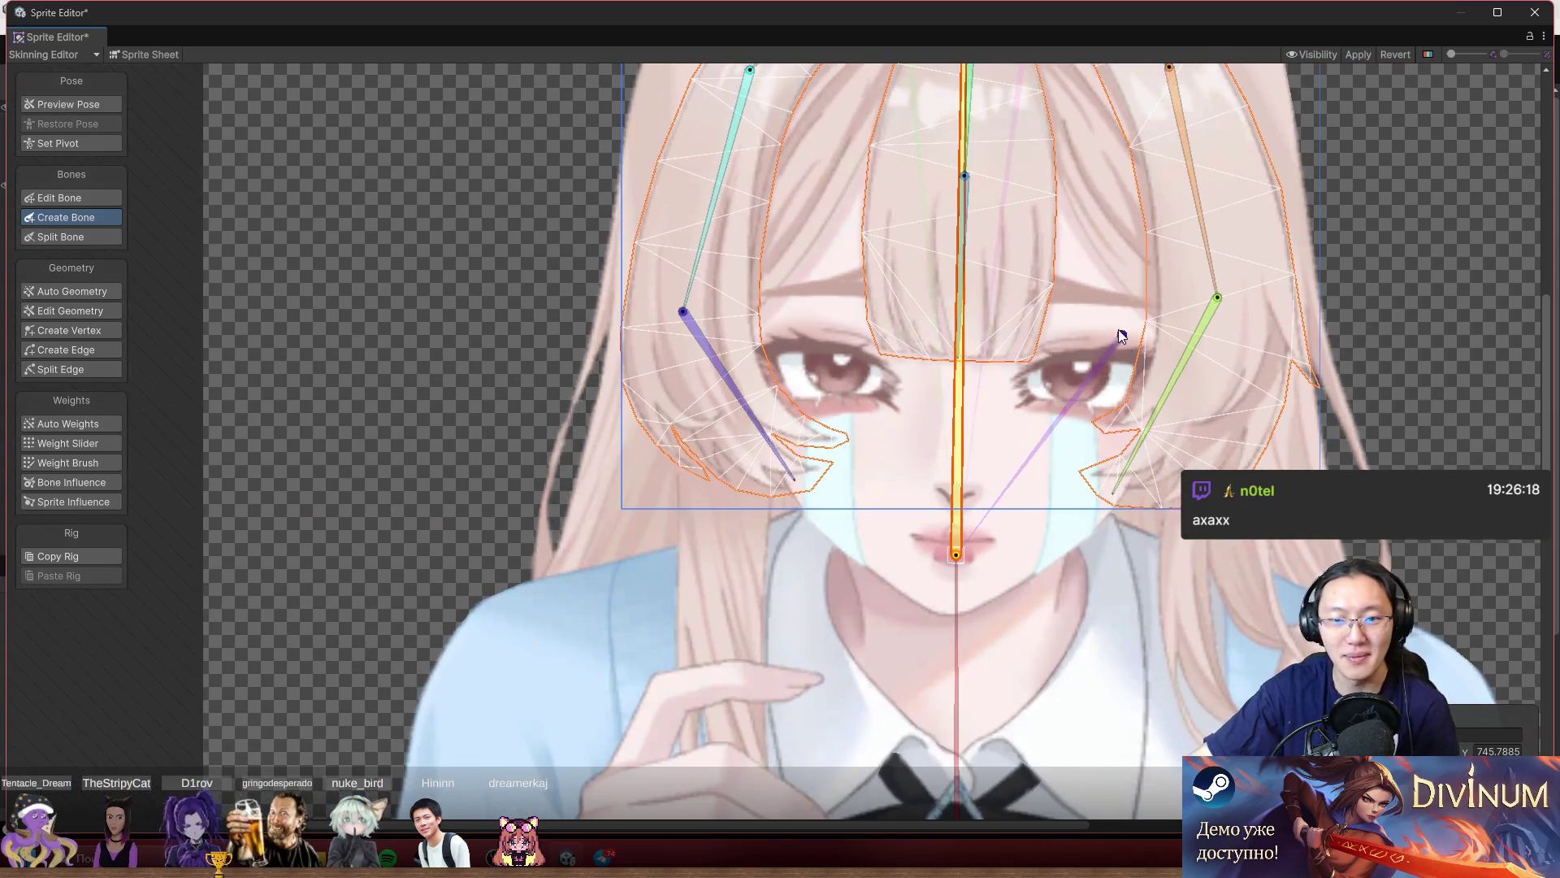
mouse_move(939, 338)
mouse_down()
mouse_move(831, 323)
mouse_move(819, 416)
mouse_up()
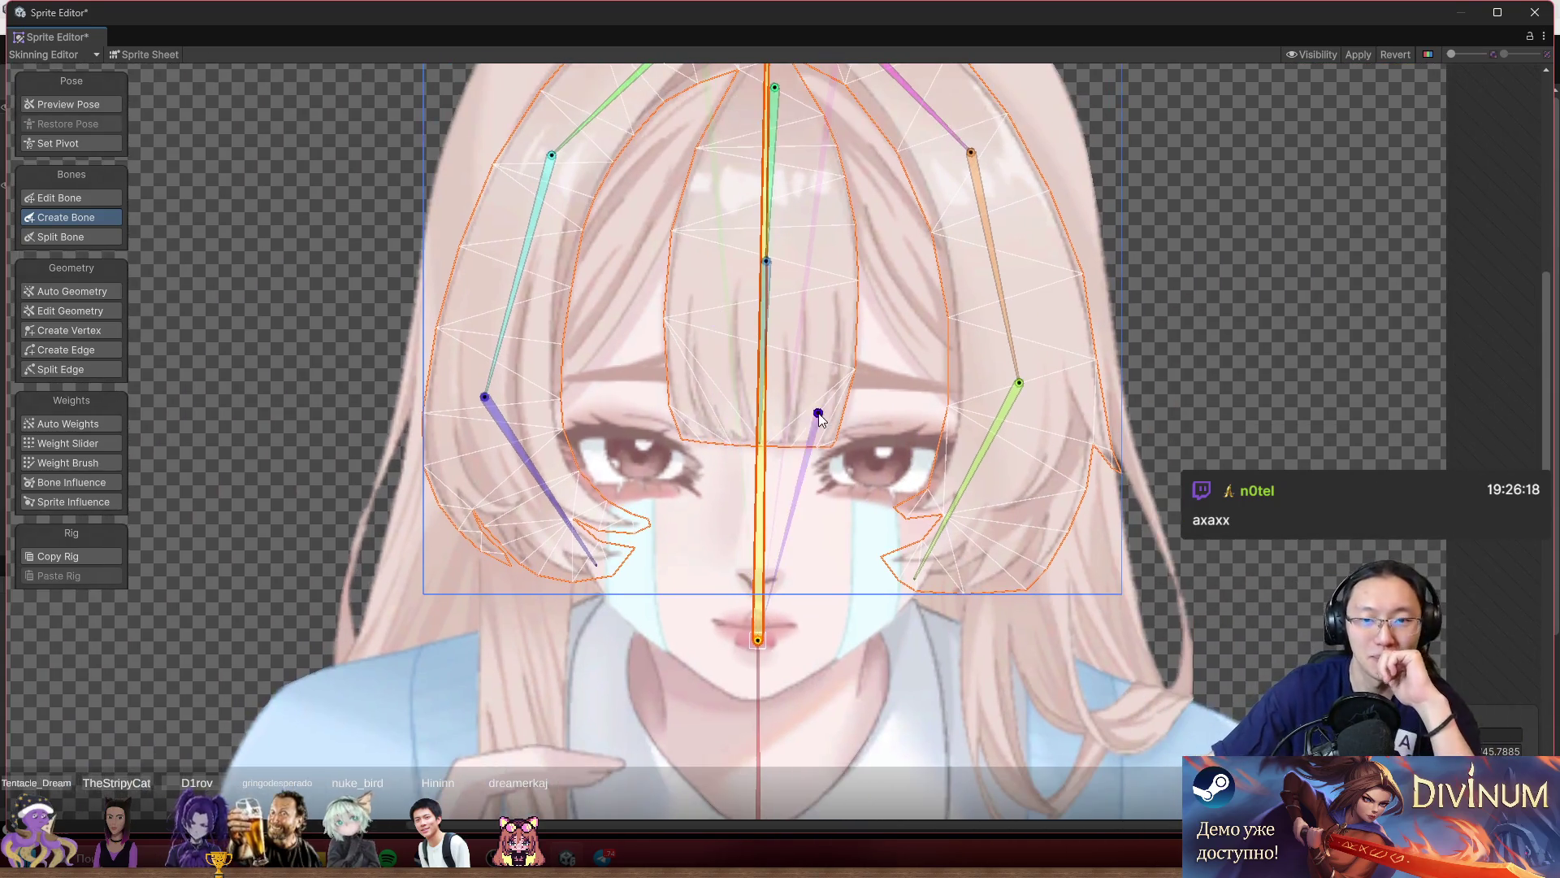
drag(849, 324, 811, 350)
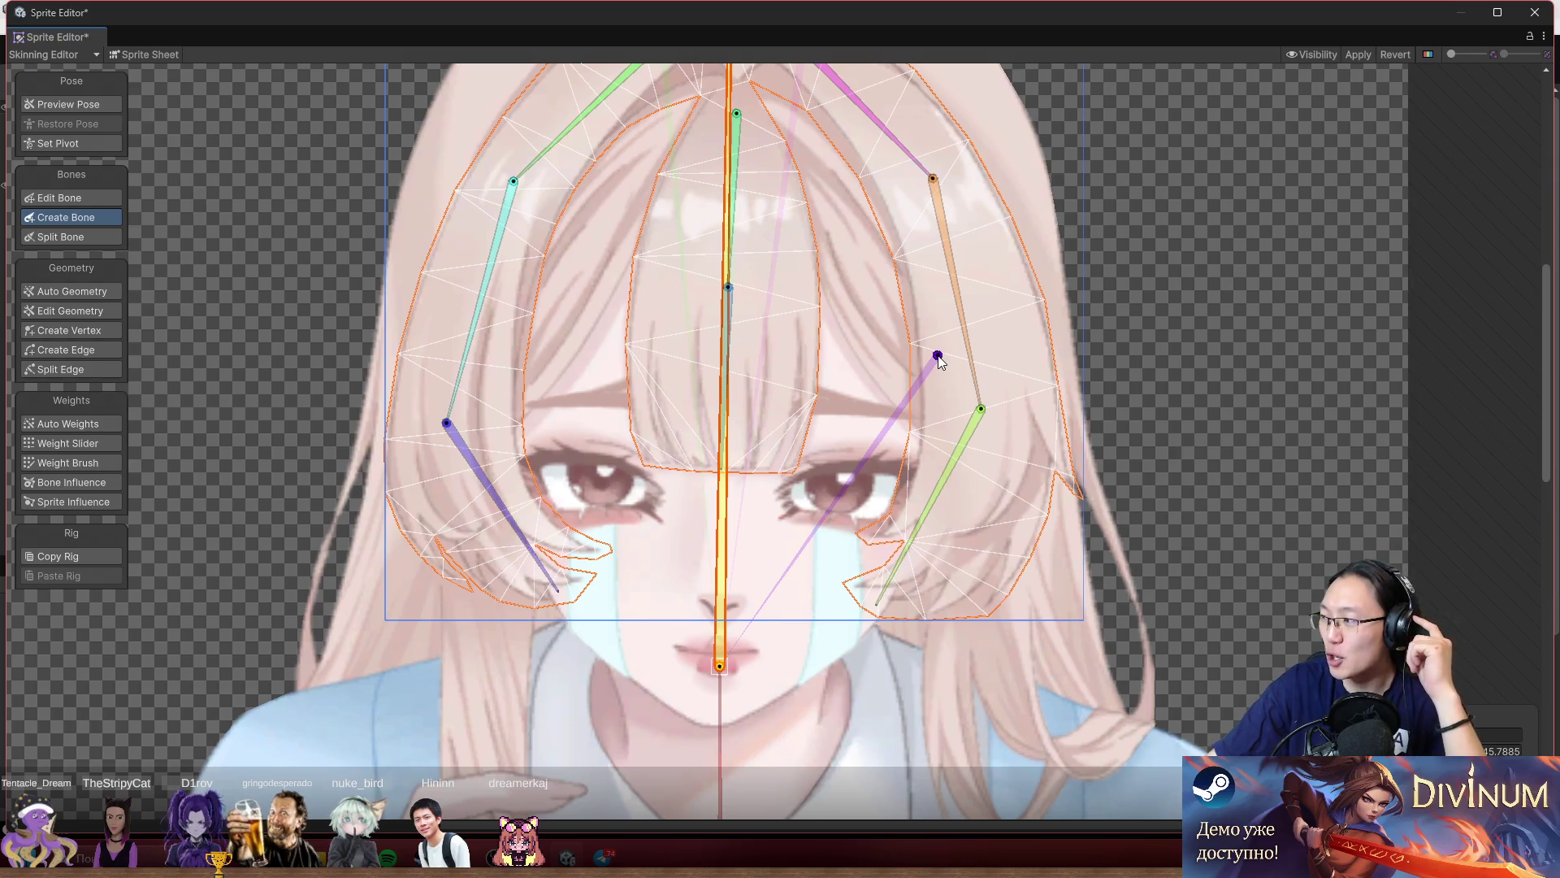
drag(738, 303, 849, 427)
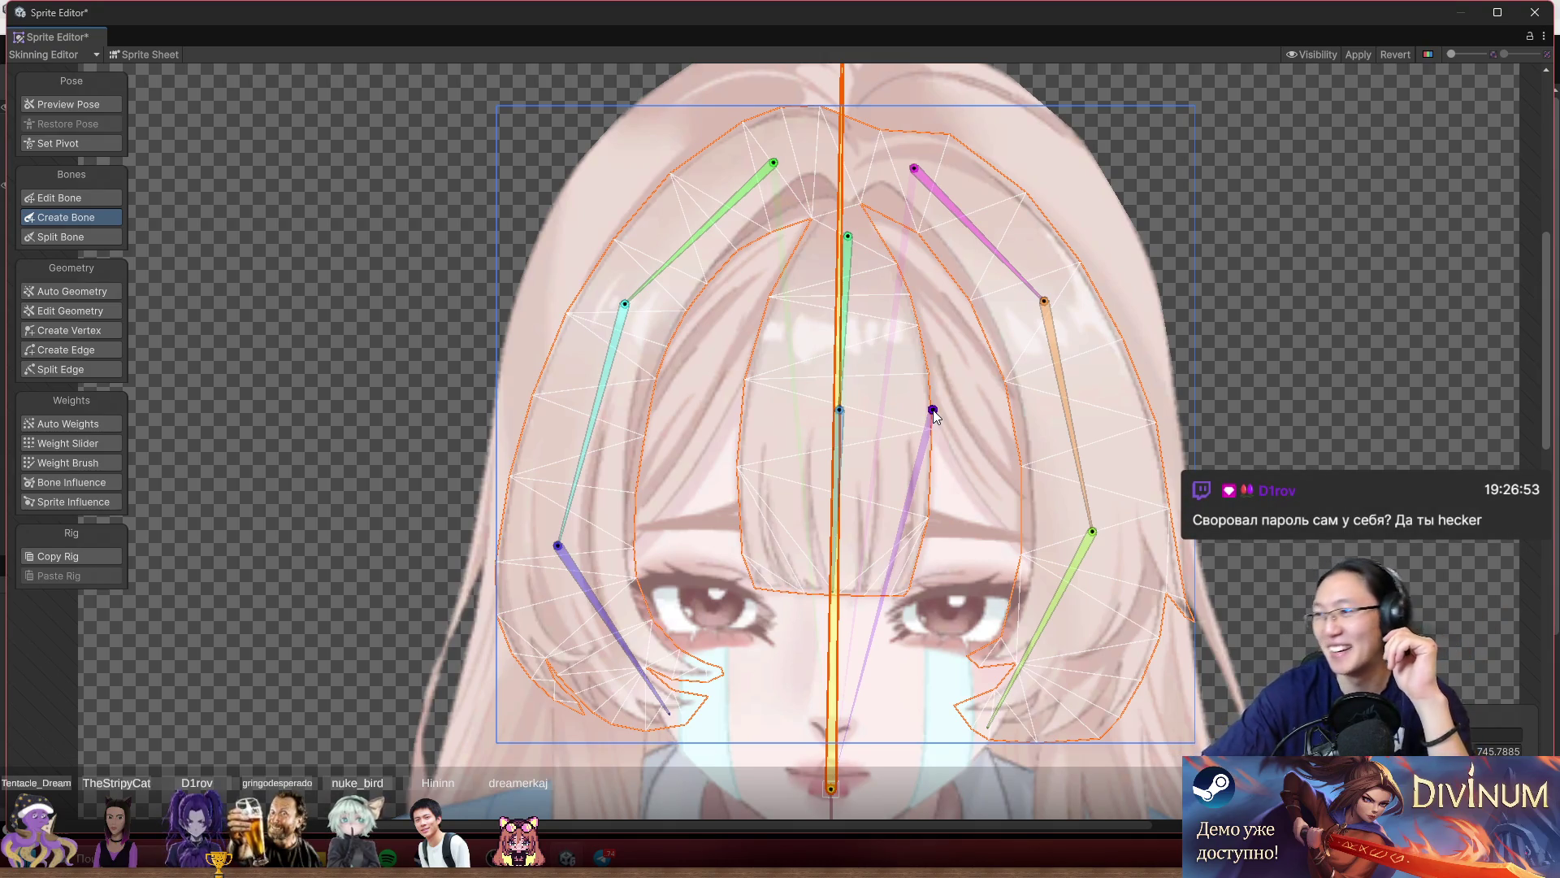
drag(893, 221, 702, 233)
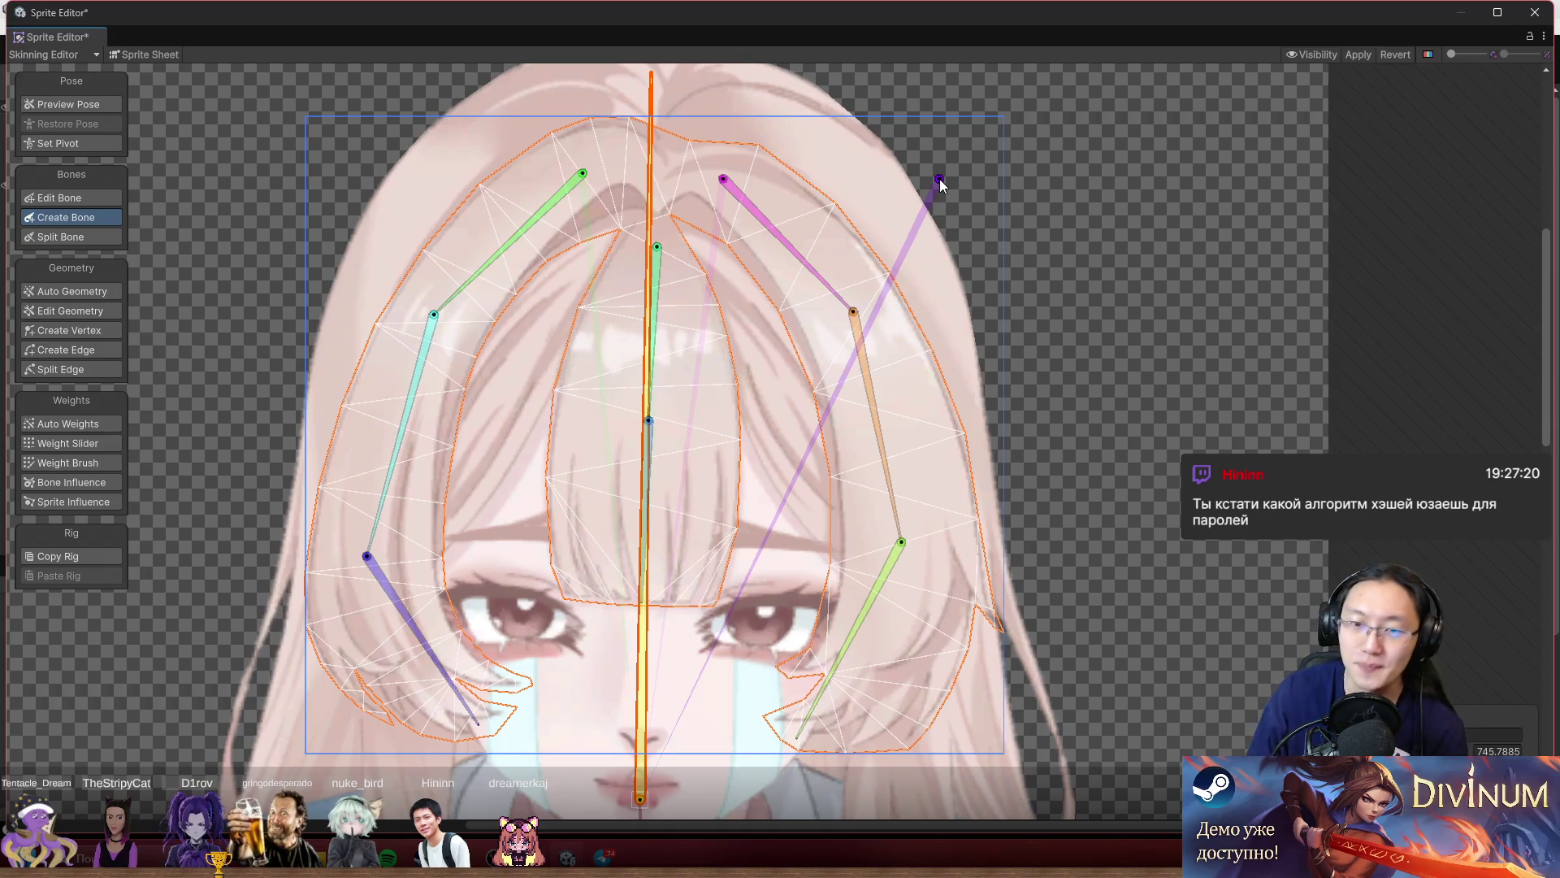
Place a three-bone chain from beside the left eye down the hair lock to the waist.
mouse_move(792, 301)
mouse_down()
mouse_move(866, 195)
mouse_move(936, 160)
mouse_up()
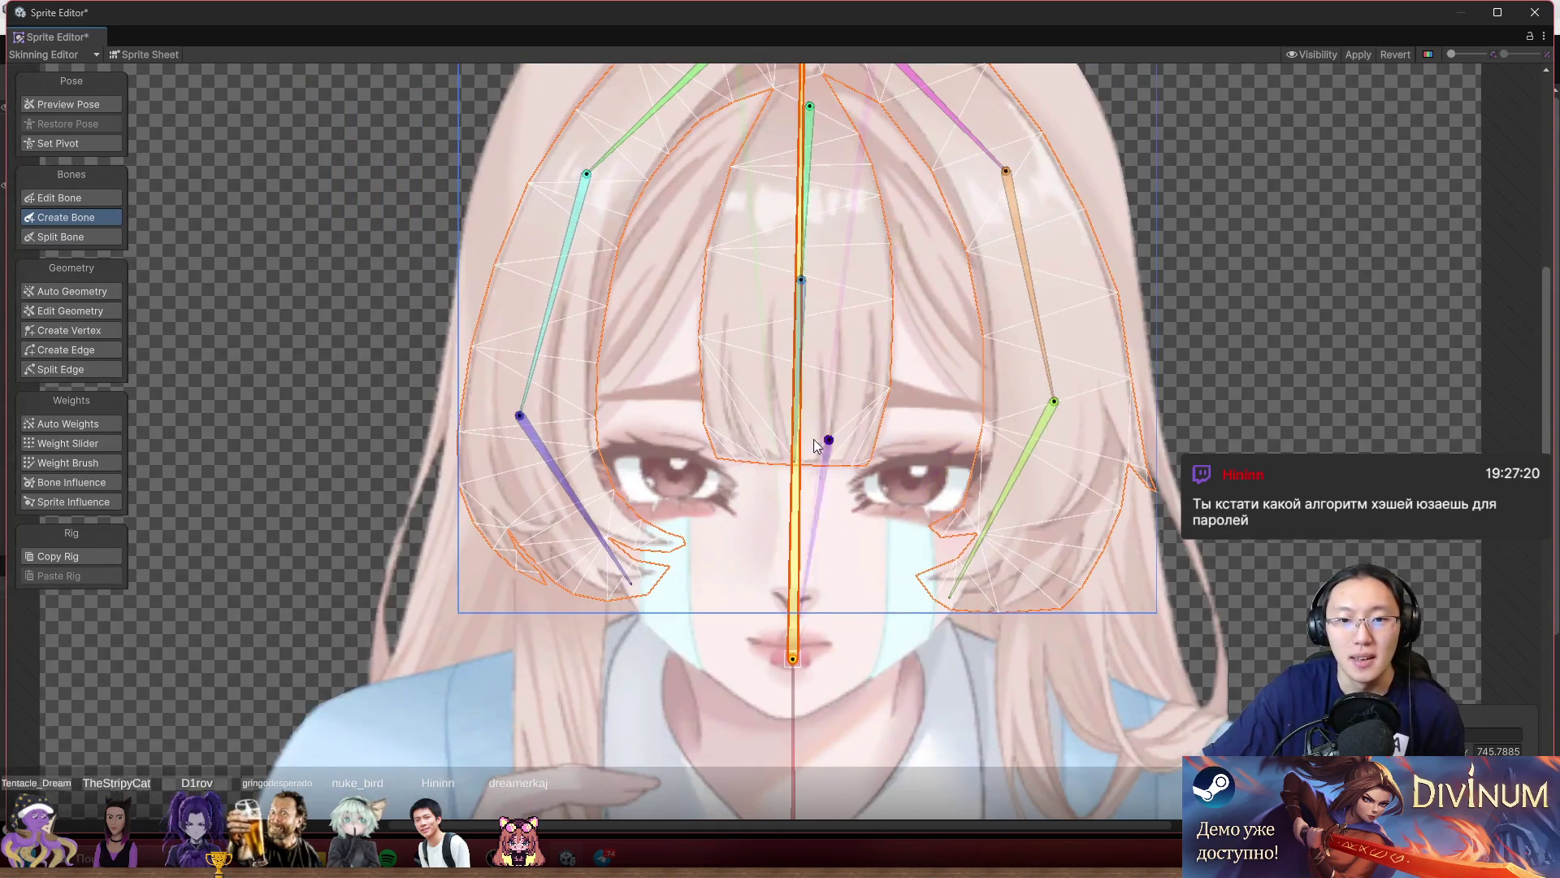
scroll(772, 422, down, 3)
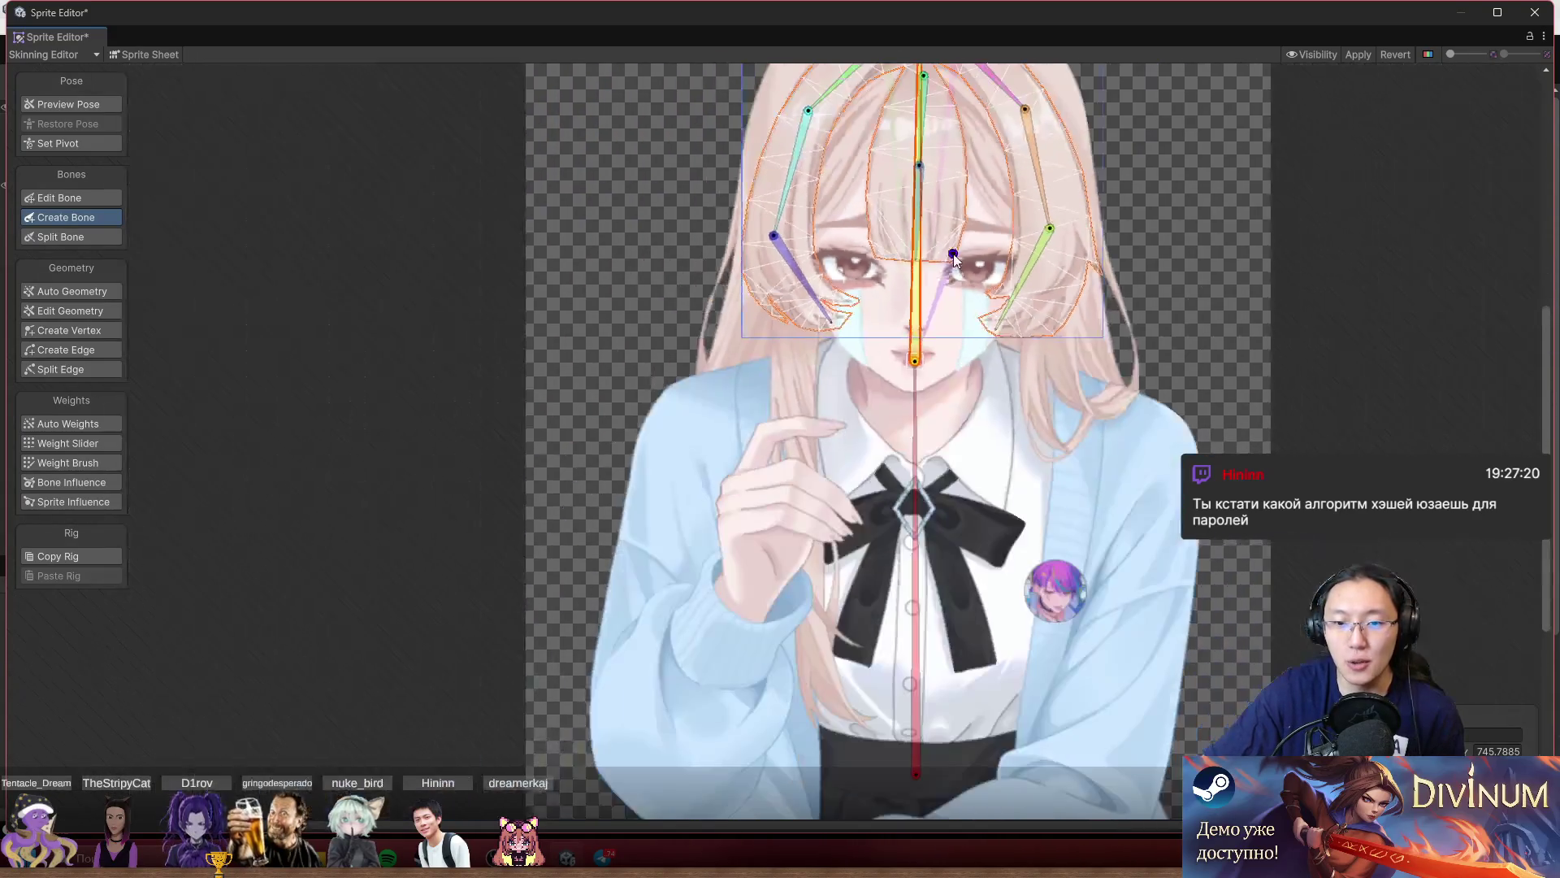
scroll(840, 428, up, 1)
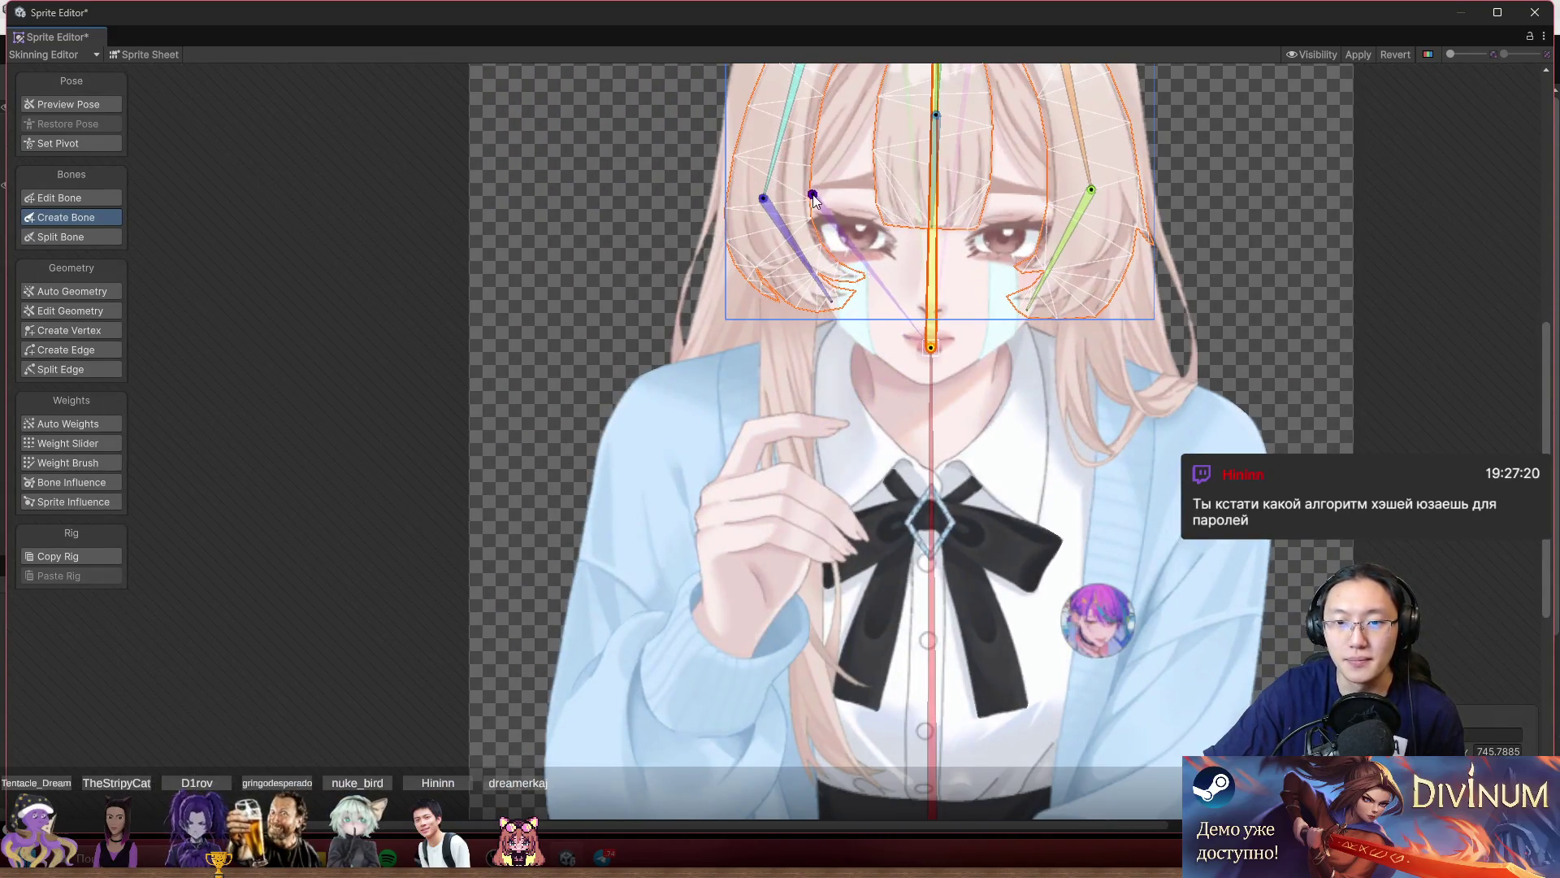
scroll(803, 228, up, 6)
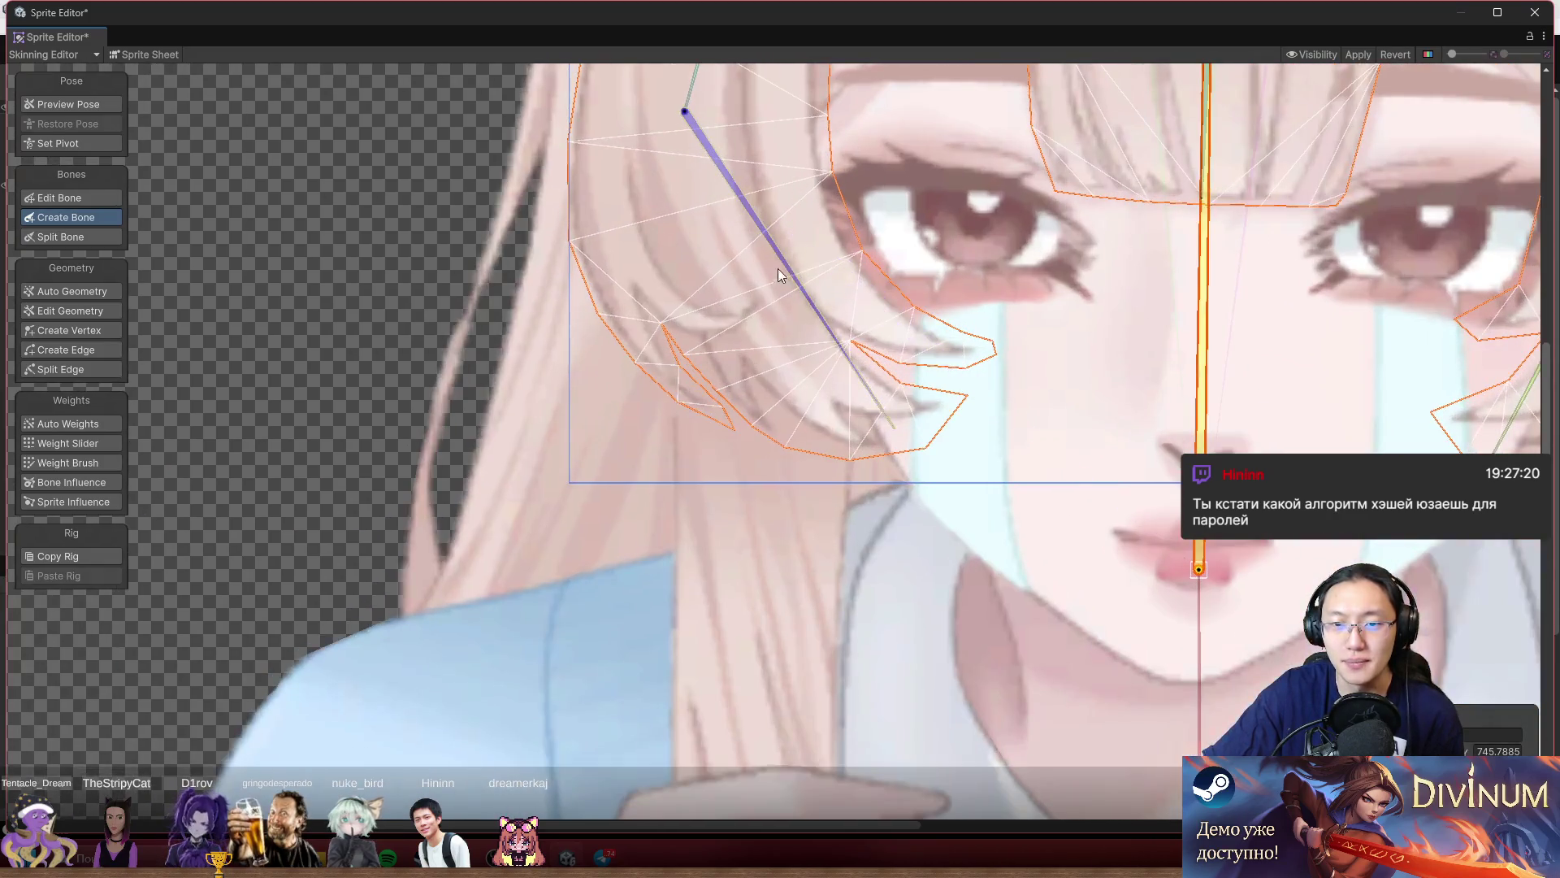
click(772, 268)
scroll(866, 289, down, 6)
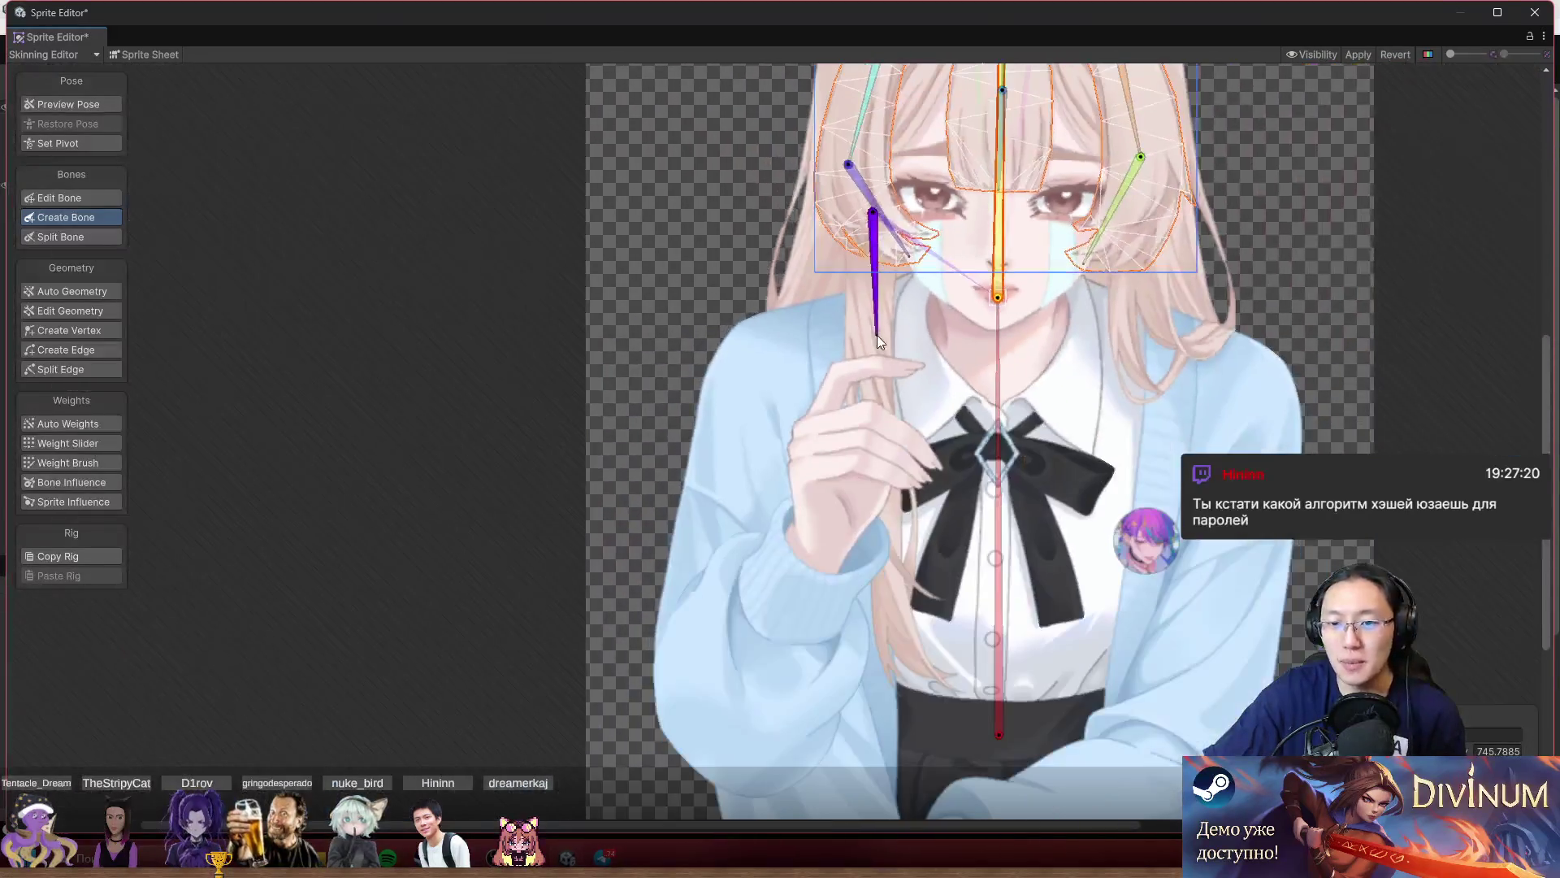
click(869, 335)
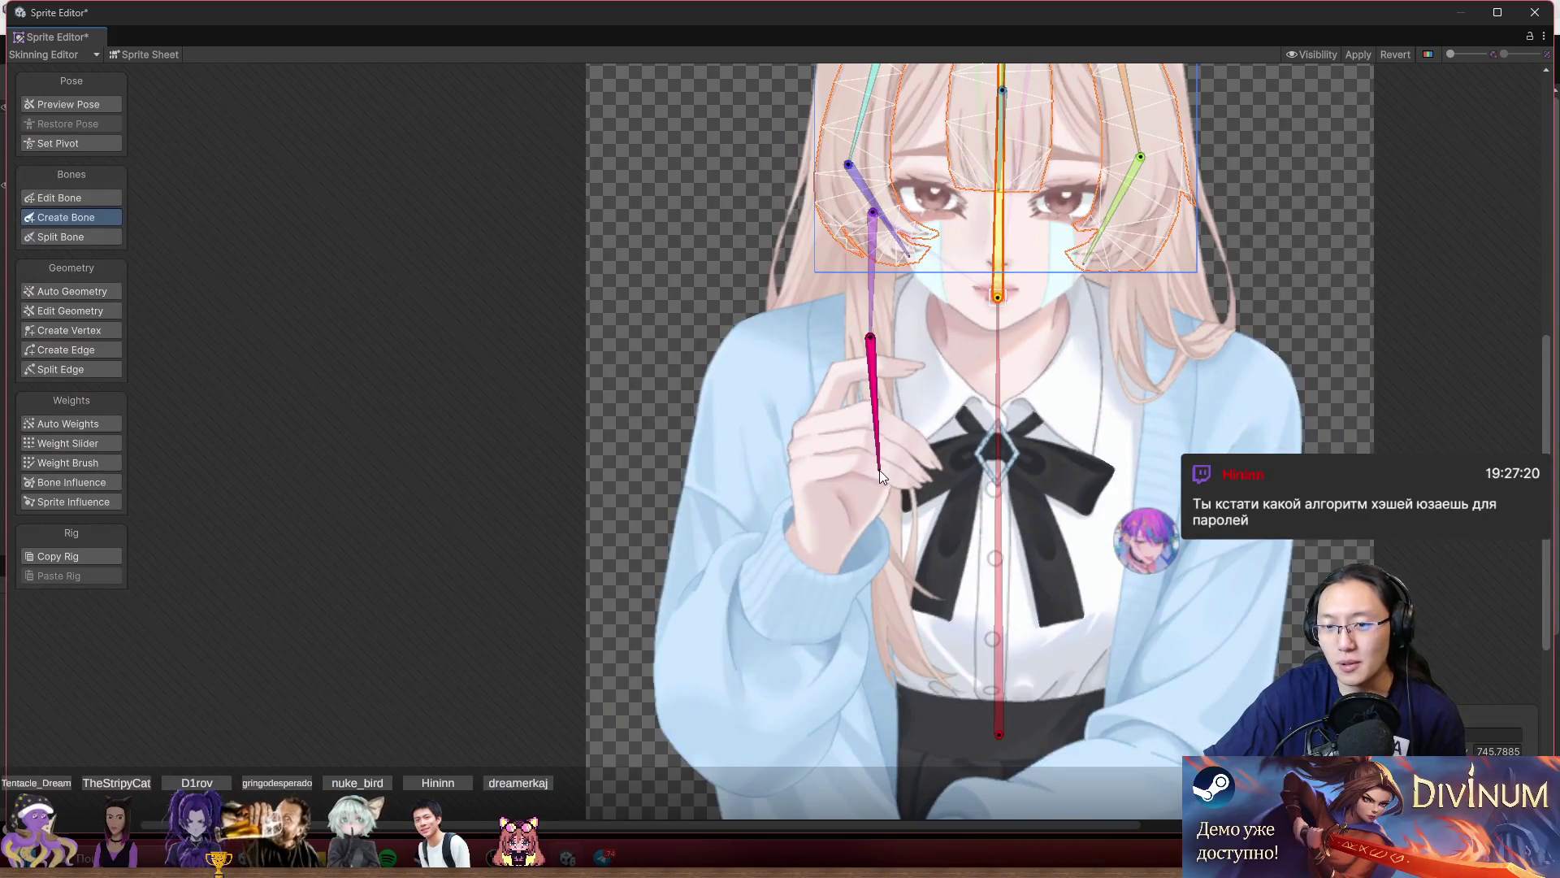
click(881, 512)
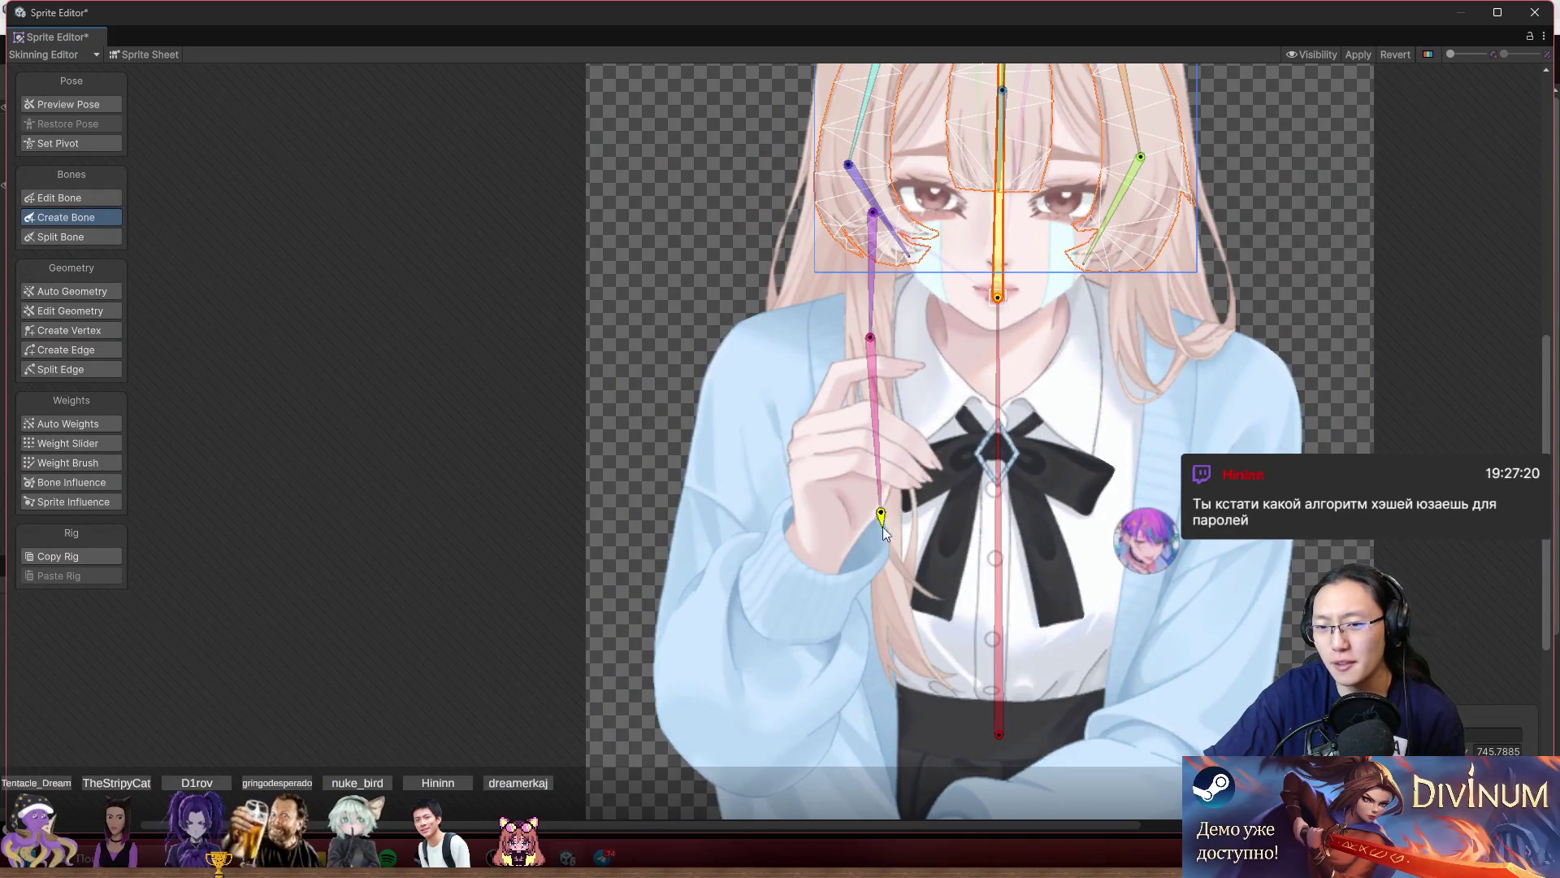
click(928, 682)
click(998, 297)
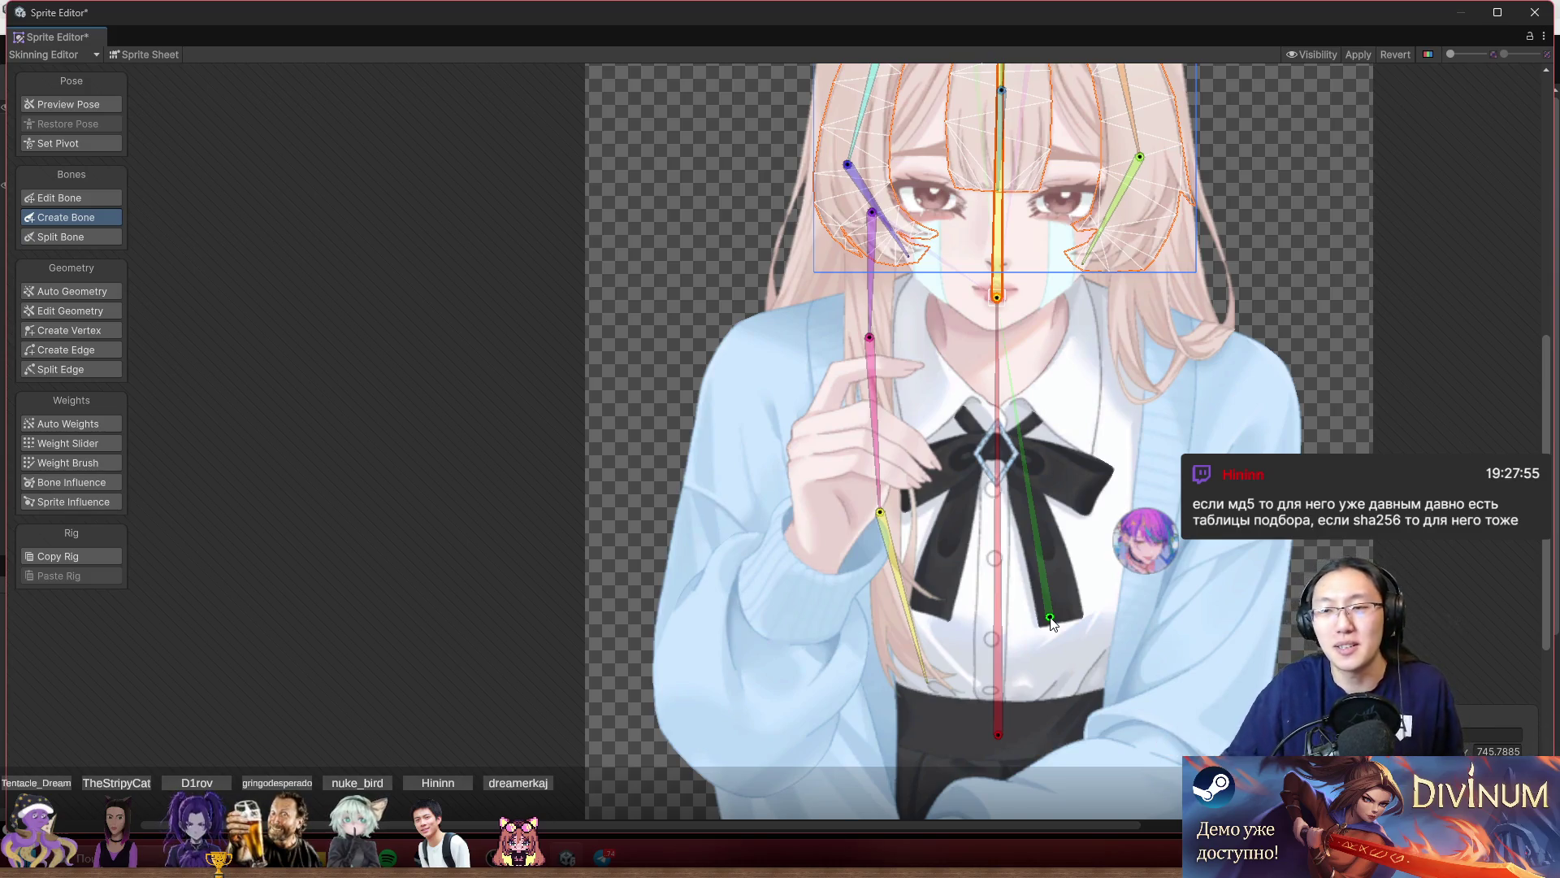
Cancel the leftover bone, start another hair bone, and switch to Google Chrome.
right_click(1052, 621)
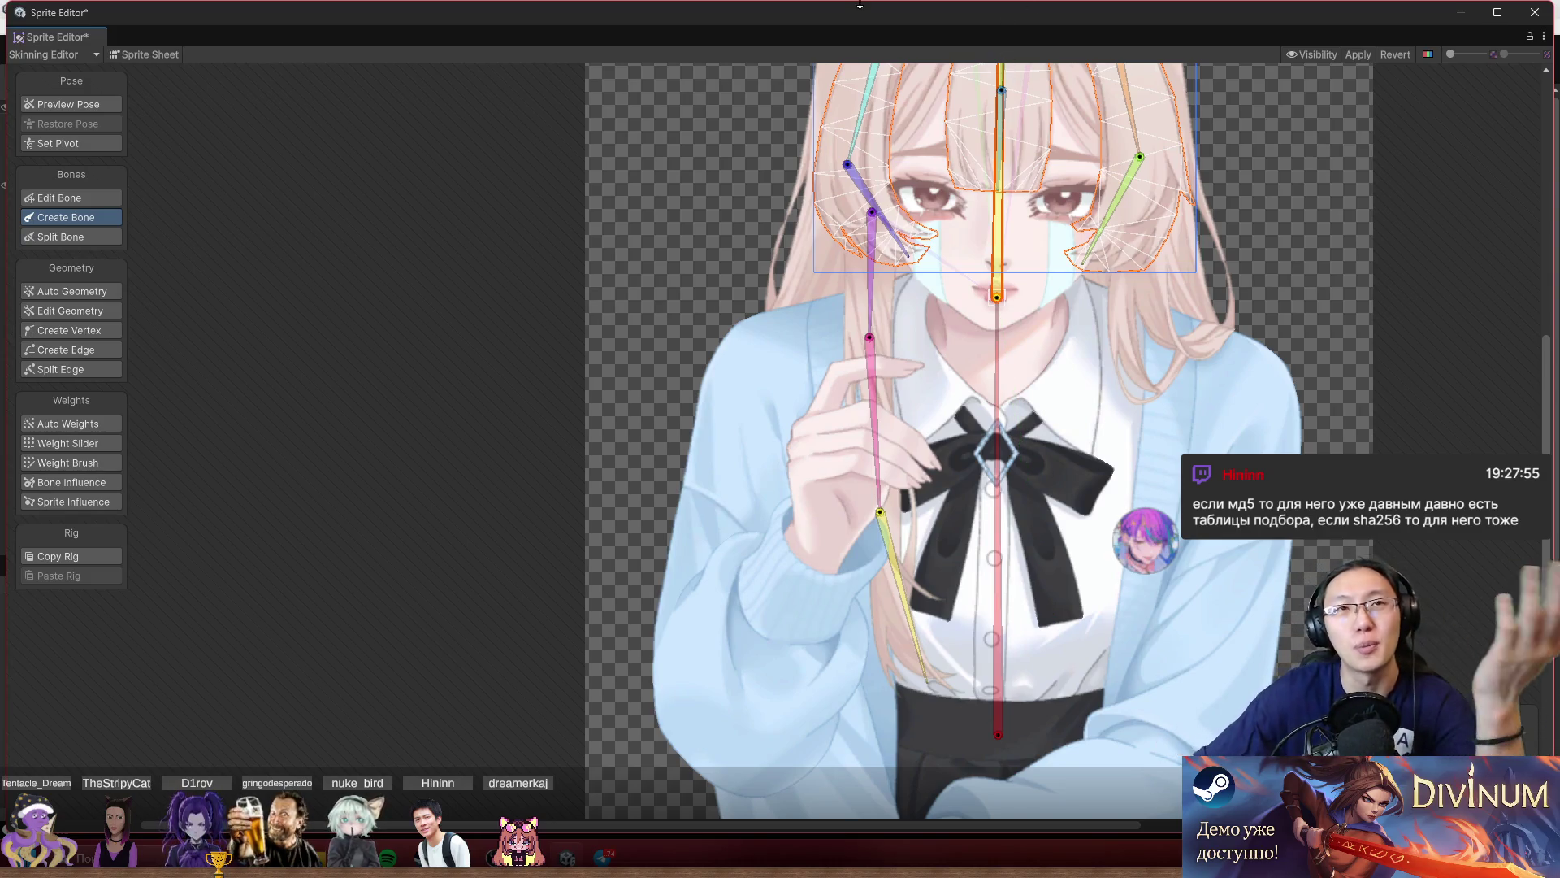
click(943, 155)
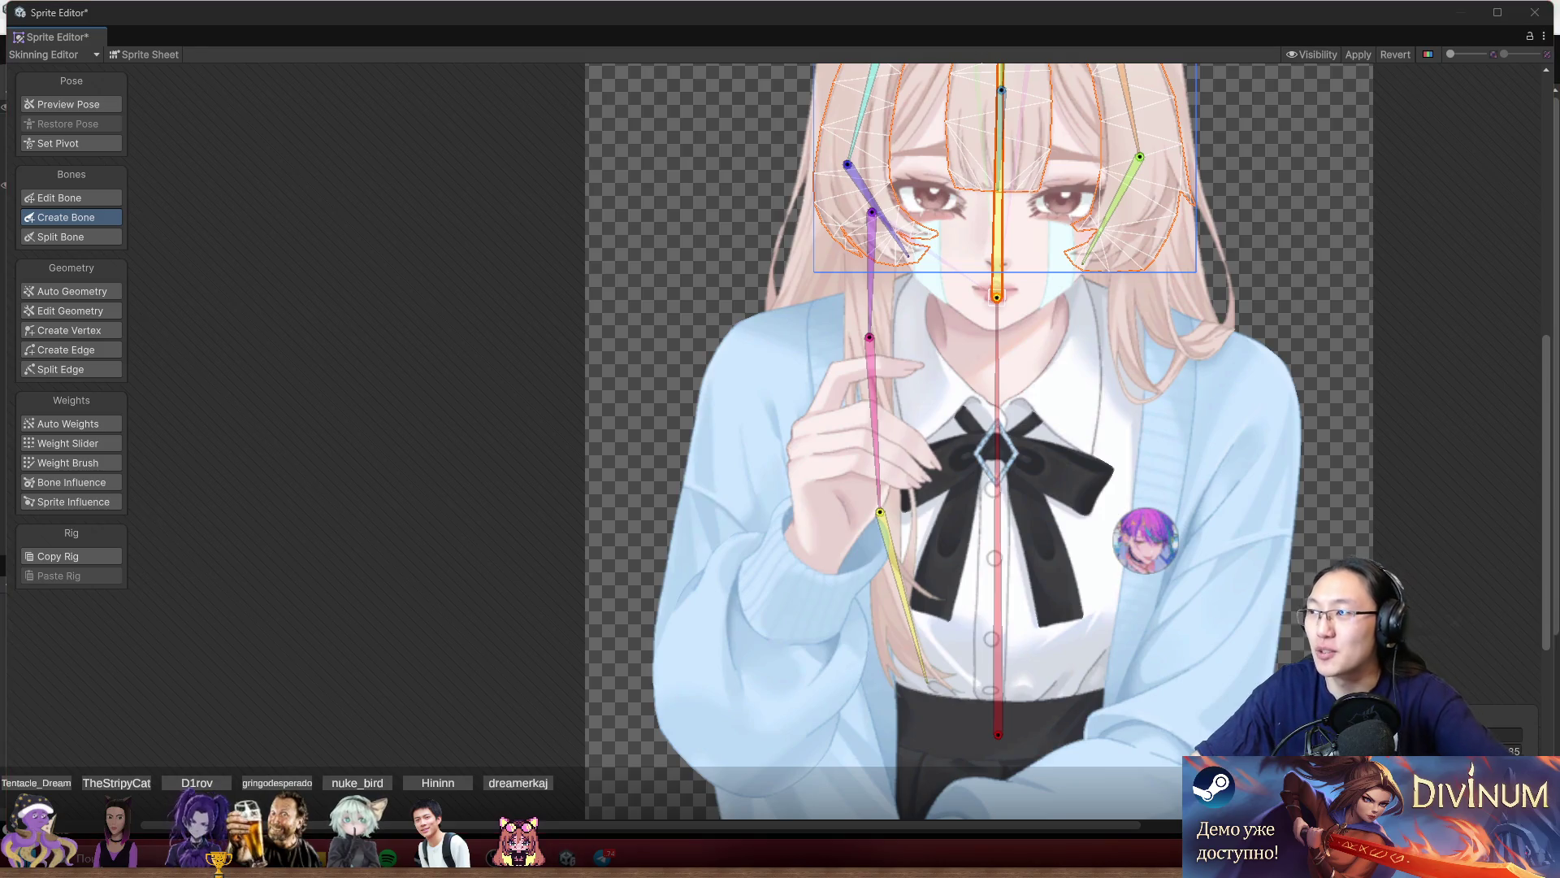
key(alt+Tab)
Open ChatGPT and ask about password encryption in PHP ('шифровка паролей').
text(ch)
key(Return)
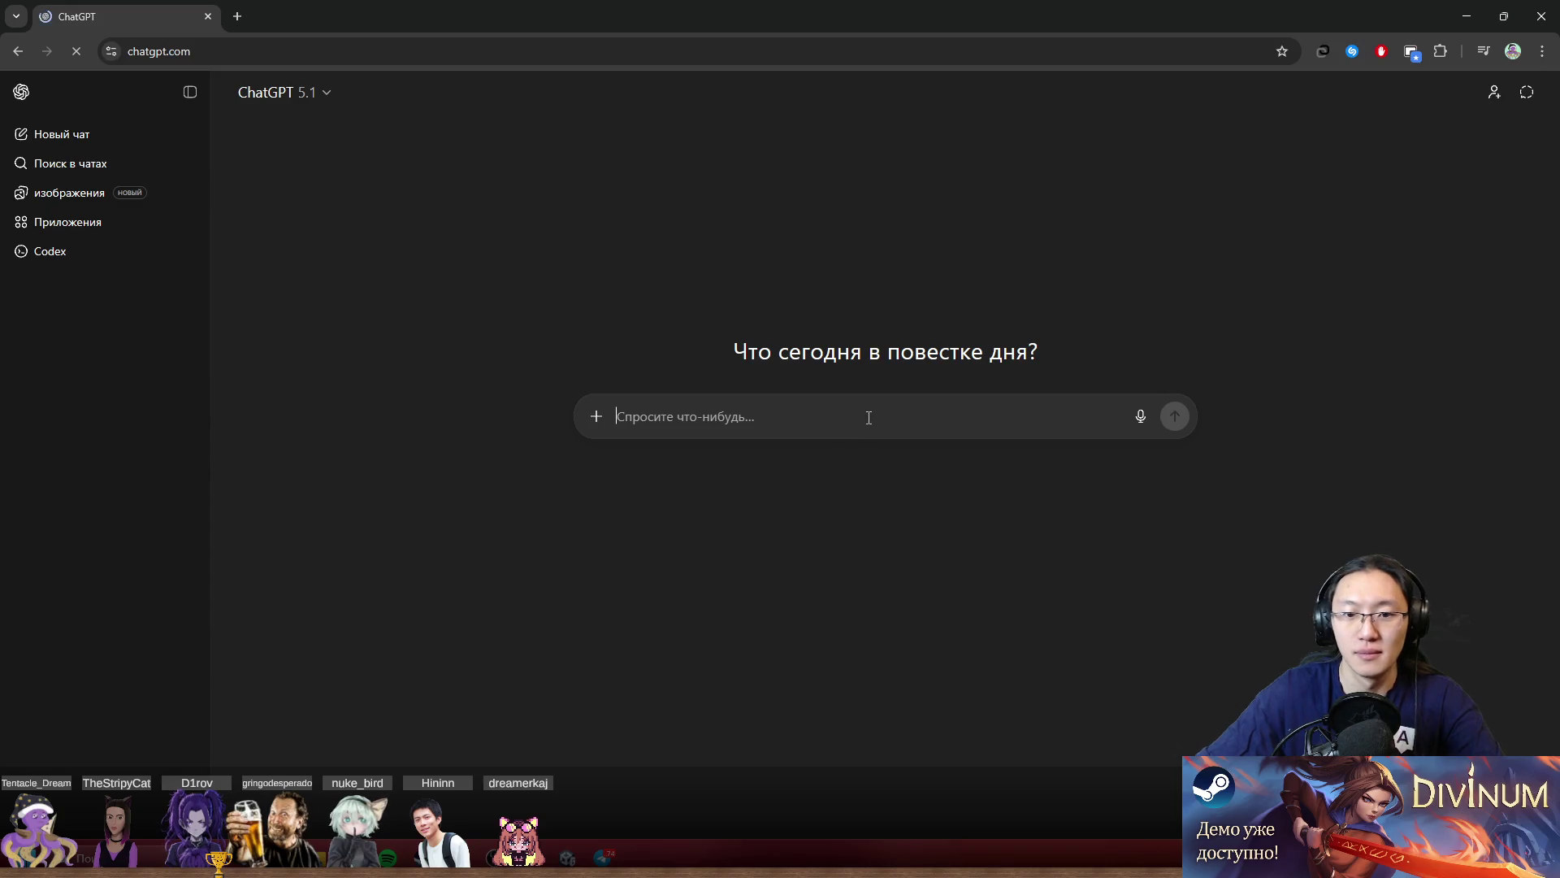
text(Ма)
key(BackSpace)
key(BackSpace)
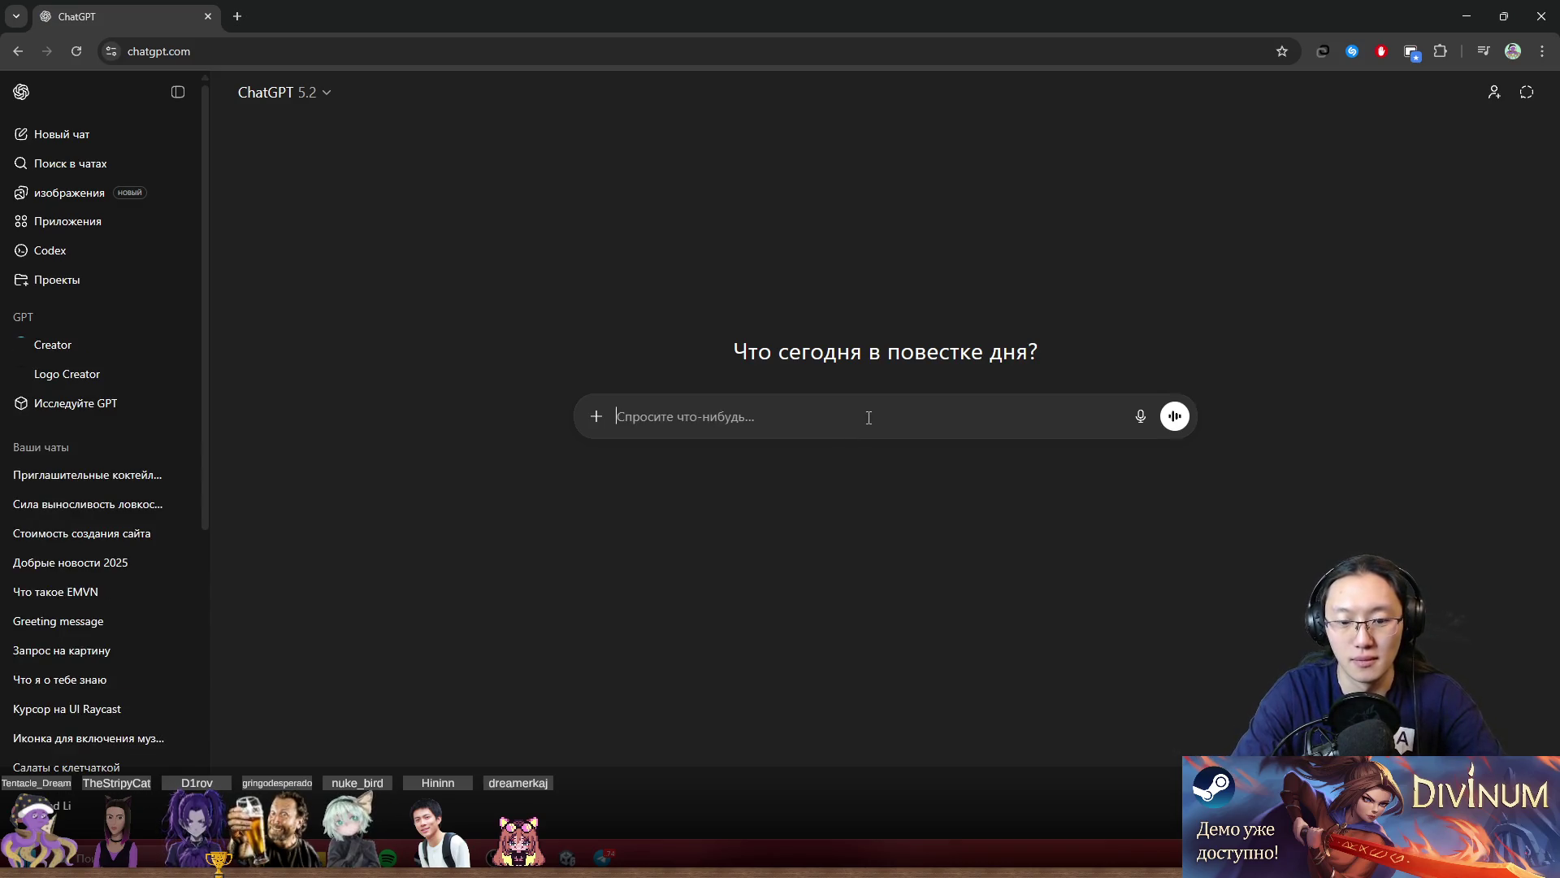
text(Какая стандартная и)
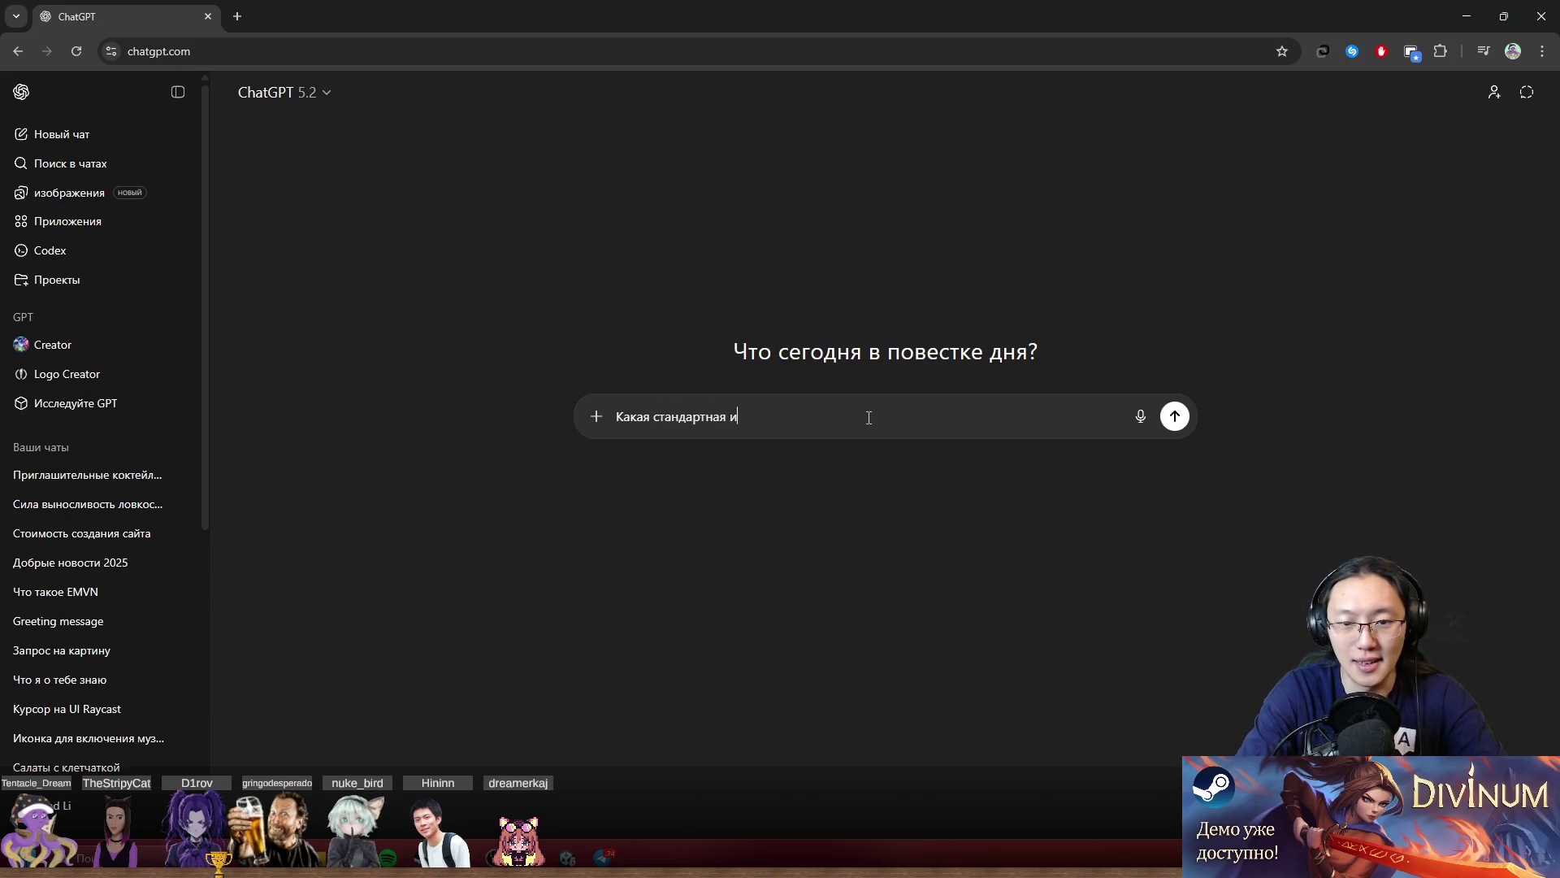
text(з коробки в php)
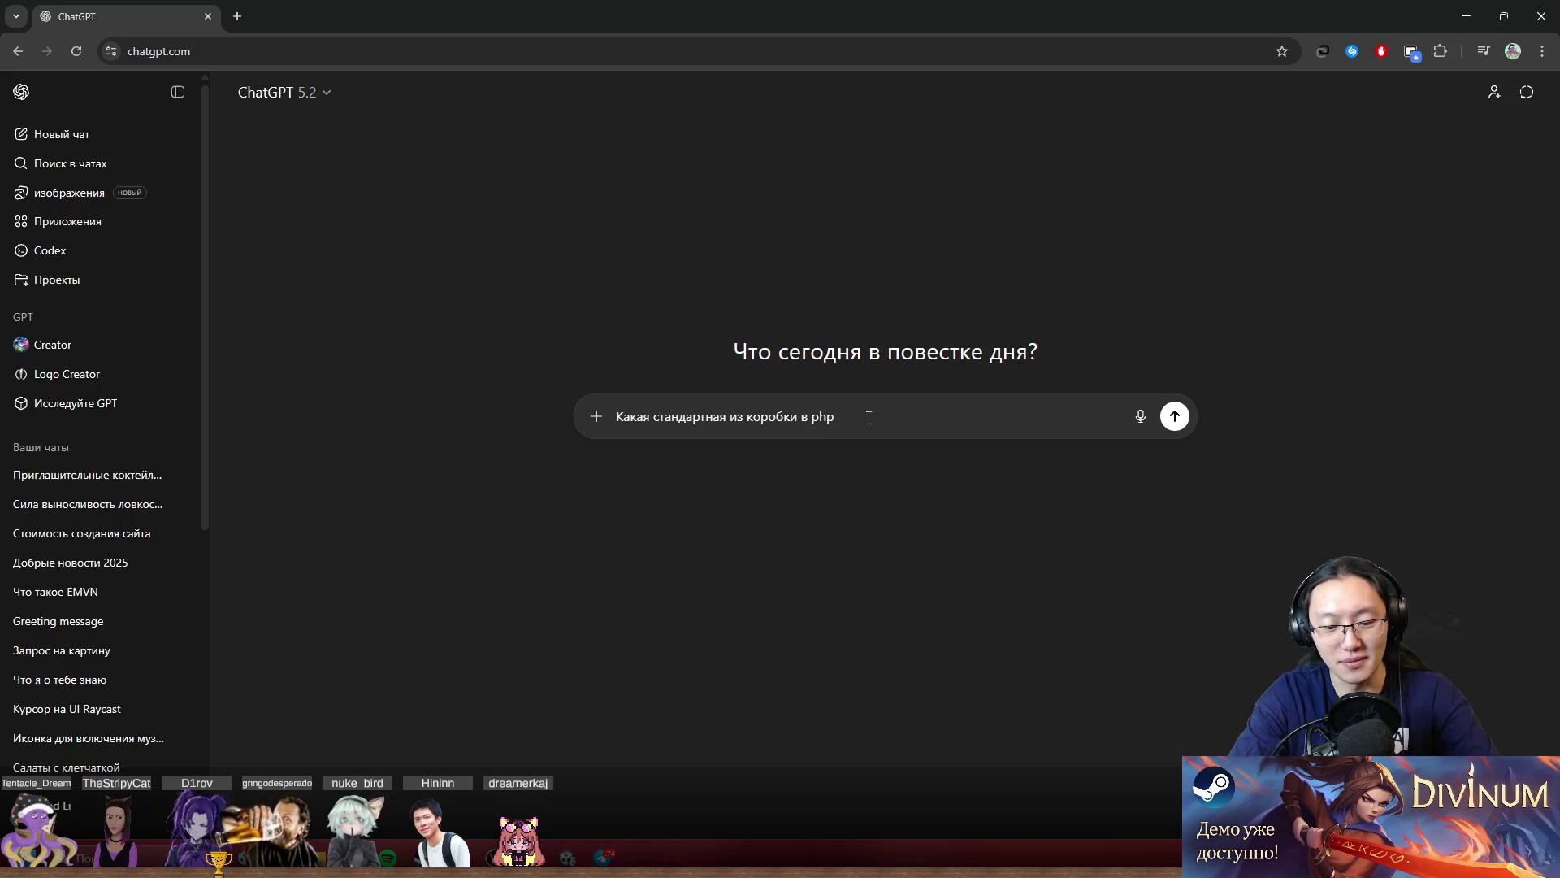
text(шифровка паролей)
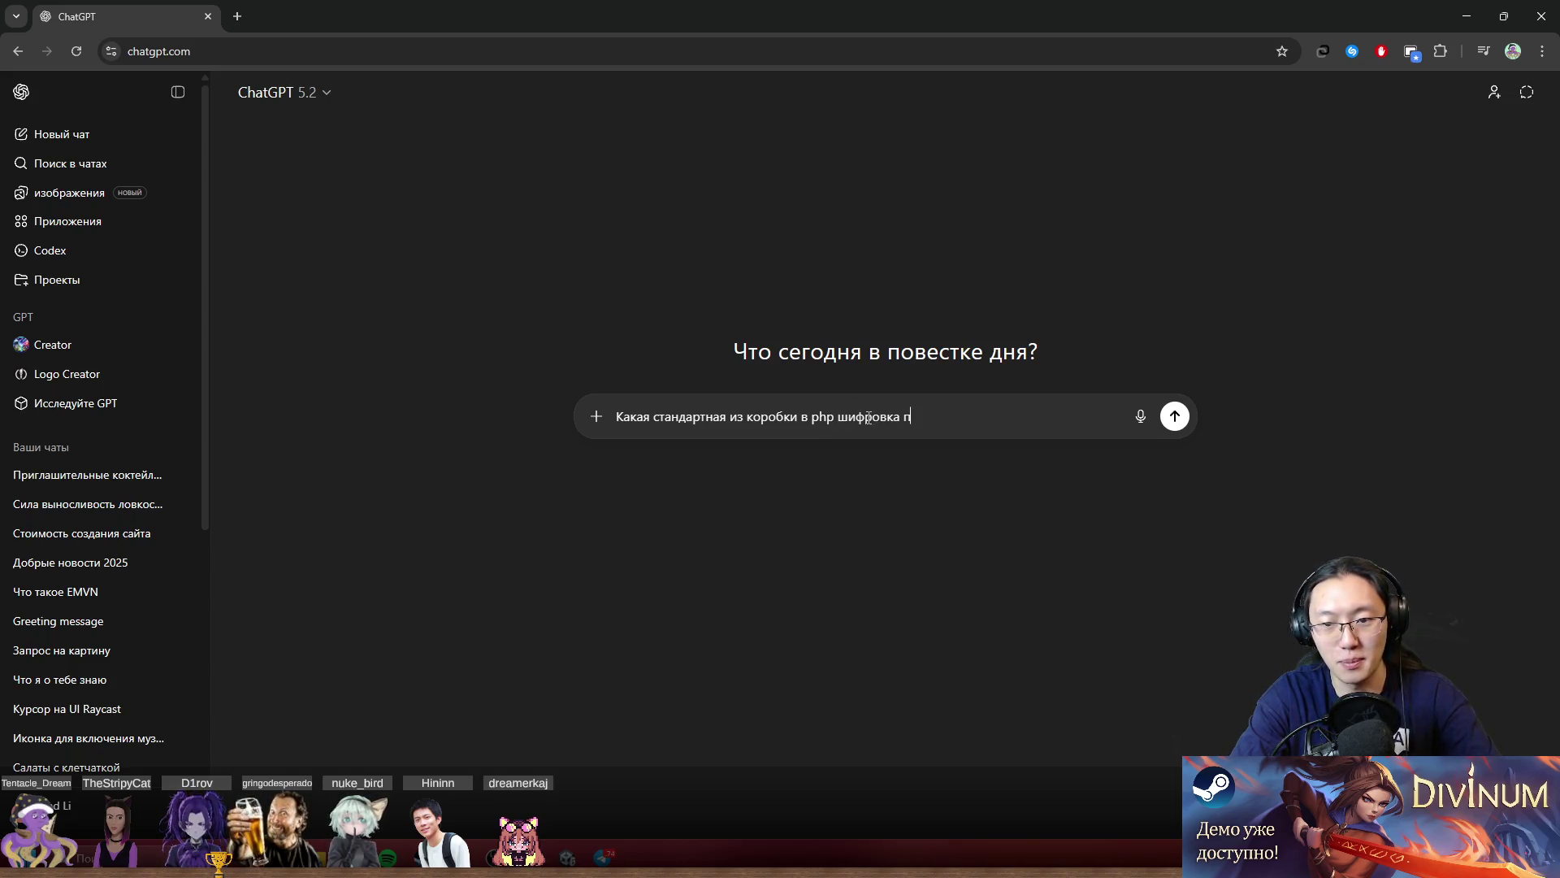
key(Return)
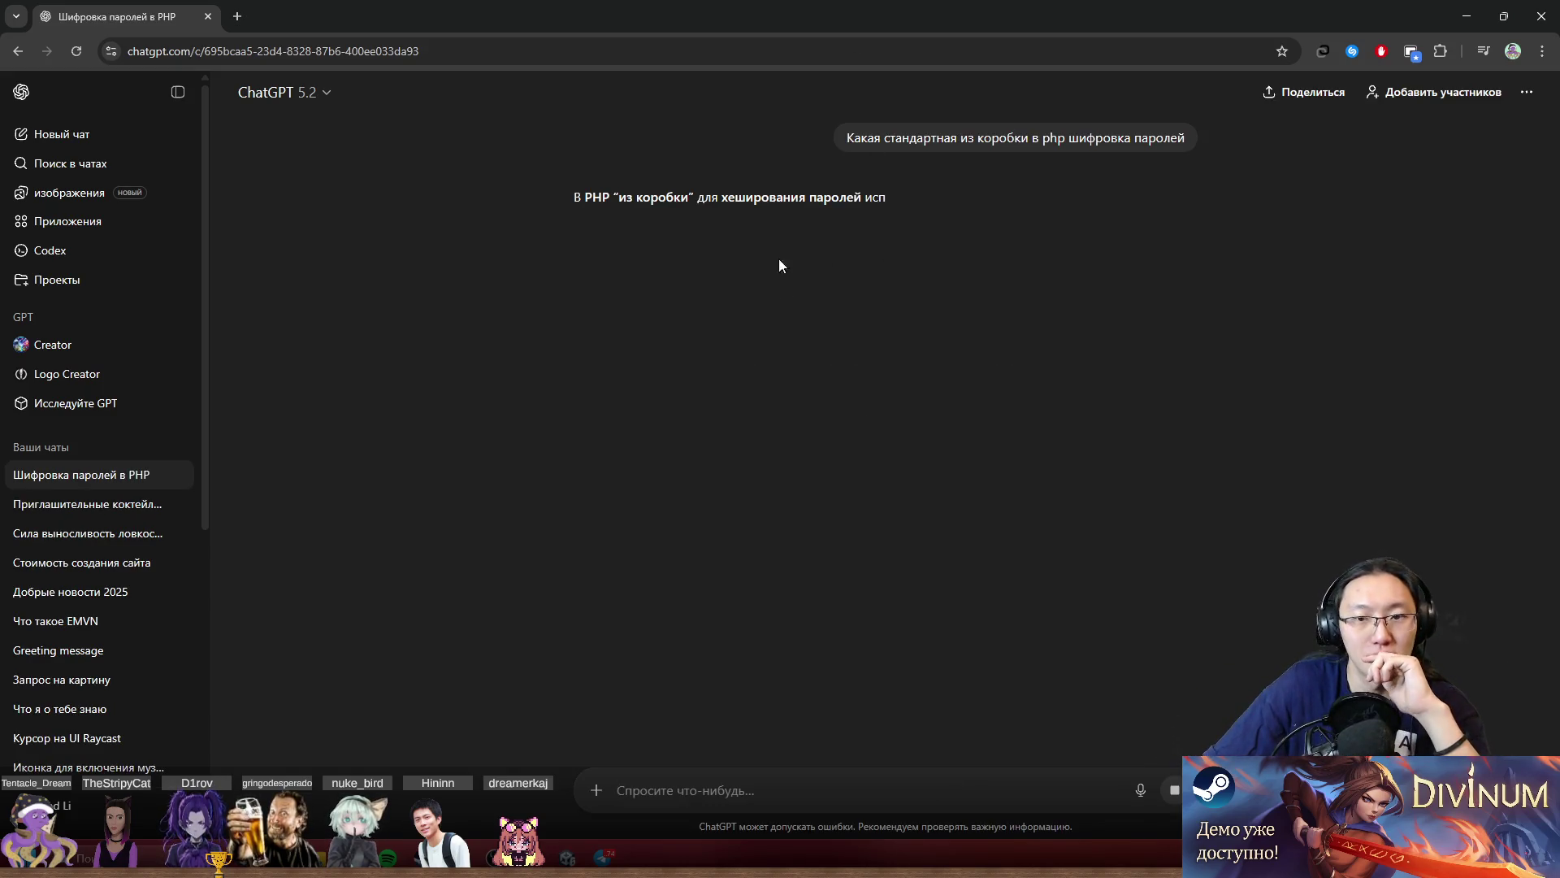
Read ChatGPT's answer about password_hash() and its default algorithm.
double_click(995, 209)
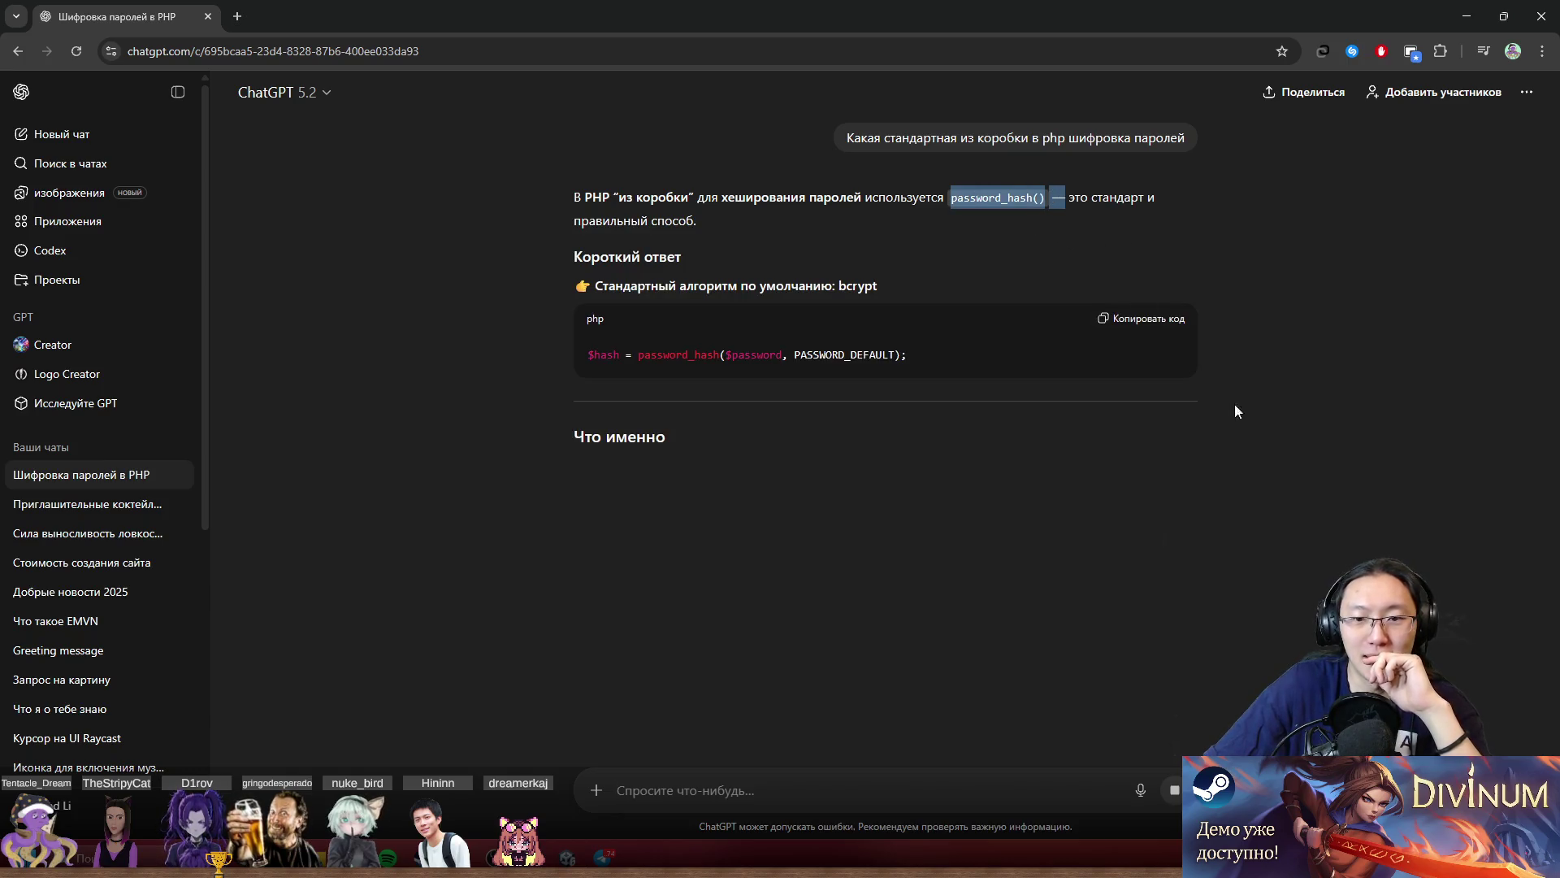
triple_click(662, 291)
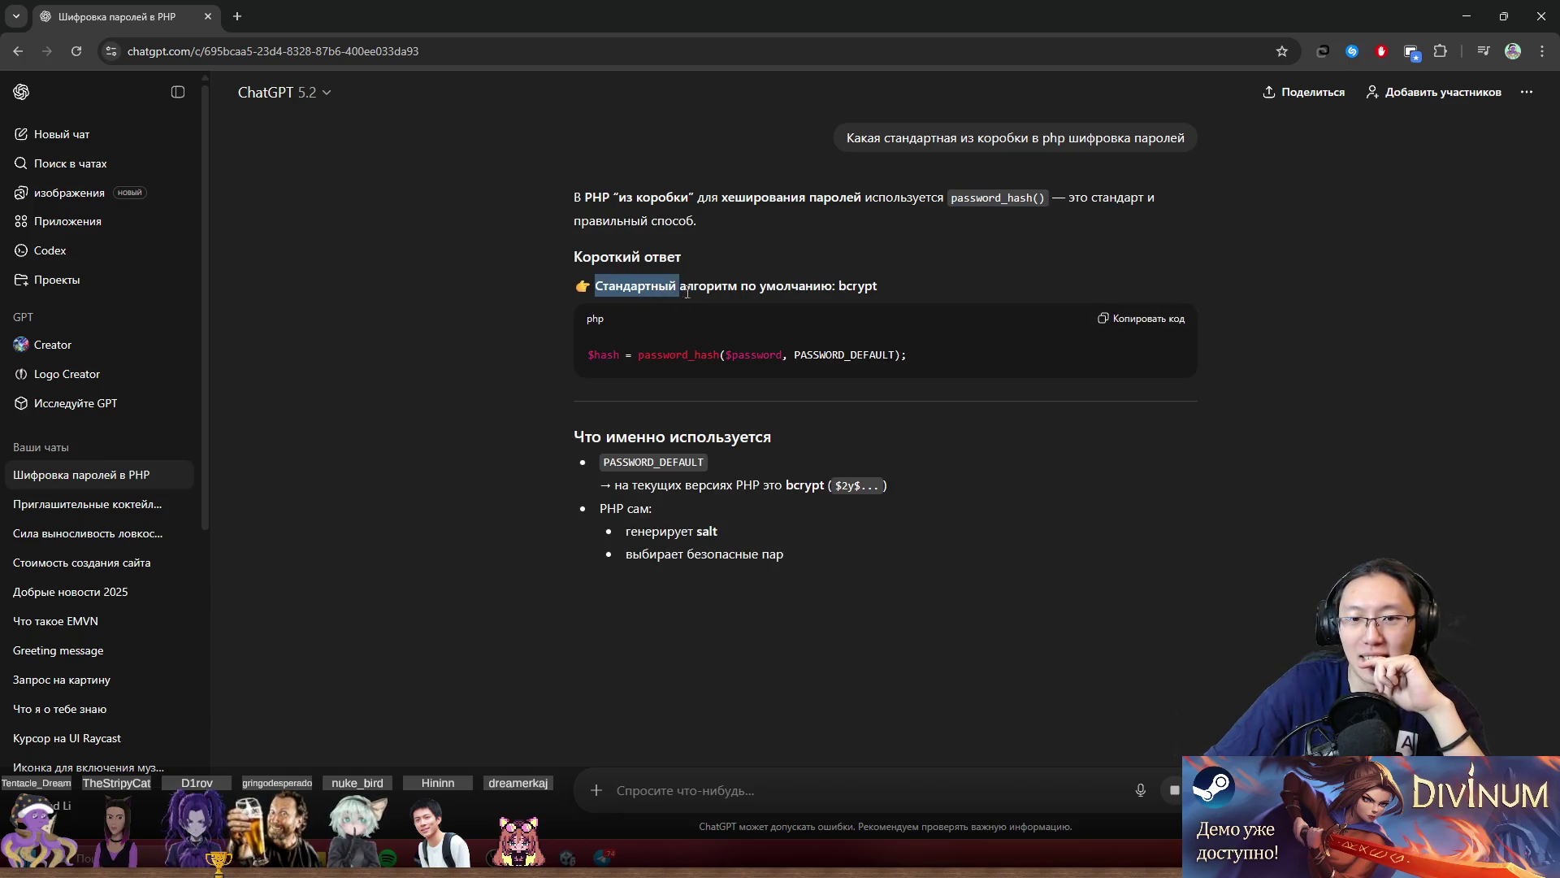
click(879, 297)
drag(852, 286, 833, 286)
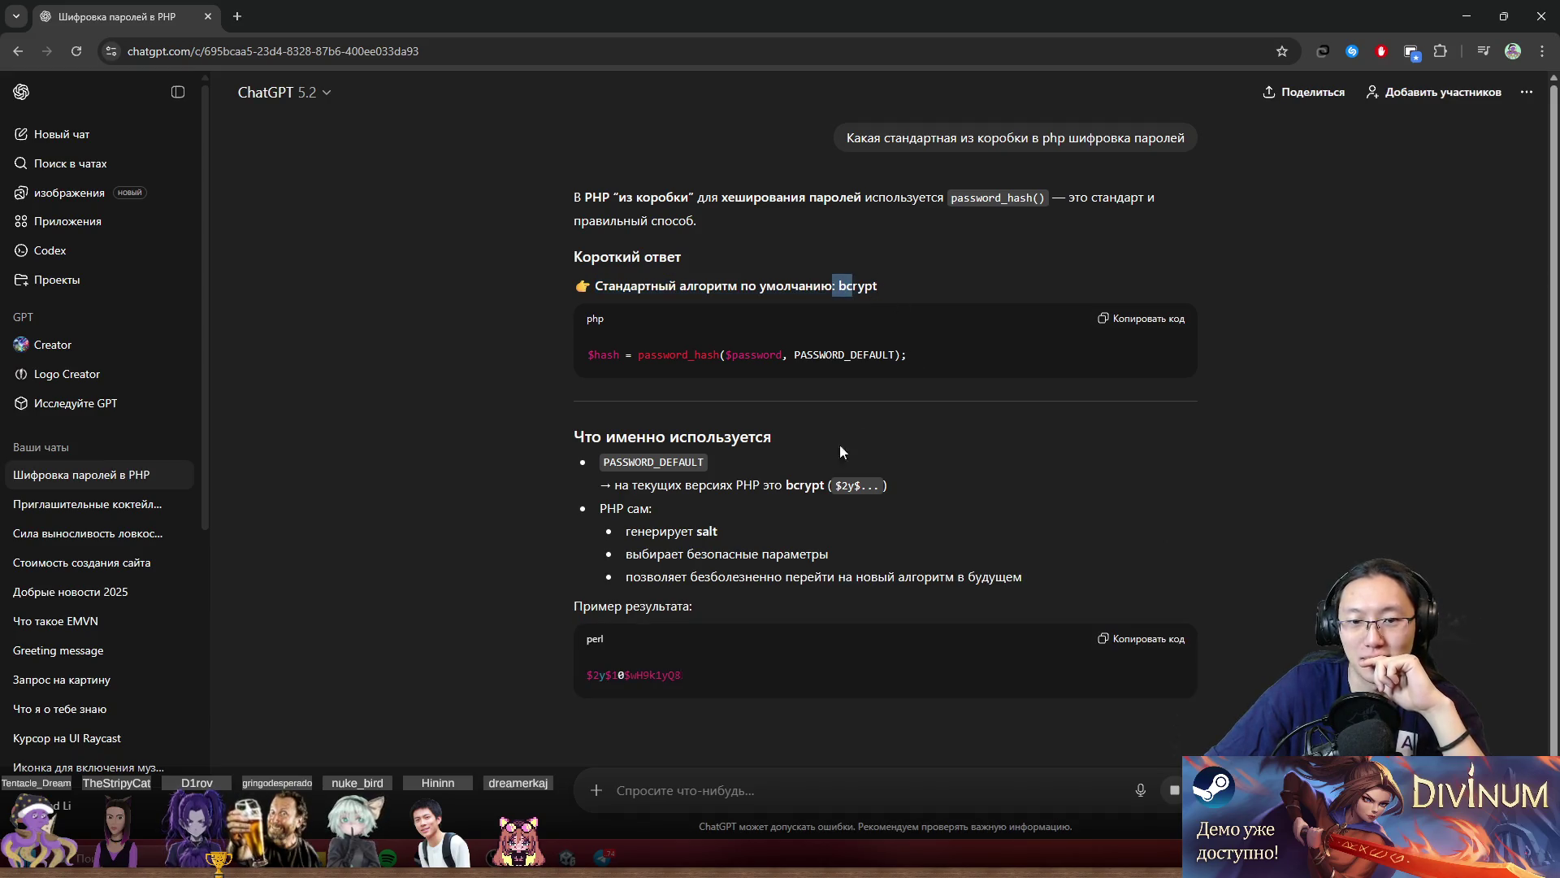
scroll(866, 524, down, 2)
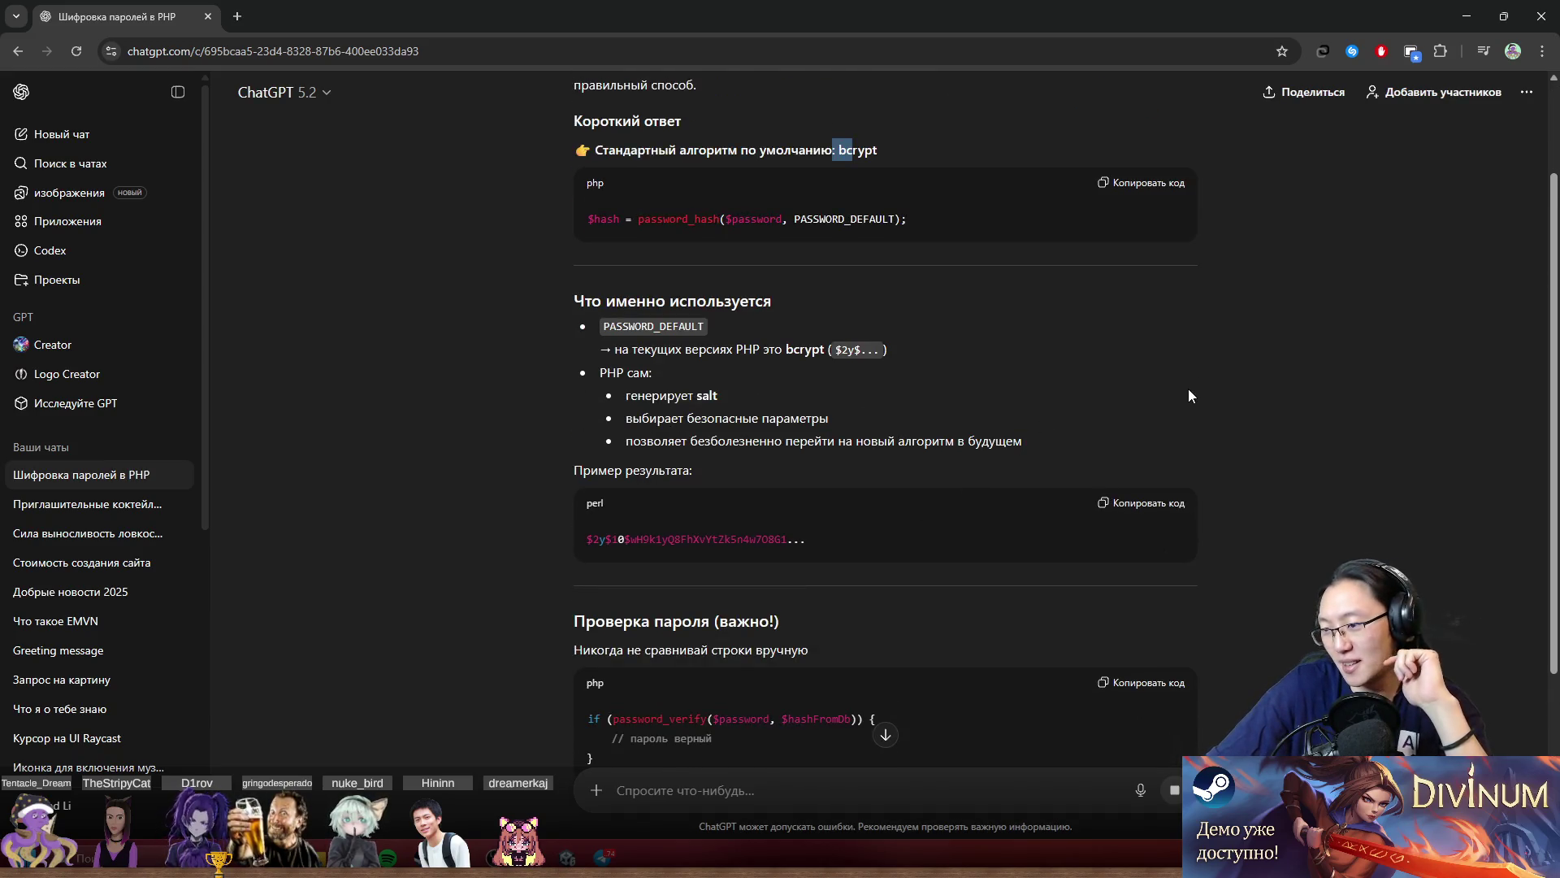
scroll(1237, 393, down, 2)
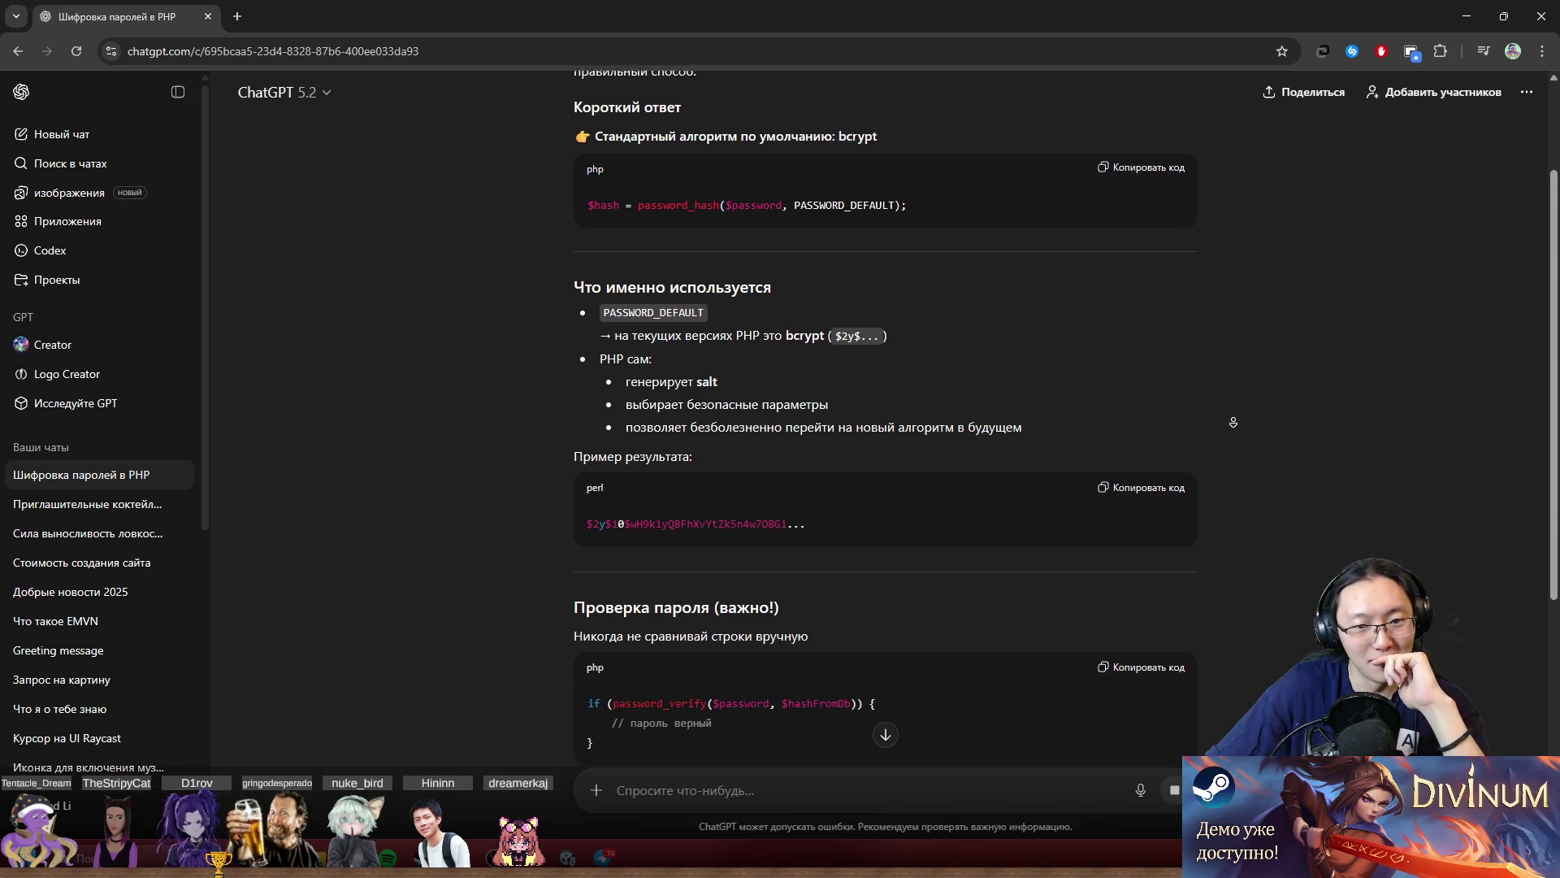
scroll(1324, 416, down, 5)
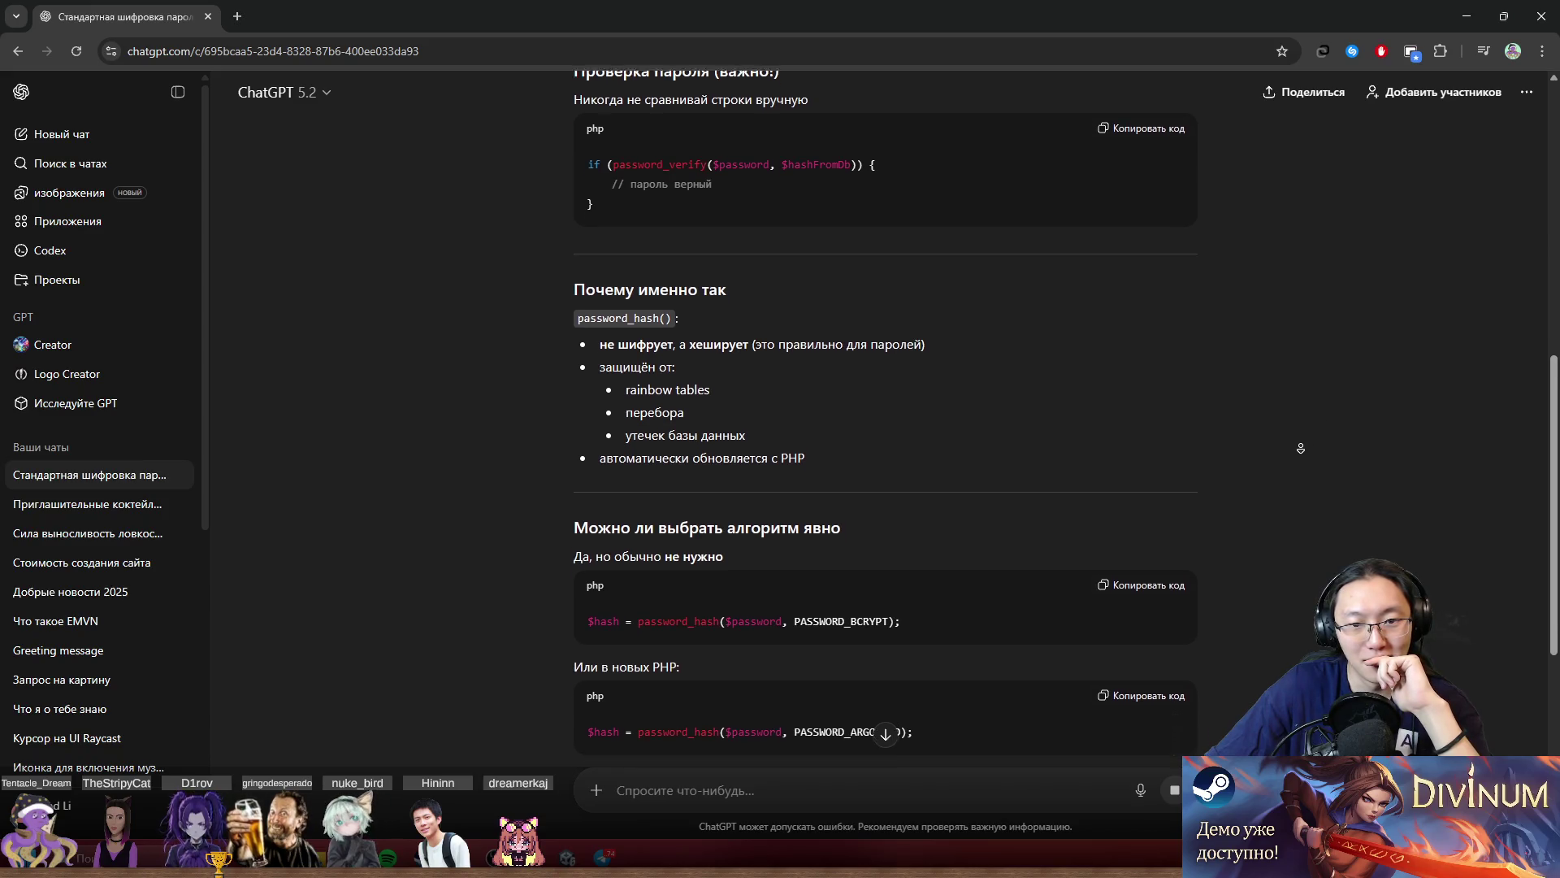
scroll(1305, 440, down, 1)
scroll(993, 400, down, 6)
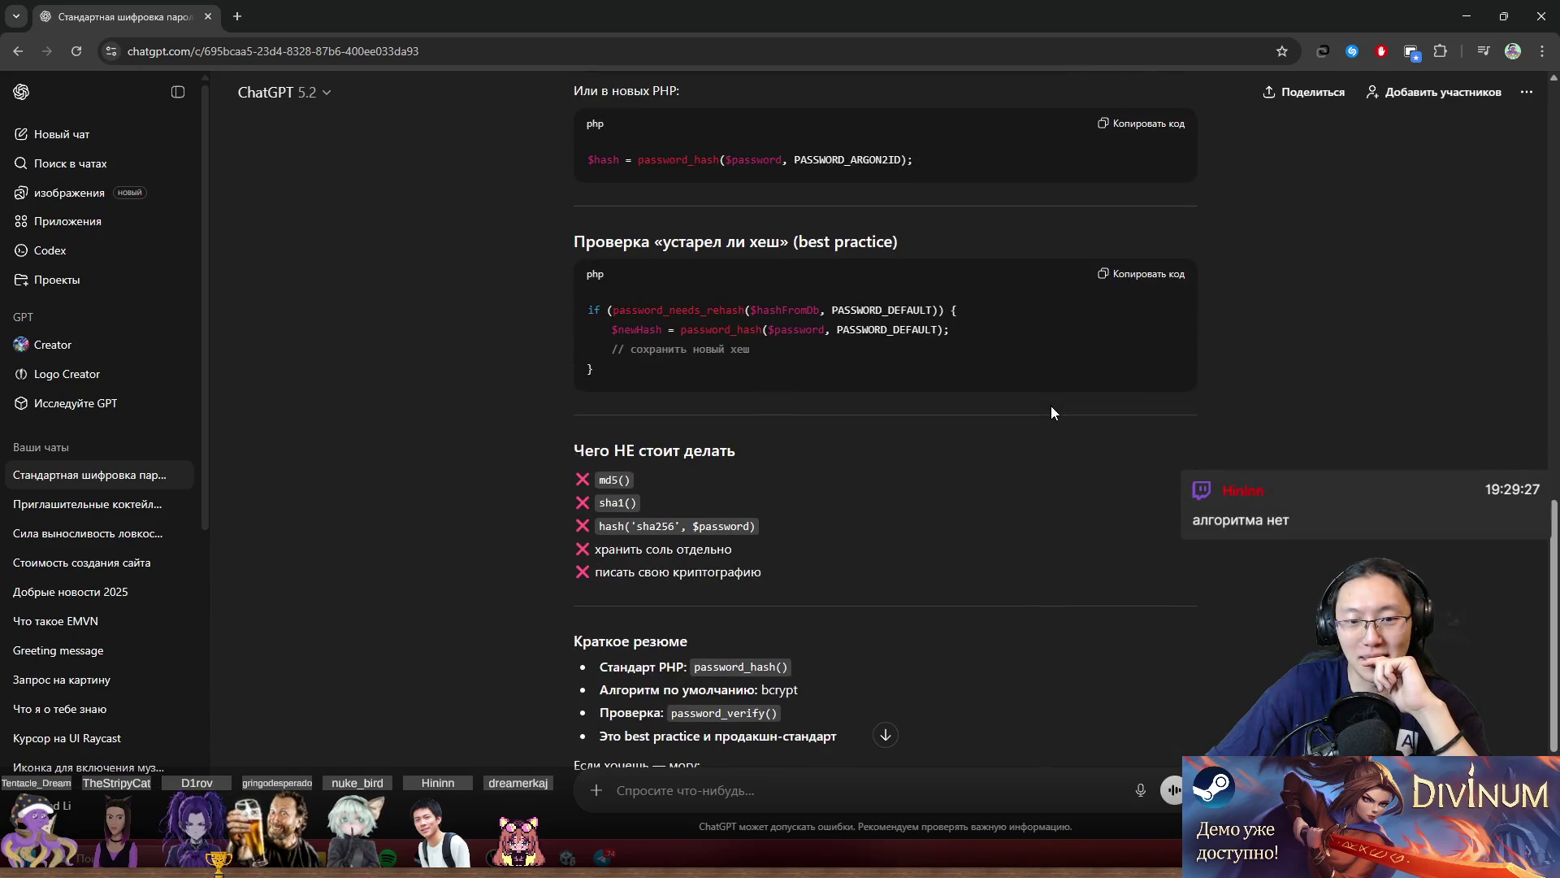
scroll(1051, 412, up, 10)
scroll(1095, 537, up, 2)
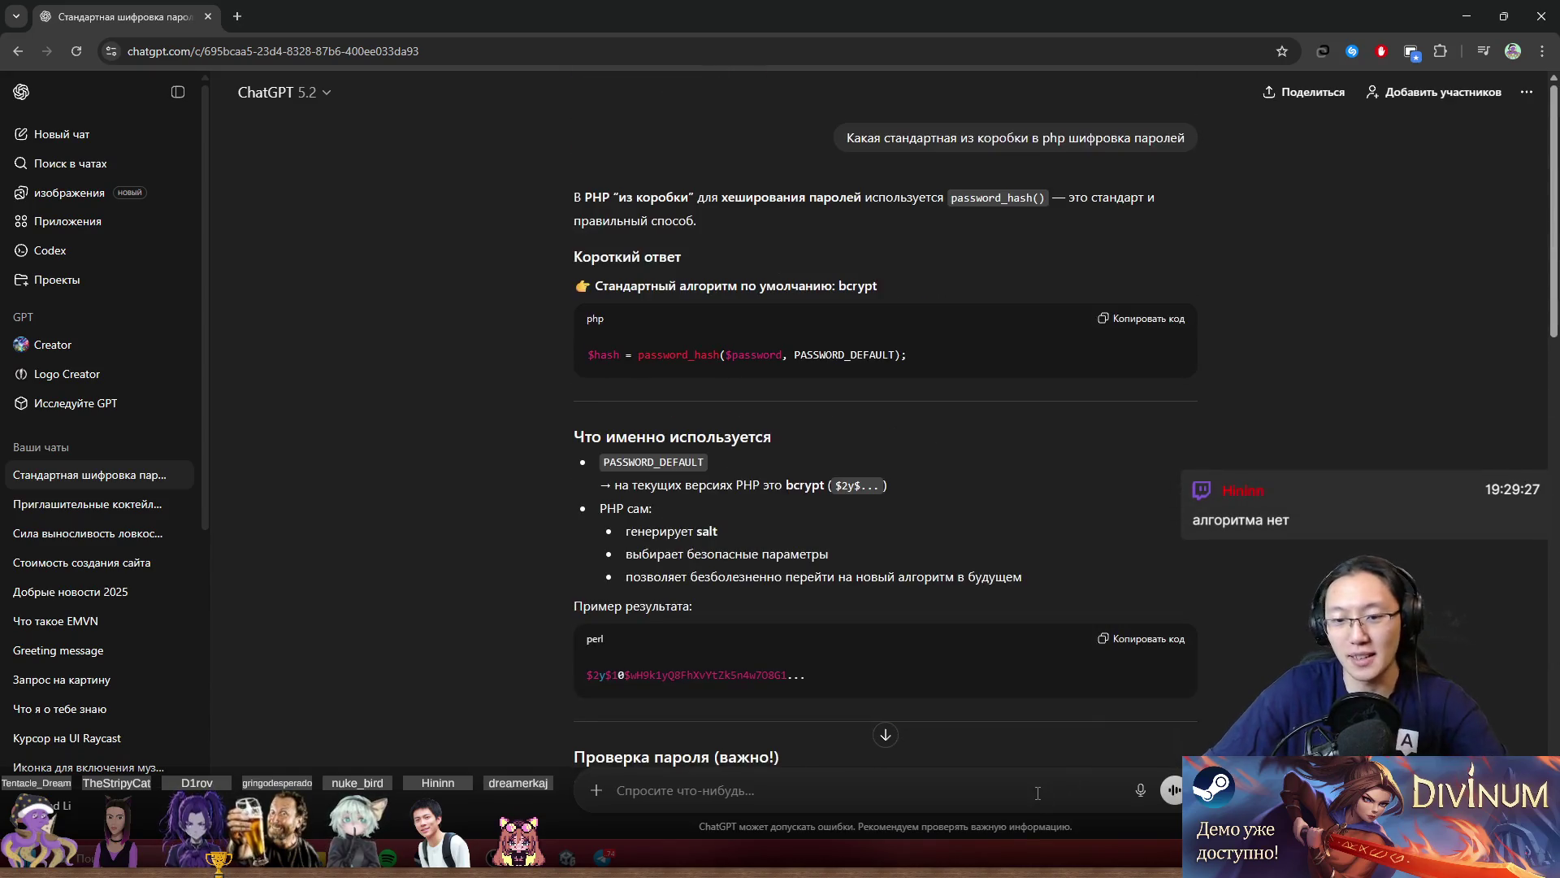
Send the follow-up question 'А като а?' about the algorithm.
click(1038, 792)
text(А)
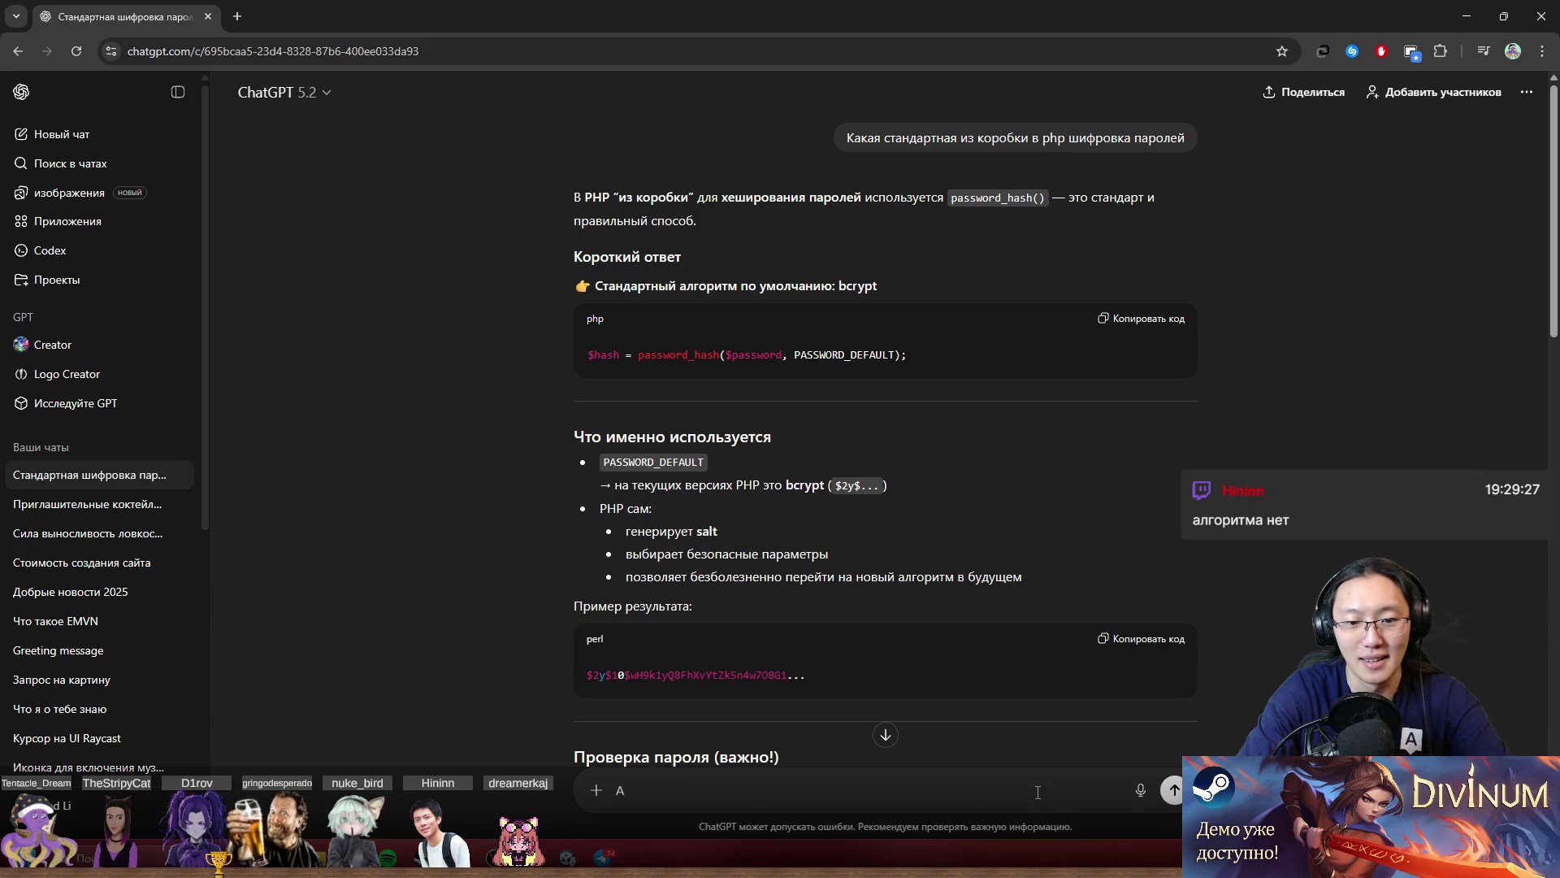
text( като а)
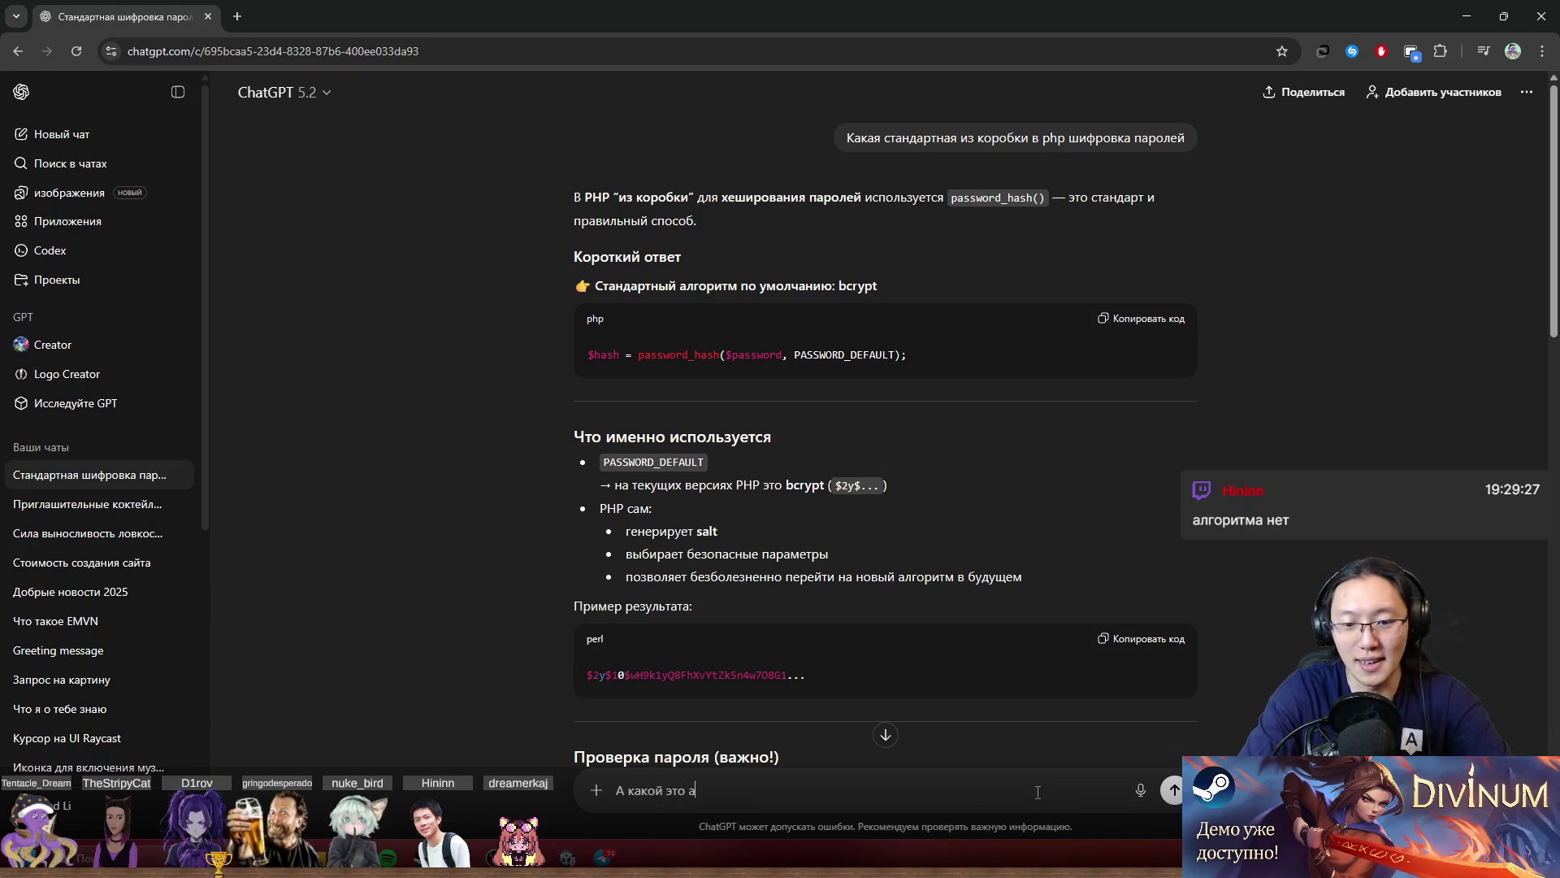
text(?)
key(Return)
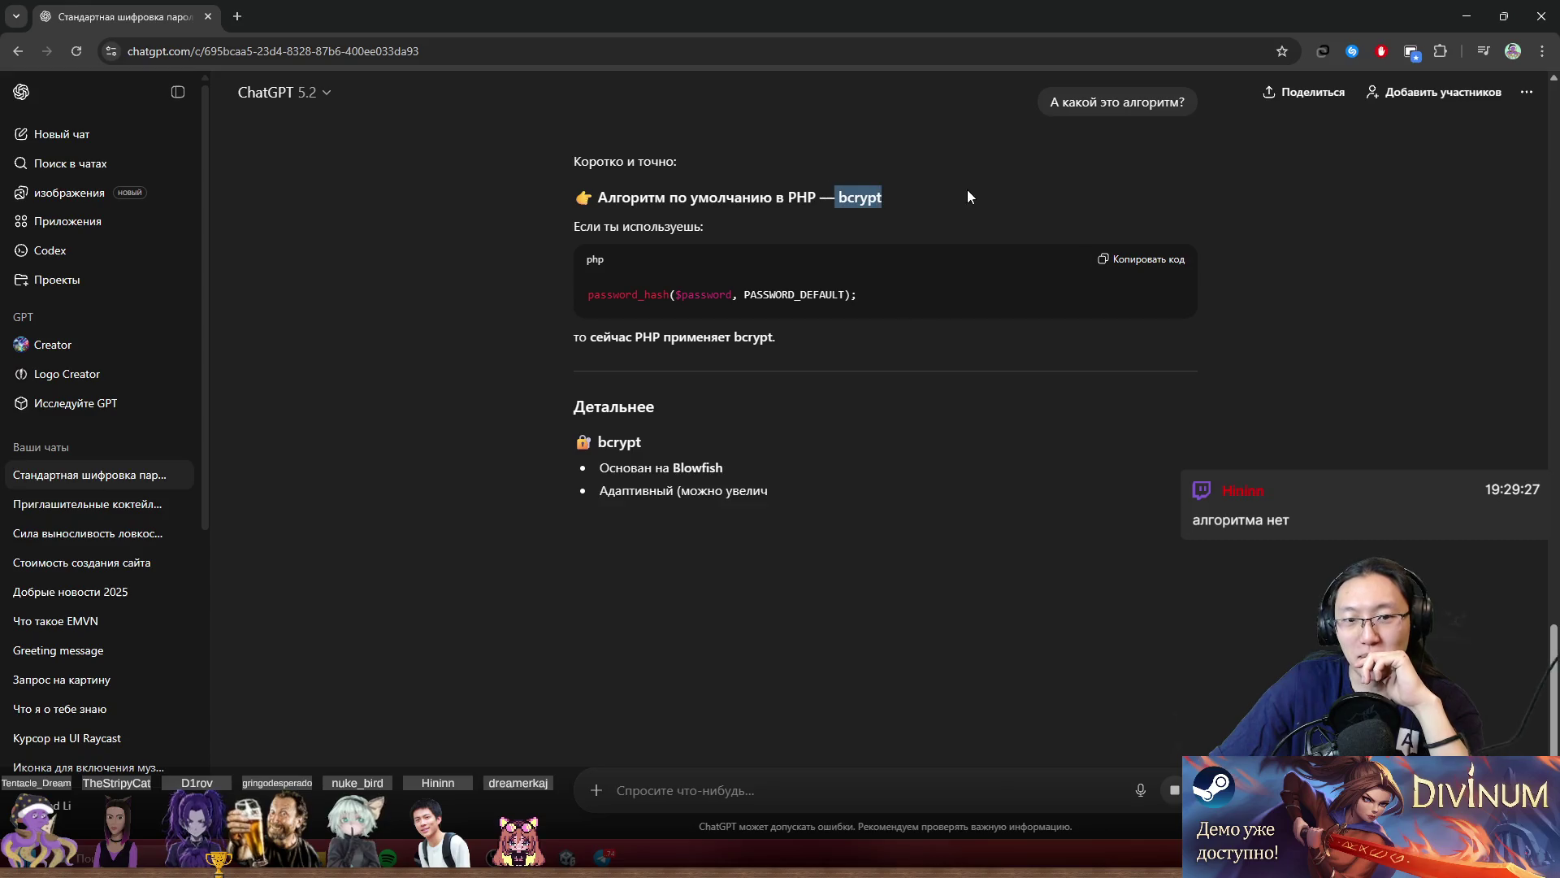
Read the reply that PHP uses bcrypt, then shrink the chat window.
drag(667, 341, 801, 358)
click(802, 378)
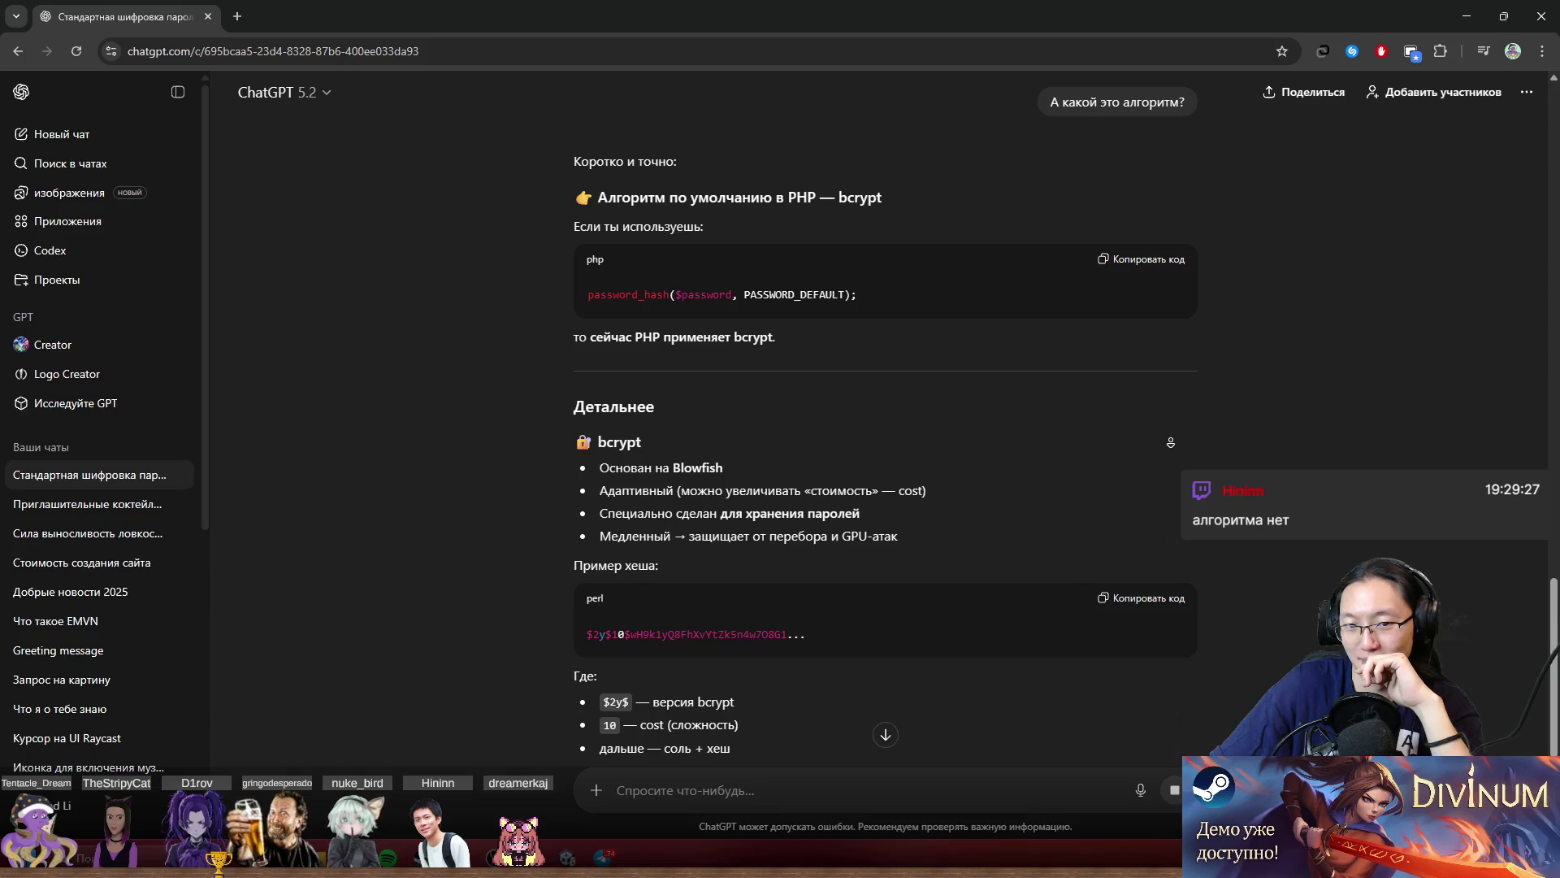
scroll(1174, 448, down, 1)
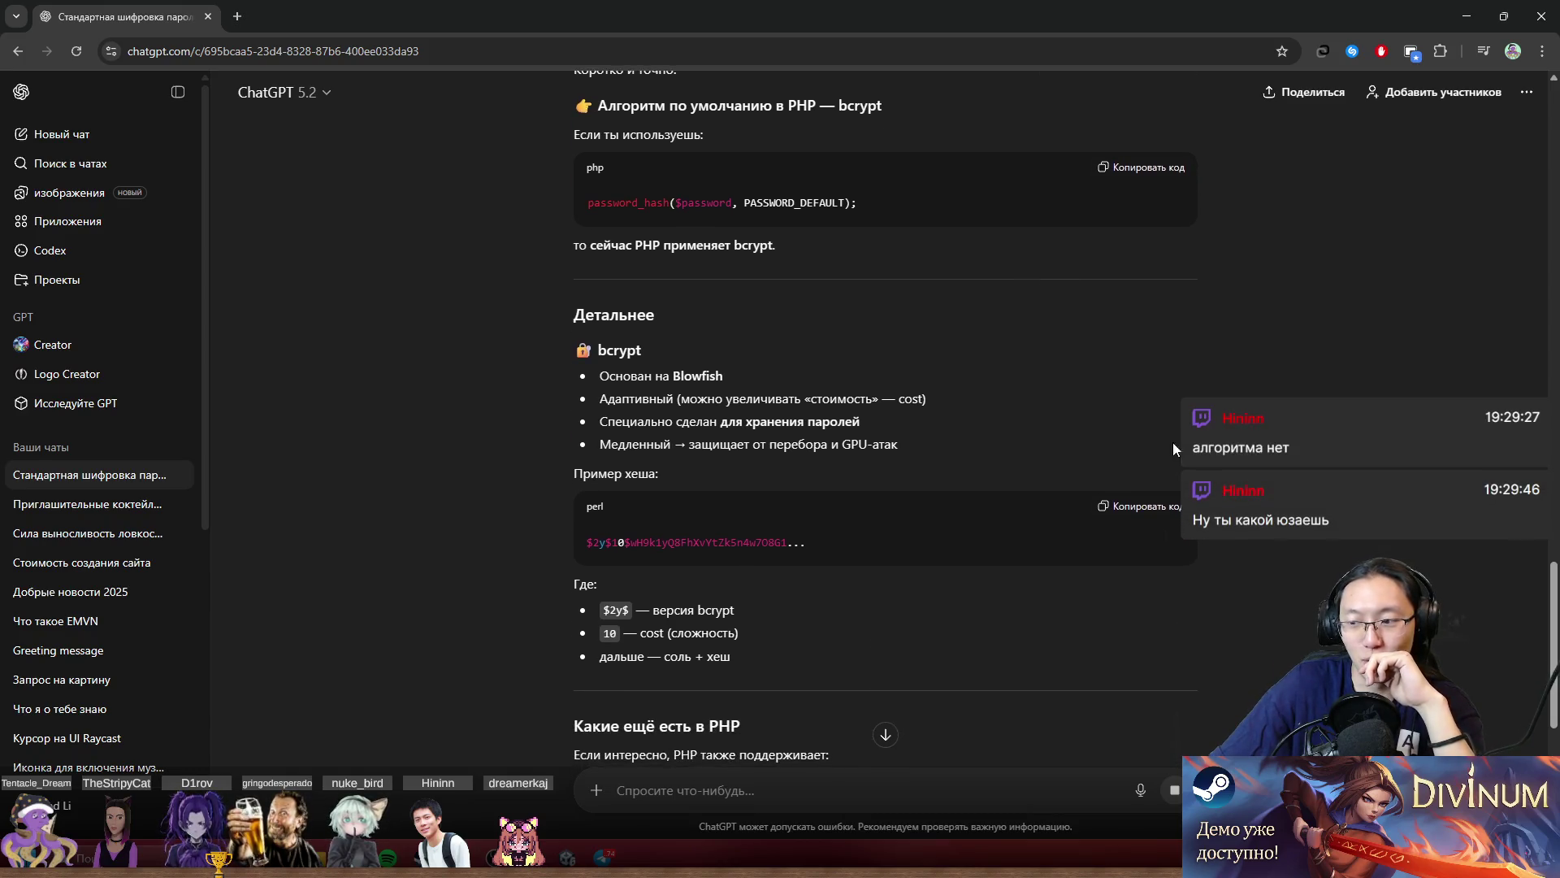
scroll(704, 374, up, 1)
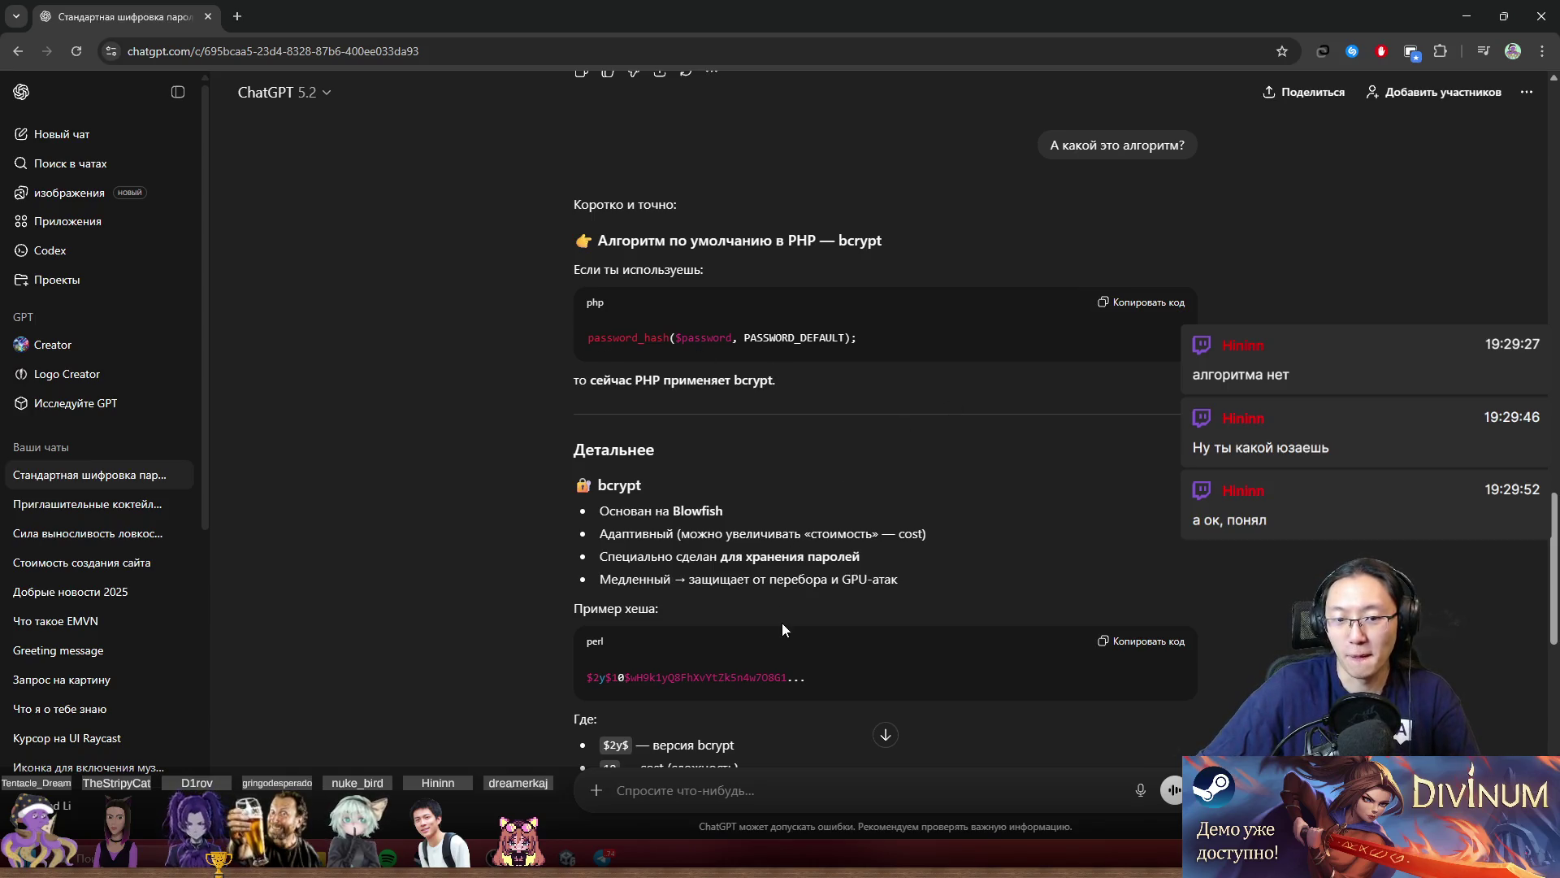
scroll(811, 594, down, 3)
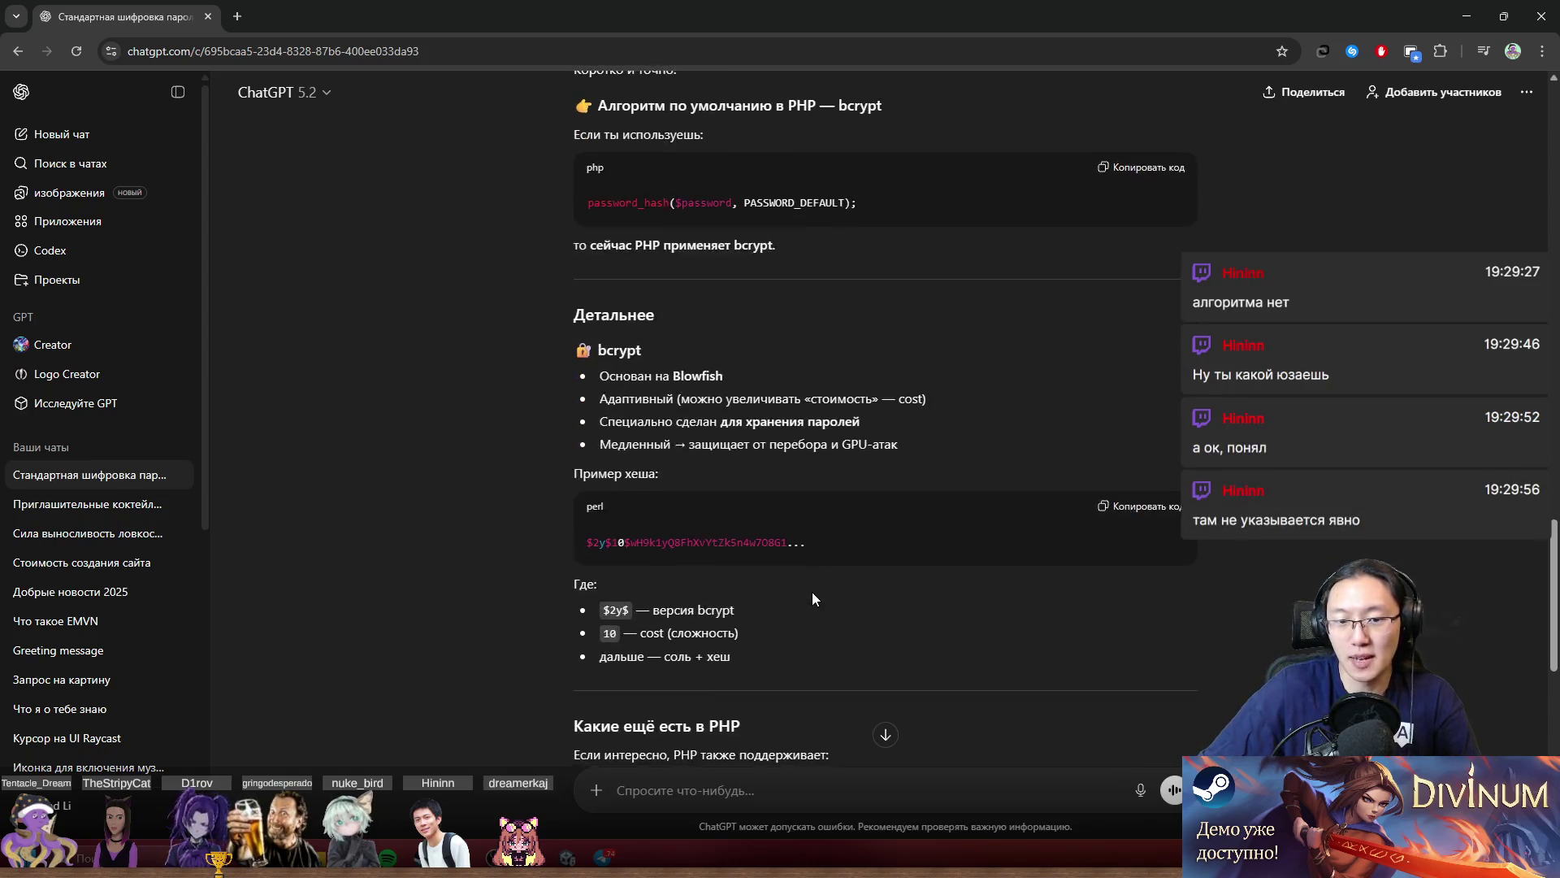
scroll(816, 595, down, 3)
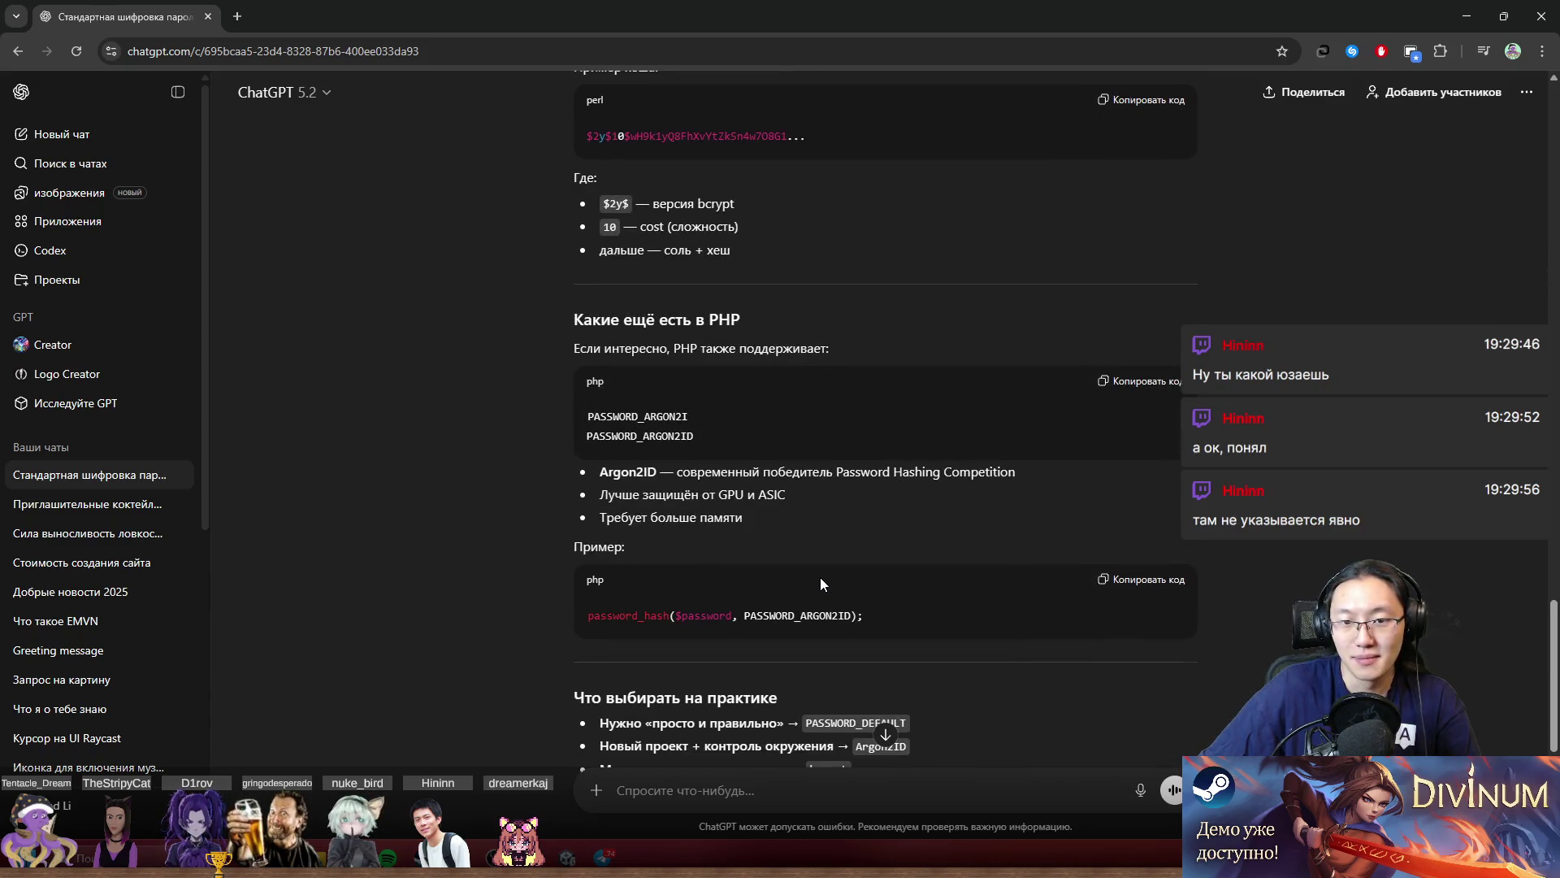
scroll(756, 432, up, 6)
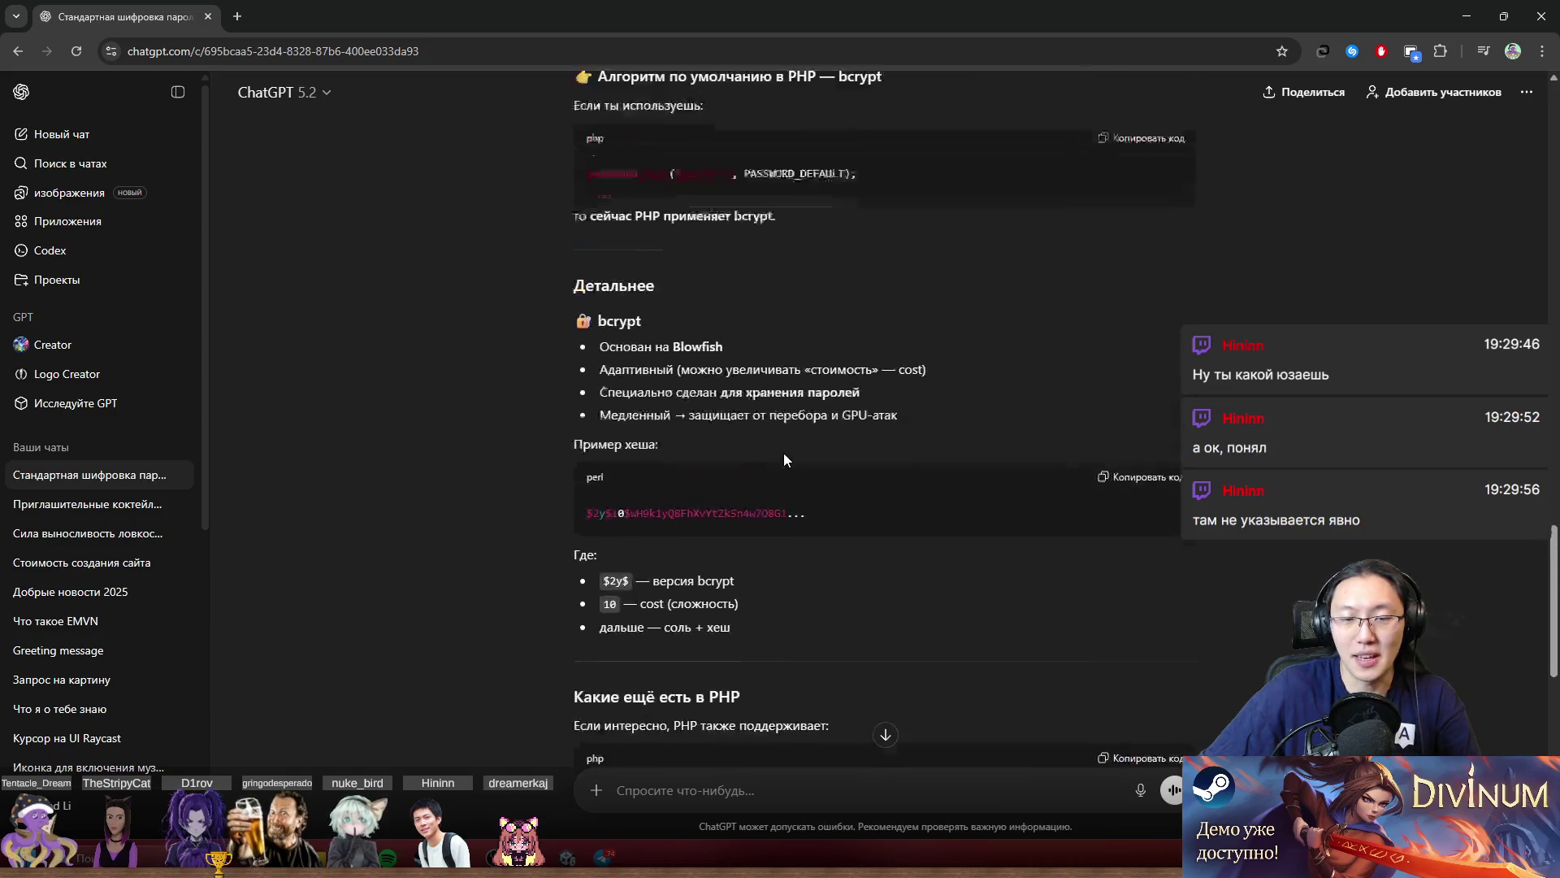
double_click(703, 337)
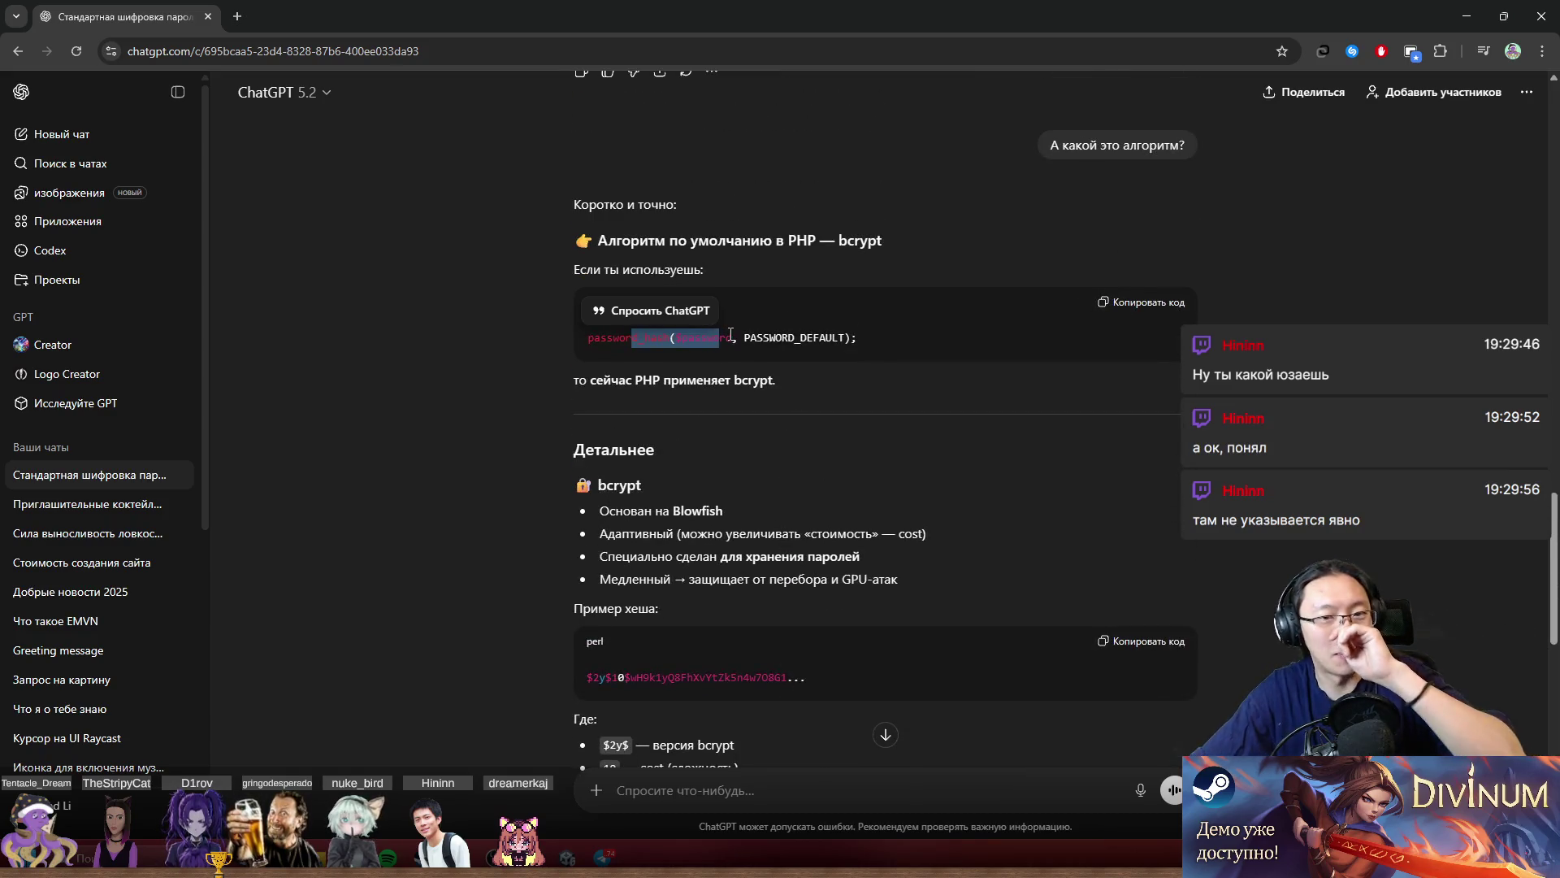
double_click(839, 16)
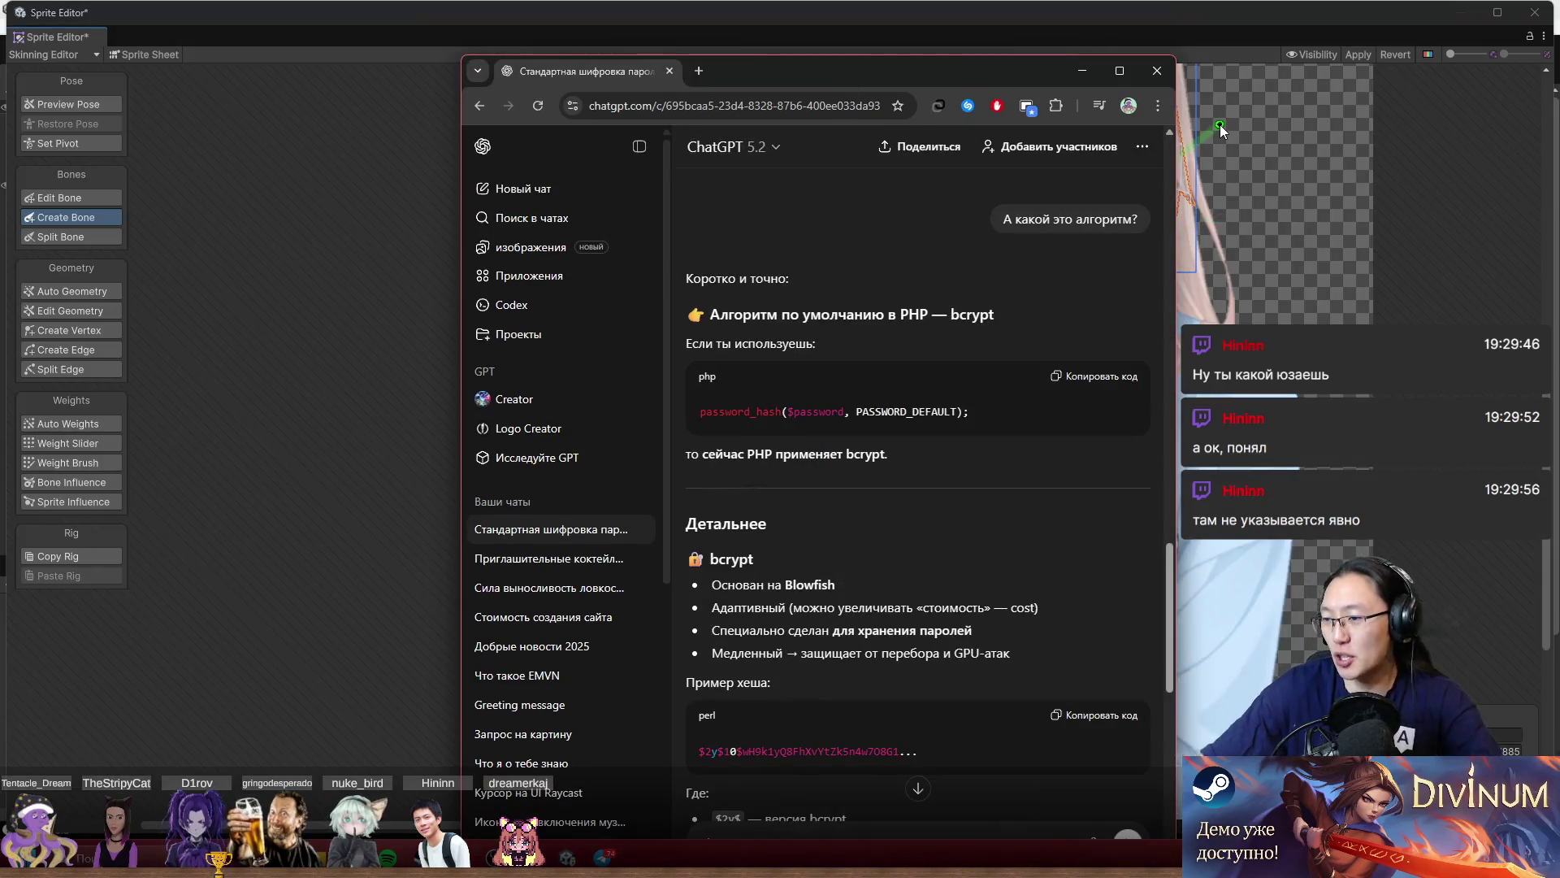
click(1163, 72)
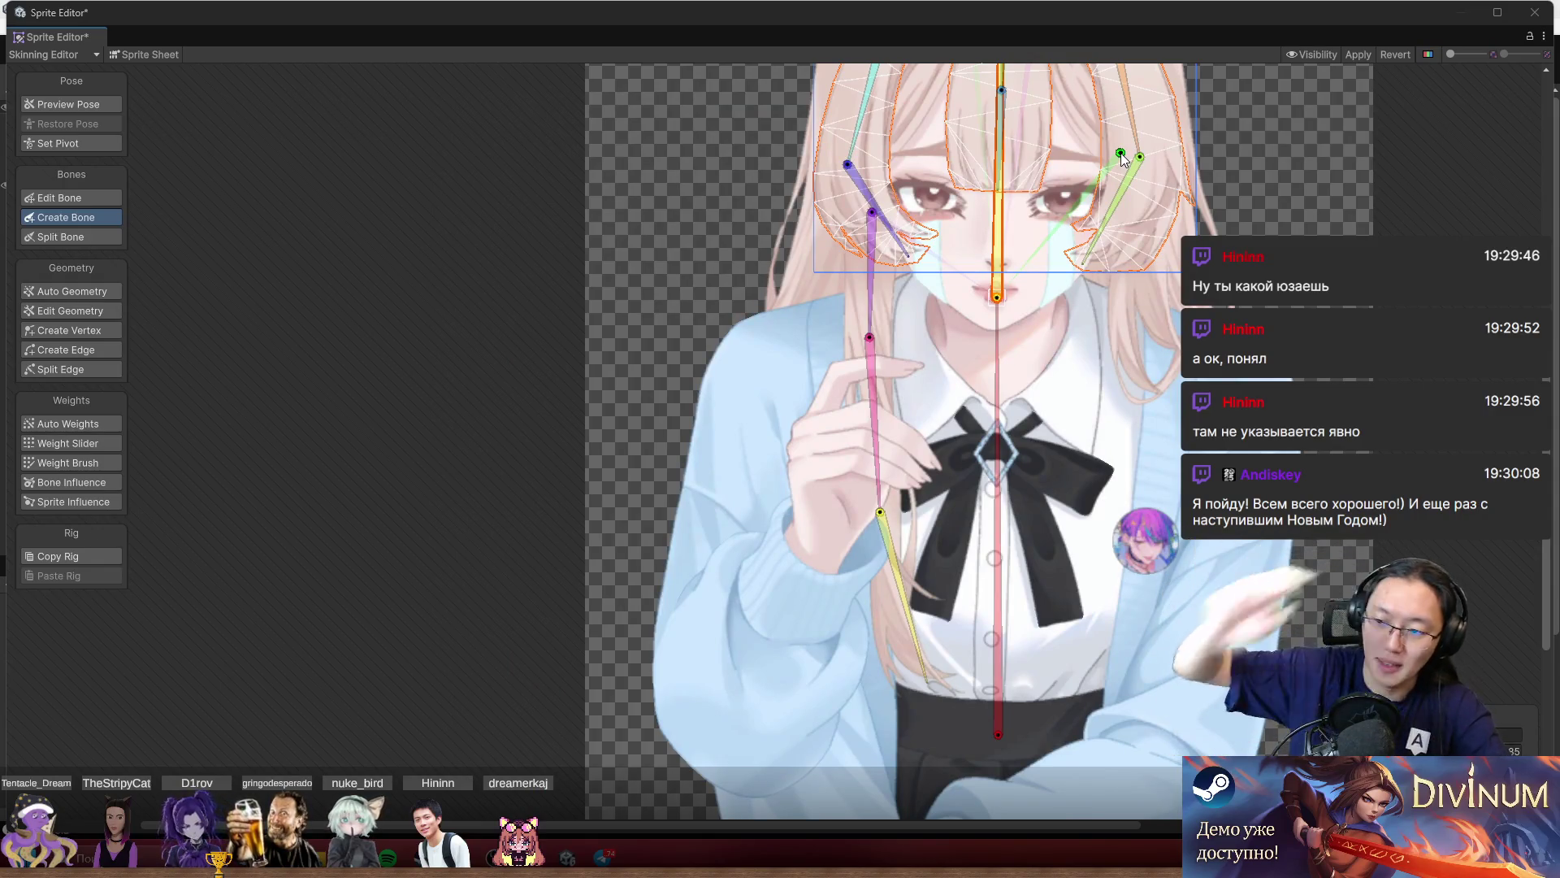
Pan to the torso and bow, select the arm sprite, and switch to Create Vertex.
drag(1018, 330, 841, 330)
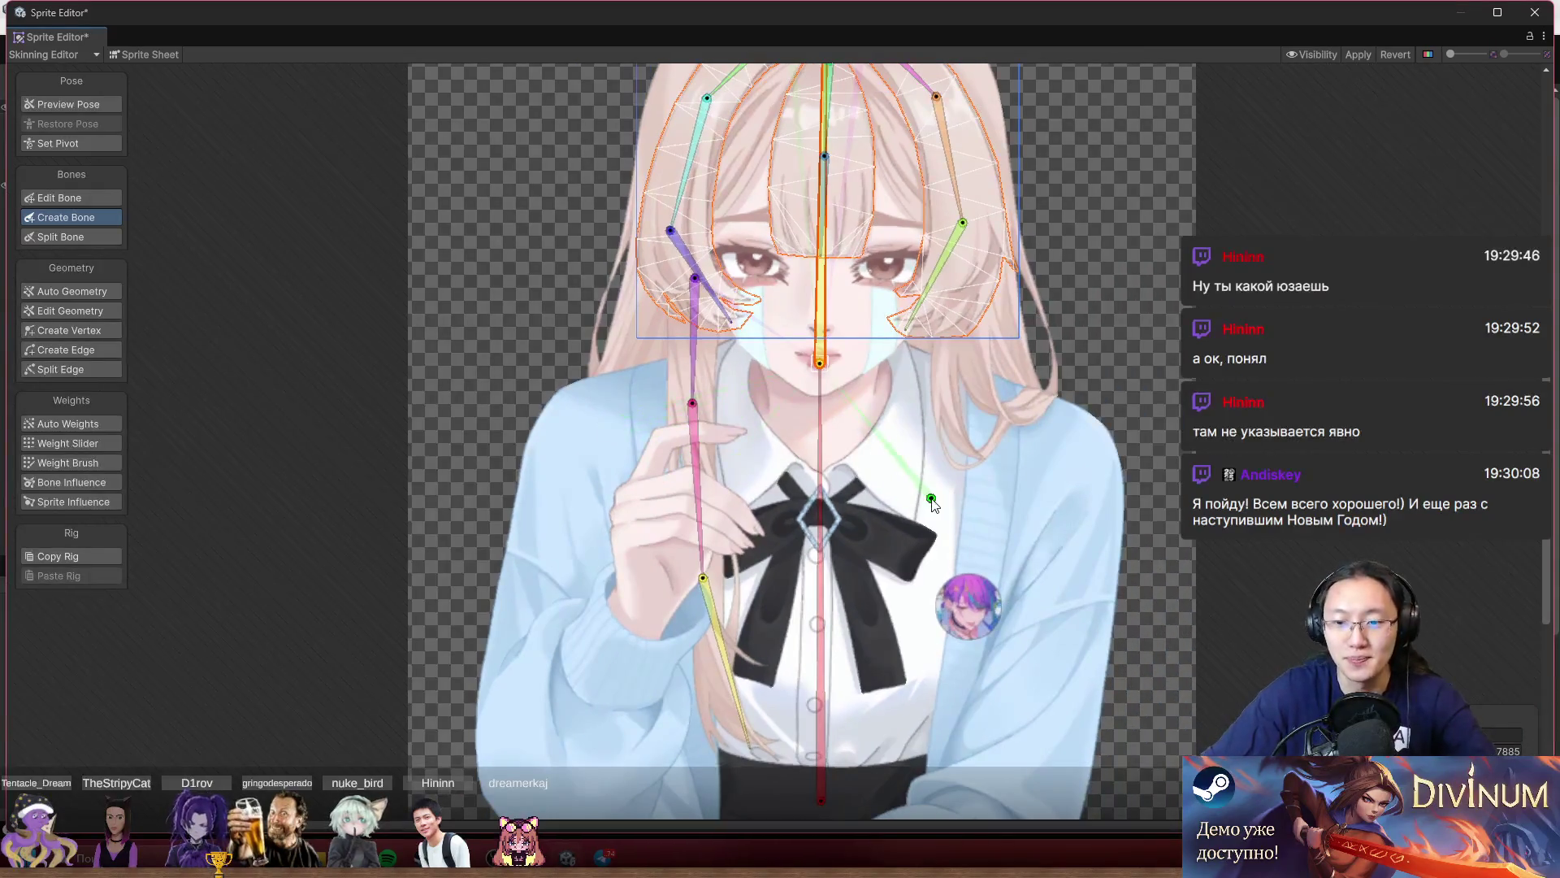
drag(902, 438, 801, 400)
scroll(884, 514, up, 10)
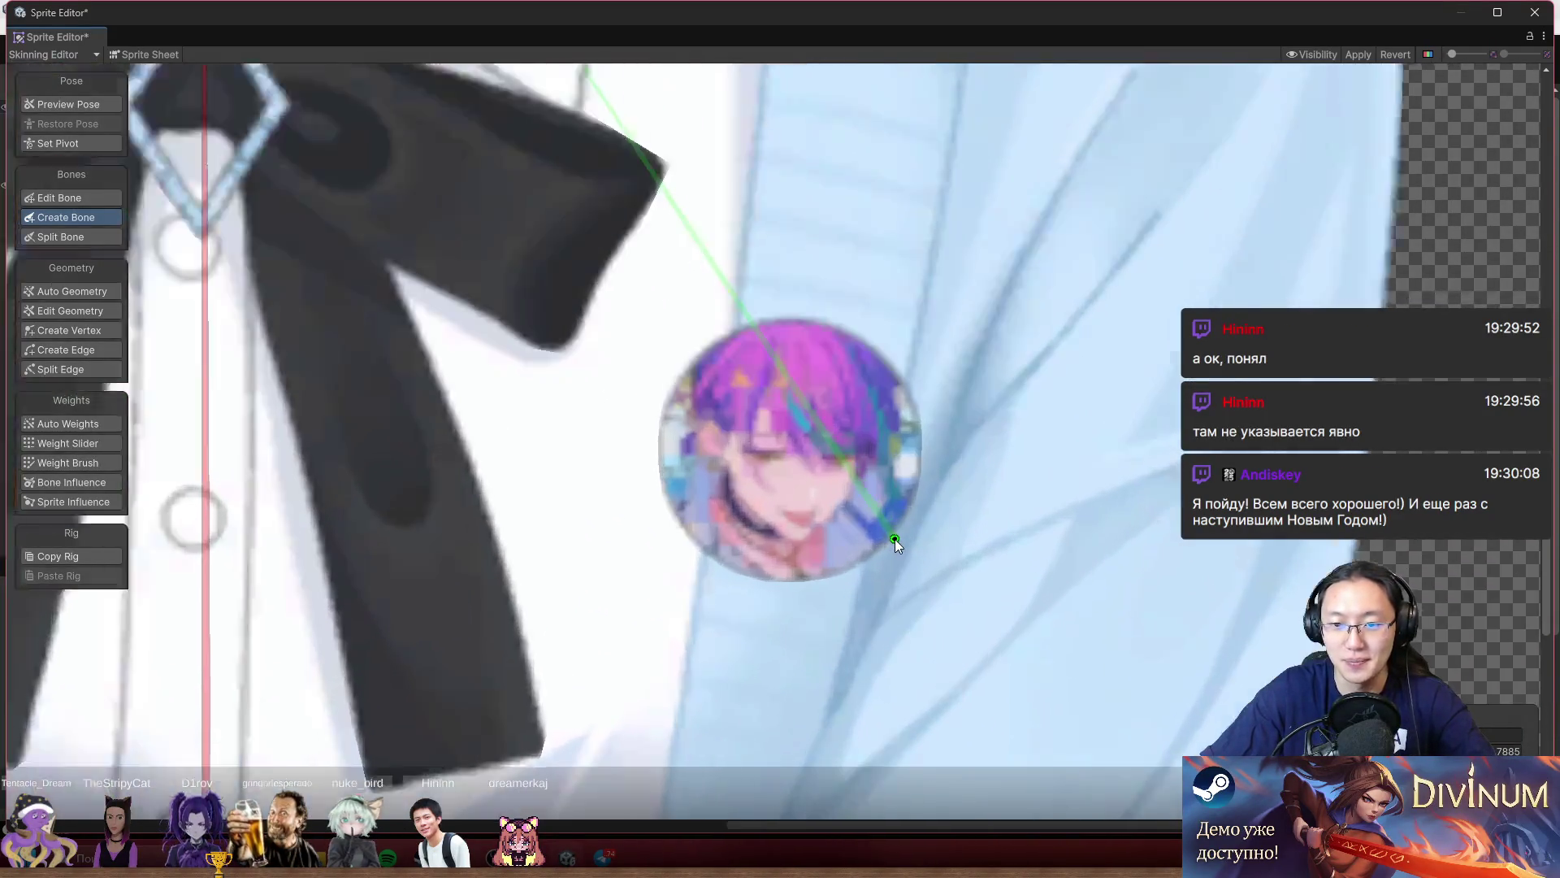
scroll(791, 462, down, 8)
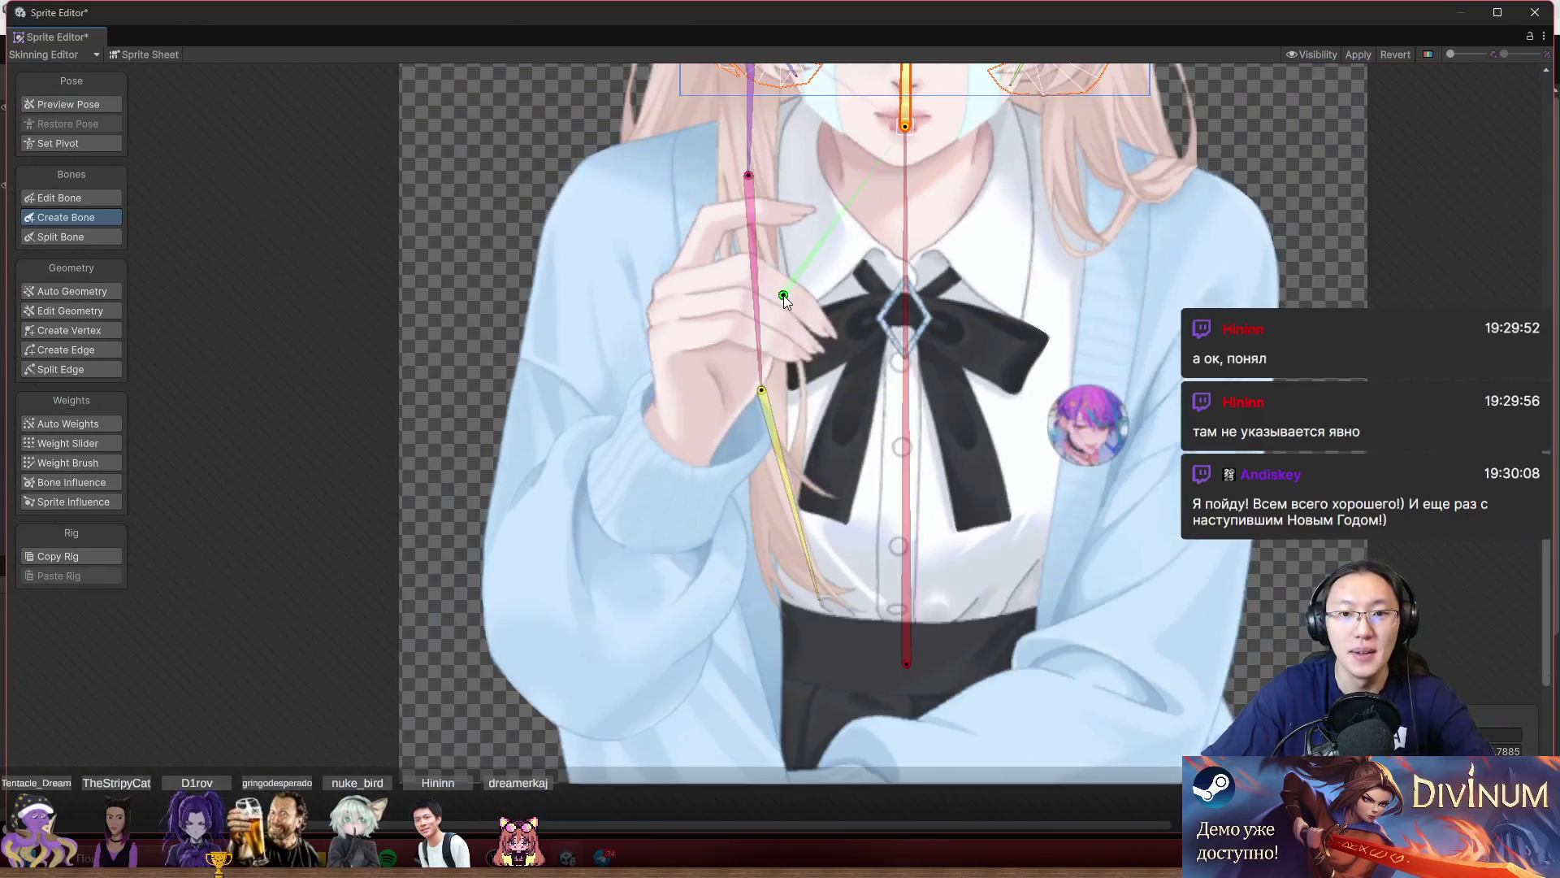
click(52, 103)
click(668, 462)
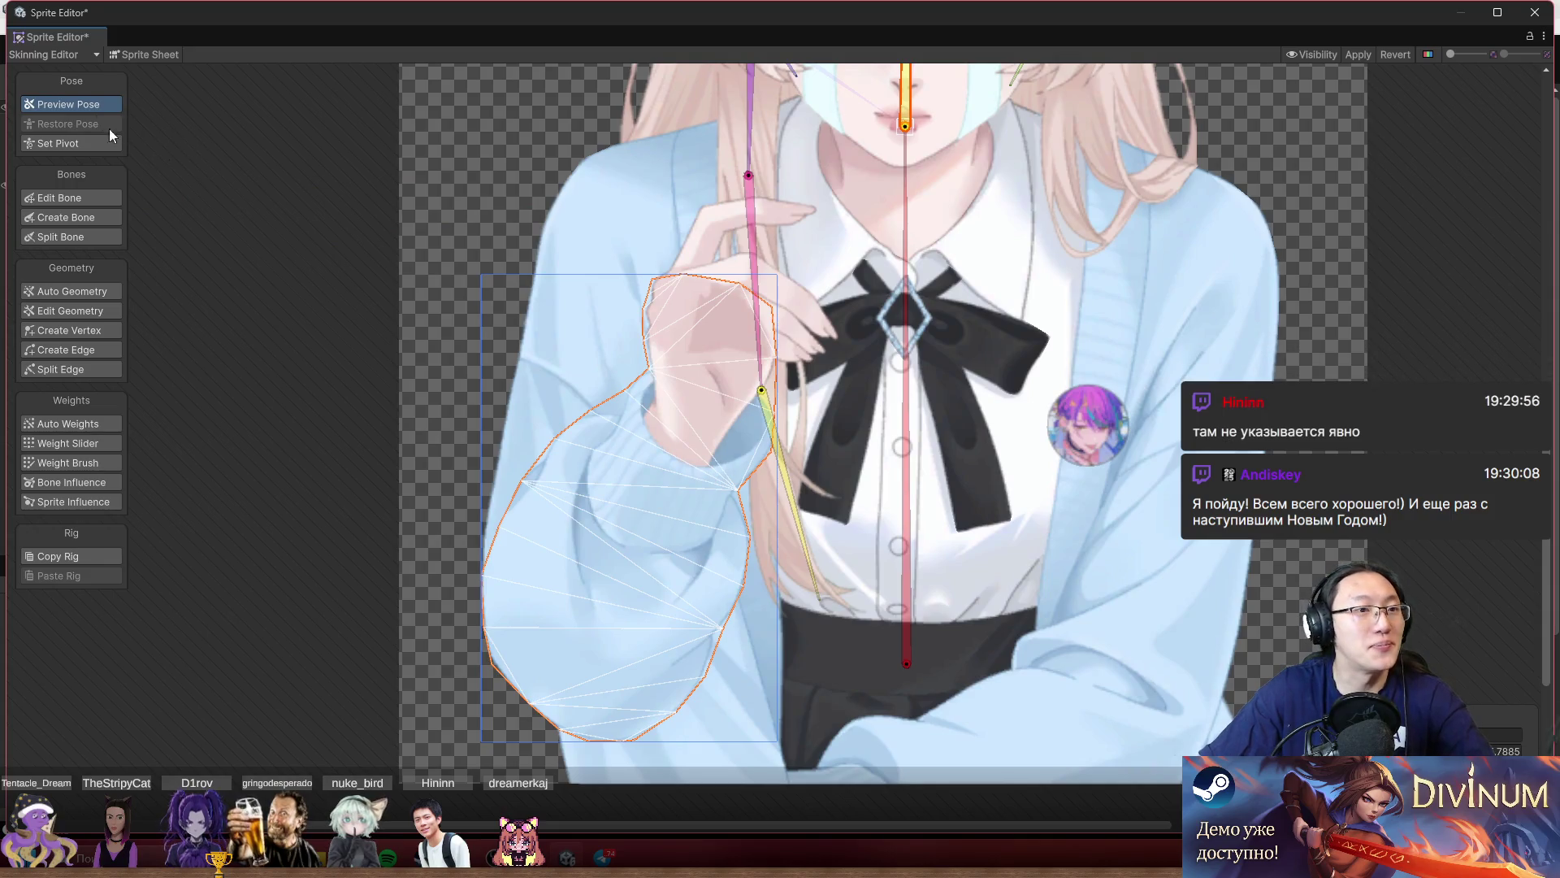
click(92, 332)
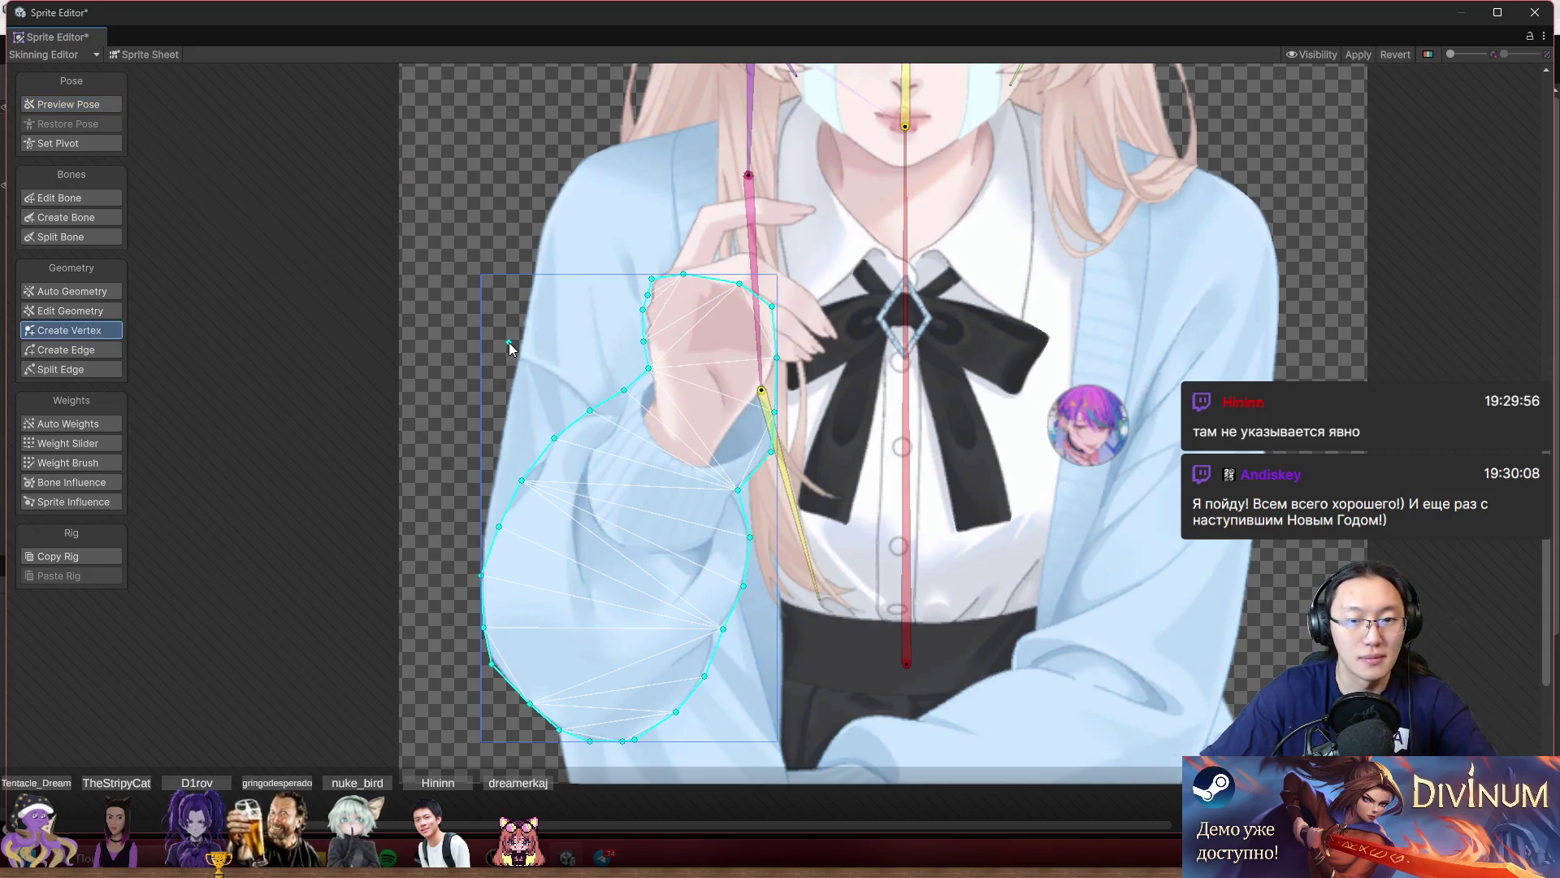
Restore the Sprite Editor to a smaller window and move it higher up.
double_click(258, 8)
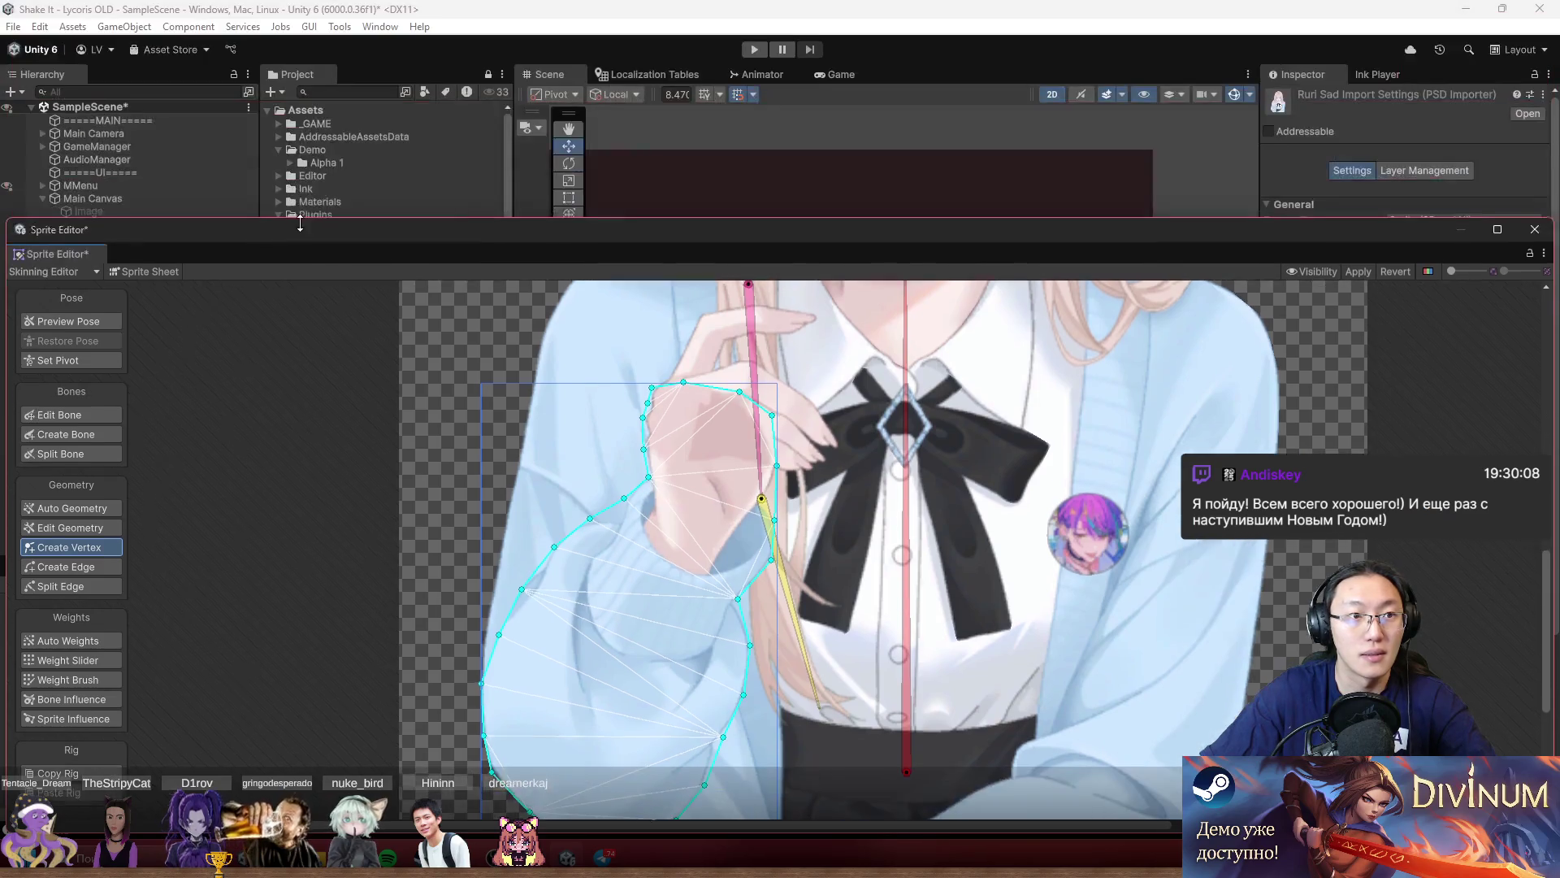
drag(387, 153, 387, 31)
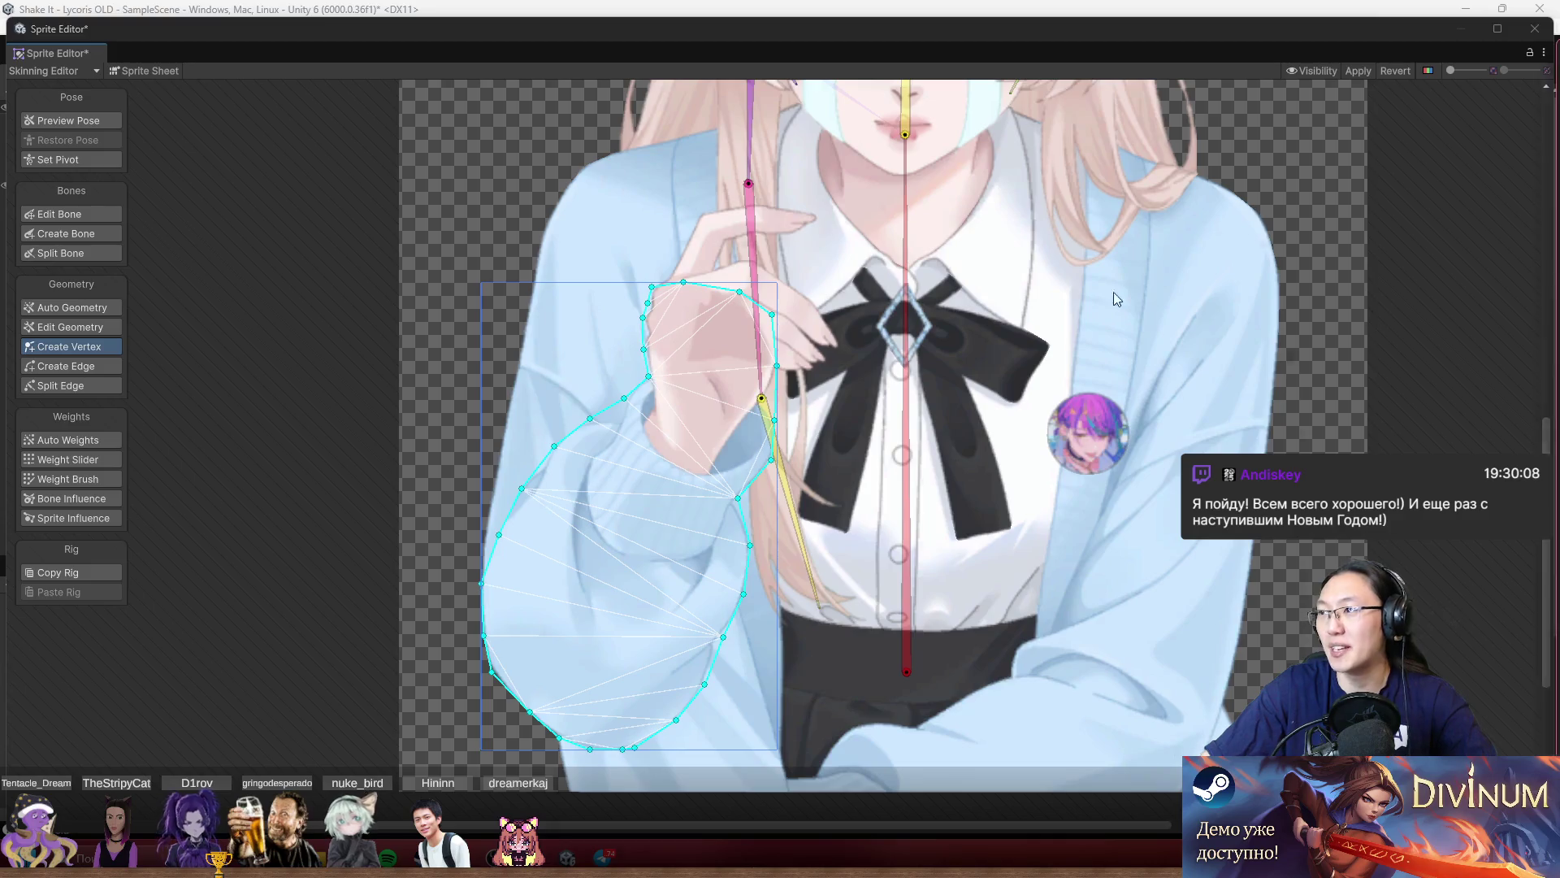
key(alt+Tab)
Search Chrome's history for 'unity dis' and open the 'Burst 2d animation Failed' thread.
click(1541, 52)
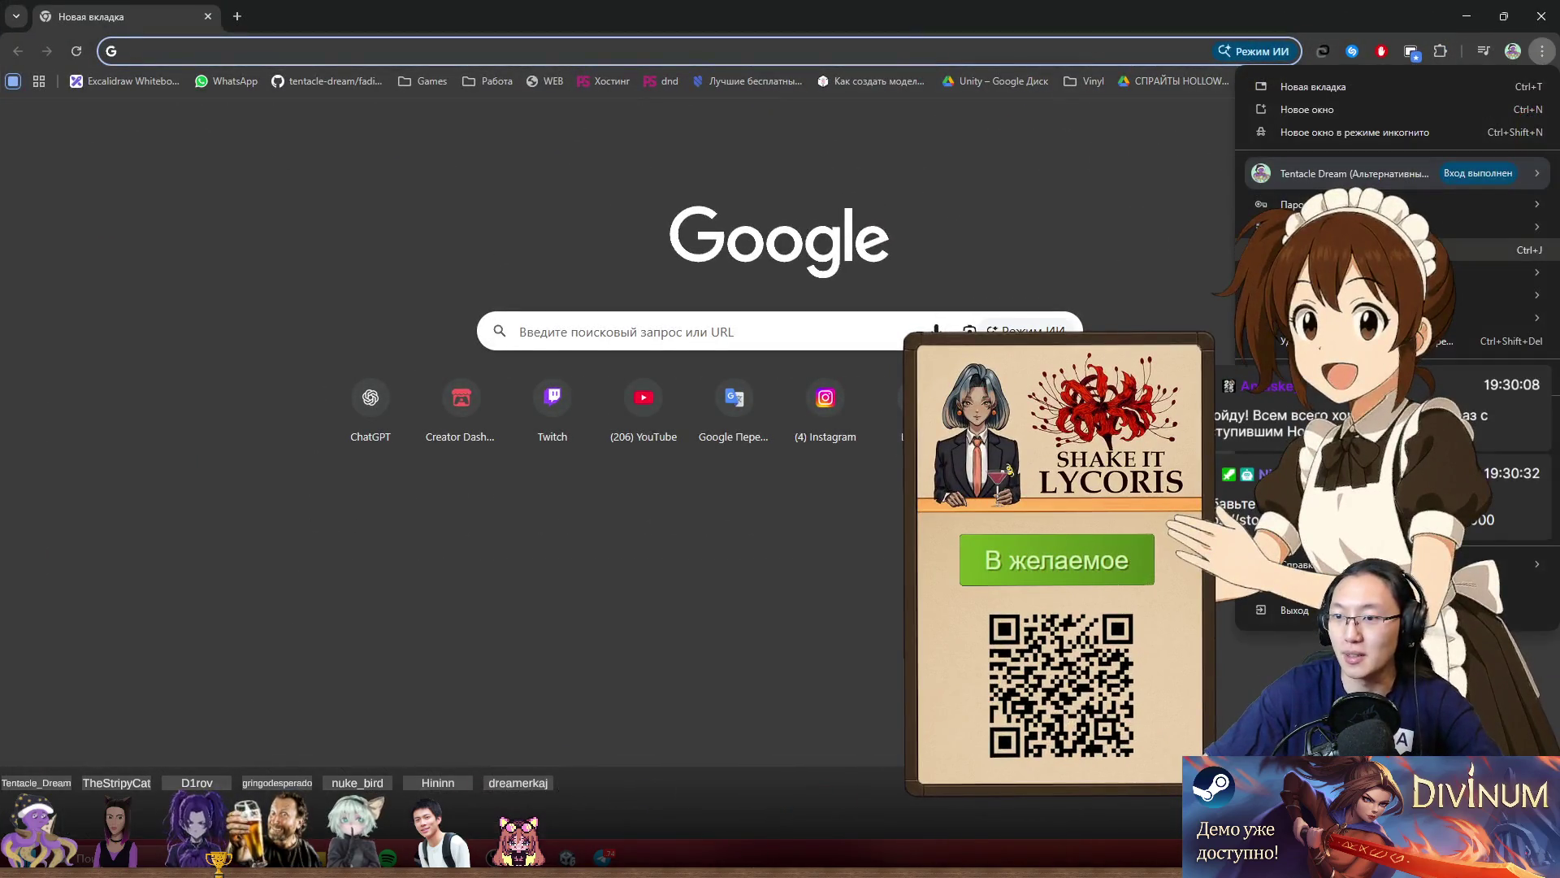
mouse_move(1439, 234)
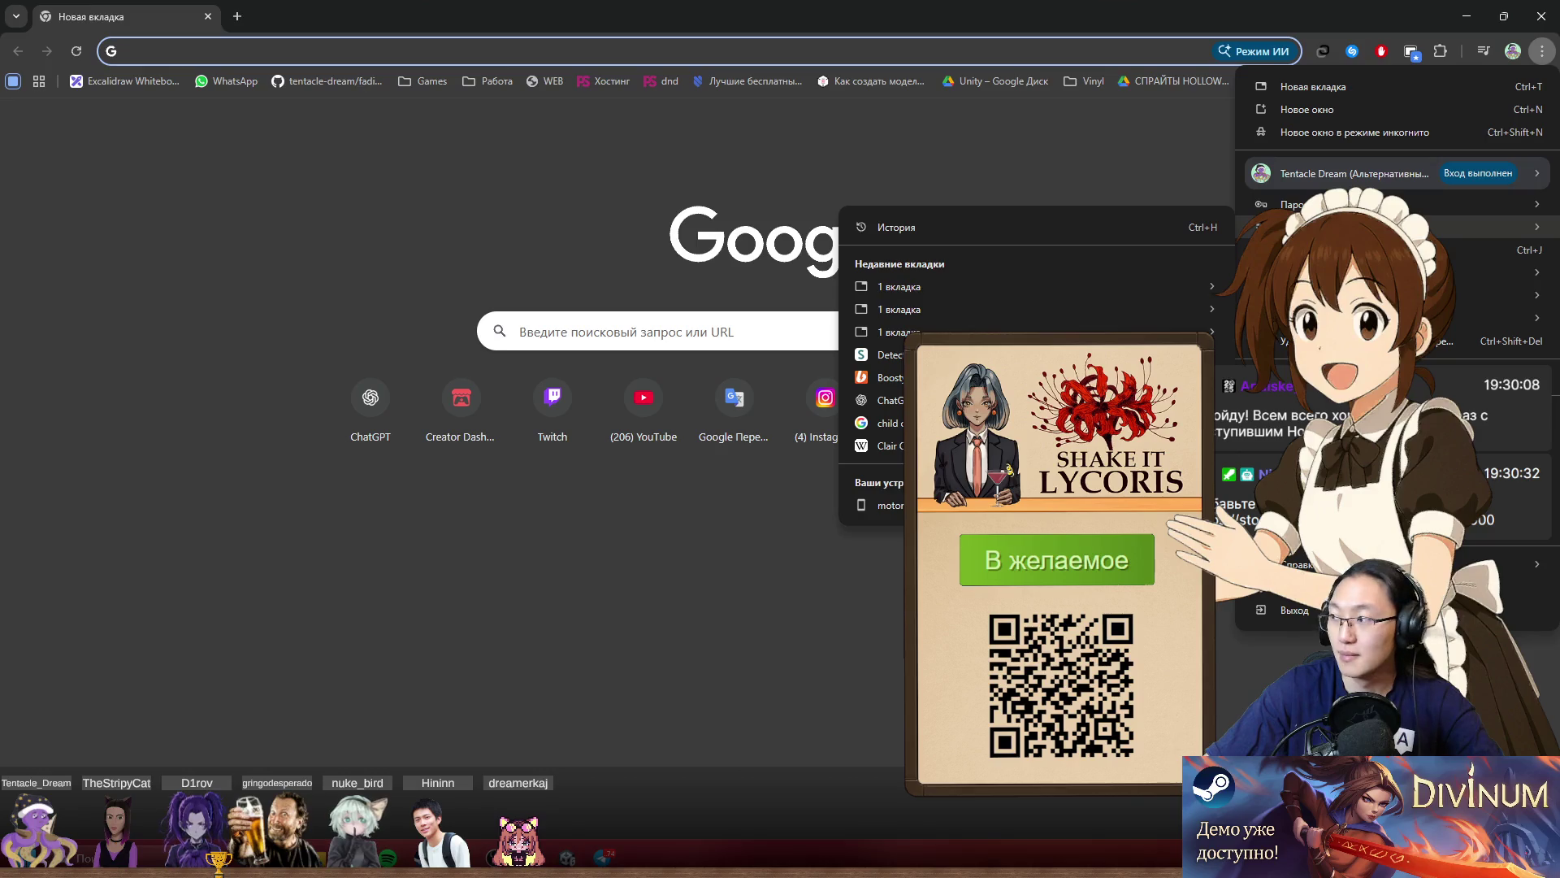
mouse_move(1412, 207)
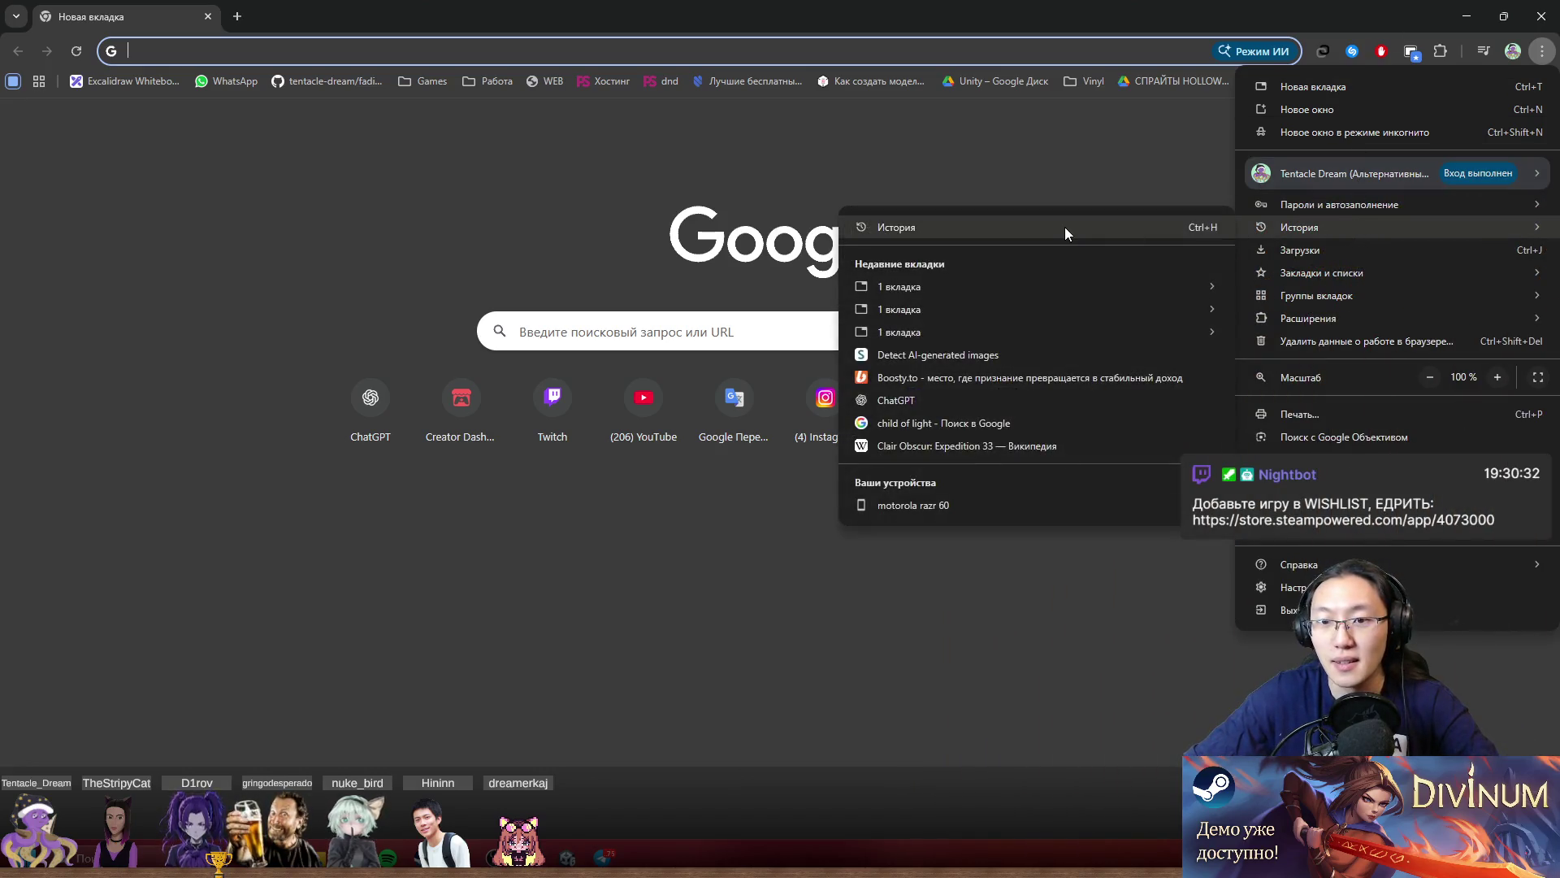
click(1067, 231)
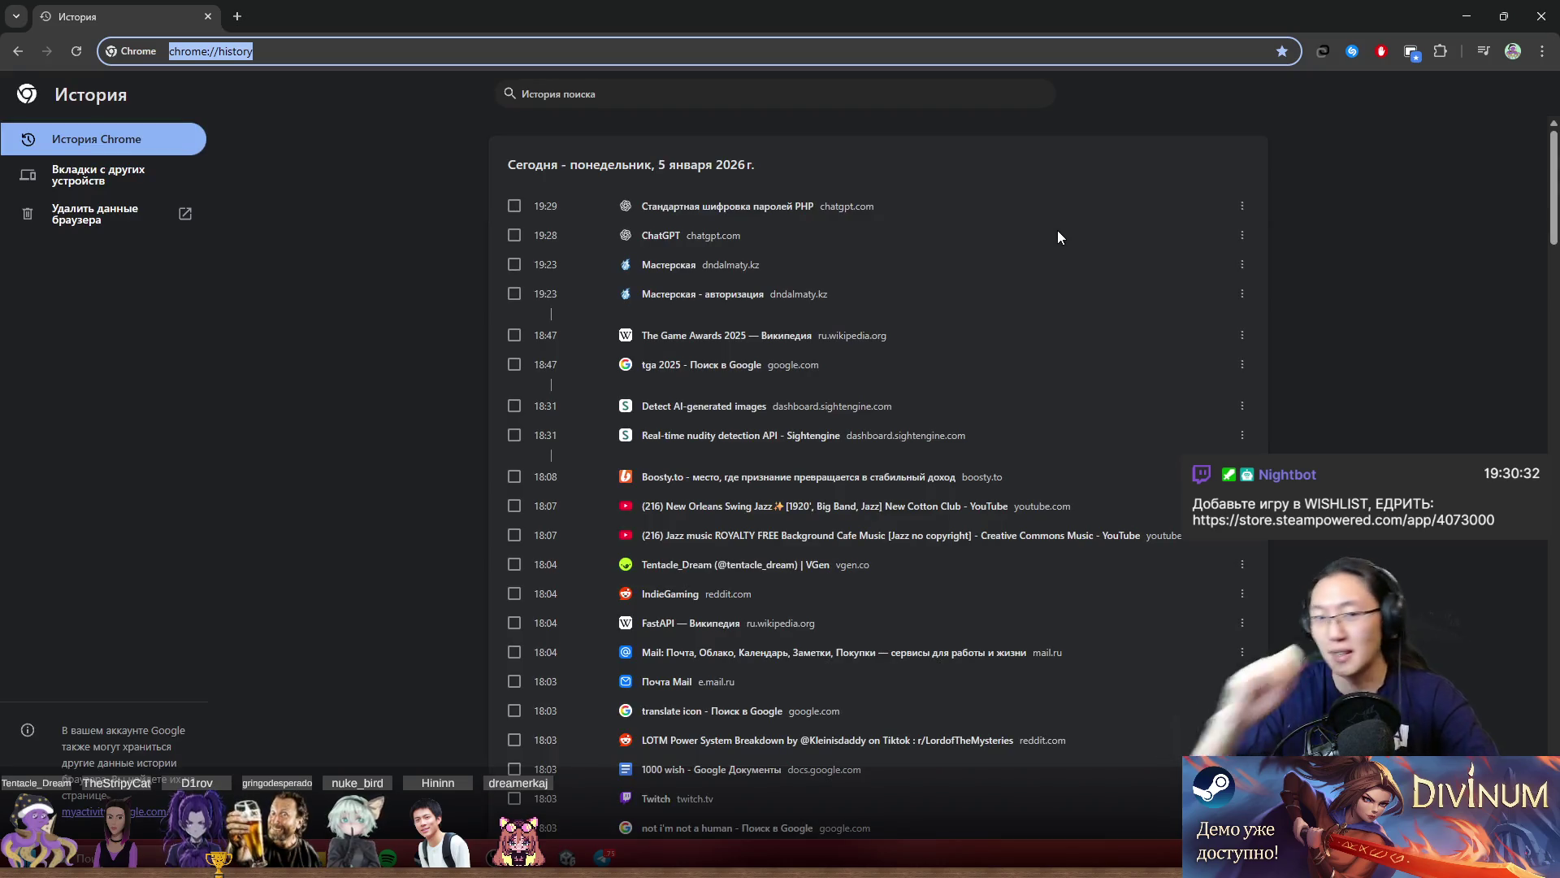
scroll(960, 401, down, 5)
scroll(960, 402, up, 6)
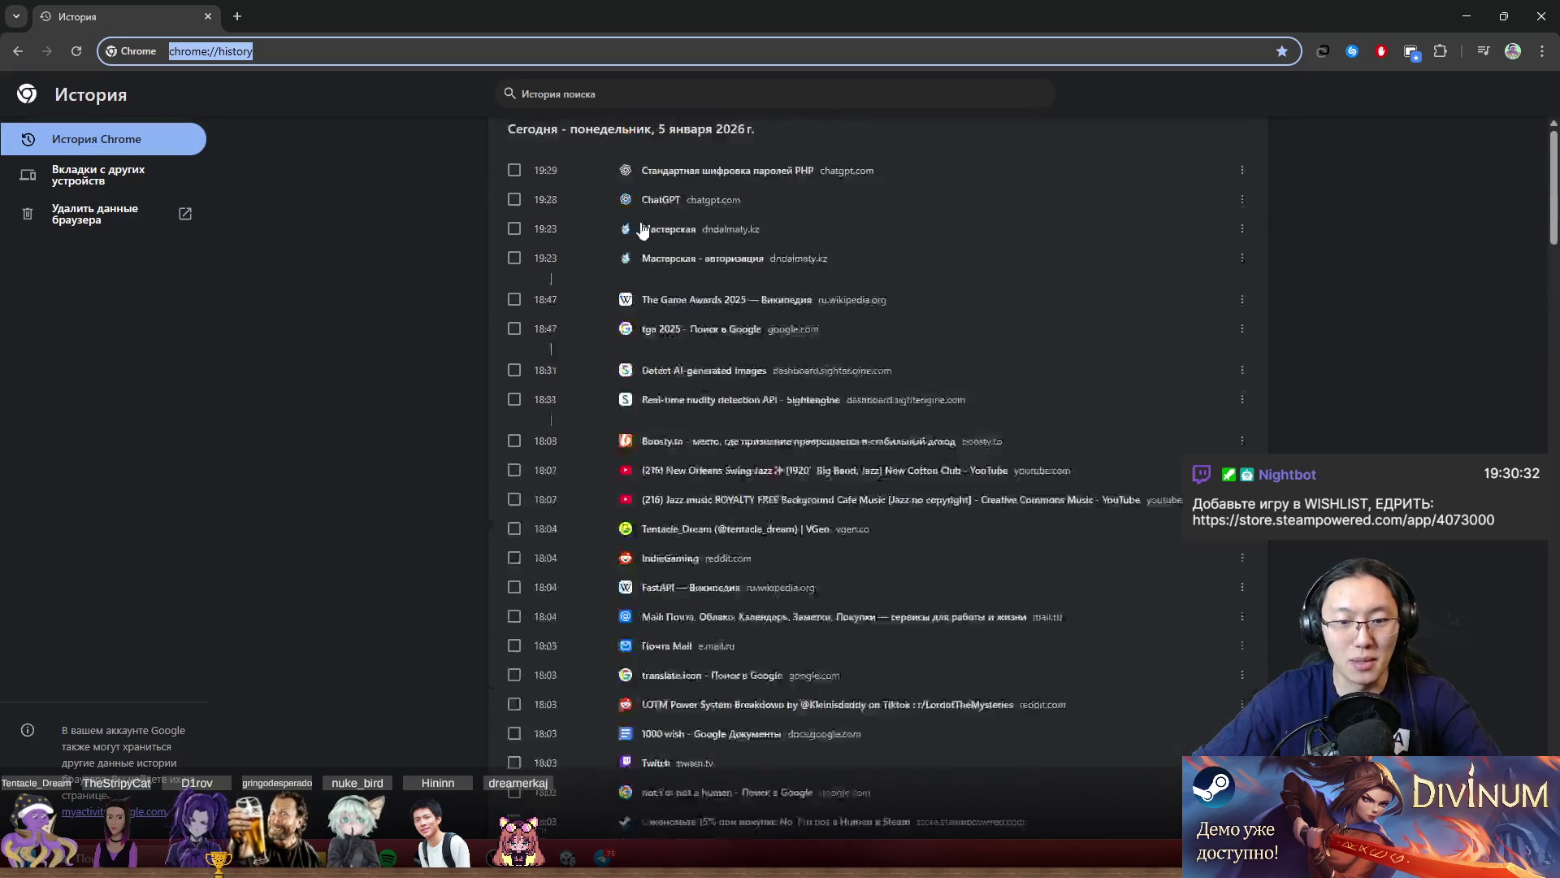
click(616, 91)
text(unity dis)
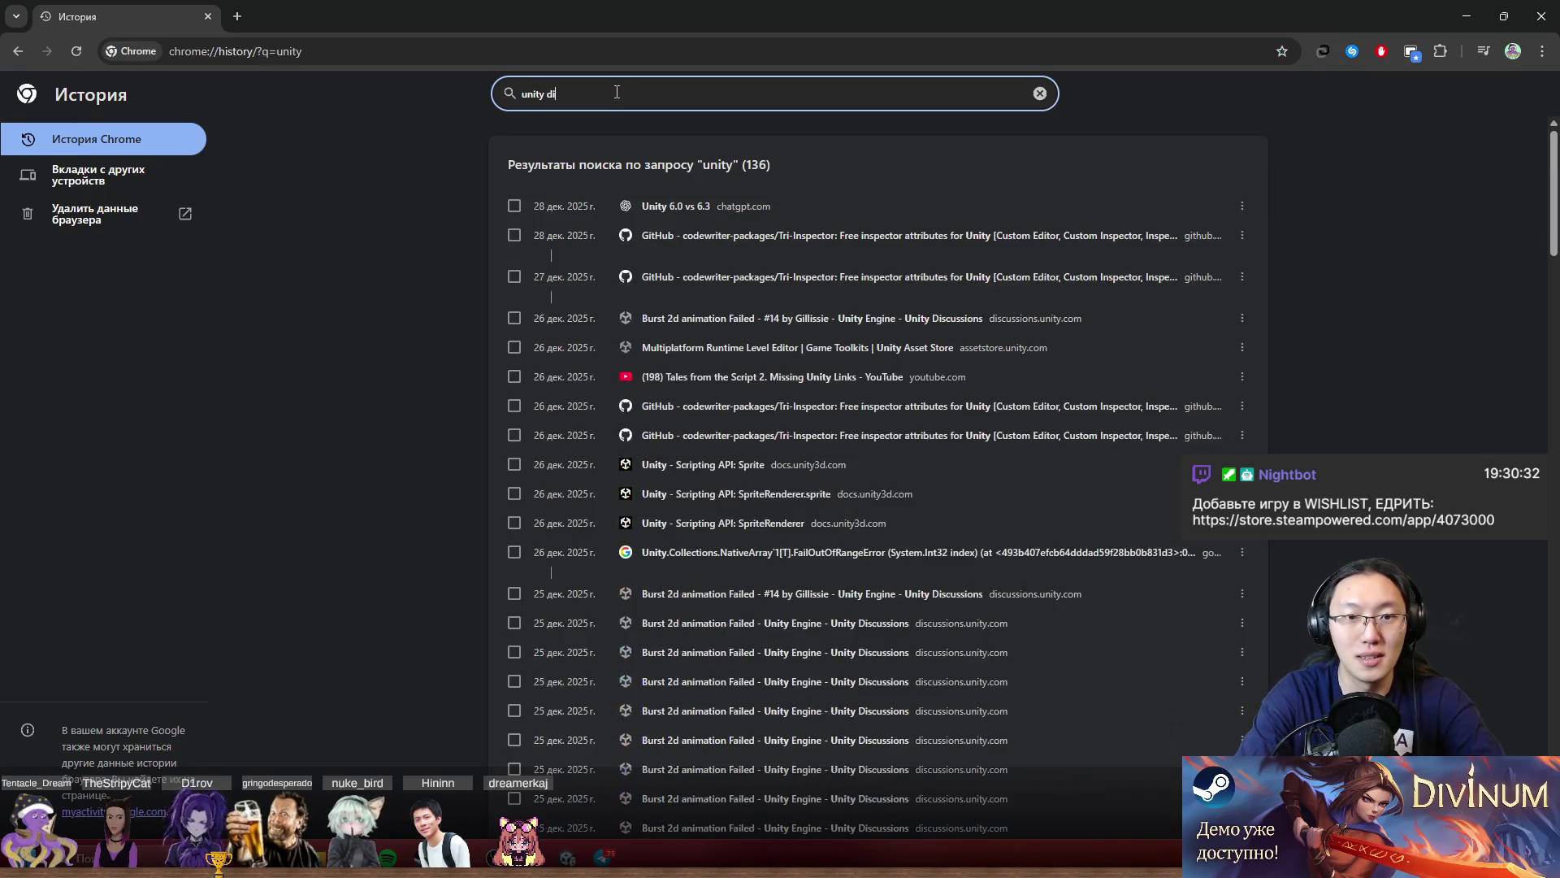
click(832, 209)
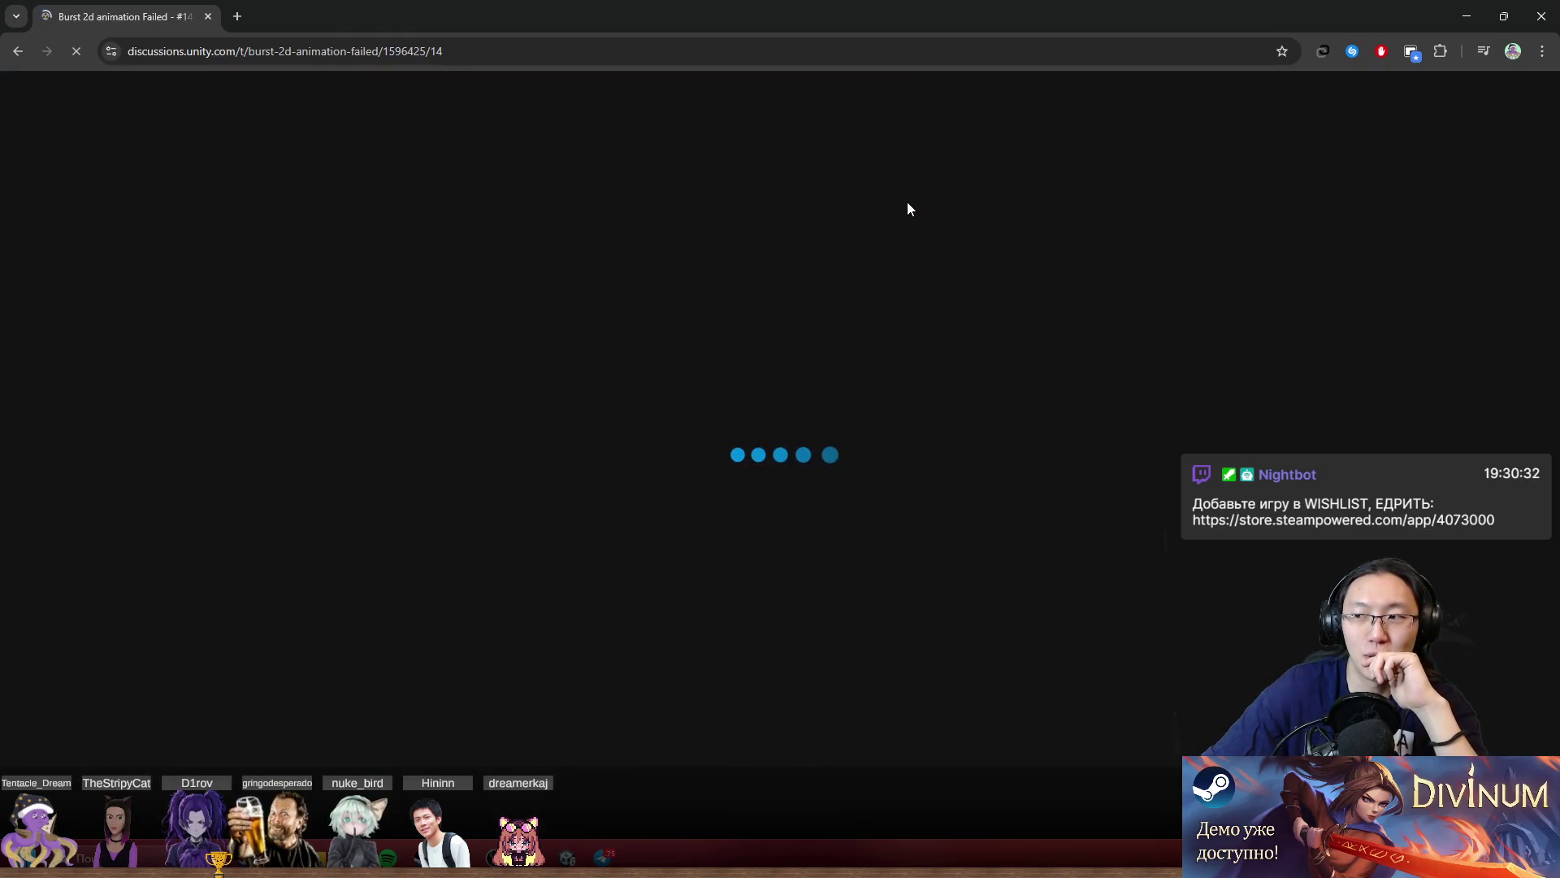
Scroll the thread back to the staff reply at post 17 and bring up the page's translate menu.
scroll(993, 455, down, 15)
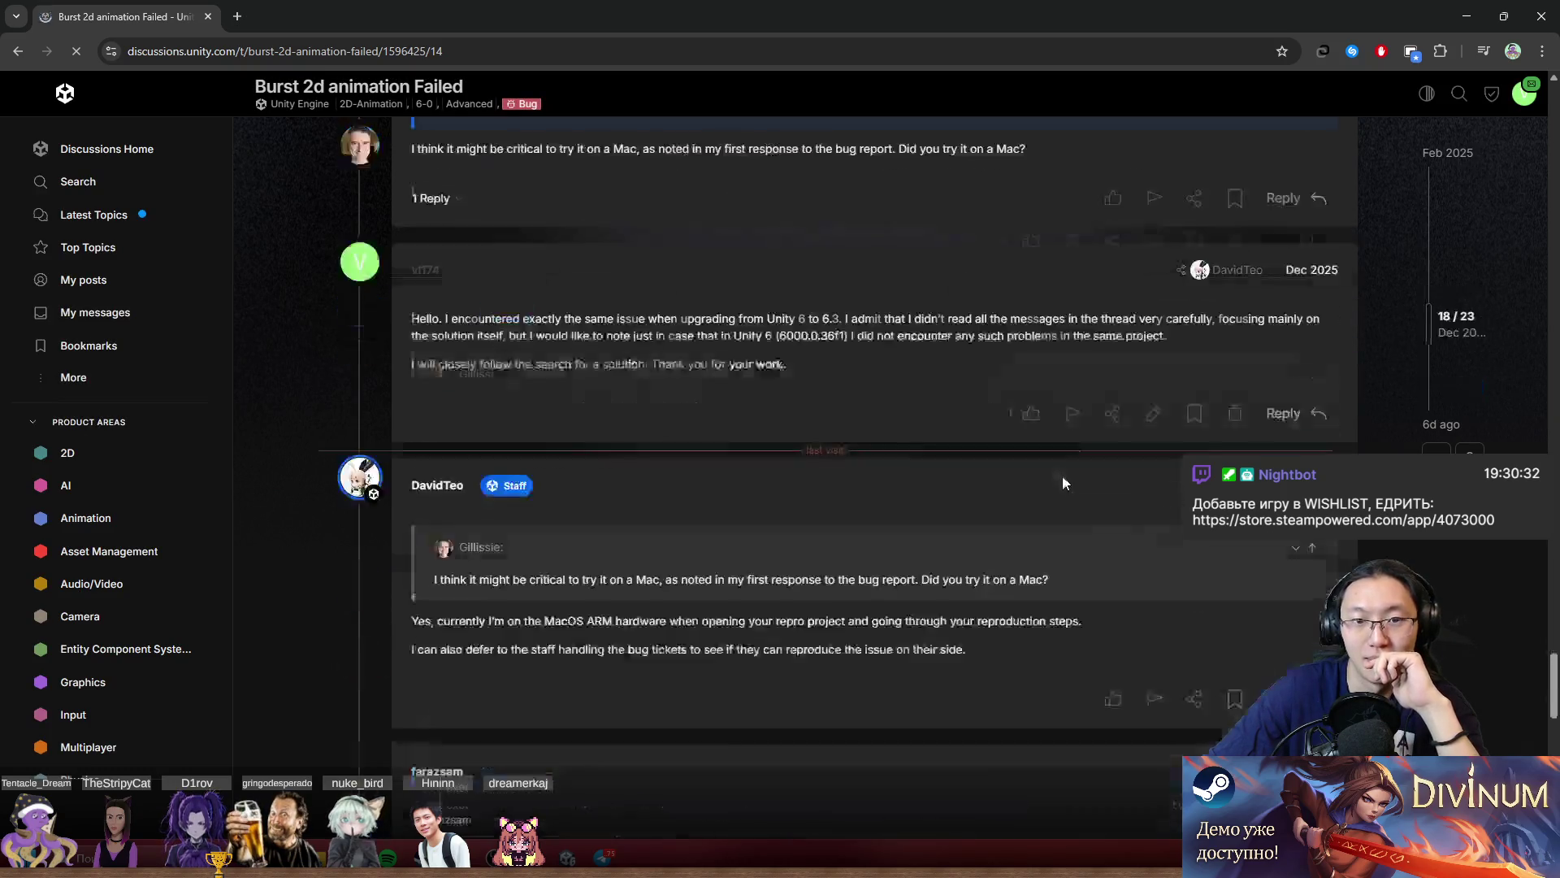
scroll(1063, 471, up, 10)
scroll(1065, 469, down, 8)
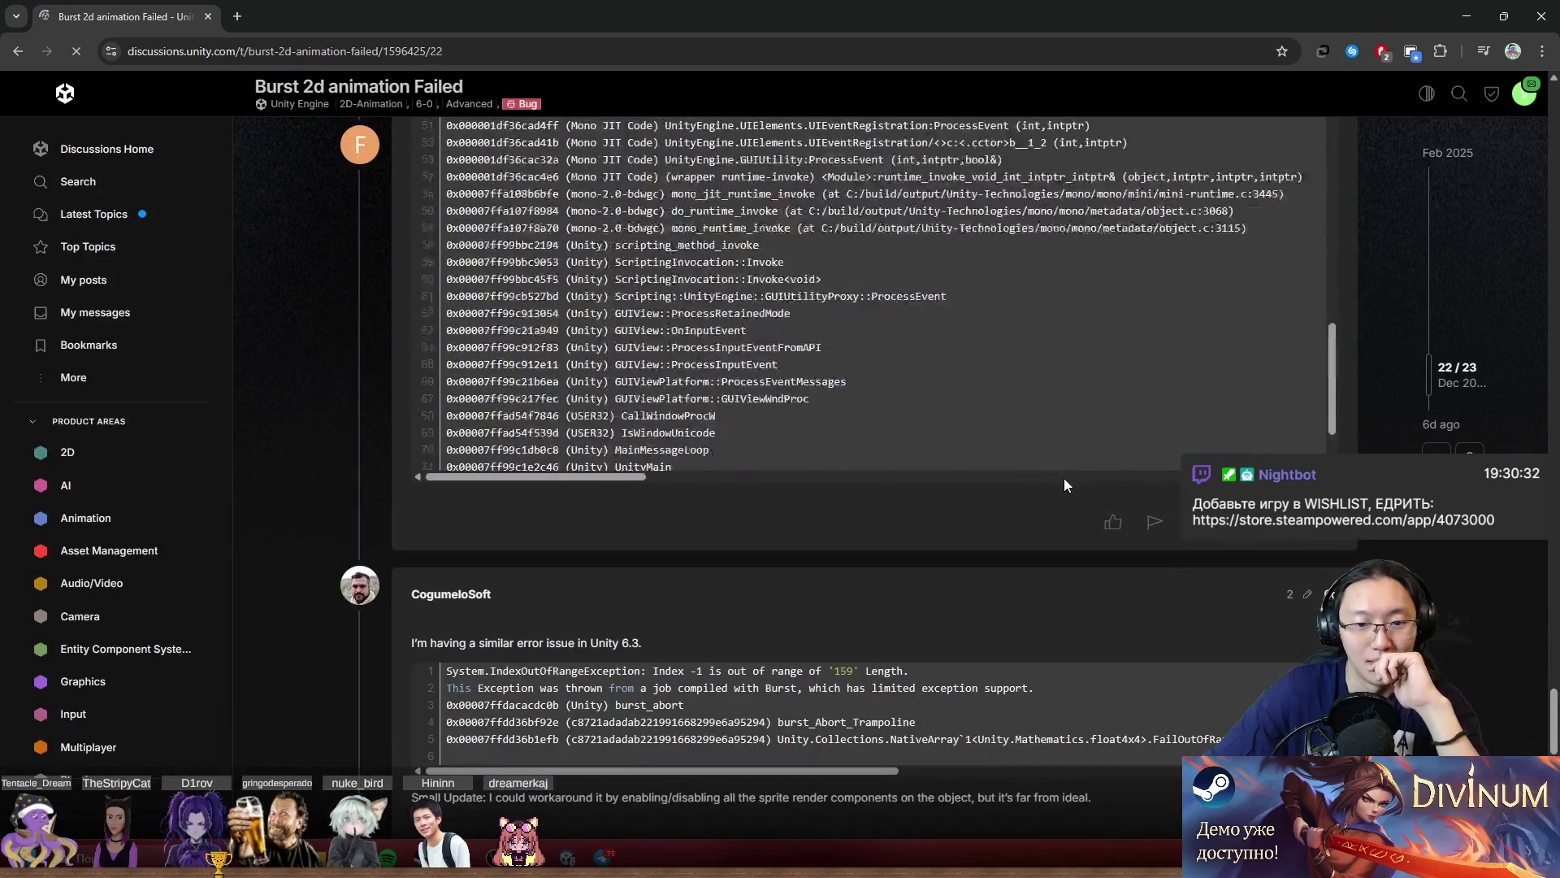
scroll(1424, 549, down, 5)
scroll(1425, 554, up, 10)
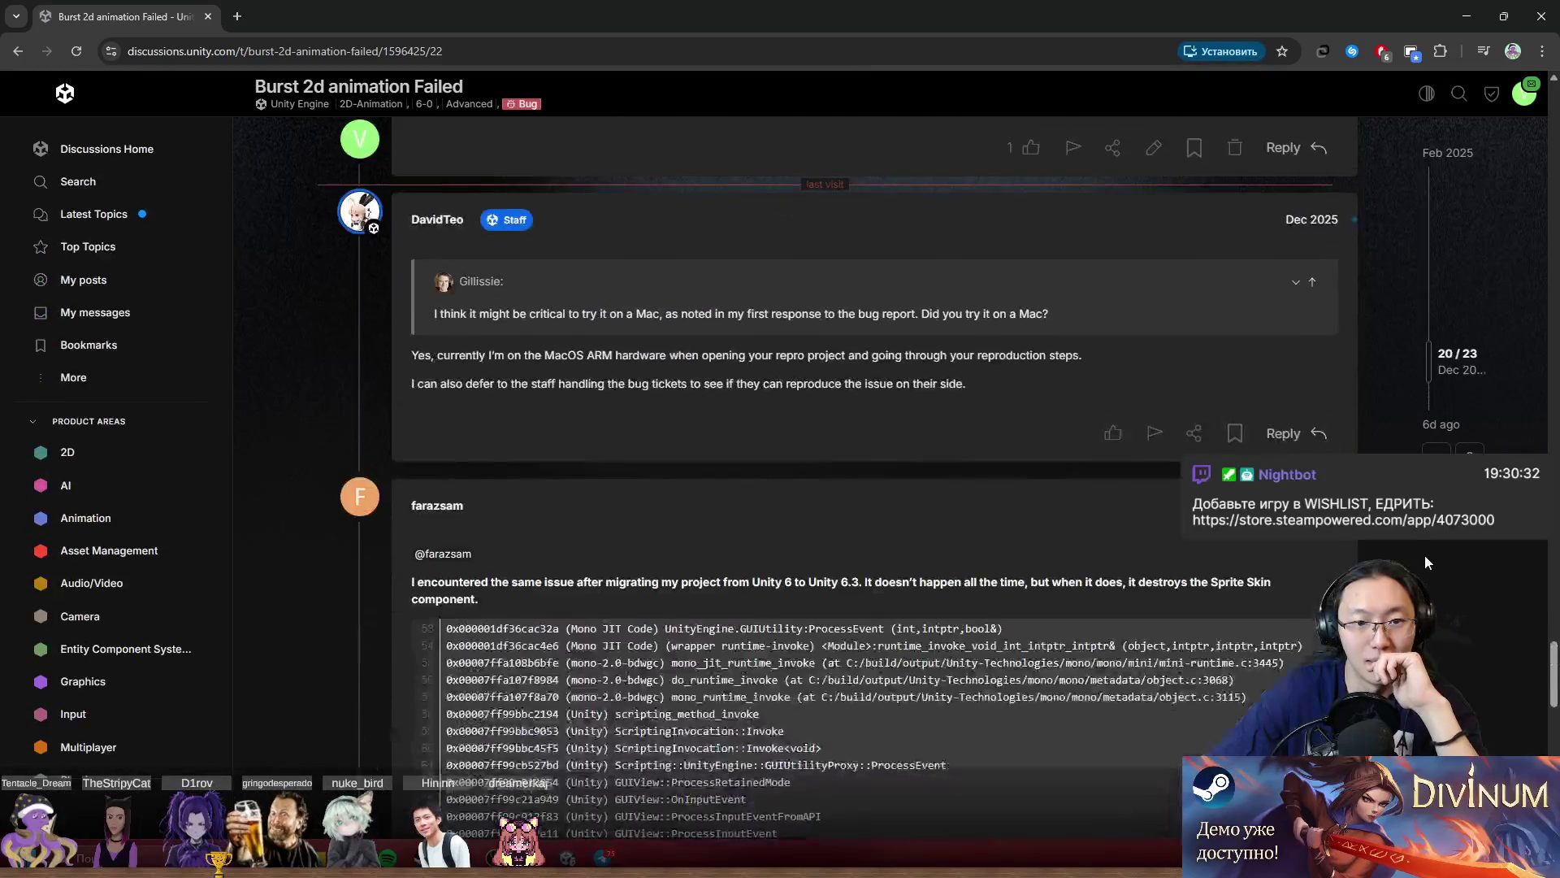
scroll(1425, 554, up, 4)
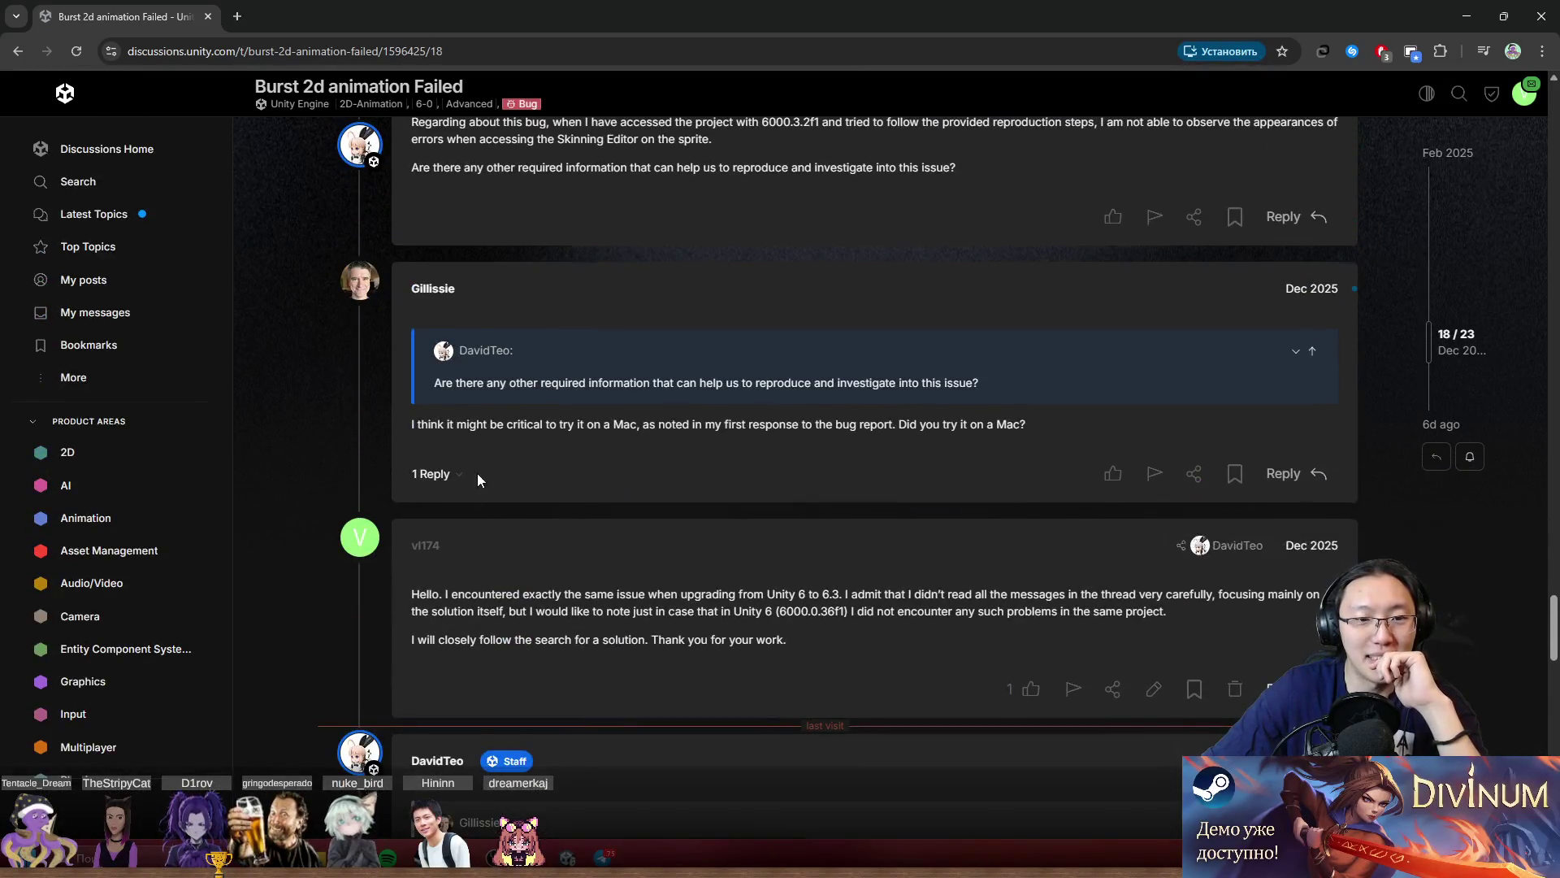
scroll(487, 465, up, 2)
scroll(497, 465, up, 2)
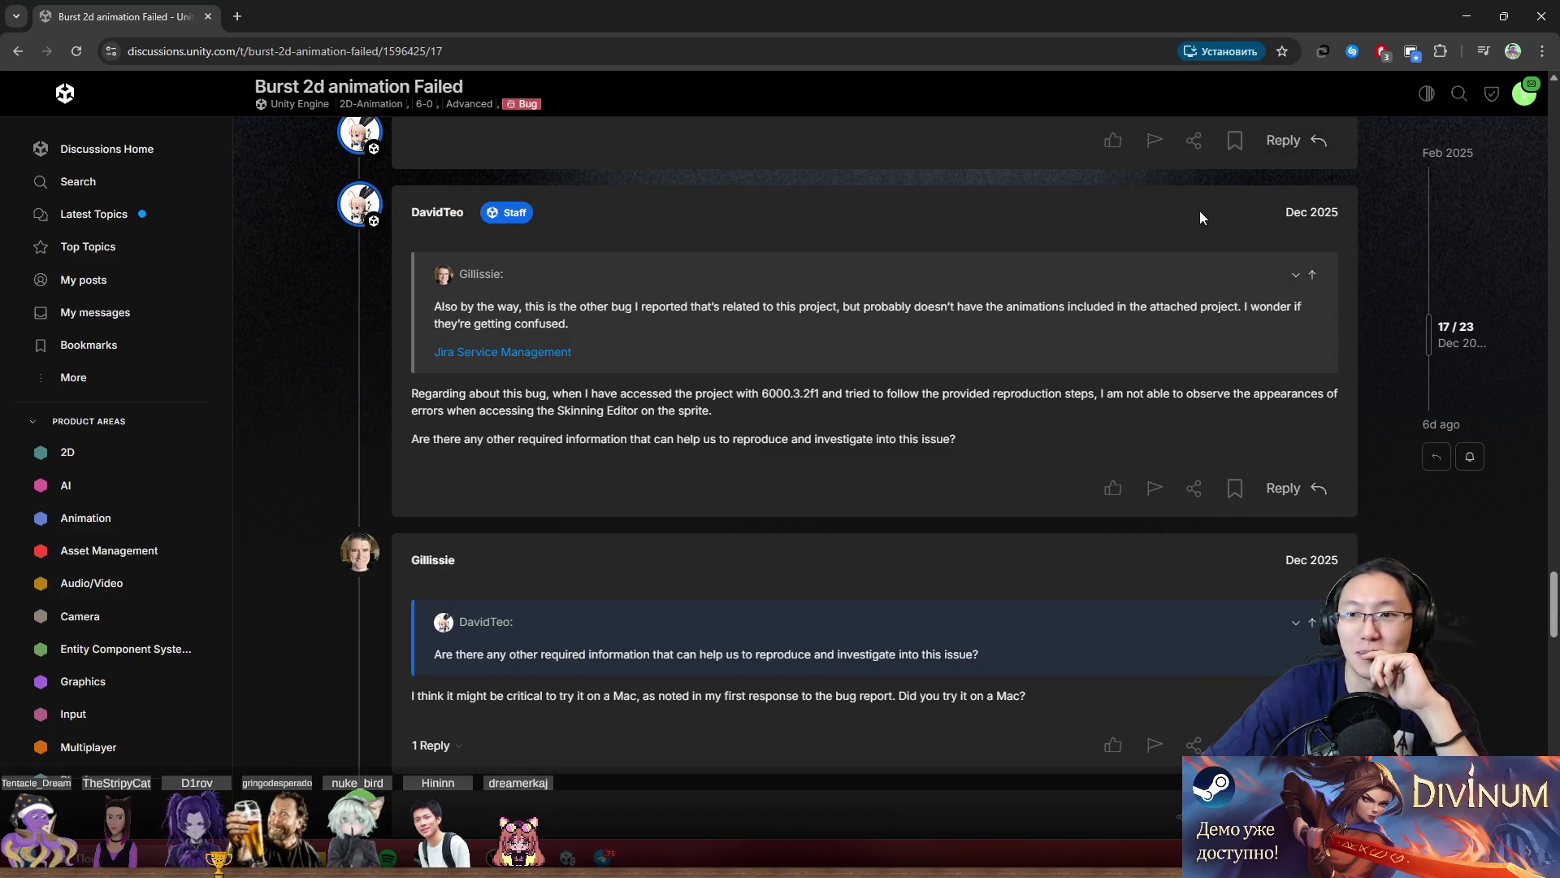
right_click(1297, 291)
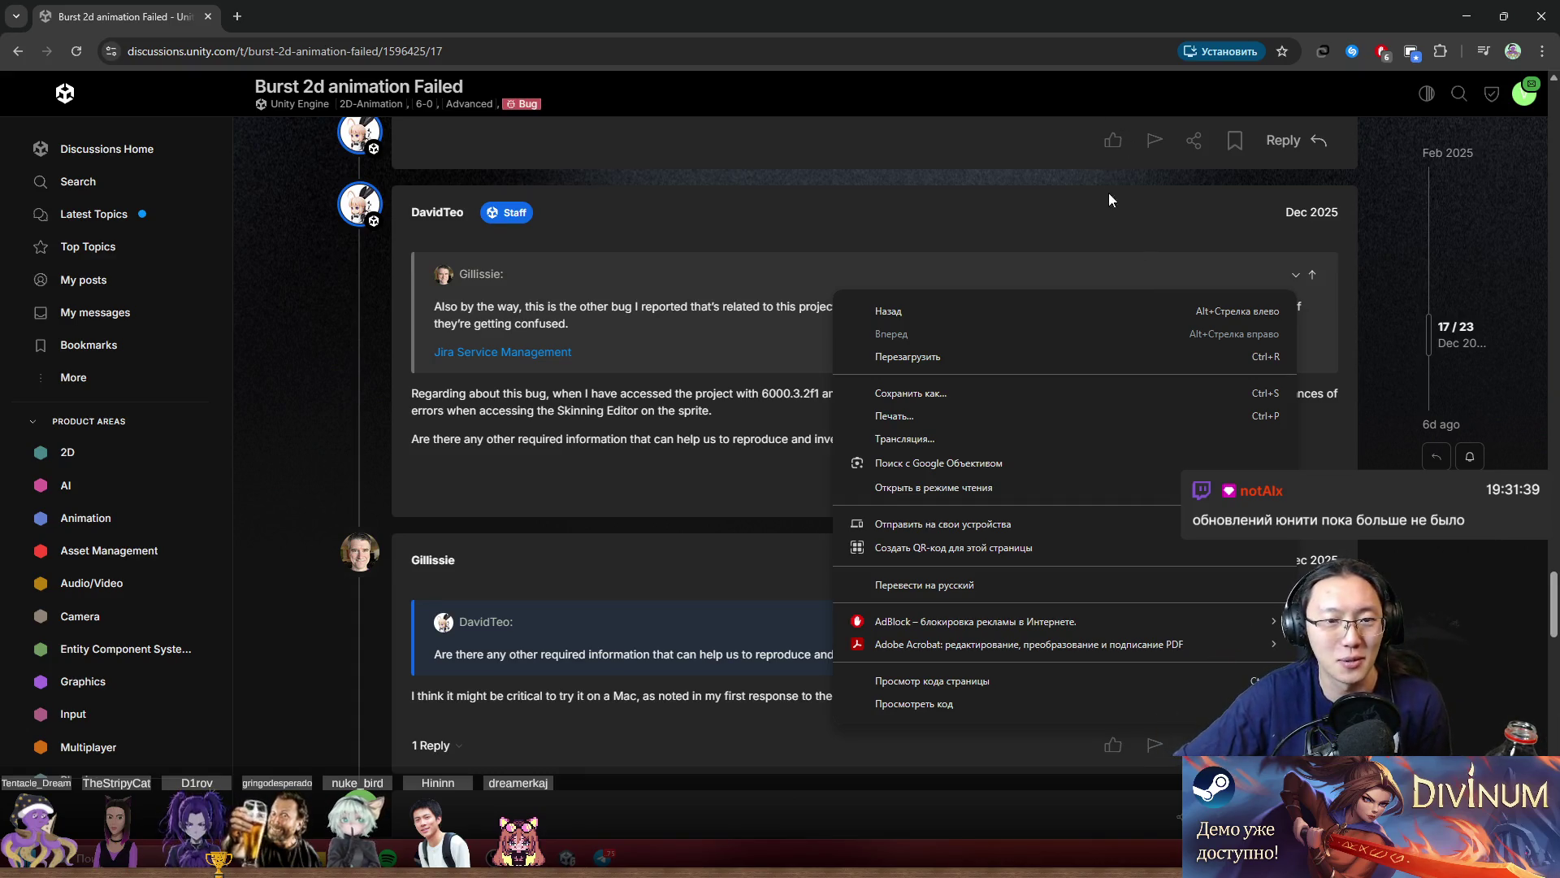
click(1074, 586)
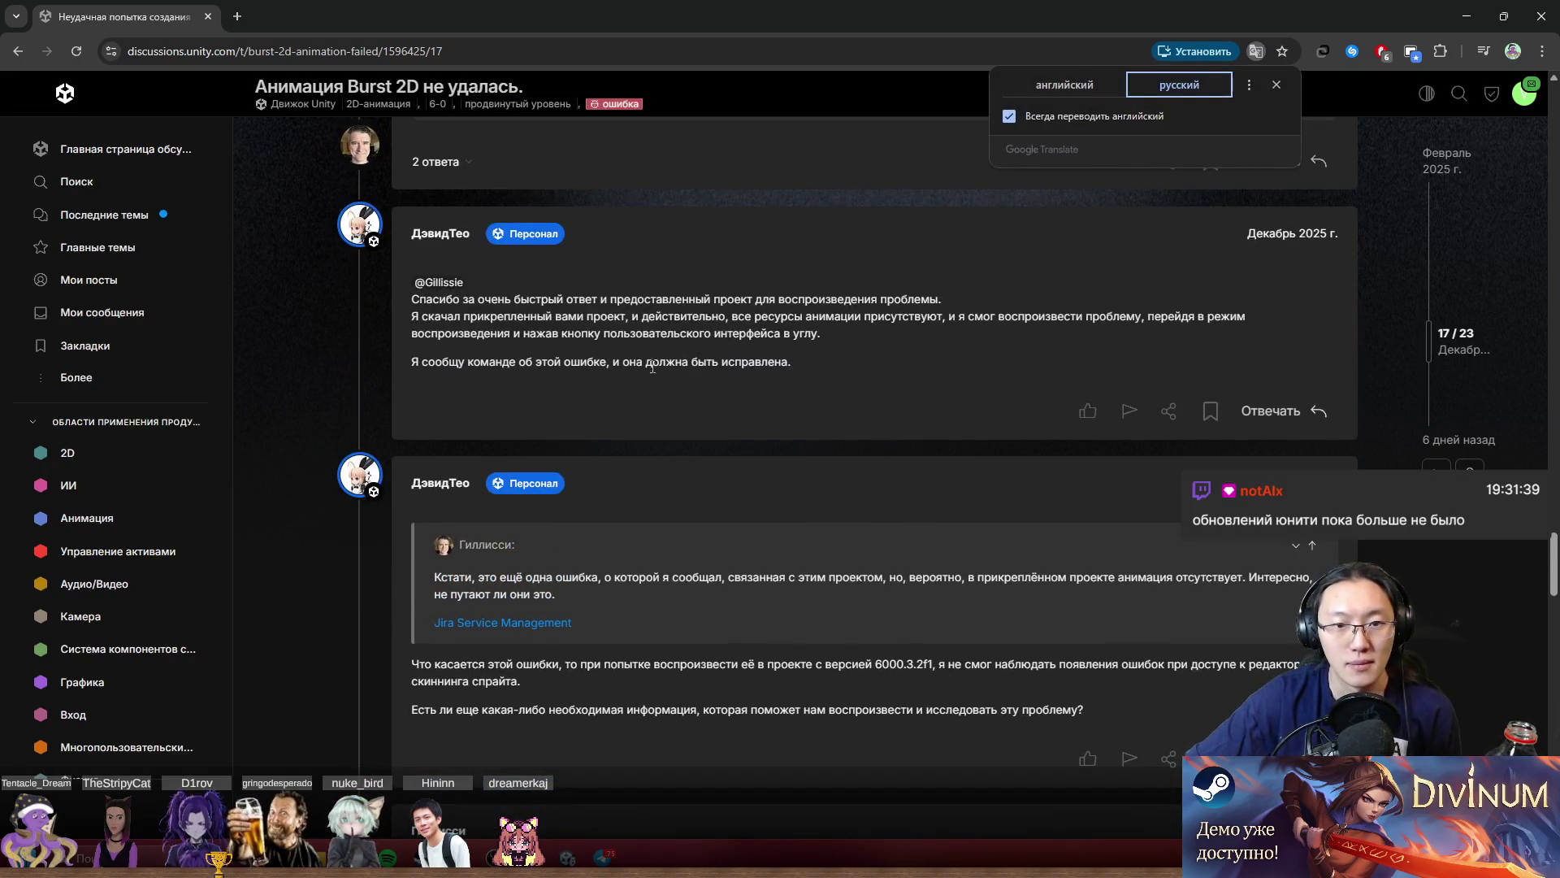
scroll(653, 367, up, 5)
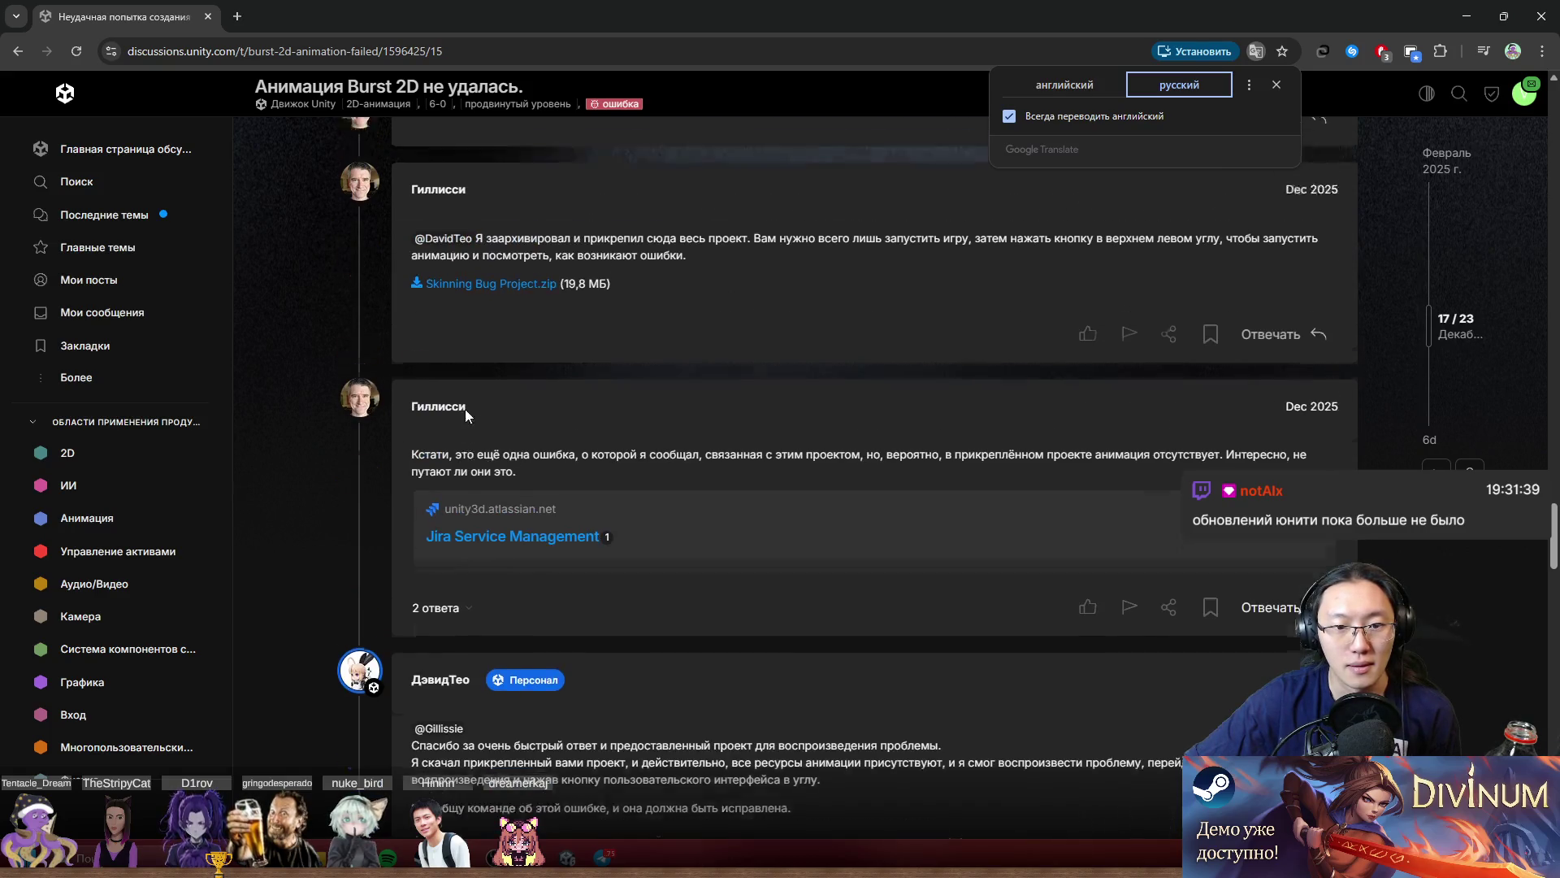
scroll(541, 413, up, 3)
triple_click(536, 478)
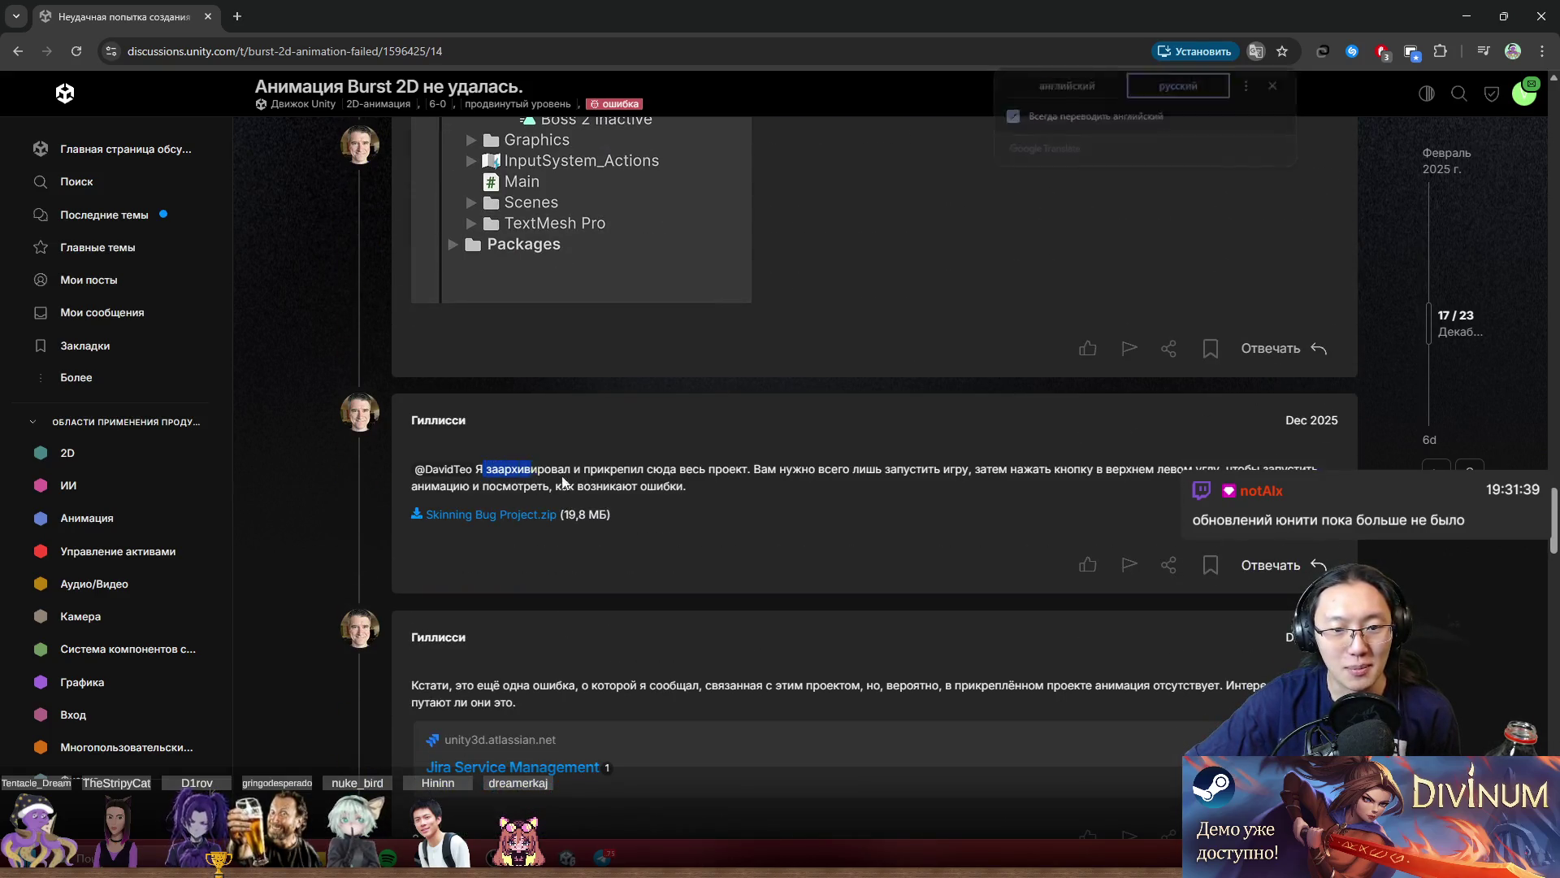
click(732, 480)
scroll(792, 539, down, 1)
scroll(791, 539, down, 1)
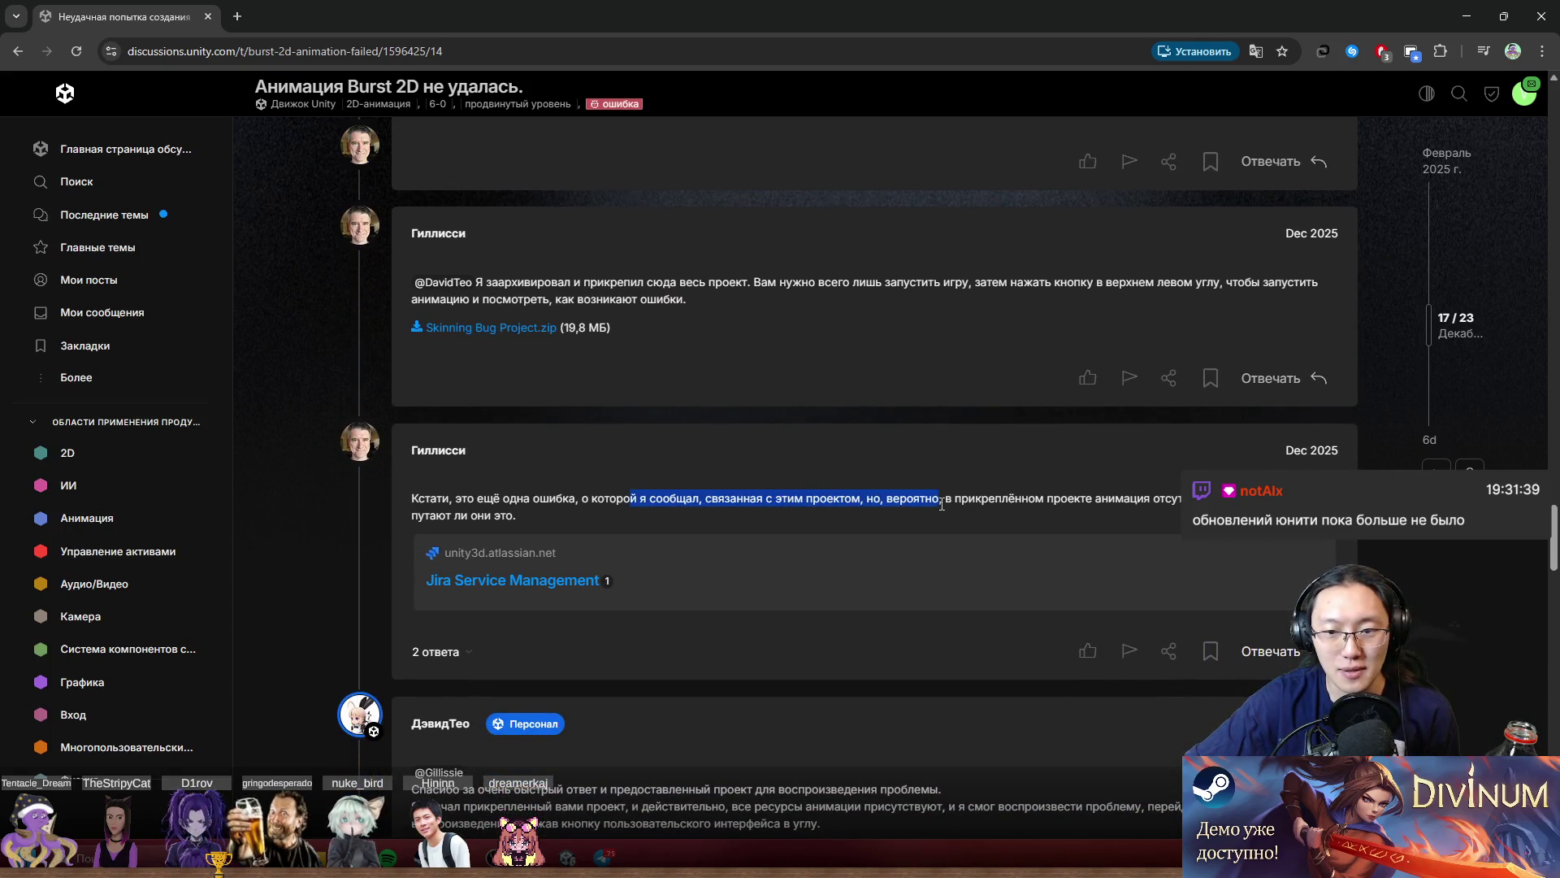
middle_click(1301, 564)
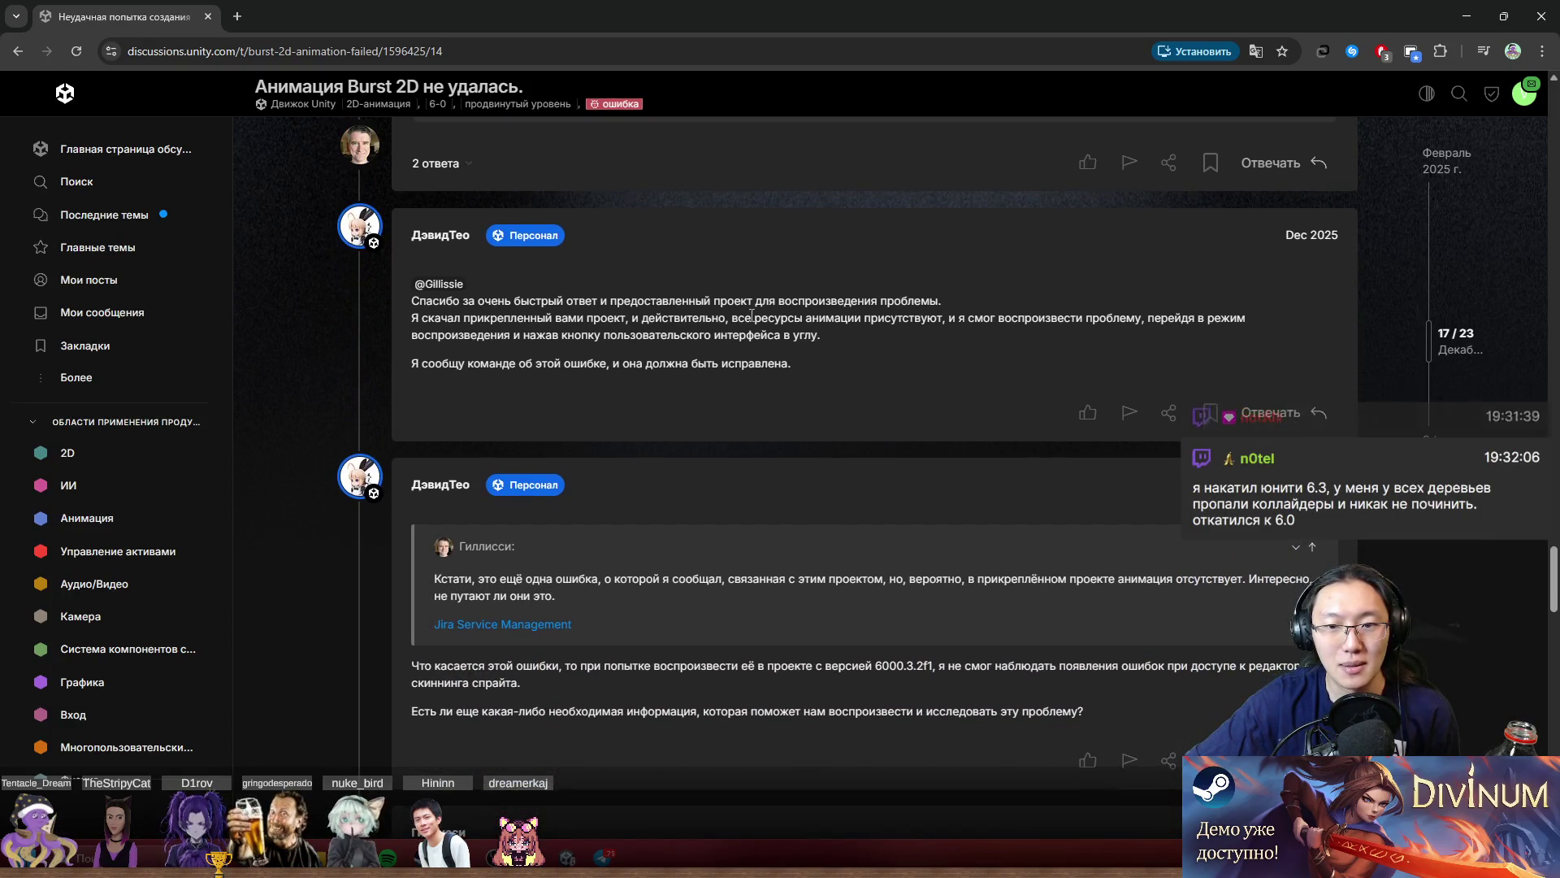
mouse_move(744, 301)
mouse_down()
mouse_move(868, 300)
mouse_move(517, 318)
mouse_up()
click(607, 328)
drag(712, 334, 802, 329)
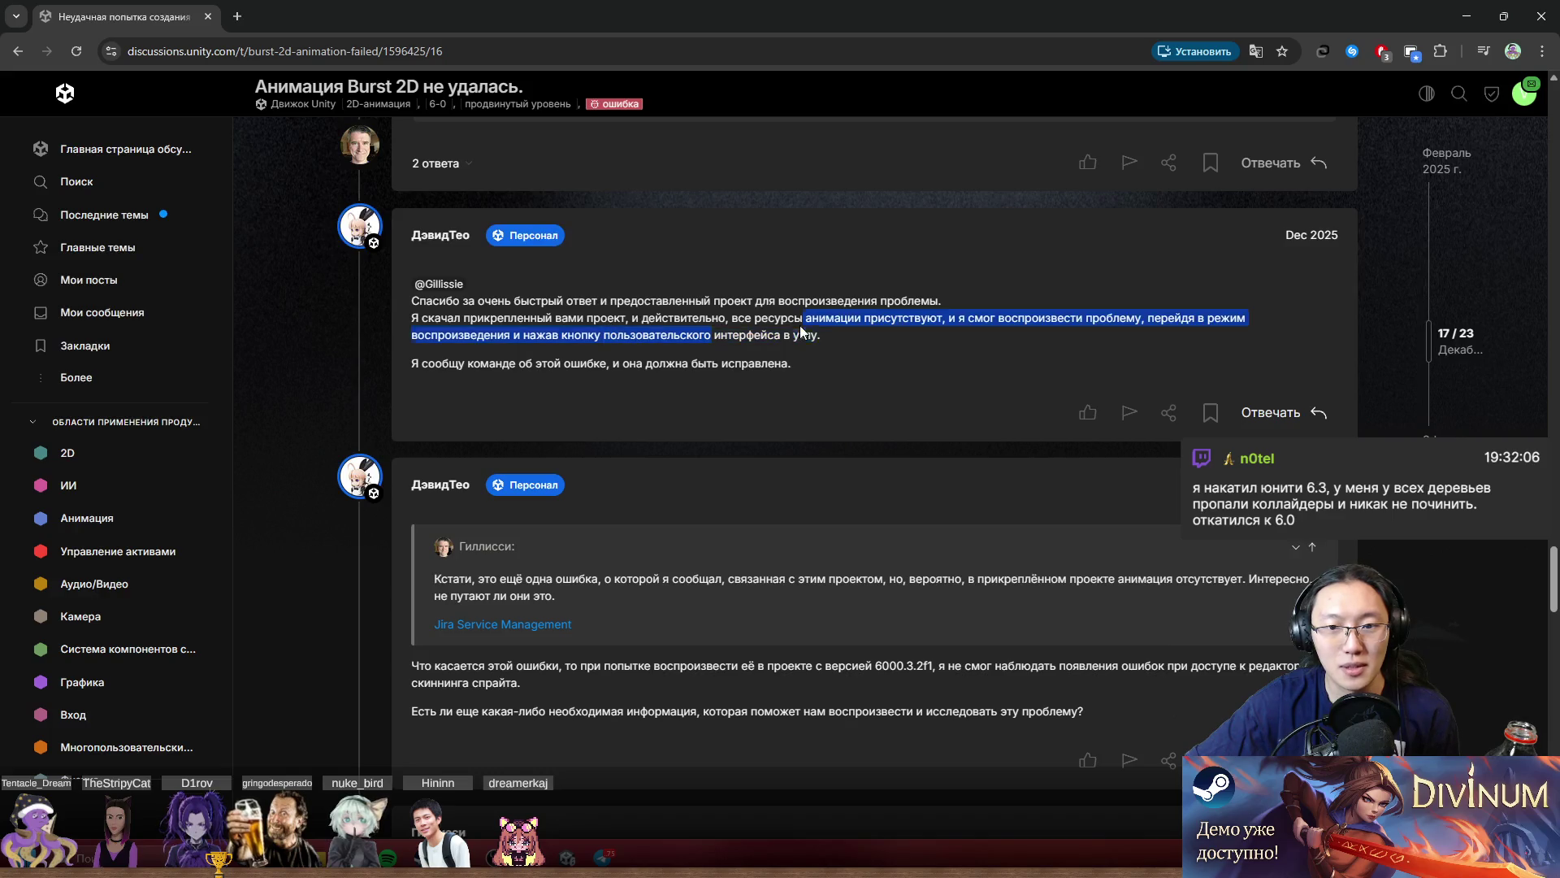
click(923, 335)
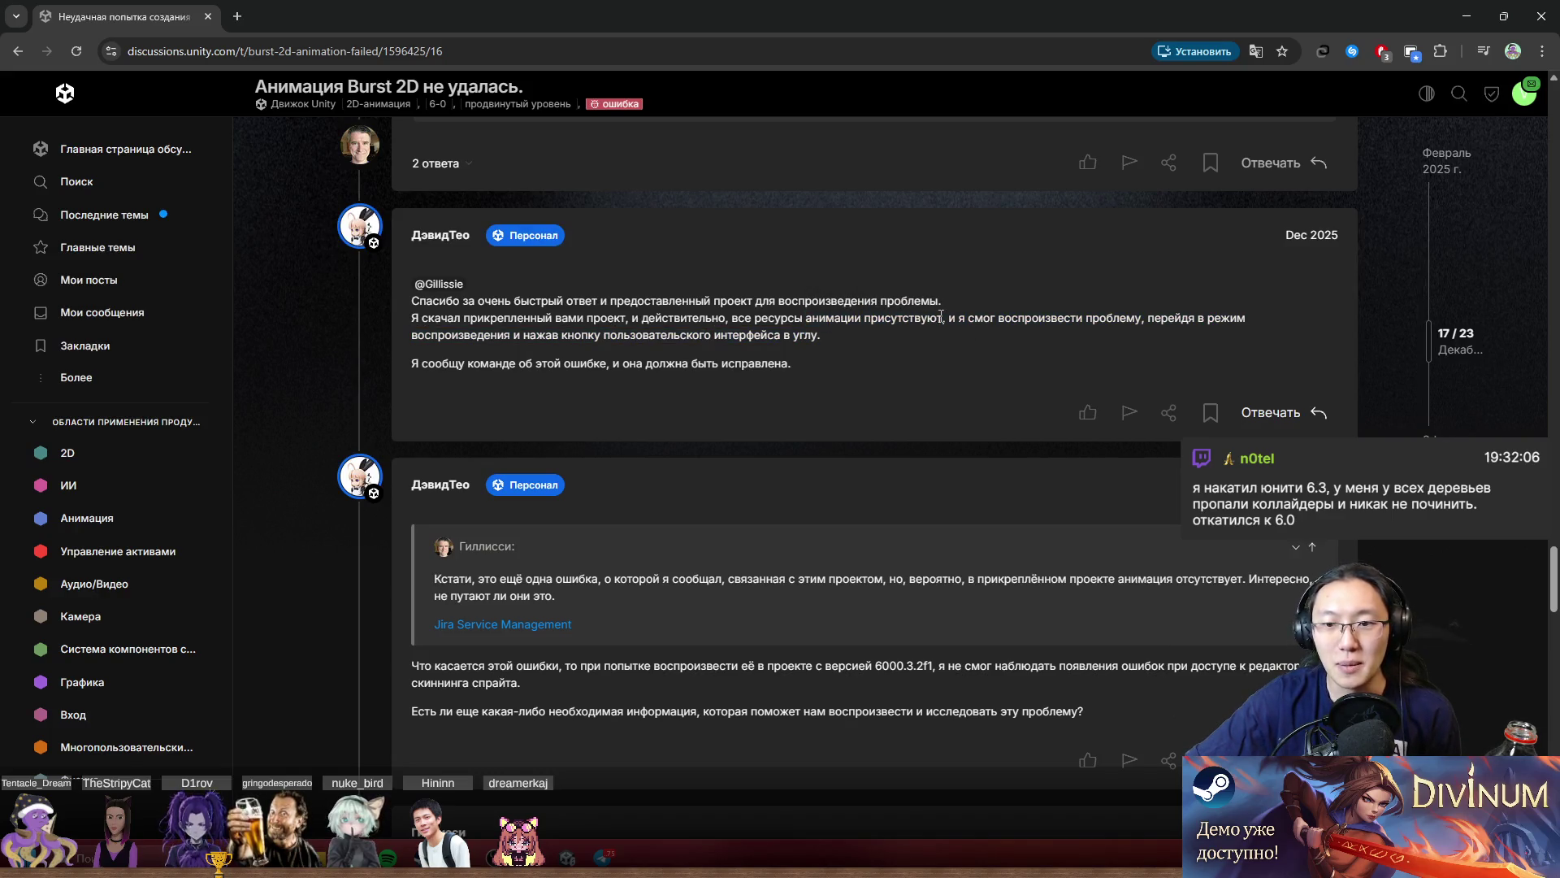
drag(1130, 324, 1225, 347)
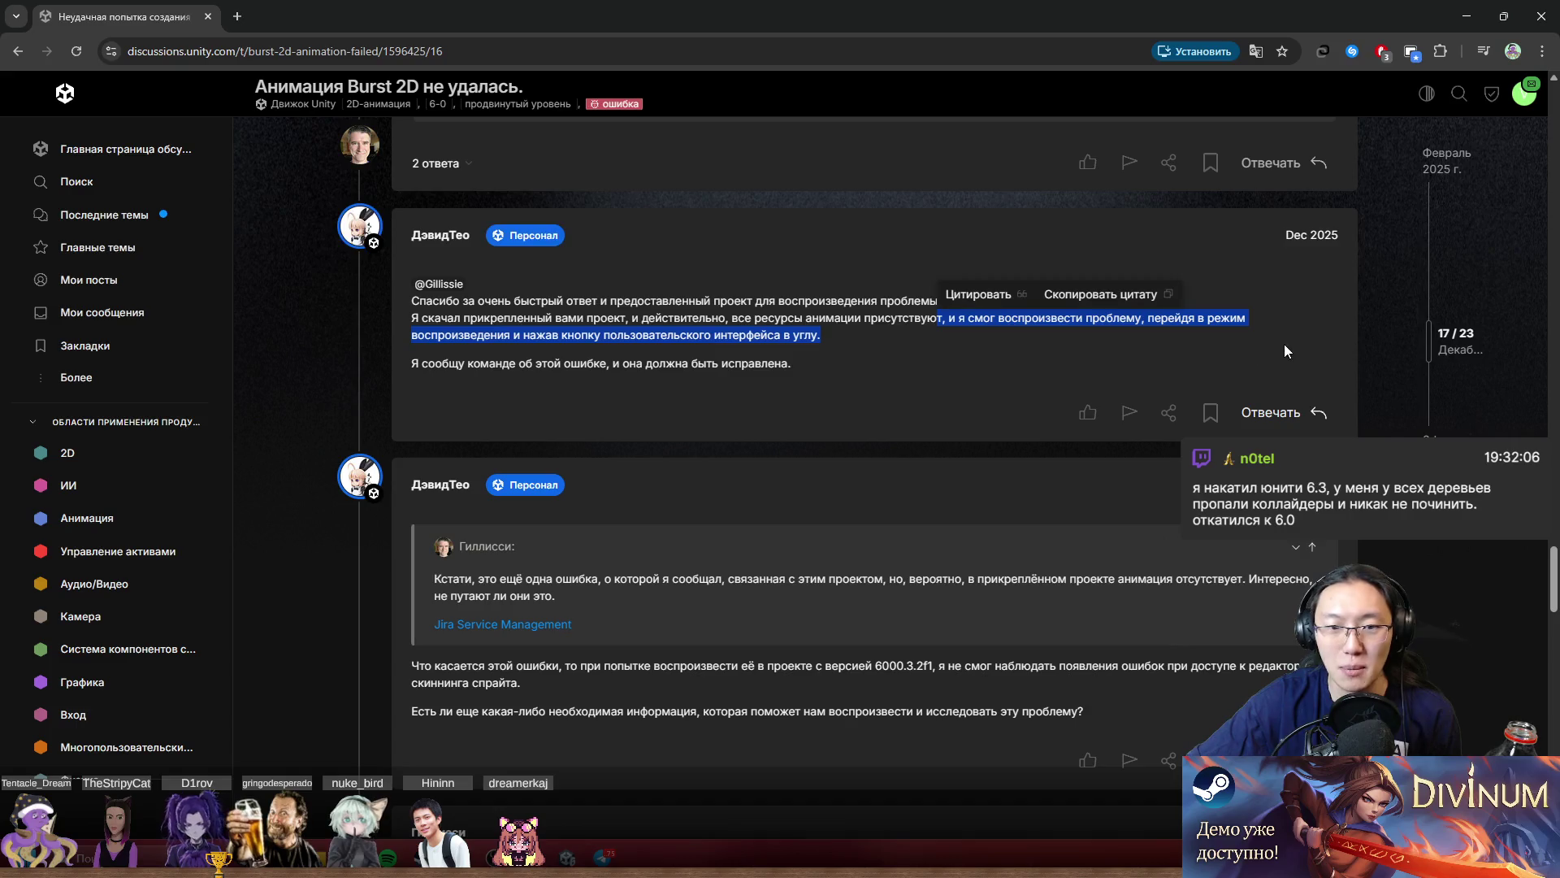
middle_click(1305, 357)
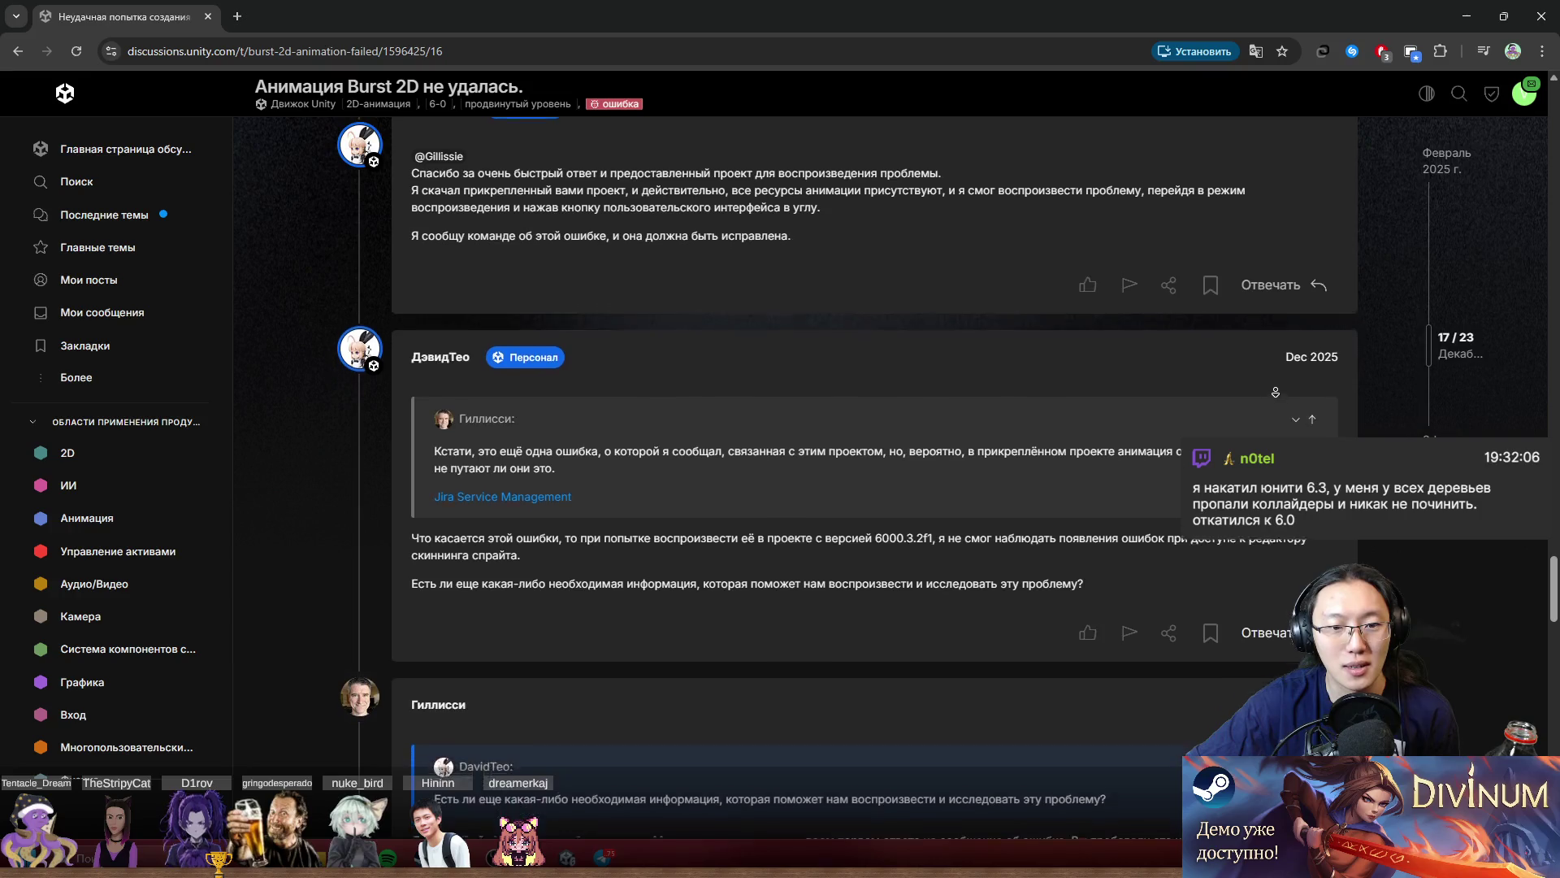
right_click(798, 388)
click(706, 350)
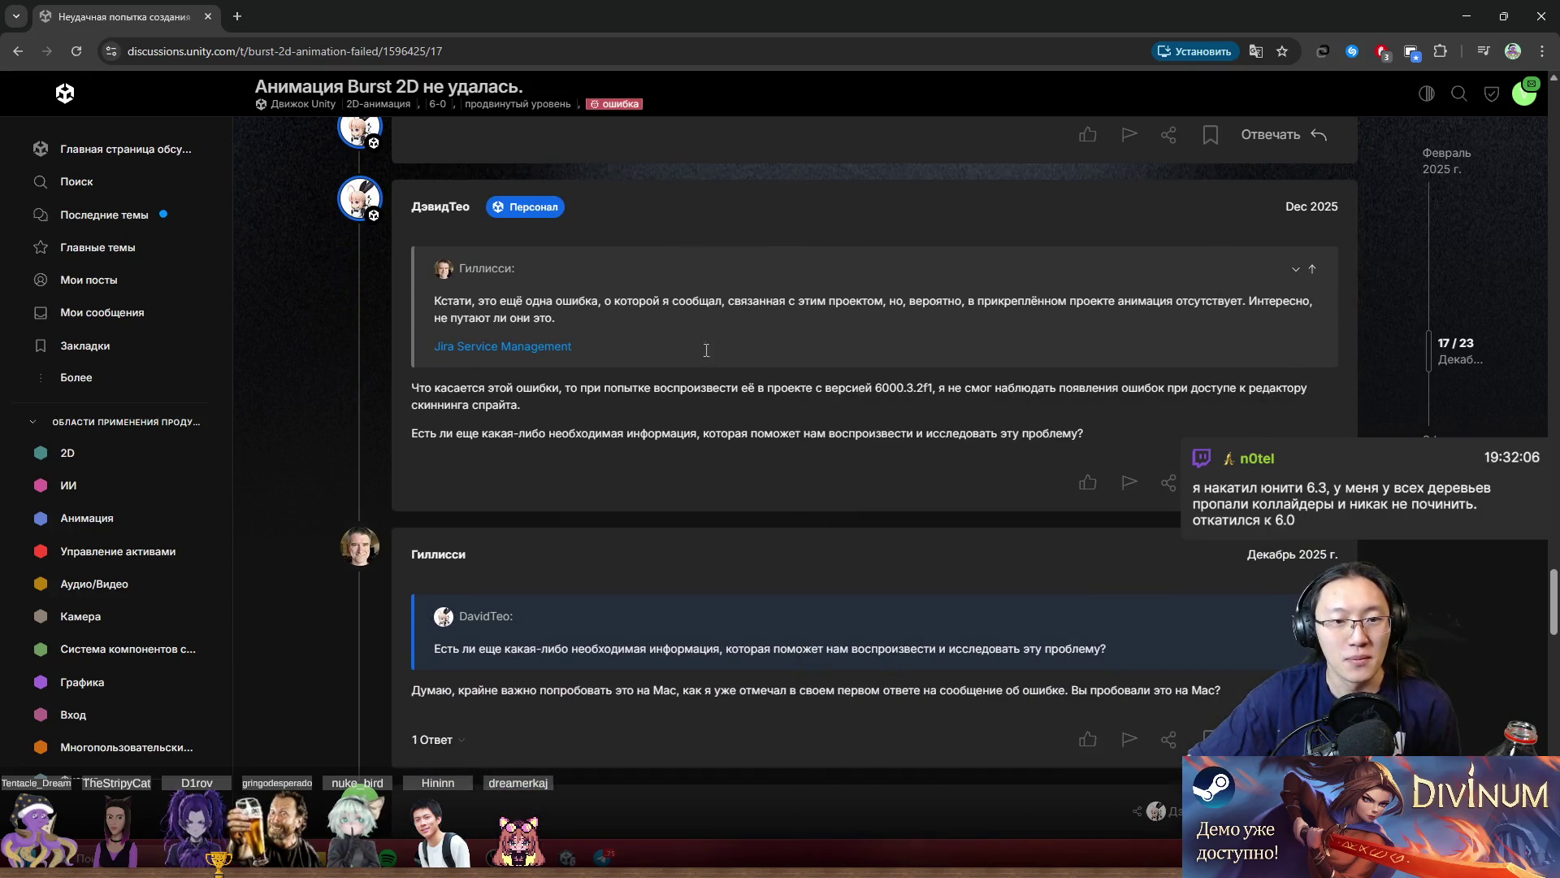
click(725, 357)
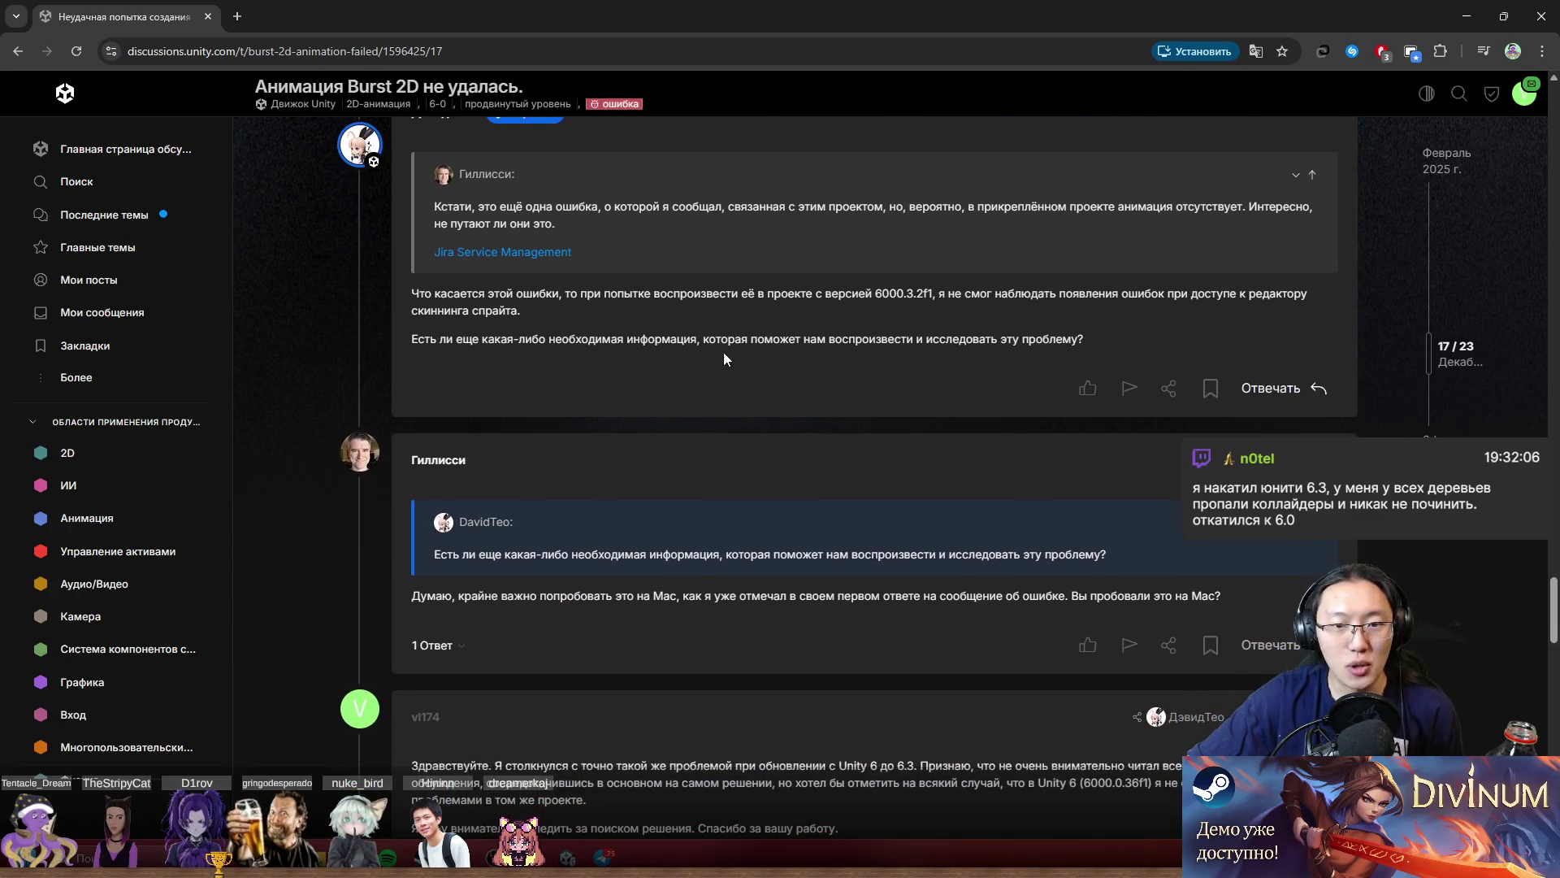
mouse_move(1024, 297)
mouse_down()
mouse_move(1073, 294)
mouse_move(1126, 329)
mouse_move(1193, 289)
mouse_move(1307, 296)
mouse_move(1186, 335)
mouse_up()
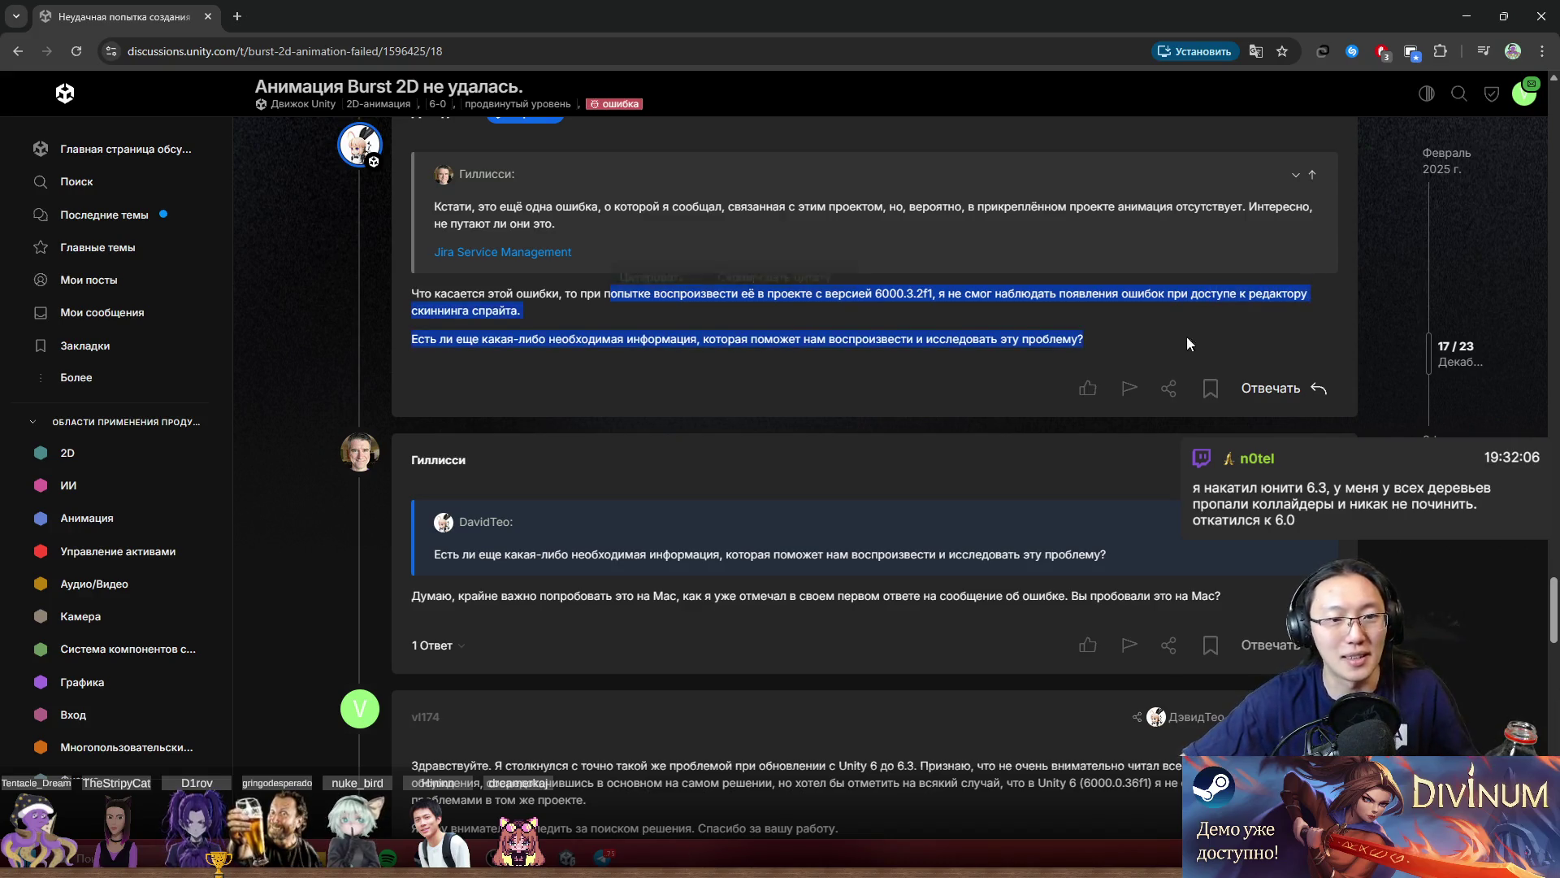
click(831, 363)
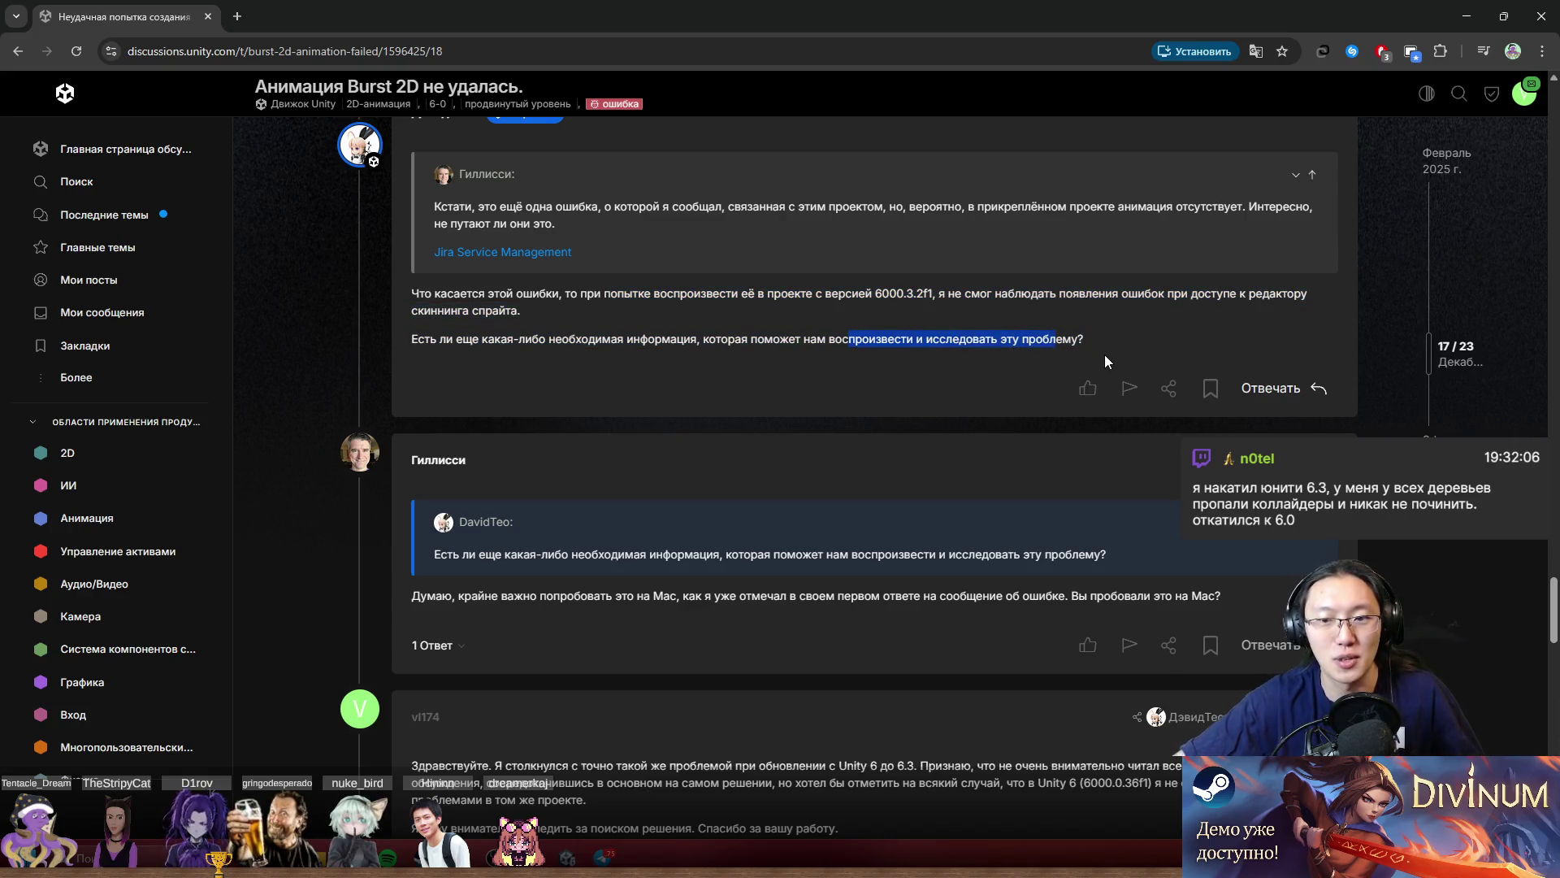
middle_click(1124, 357)
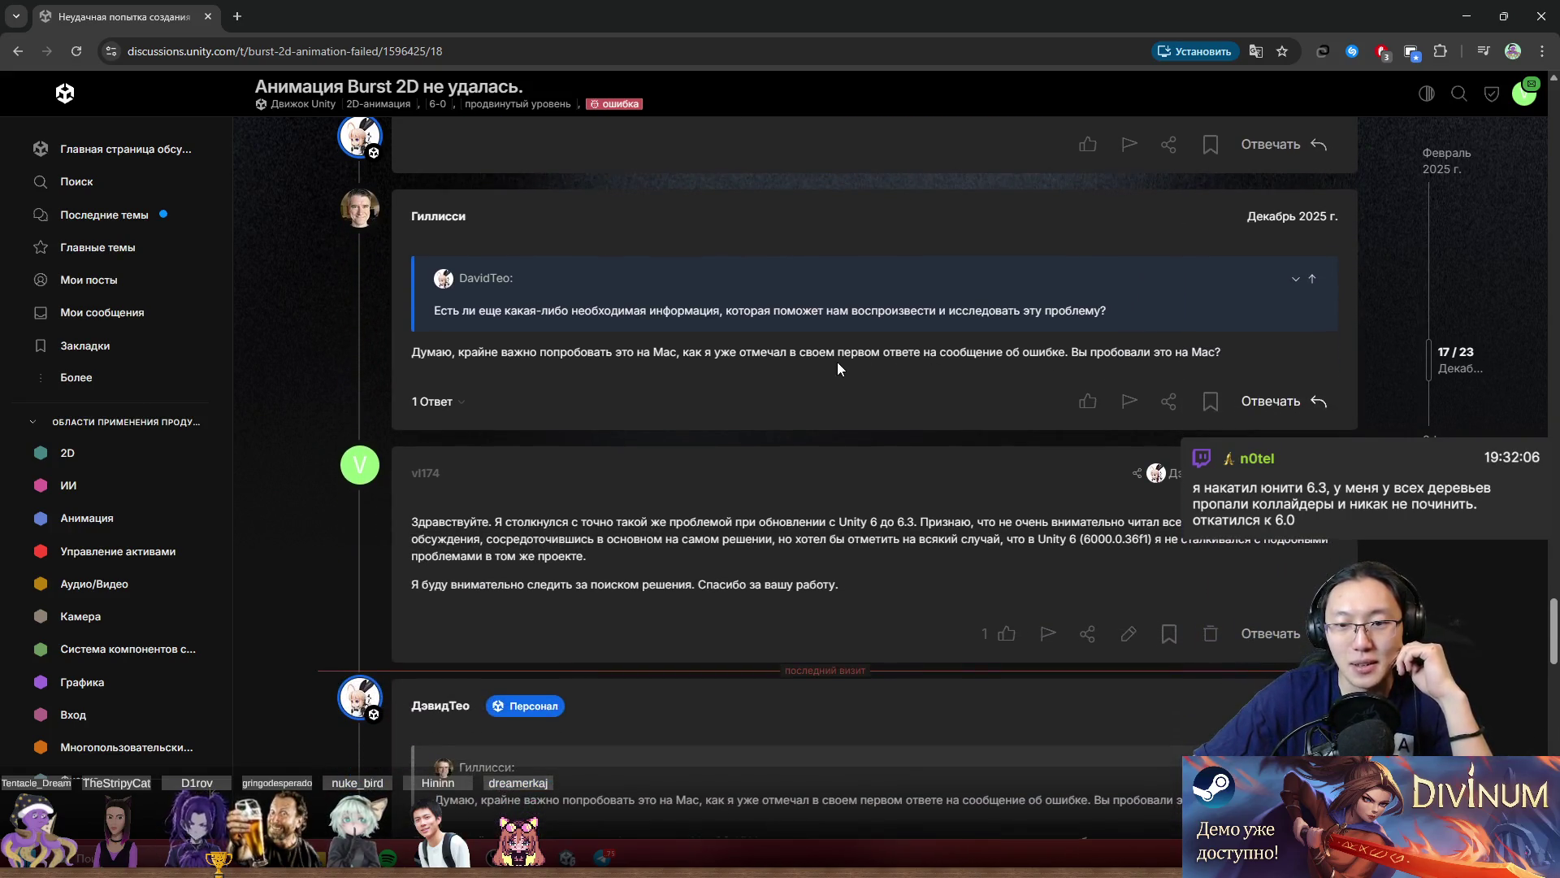
drag(1124, 353, 1255, 348)
middle_click(1219, 366)
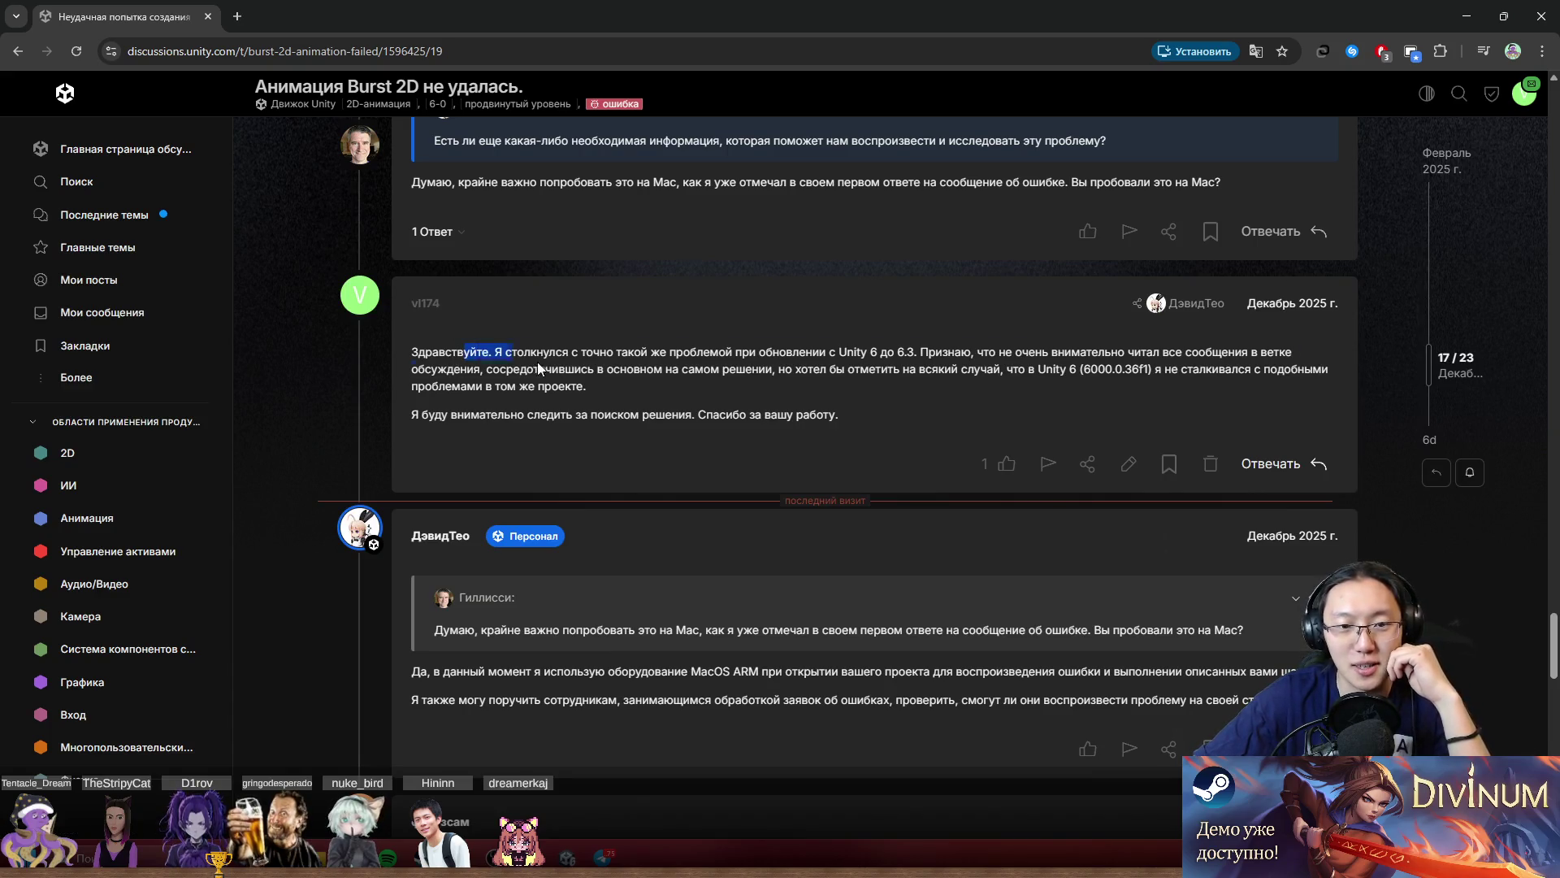
drag(539, 368, 802, 370)
click(1010, 390)
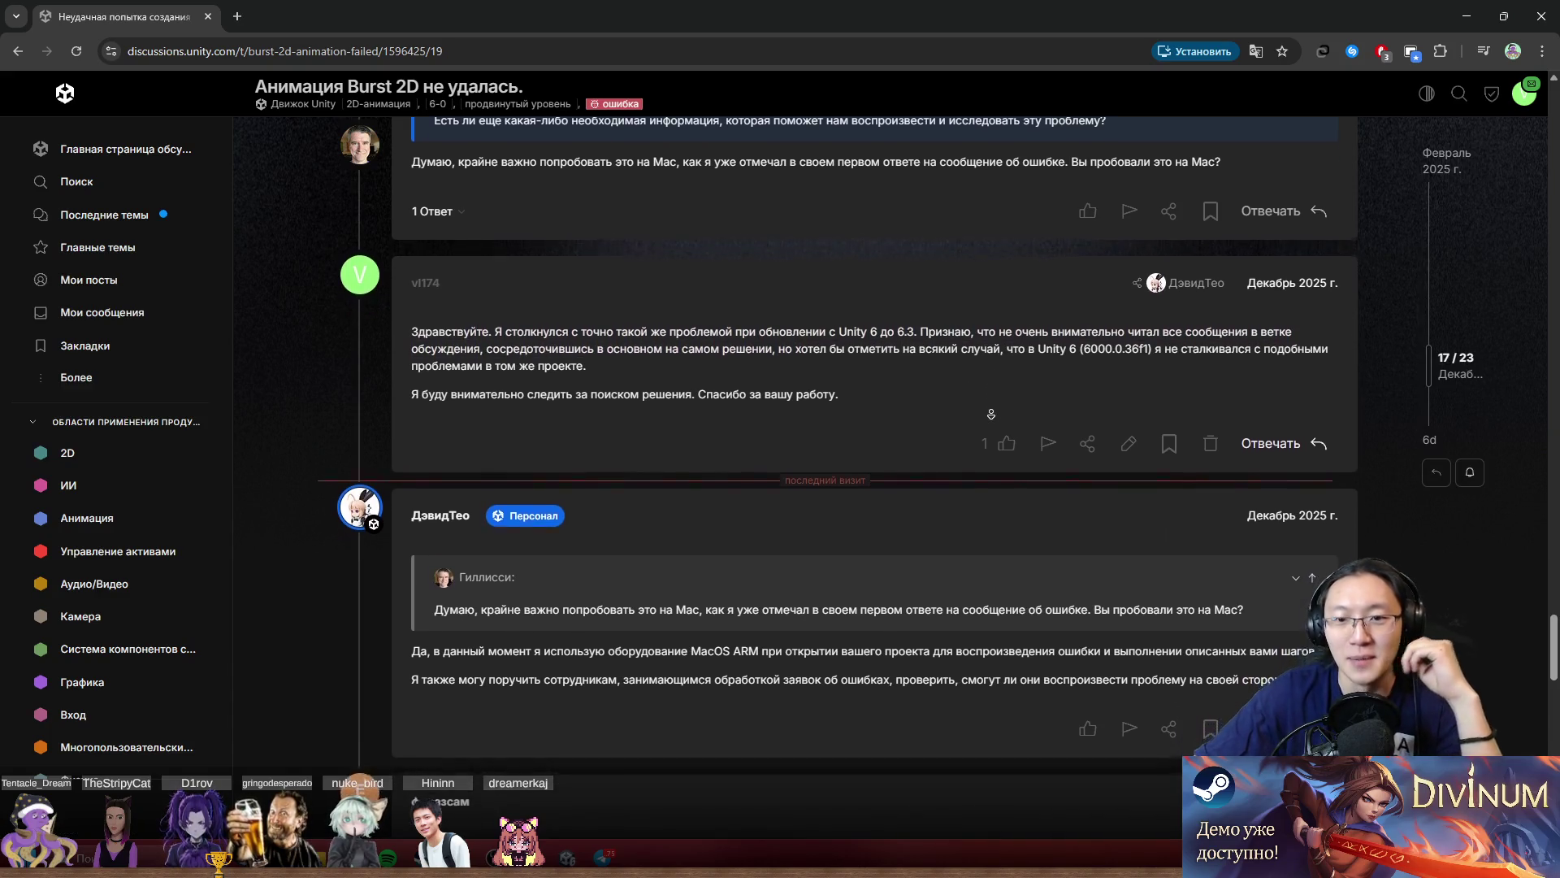
mouse_move(974, 319)
mouse_down()
mouse_move(1104, 336)
mouse_move(1197, 321)
mouse_up()
click(773, 343)
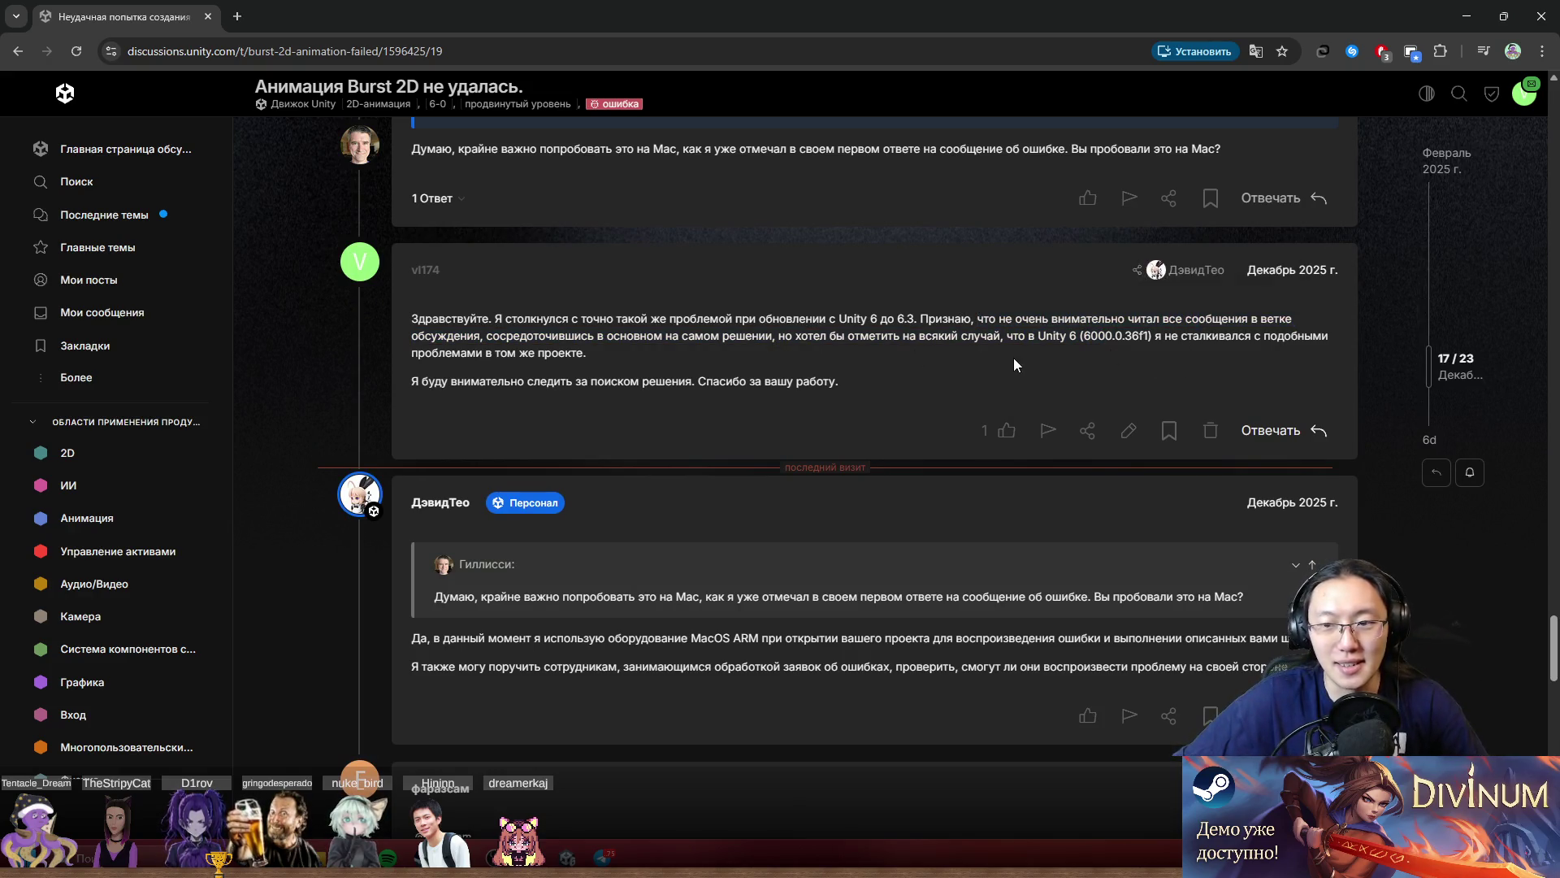
scroll(1028, 341, down, 1)
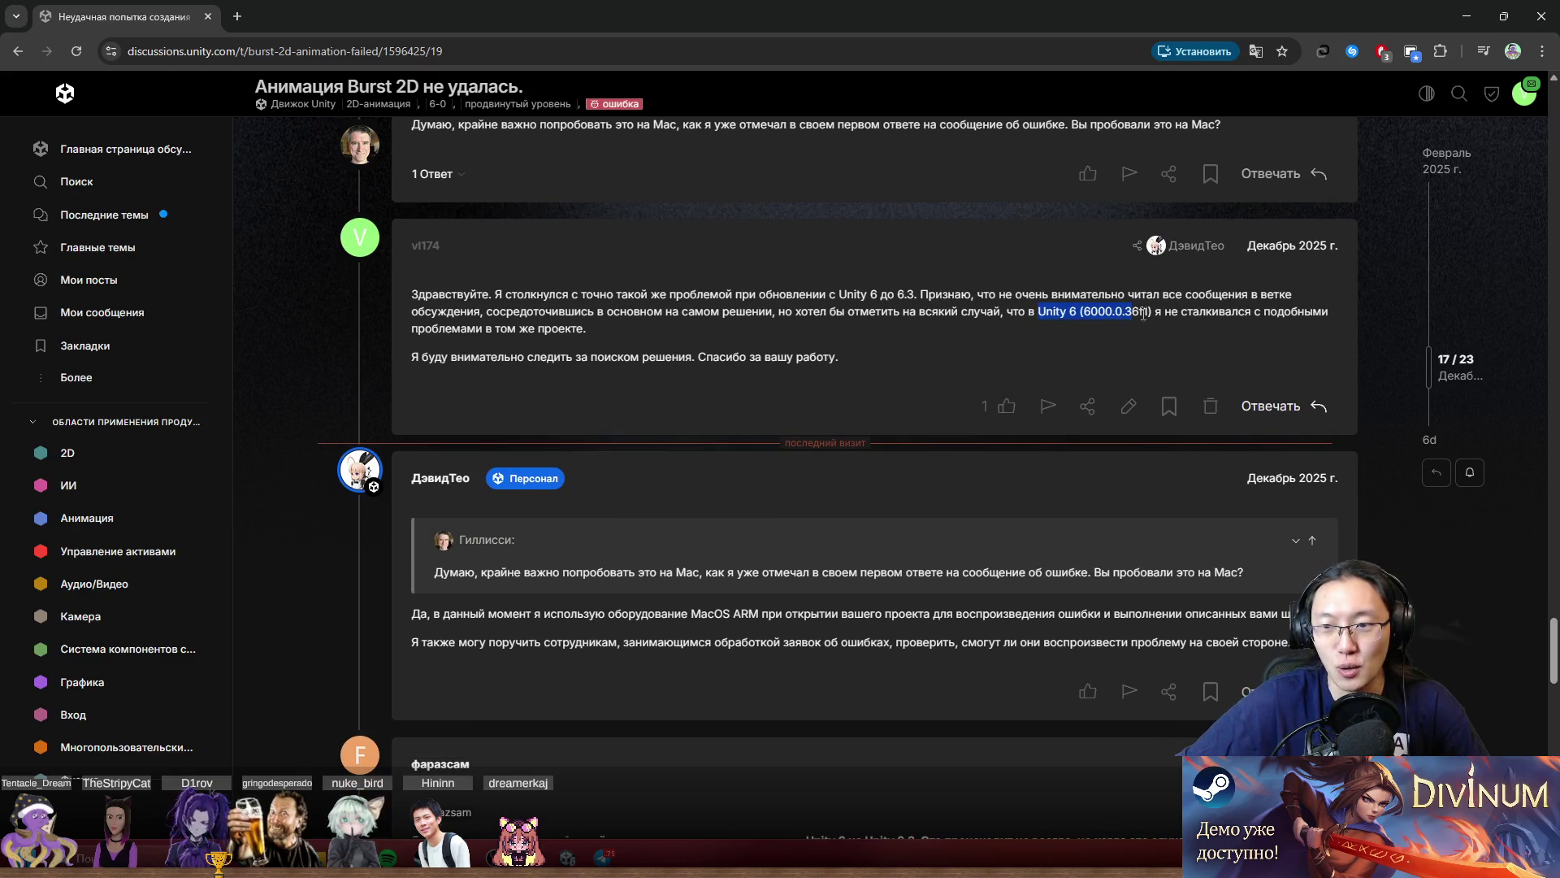
middle_click(1144, 365)
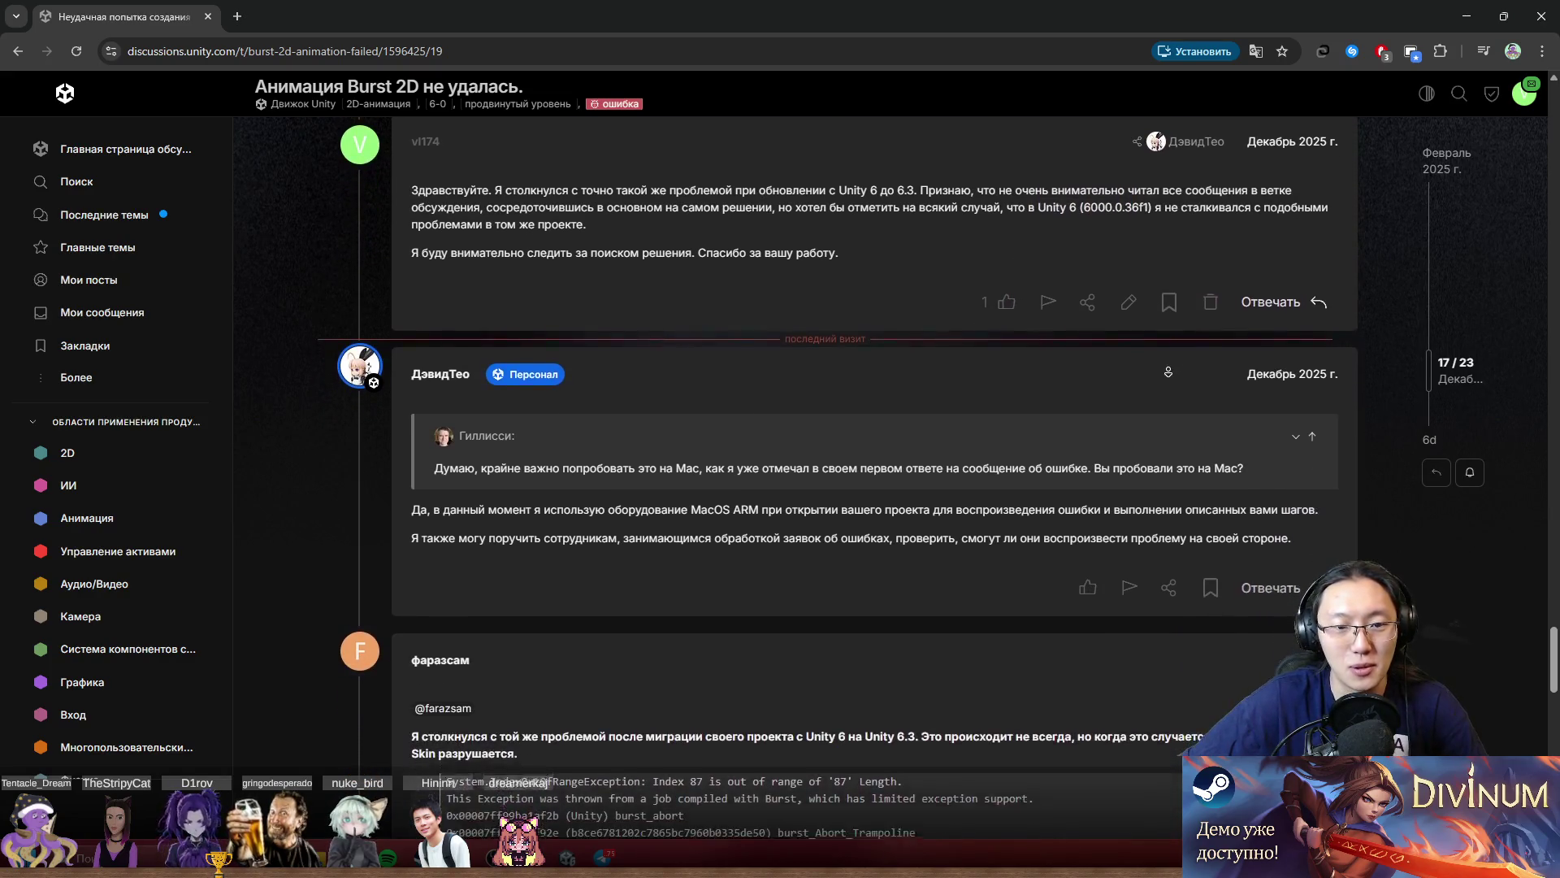
click(973, 306)
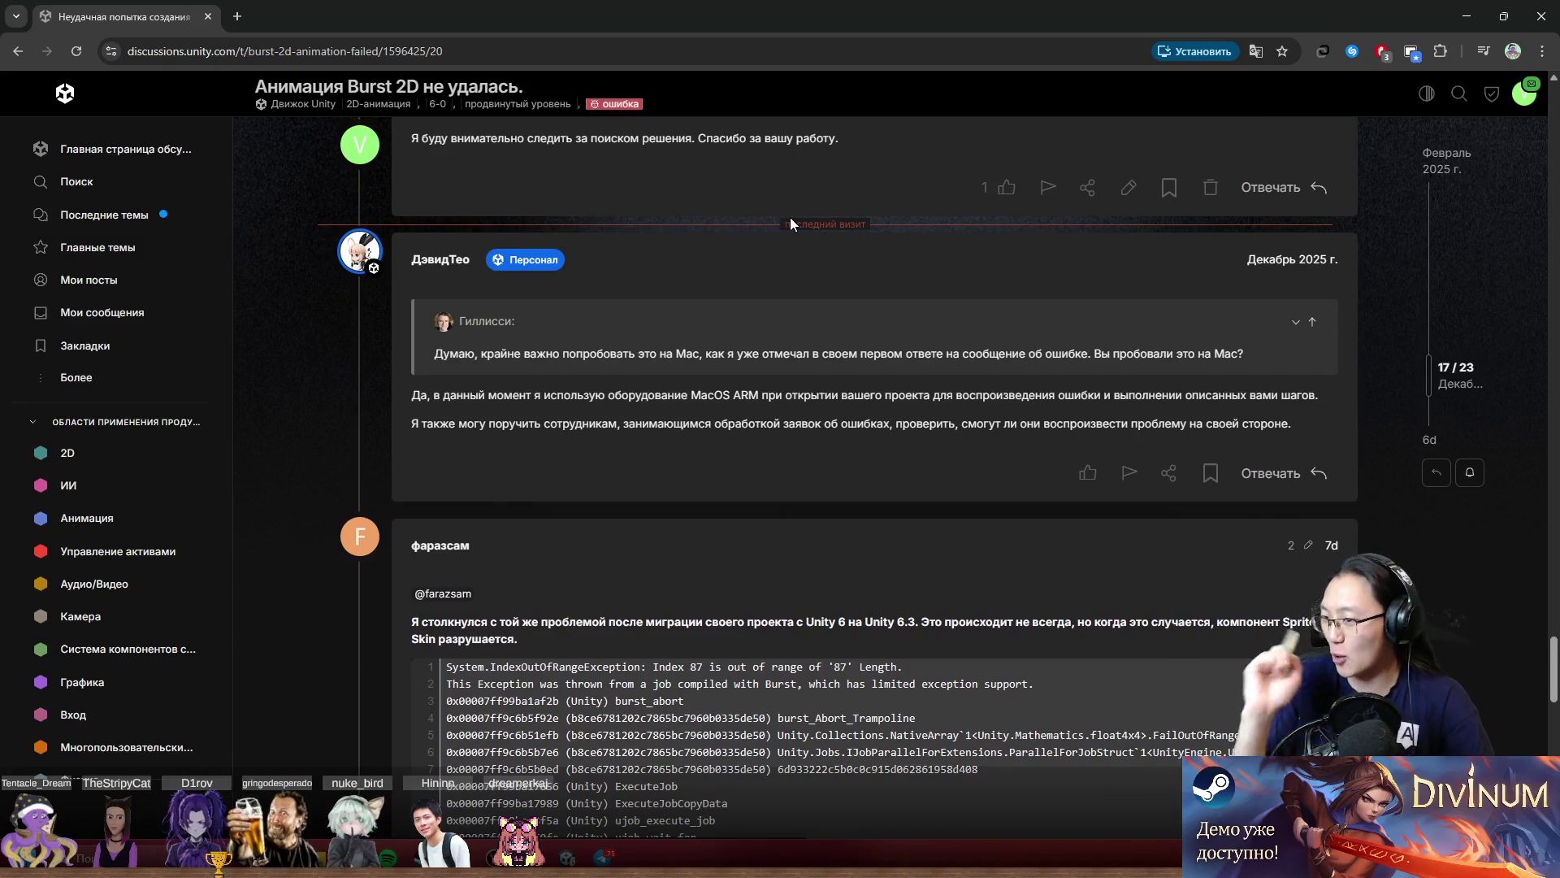
middle_click(649, 404)
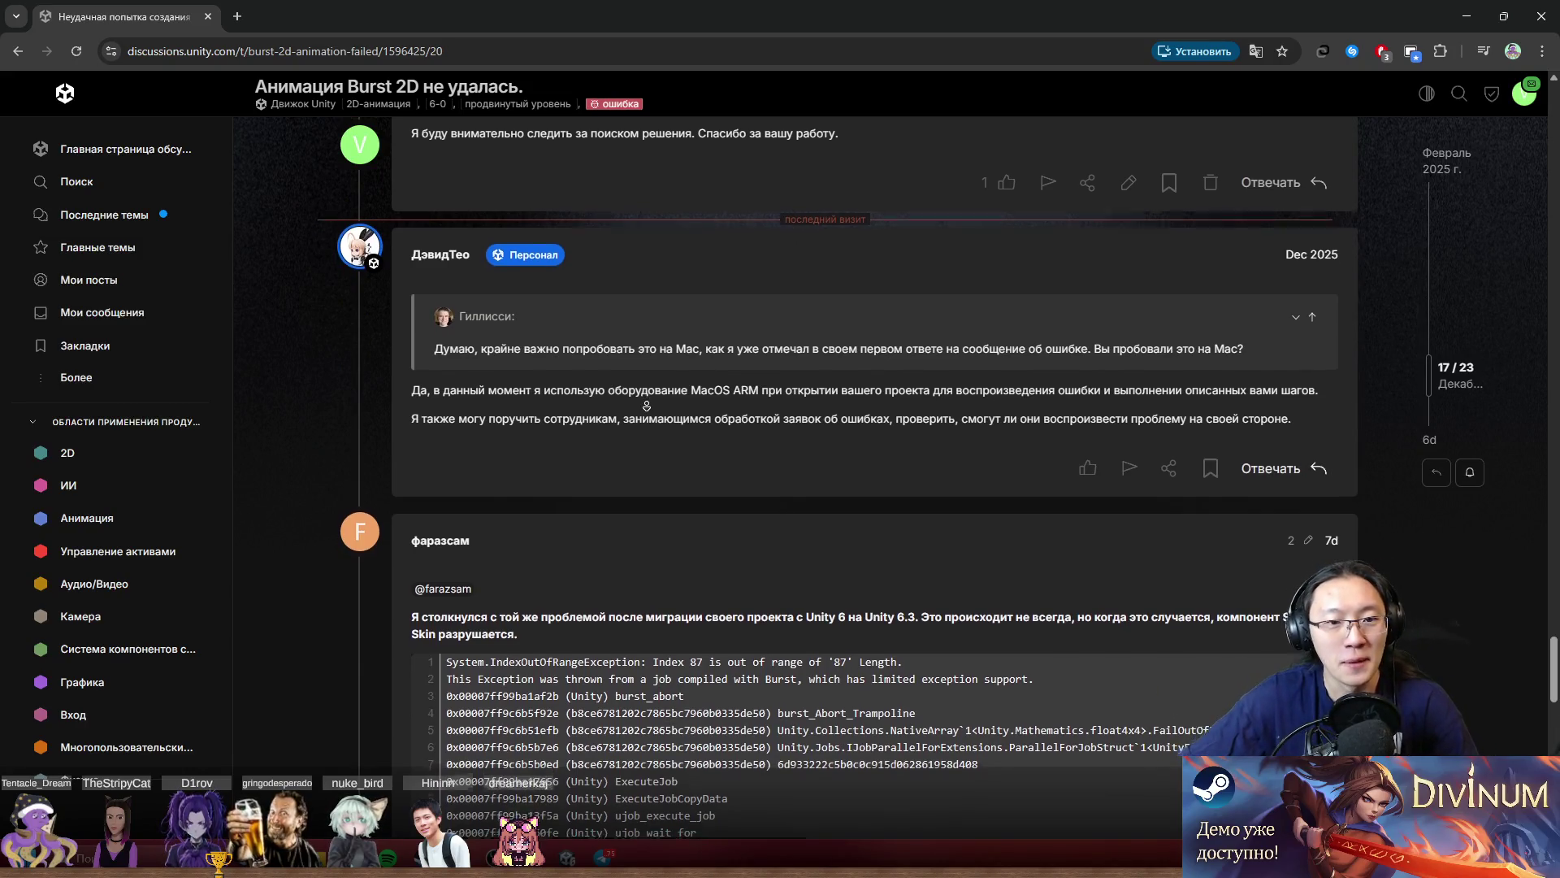
mouse_move(449, 345)
mouse_down()
mouse_move(552, 370)
mouse_move(813, 348)
mouse_move(947, 368)
mouse_up()
scroll(746, 368, up, 5)
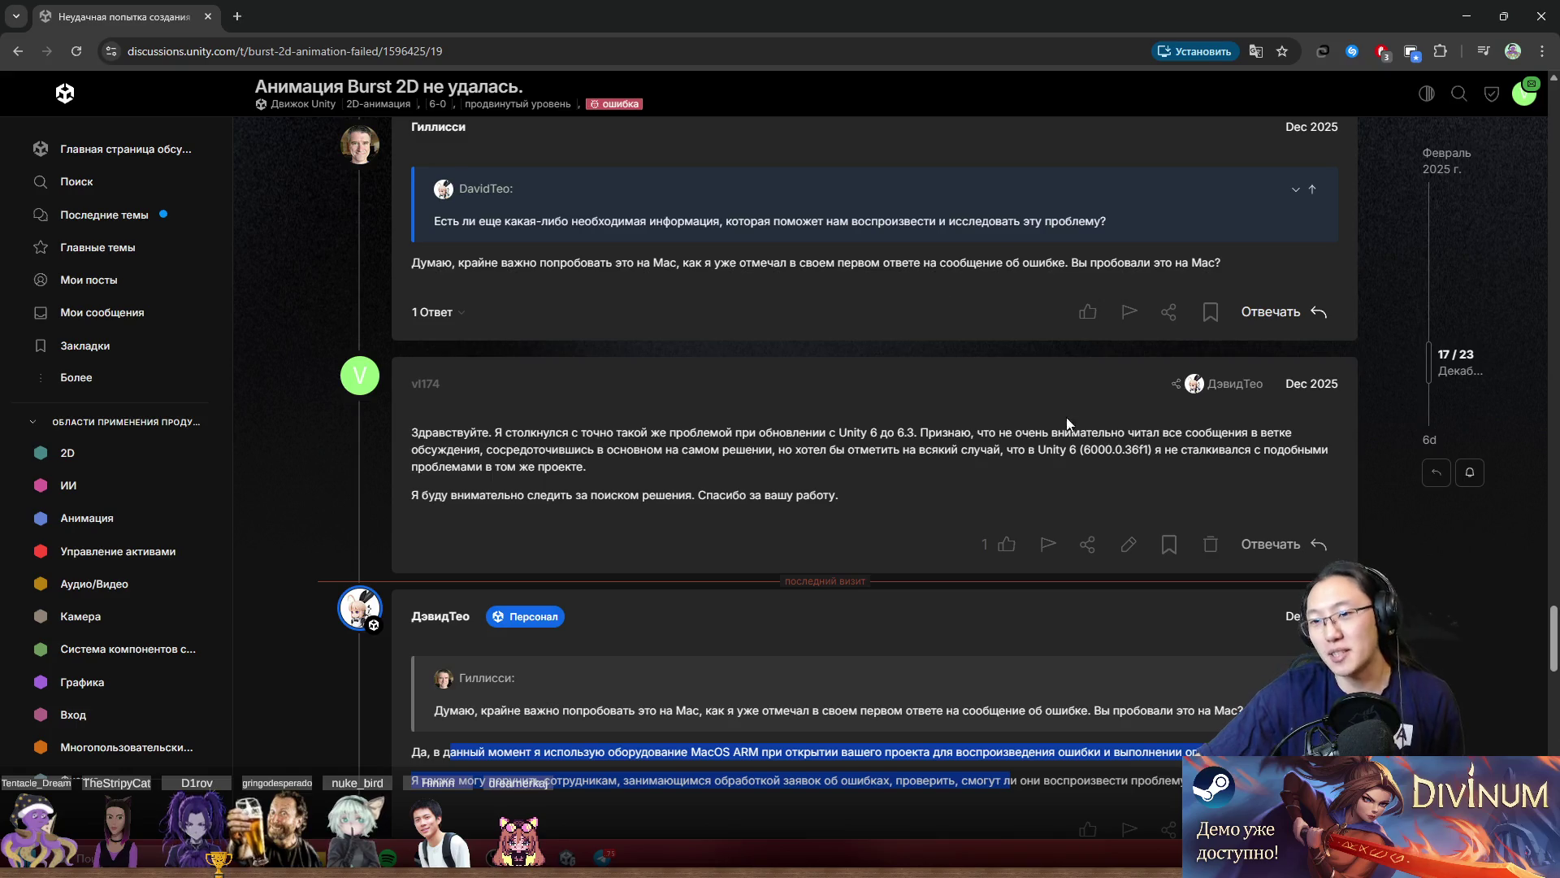
mouse_move(840, 495)
mouse_down()
mouse_move(463, 429)
mouse_move(532, 431)
mouse_up()
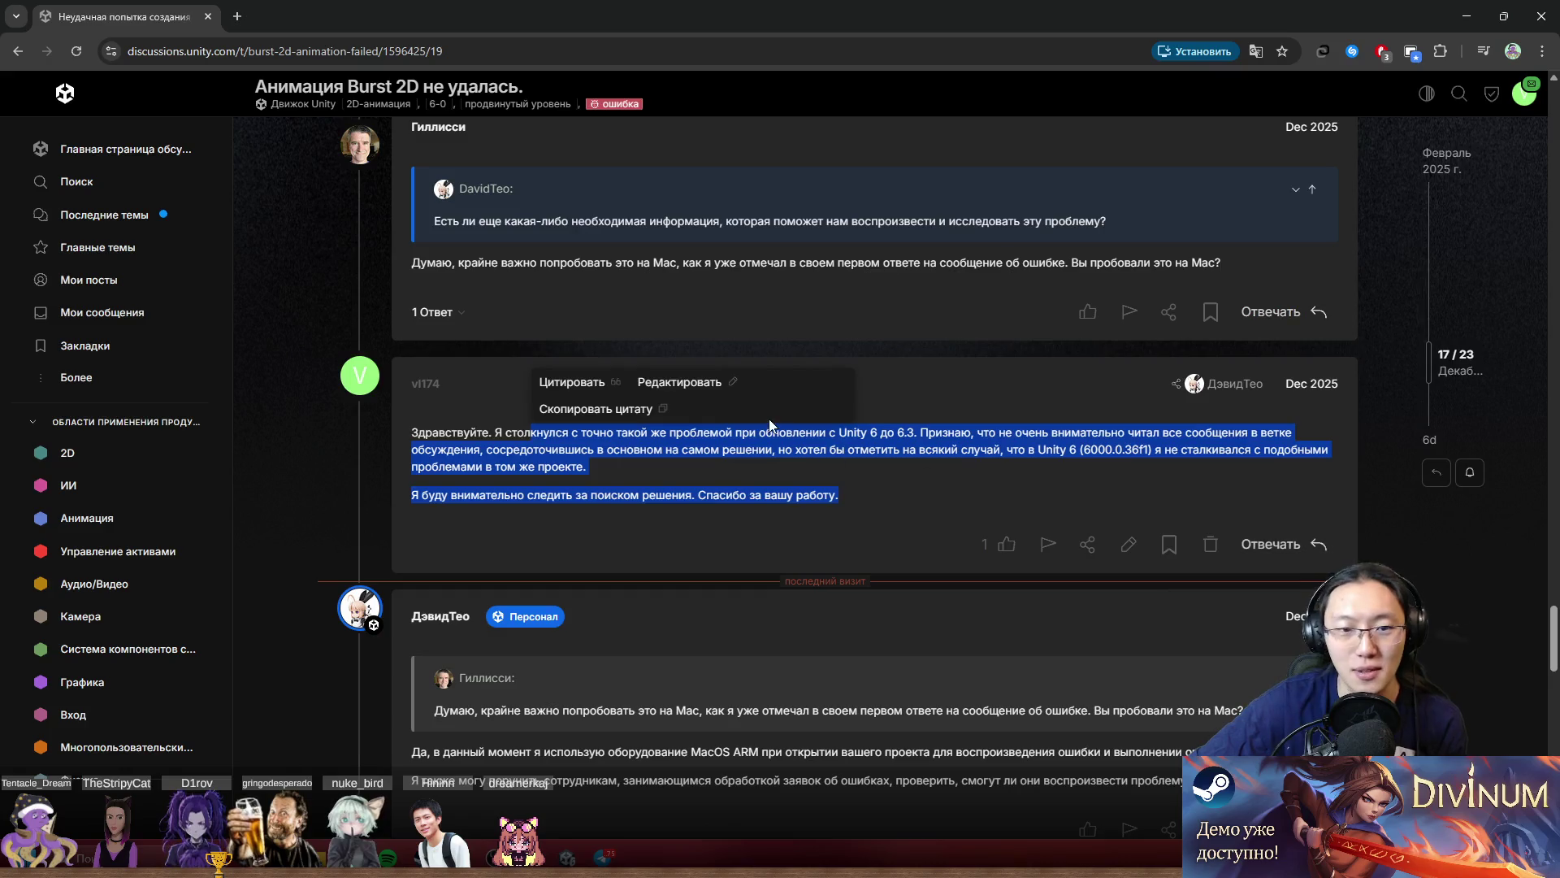
scroll(769, 417, down, 5)
scroll(798, 412, down, 2)
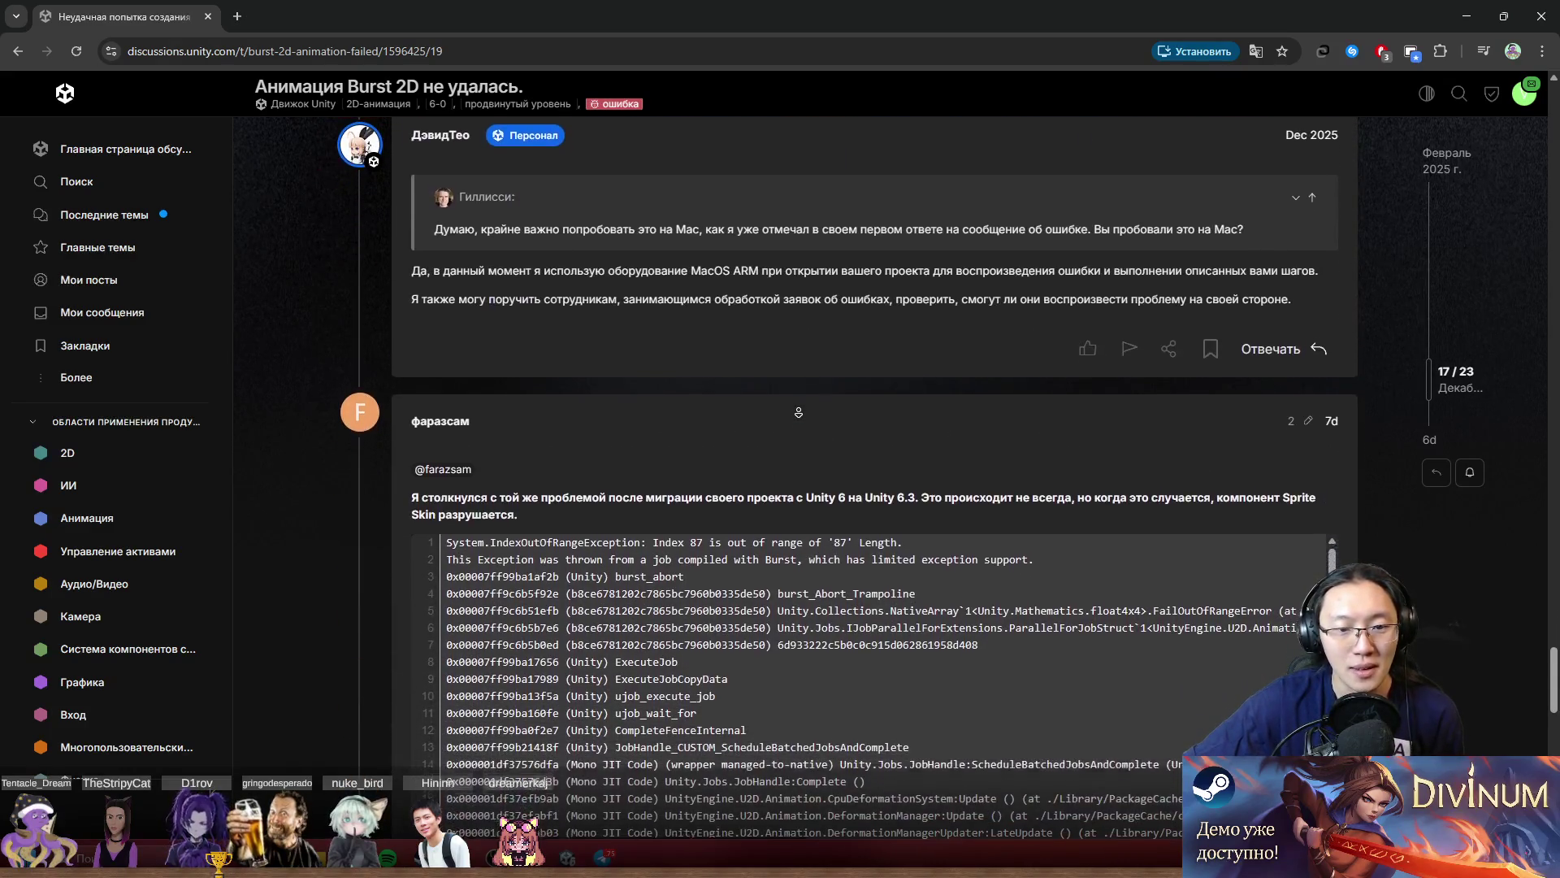
drag(776, 410, 917, 436)
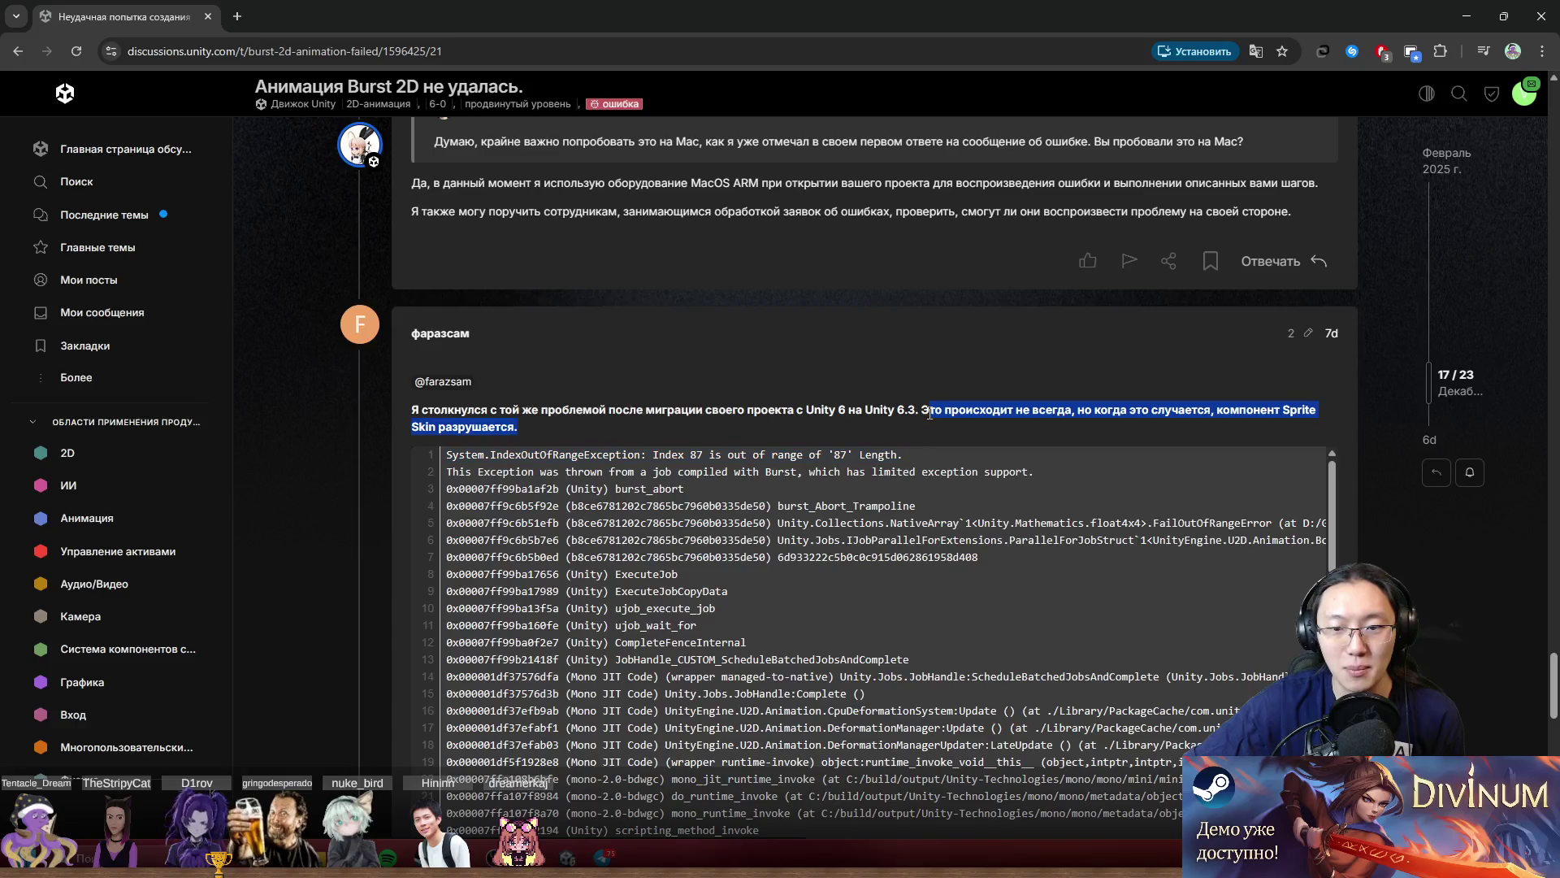
drag(776, 409, 909, 436)
scroll(909, 436, up, 5)
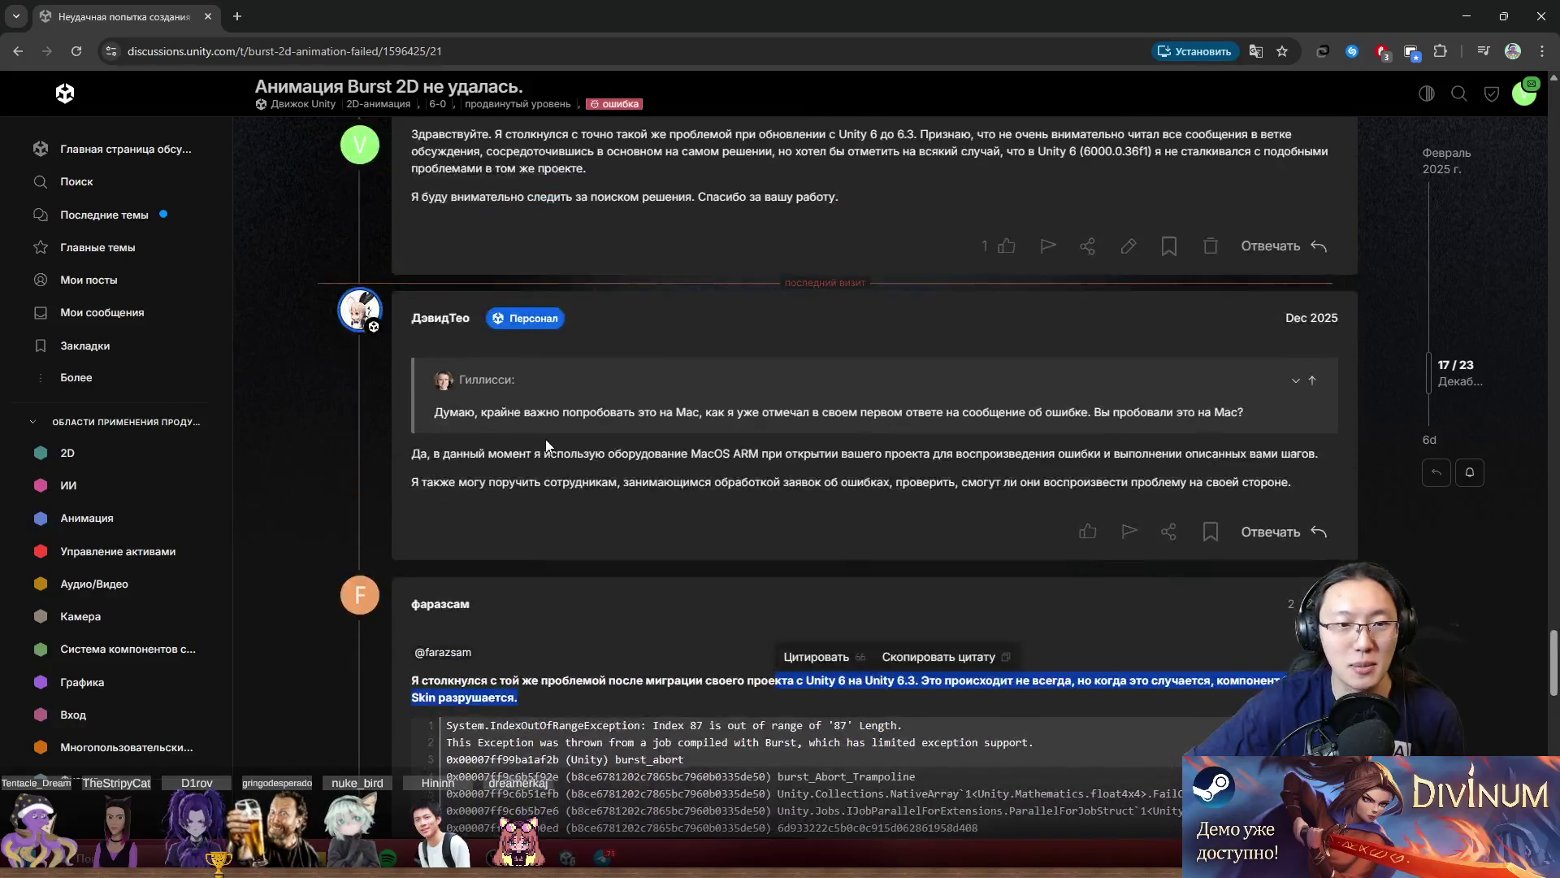
scroll(839, 561, down, 5)
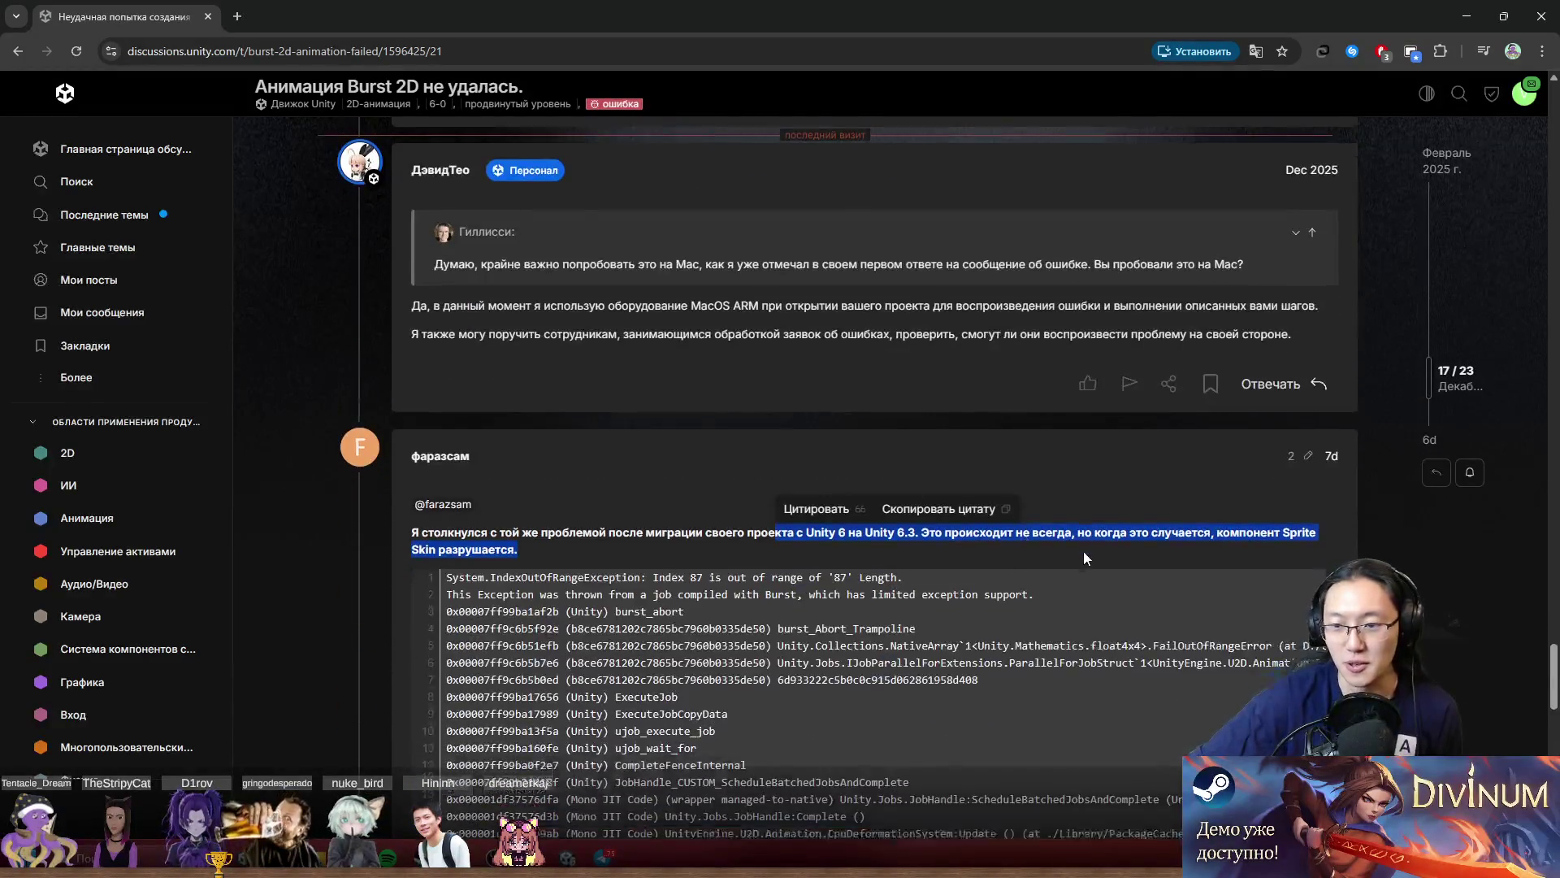
click(1219, 446)
scroll(1382, 486, down, 5)
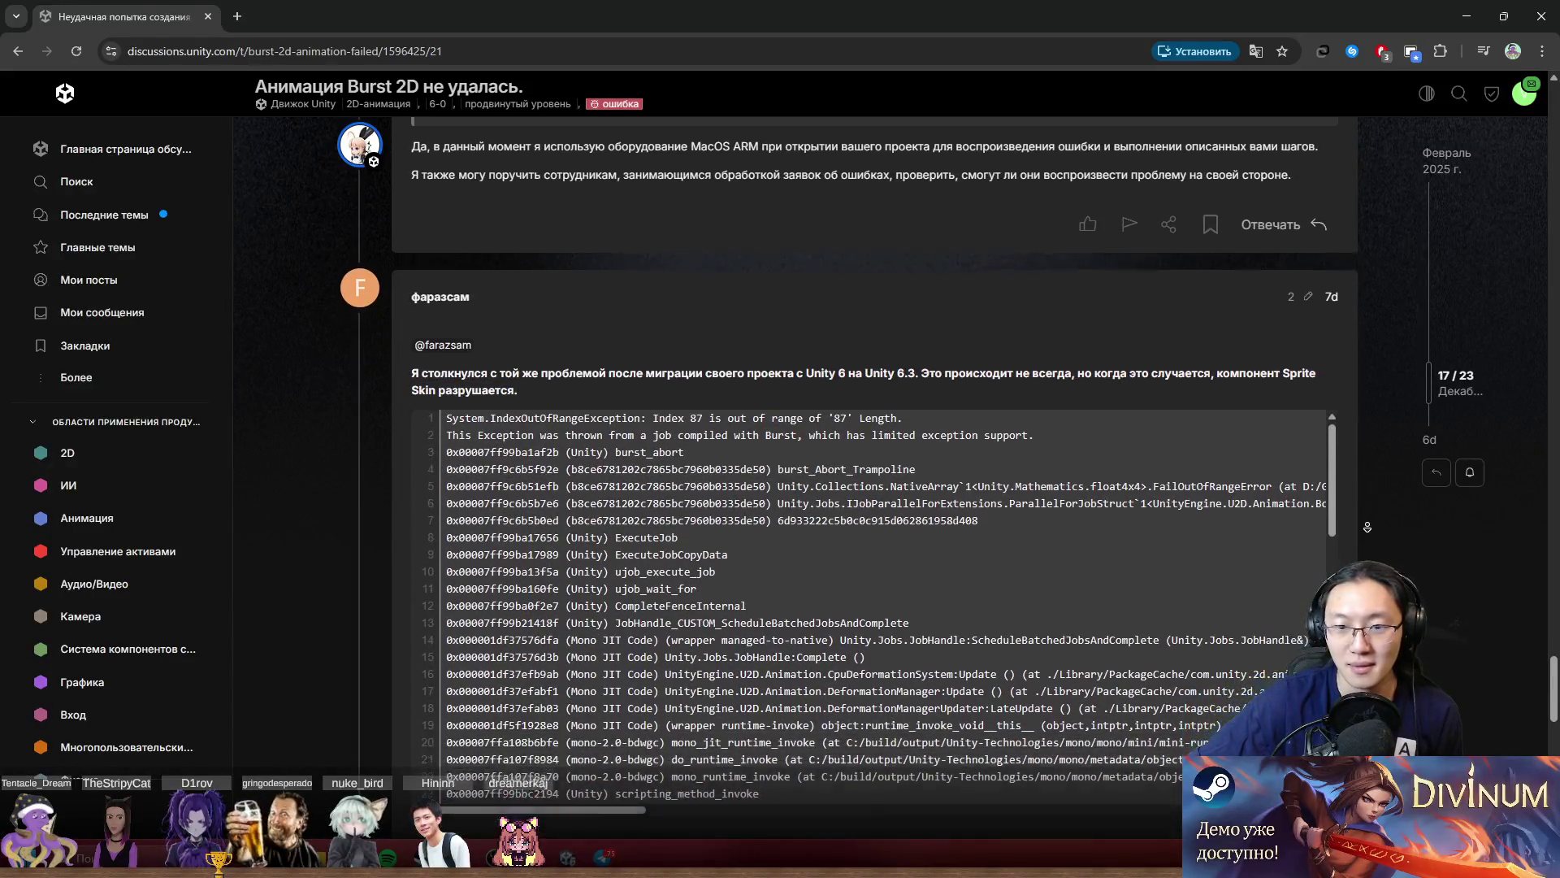
scroll(1333, 524, down, 5)
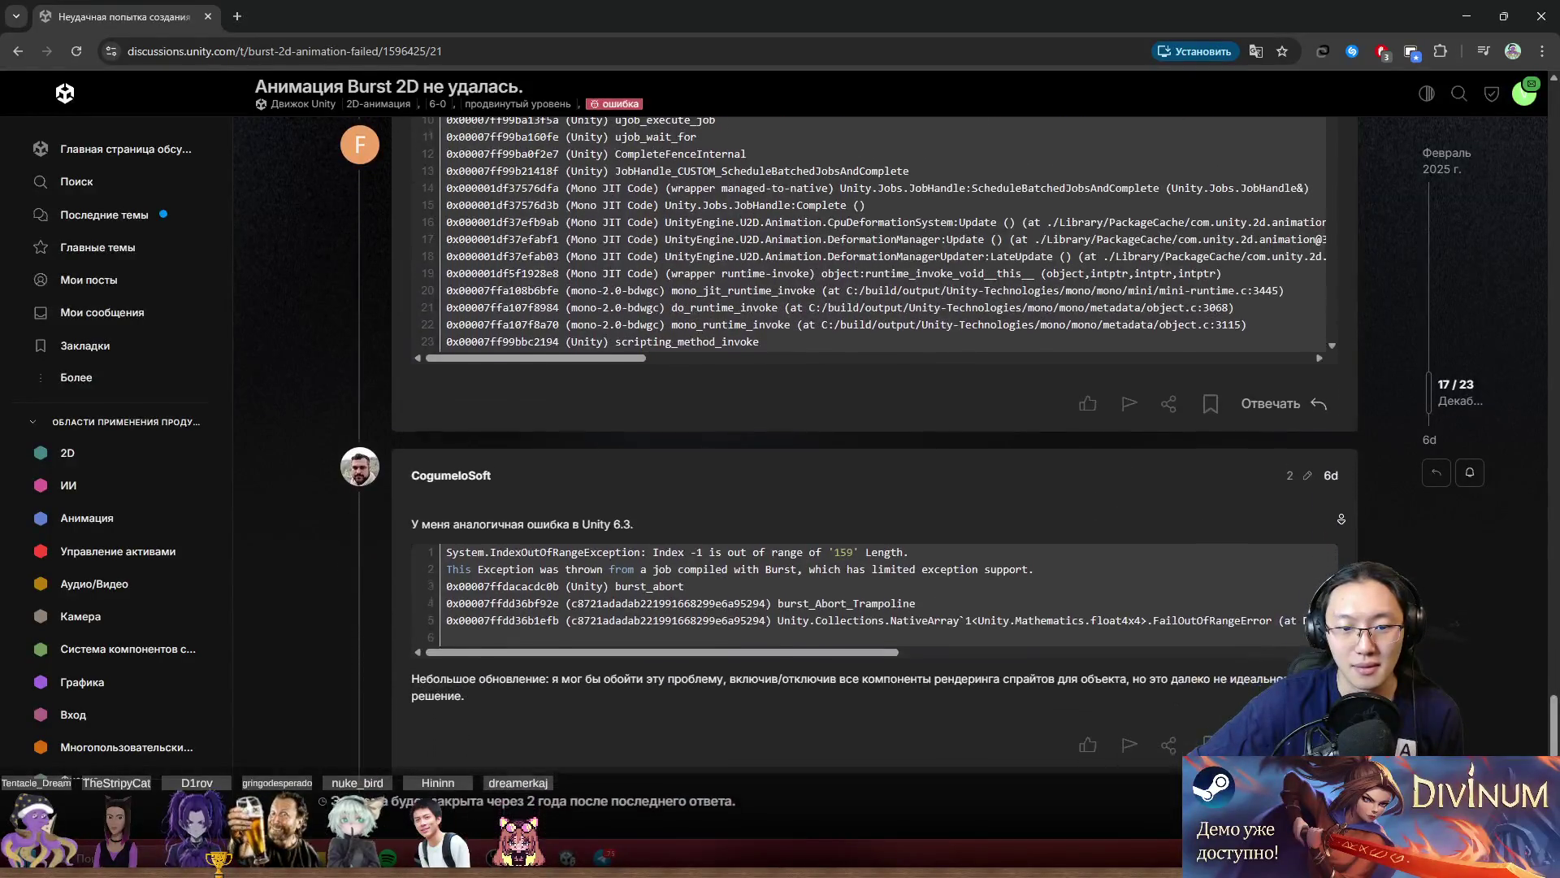
scroll(1321, 521, down, 4)
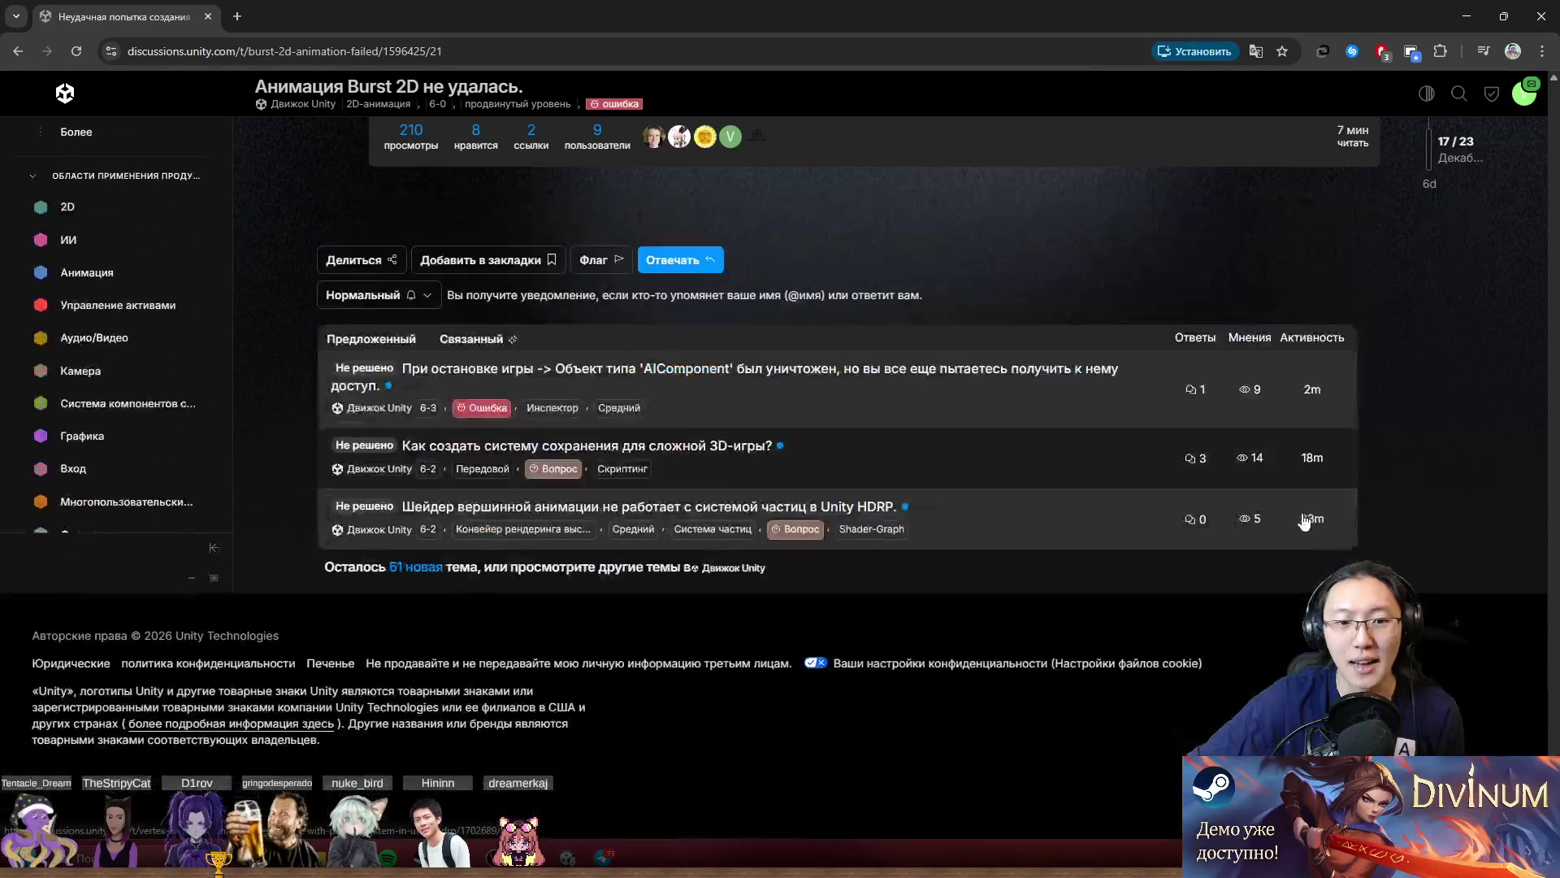
scroll(551, 521, up, 8)
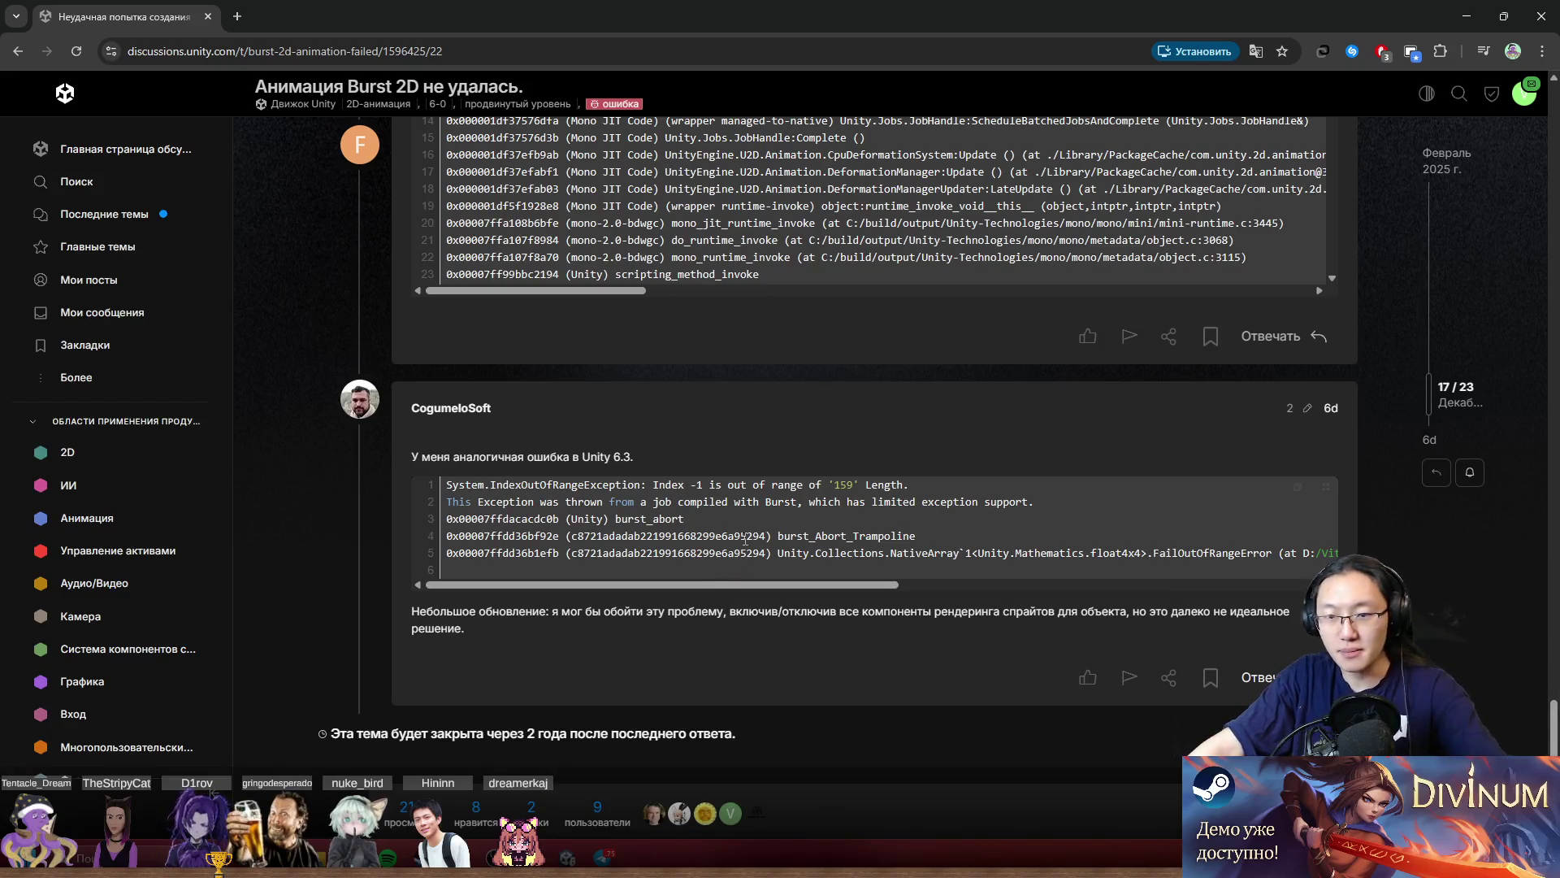
scroll(704, 526, up, 20)
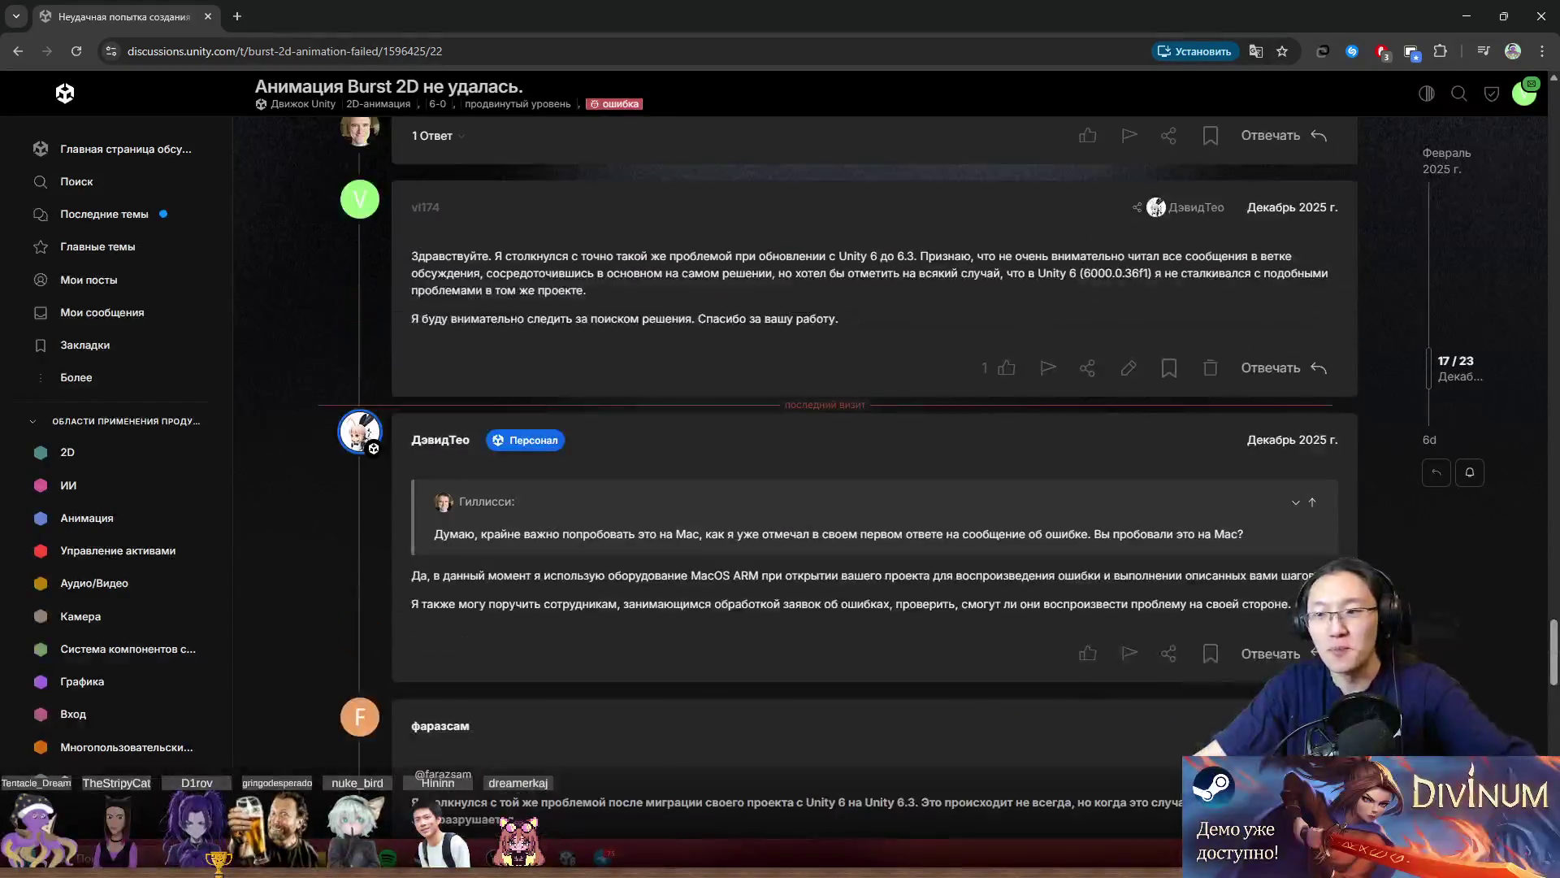
scroll(1230, 309, up, 15)
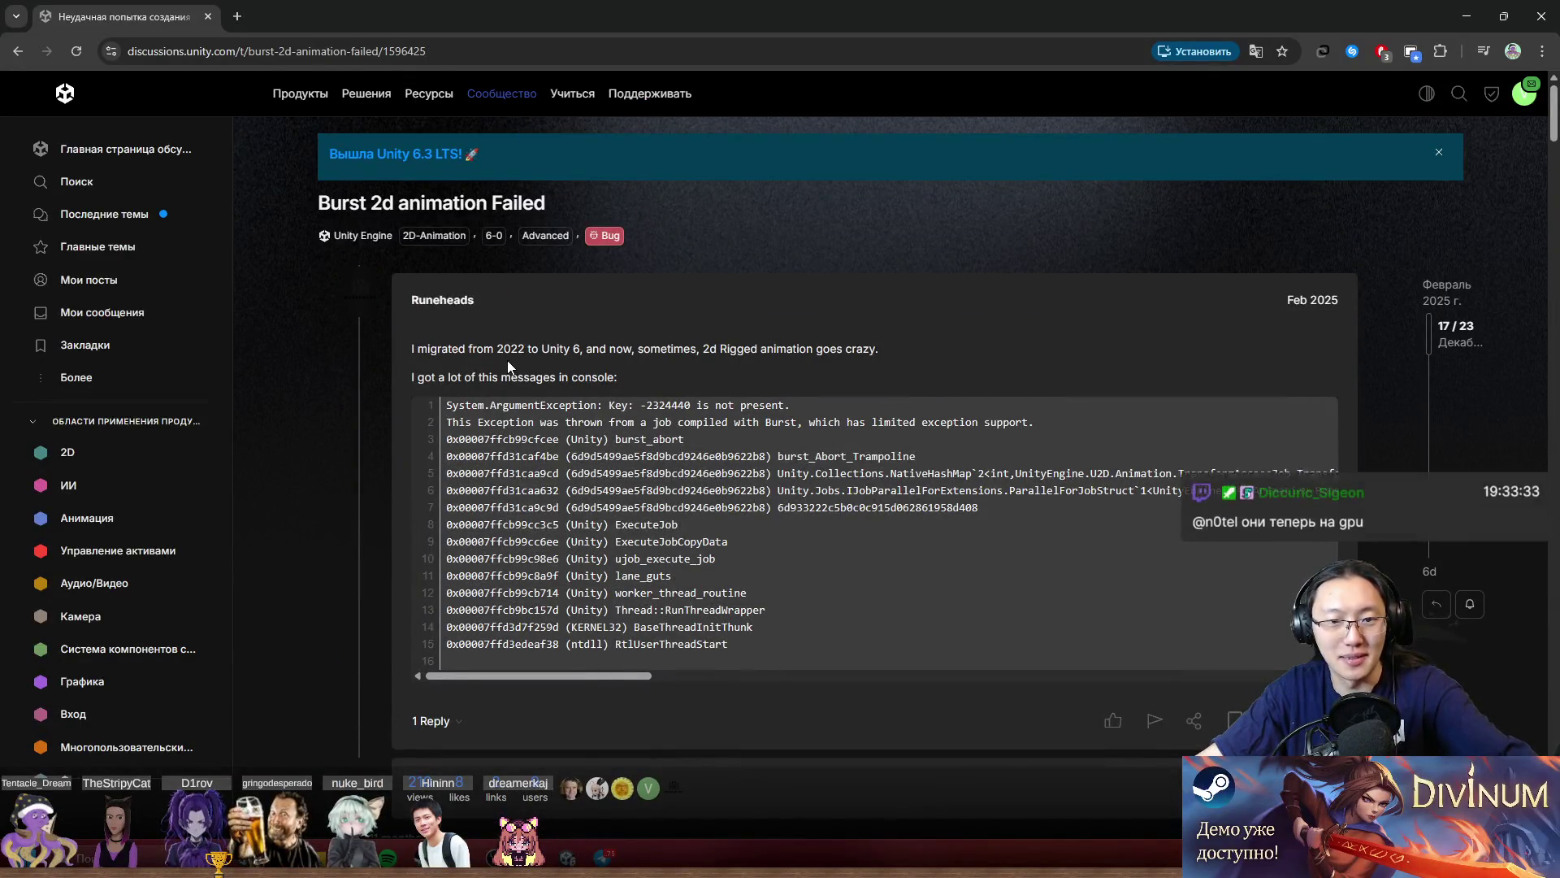
Skim the thread from the original post down to the staff reply about Mac, then un-maximize Chrome.
drag(559, 351, 812, 353)
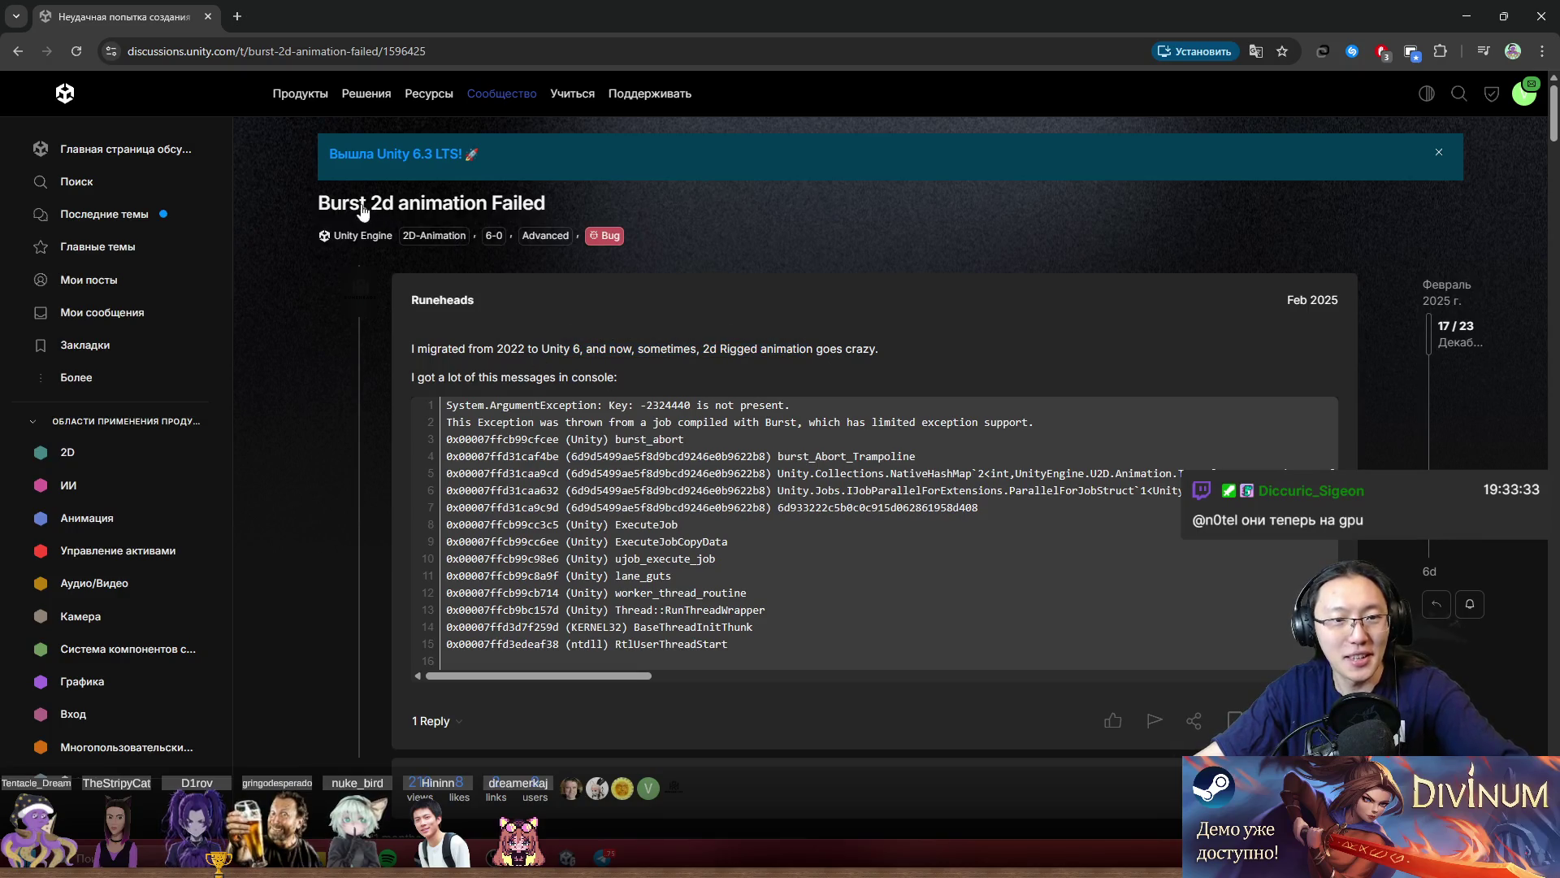
scroll(713, 543, down, 20)
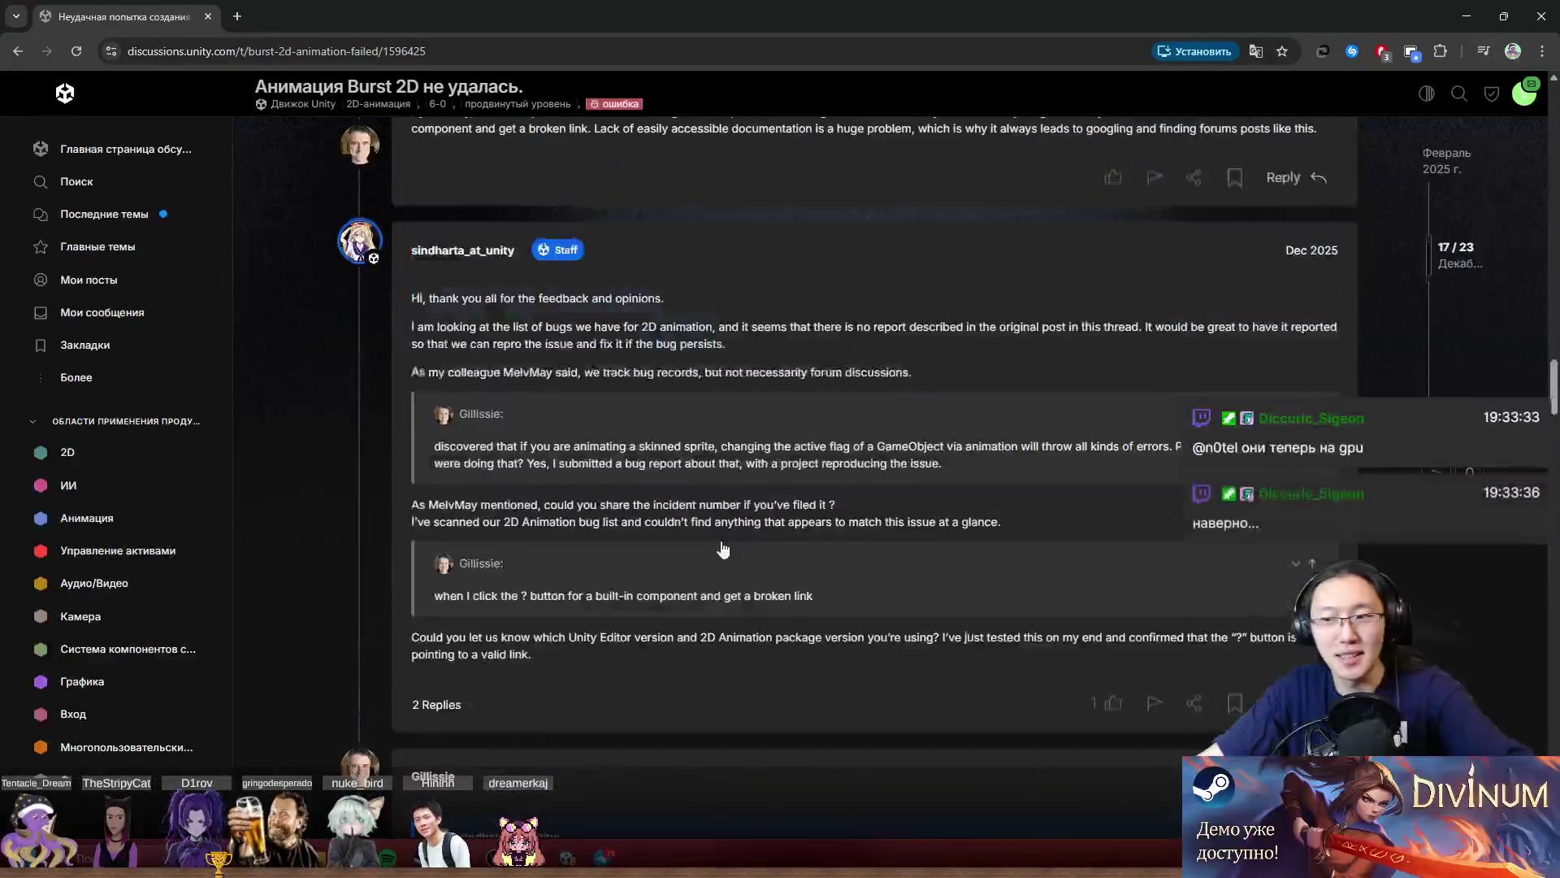
scroll(764, 445, down, 10)
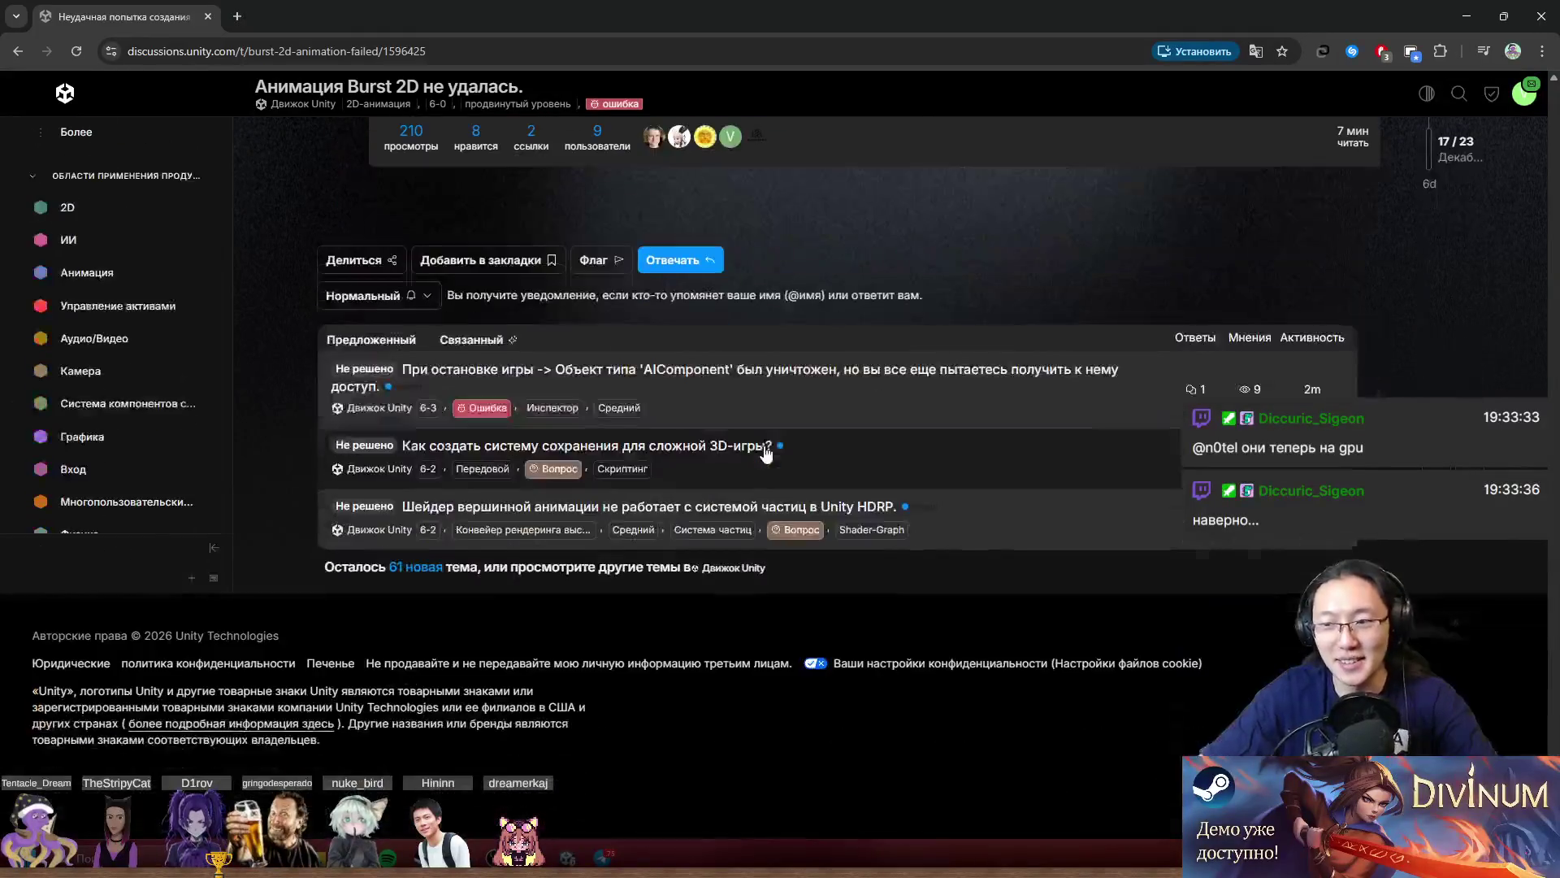
scroll(1144, 477, up, 10)
scroll(1011, 383, up, 15)
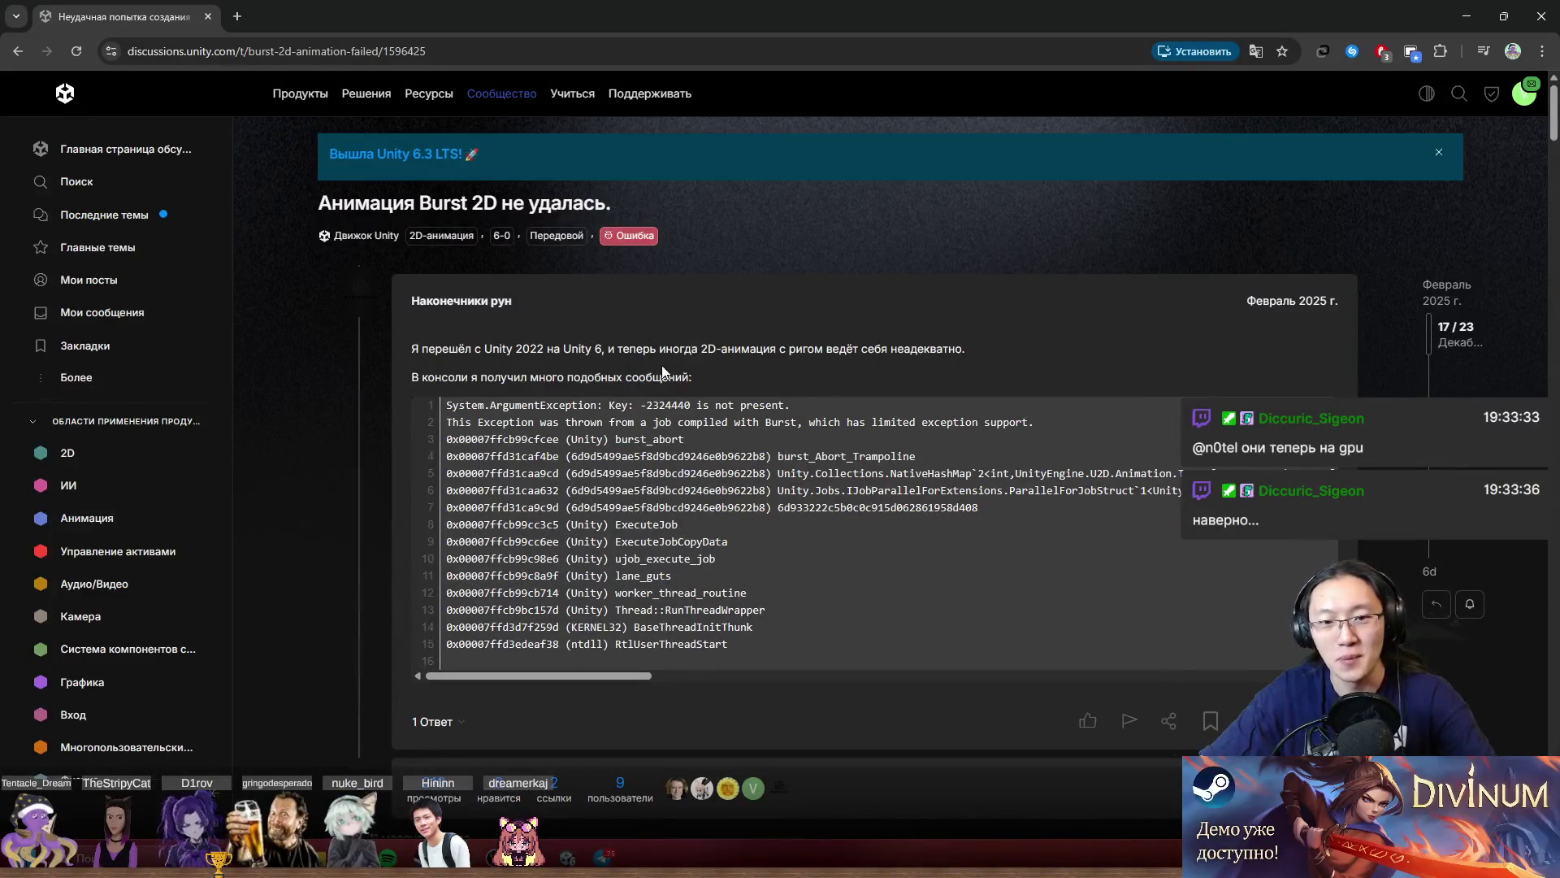
scroll(663, 372, down, 2)
scroll(717, 404, down, 10)
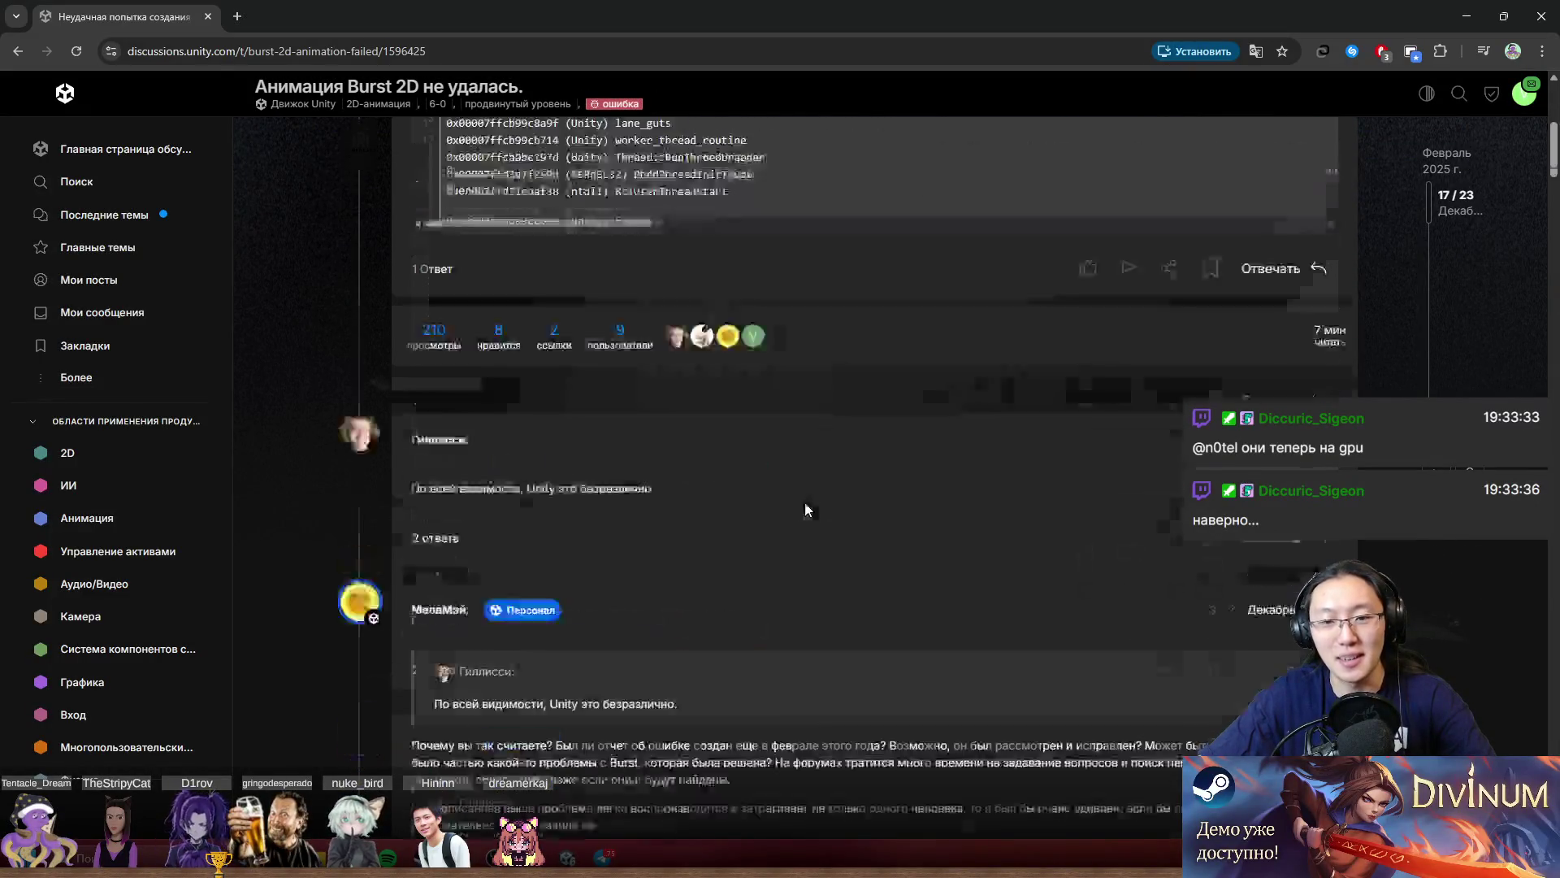
scroll(736, 470, down, 8)
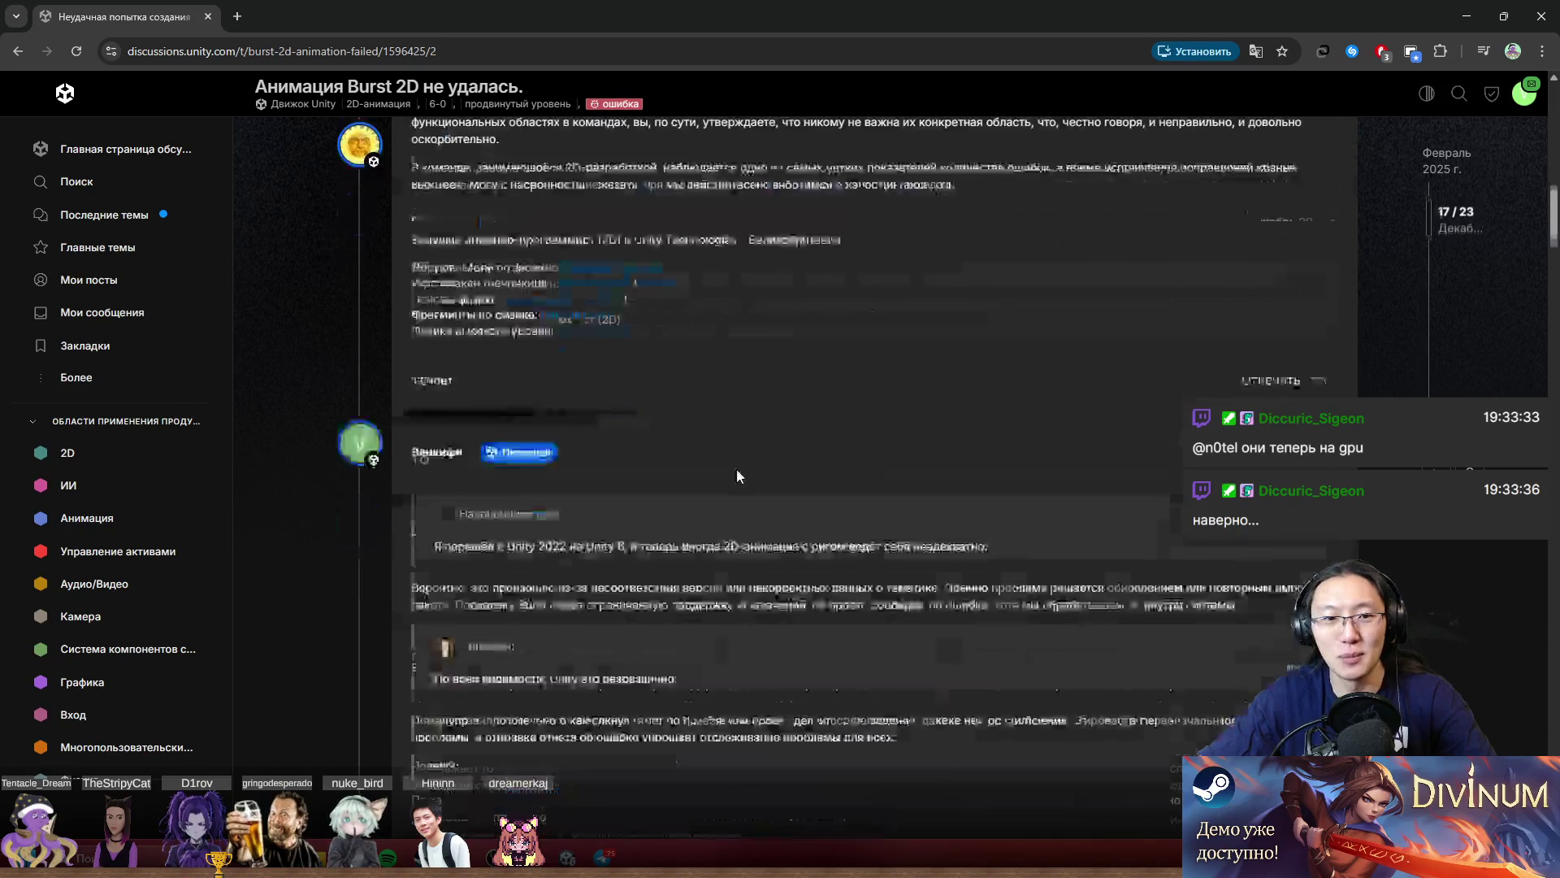
scroll(738, 463, up, 5)
scroll(751, 467, down, 12)
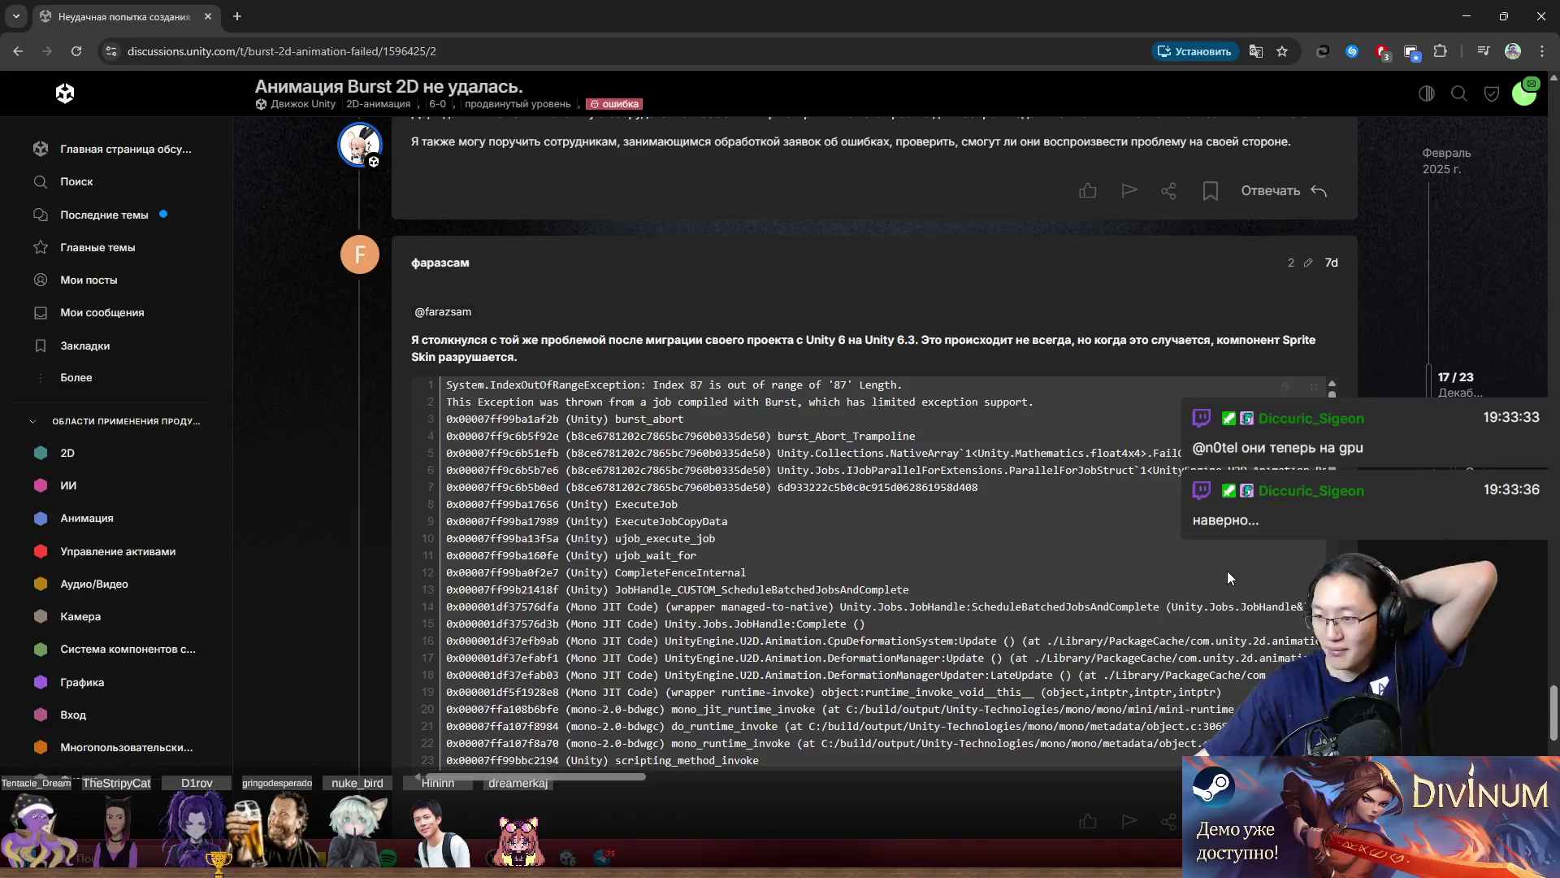
scroll(1260, 597, down, 5)
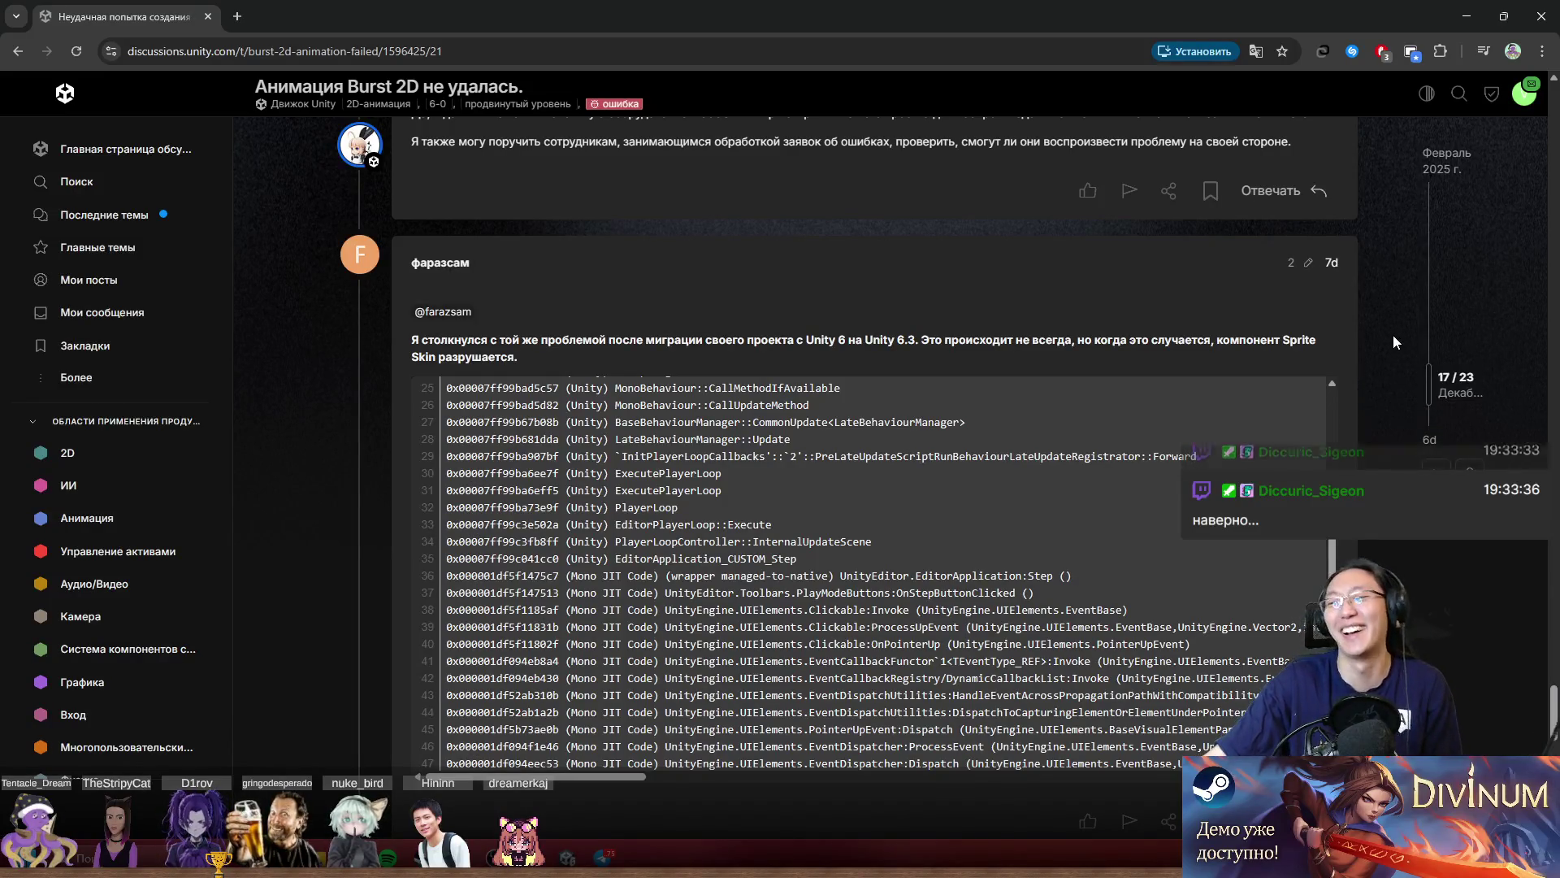
double_click(607, 3)
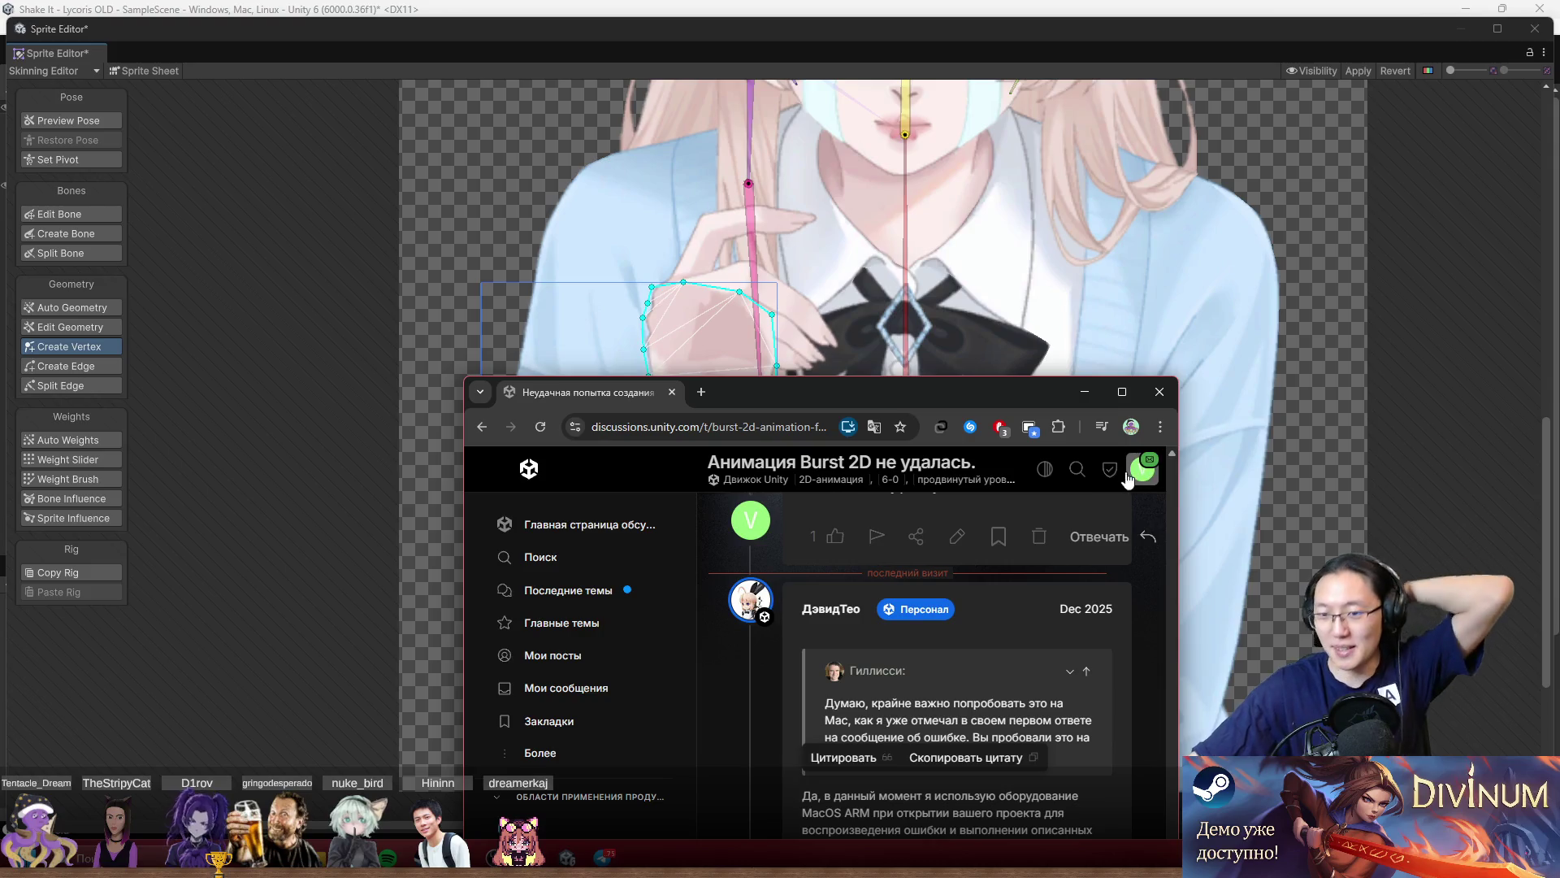
Drag Chrome mostly off-screen and frame the bow and upper arm mesh on the canvas.
mouse_move(1026, 385)
mouse_down()
mouse_move(981, 163)
mouse_move(1043, 112)
mouse_up()
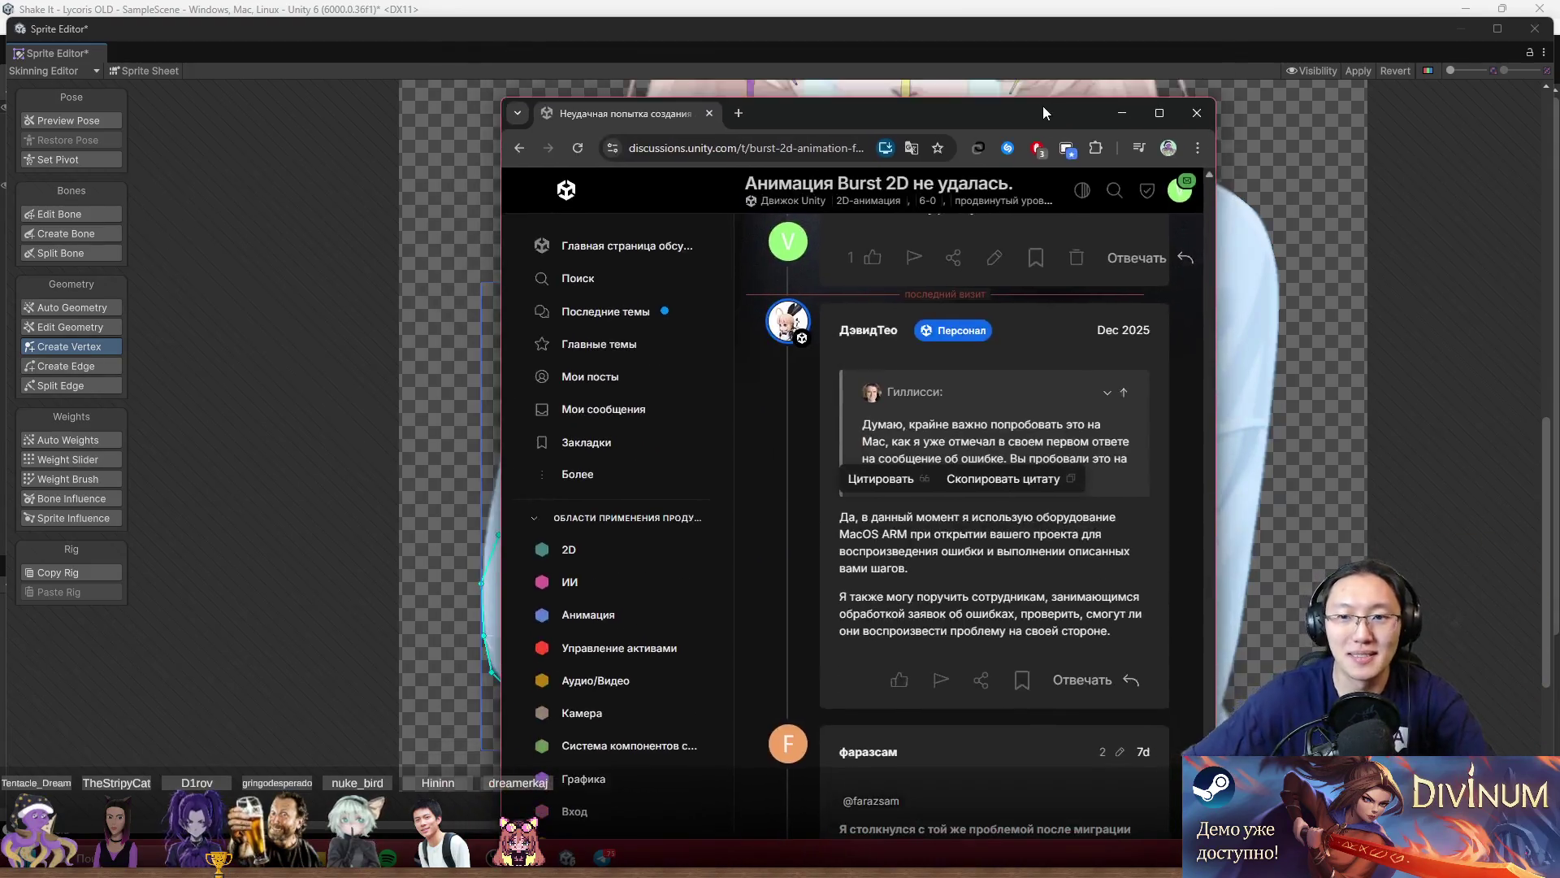
mouse_move(914, 120)
mouse_down()
mouse_move(1206, 229)
mouse_move(1559, 244)
mouse_up()
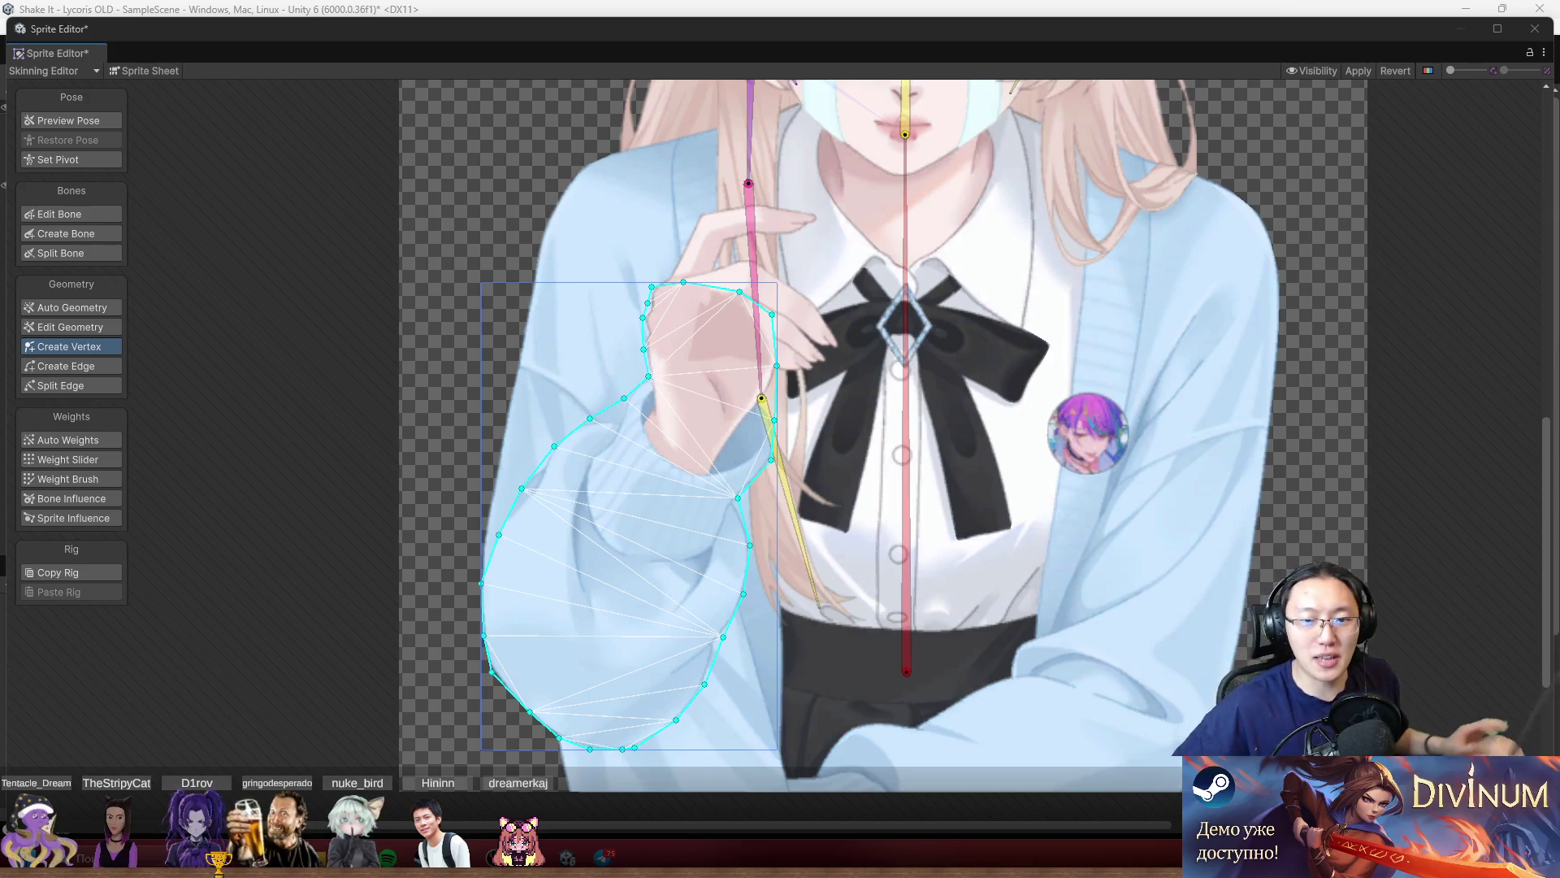
scroll(780, 556, up, 5)
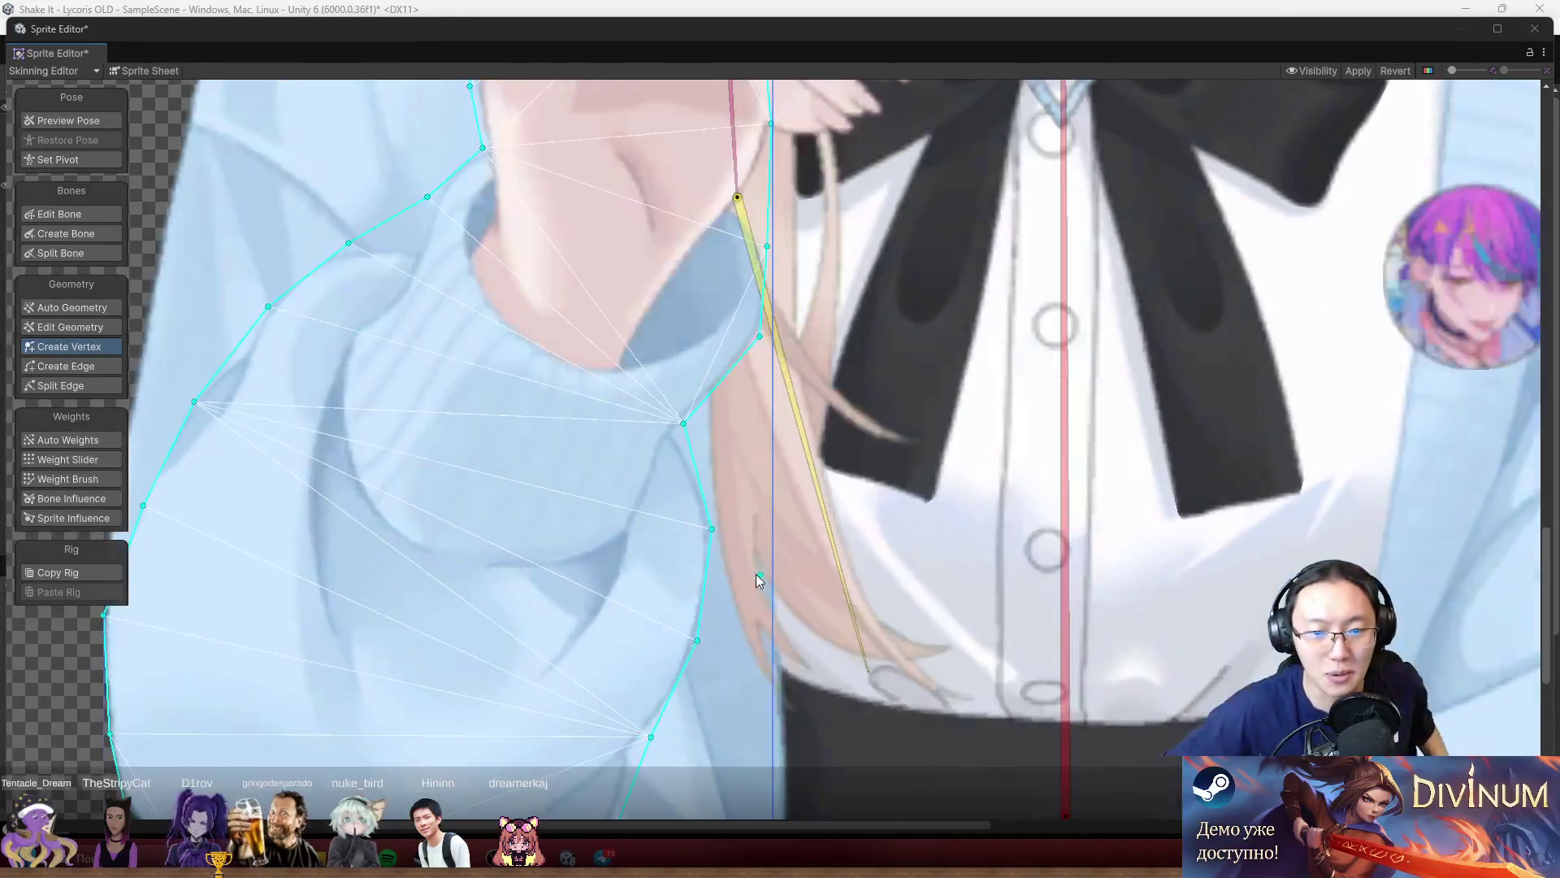
drag(478, 296, 514, 466)
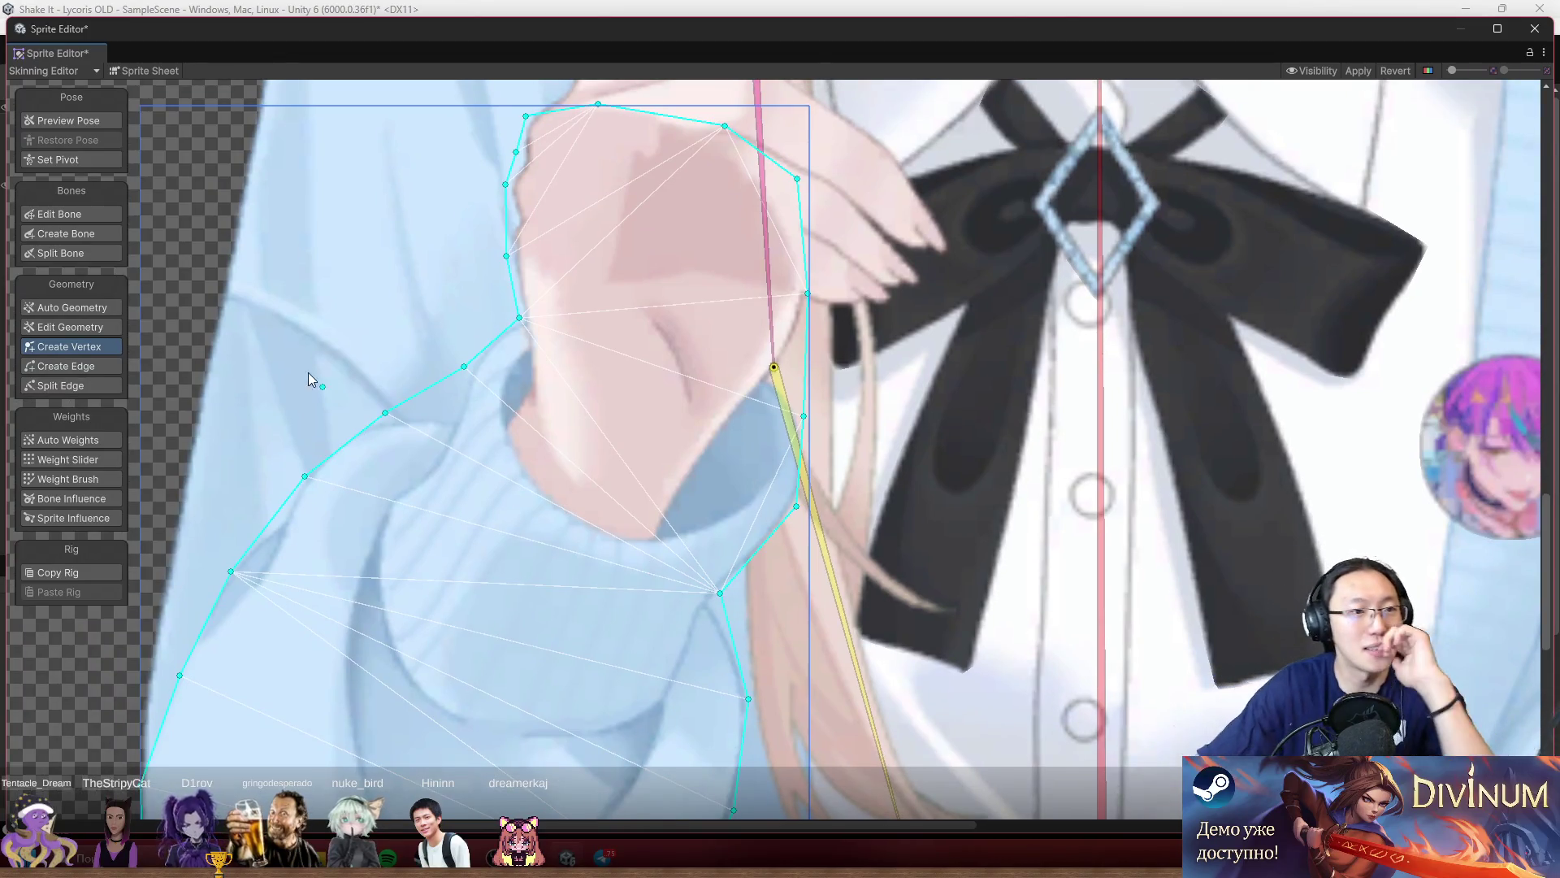
click(90, 231)
Pick the upper spine bone instead of the centre spine bone as the new bone's parent.
scroll(629, 413, down, 8)
scroll(654, 422, up, 1)
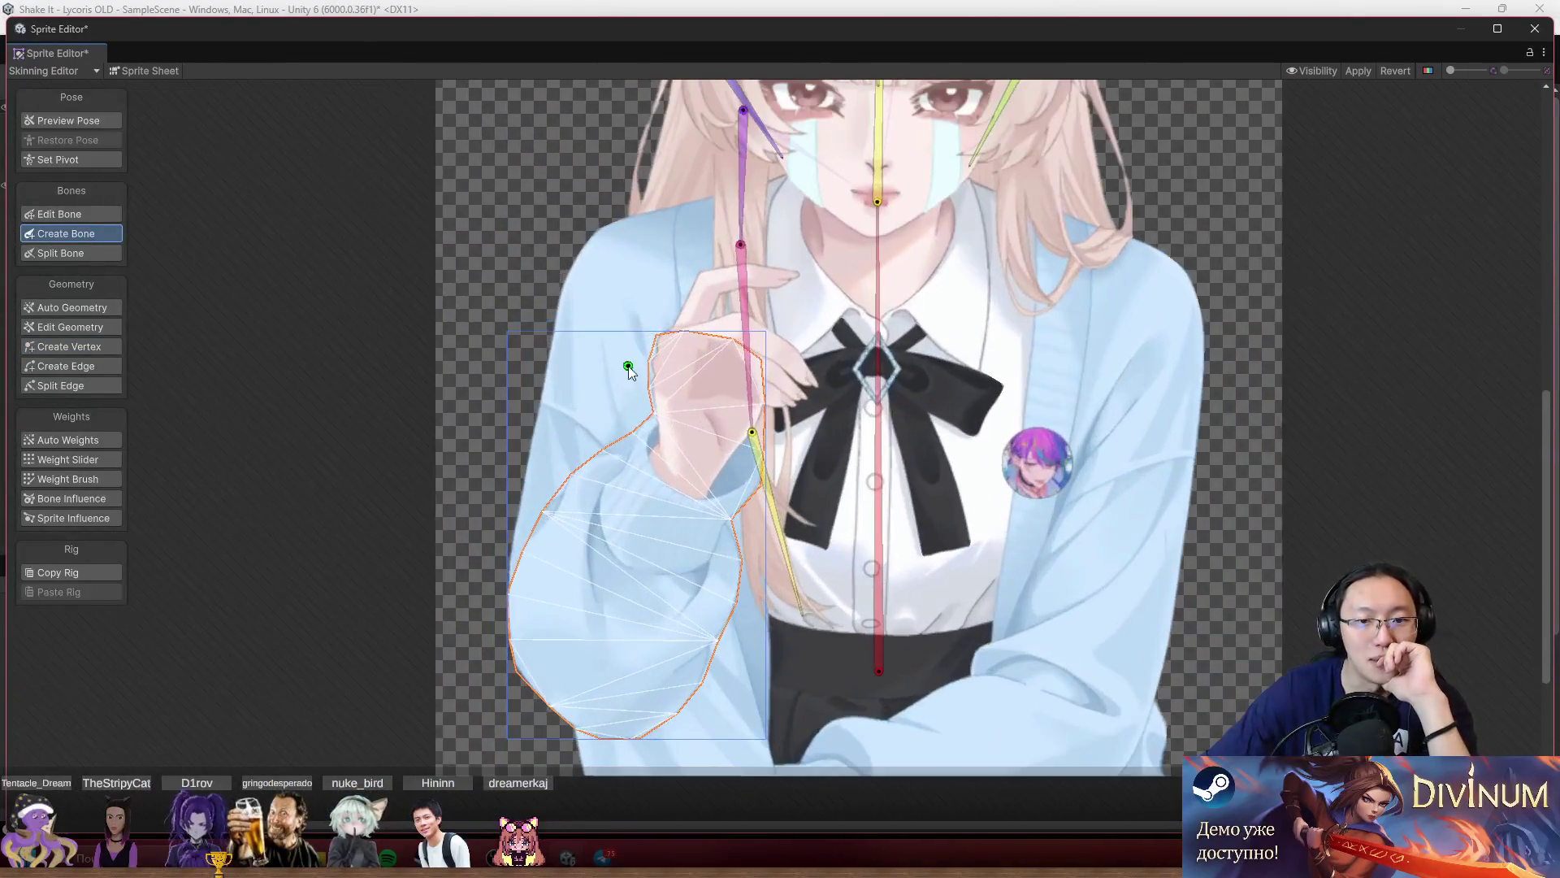
click(879, 641)
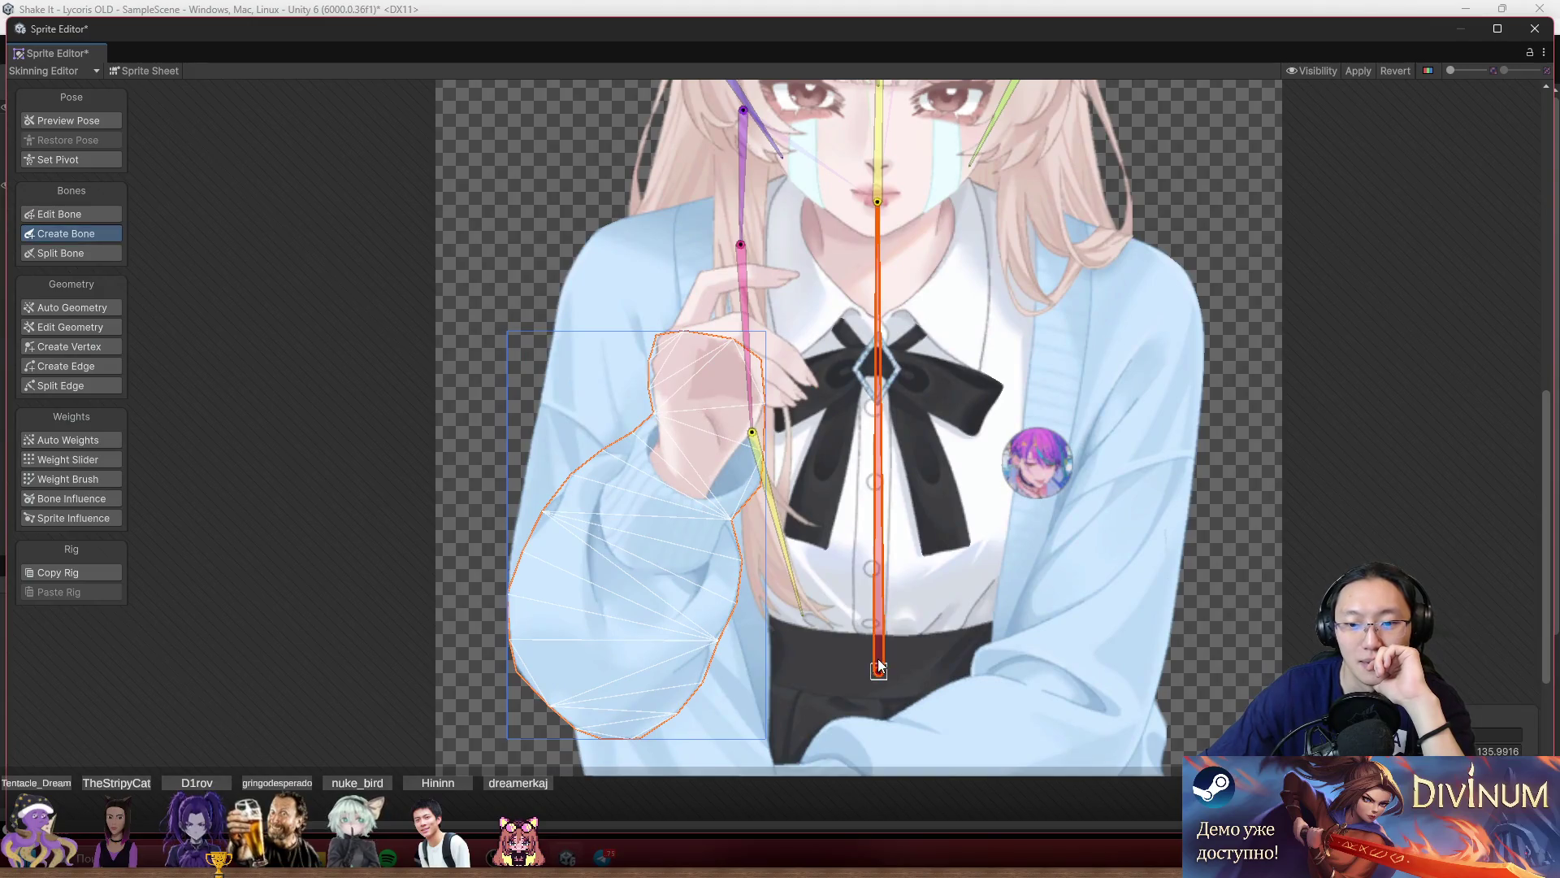
mouse_move(939, 276)
mouse_down()
mouse_move(799, 567)
mouse_move(792, 450)
mouse_up()
scroll(791, 450, down, 2)
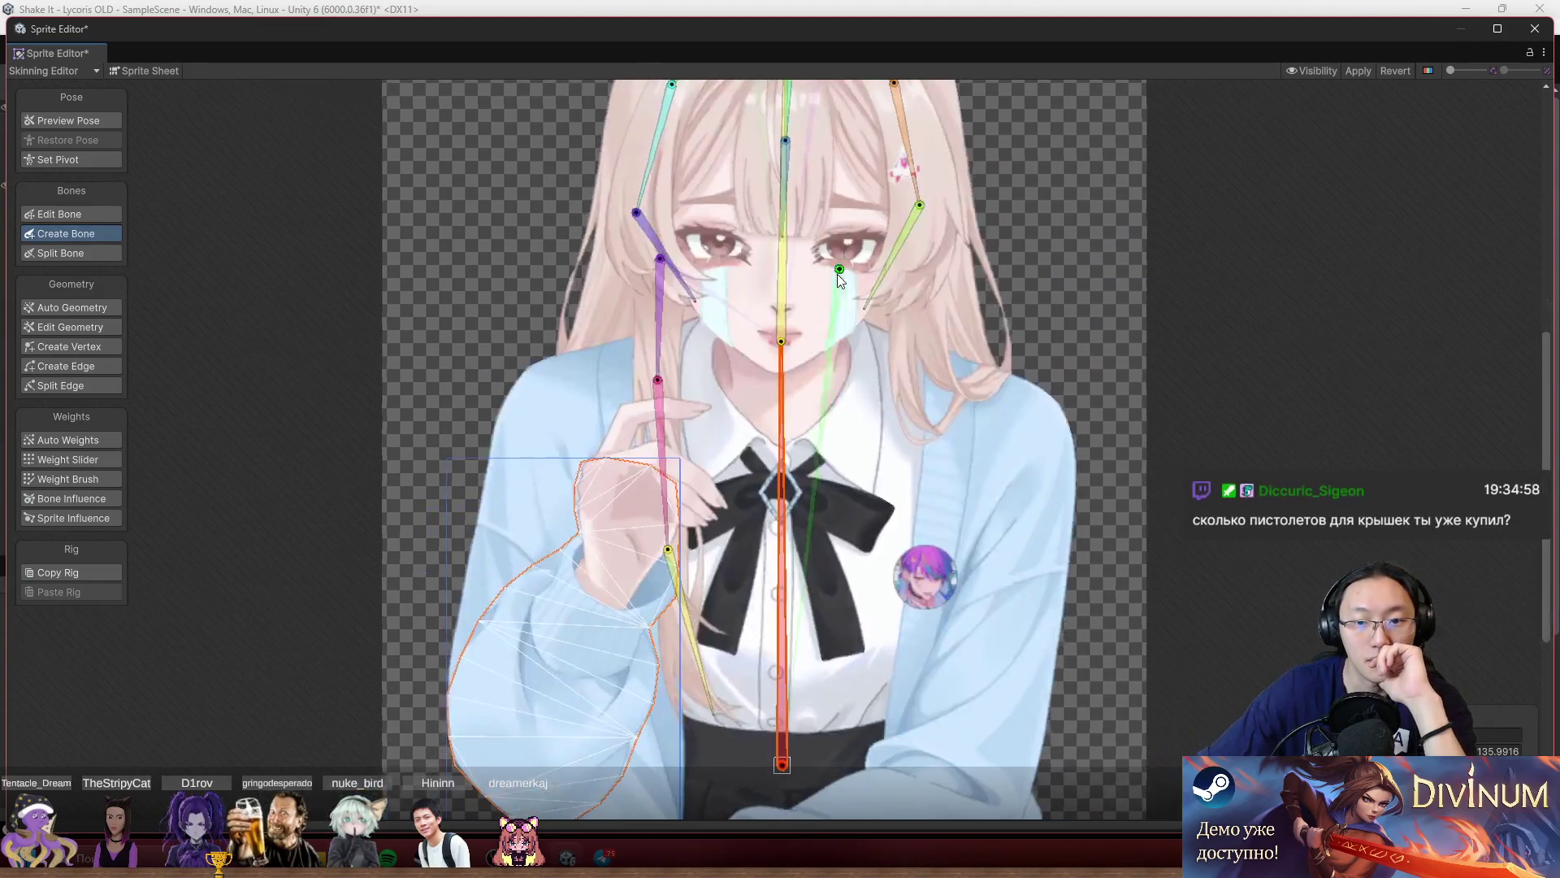
click(783, 343)
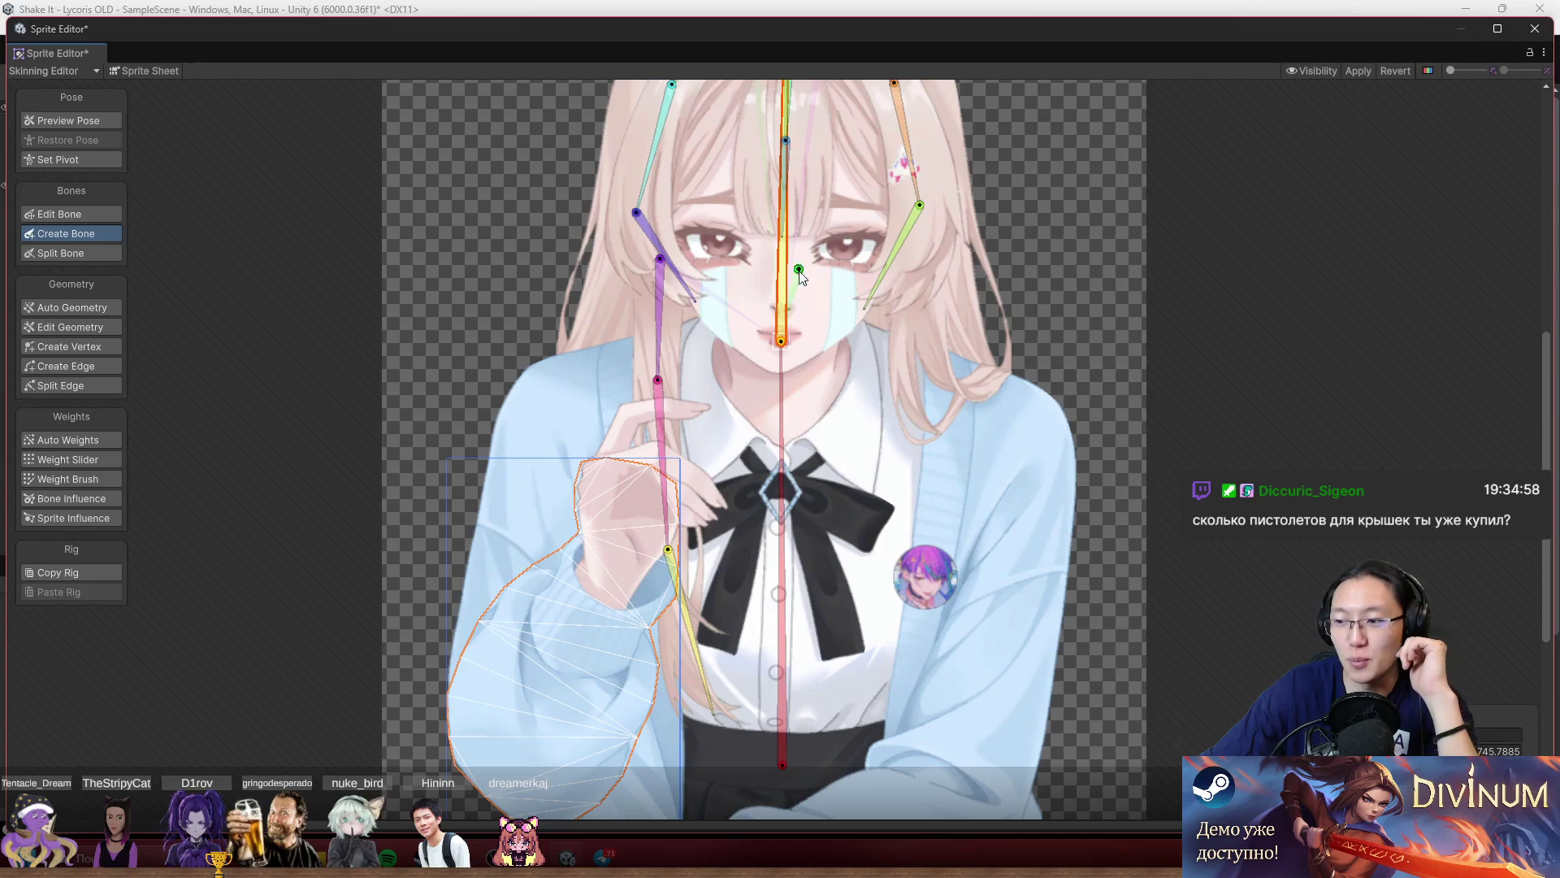
Place the new hair bone's end down the centre of the fringe.
scroll(801, 272, up, 3)
scroll(803, 192, up, 3)
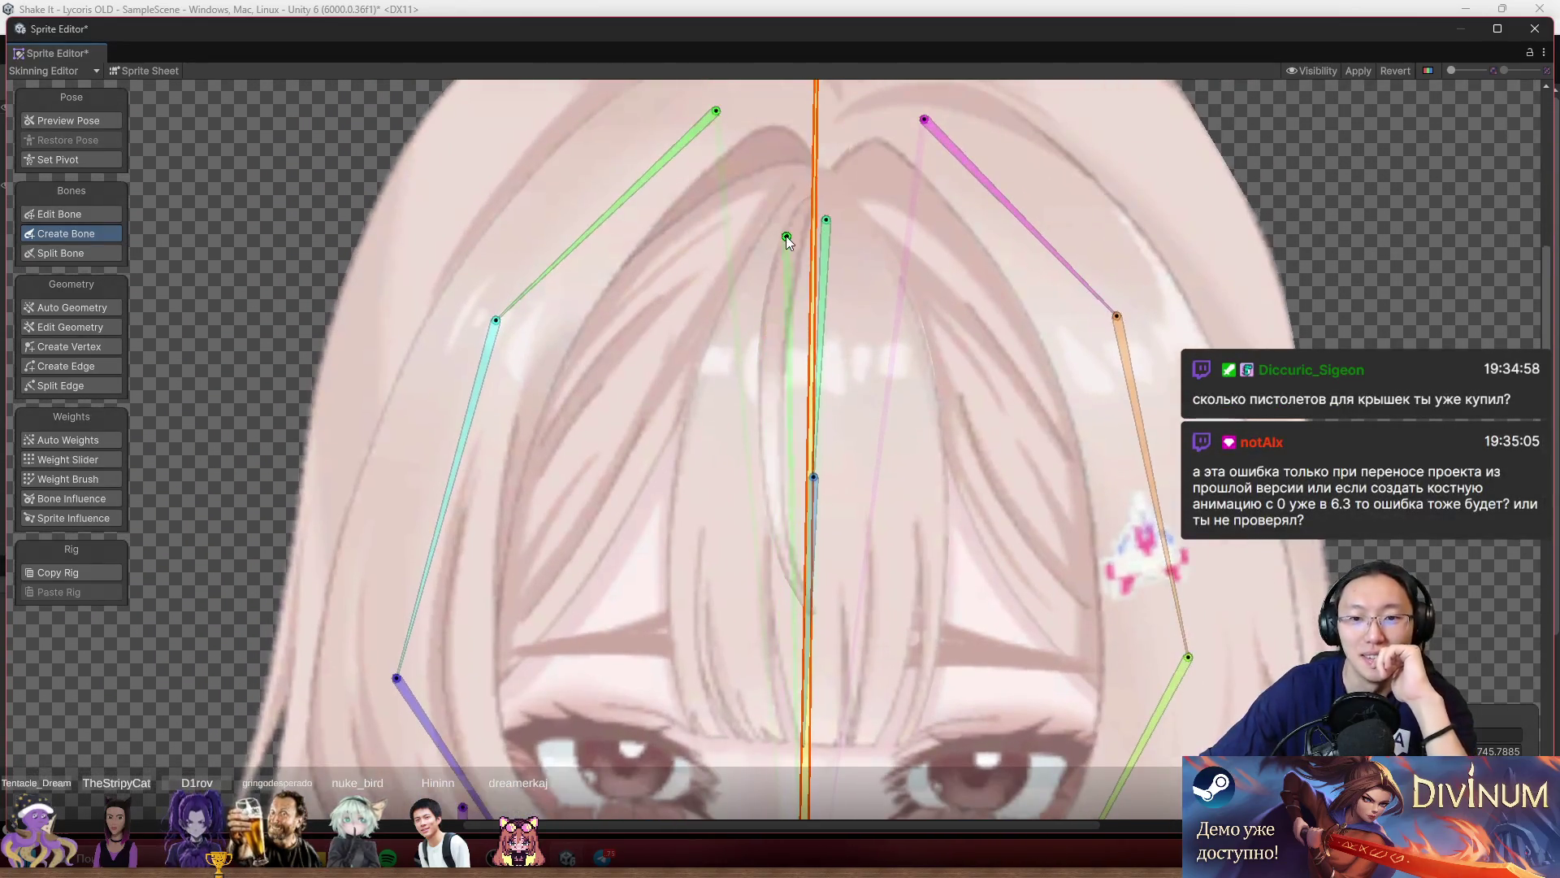
scroll(784, 234, up, 1)
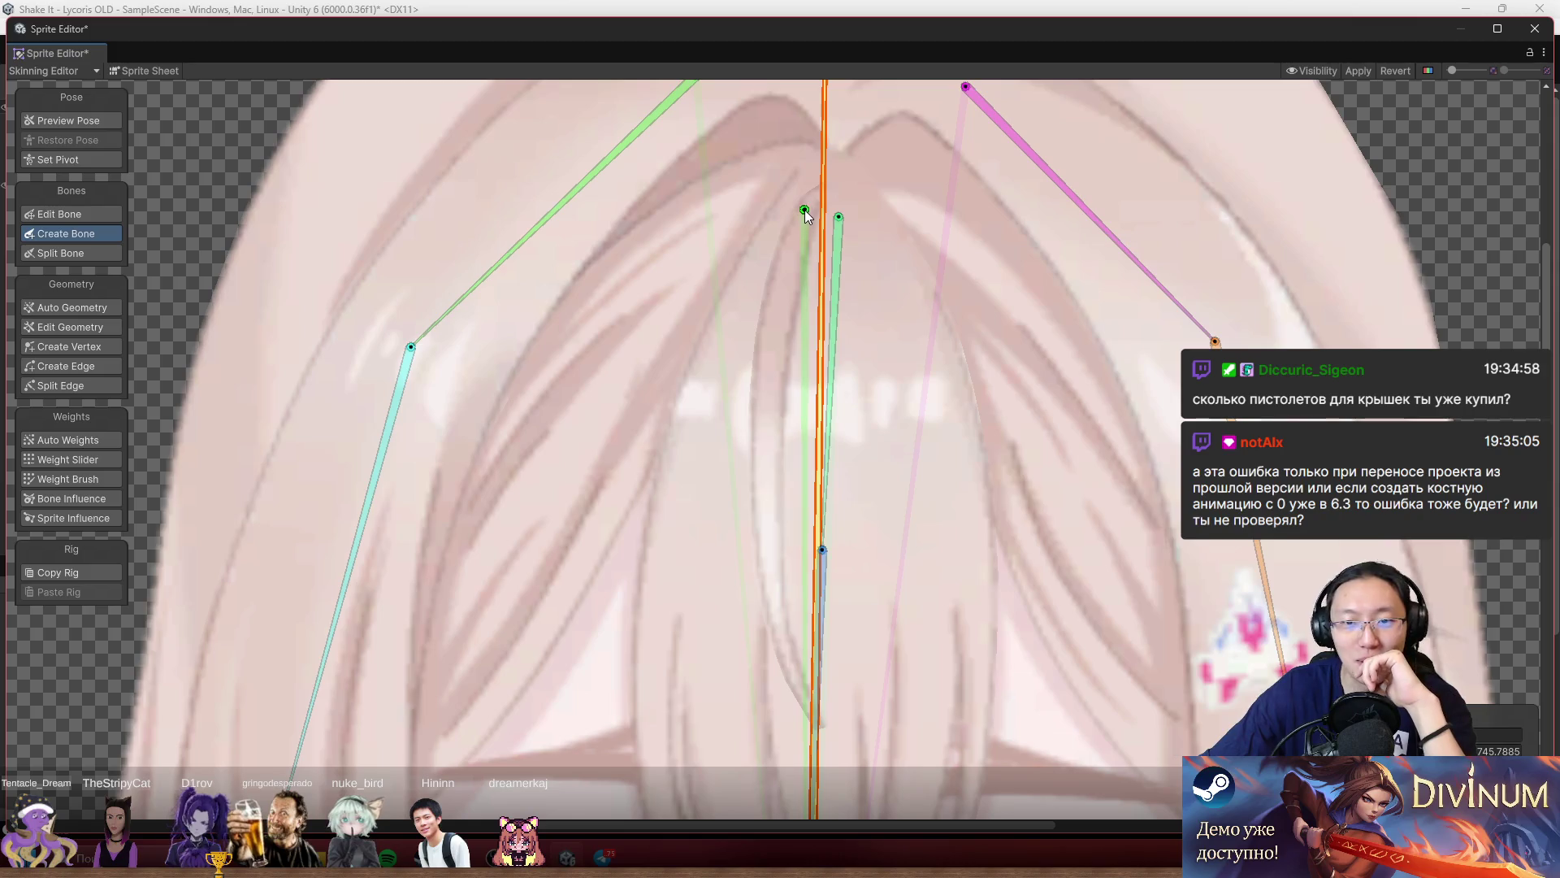
scroll(807, 207, up, 1)
scroll(805, 205, up, 3)
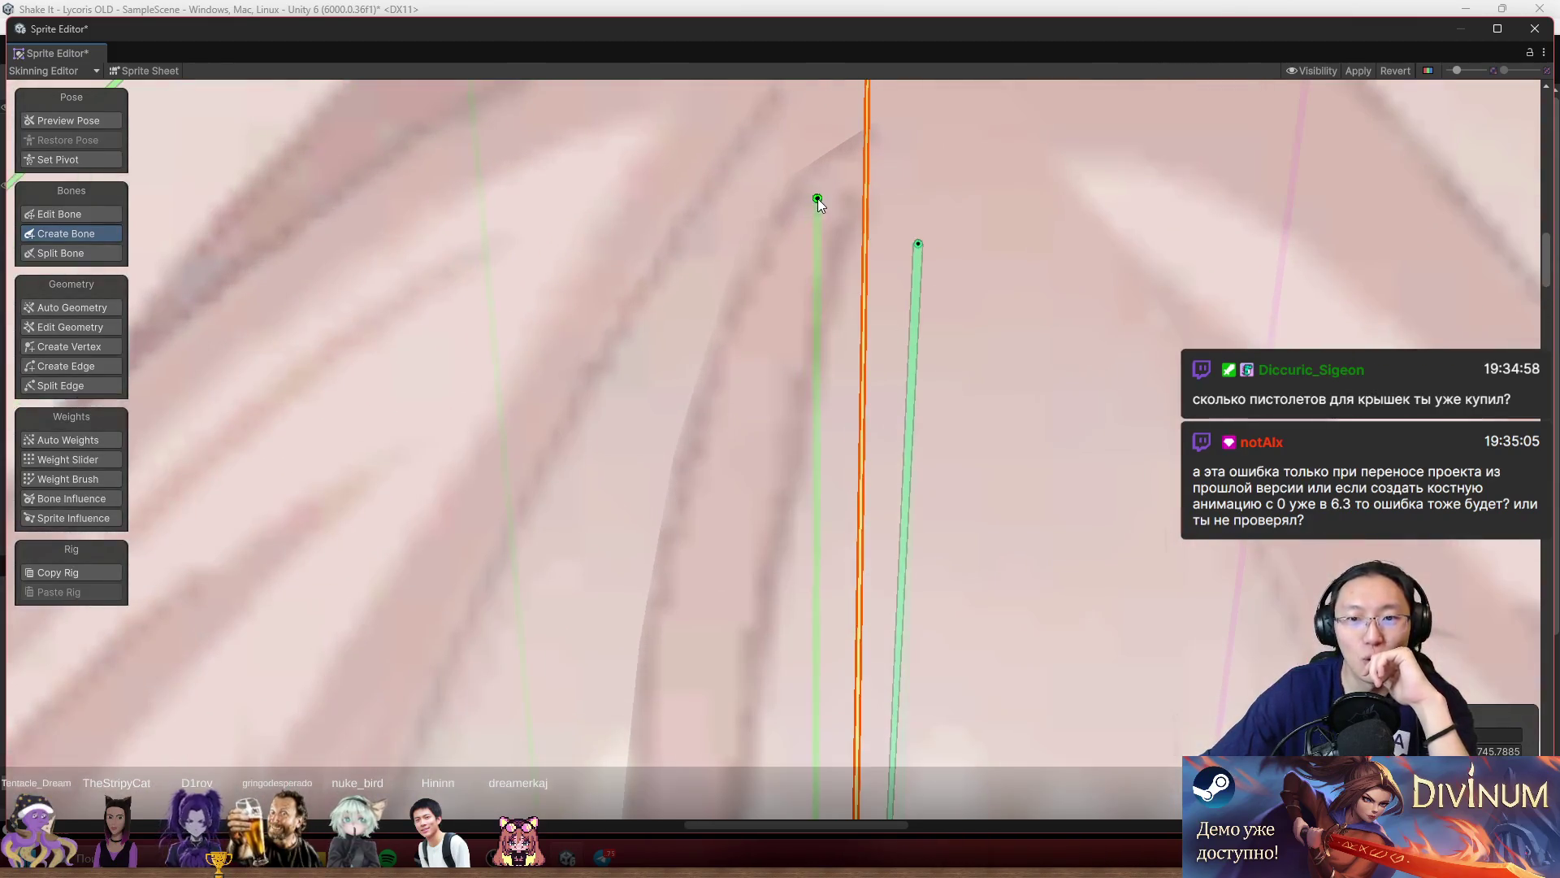
scroll(831, 551, down, 3)
scroll(832, 547, down, 3)
scroll(822, 421, up, 1)
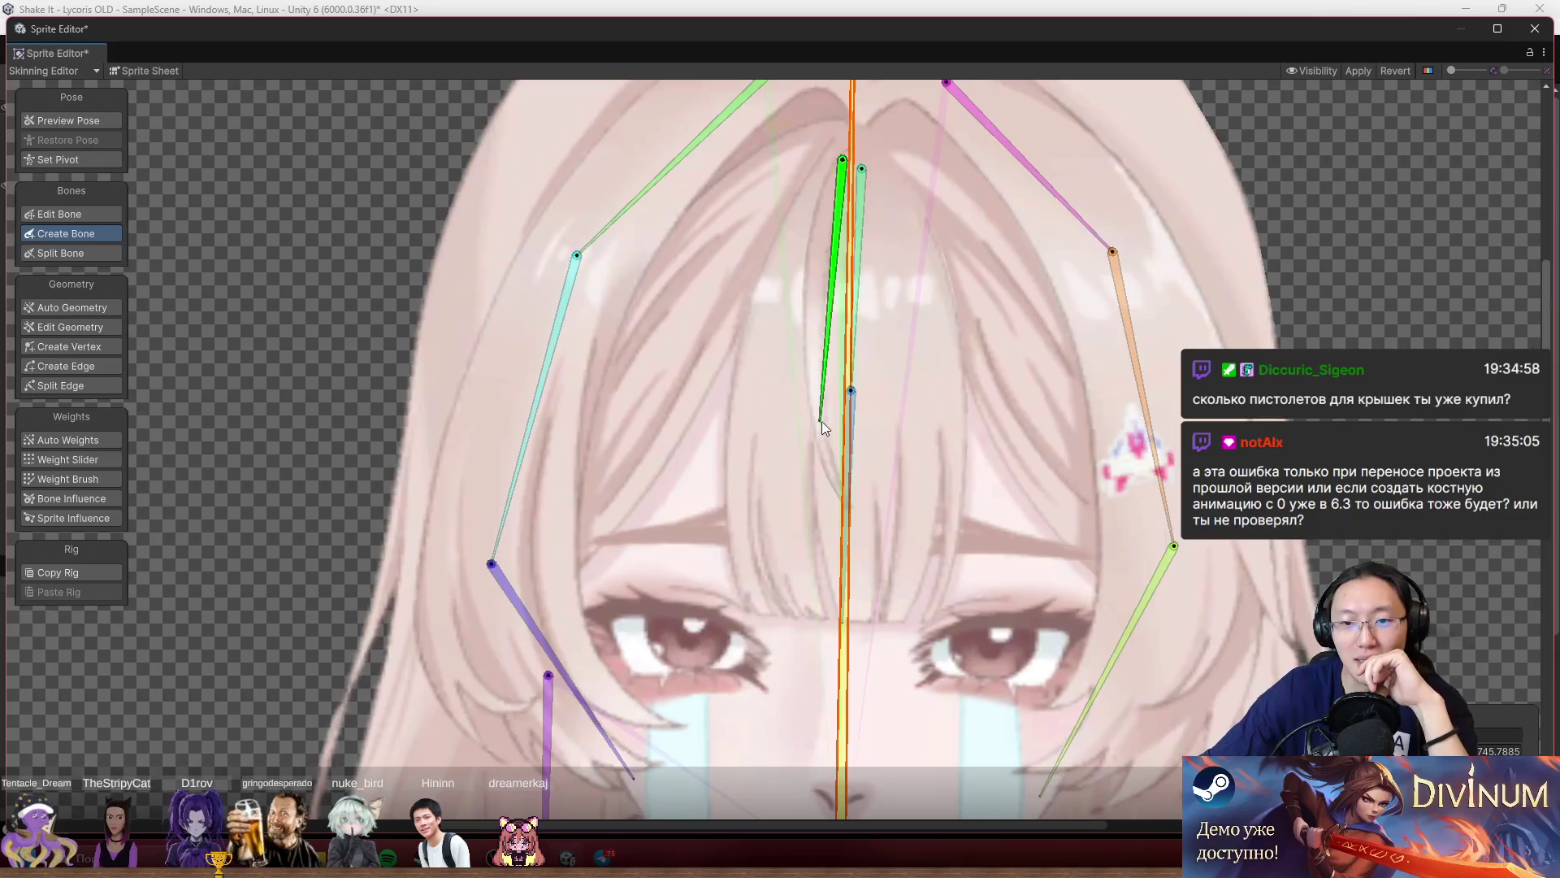
click(858, 509)
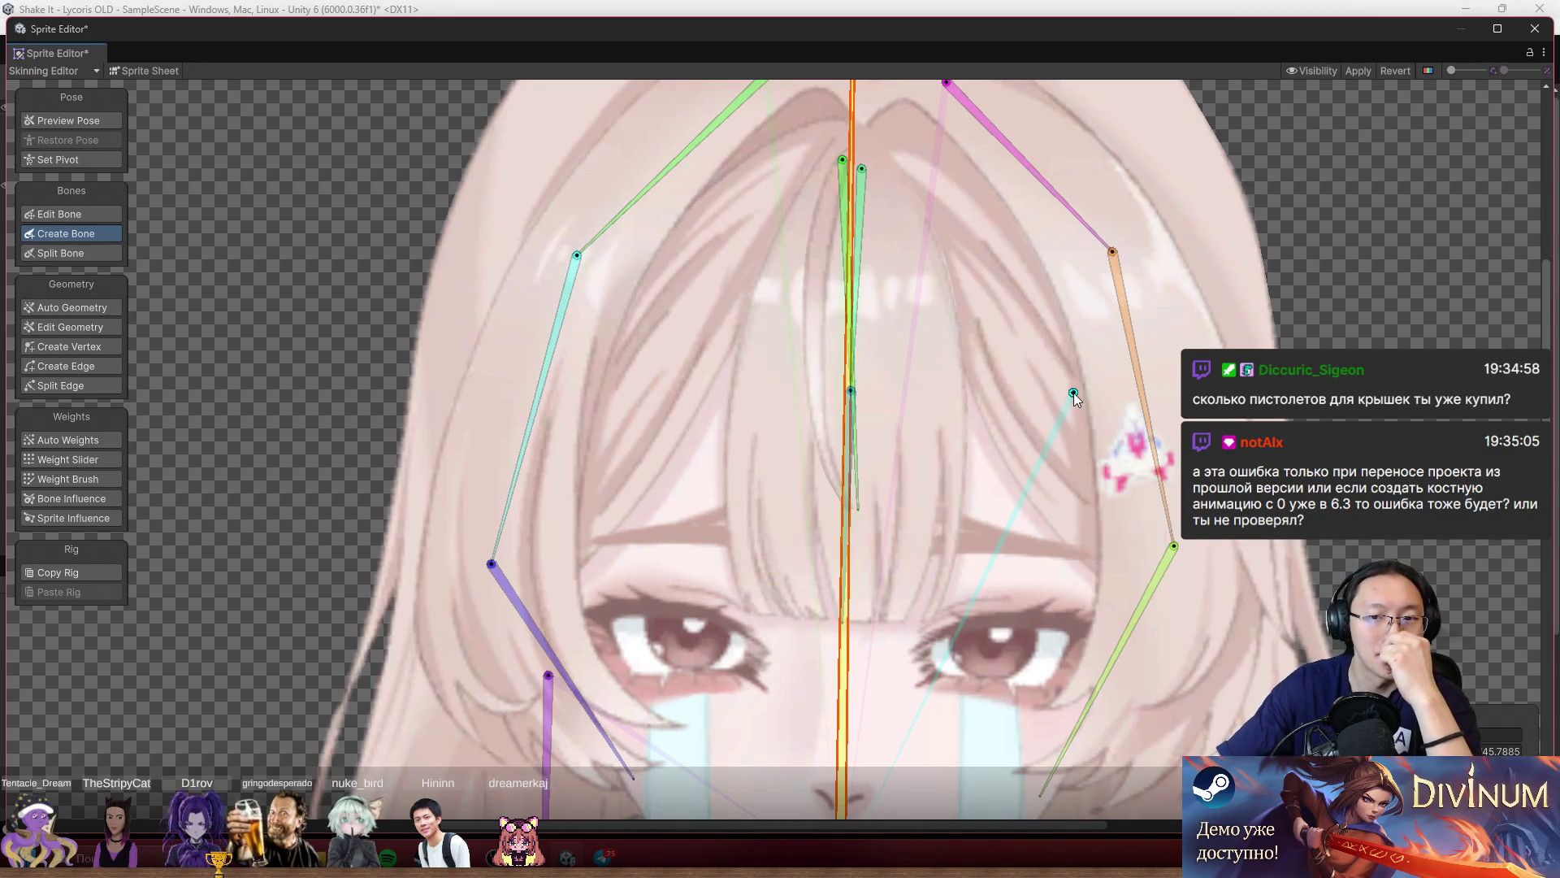
scroll(1074, 393, down, 1)
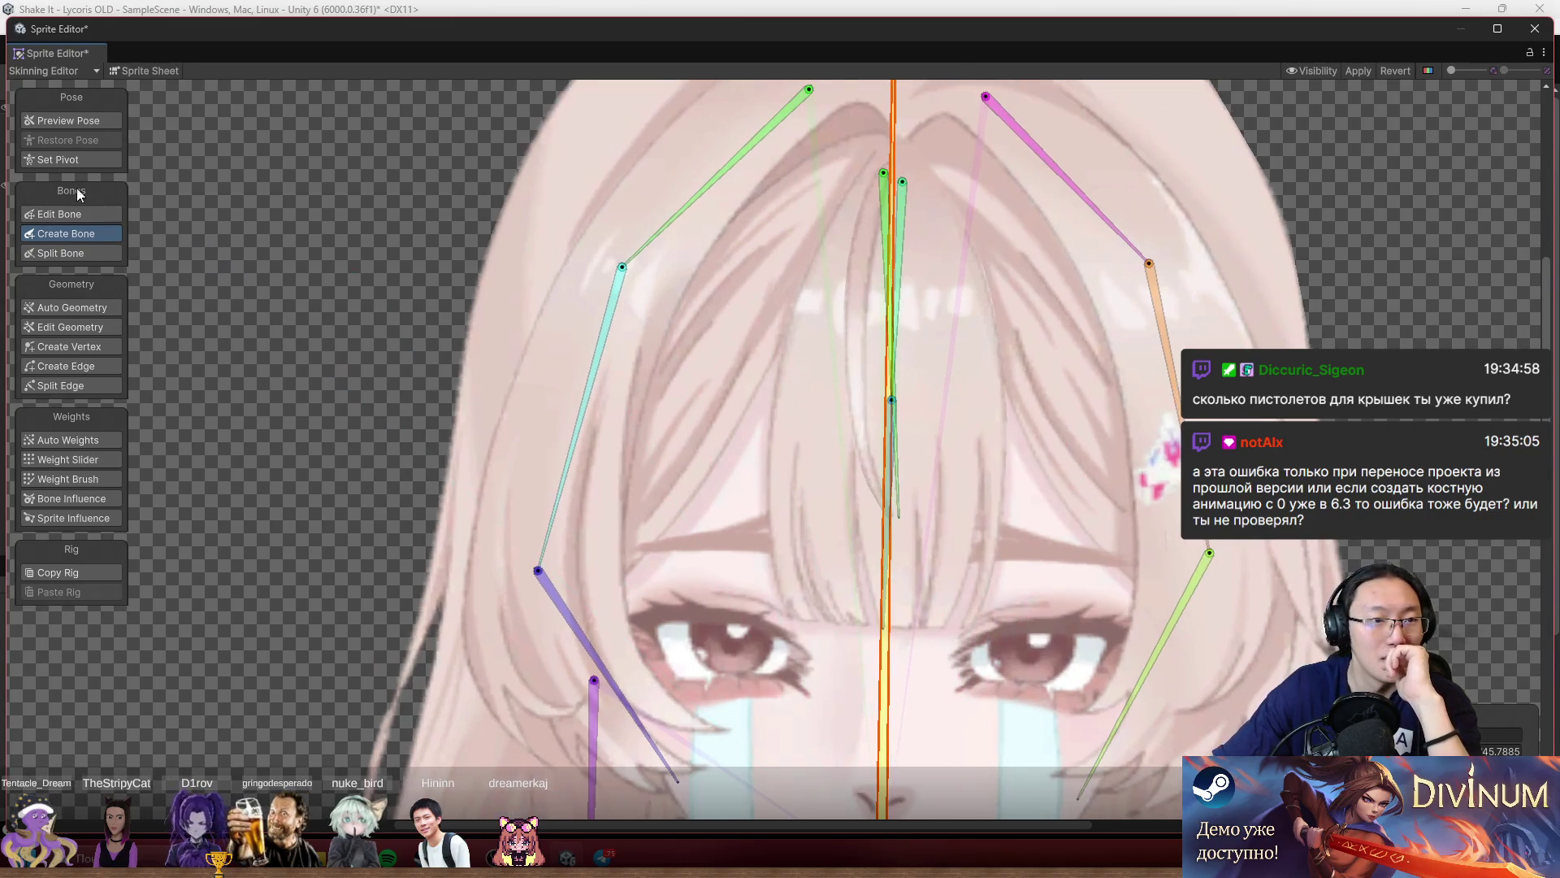
click(77, 120)
scroll(835, 319, up, 3)
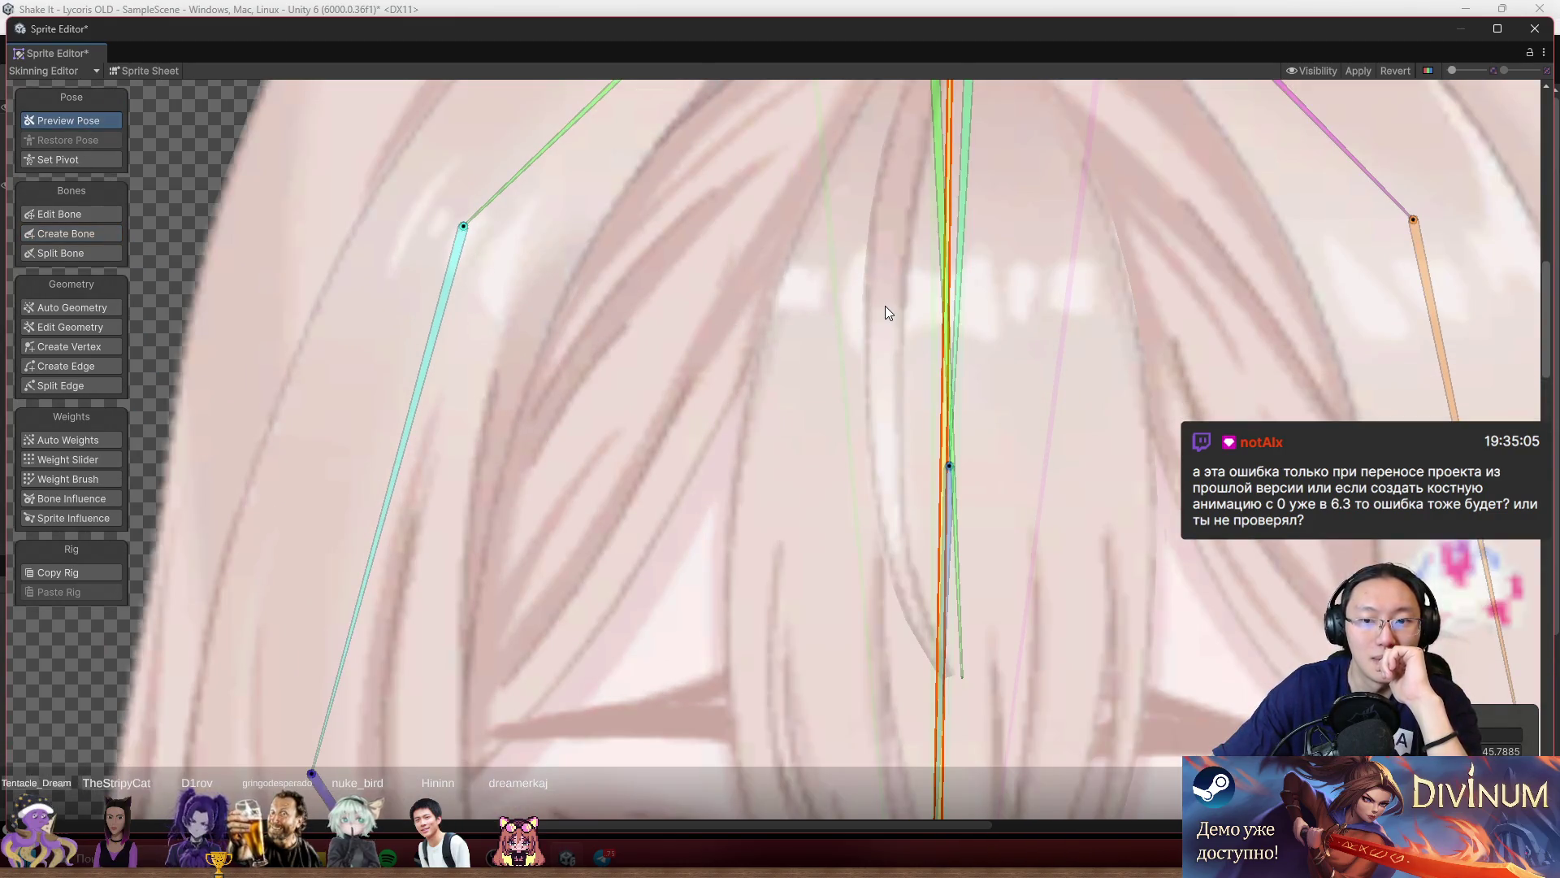
click(915, 321)
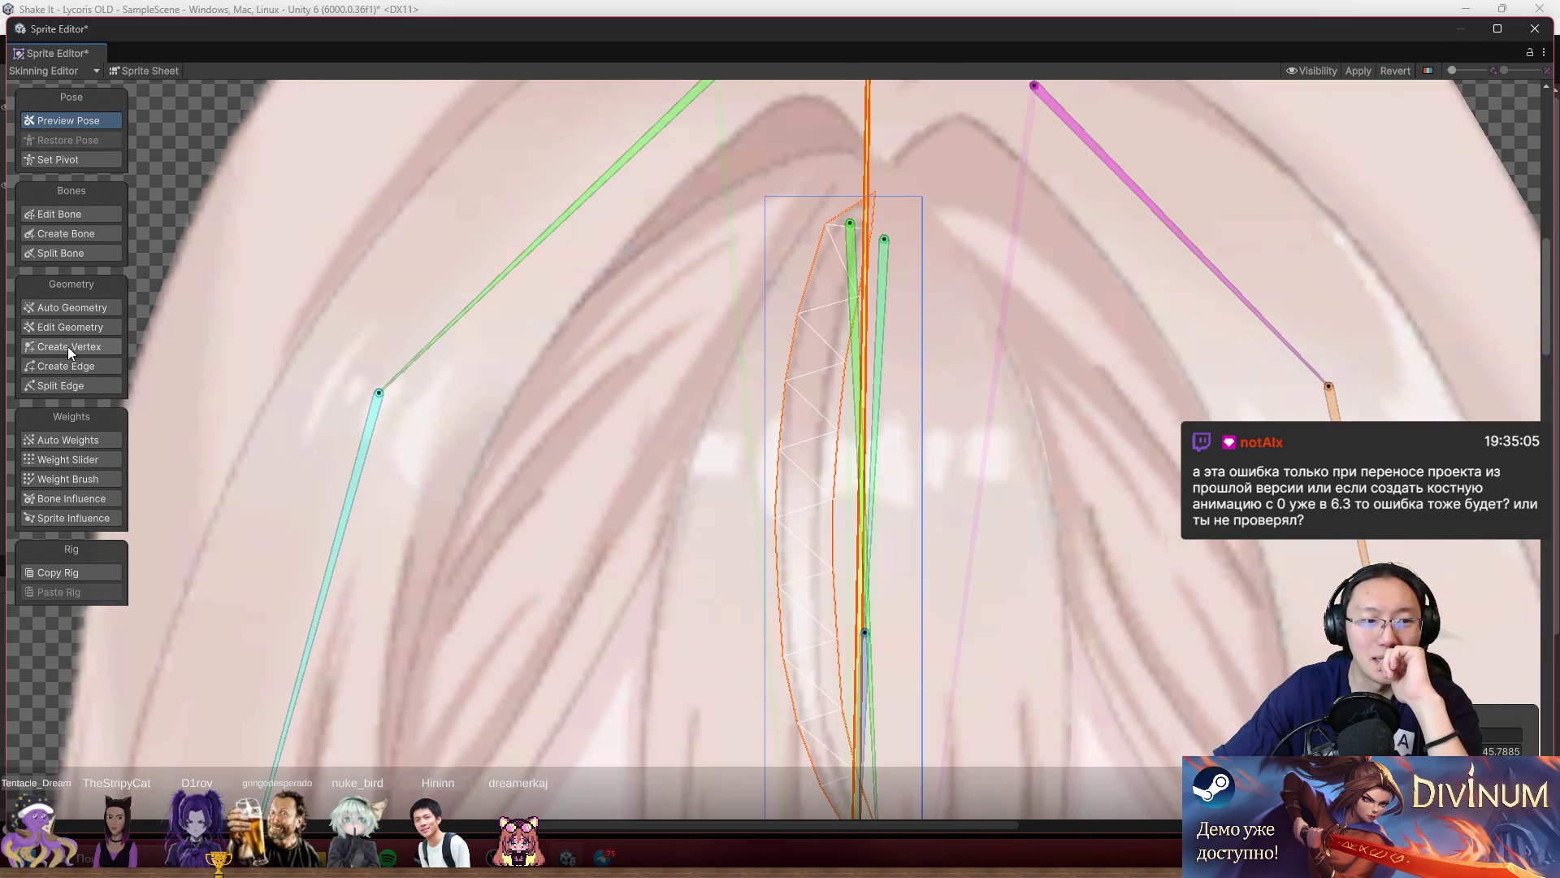
click(67, 346)
scroll(775, 320, up, 3)
mouse_move(803, 307)
mouse_down()
mouse_move(787, 303)
mouse_move(790, 330)
mouse_up()
scroll(778, 289, down, 3)
scroll(894, 487, down, 5)
click(1002, 634)
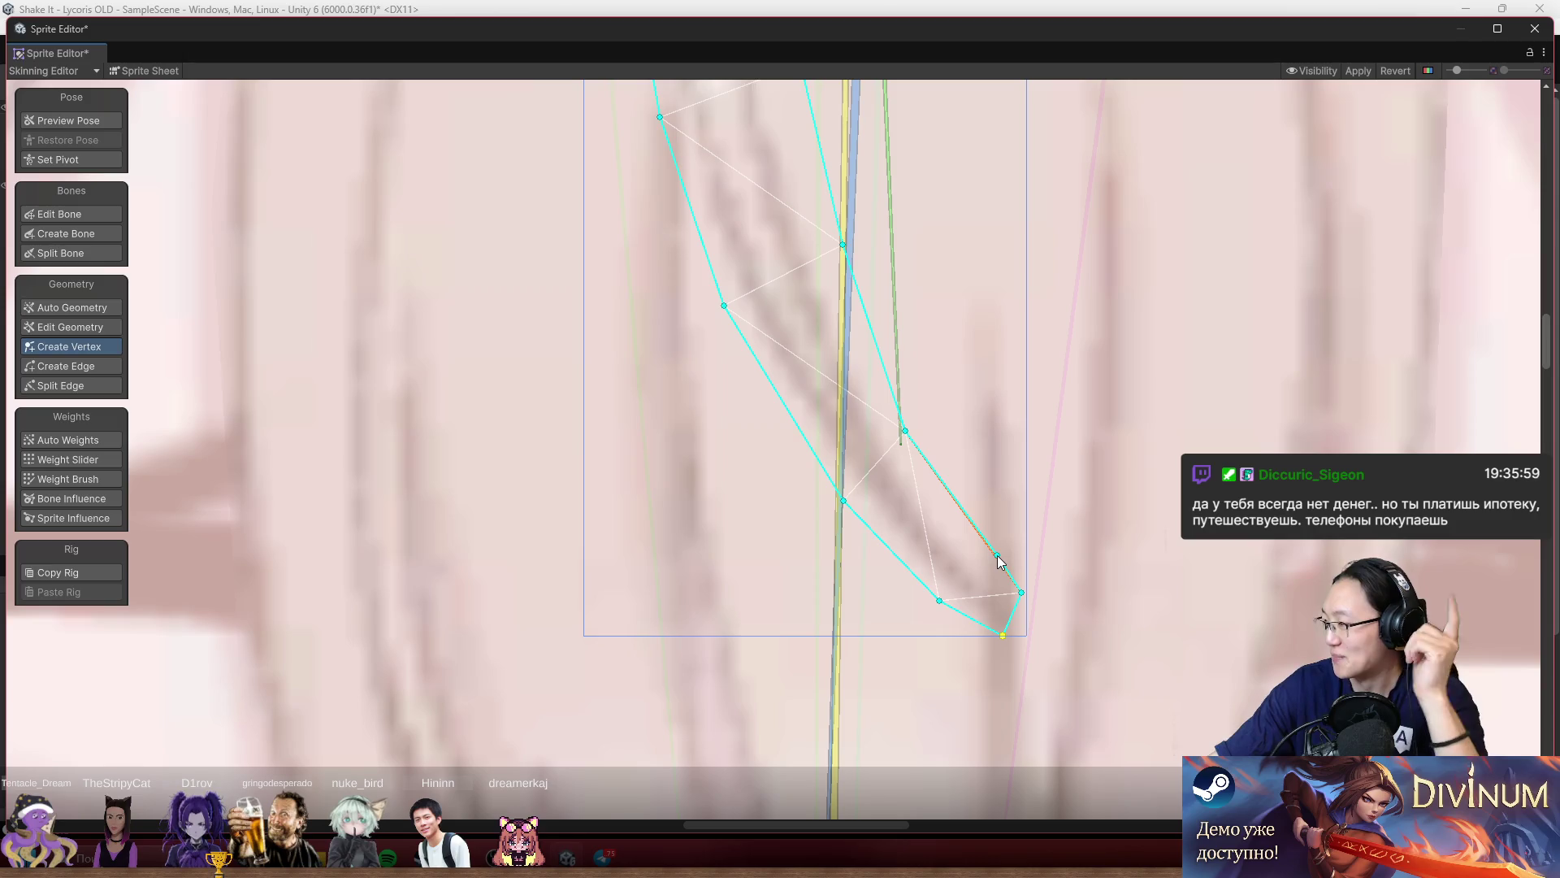
scroll(989, 564, down, 5)
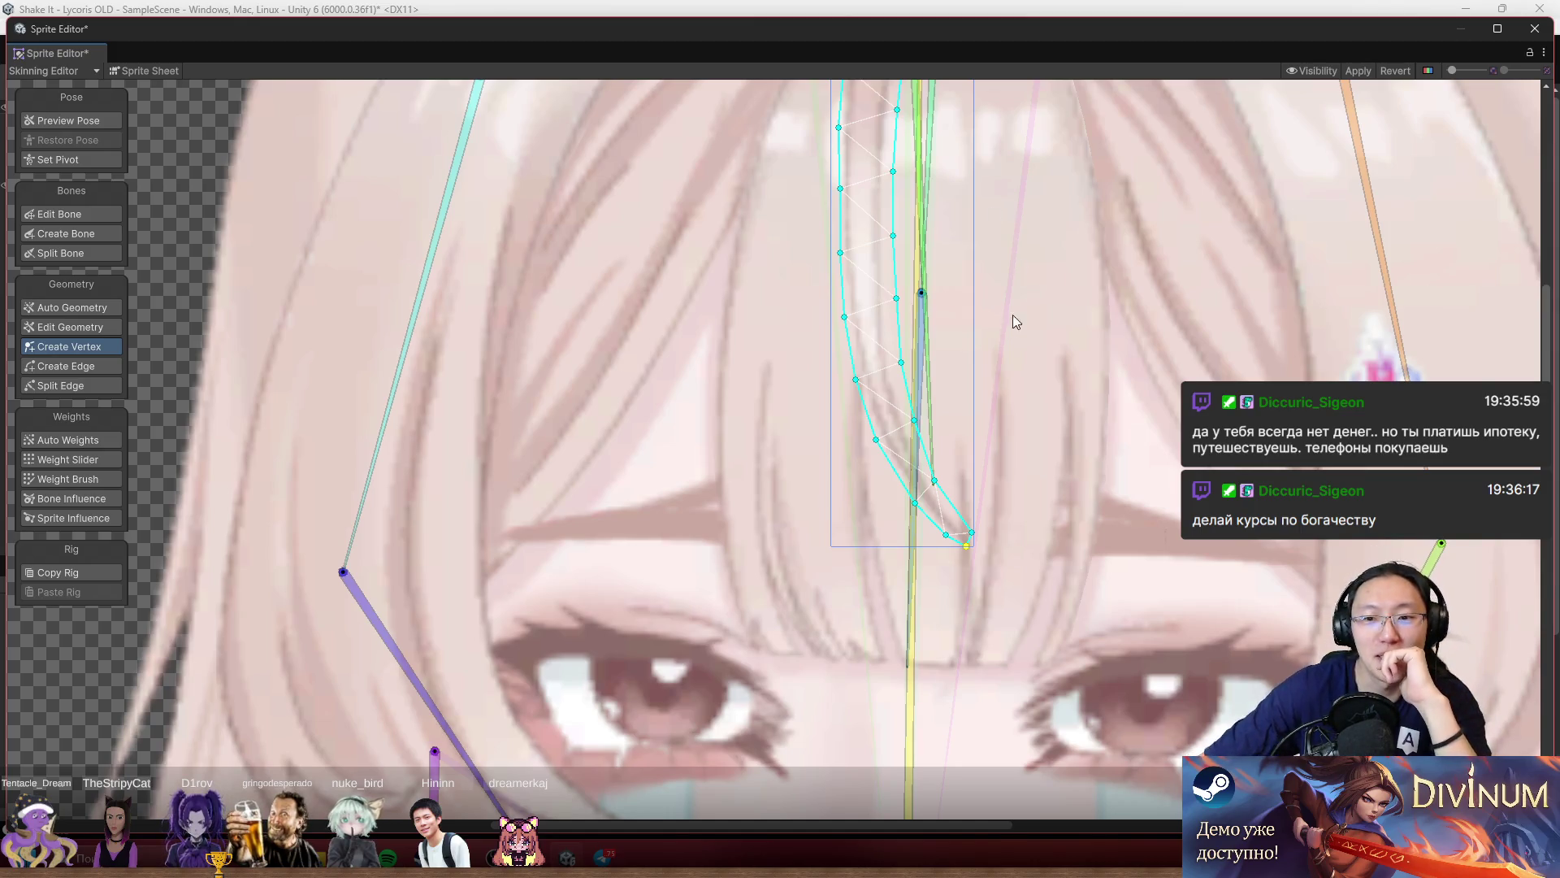
scroll(1043, 467, up, 10)
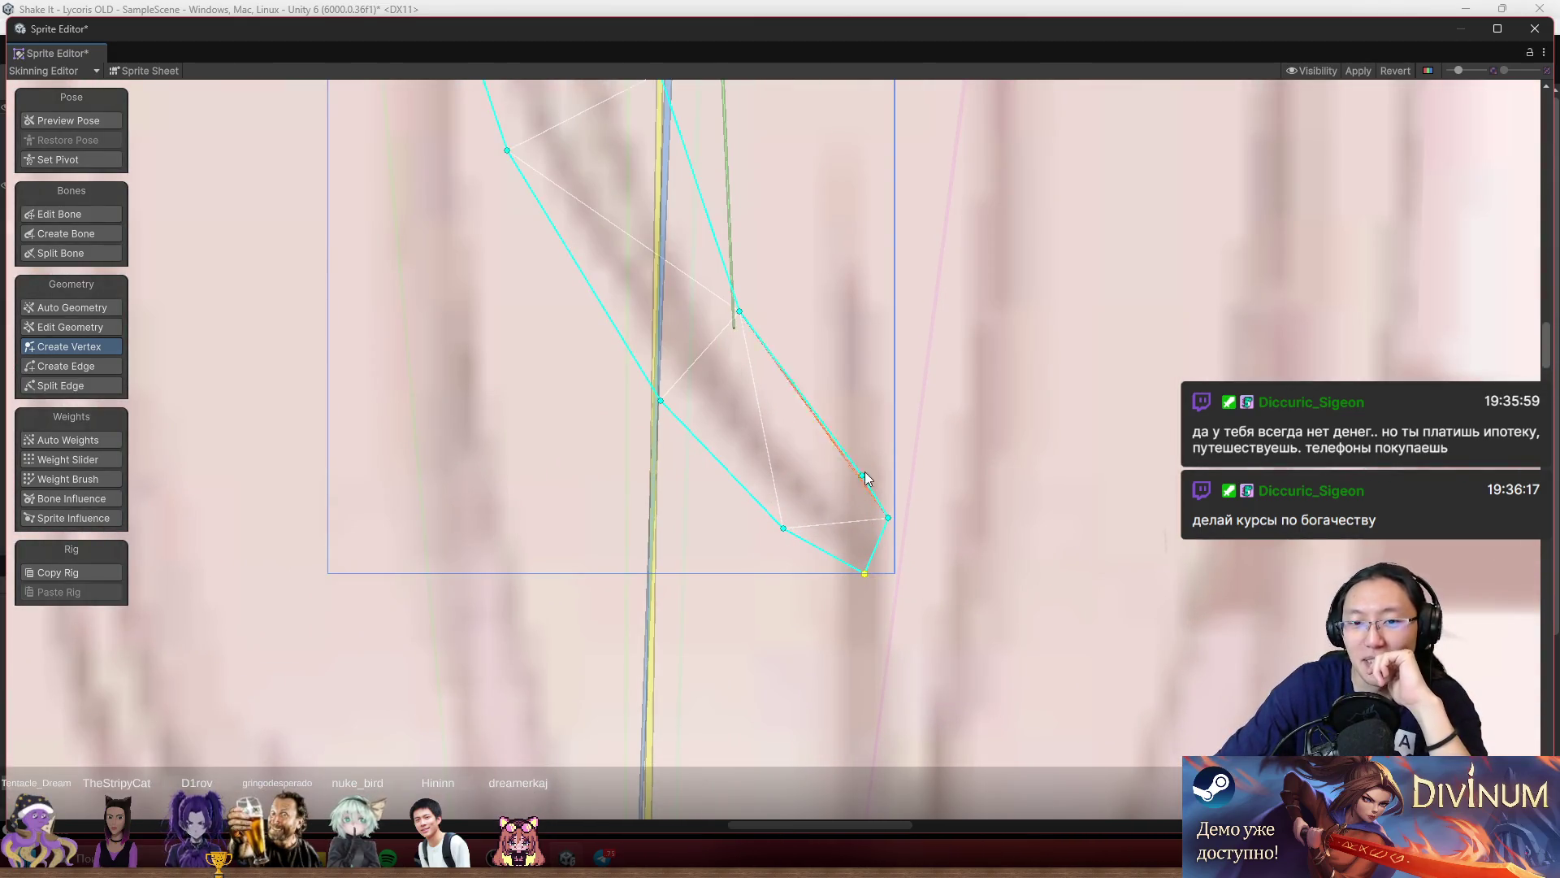
scroll(830, 338, down, 5)
scroll(772, 298, up, 8)
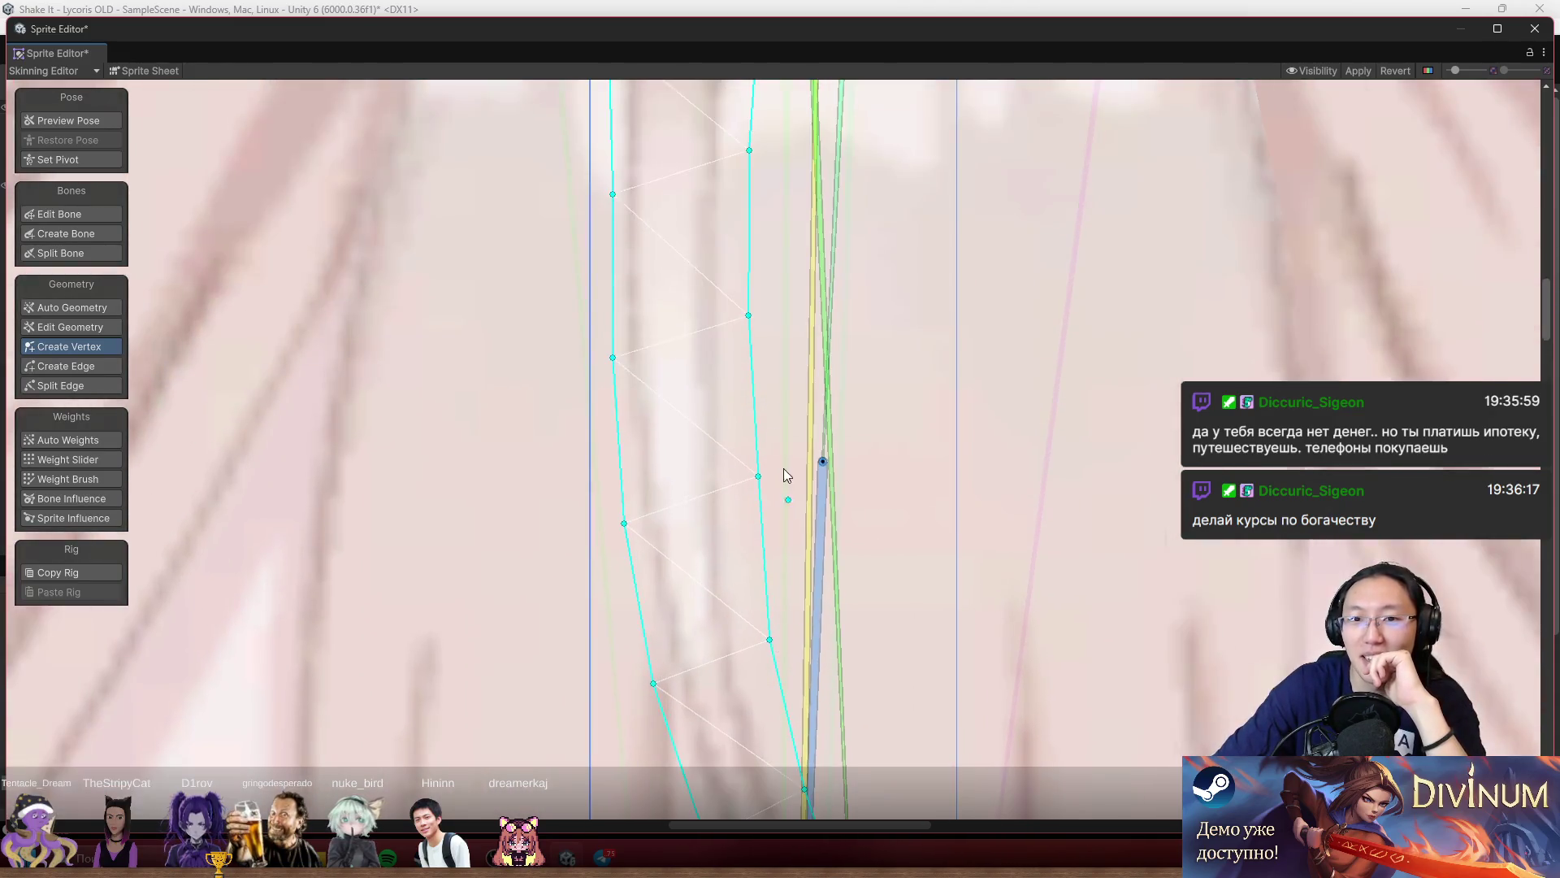
scroll(784, 469, down, 5)
scroll(891, 377, up, 4)
click(891, 377)
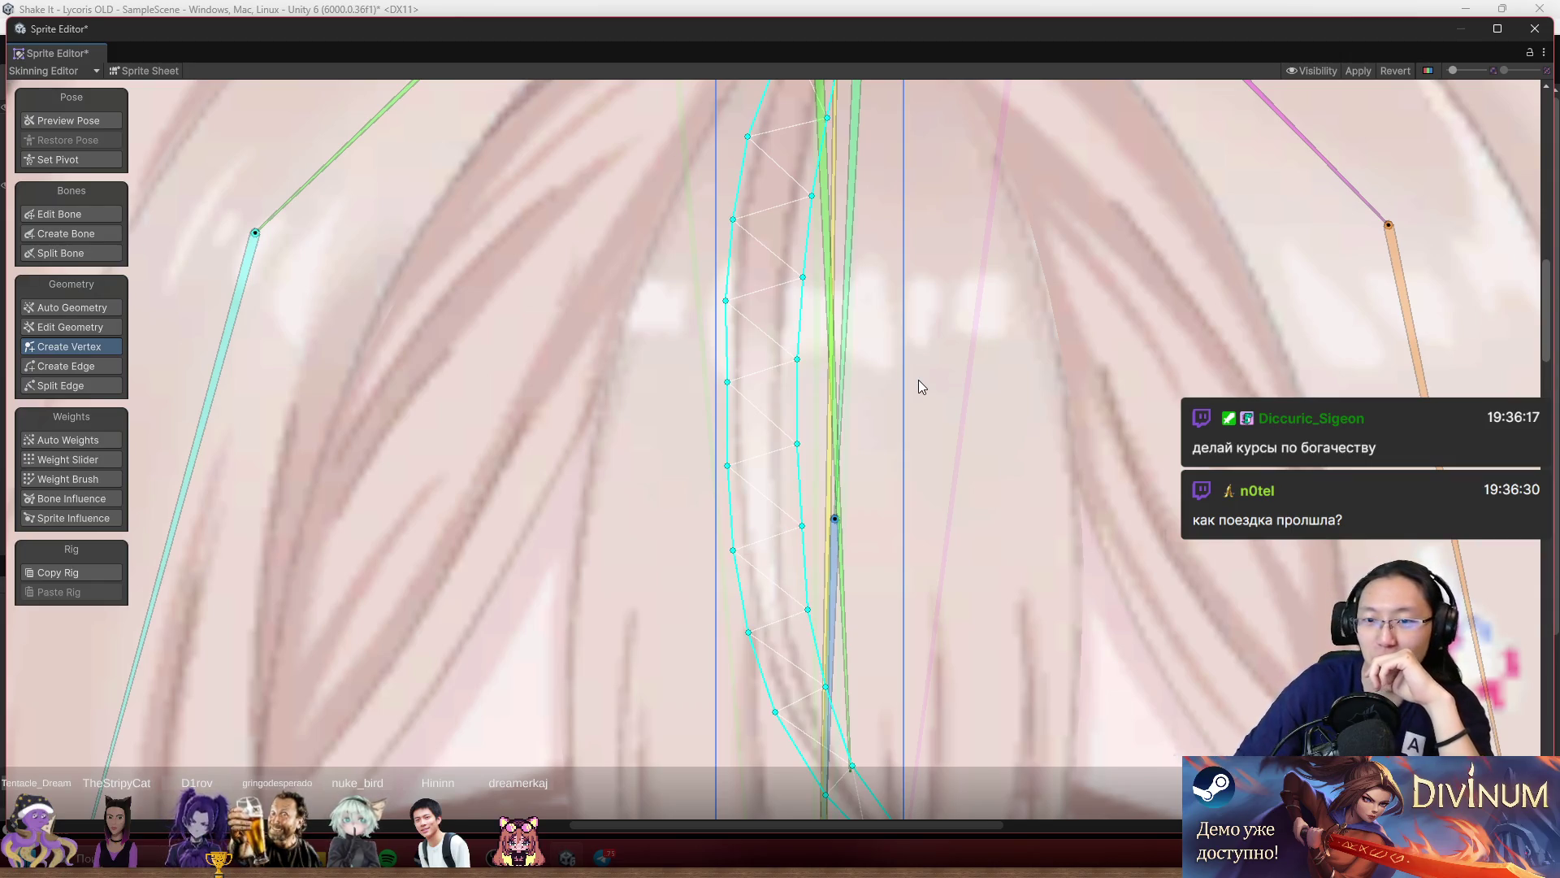
scroll(1003, 443, down, 4)
scroll(944, 314, up, 4)
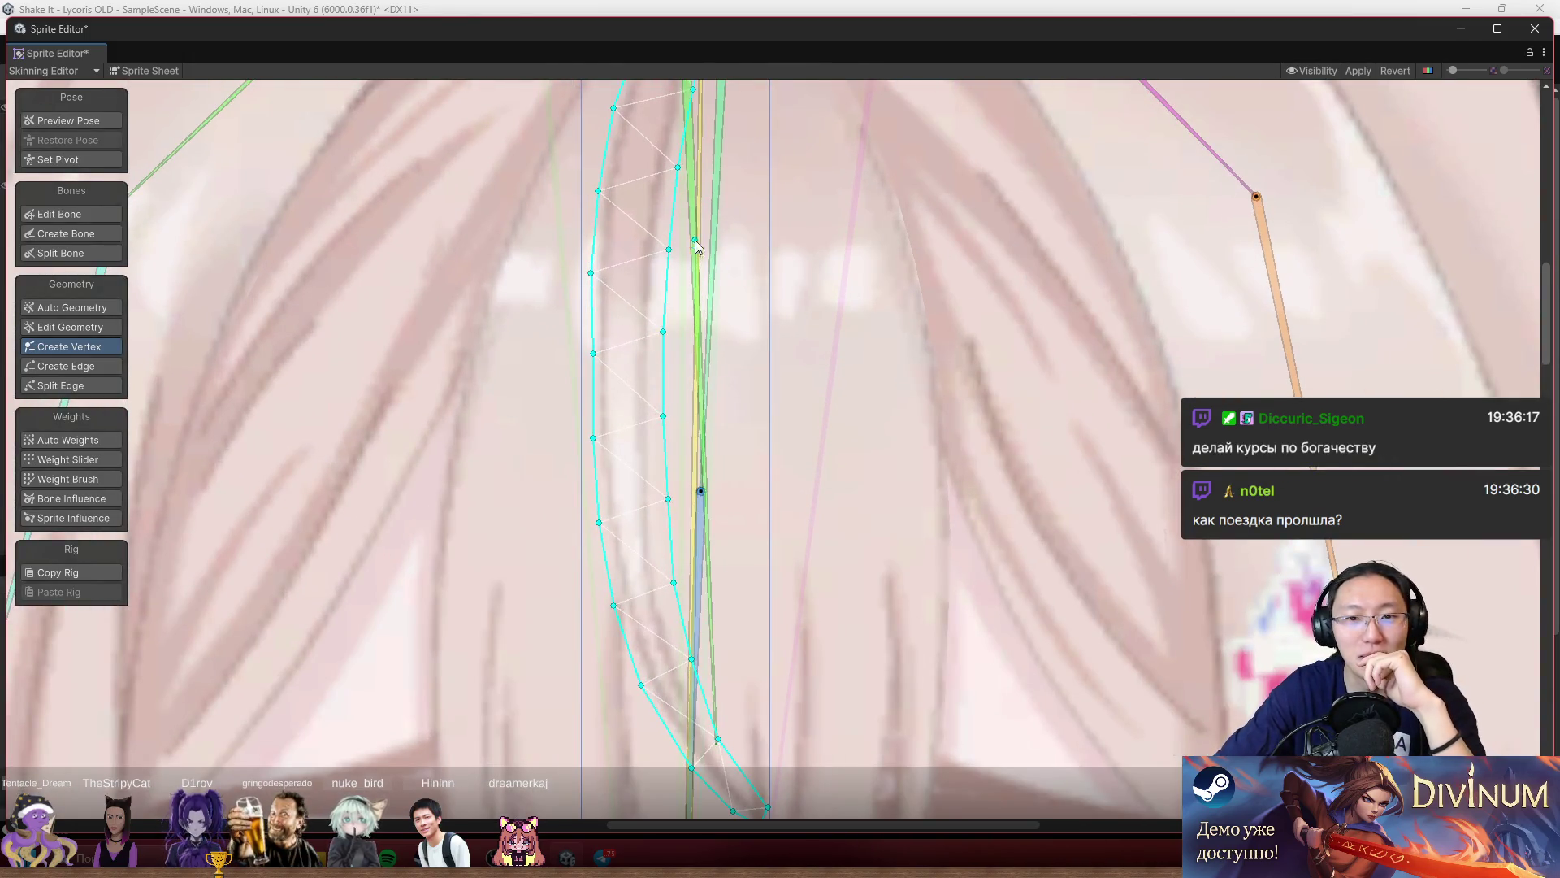
scroll(861, 387, down, 2)
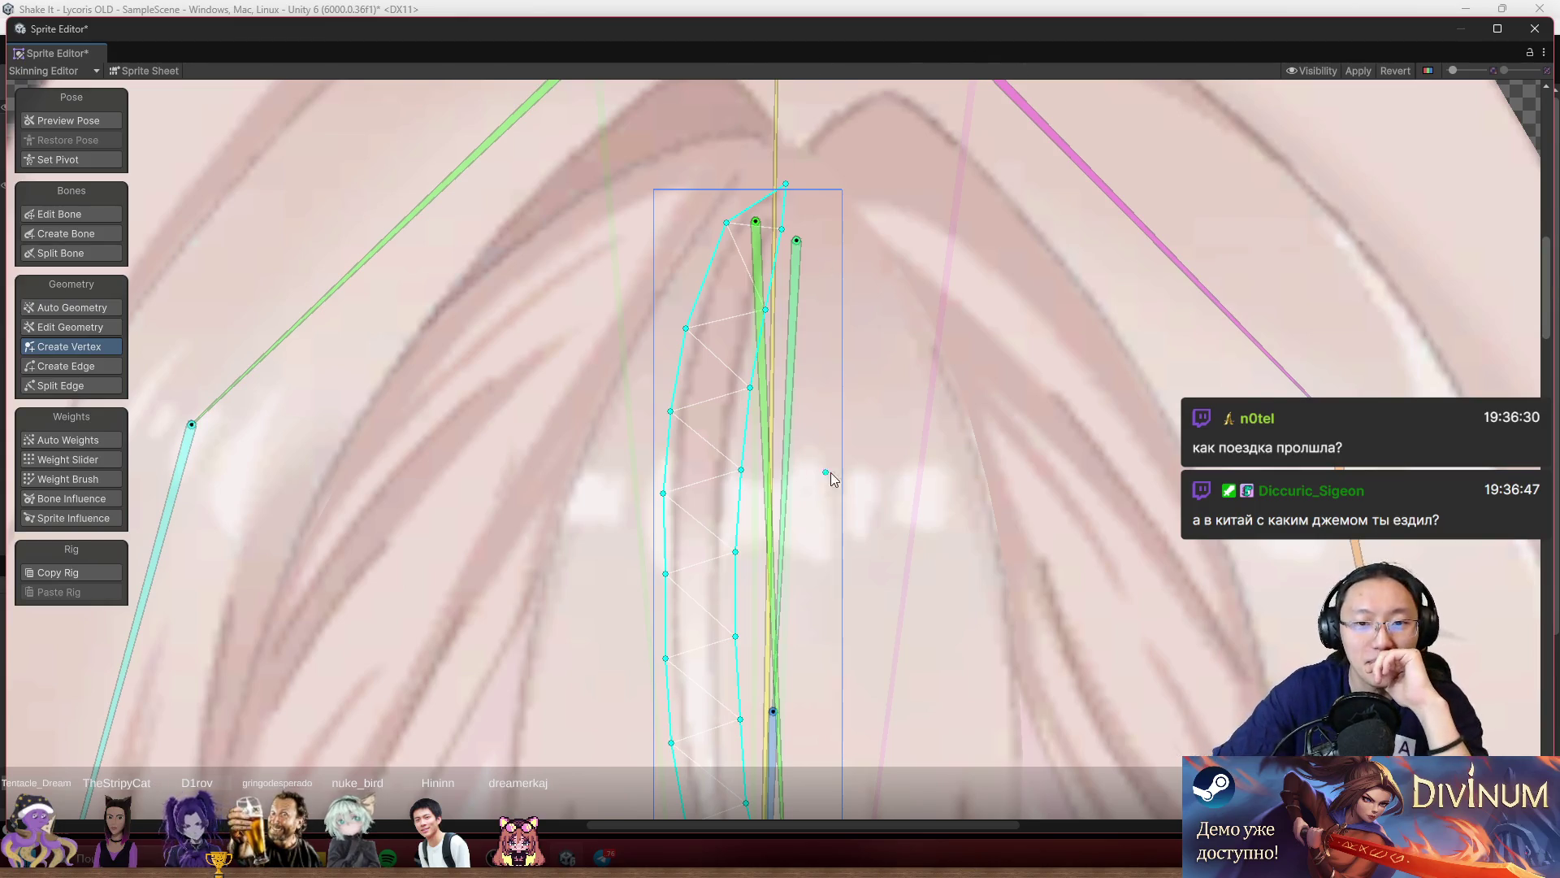
scroll(861, 504, down, 5)
scroll(955, 504, down, 3)
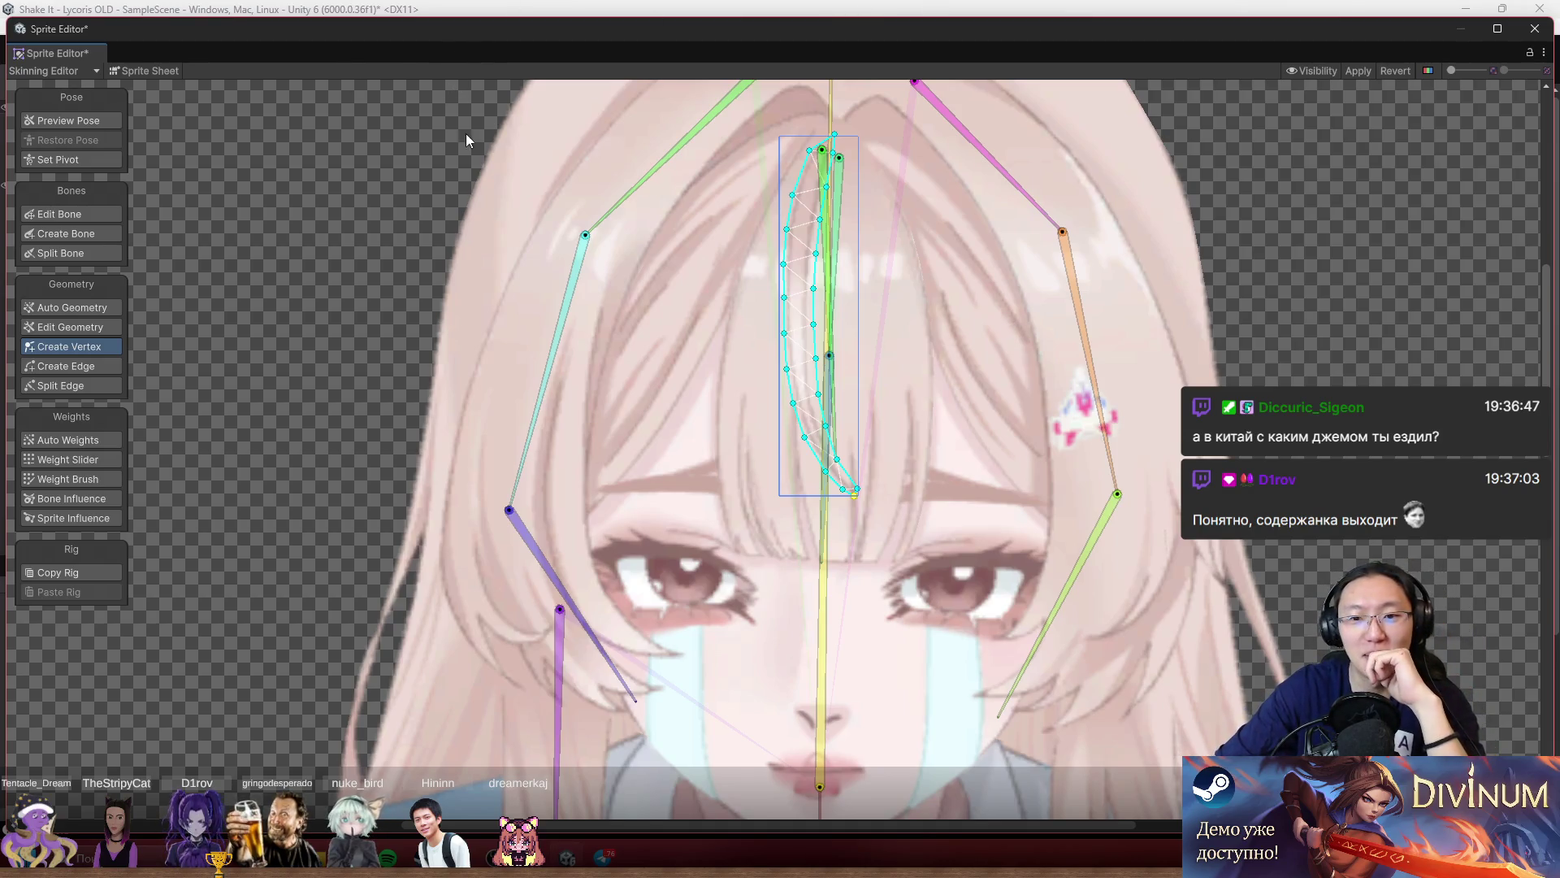
scroll(860, 375, up, 2)
drag(933, 368, 852, 109)
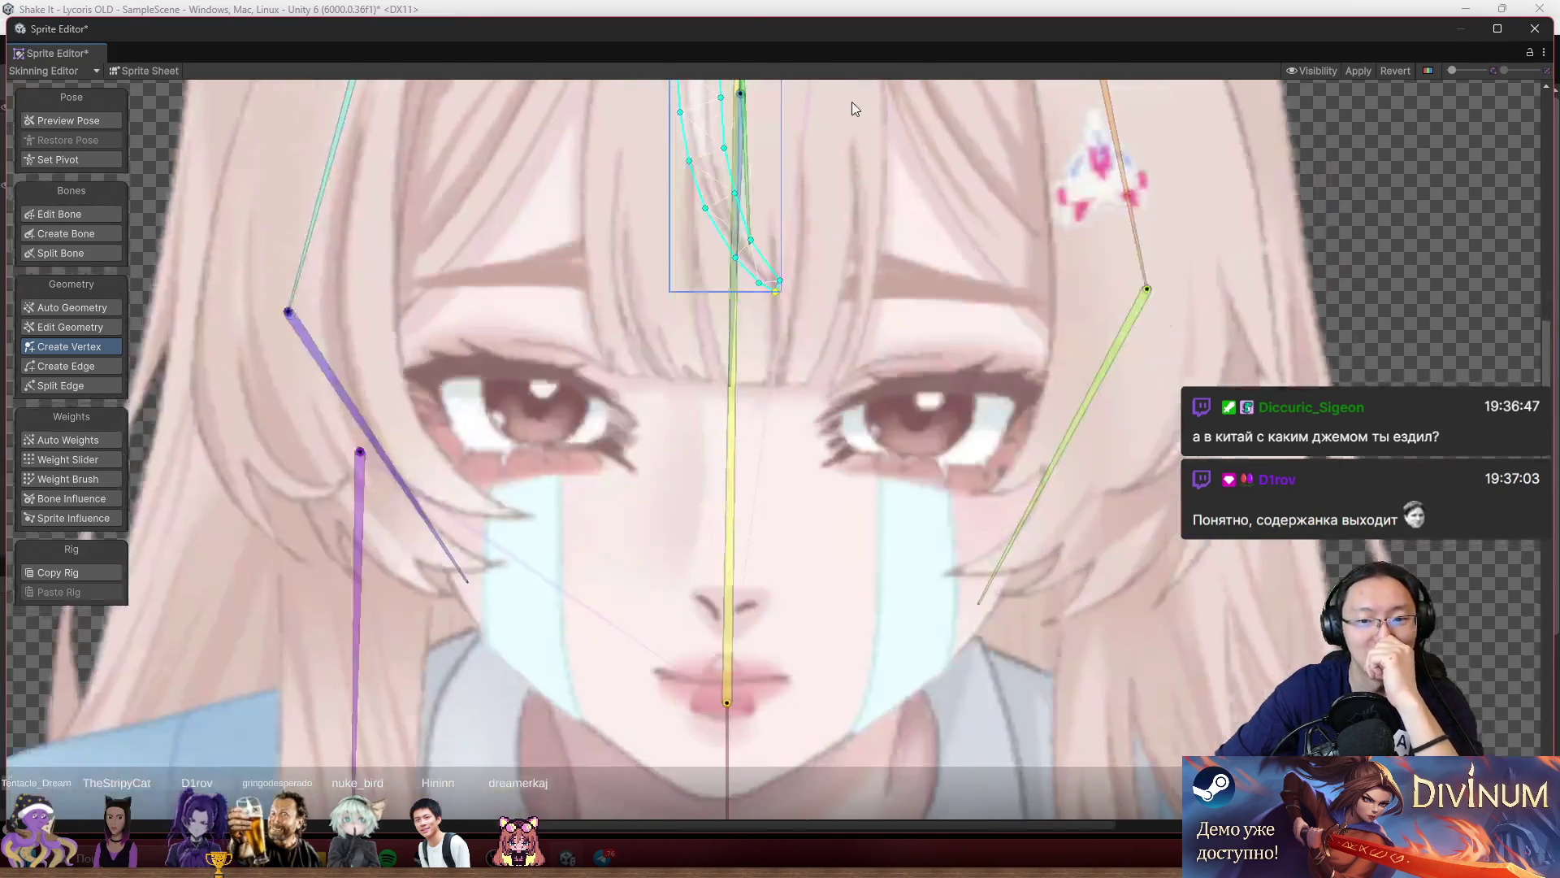
scroll(826, 213, down, 3)
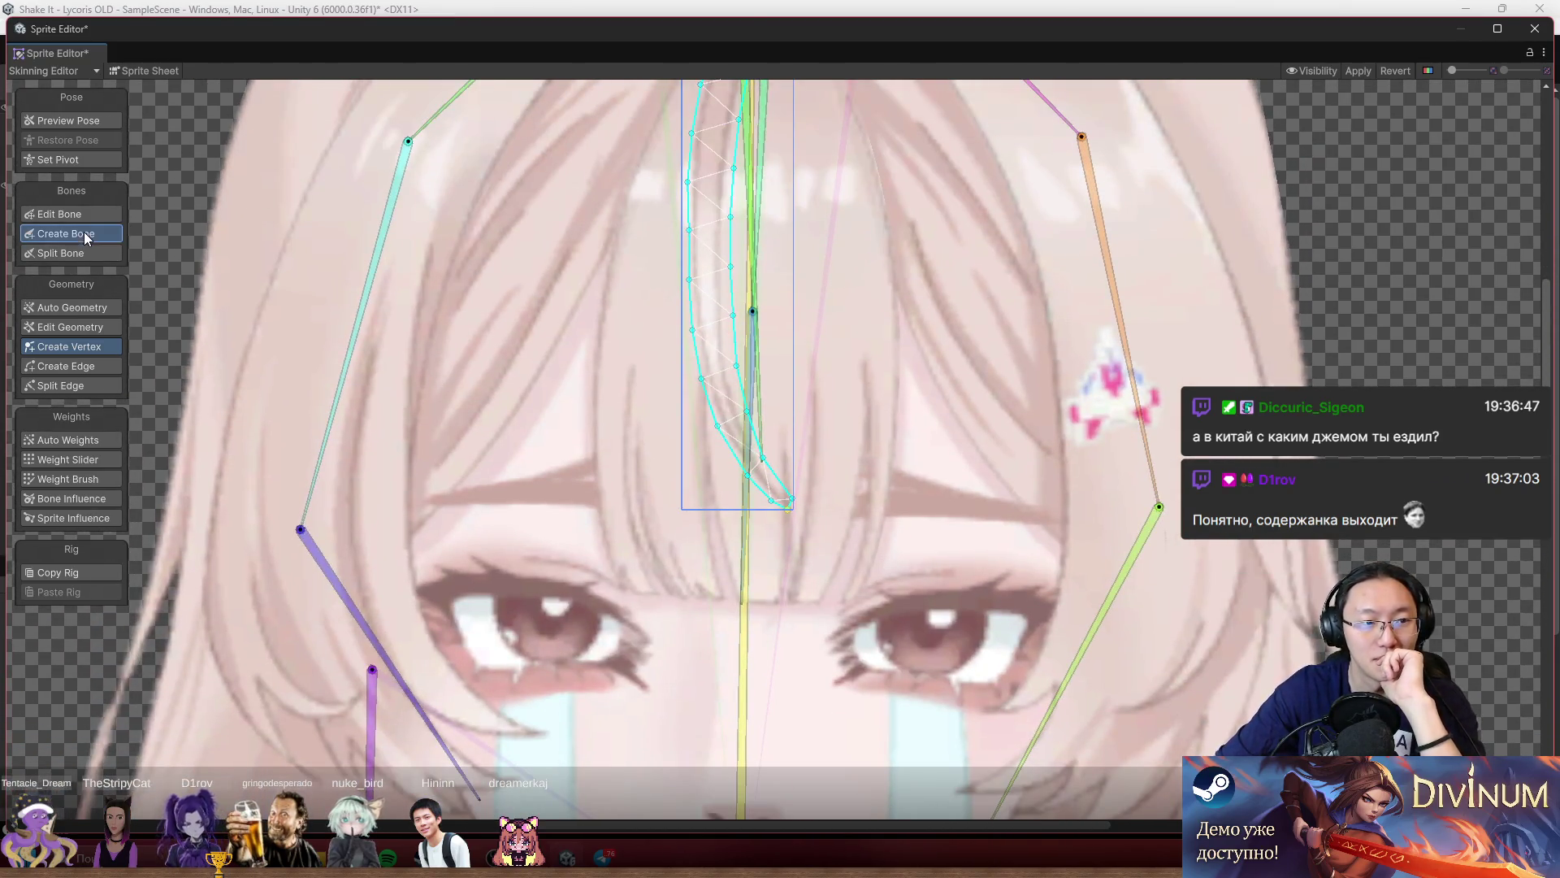
Build upper-arm, forearm and hand bones from the torso bone along the sleeve to the fingers.
click(81, 234)
scroll(807, 431, down, 2)
scroll(807, 431, down, 2)
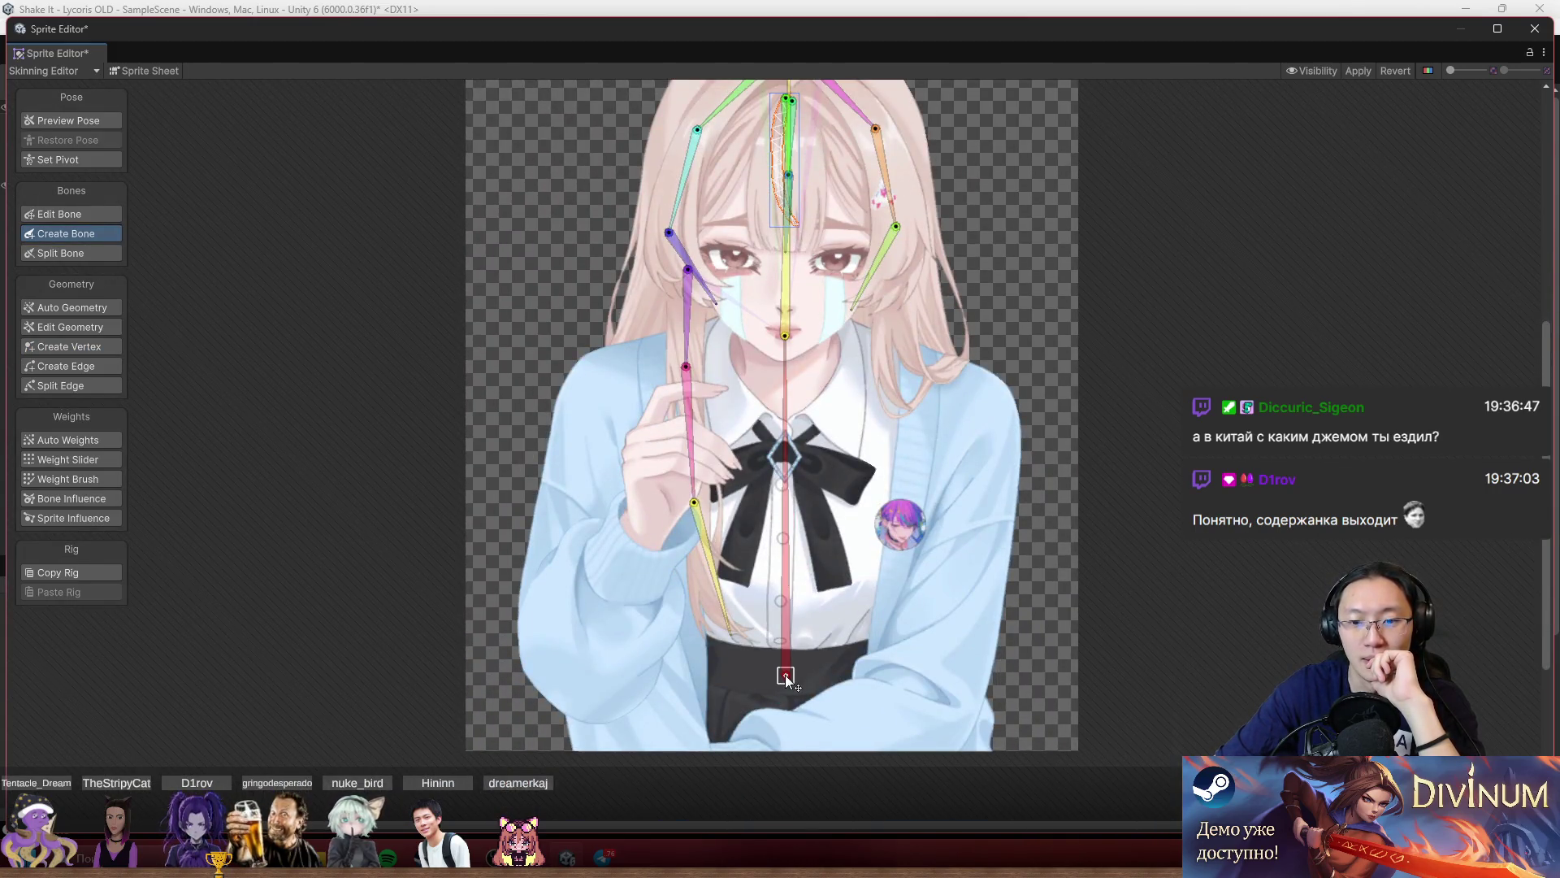
click(786, 671)
scroll(828, 481, left, 3)
scroll(853, 270, up, 3)
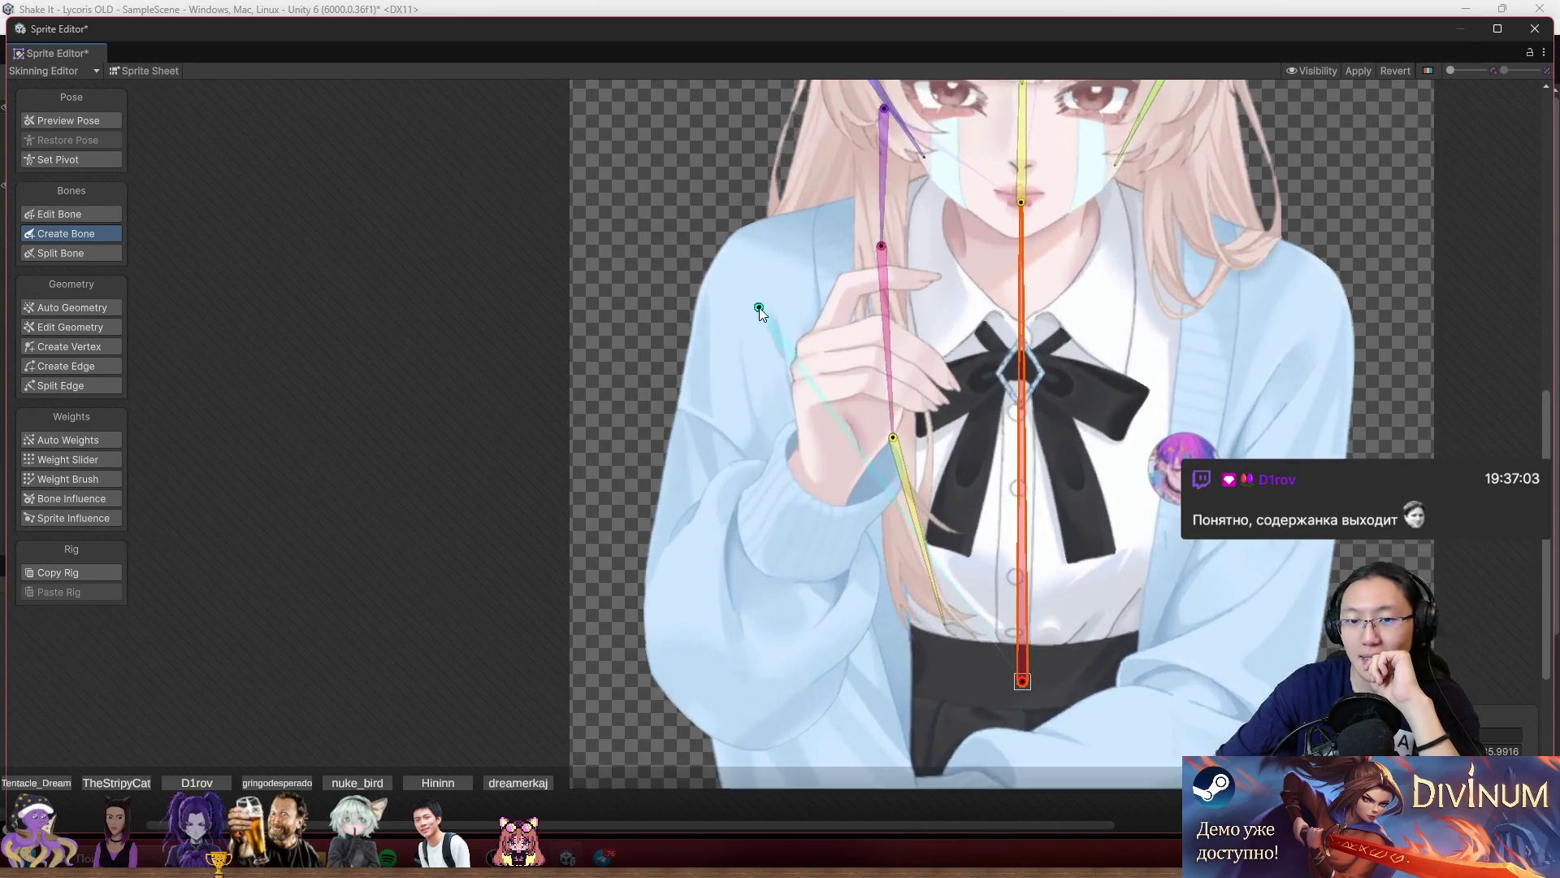
click(756, 283)
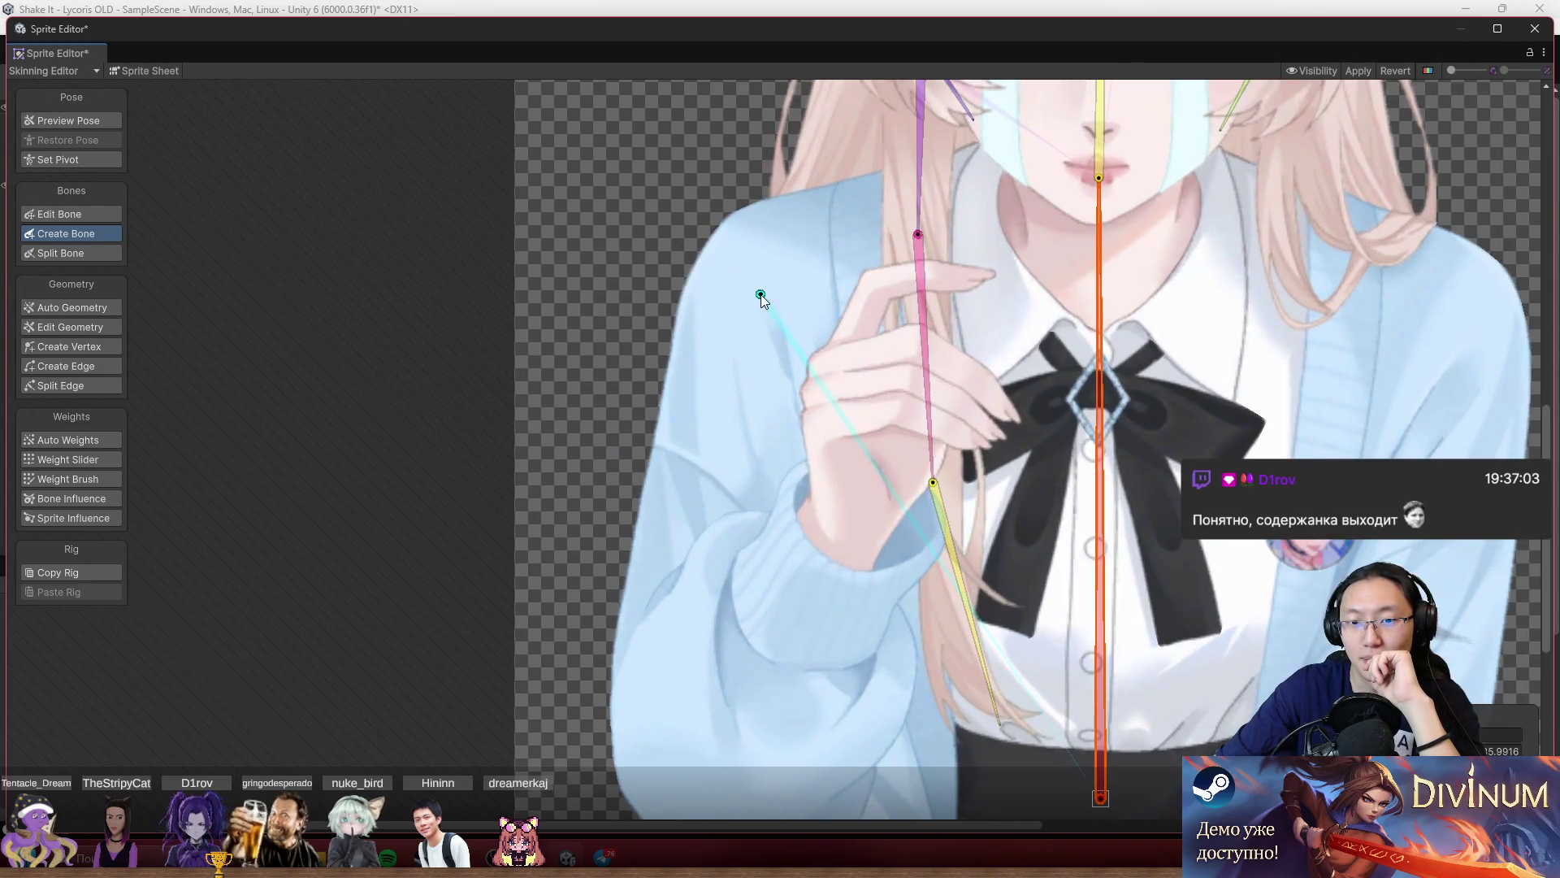
scroll(764, 280, up, 1)
scroll(764, 279, down, 2)
click(690, 547)
scroll(817, 379, up, 2)
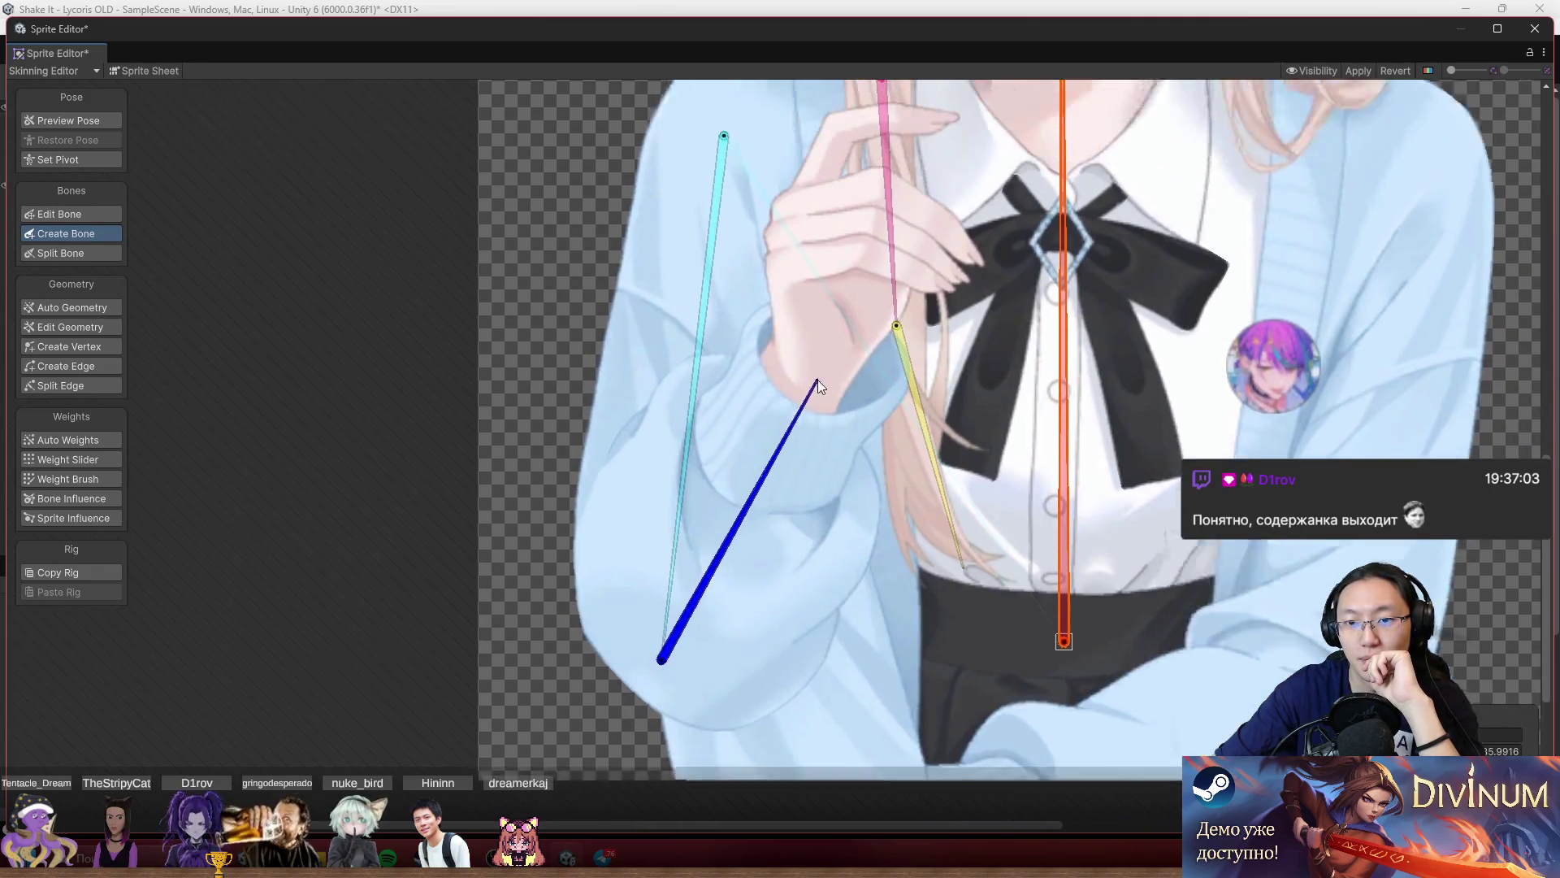
scroll(804, 447, up, 2)
click(805, 511)
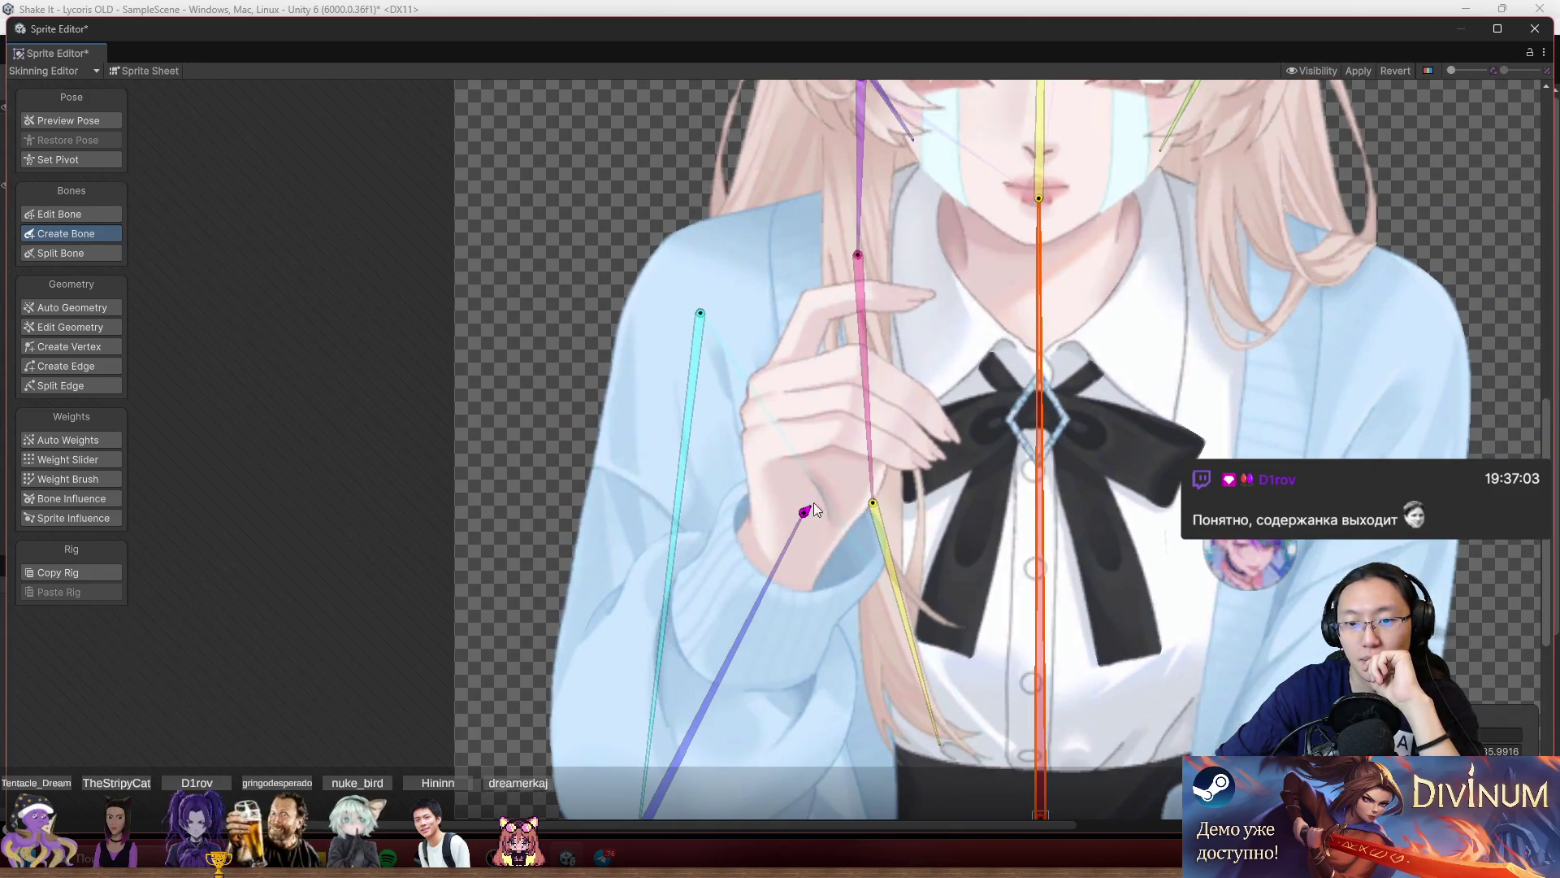
click(837, 391)
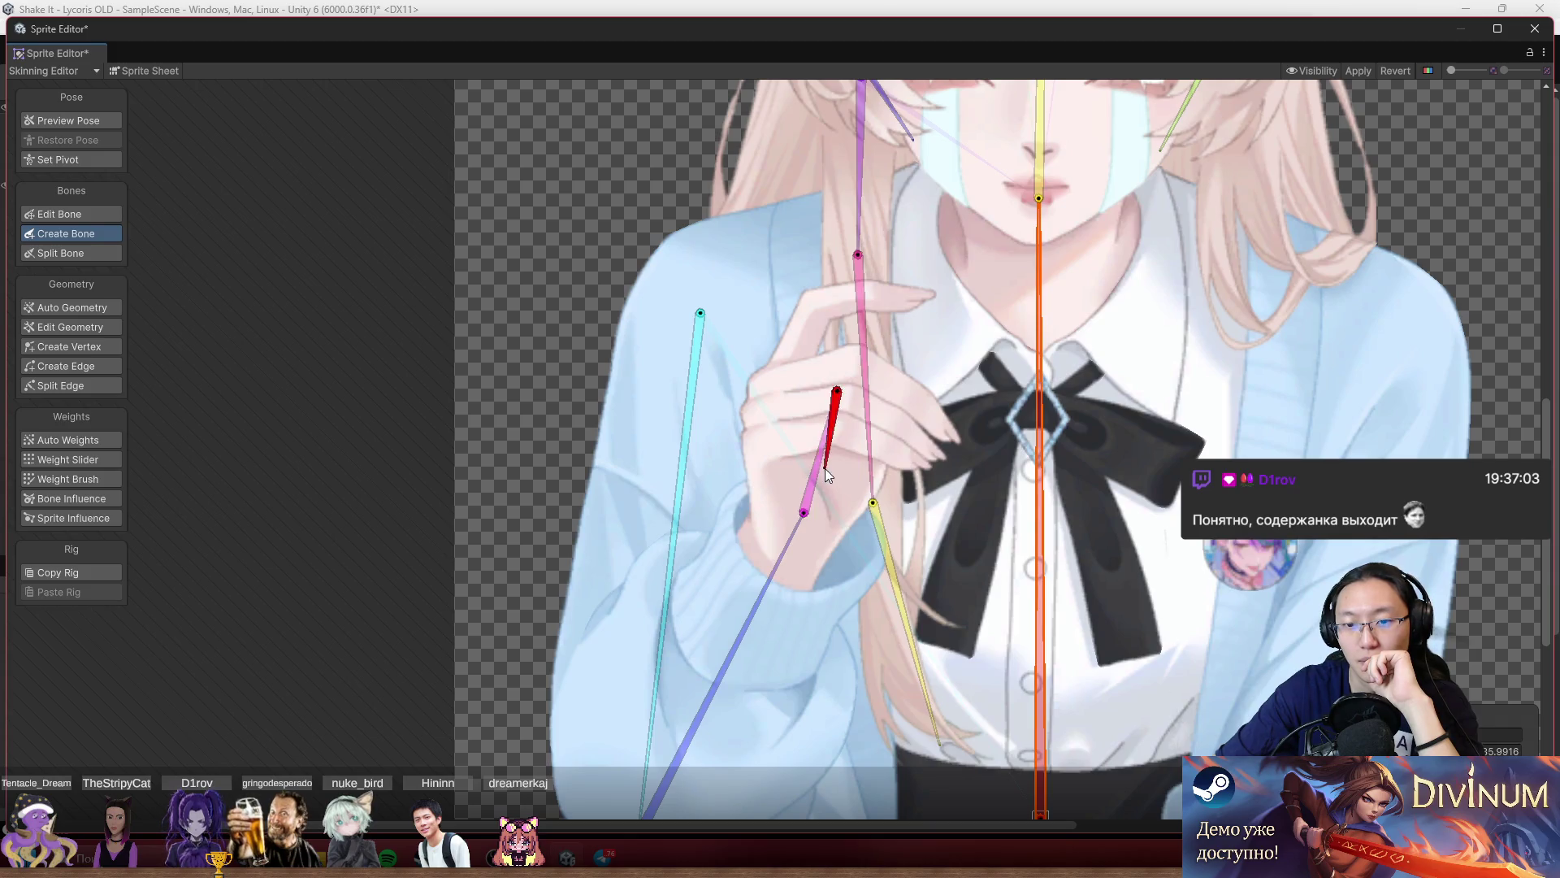
Branch a multi-segment bone chain from the wrist along the top finger to its tip.
click(803, 507)
click(790, 377)
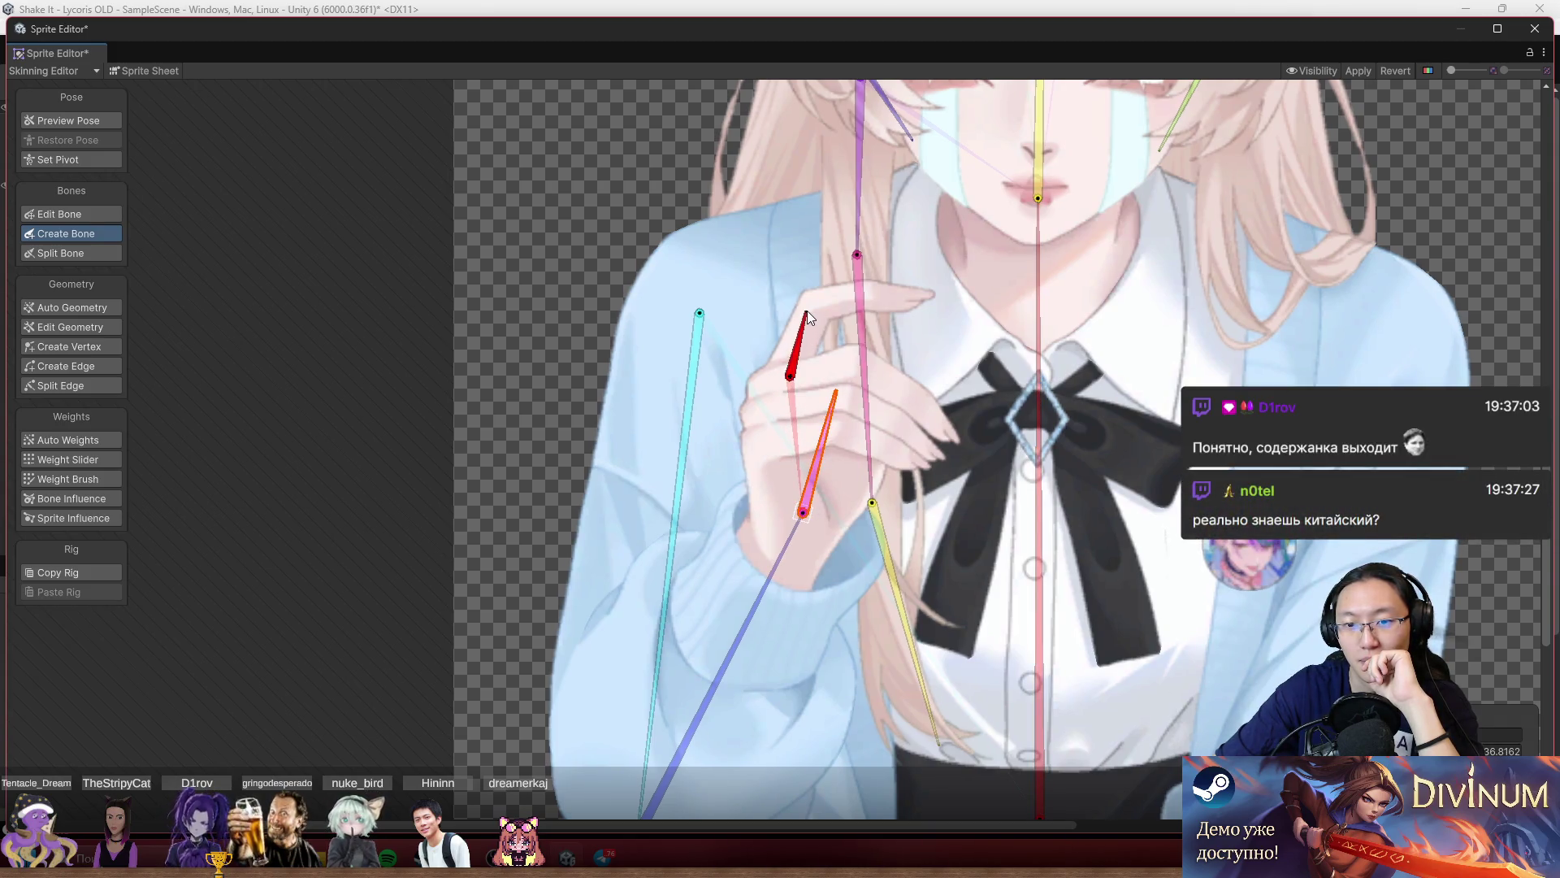
click(815, 308)
click(872, 299)
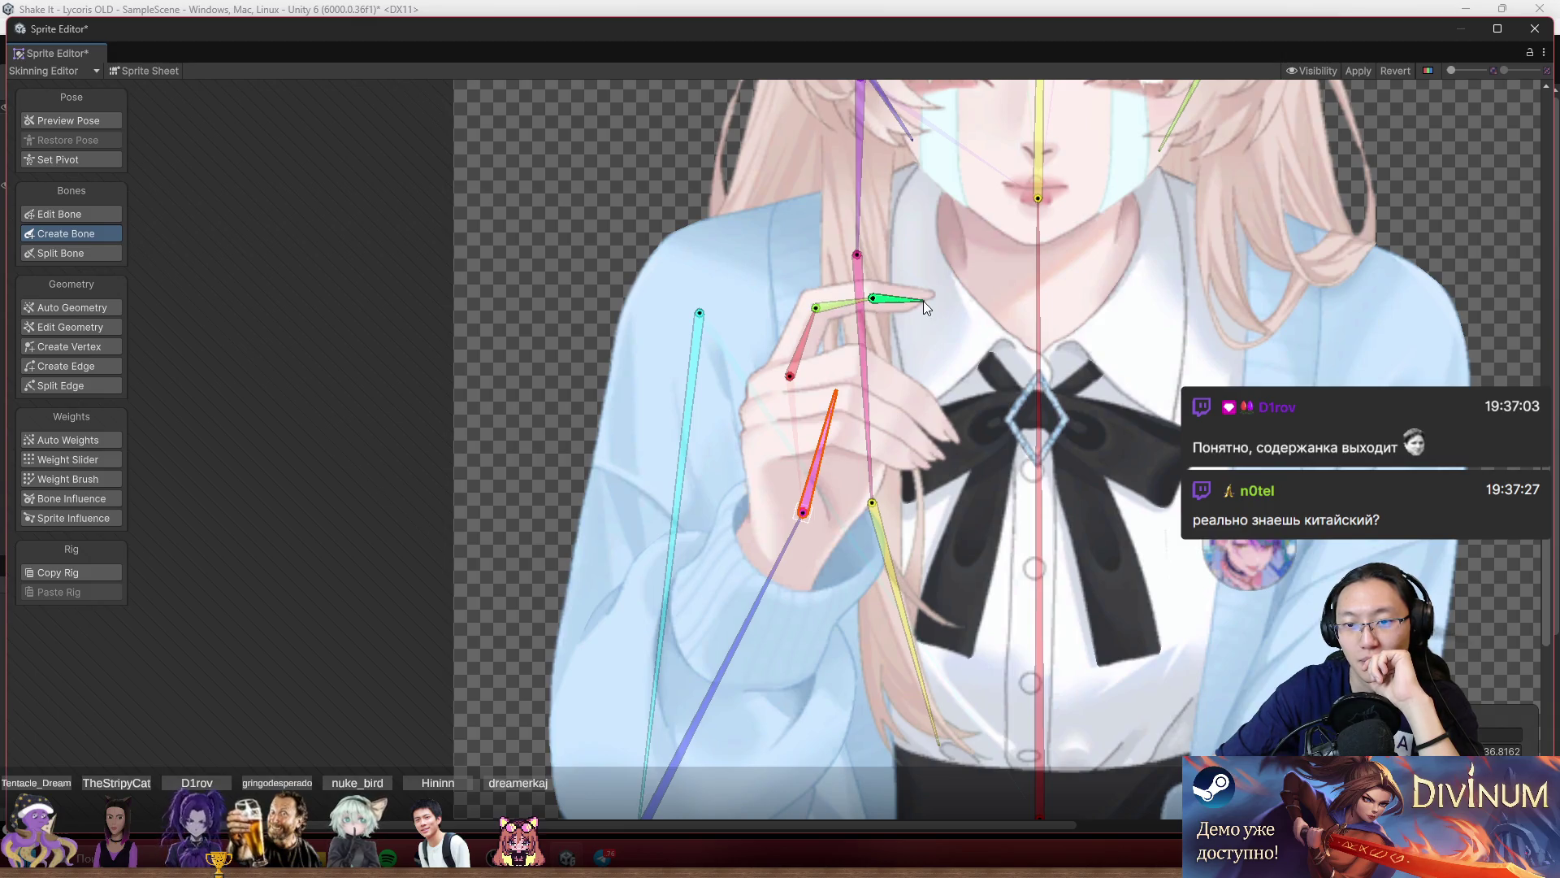
click(924, 300)
right_click(924, 301)
scroll(924, 461, up, 3)
scroll(781, 406, up, 2)
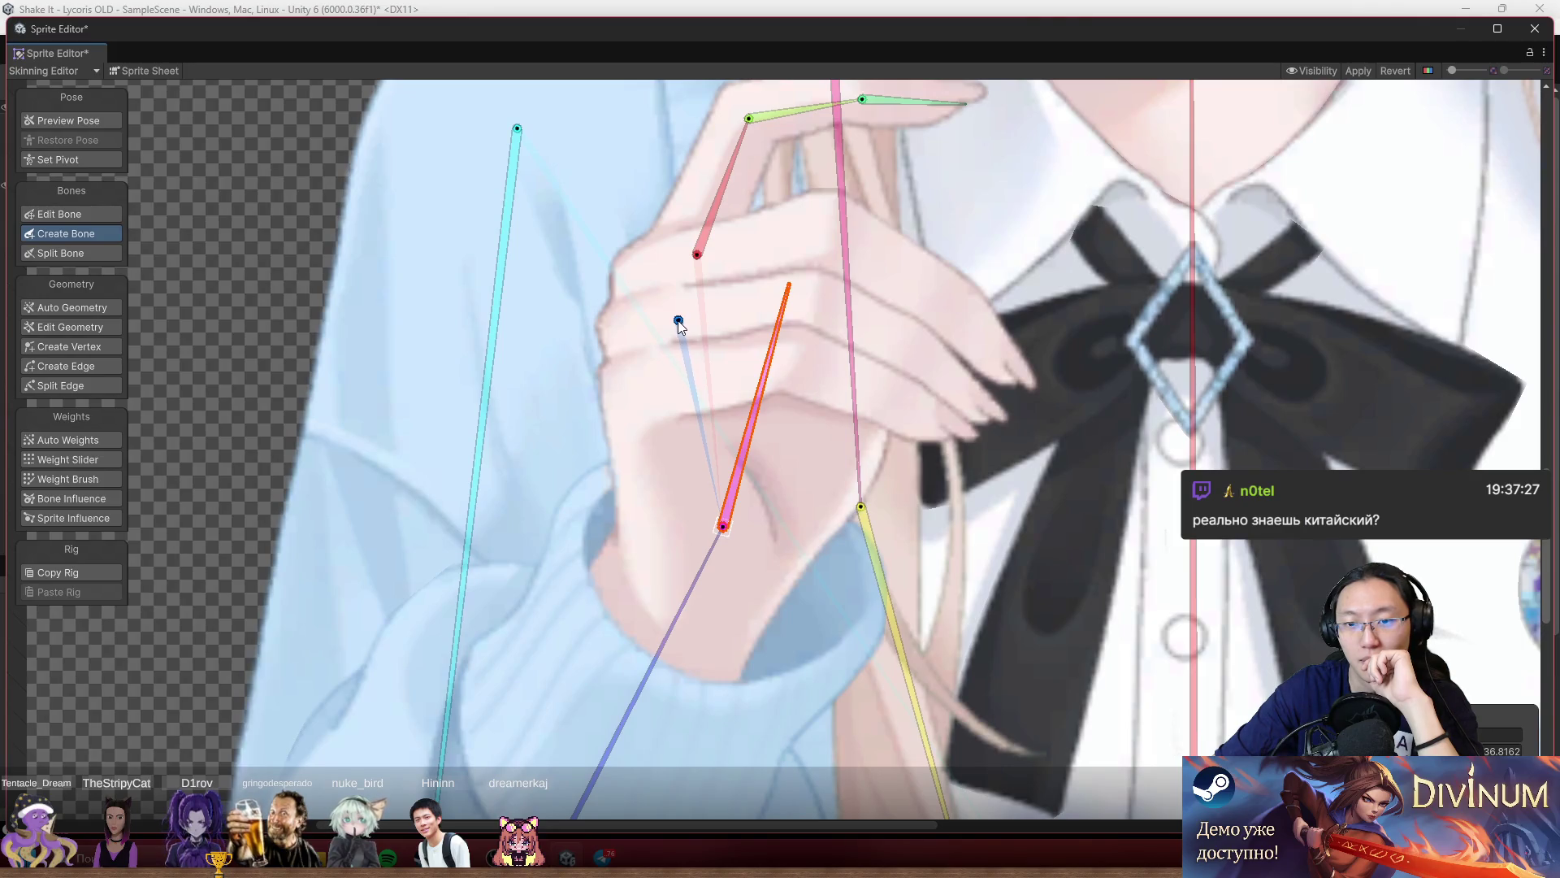
Add another finger bone from the knuckle to the fingertip, then cancel bone creation with Shift+Q.
click(679, 321)
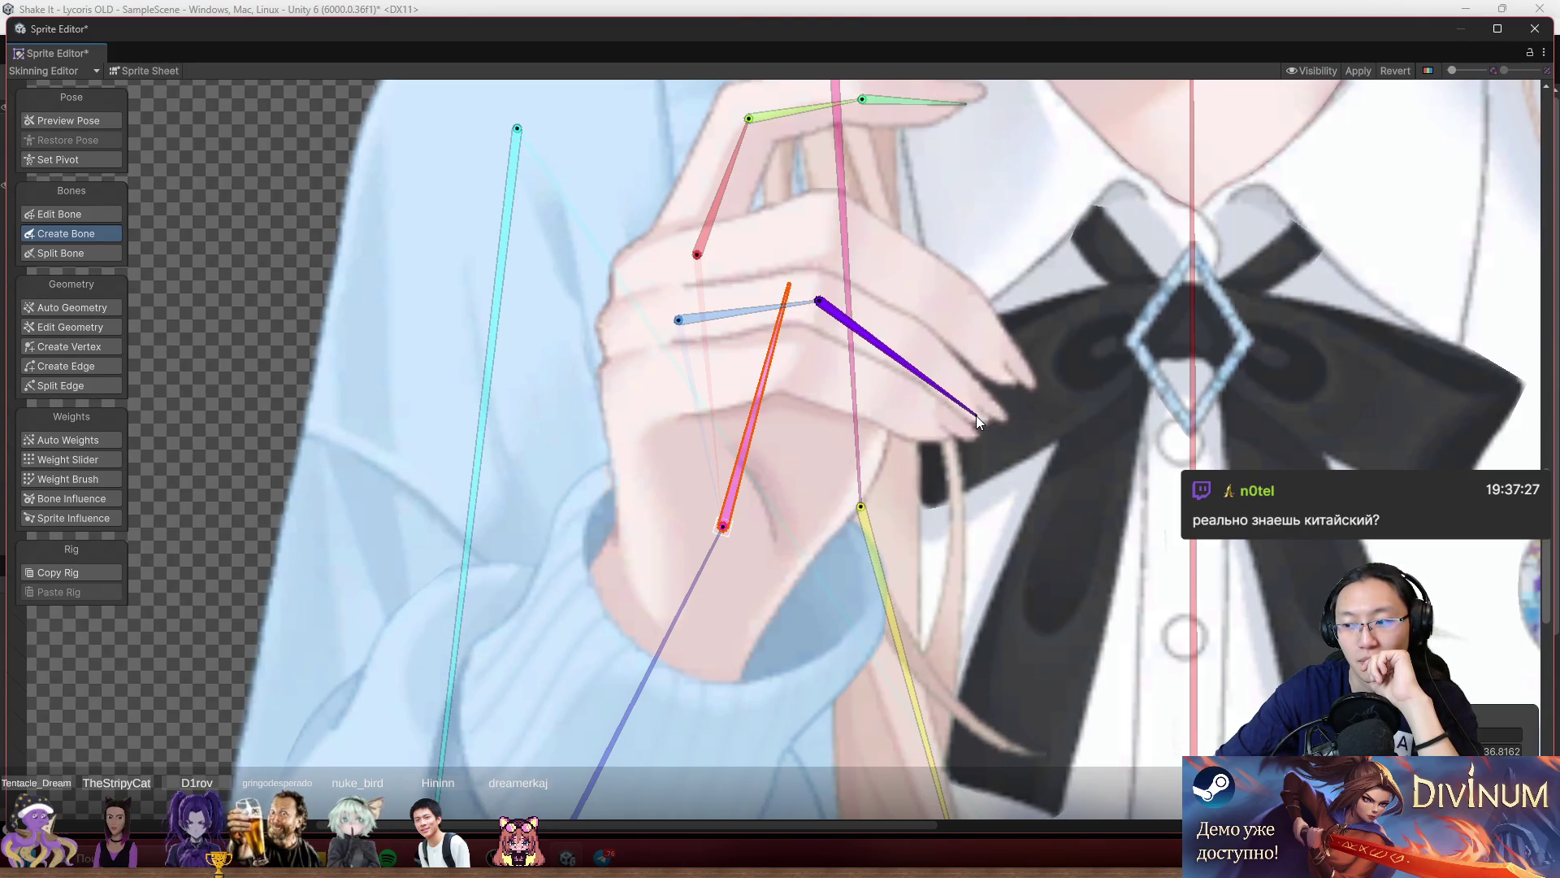
click(977, 416)
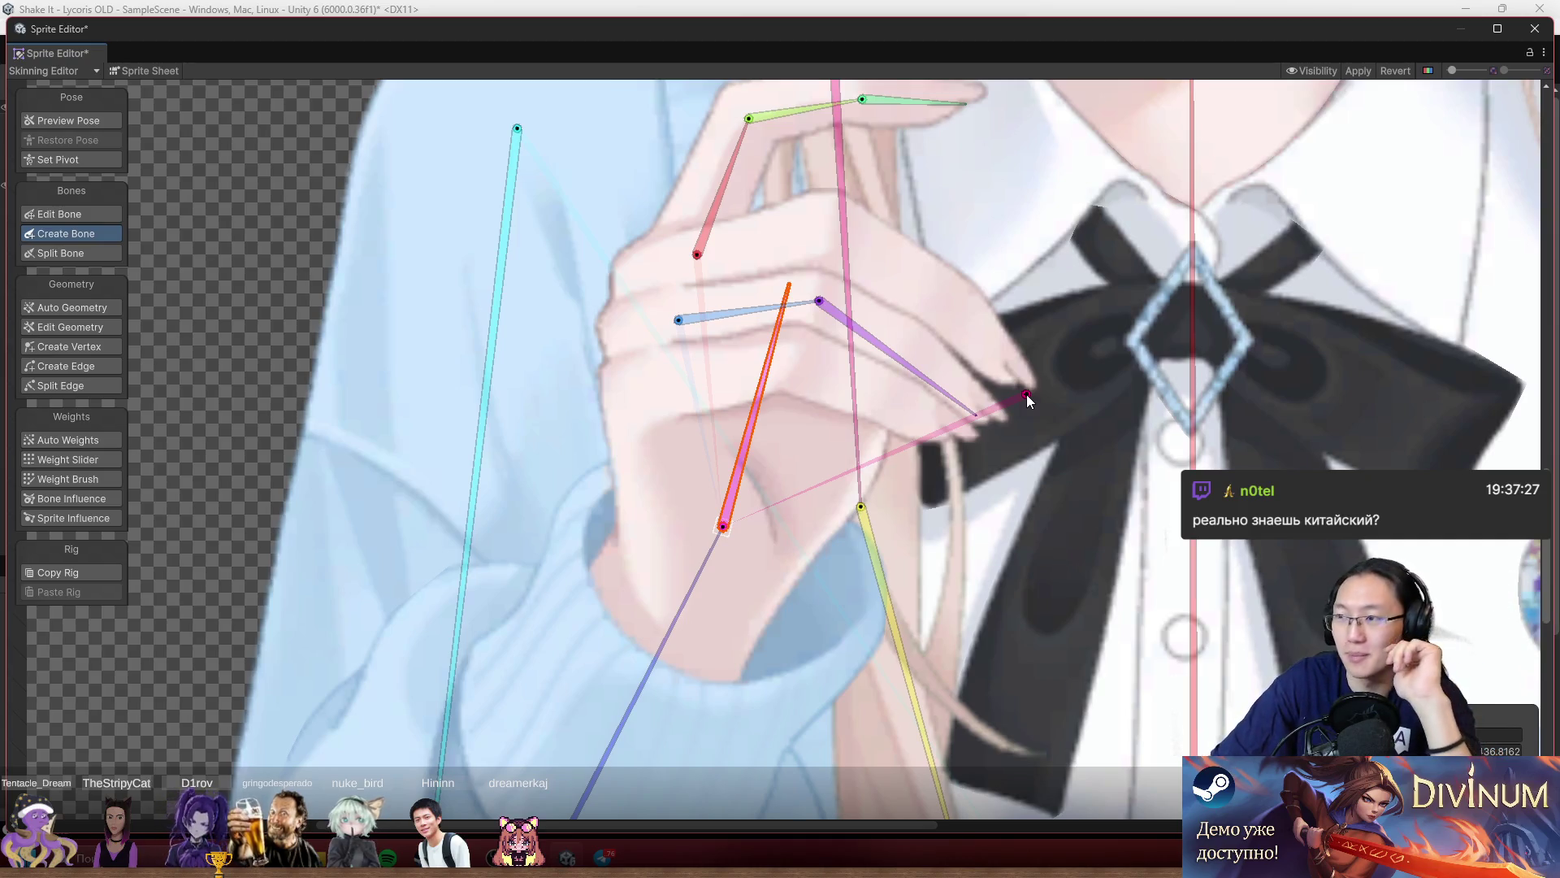
scroll(1027, 399, down, 3)
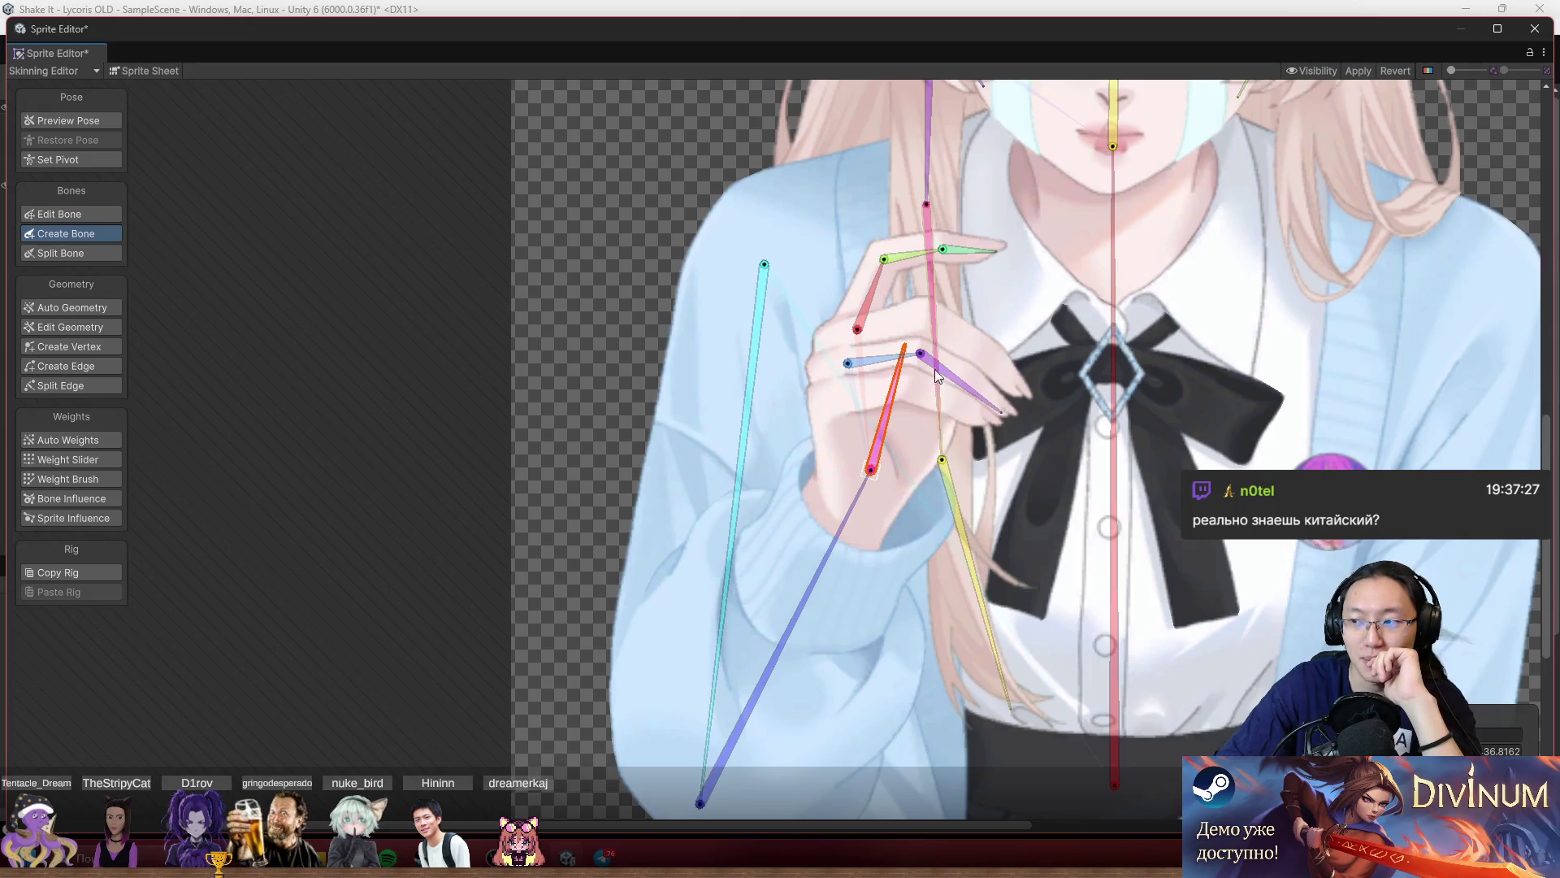
drag(1042, 354, 944, 362)
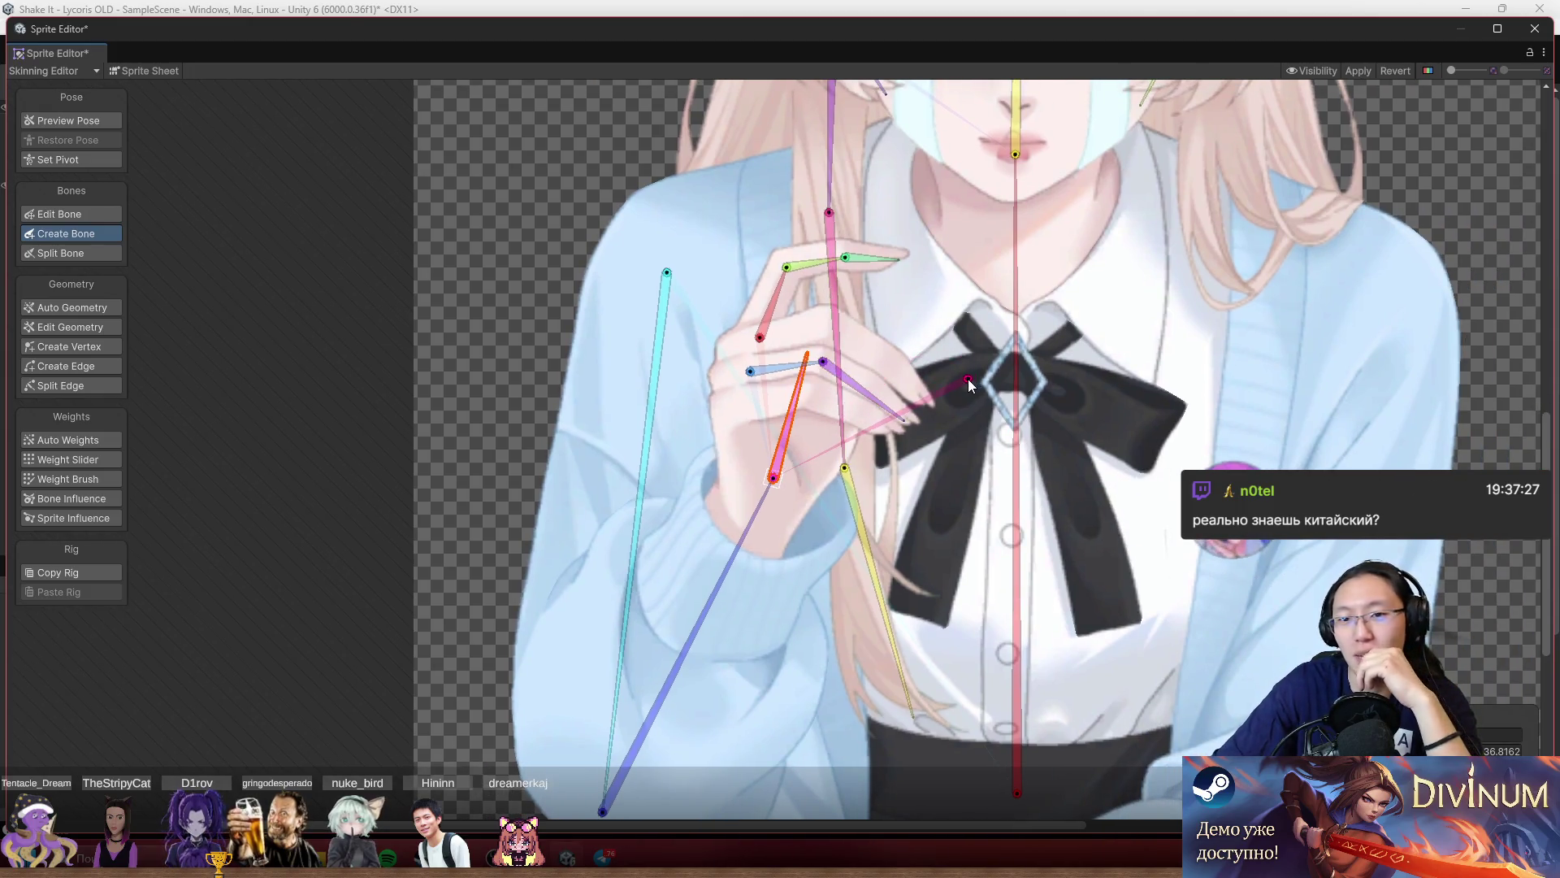
scroll(1018, 350, down, 2)
scroll(933, 406, up, 4)
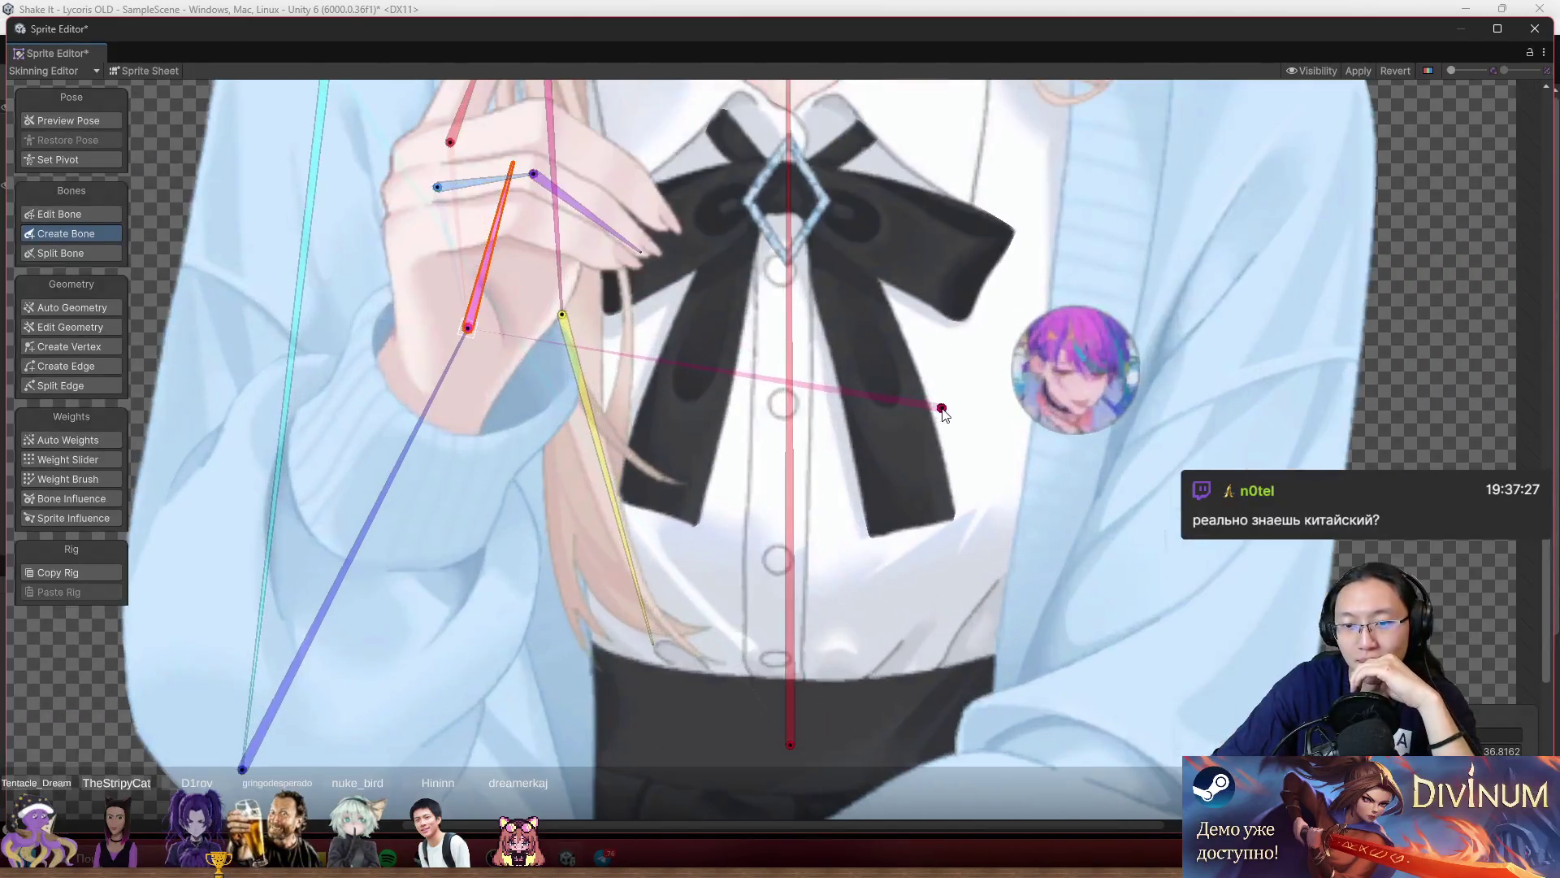
scroll(852, 392, right, 3)
scroll(907, 421, down, 5)
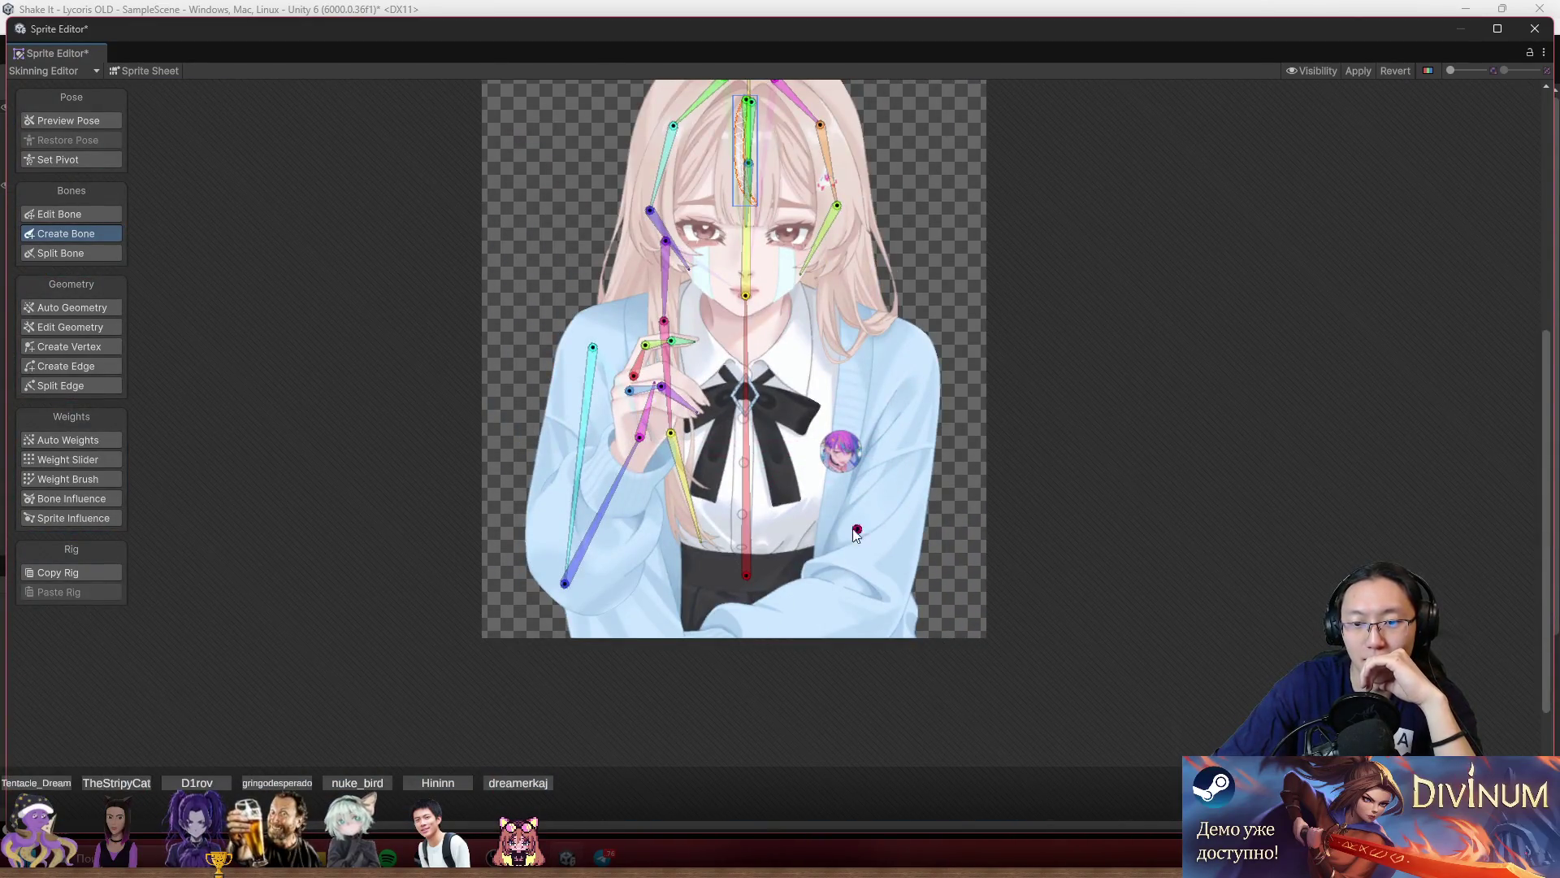
scroll(1015, 345, up, 1)
key(shift+q)
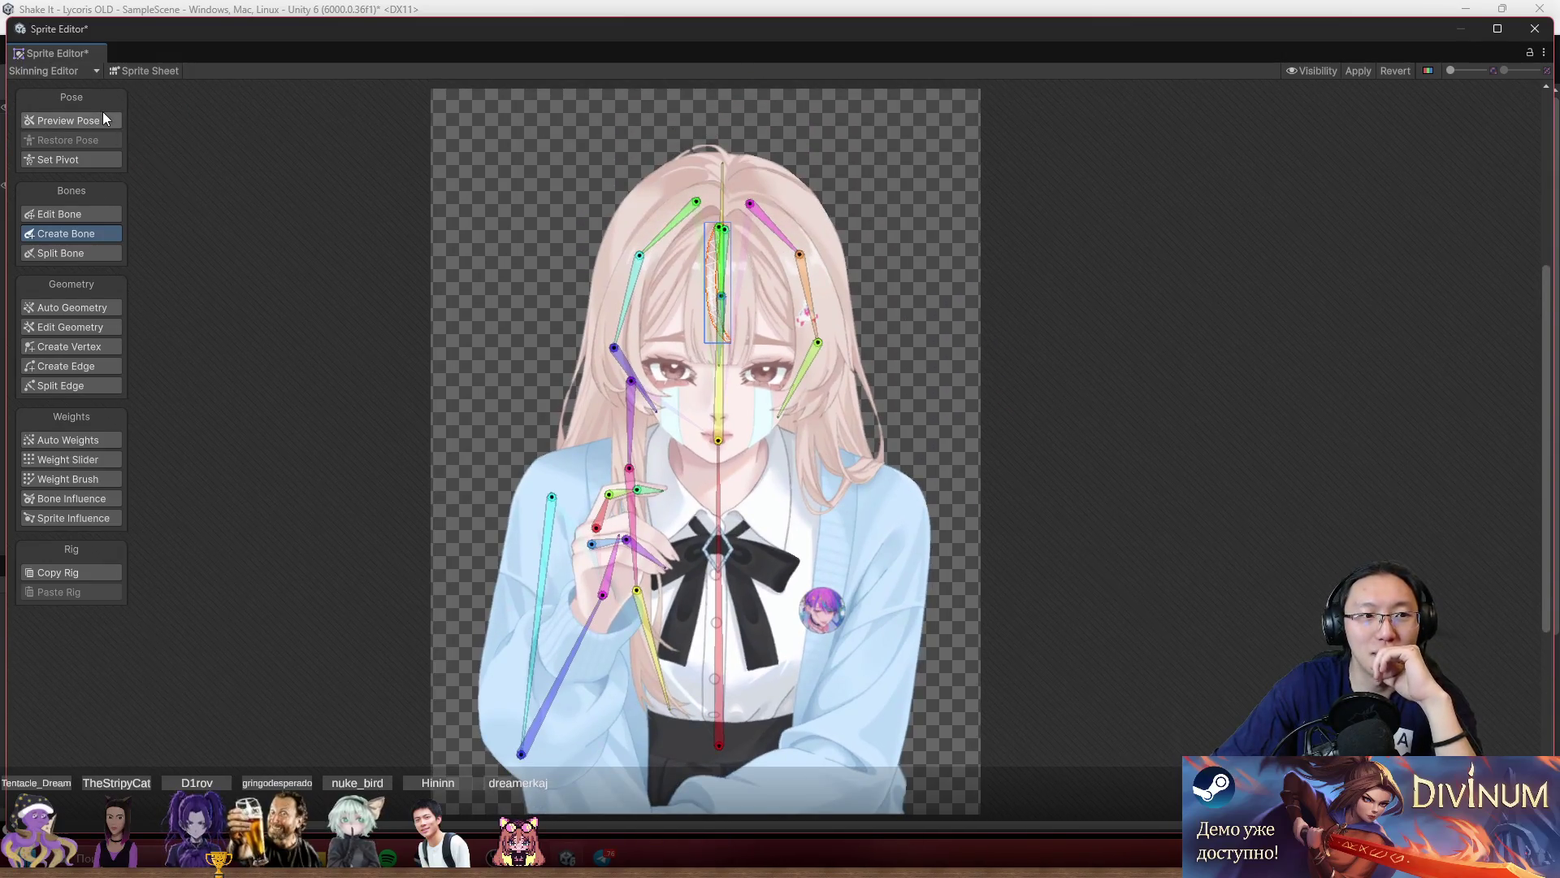
Deselect the cardigan, zoom in on the collar, and select the black bow sprite to show its mesh.
click(871, 611)
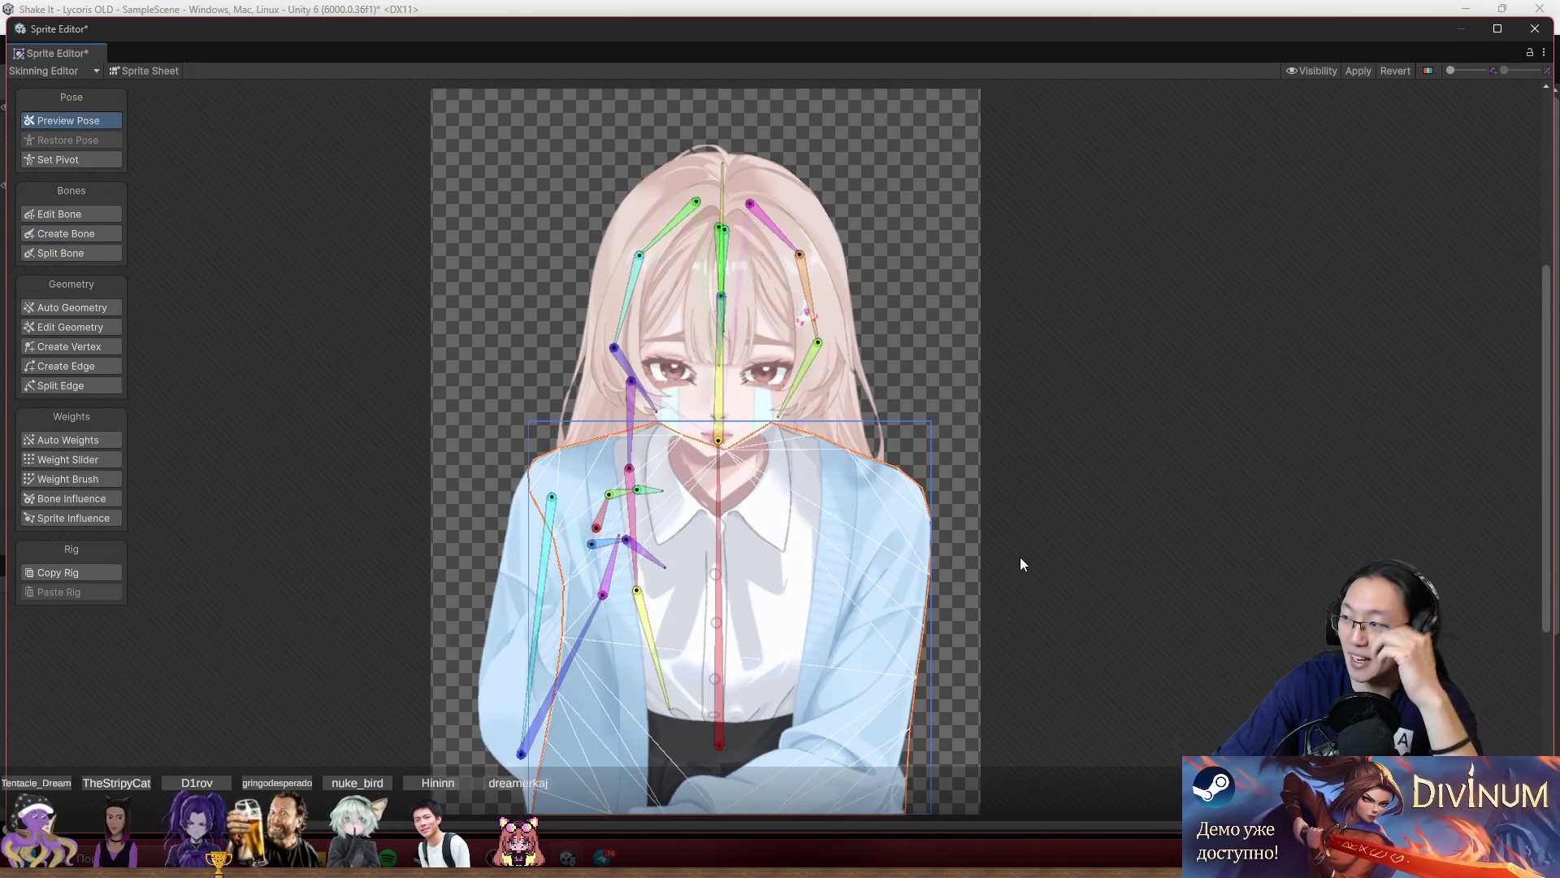
click(1222, 548)
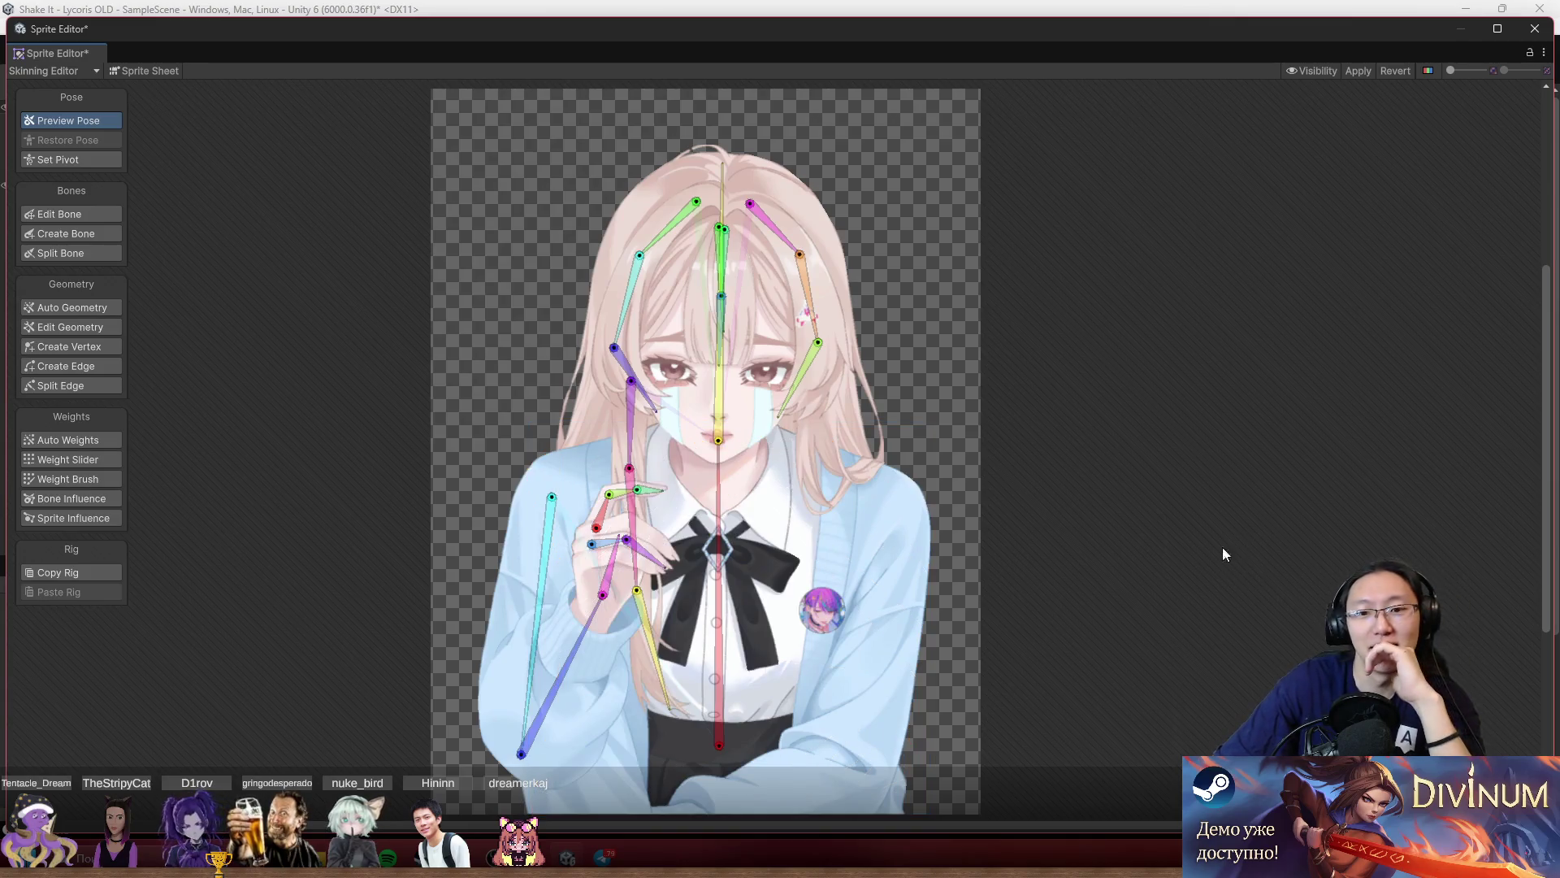
scroll(870, 431, up, 3)
scroll(1048, 412, up, 5)
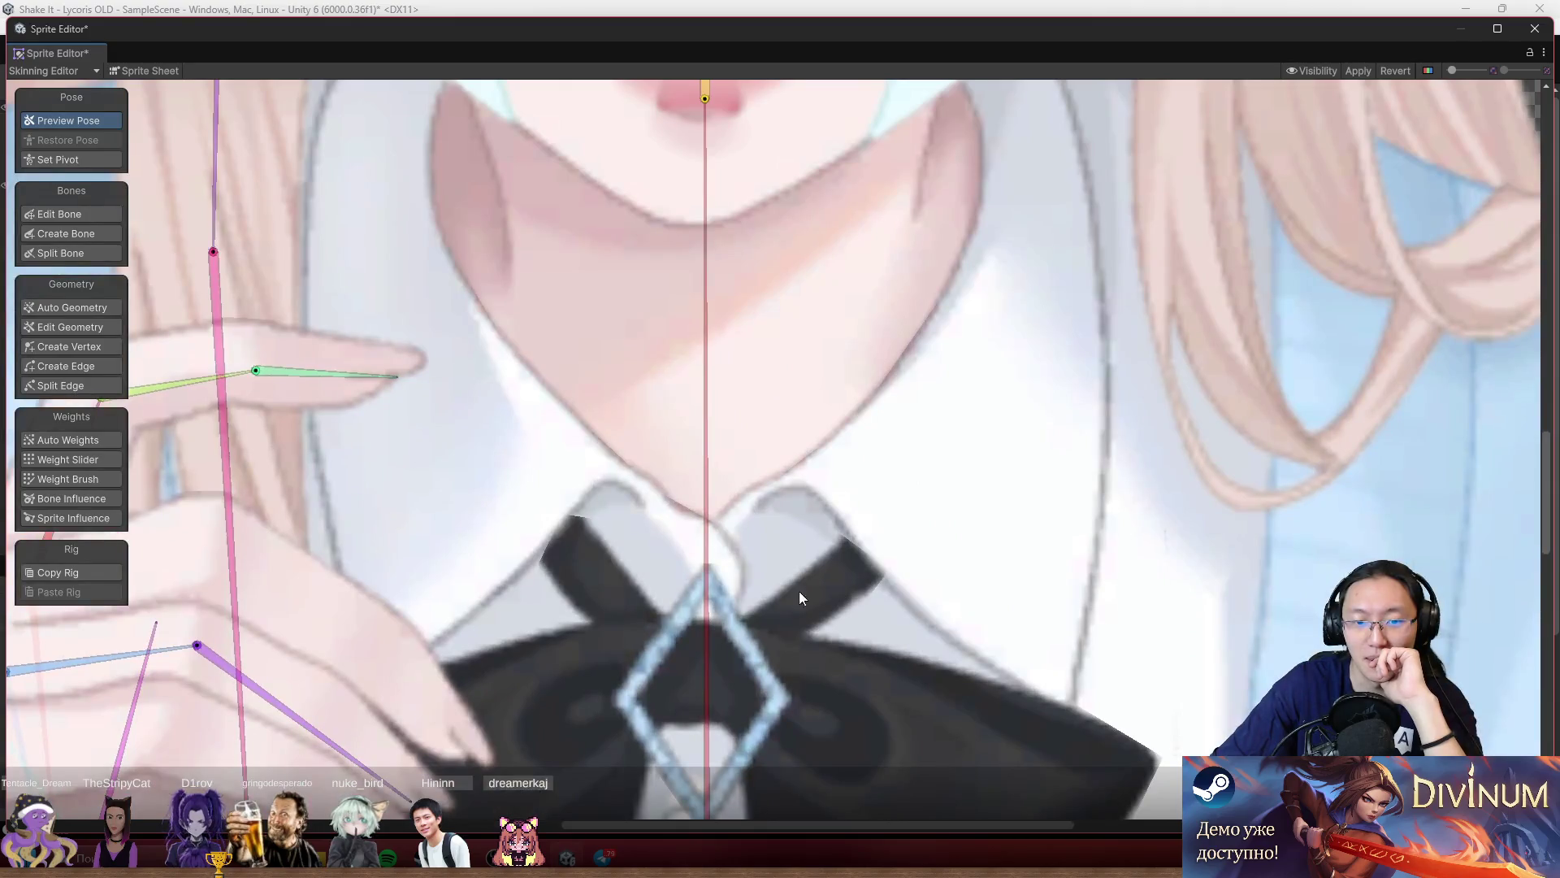
click(568, 569)
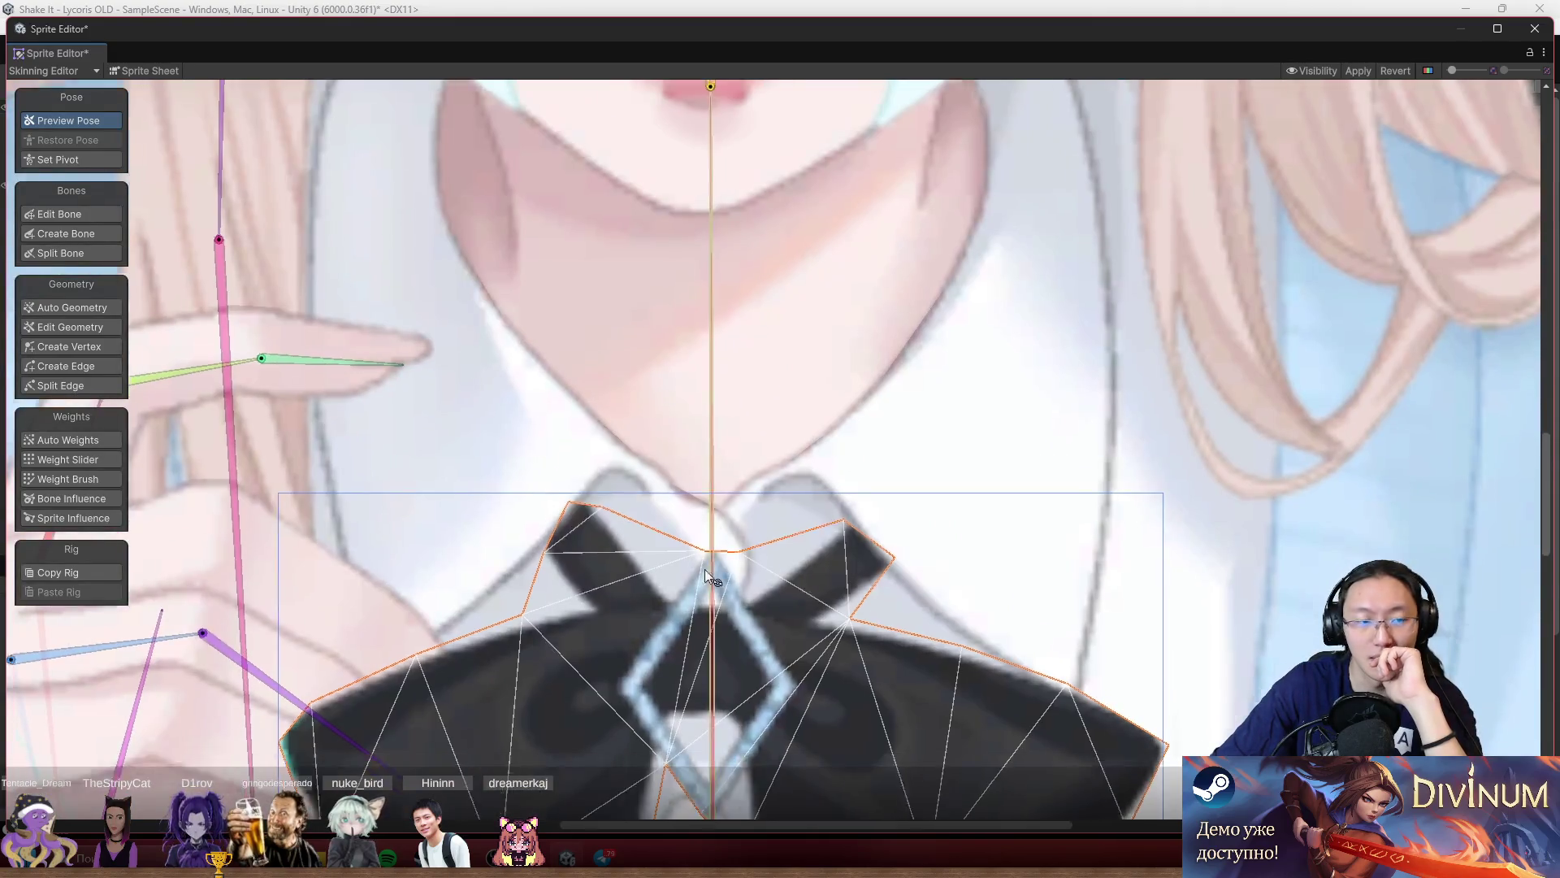
scroll(704, 569, down, 3)
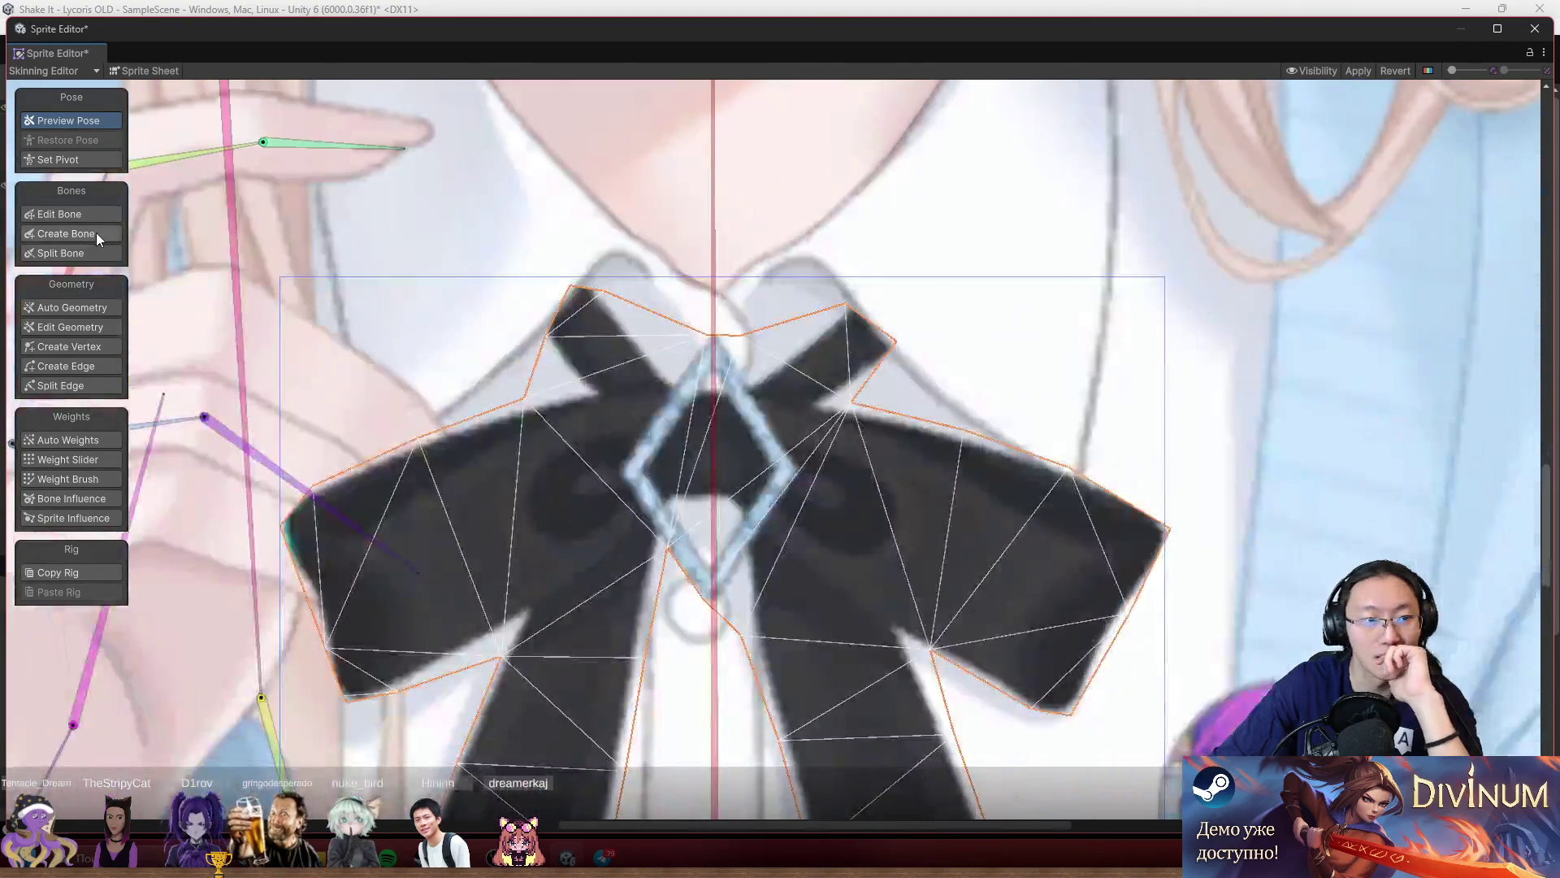
Drag the bow mesh's top and ribbon-side vertices onto the outline, adding one top-edge vertex.
click(85, 325)
scroll(587, 329, up, 3)
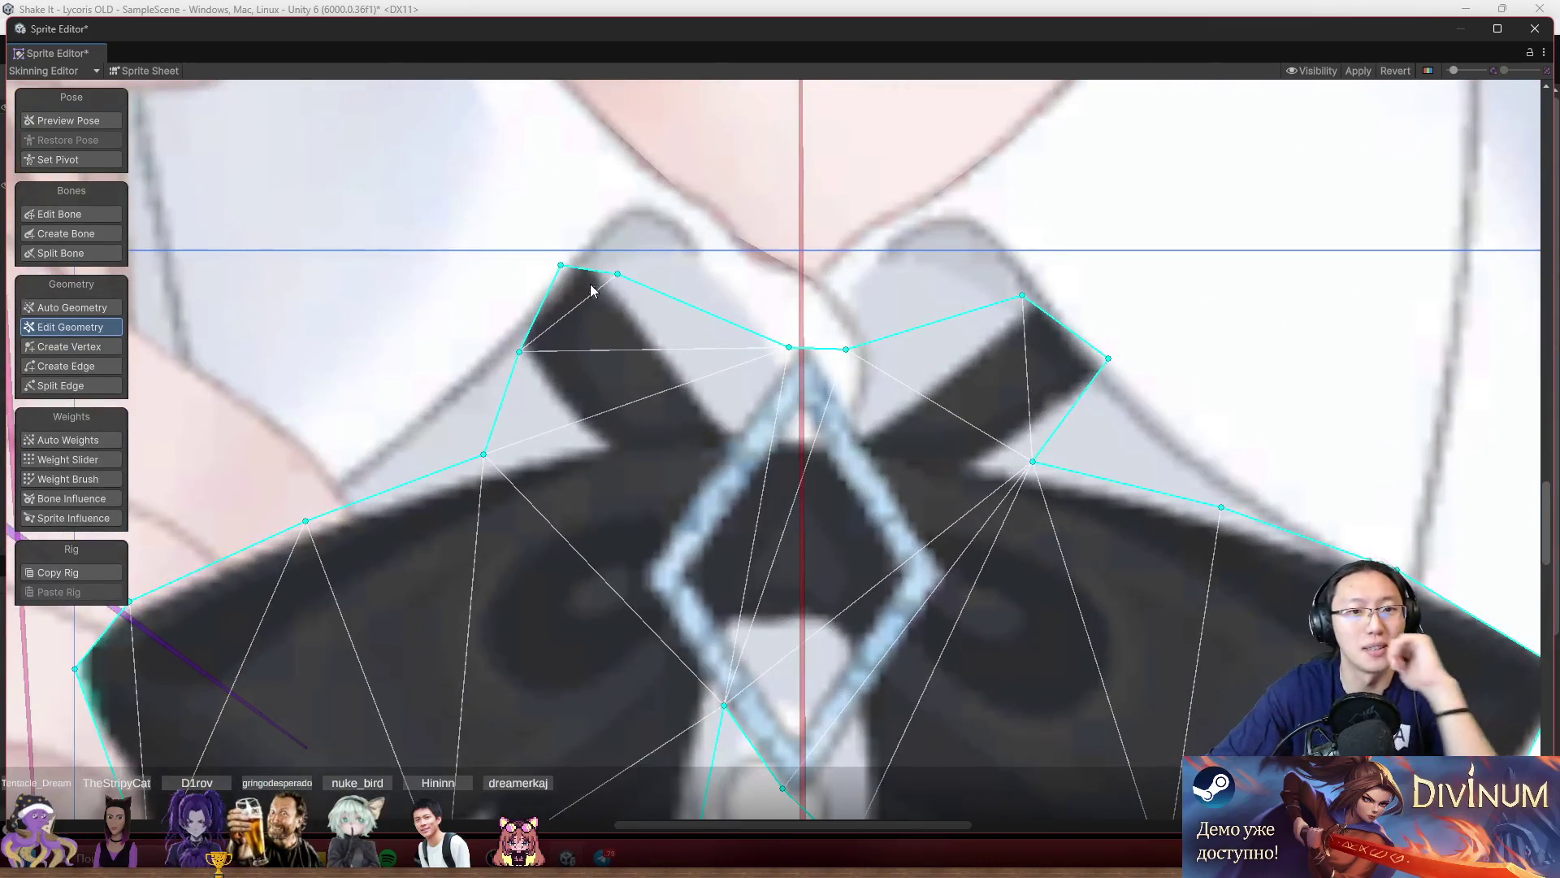
drag(520, 351, 483, 317)
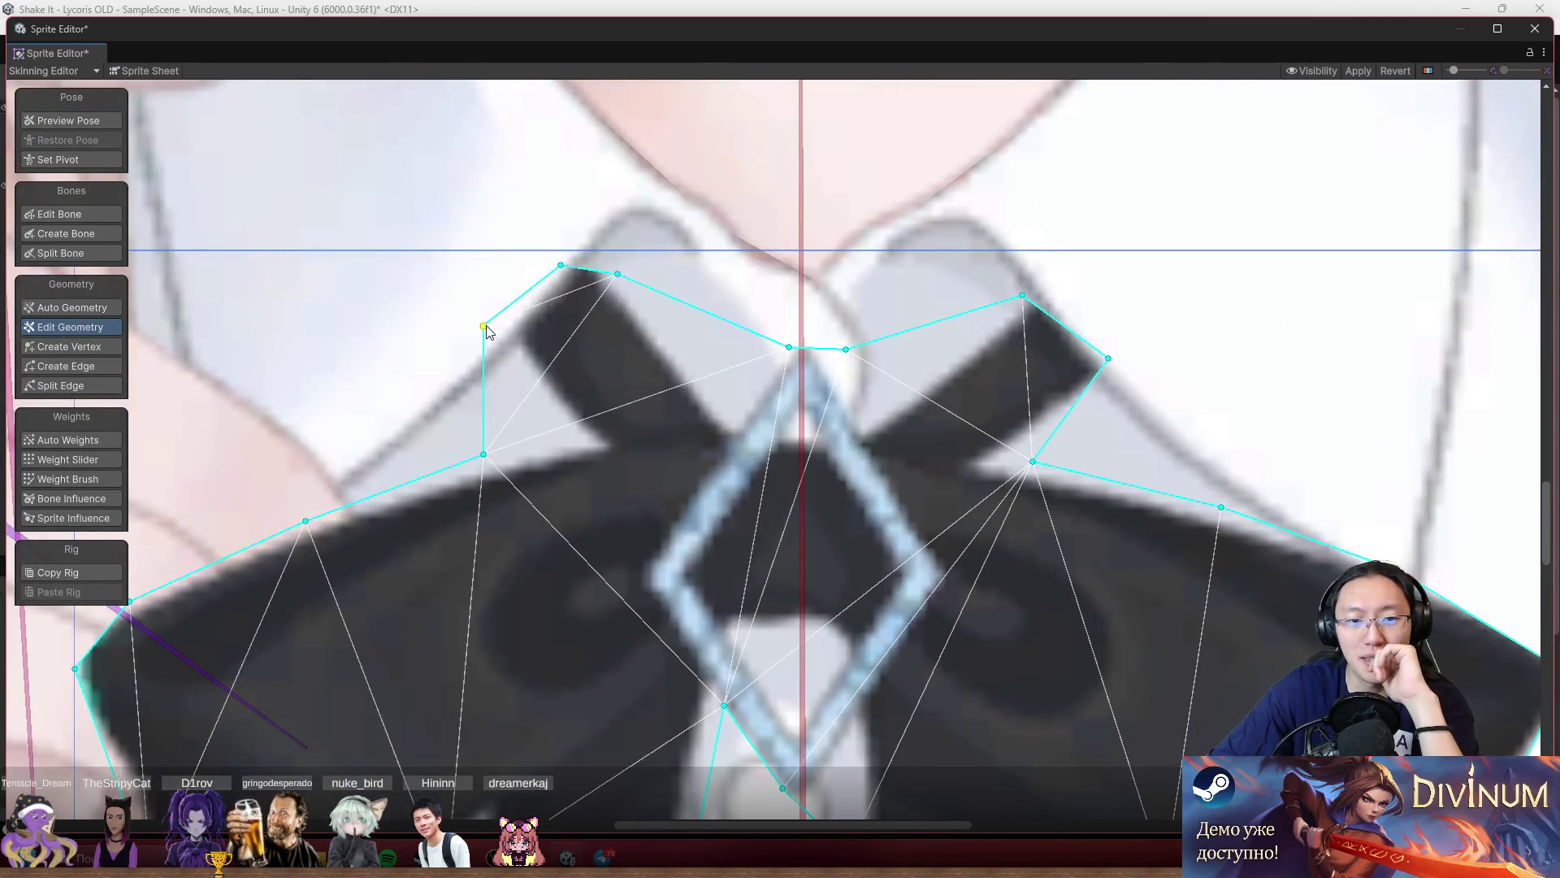
drag(592, 242, 586, 242)
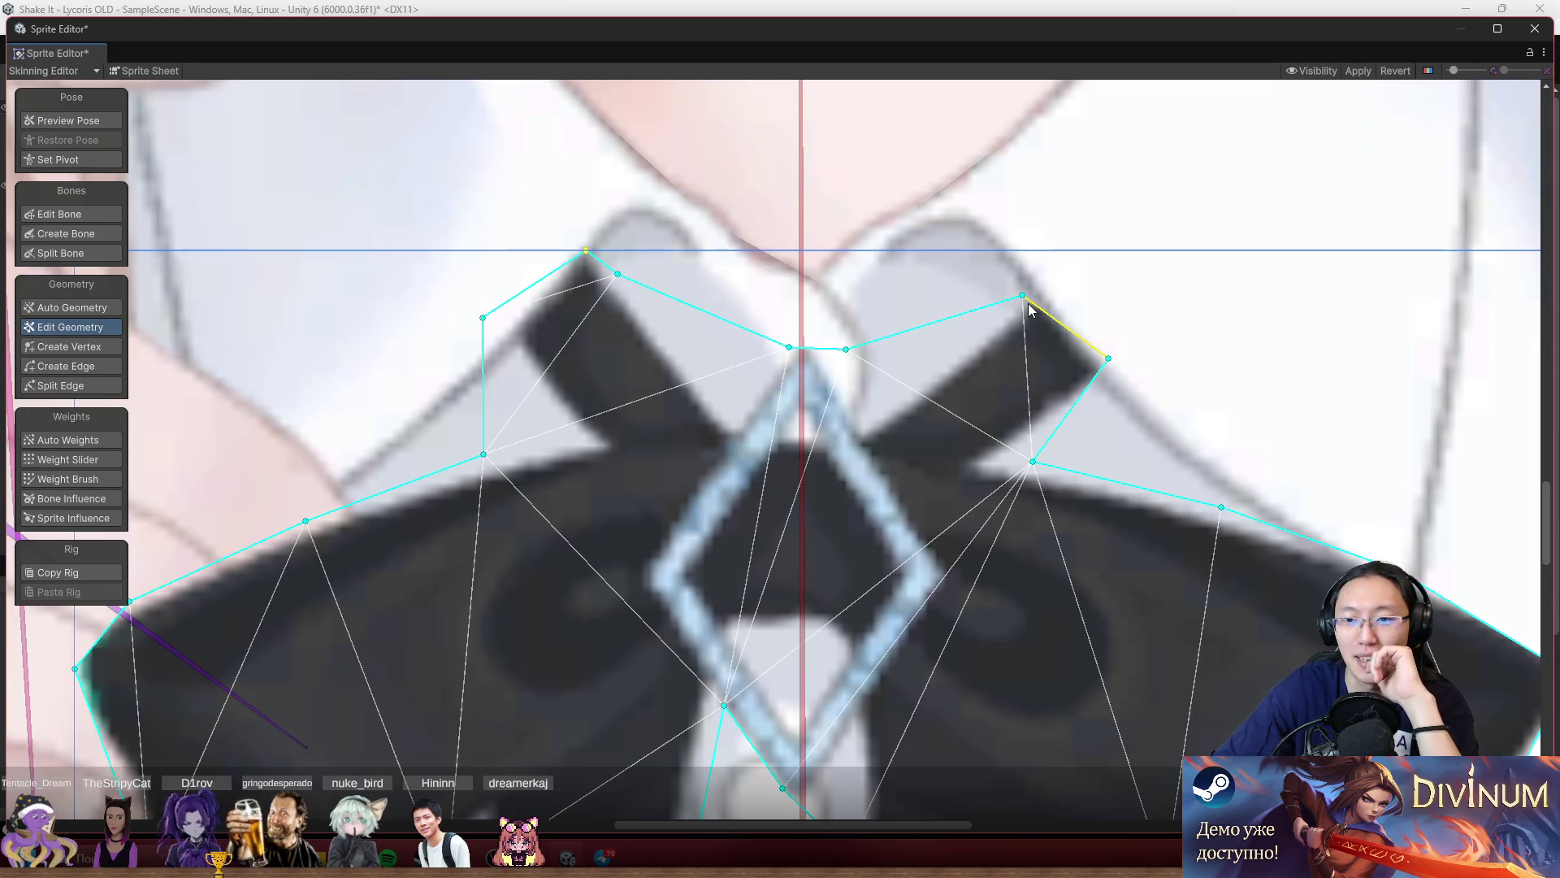
drag(1021, 296, 1039, 271)
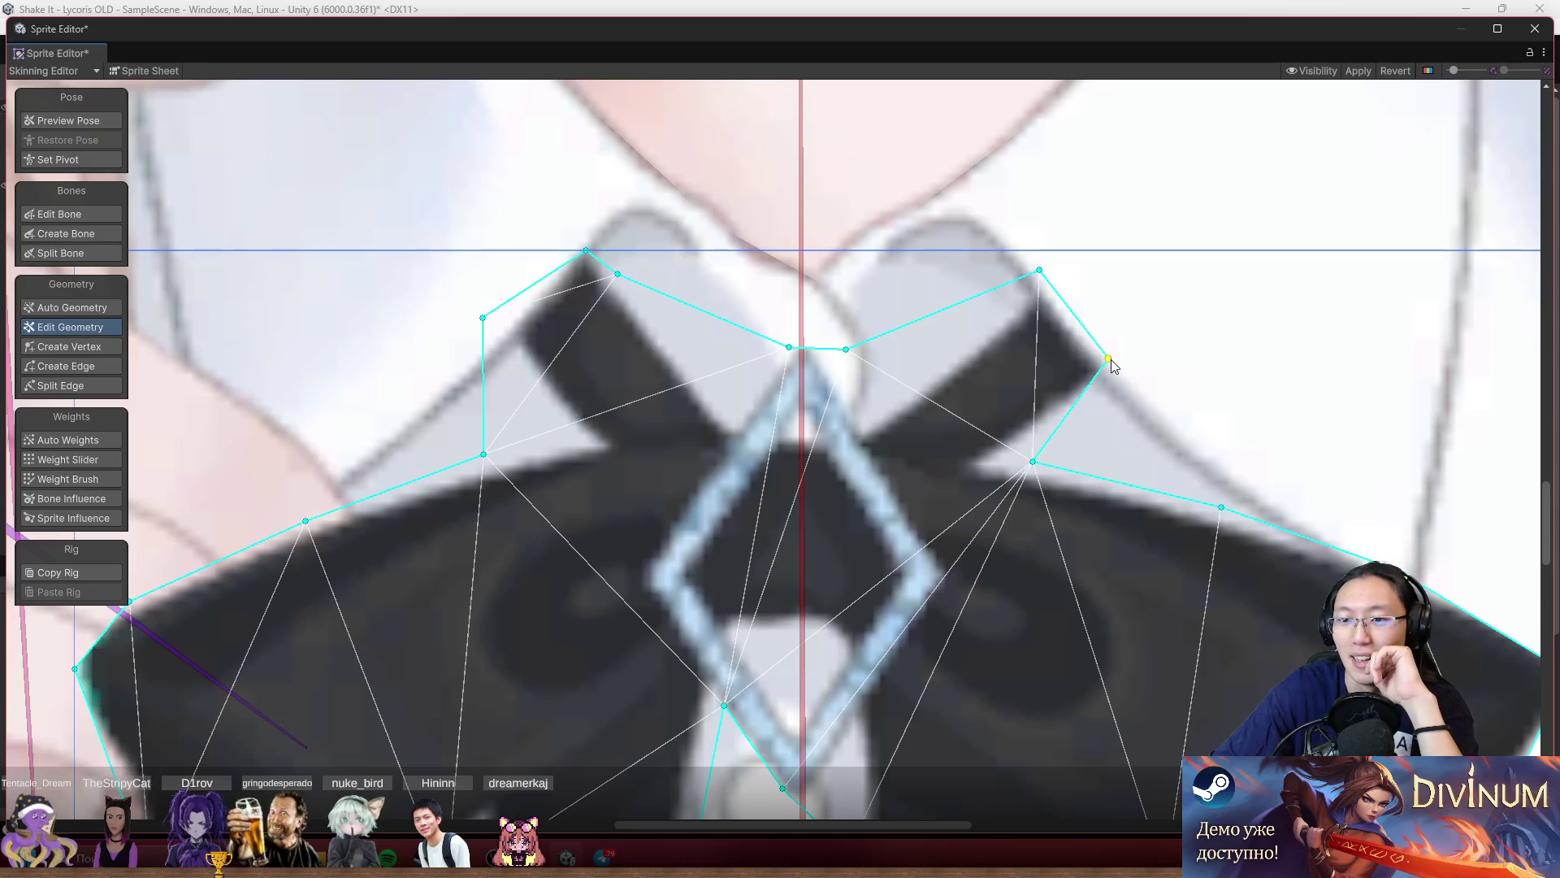
drag(1111, 360, 1140, 360)
drag(1034, 467, 1015, 468)
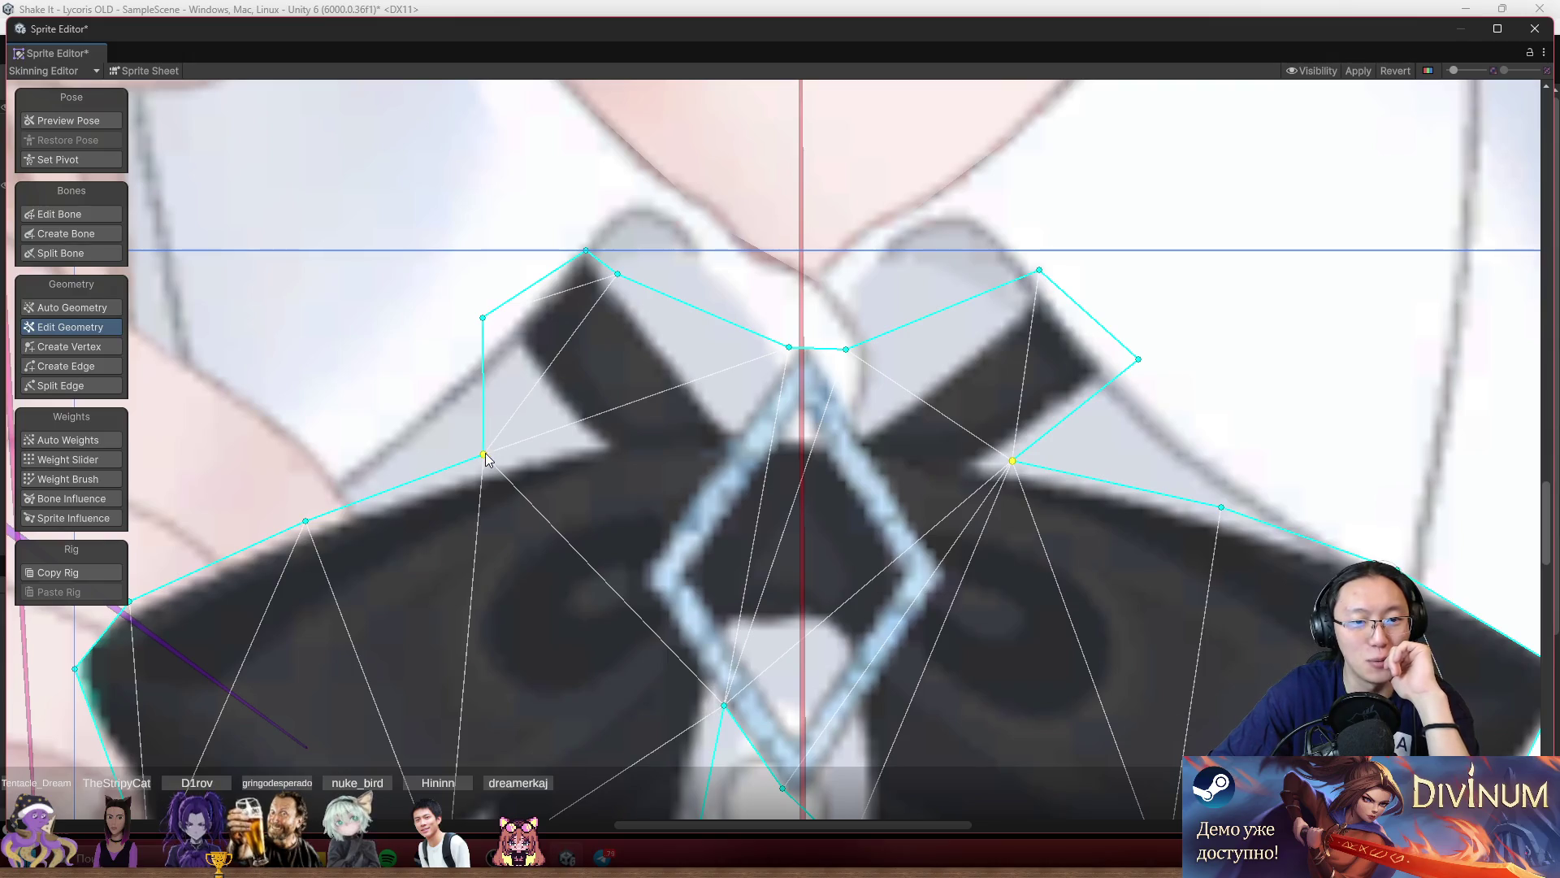
drag(485, 455, 564, 433)
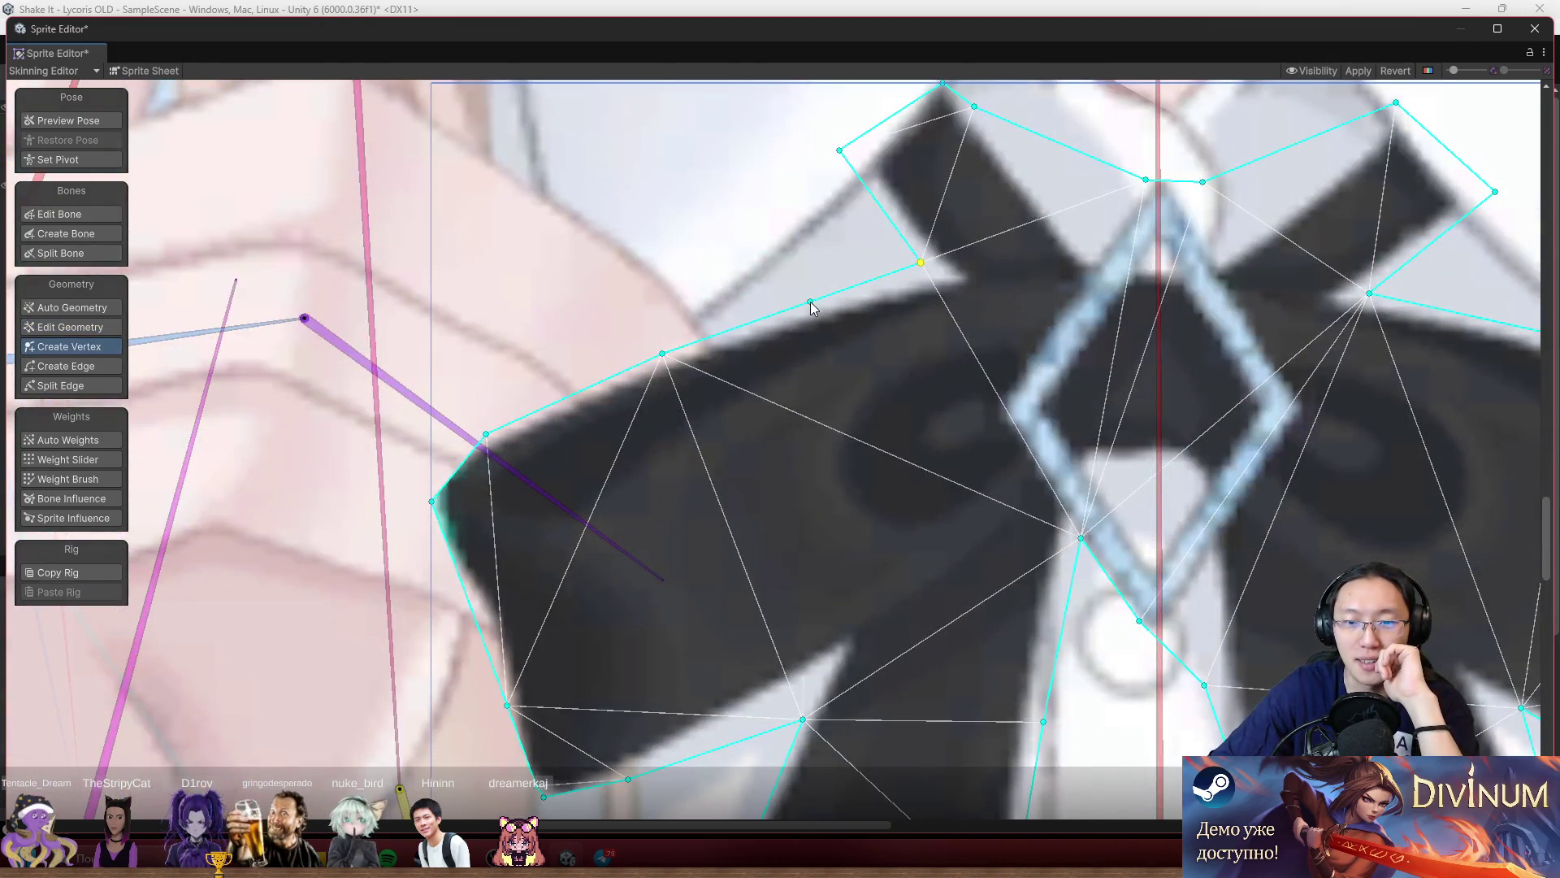
click(810, 301)
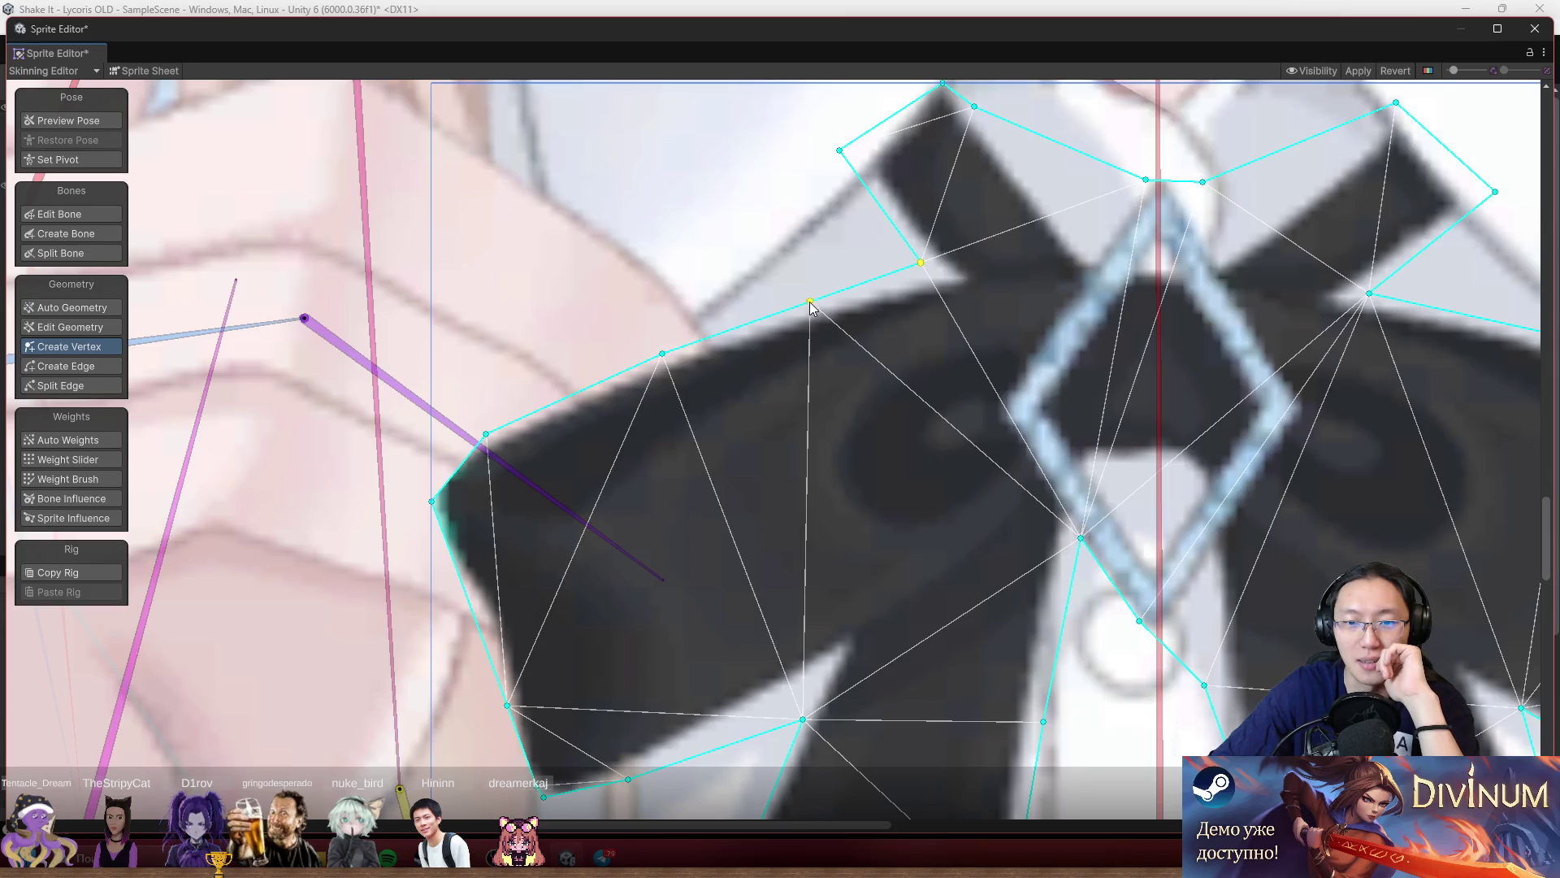
drag(810, 303, 803, 297)
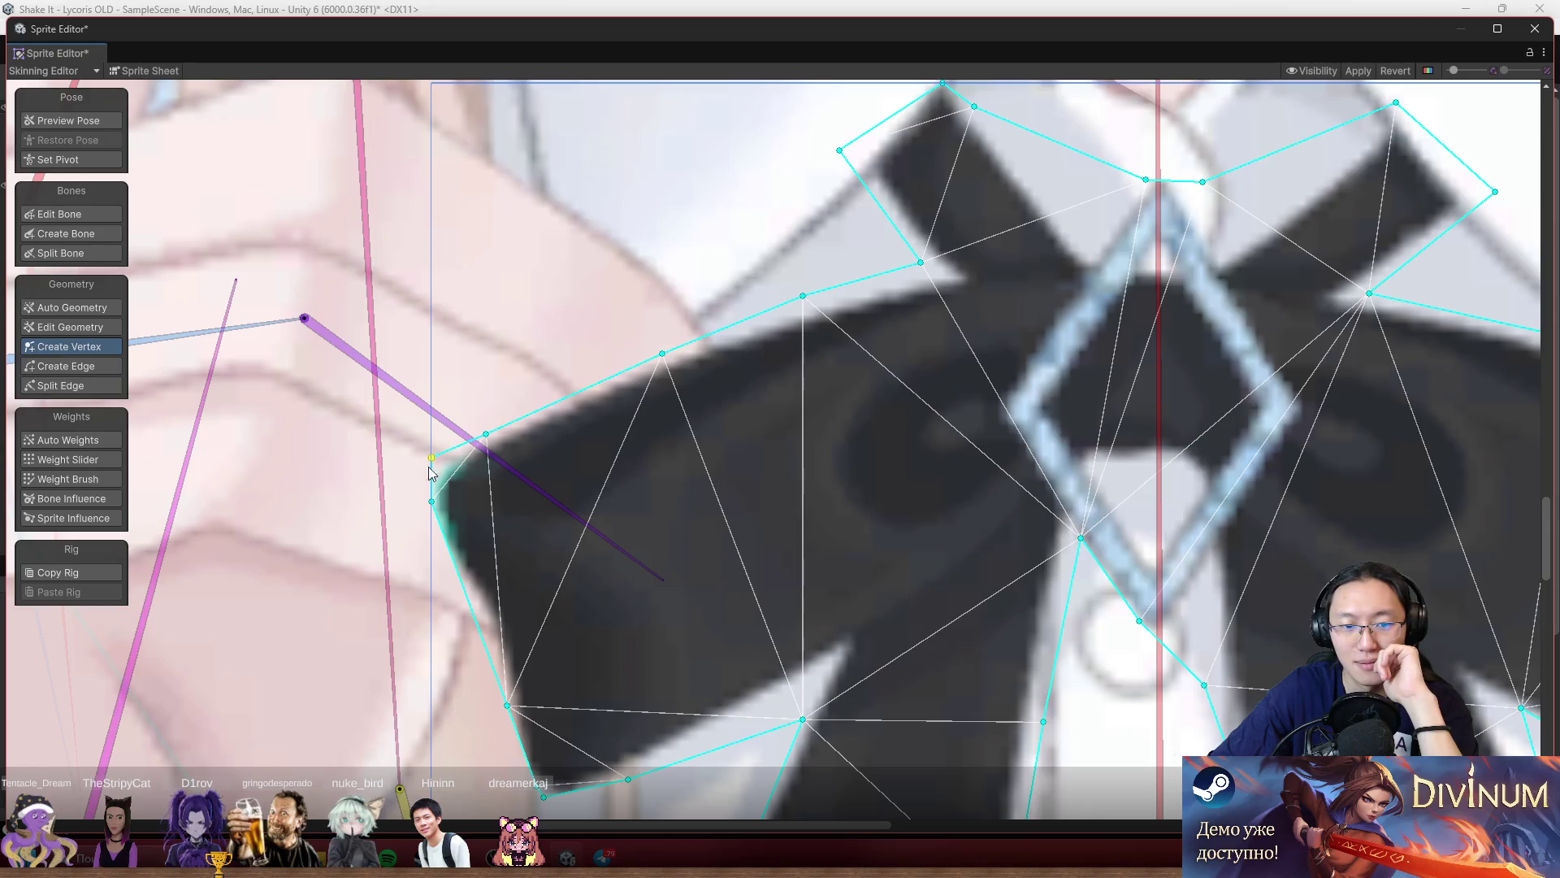
Add a vertex at the bow's left tip and fit the lower-left and bottom vertices to its edge.
drag(524, 629, 692, 391)
click(660, 472)
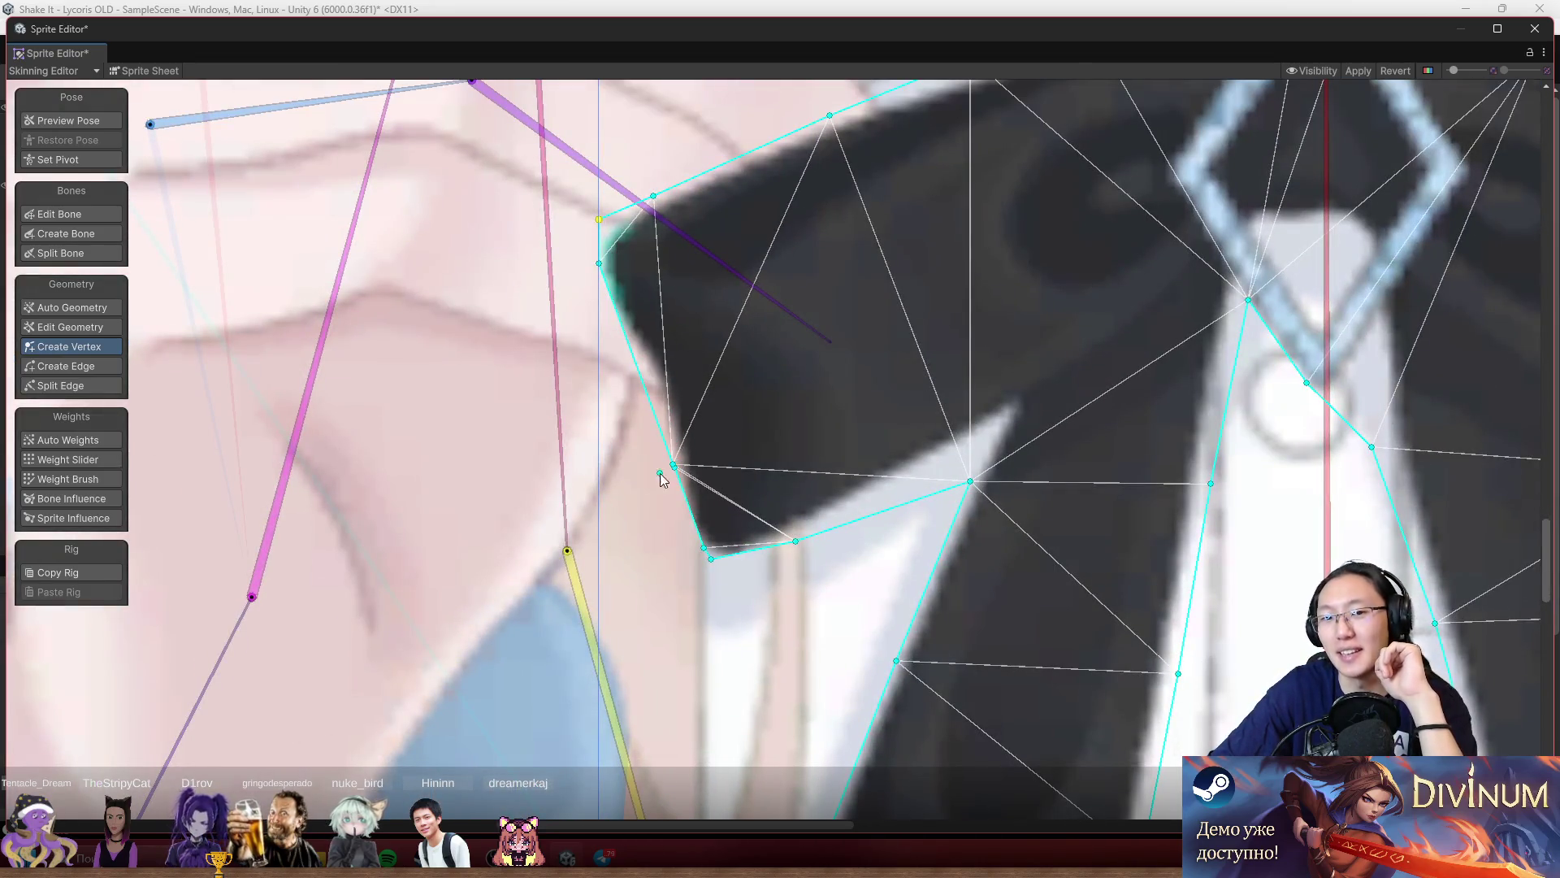
mouse_move(650, 479)
mouse_down()
mouse_move(714, 452)
mouse_move(701, 464)
mouse_up()
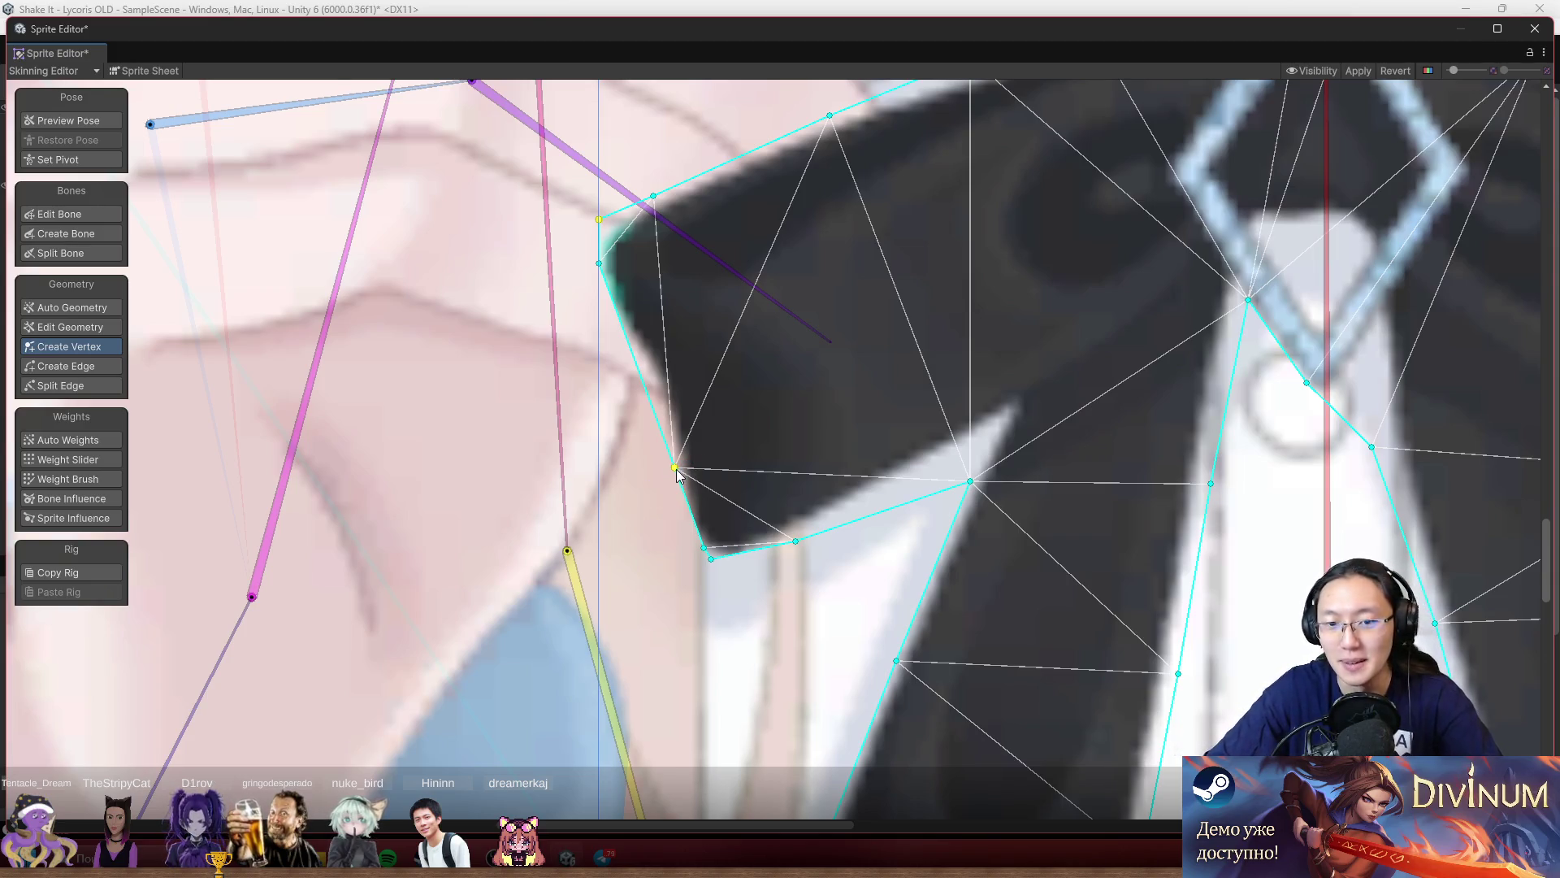
mouse_move(677, 476)
mouse_down()
mouse_move(620, 412)
mouse_move(626, 430)
mouse_up()
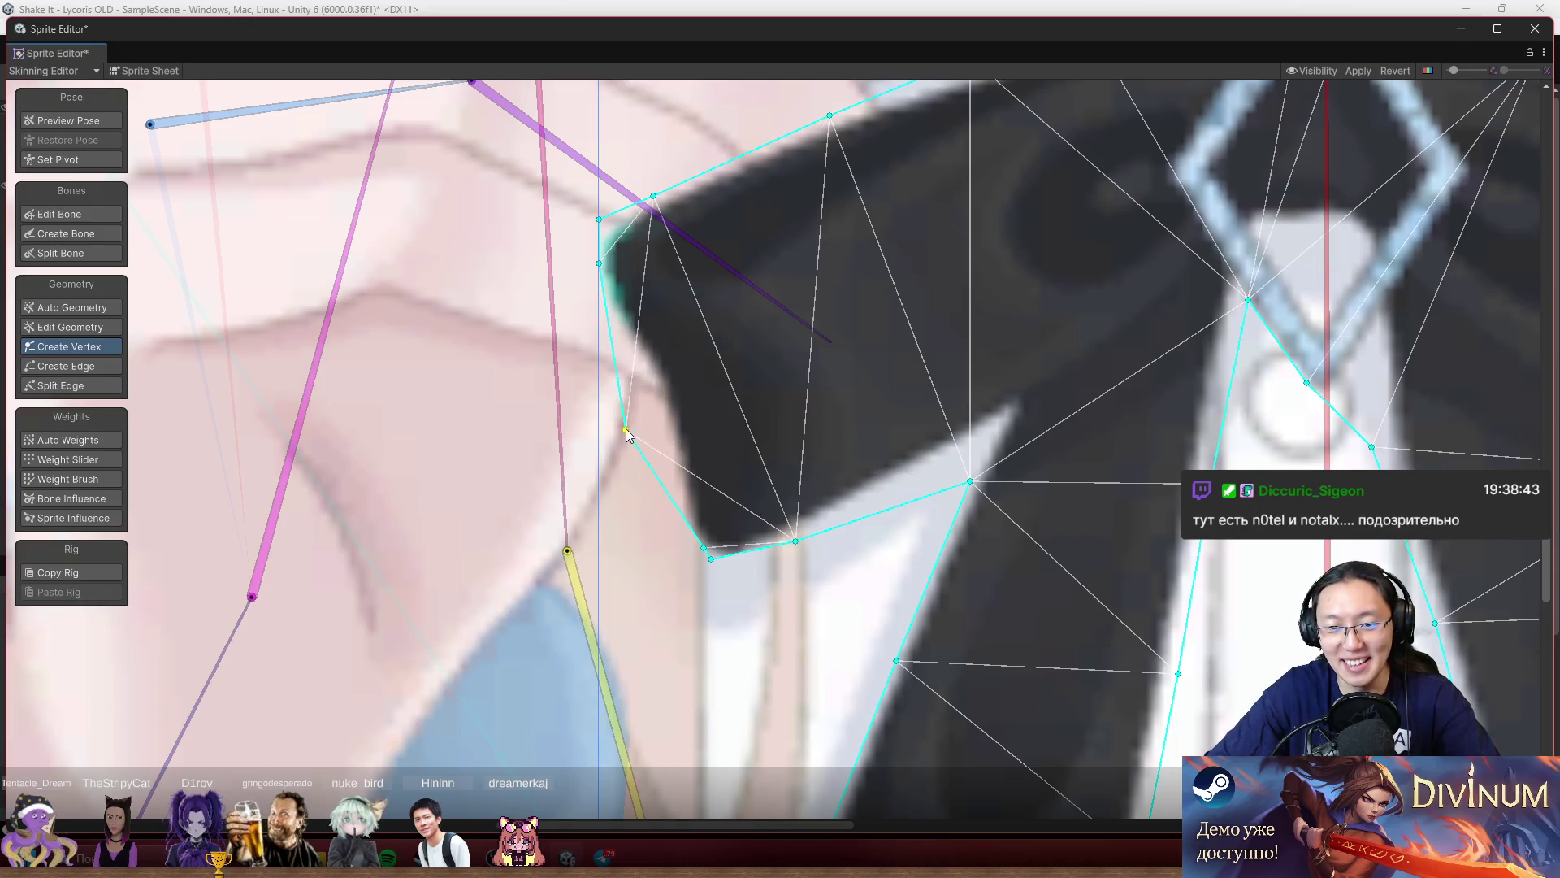
drag(701, 547, 648, 516)
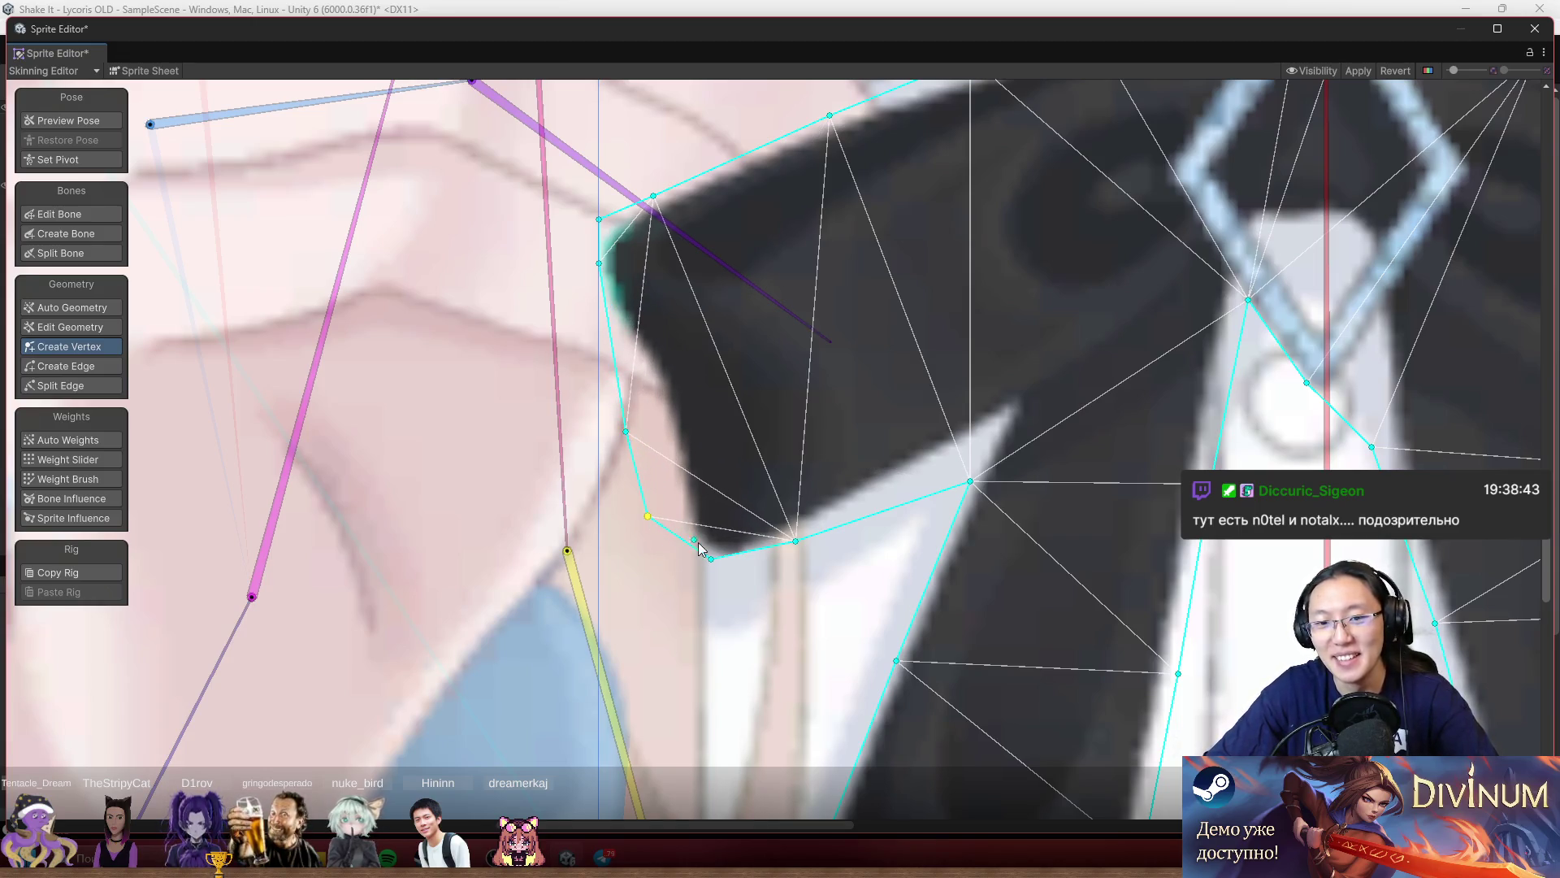
drag(710, 561, 708, 582)
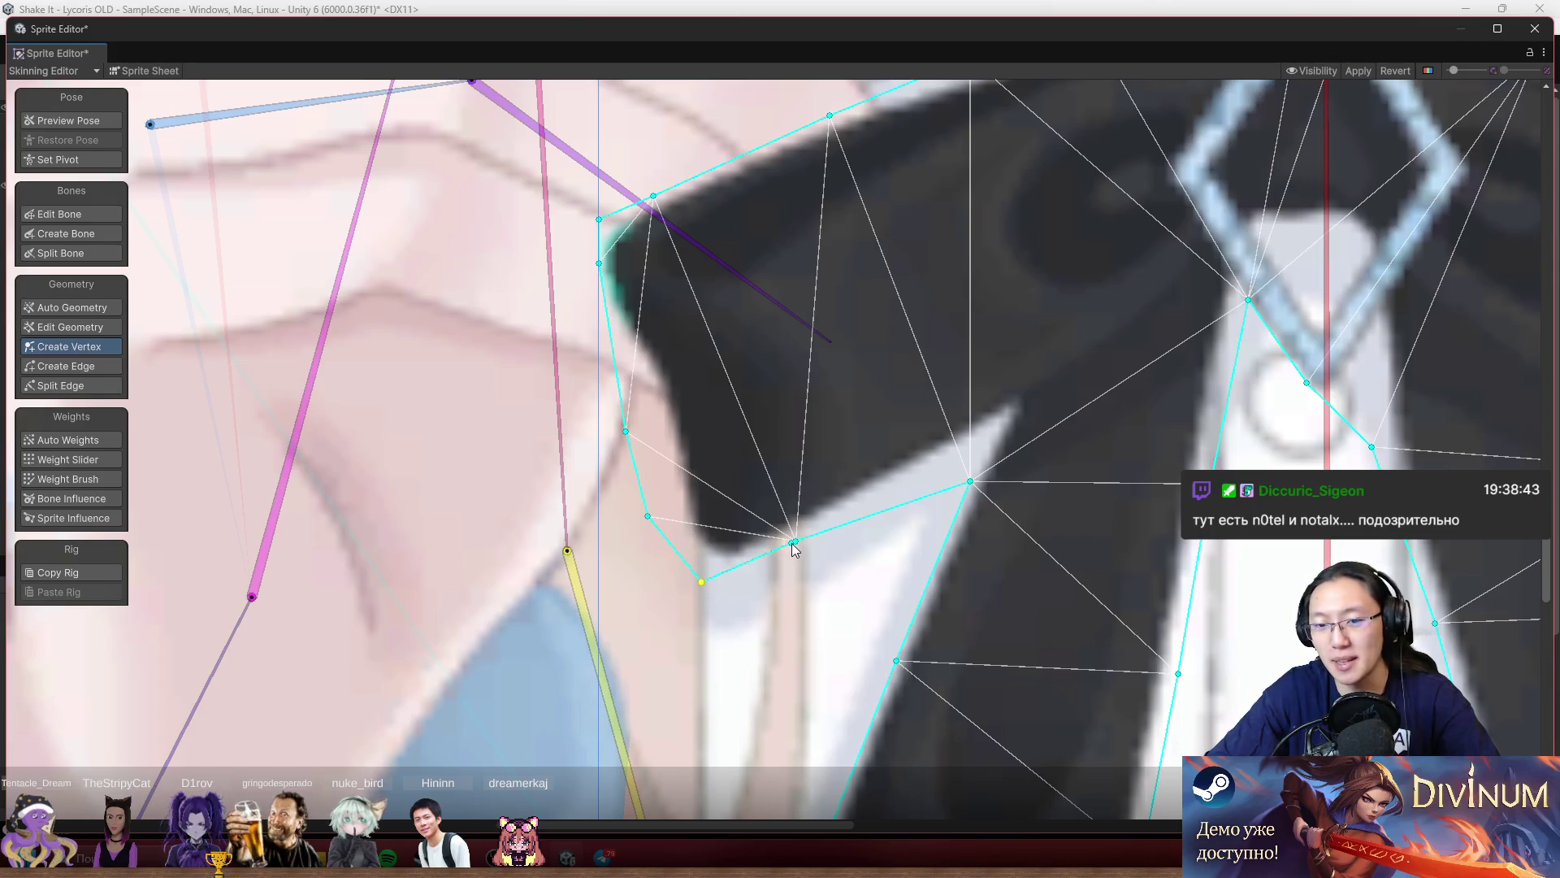
mouse_move(794, 542)
mouse_down()
mouse_move(853, 543)
mouse_move(867, 519)
mouse_up()
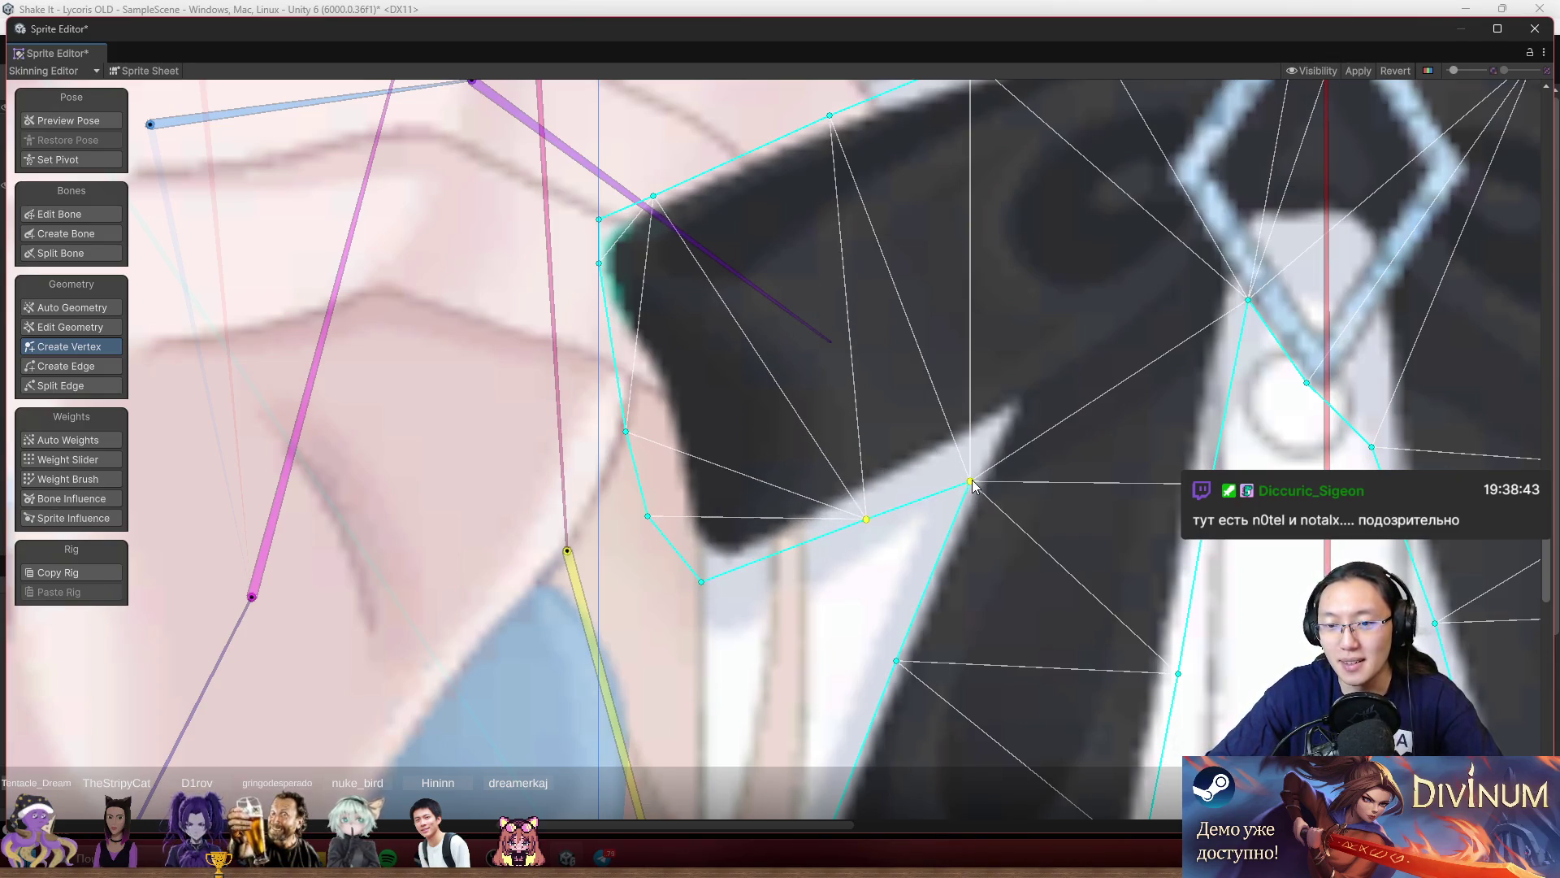
mouse_move(972, 485)
mouse_down()
mouse_move(982, 457)
mouse_move(924, 416)
mouse_up()
Move the ribbon strip's bottom-left and bottom-right vertices out to its corners.
scroll(952, 428, down, 3)
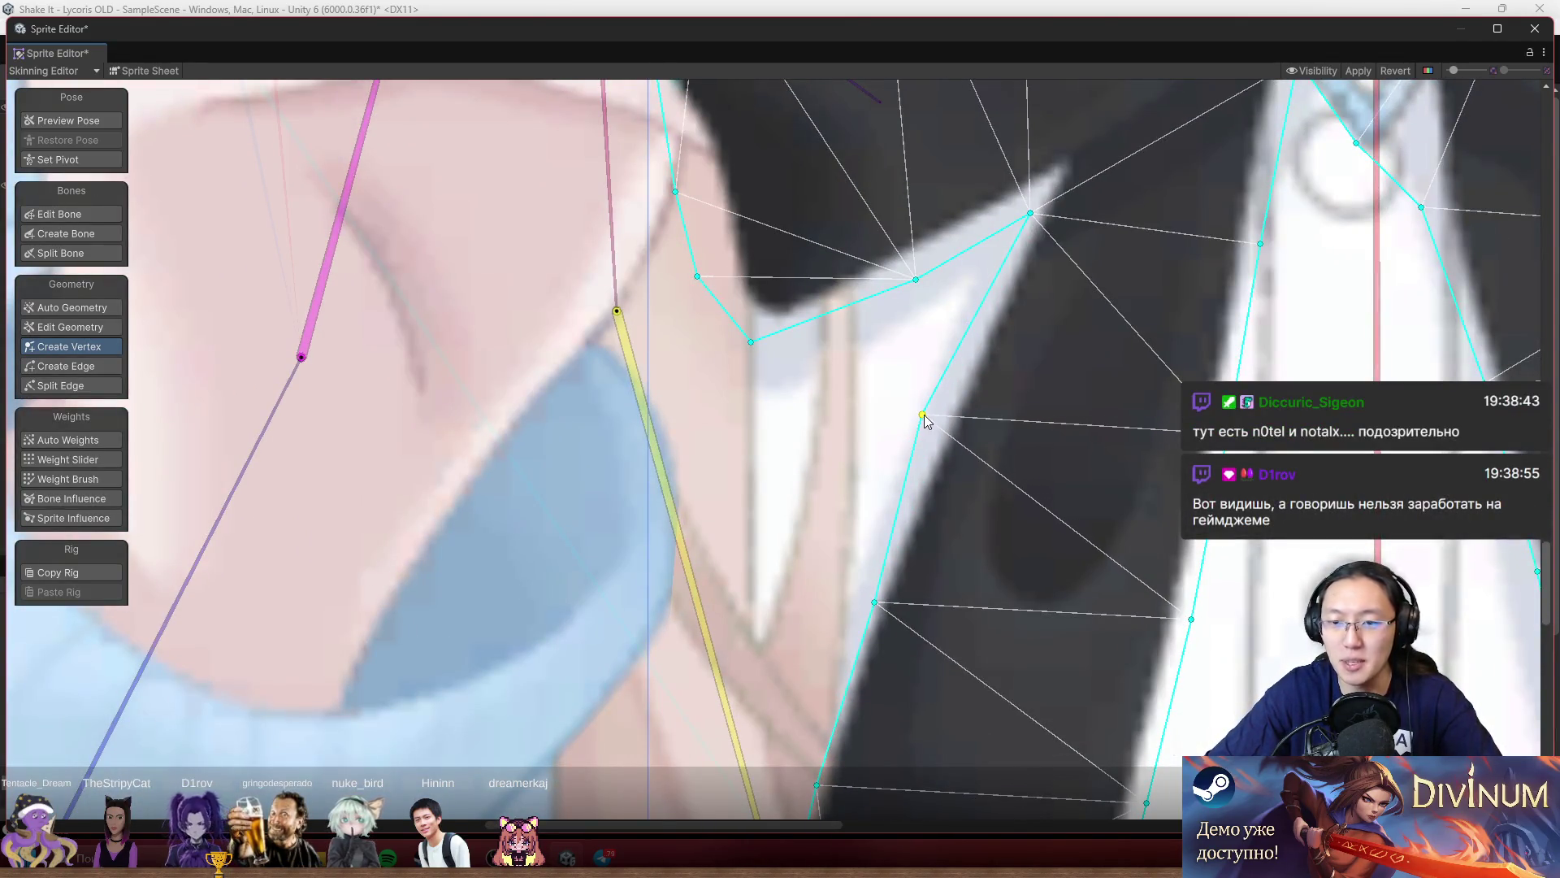
scroll(1014, 450, down, 2)
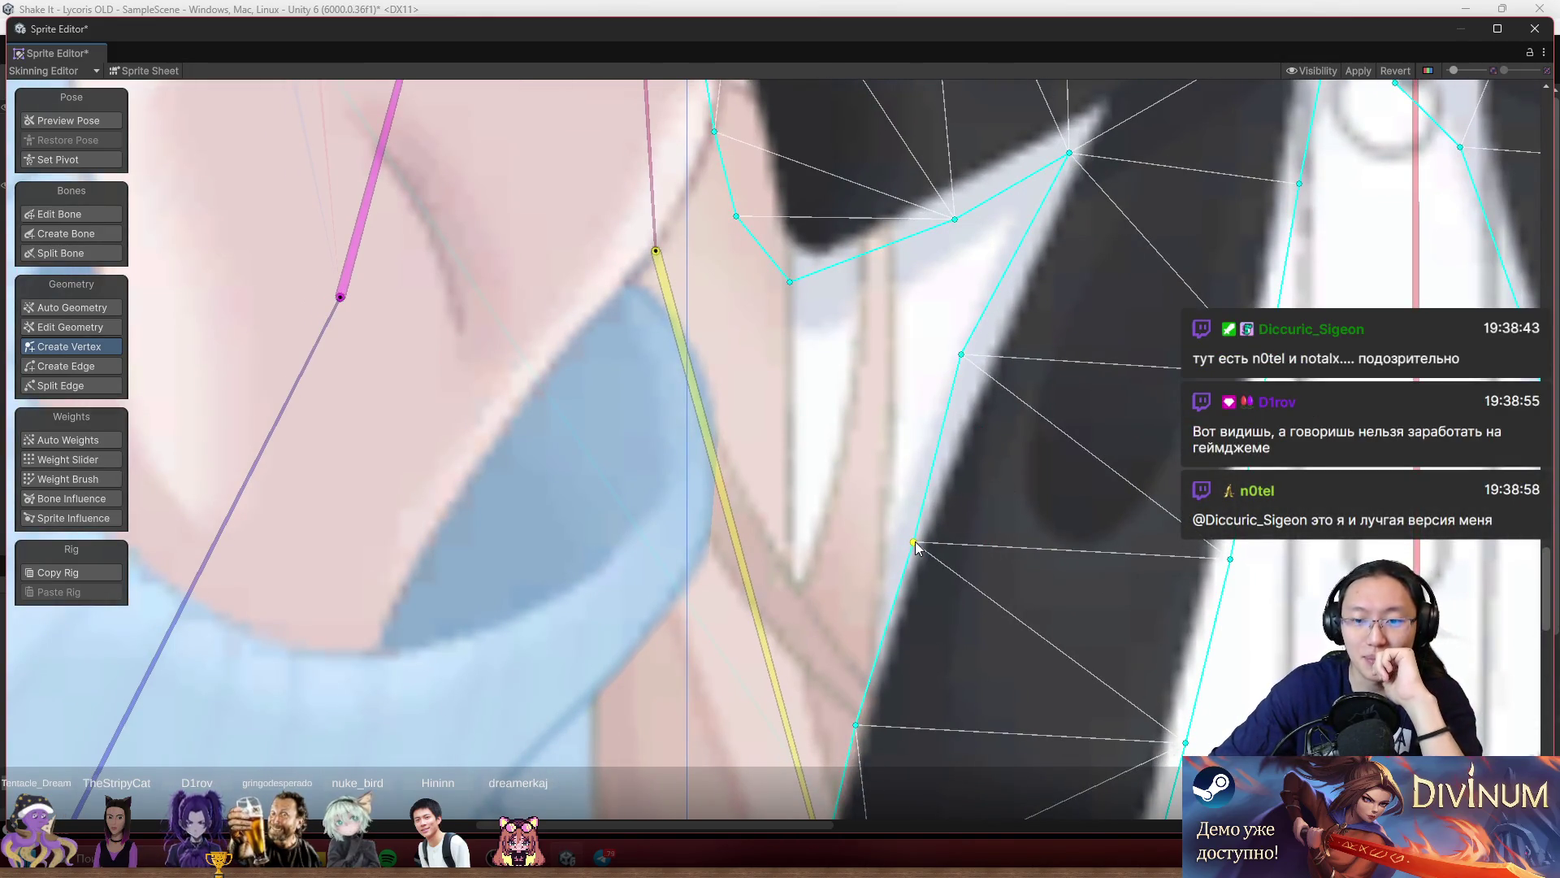
scroll(899, 540, down, 3)
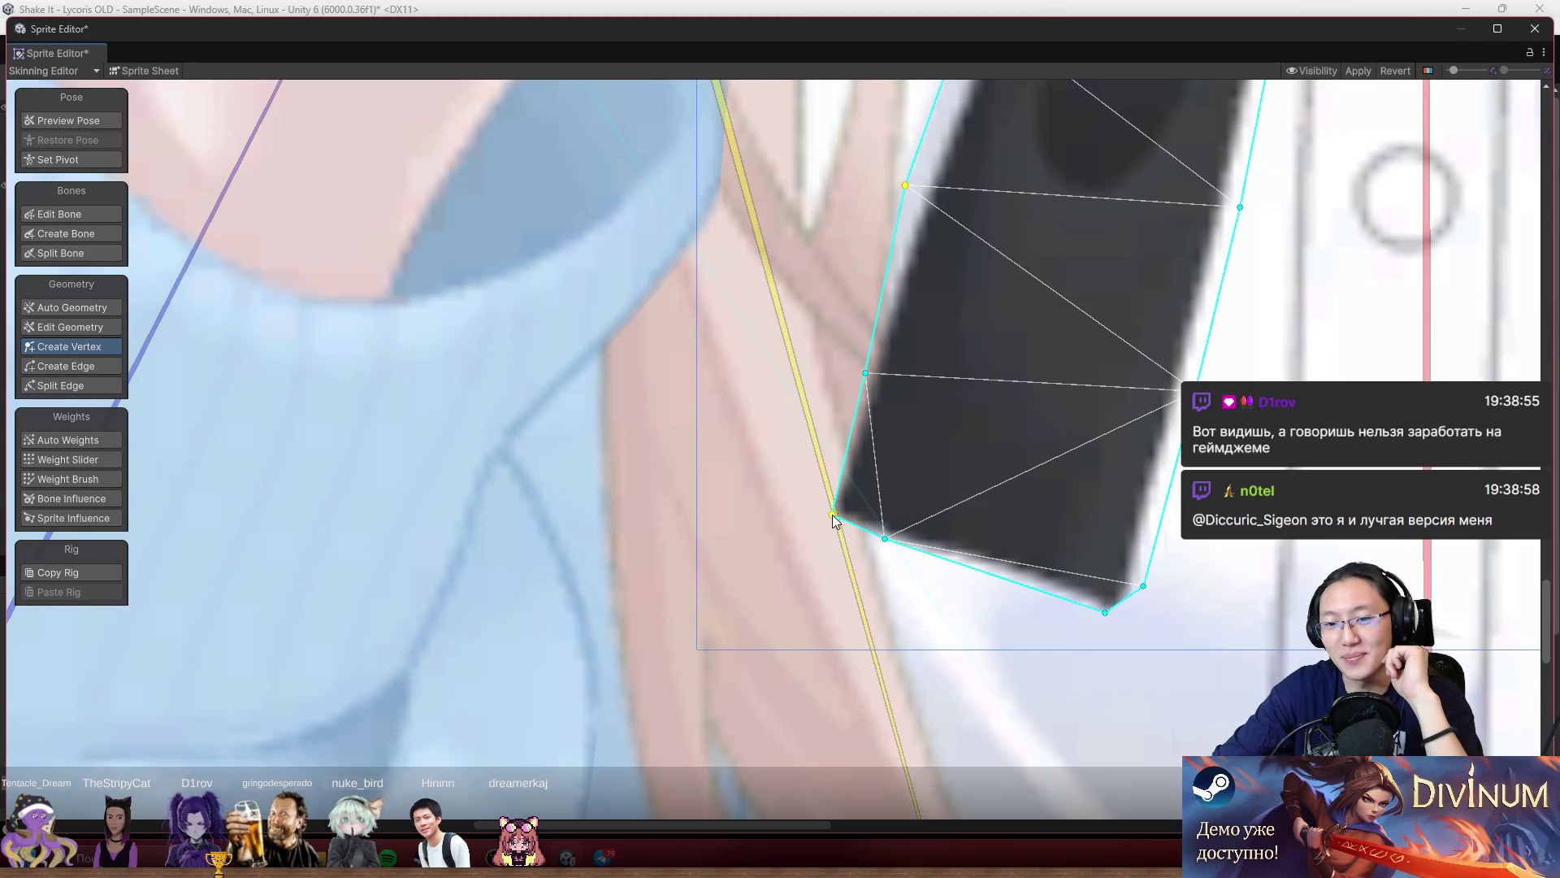
mouse_move(832, 515)
mouse_down()
mouse_move(803, 515)
mouse_move(978, 600)
mouse_up()
mouse_move(1105, 614)
mouse_down()
mouse_move(1130, 645)
mouse_move(1117, 547)
mouse_up()
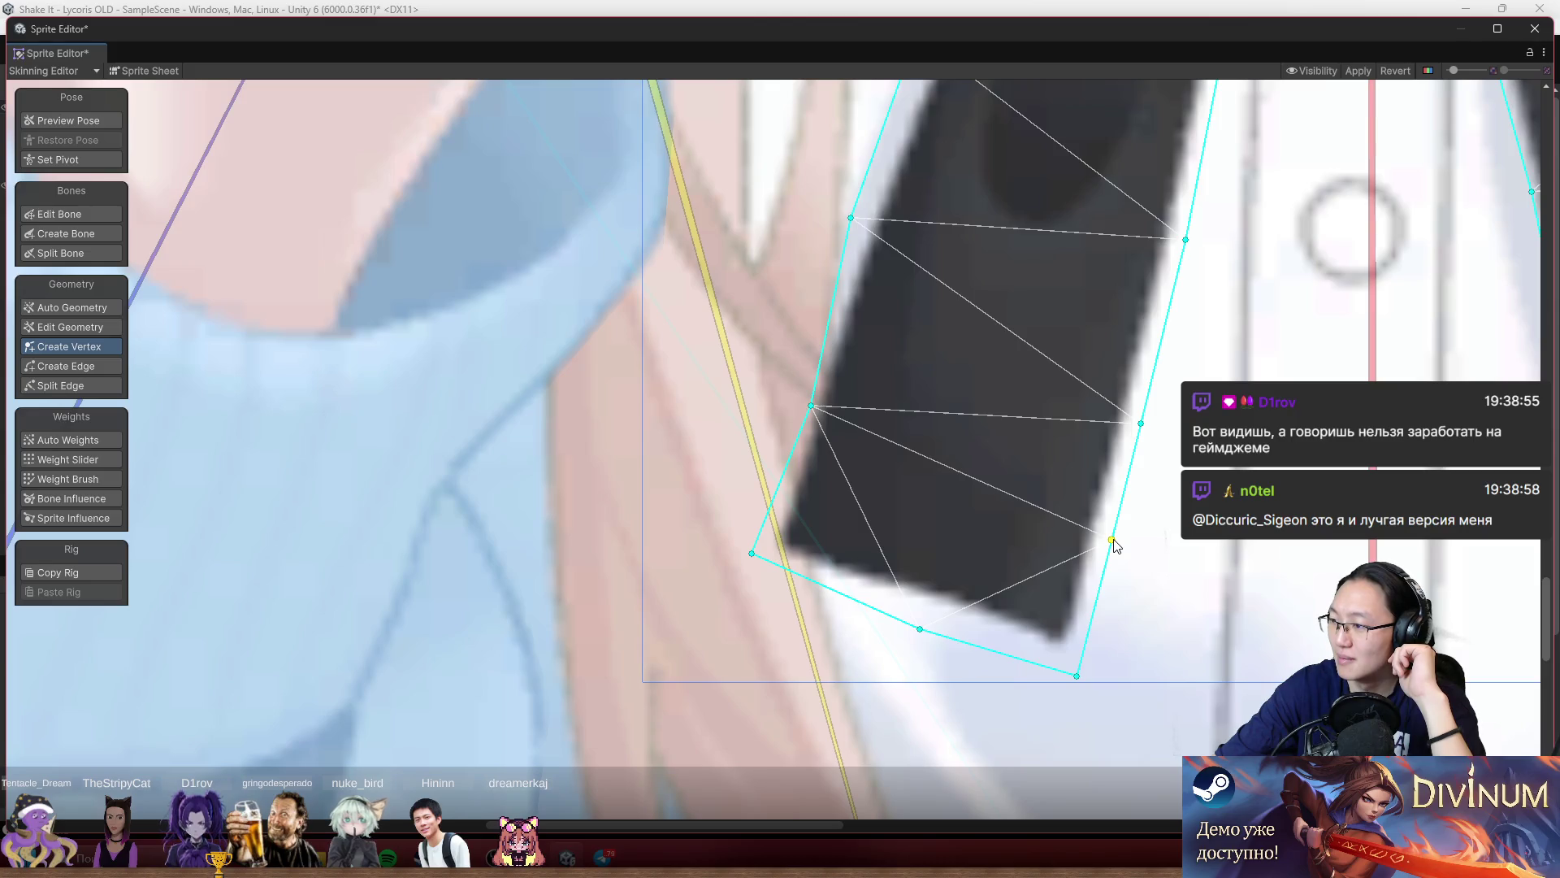
Add a vertex on the ribbon's bottom edge and space the bottom vertices along the ribbon end.
mouse_move(1095, 314)
mouse_down()
mouse_move(1016, 460)
mouse_move(837, 465)
mouse_up()
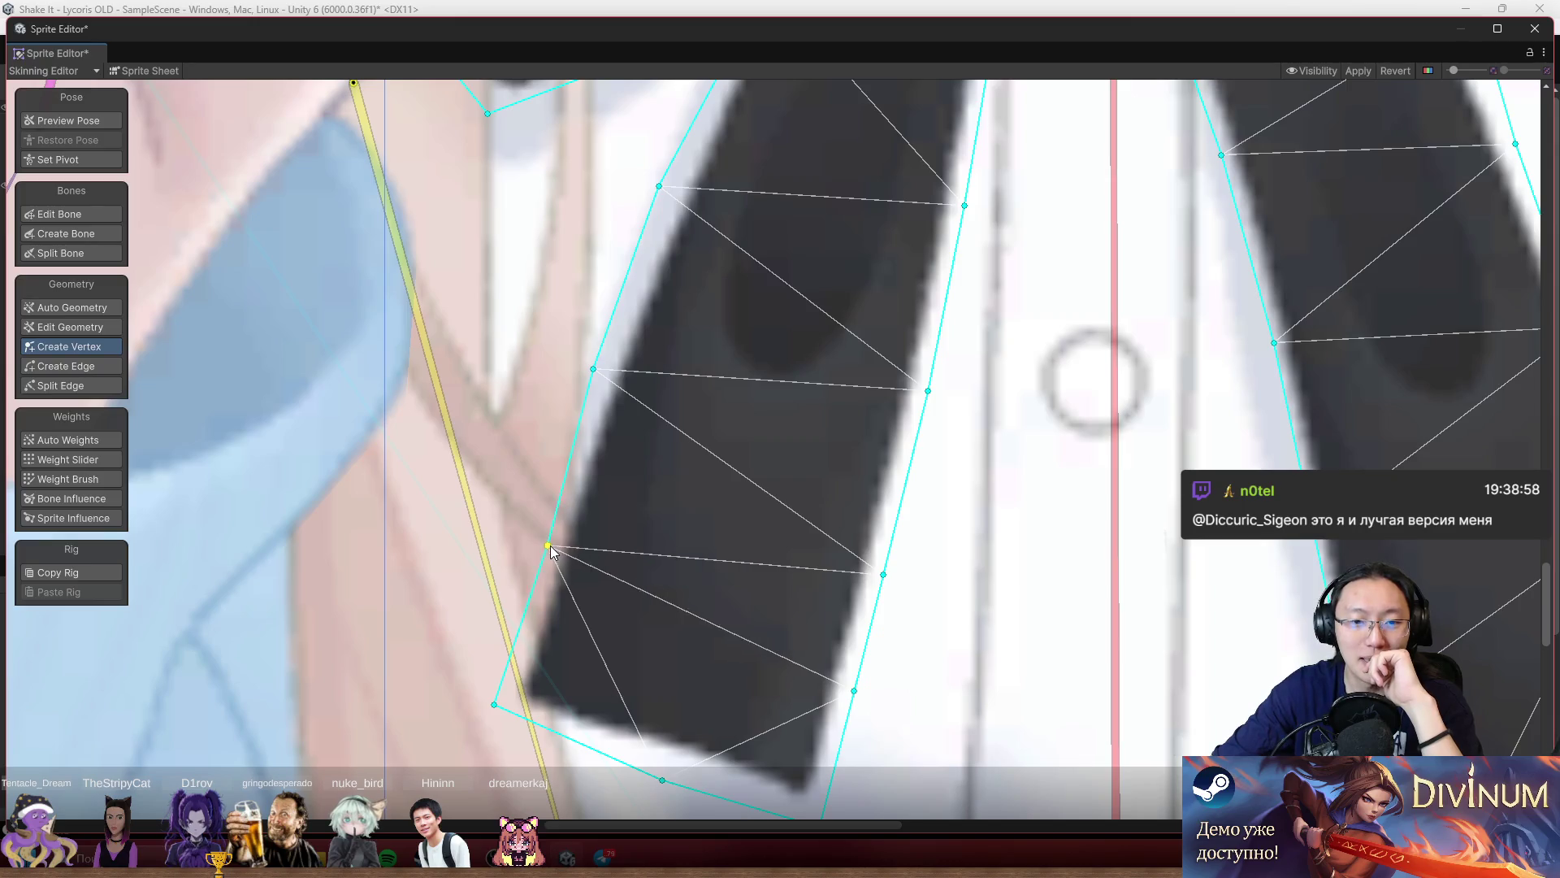
scroll(797, 601, down, 3)
scroll(936, 507, up, 6)
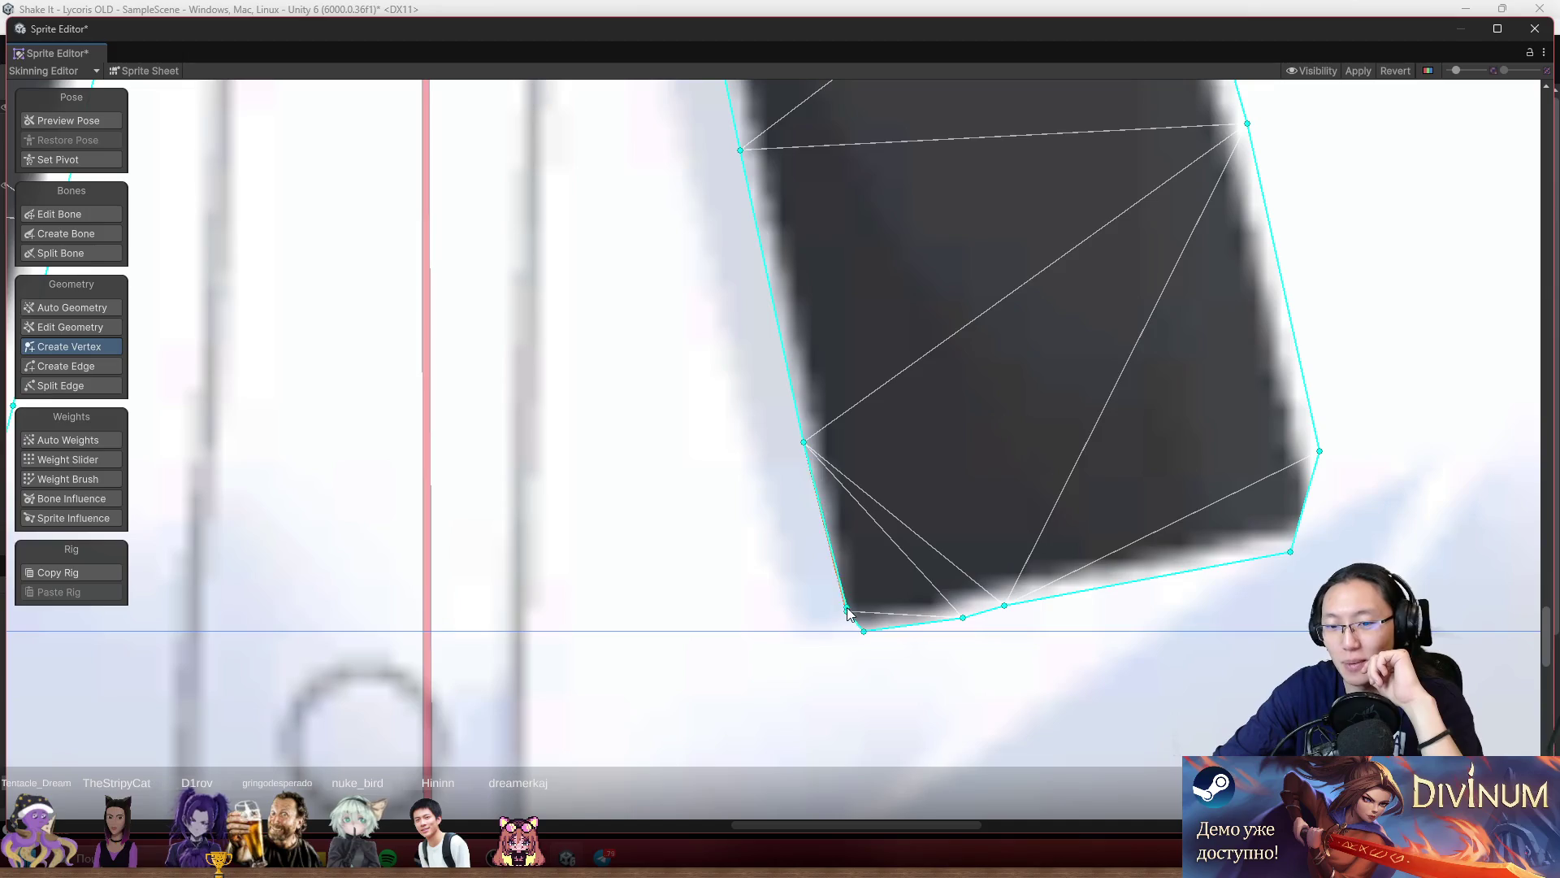
drag(847, 609, 819, 631)
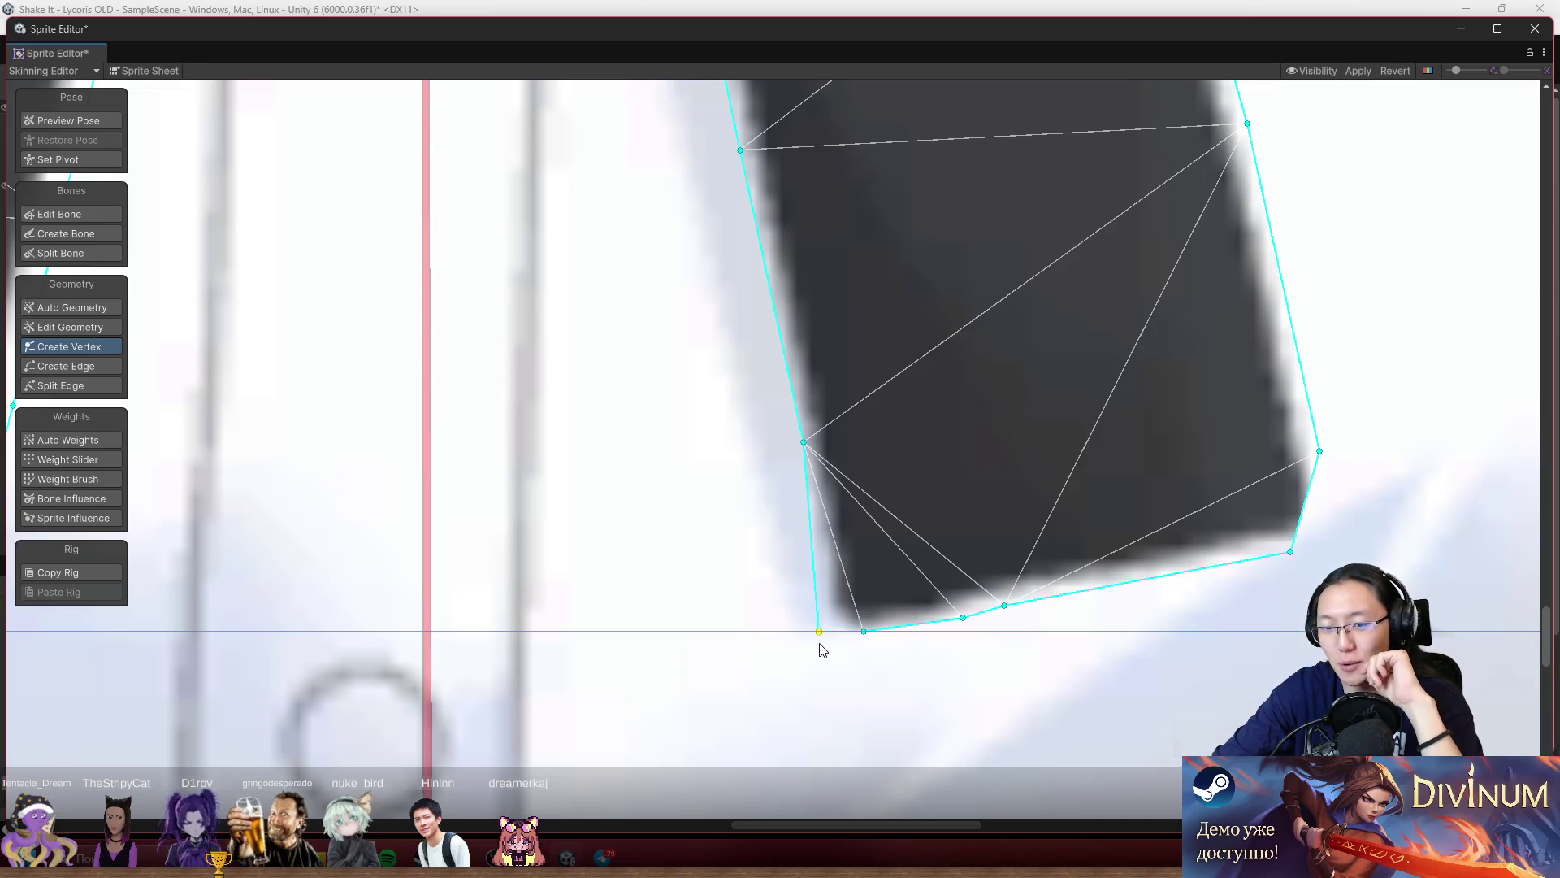
click(1002, 611)
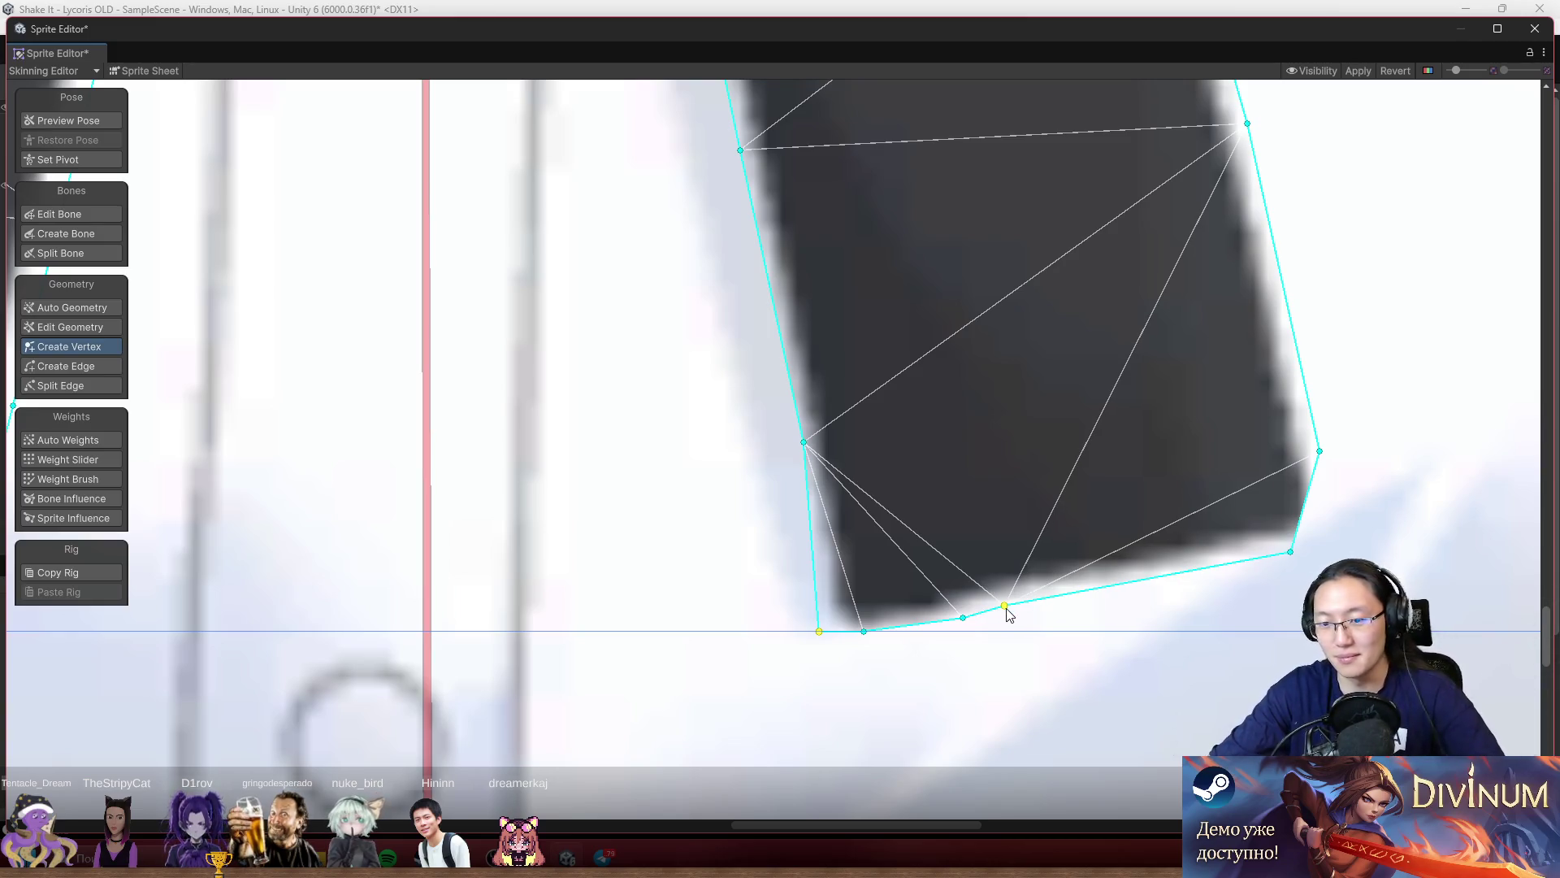
drag(1005, 608, 1176, 592)
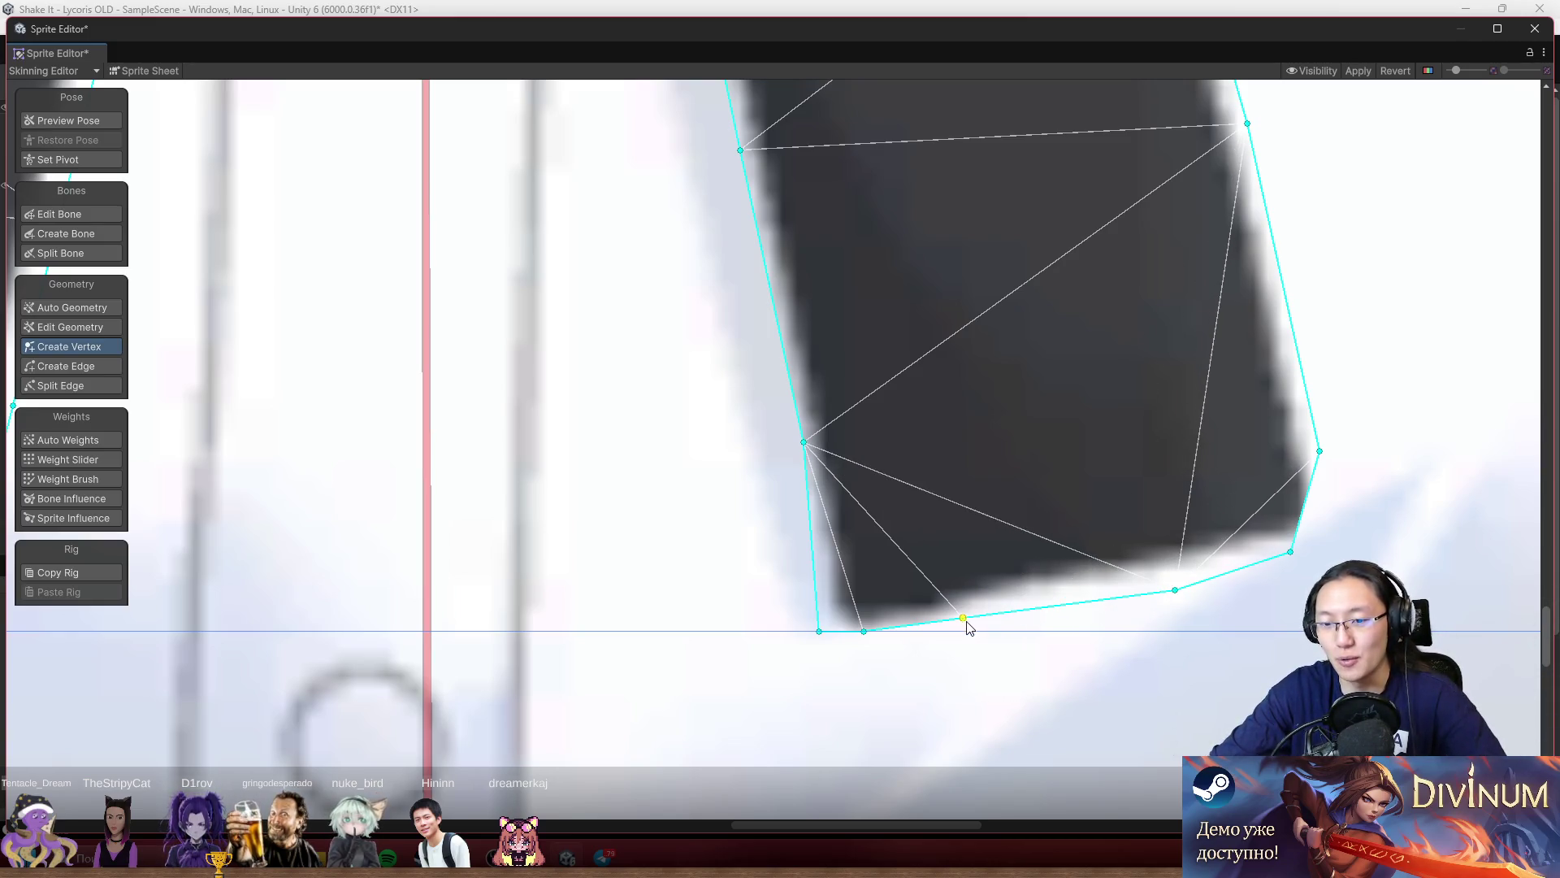
drag(965, 619, 1066, 615)
drag(866, 638, 913, 660)
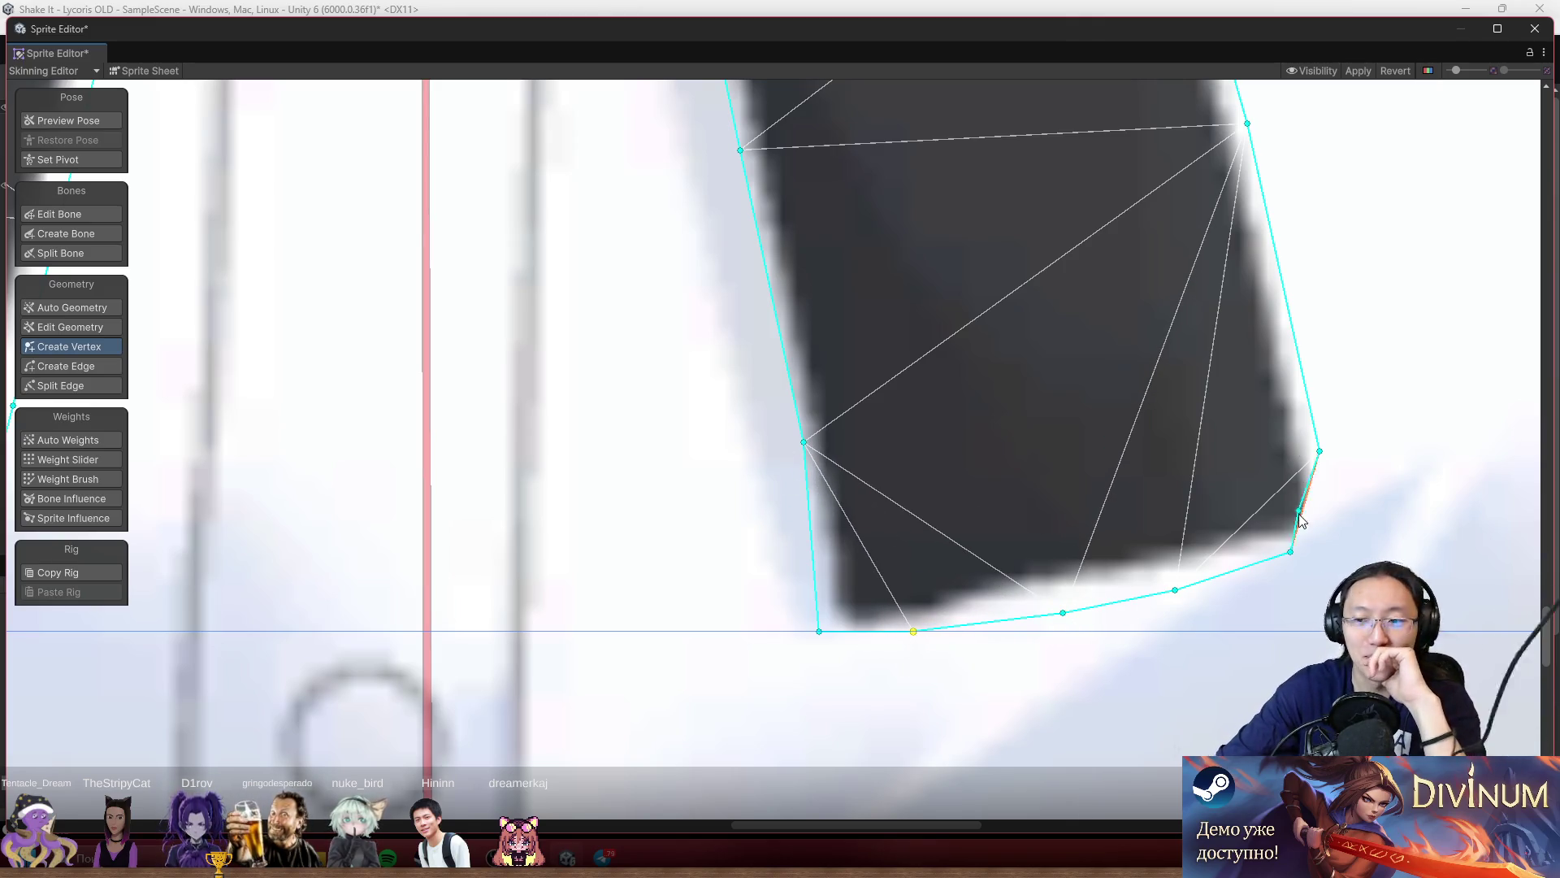
drag(1290, 551, 1349, 547)
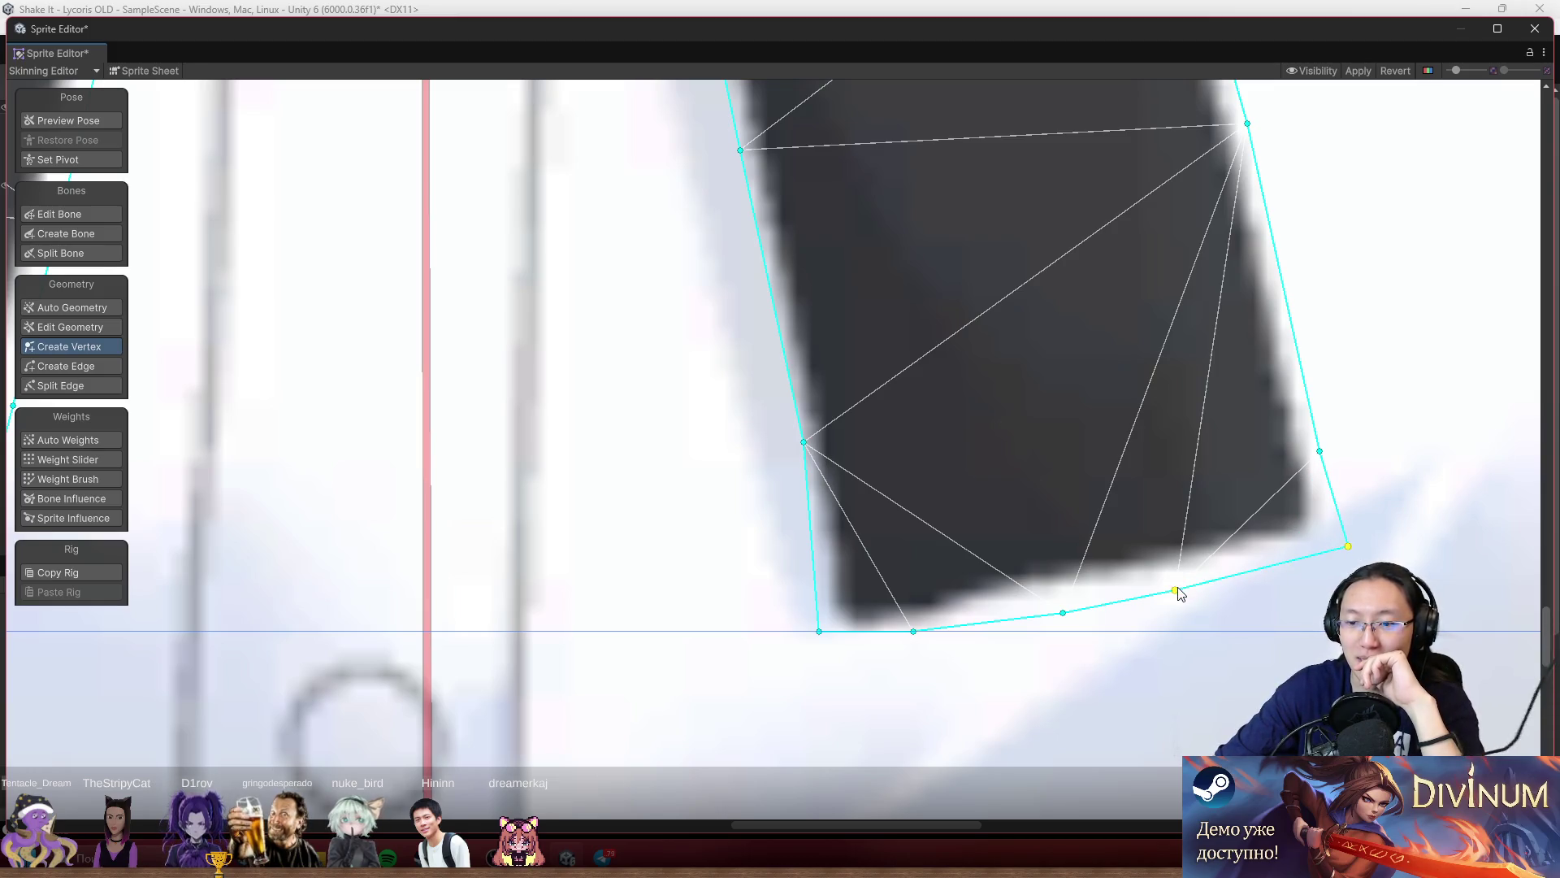
drag(1177, 591, 1229, 585)
Add a vertex on the ribbon's left edge and fit the left and right side vertices to its outline.
mouse_move(1320, 455)
mouse_down()
mouse_move(1327, 561)
mouse_move(1317, 439)
mouse_up()
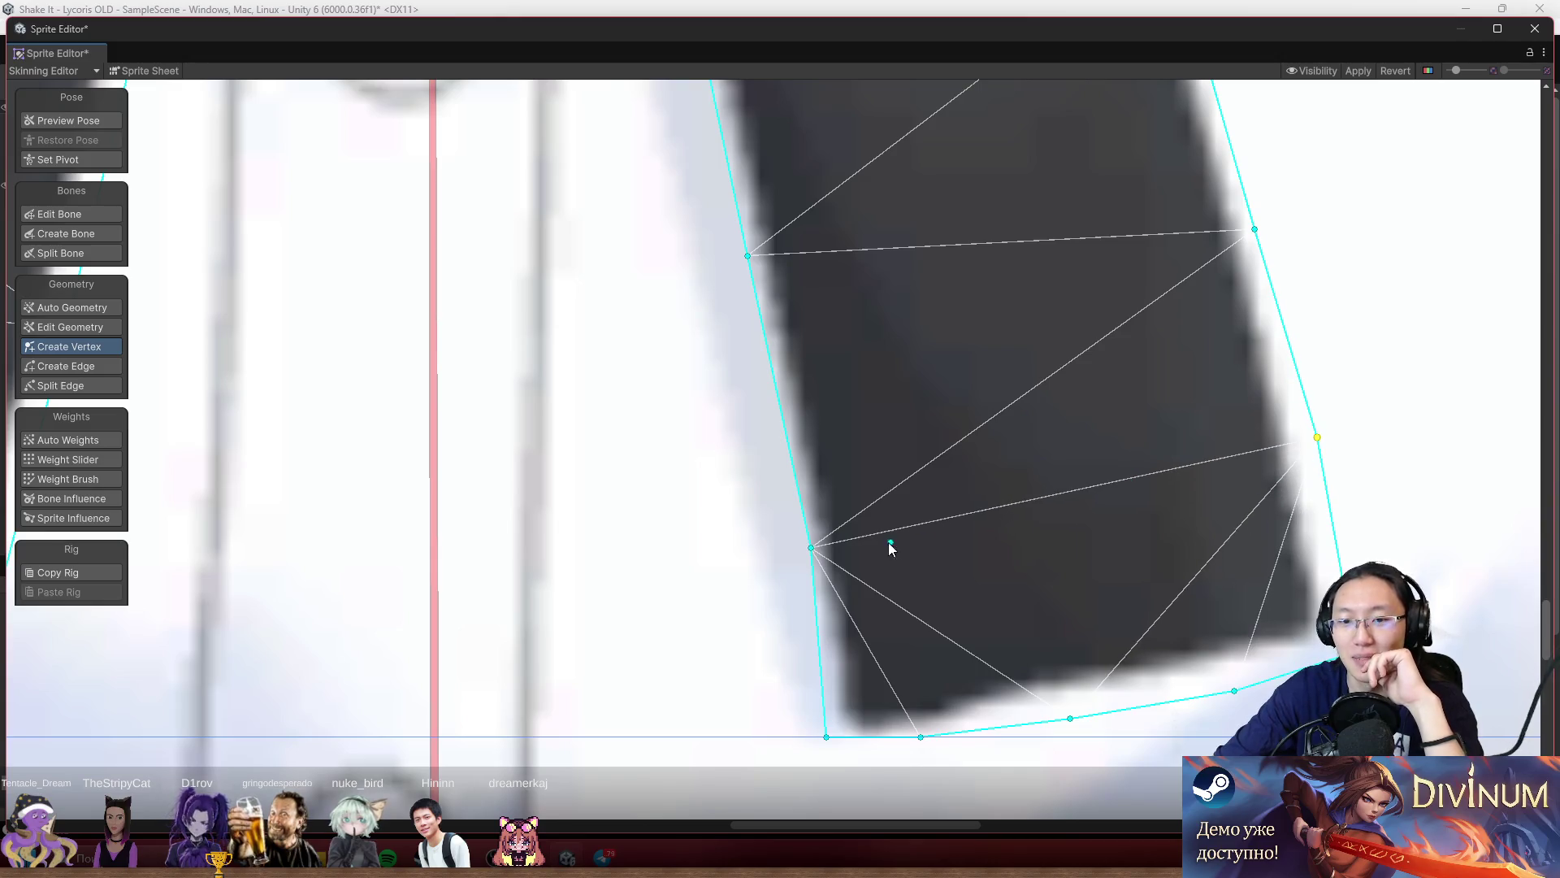
click(822, 545)
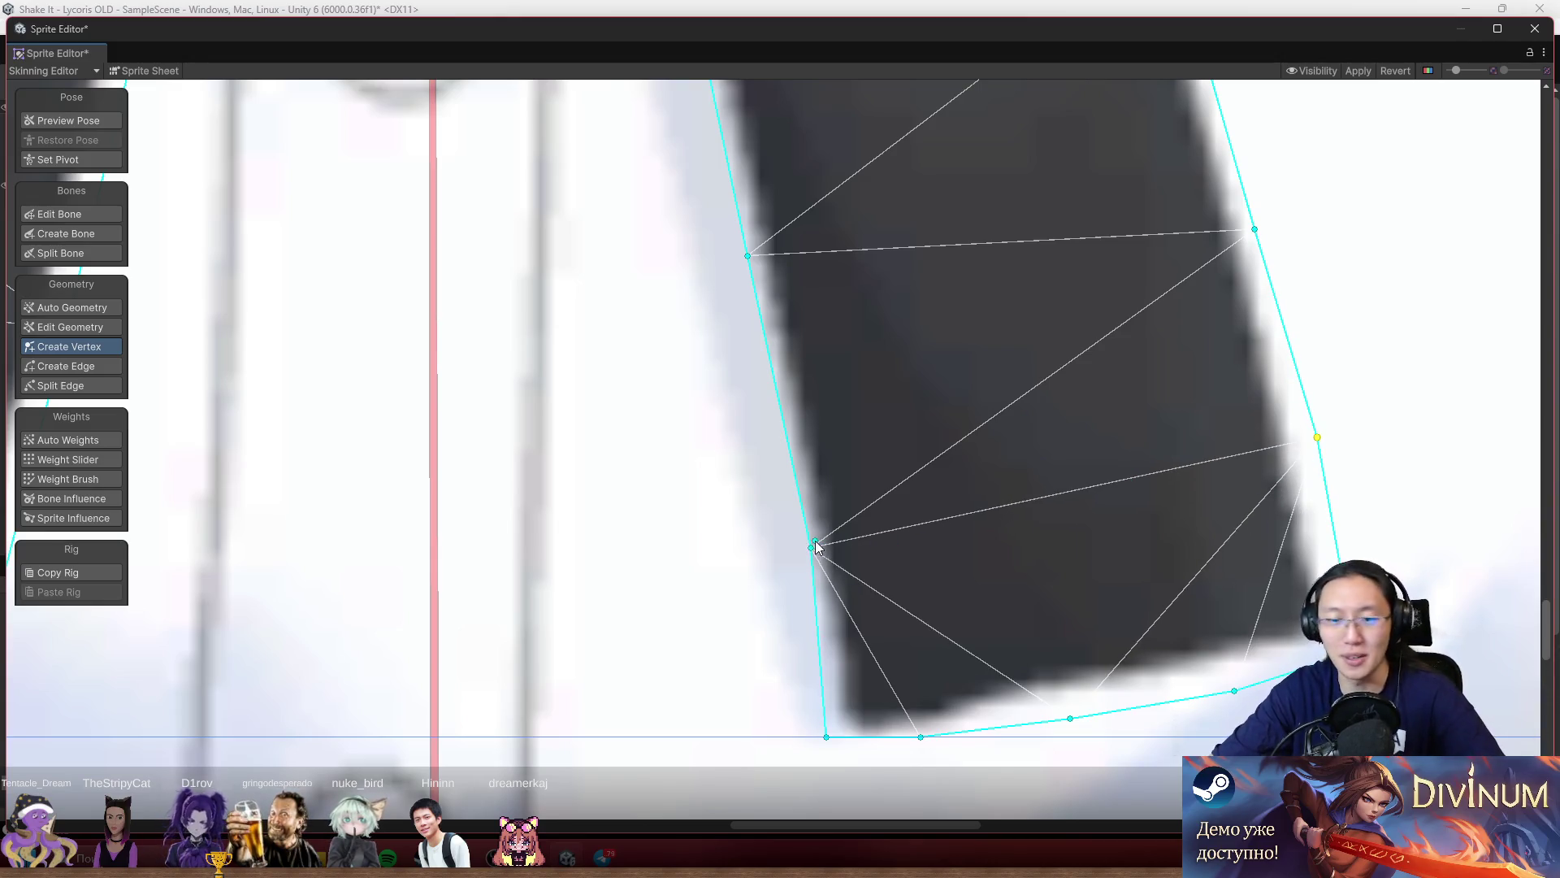
key(Delete)
drag(812, 551, 799, 518)
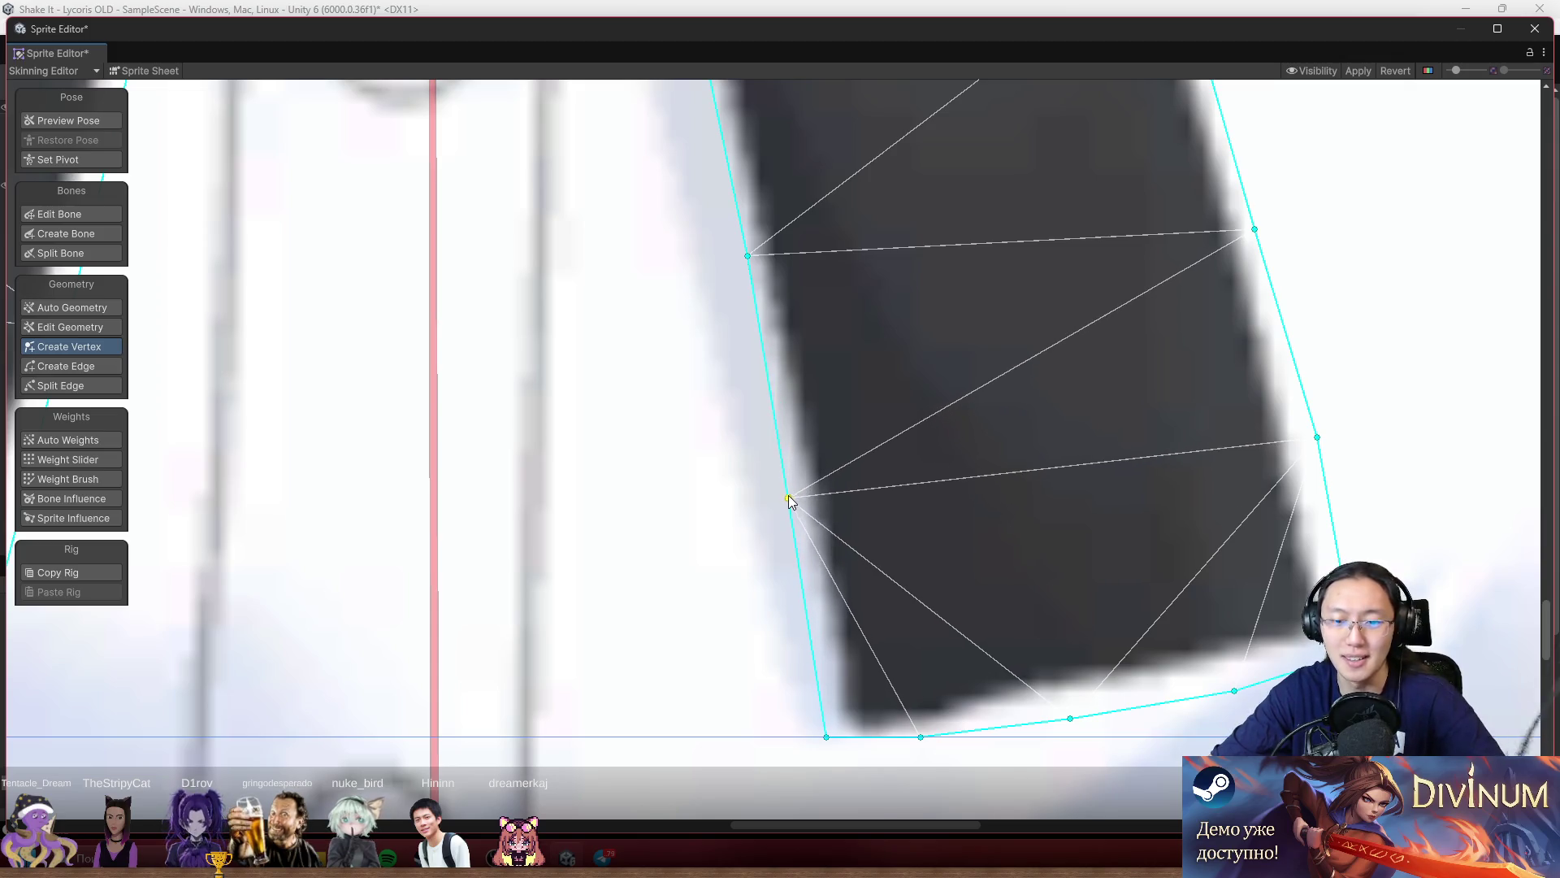
scroll(792, 508, up, 3)
drag(742, 444, 729, 445)
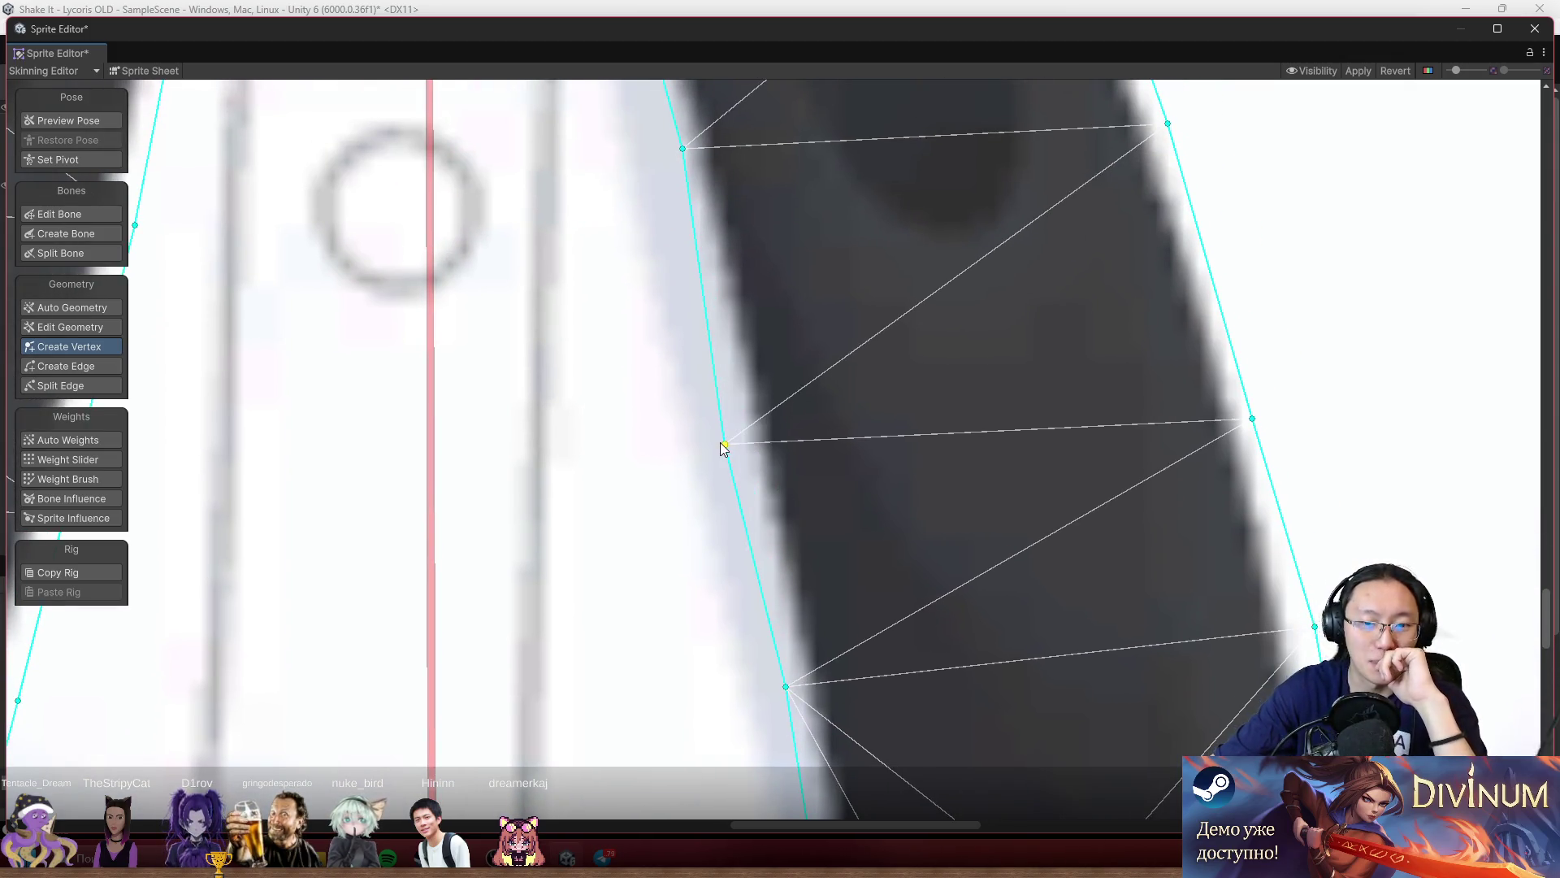
drag(1253, 419, 1254, 362)
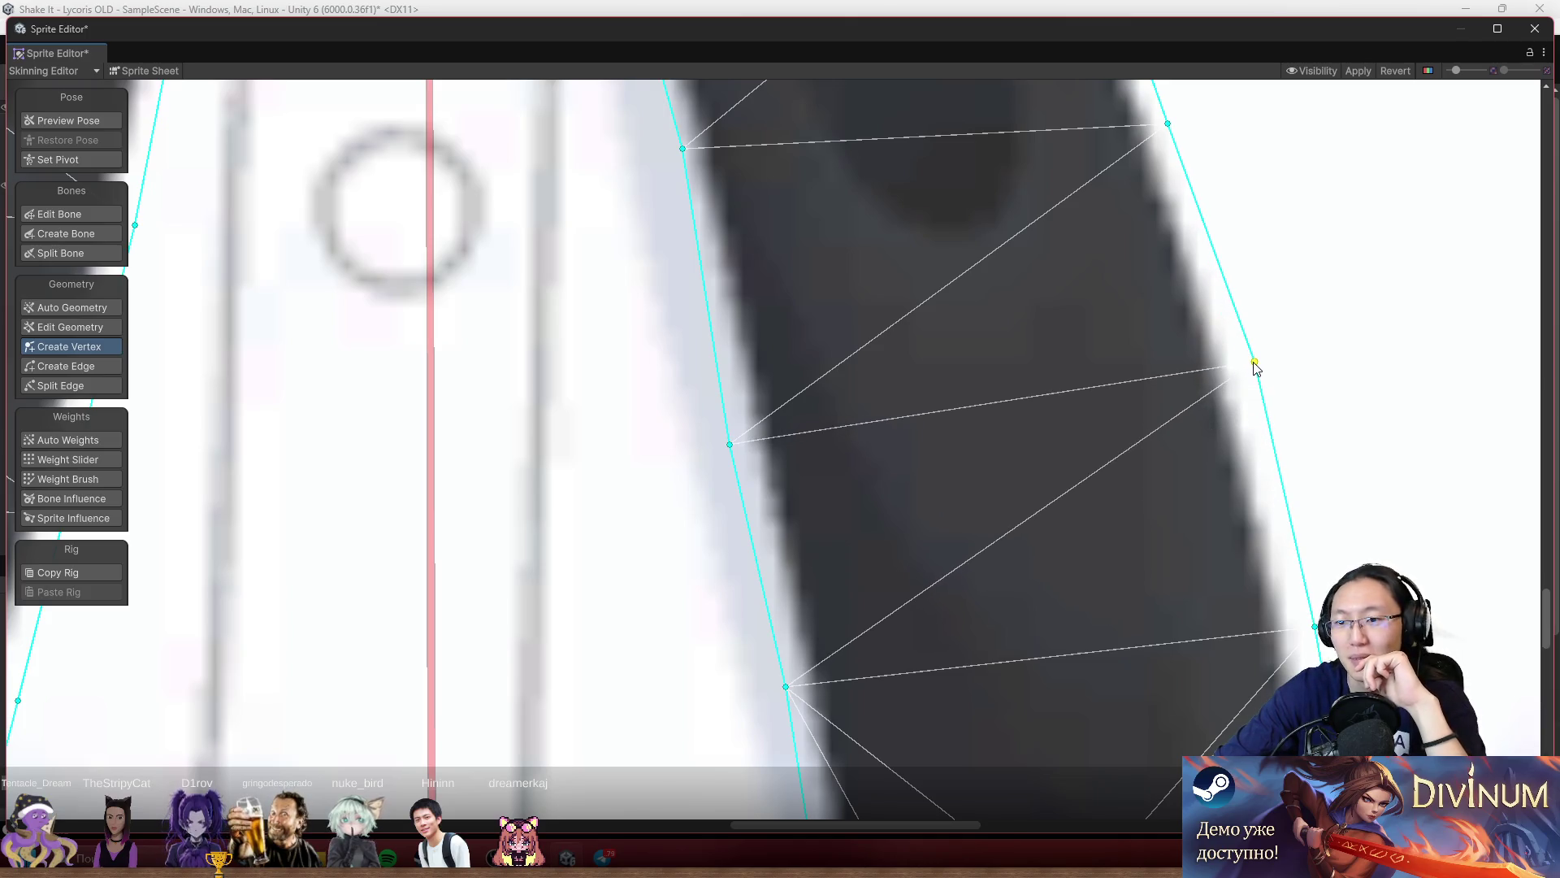
scroll(1170, 487, up, 5)
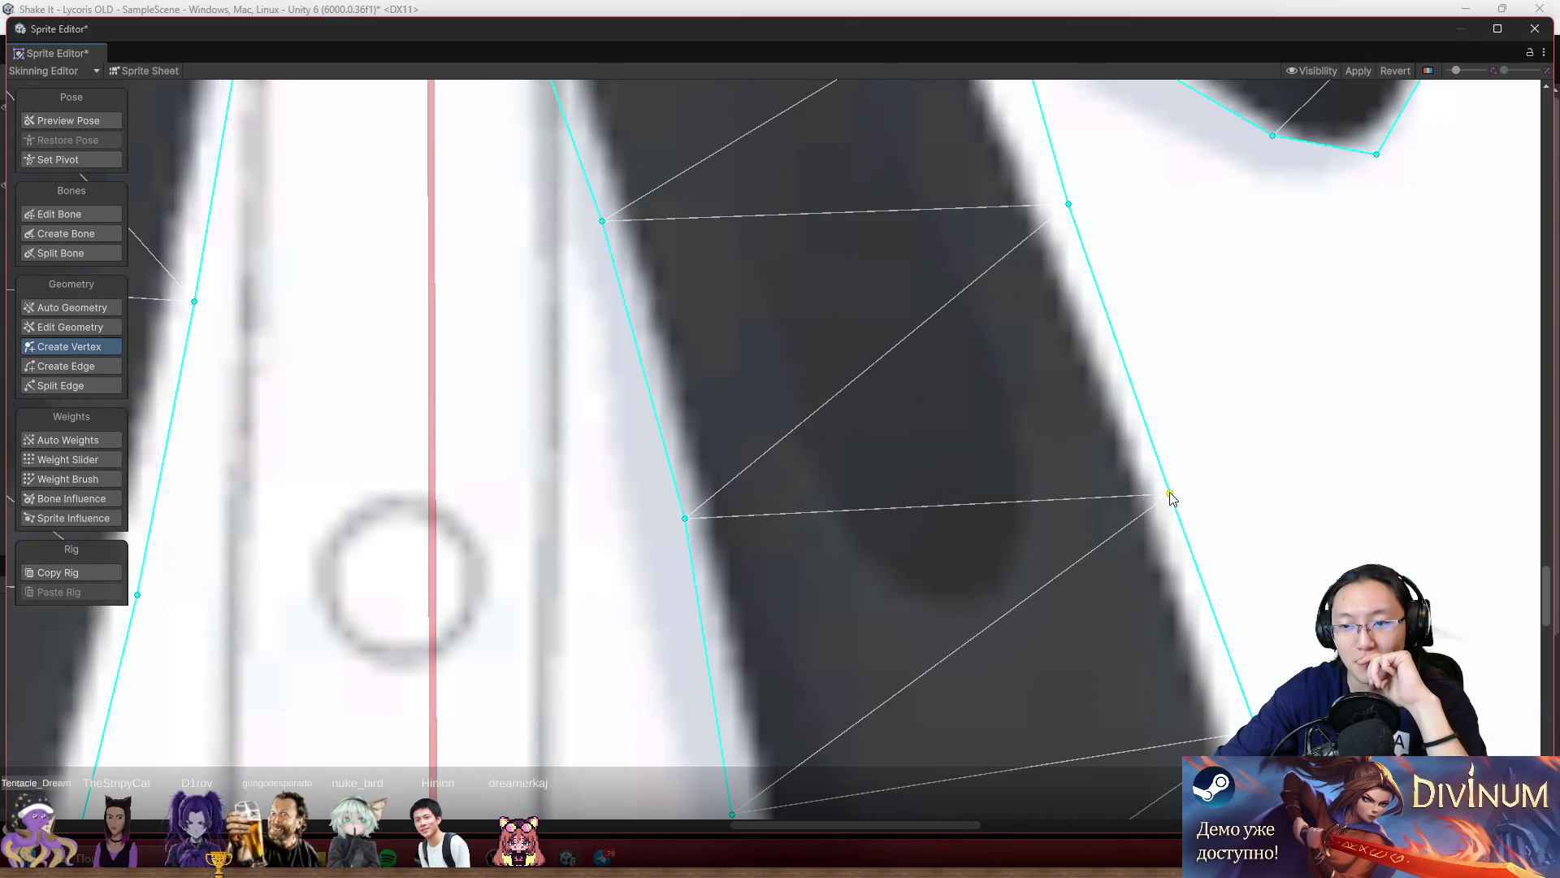
Fit the ribbon's side vertices to its edges and move the top vertex into the bow's inner corner.
drag(1166, 490, 1178, 487)
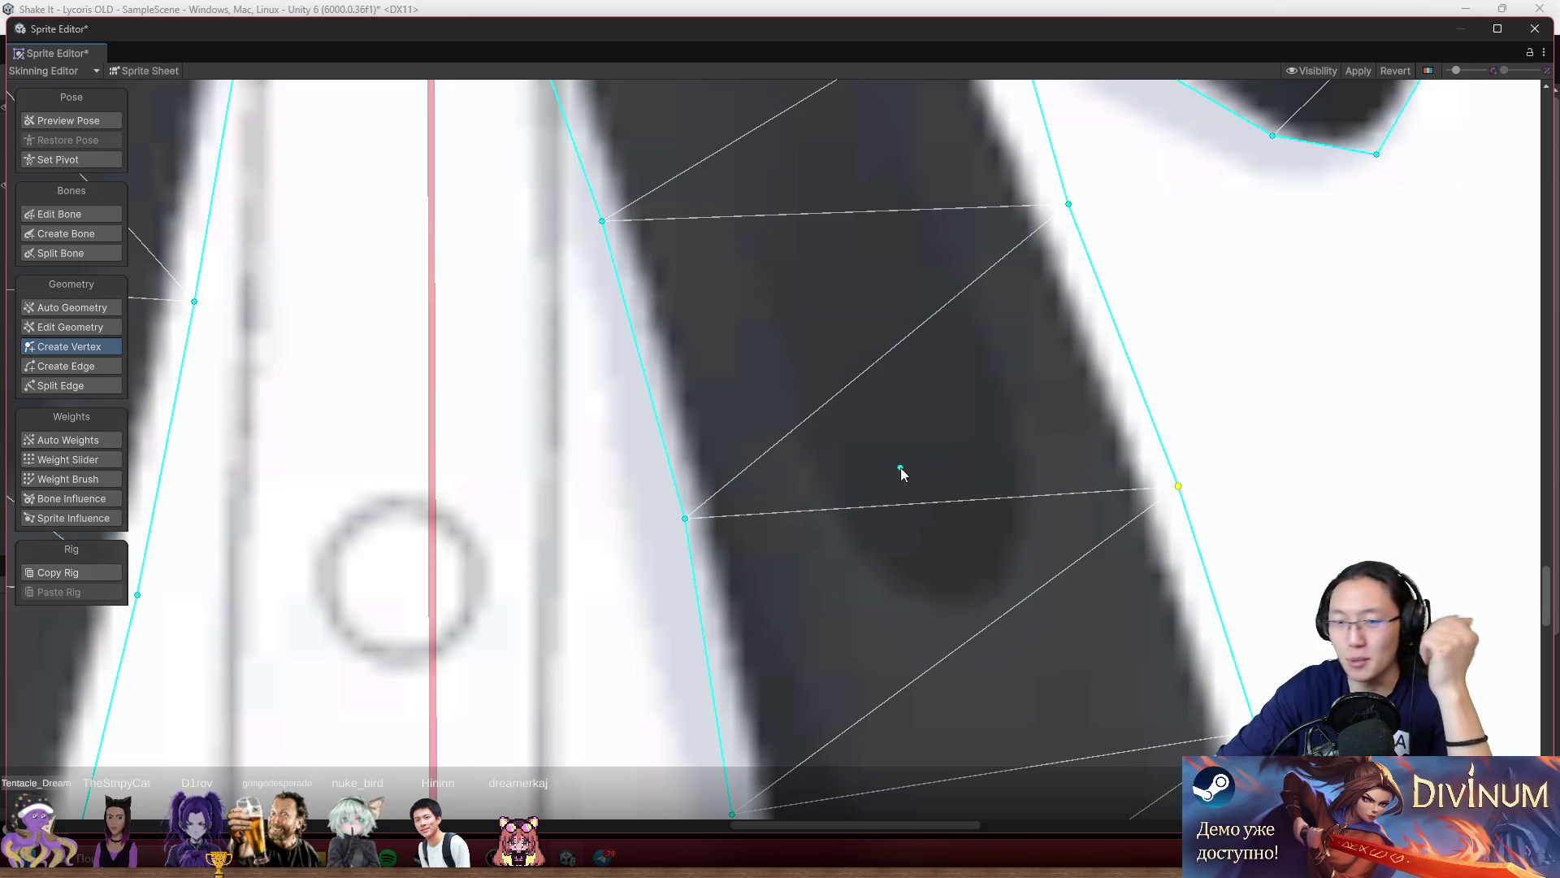
drag(687, 519, 673, 522)
drag(674, 410, 811, 653)
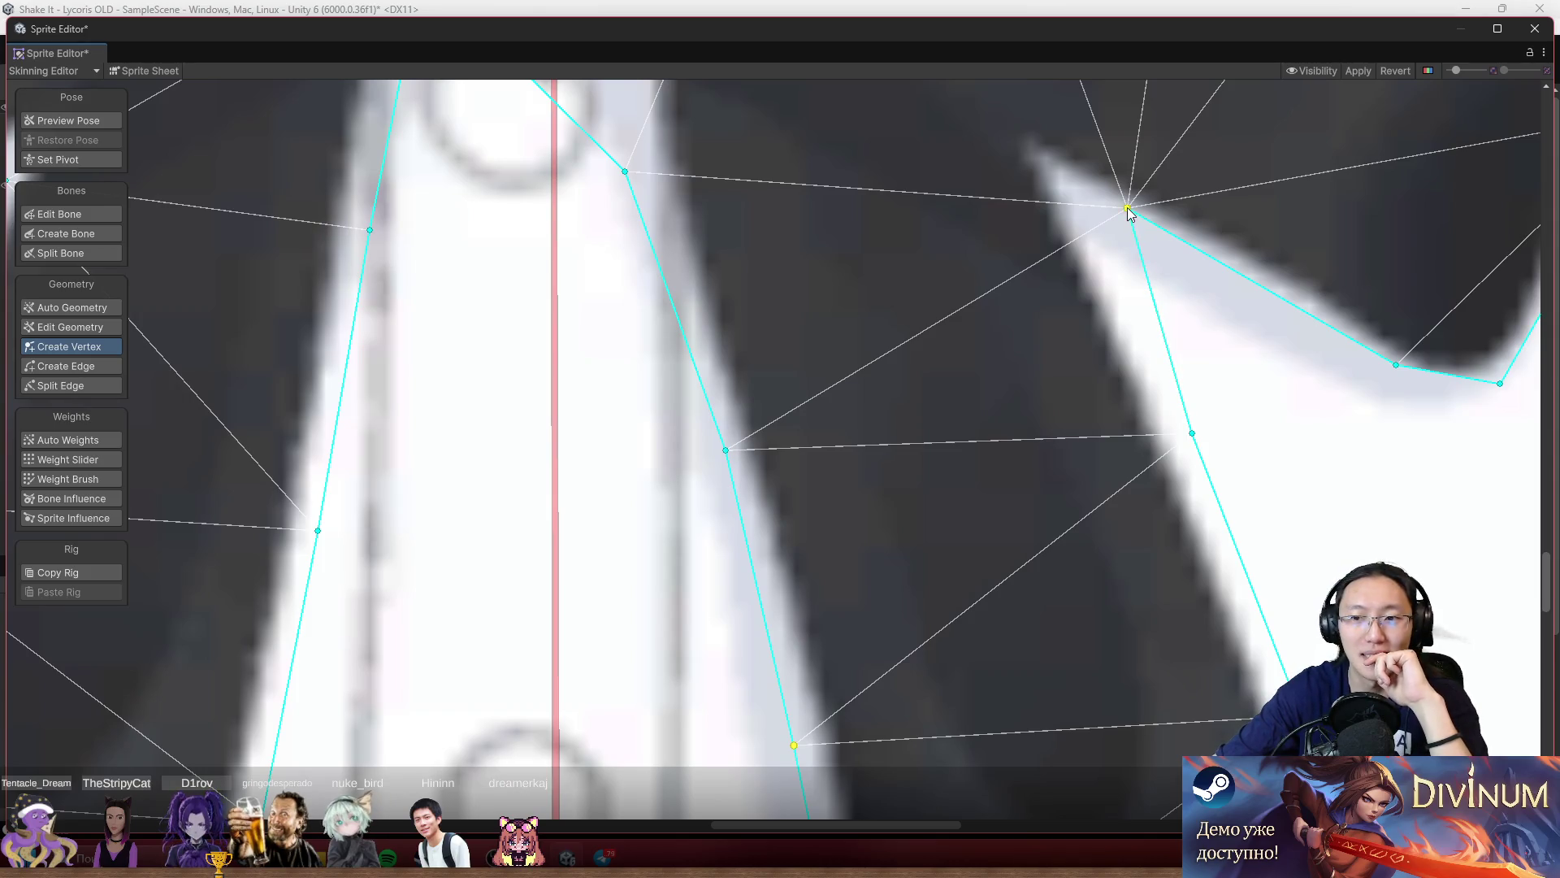
drag(1128, 210, 1072, 190)
Add a vertex on the right wing's outline and slide it onto the sprite's boundary edge.
mouse_move(1369, 359)
mouse_down()
mouse_move(999, 331)
mouse_move(853, 296)
mouse_move(840, 239)
mouse_up()
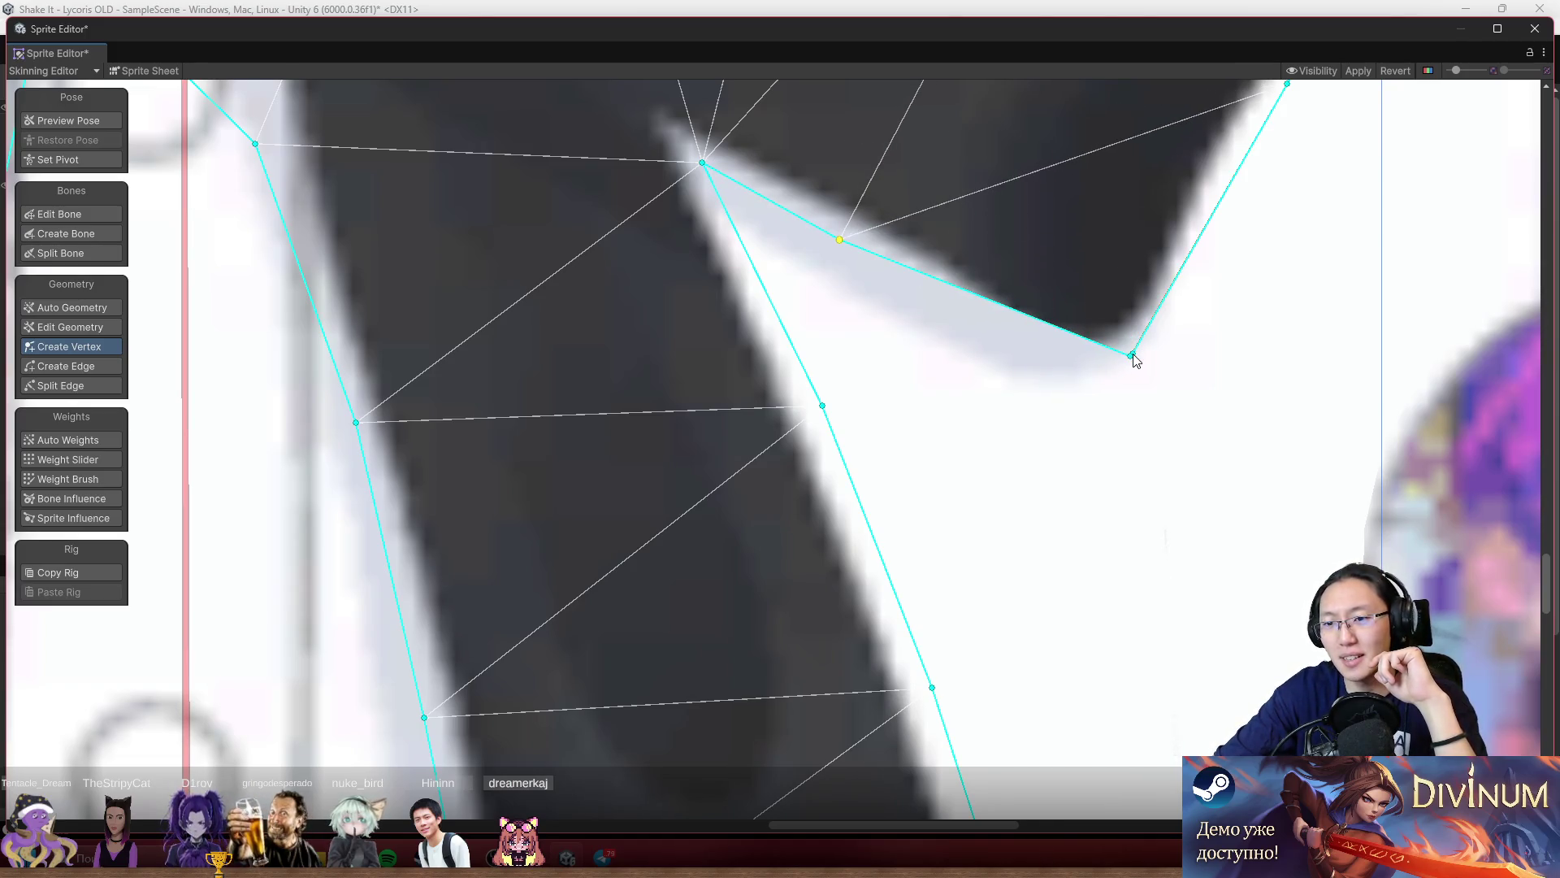
drag(1132, 358, 1117, 442)
scroll(1118, 443, down, 3)
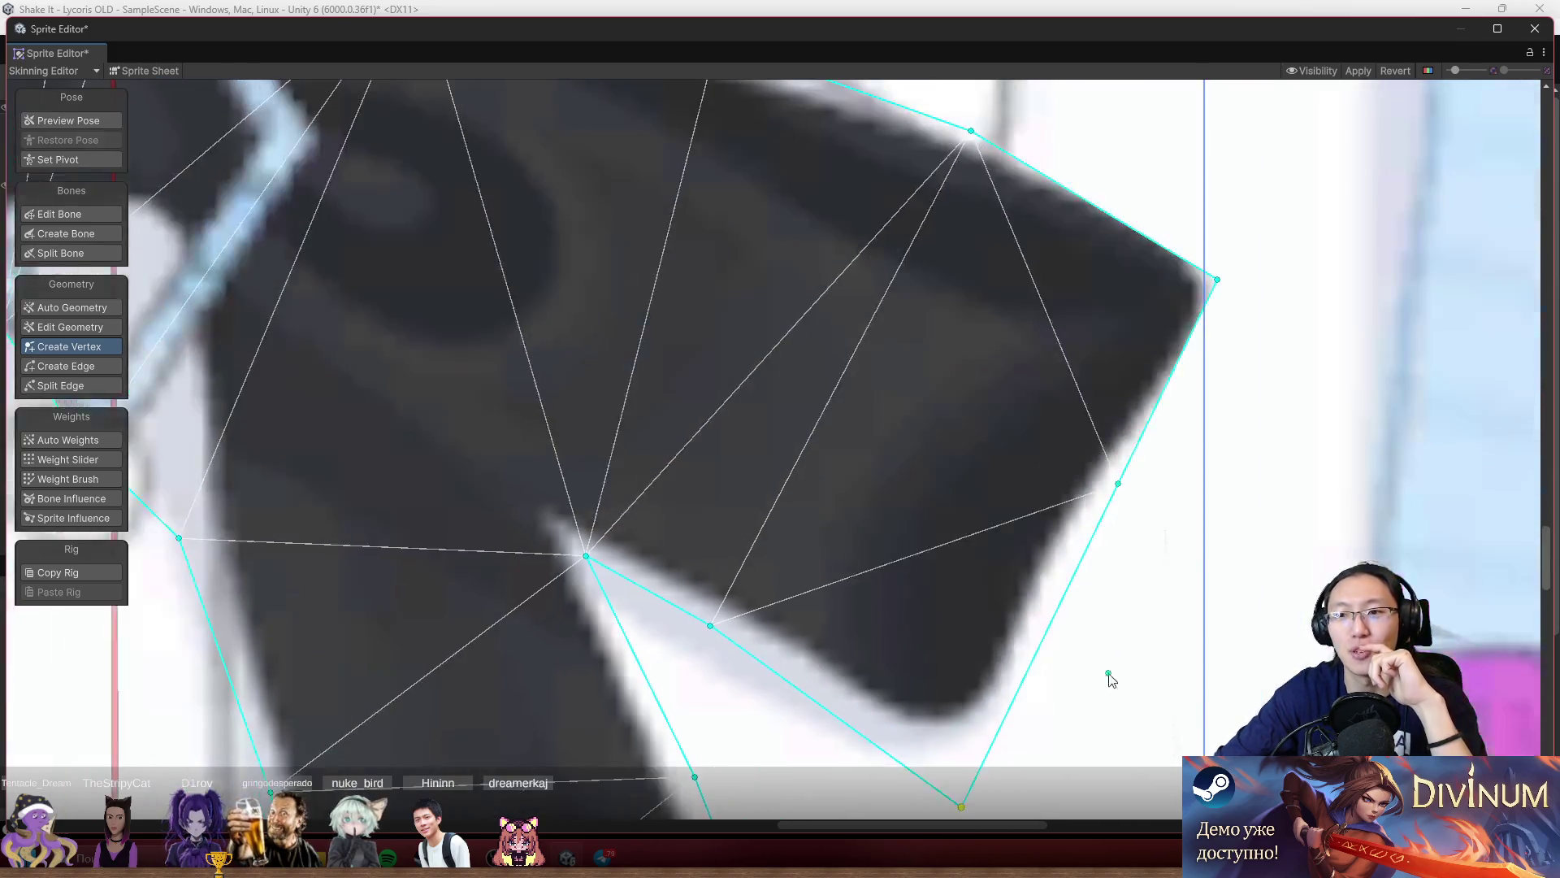
scroll(1186, 408, up, 3)
click(1143, 443)
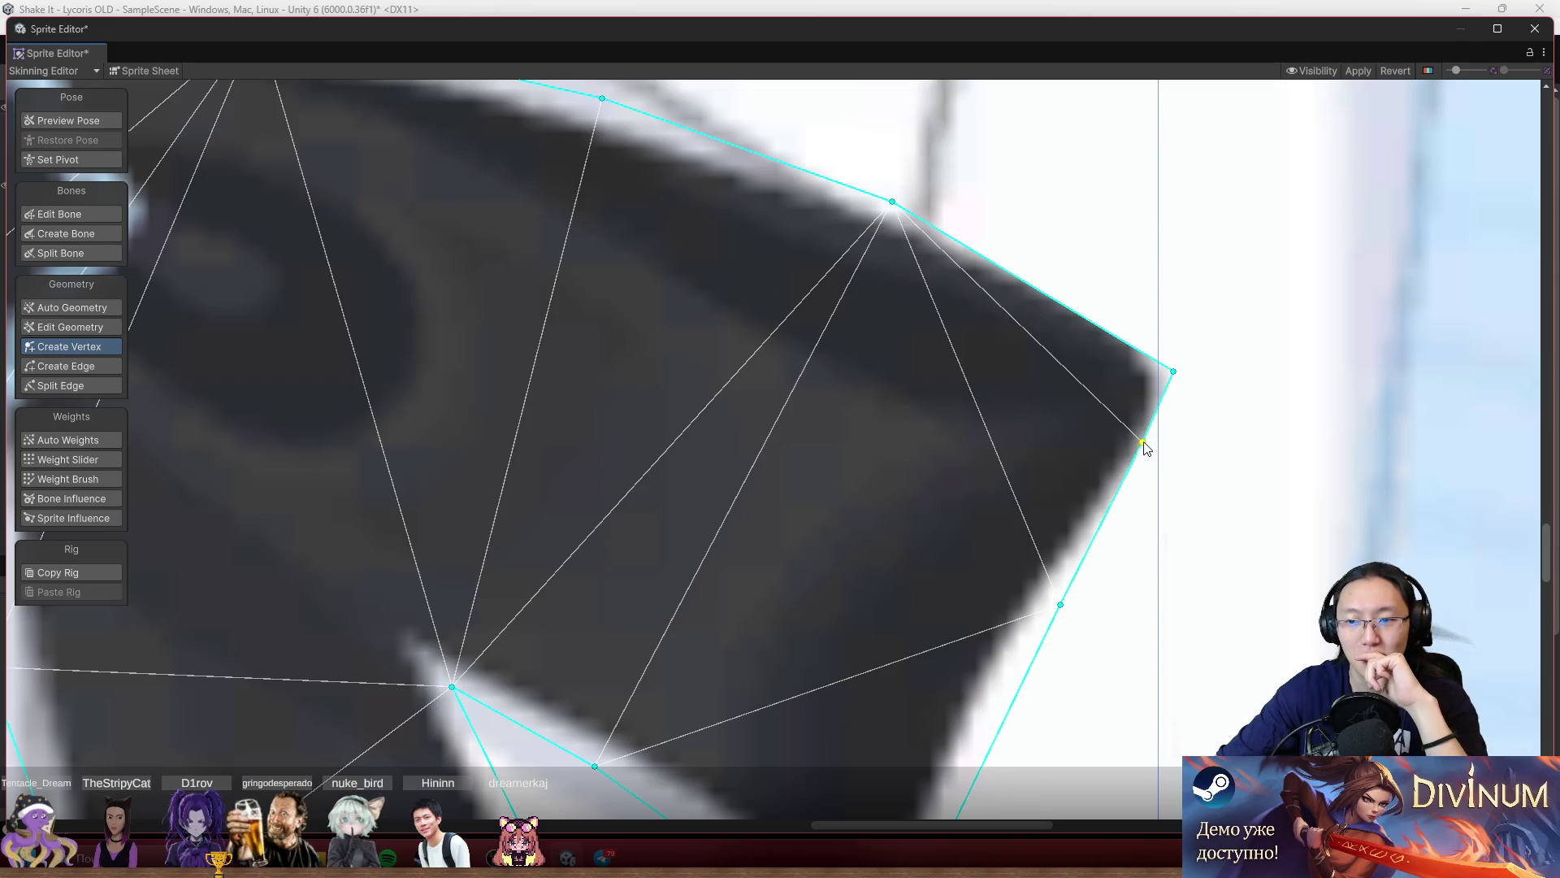
drag(1143, 445, 1197, 485)
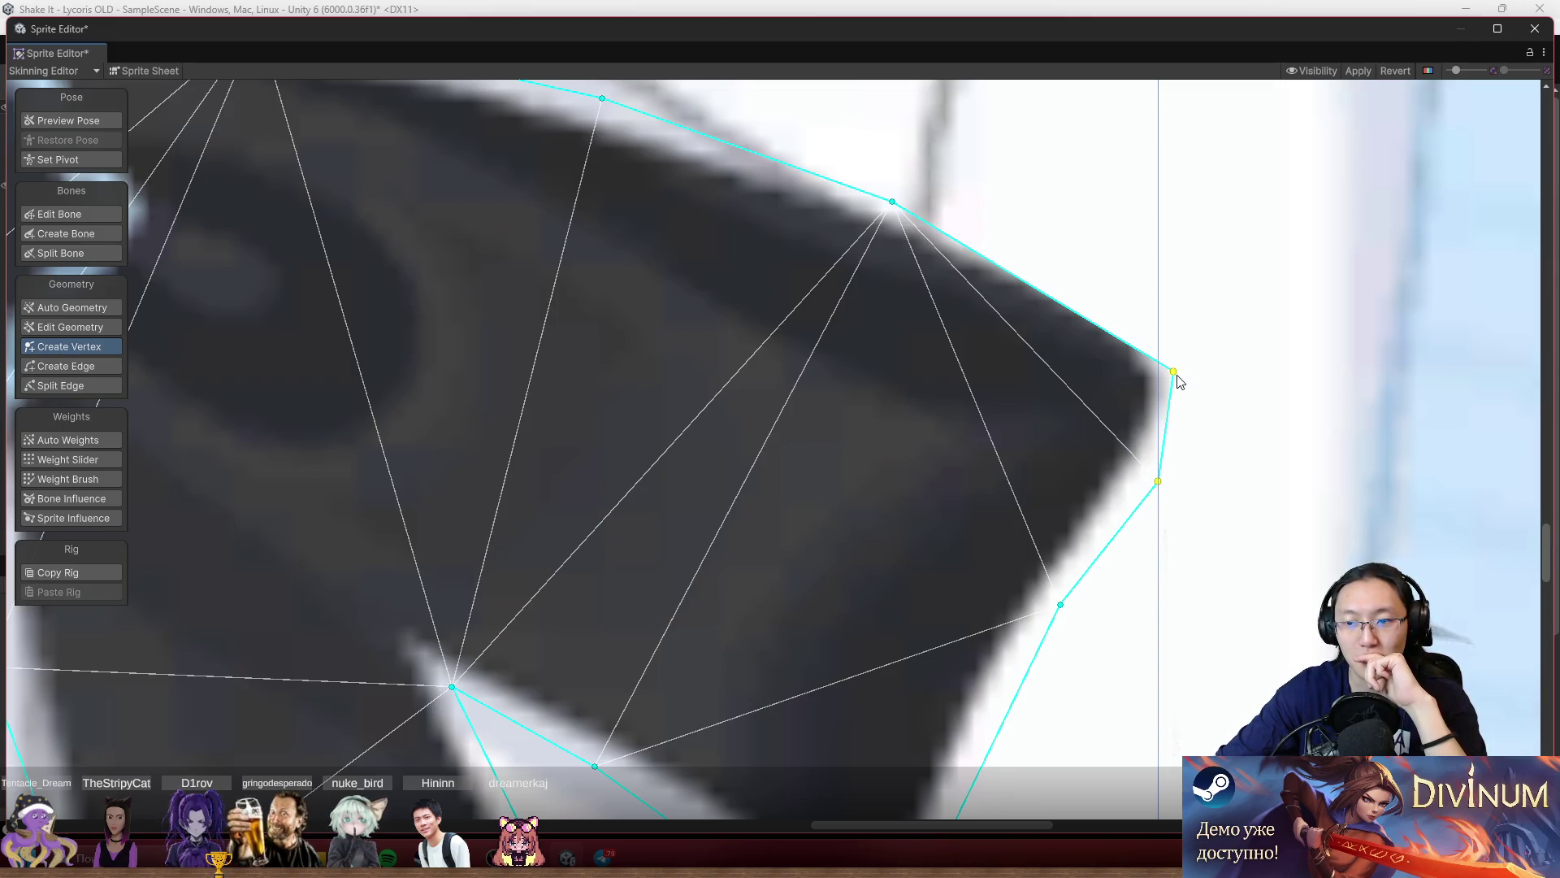
drag(1180, 382, 1208, 268)
scroll(1208, 268, down, 5)
scroll(1135, 439, up, 5)
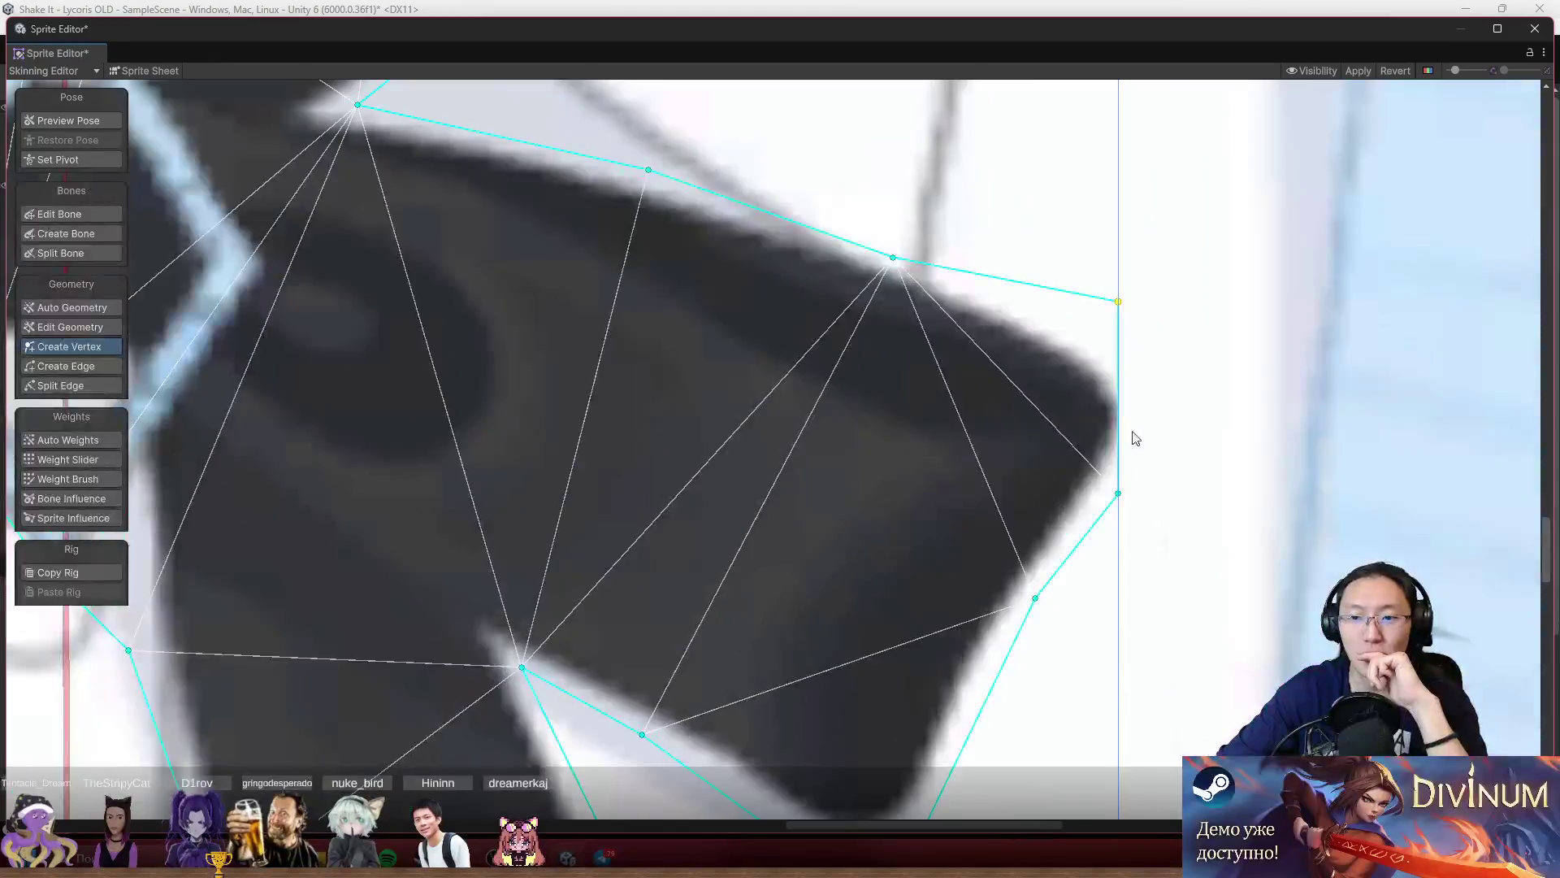
scroll(1135, 438, down, 5)
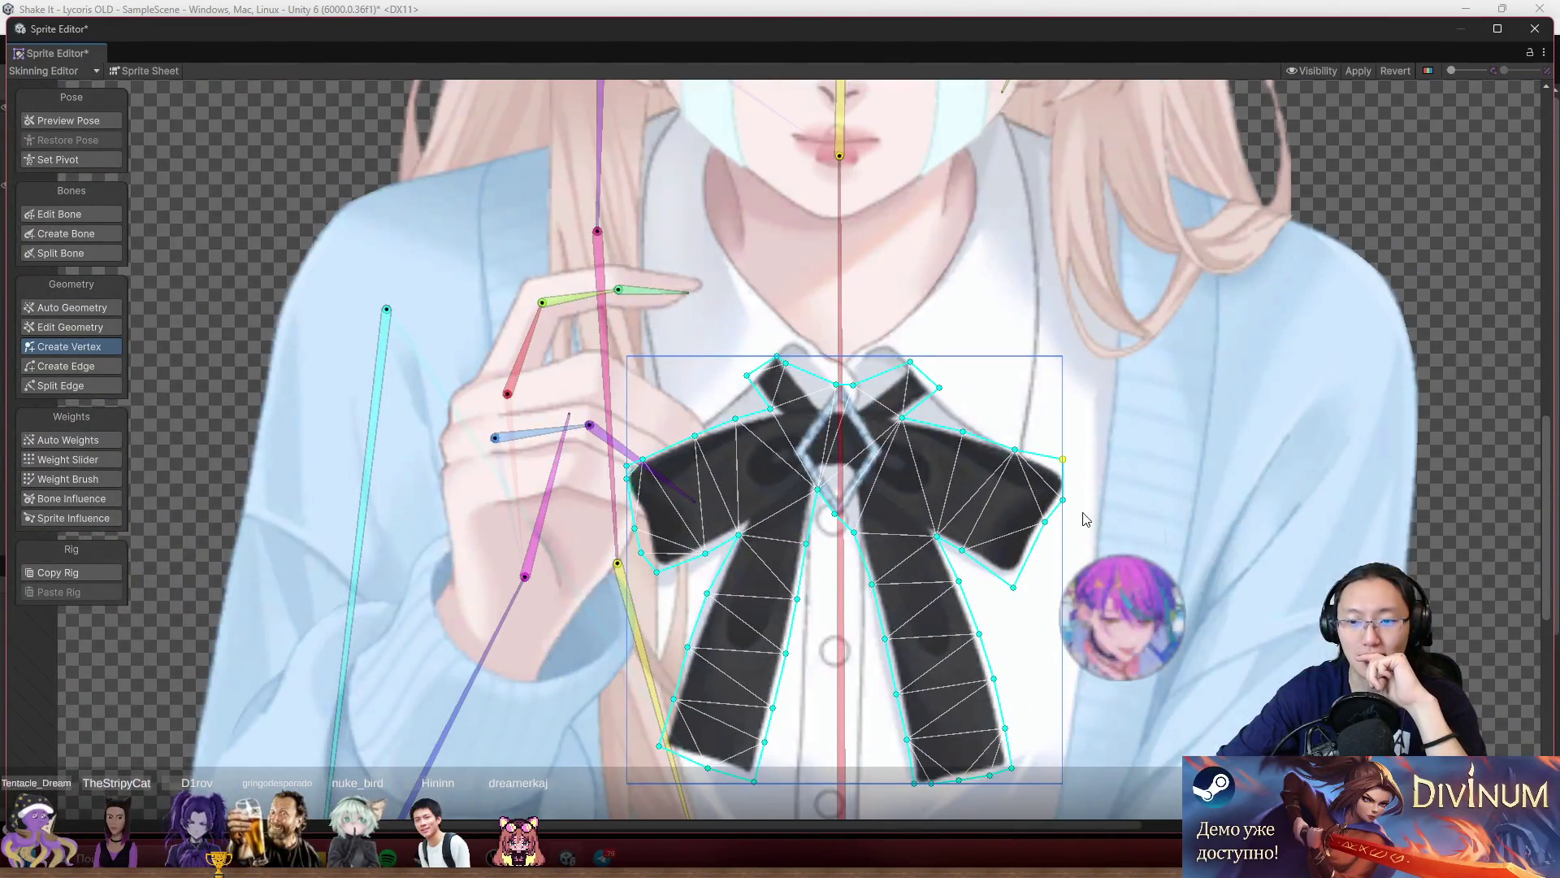
View the whole sprite sheet in Preview Pose with the bow sprite selected to inspect its mesh.
scroll(1085, 518, up, 5)
key(shift+2)
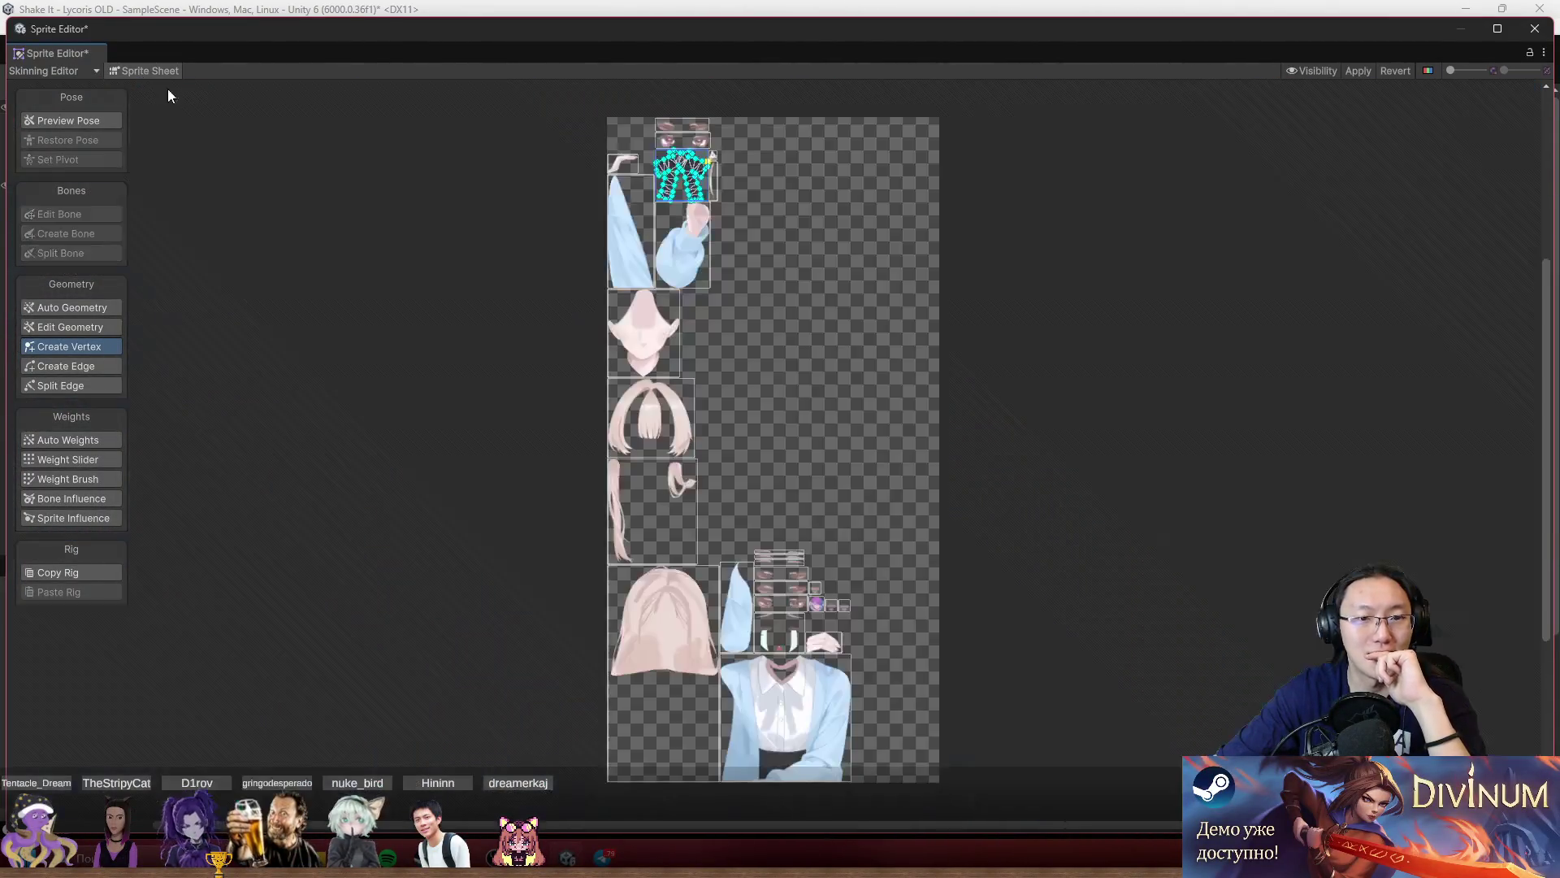
scroll(717, 171, up, 10)
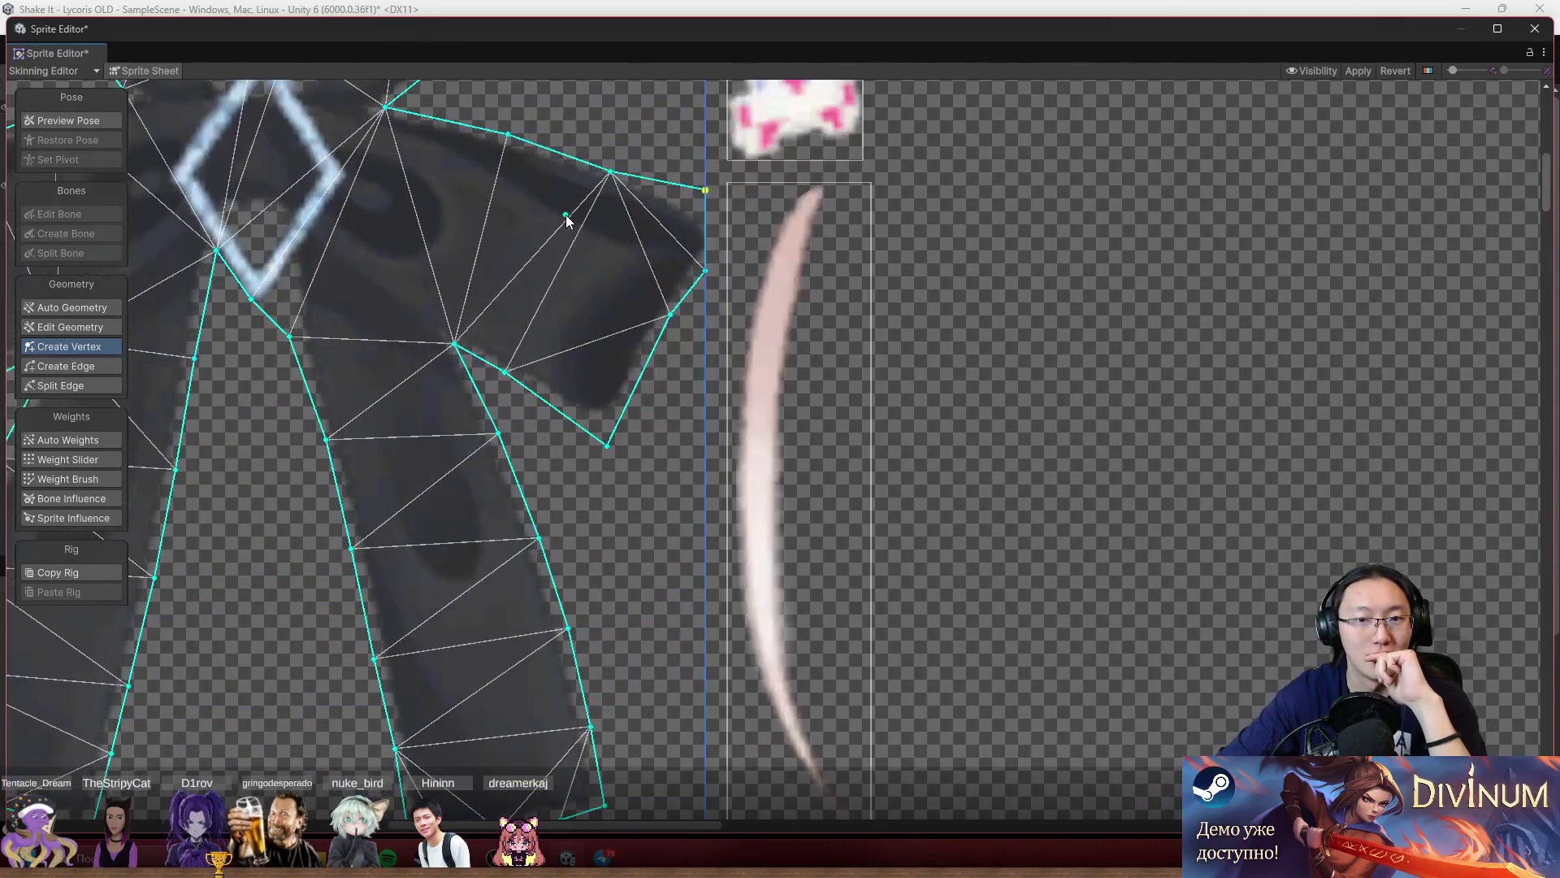
drag(565, 215, 647, 329)
click(88, 125)
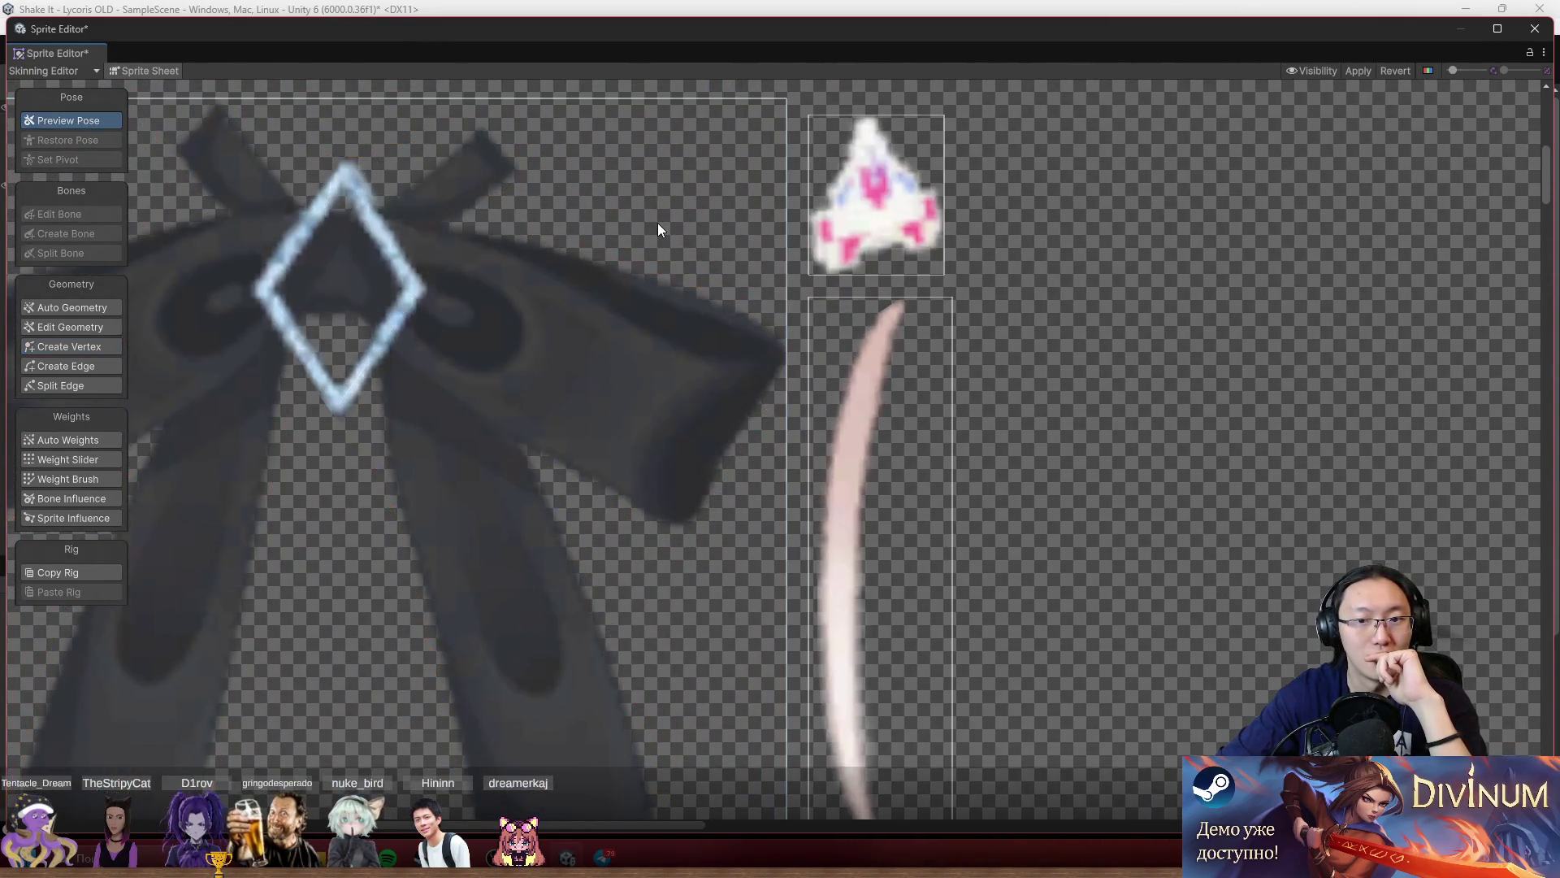
scroll(776, 451, down, 5)
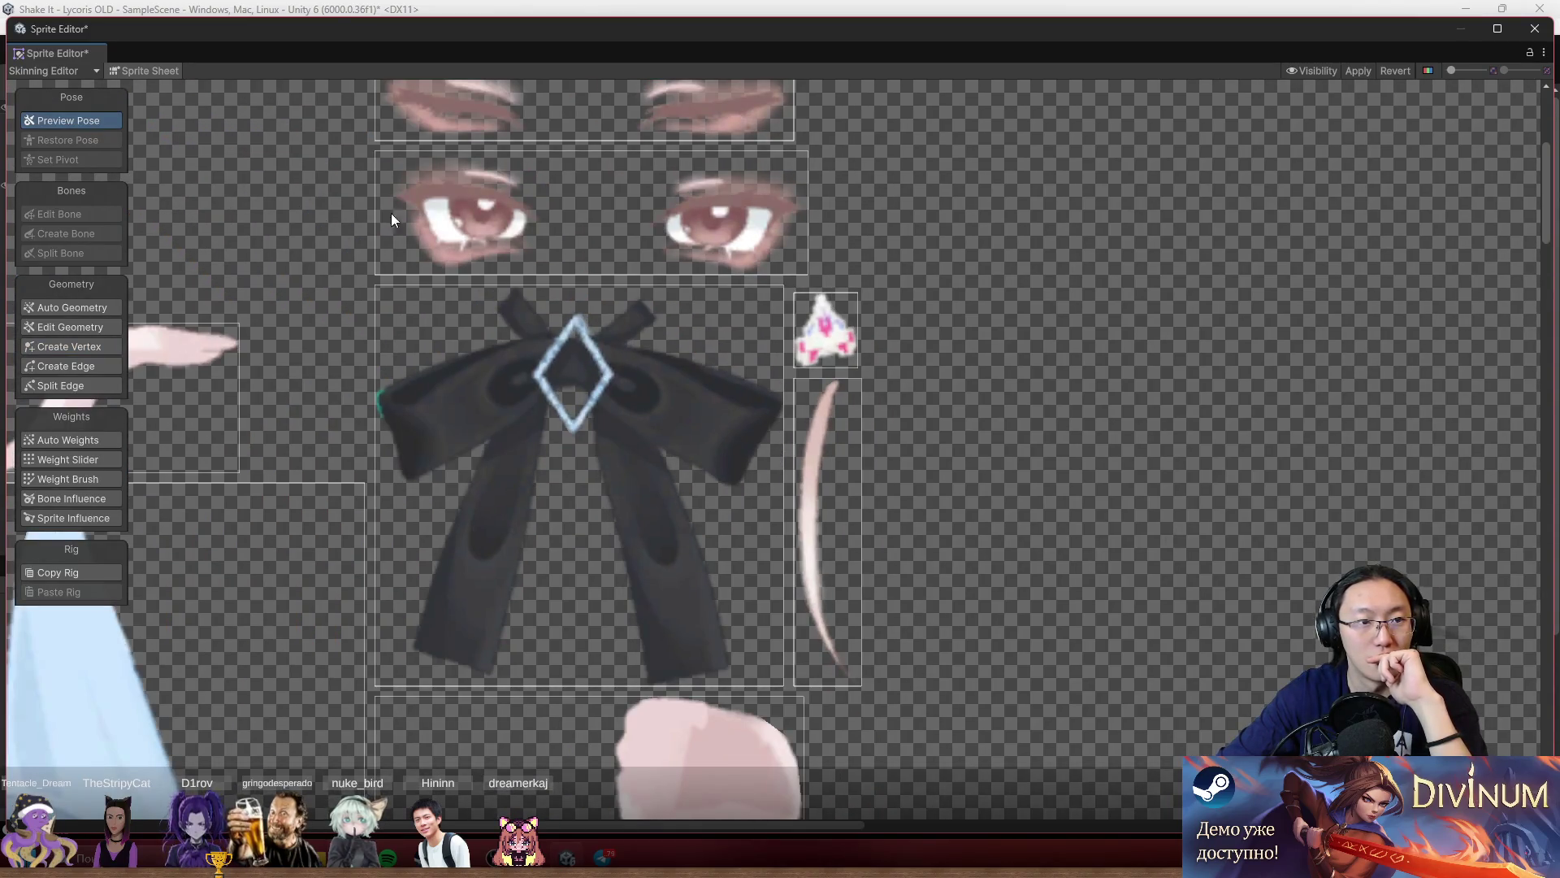
click(623, 524)
Switch the editor mode back to Sprite Editor and apply the unsaved mesh changes.
scroll(783, 447, up, 2)
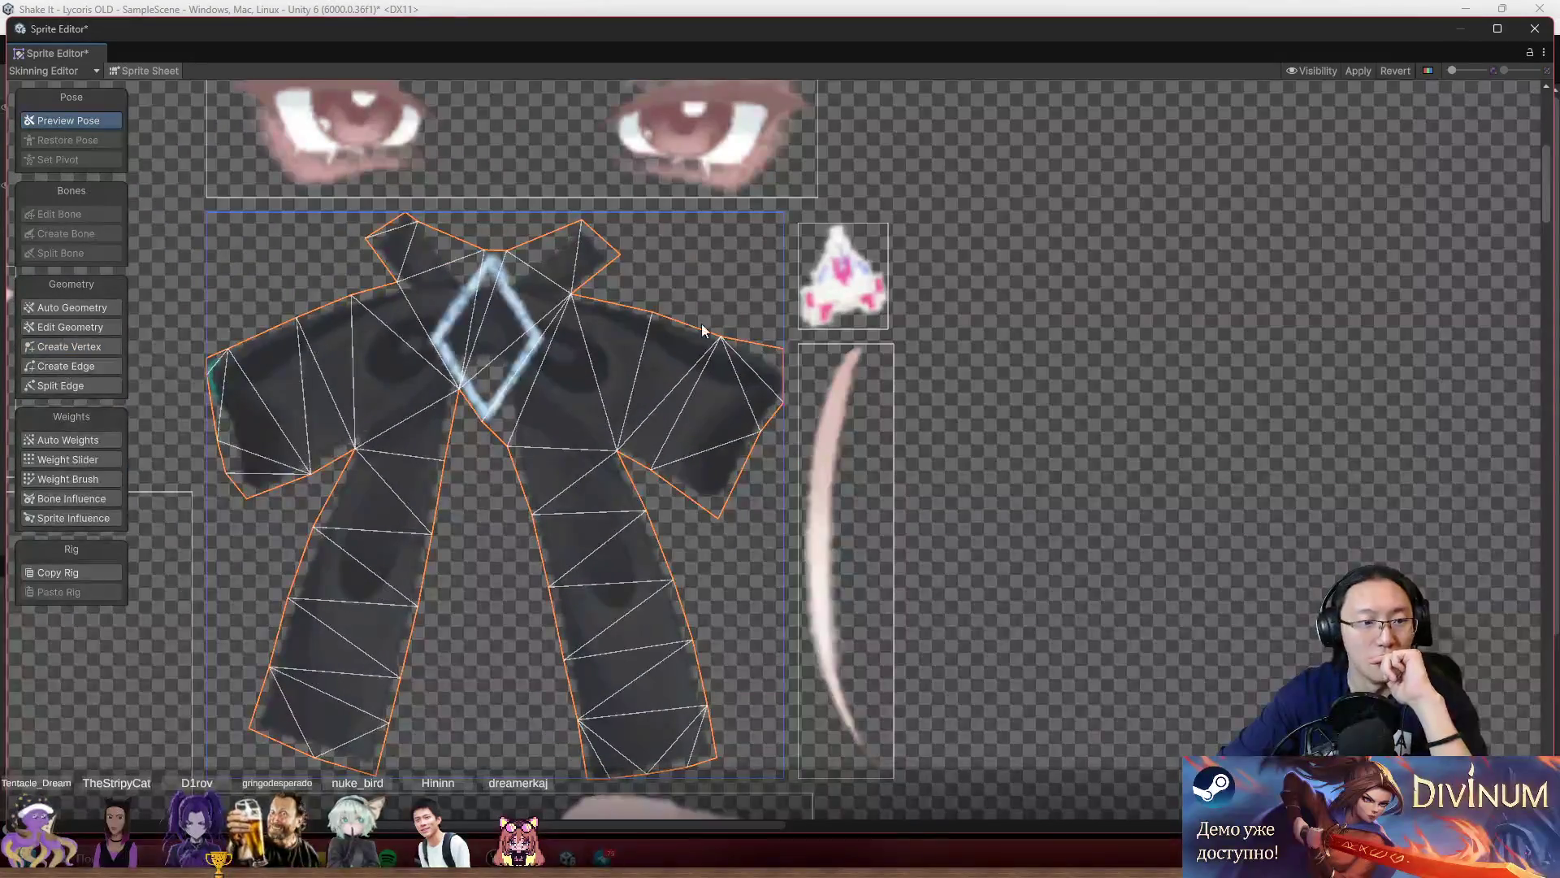
click(60, 70)
click(77, 87)
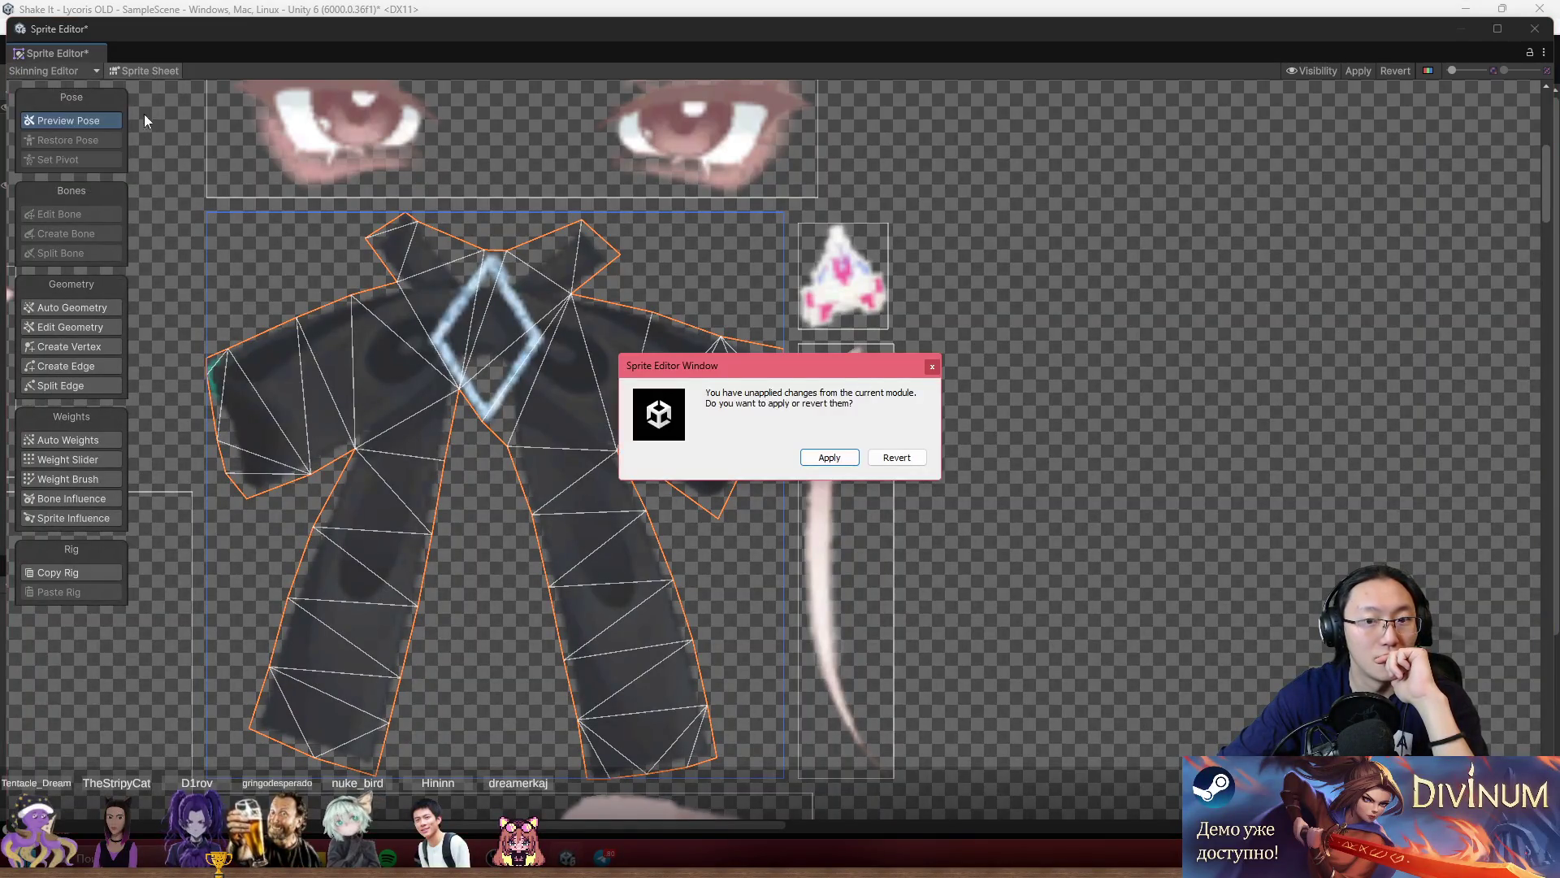
click(836, 462)
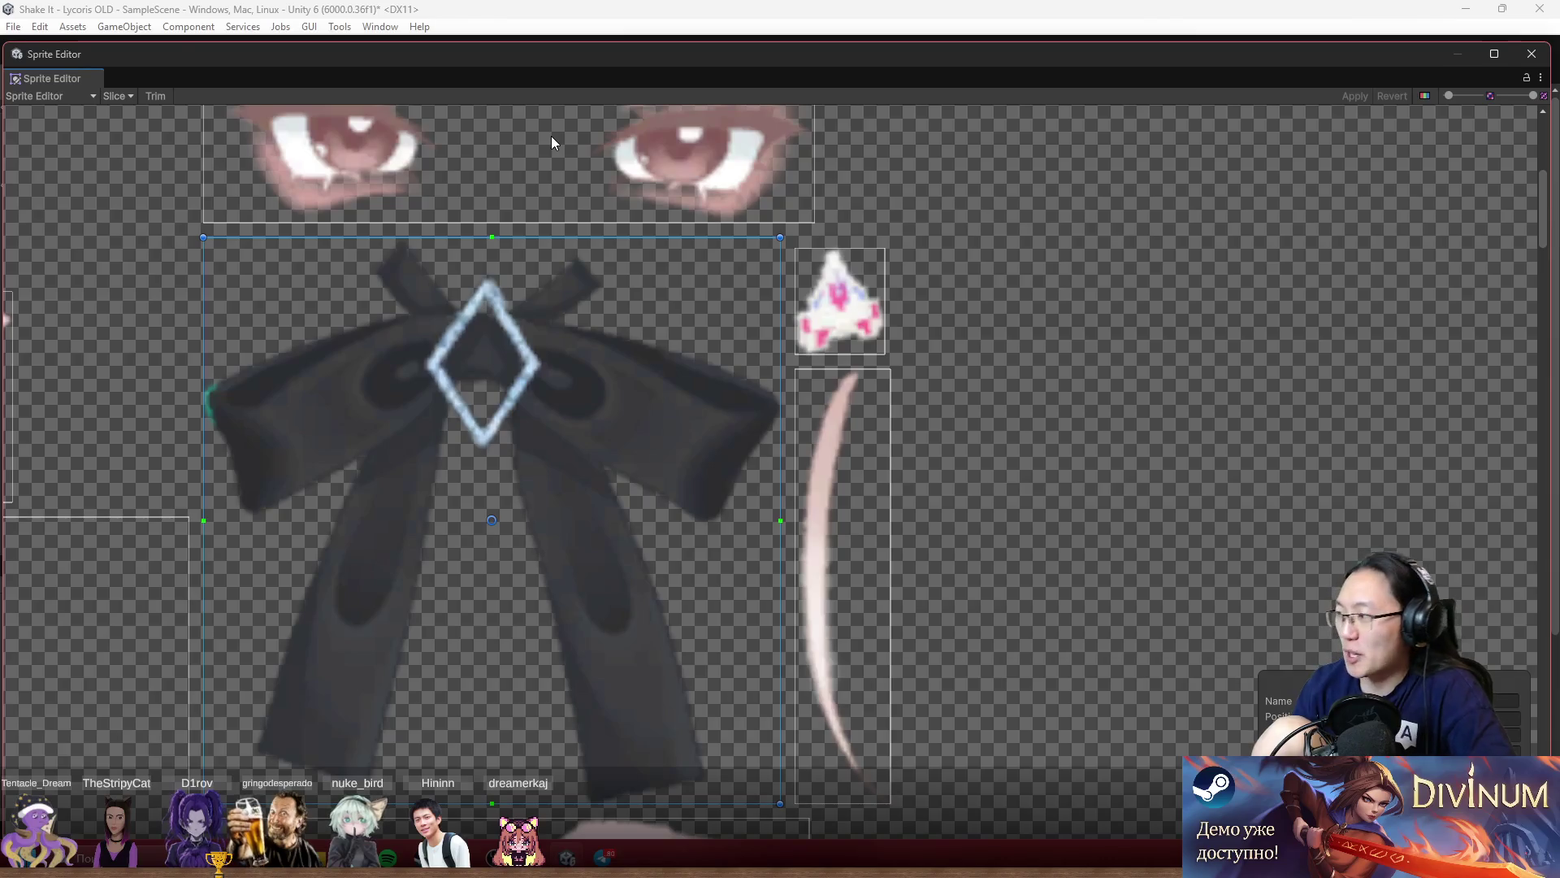
Move the Sprite Editor window aside and close it.
mouse_move(503, 79)
mouse_down()
mouse_move(512, 45)
mouse_move(826, 35)
mouse_move(992, 70)
mouse_move(983, 54)
mouse_move(986, 84)
mouse_up()
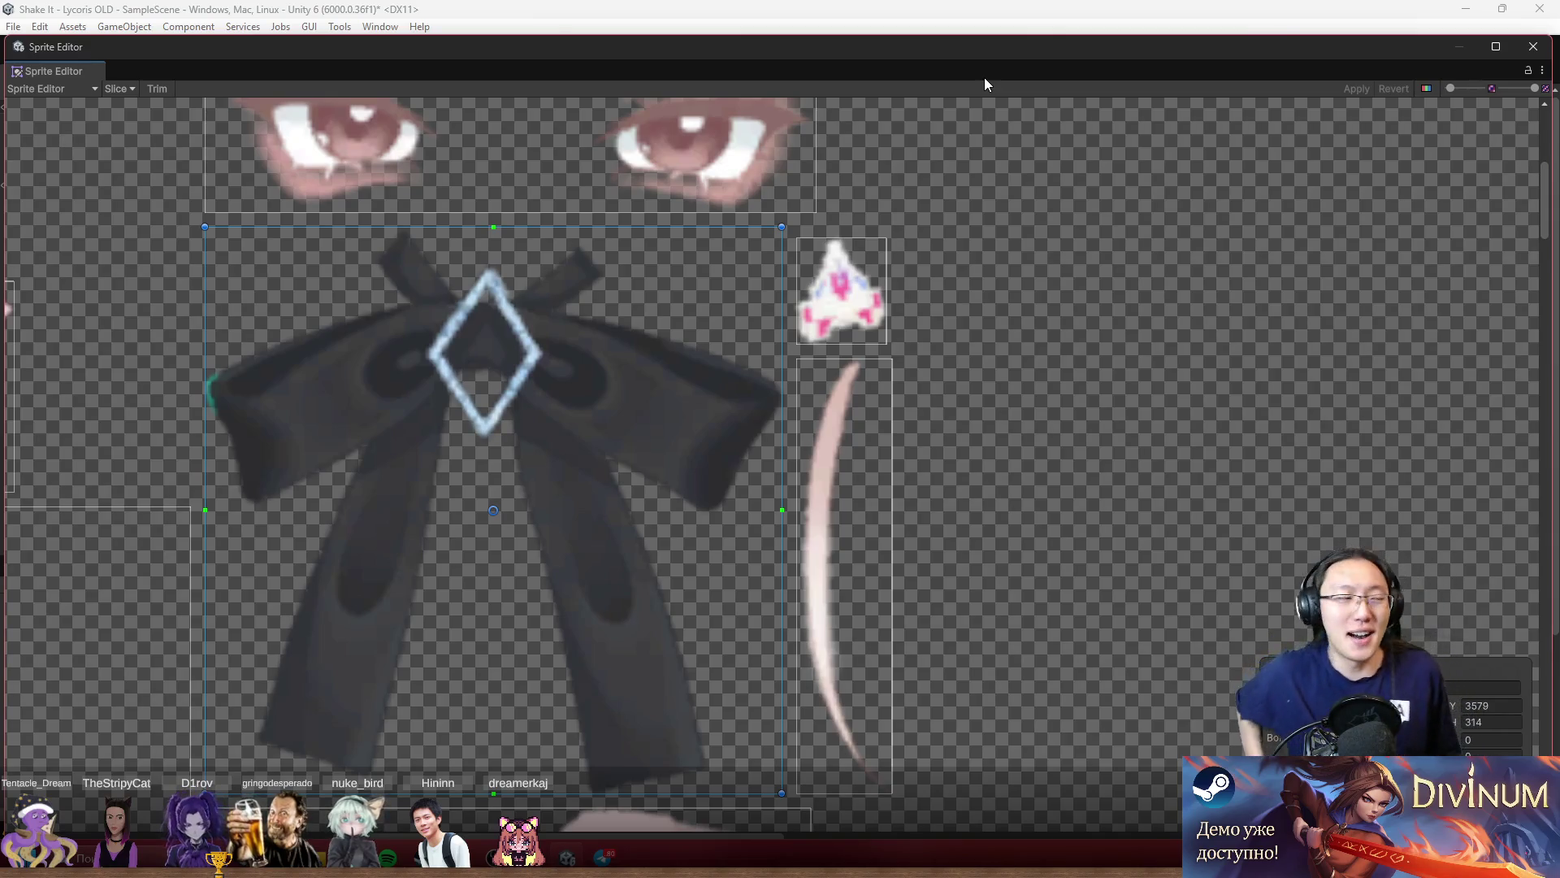
click(1533, 46)
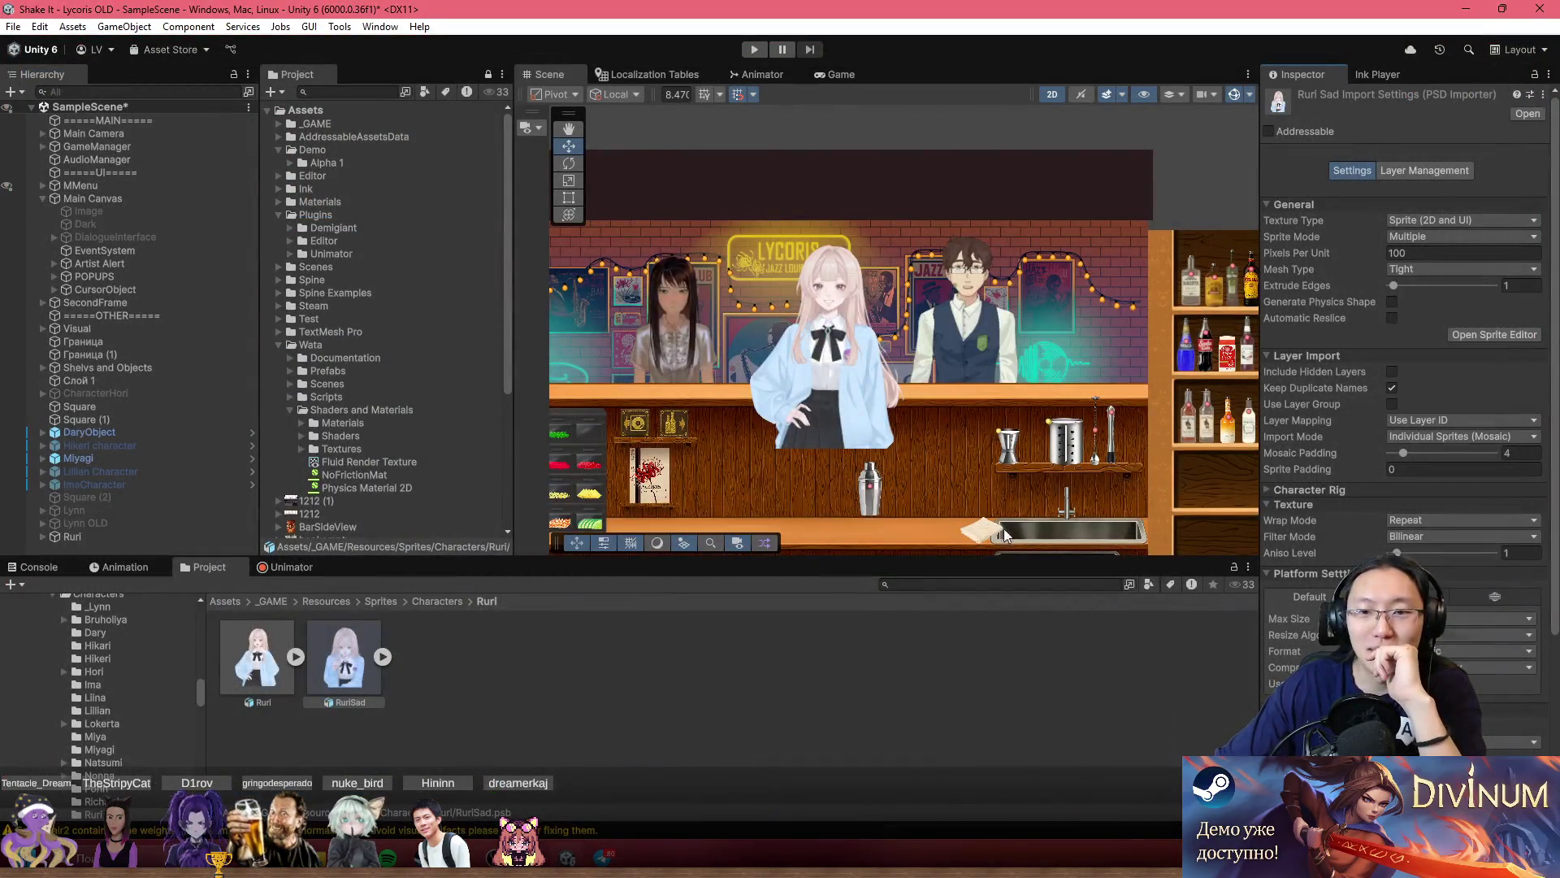
Reopen the Sprite Editor from the Inspector and zoom to the bow's right wing.
click(1481, 338)
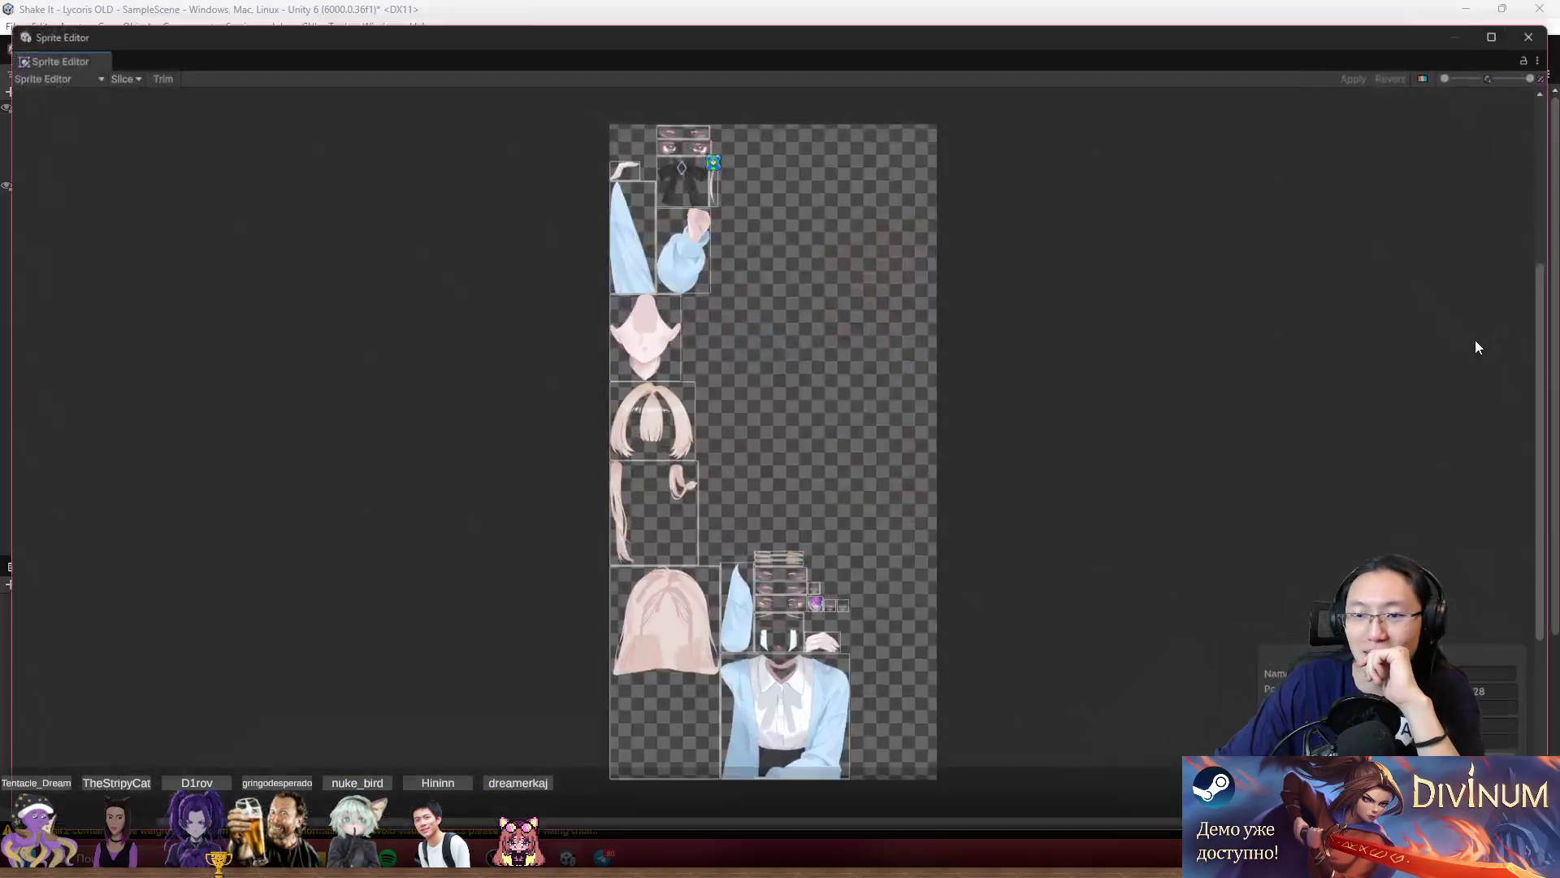
scroll(747, 280, up, 5)
scroll(729, 185, up, 3)
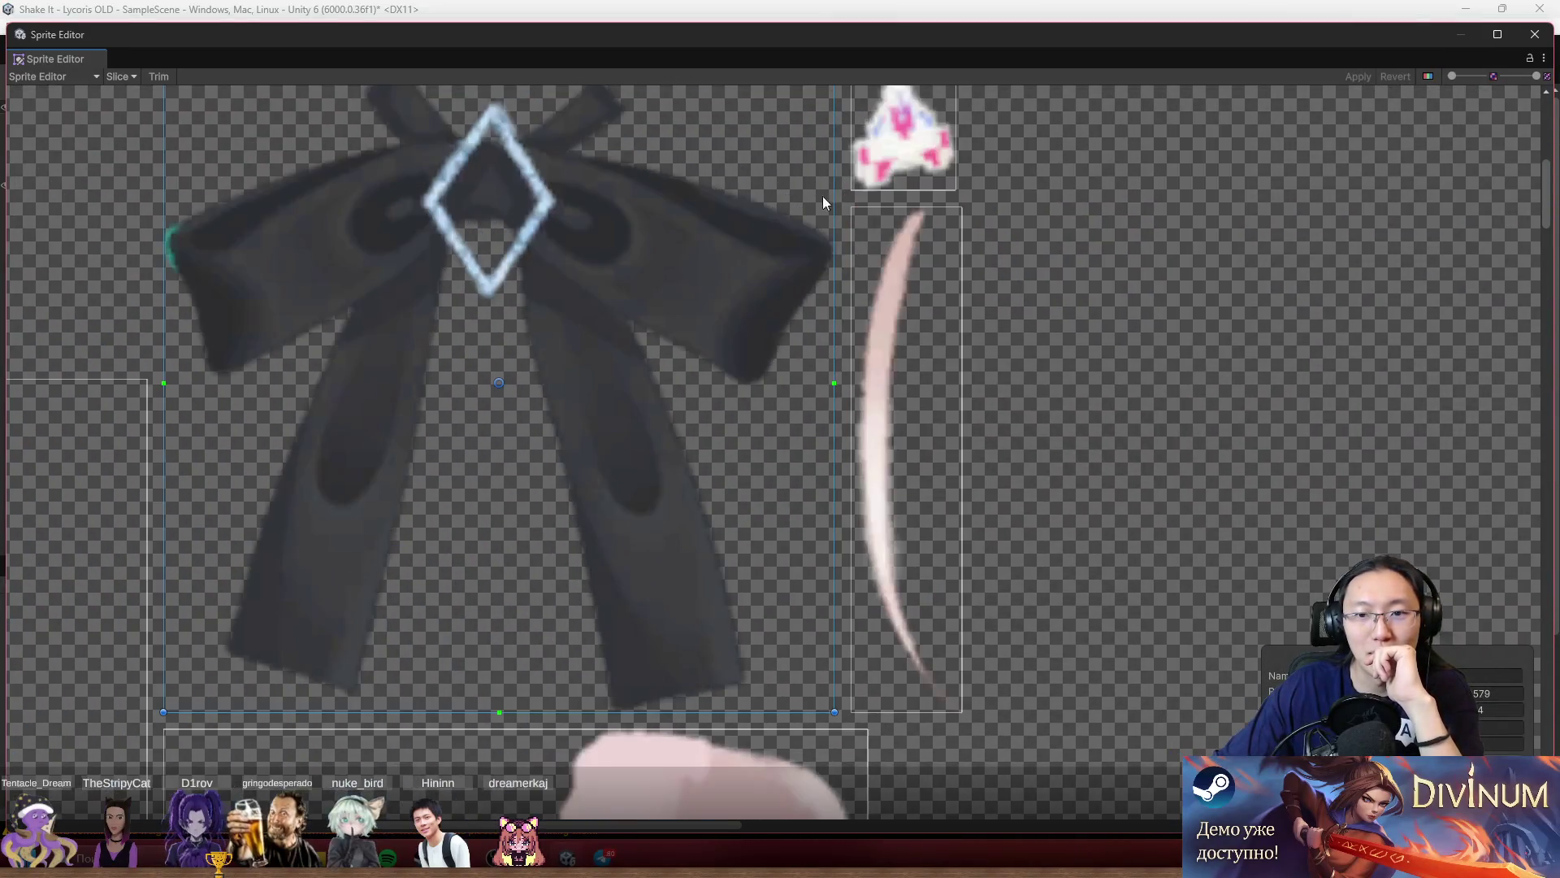
scroll(841, 377, up, 3)
mouse_move(742, 432)
mouse_down()
mouse_move(697, 532)
mouse_move(610, 546)
mouse_move(699, 545)
mouse_up()
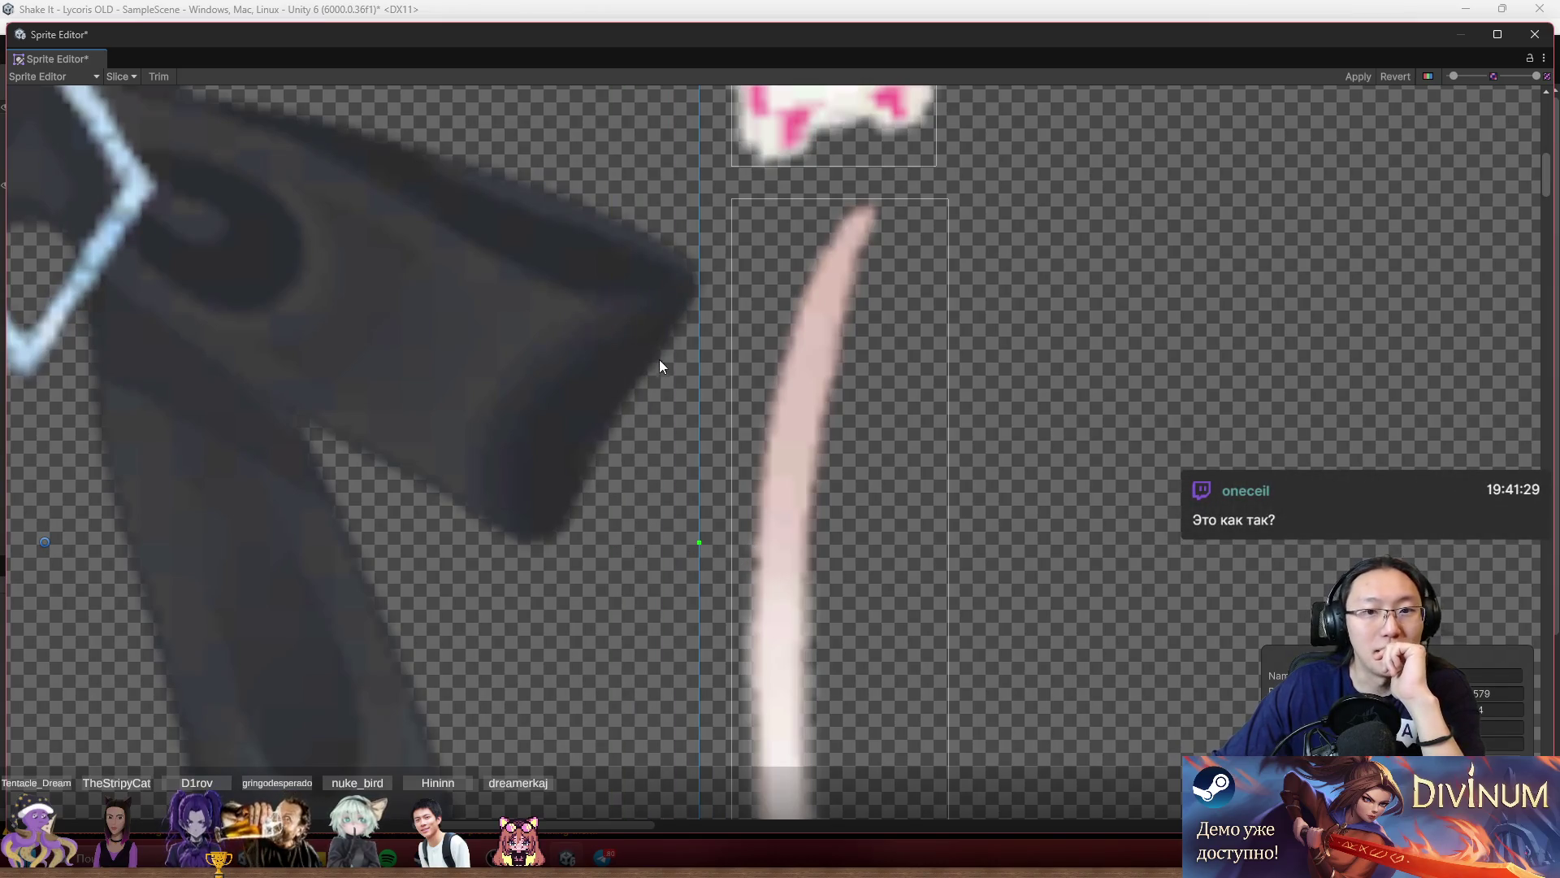
Extend the bow sprite's rectangle rightward to fit its wing tip and apply the change.
drag(699, 351, 719, 353)
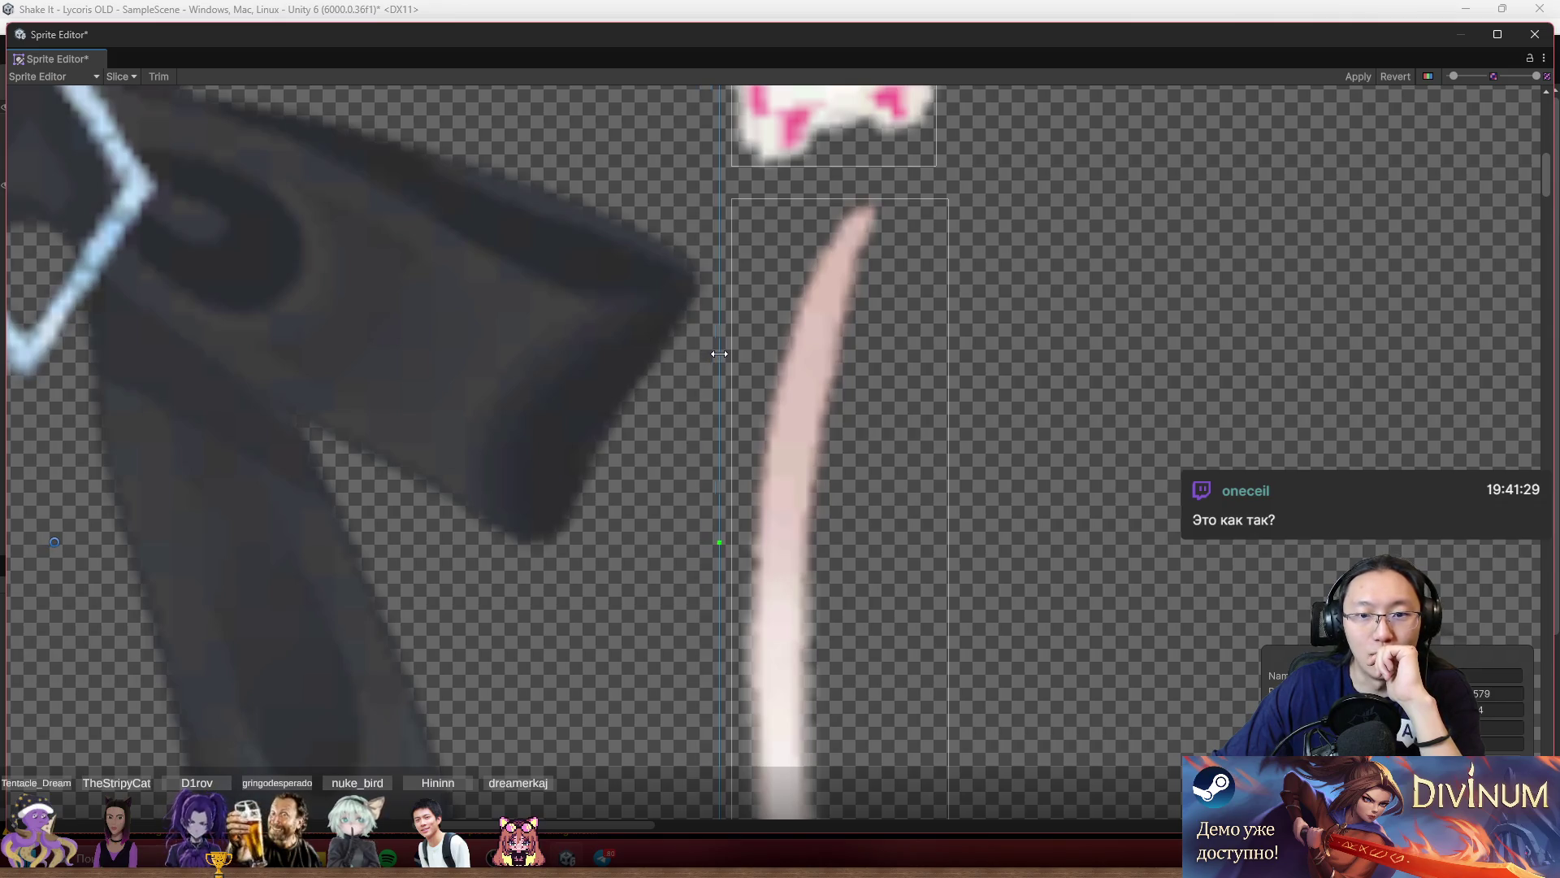
scroll(719, 353, down, 6)
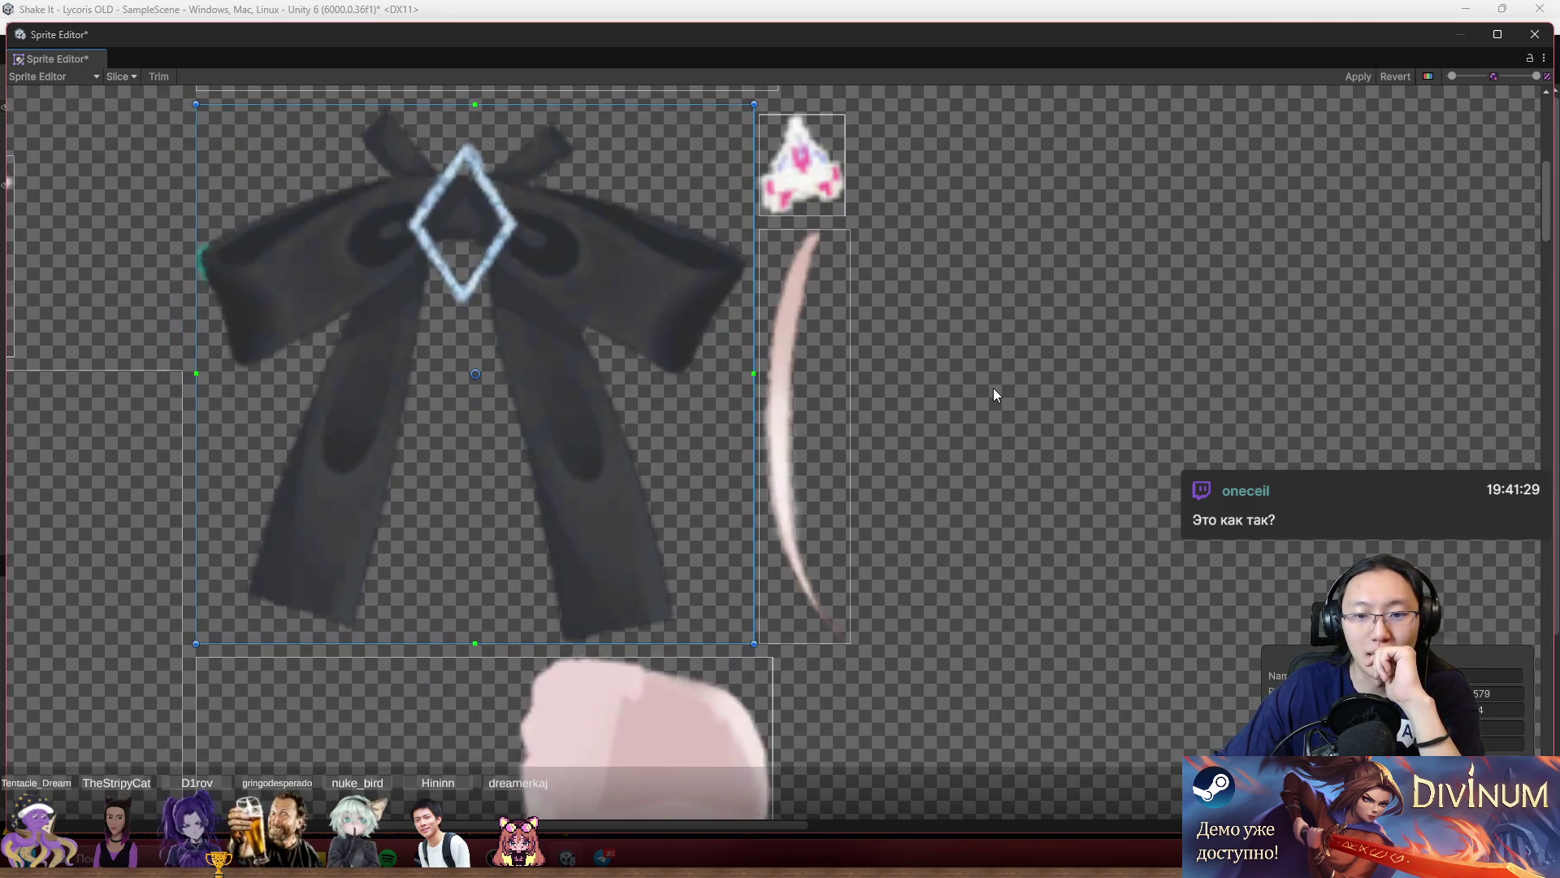
scroll(793, 536, up, 5)
scroll(834, 542, down, 6)
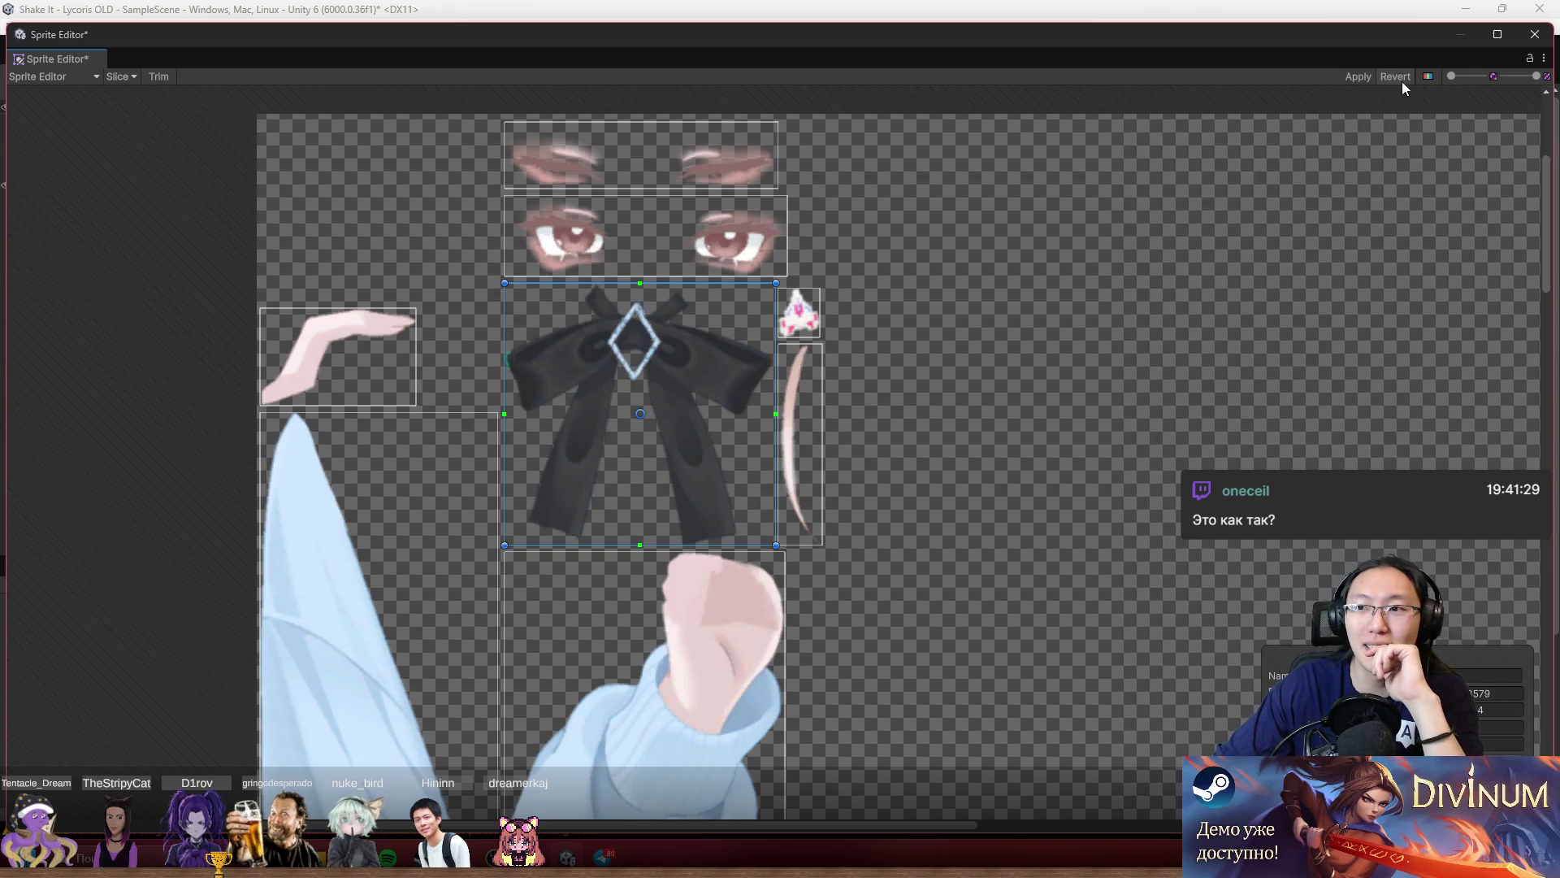
click(1359, 77)
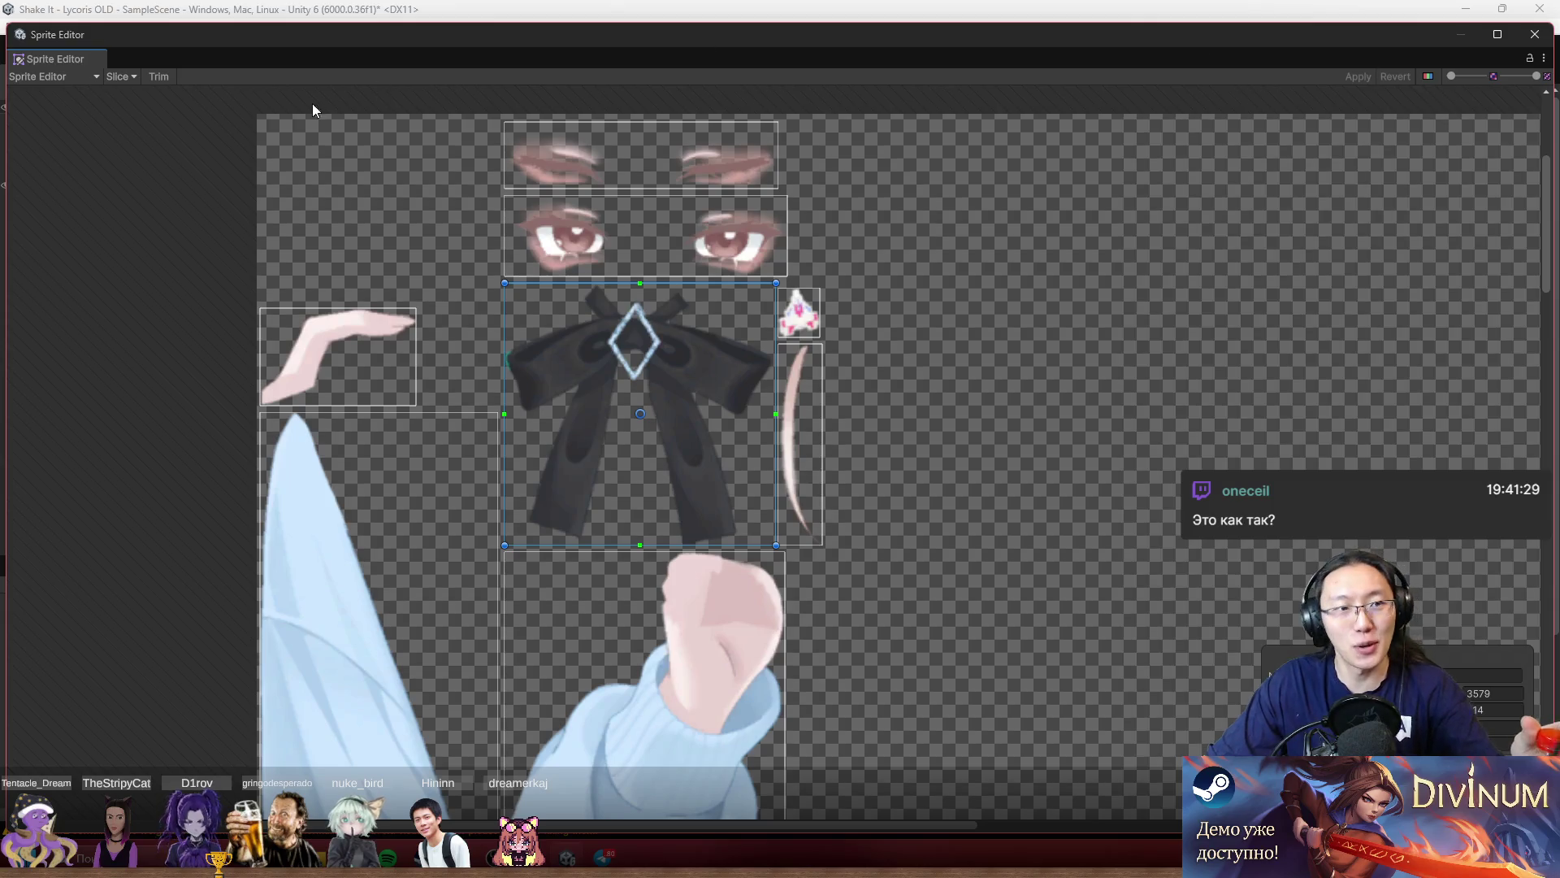
click(82, 77)
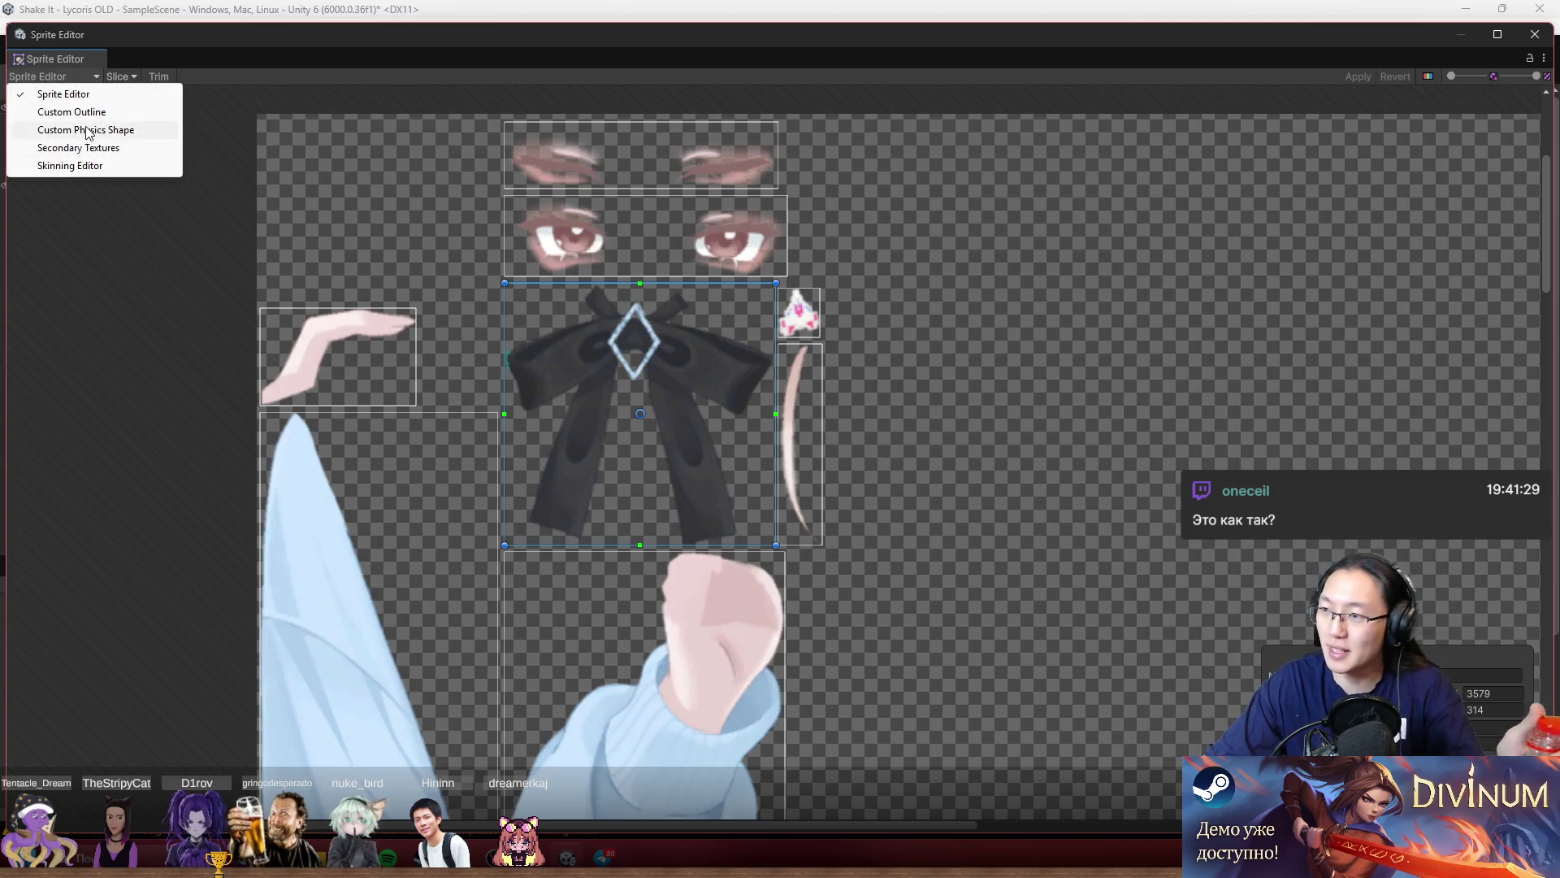
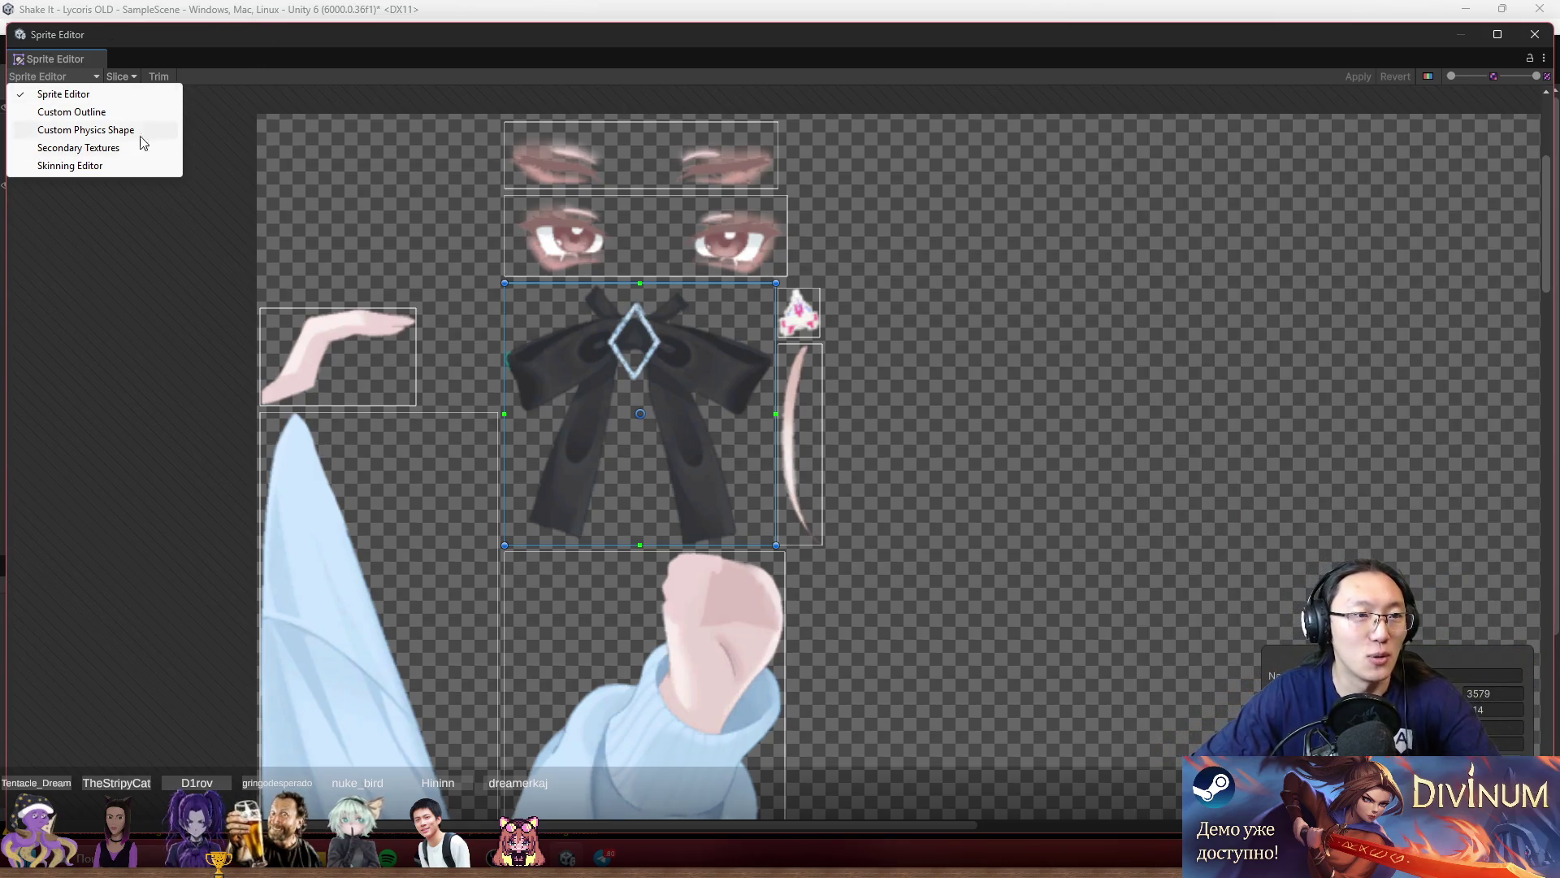
Switch to the Skinning Editor and start editing the bow tie's mesh geometry.
click(70, 165)
scroll(886, 356, up, 5)
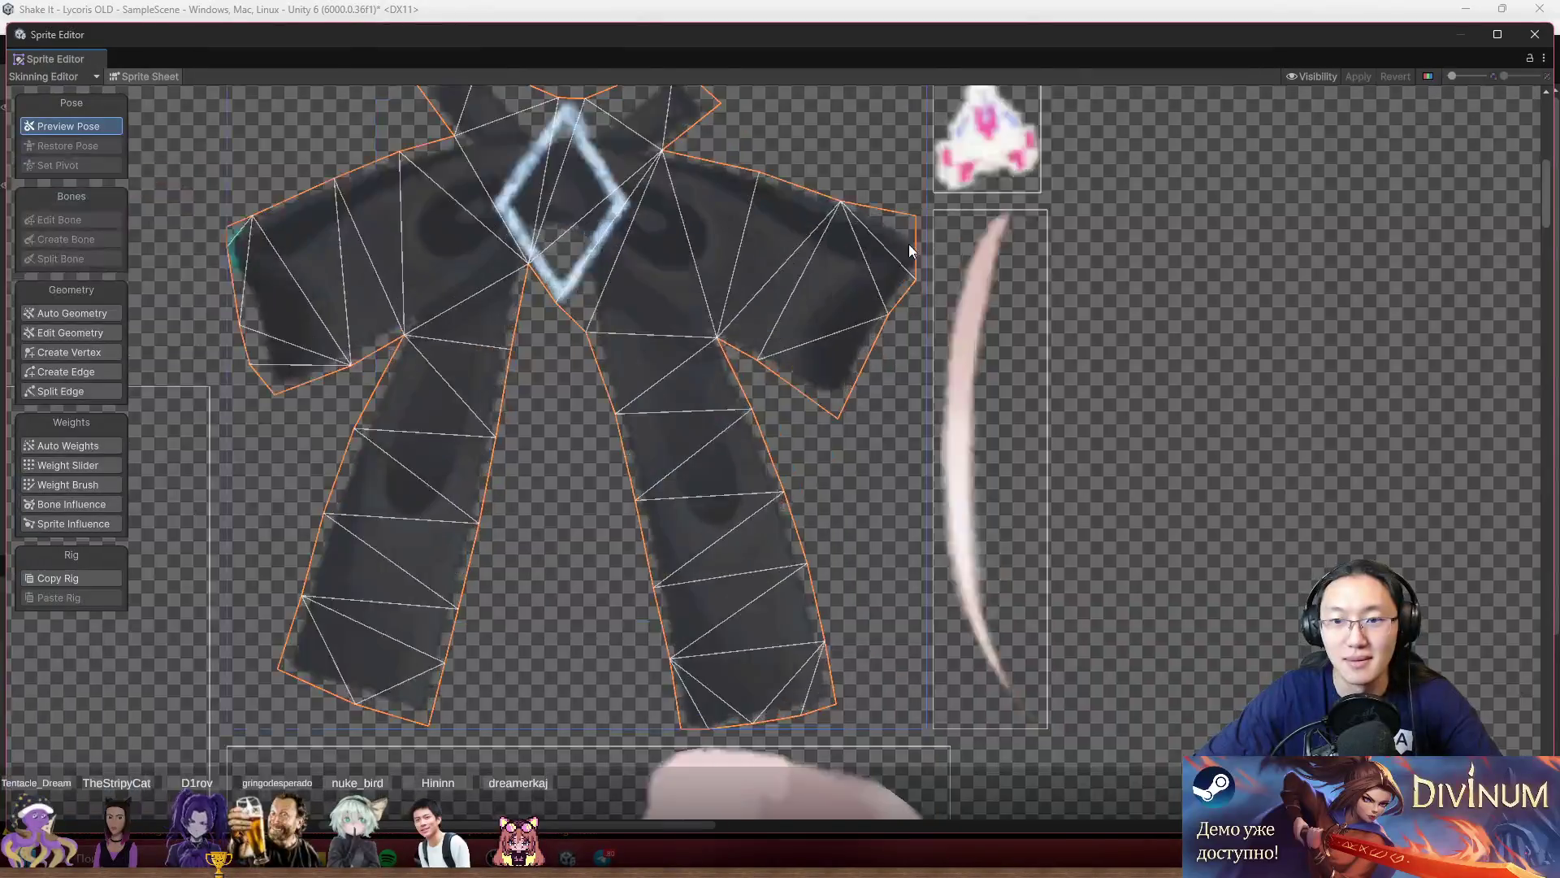
scroll(908, 244, up, 2)
click(81, 333)
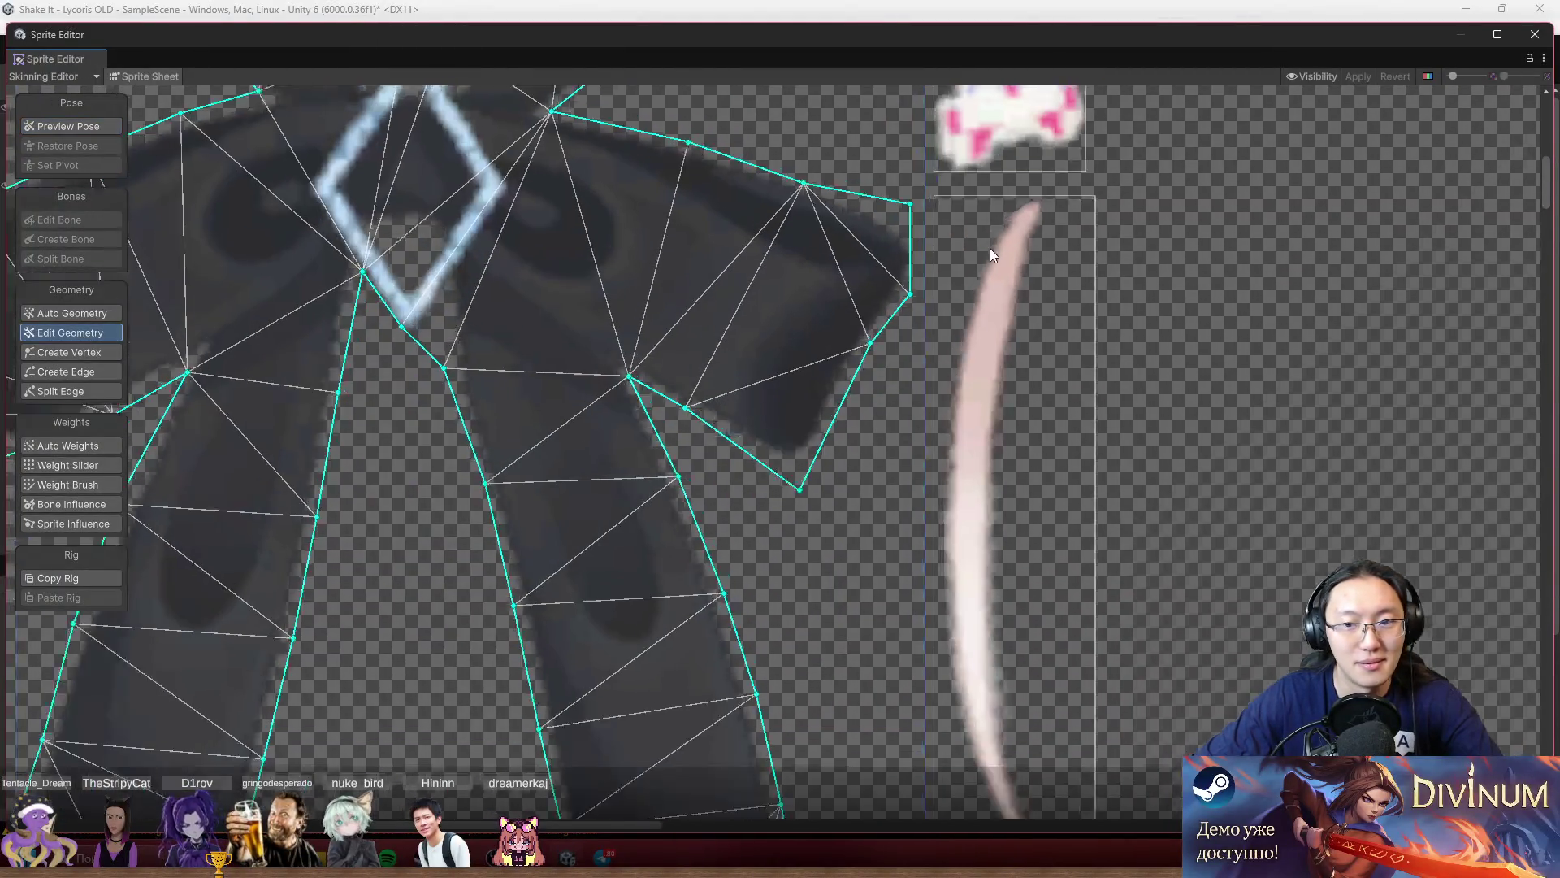
scroll(566, 274, up, 5)
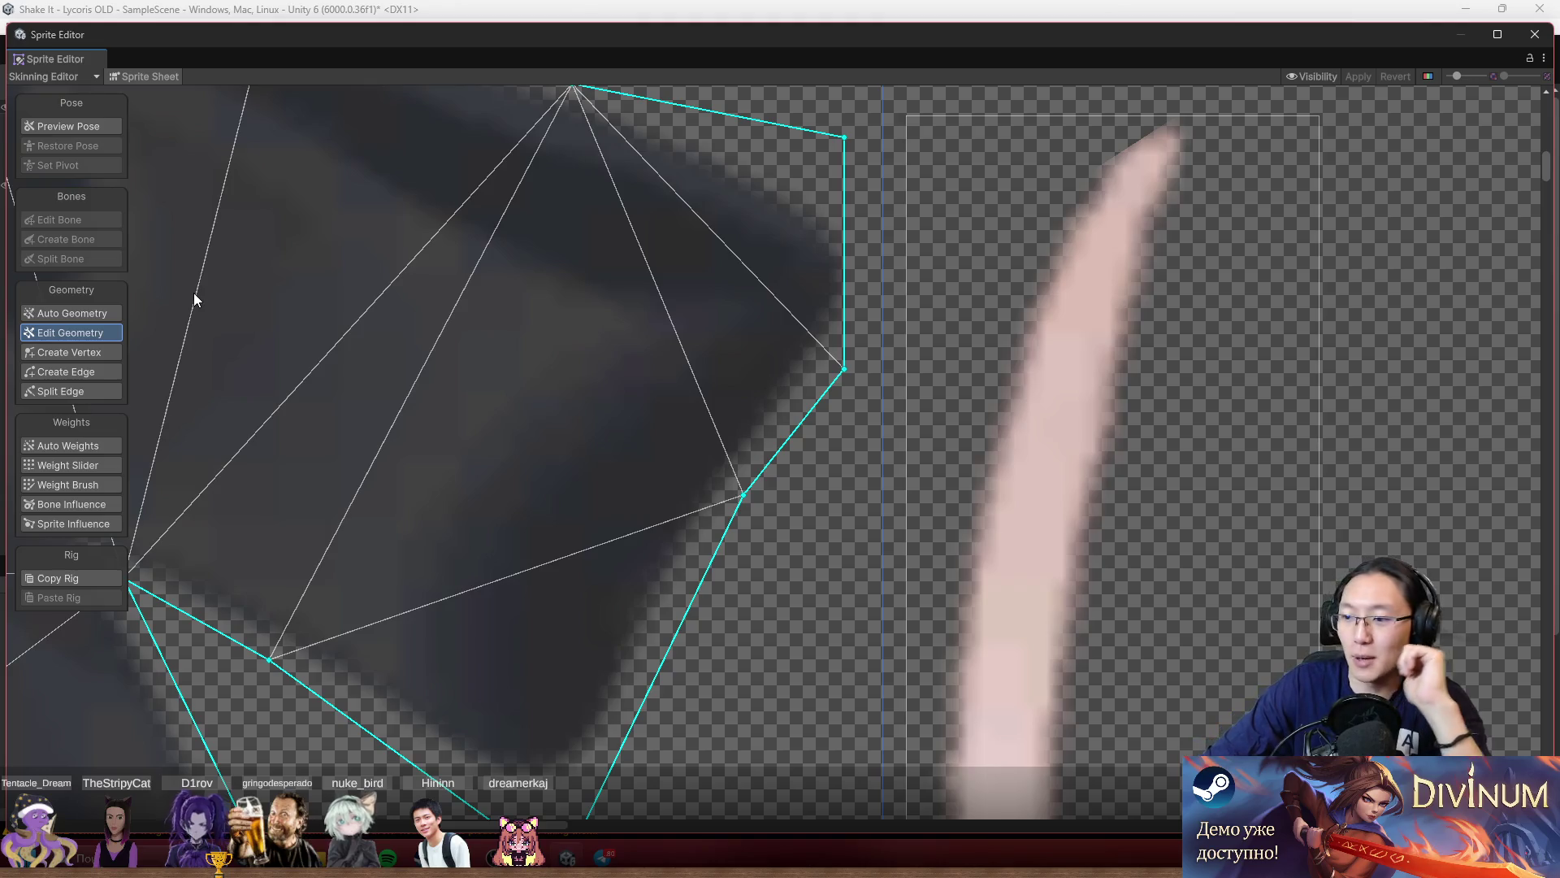
Move the bow's corner vertex onto the wing edge and add a vertex at the wing's outer corner.
click(70, 352)
scroll(836, 255, up, 3)
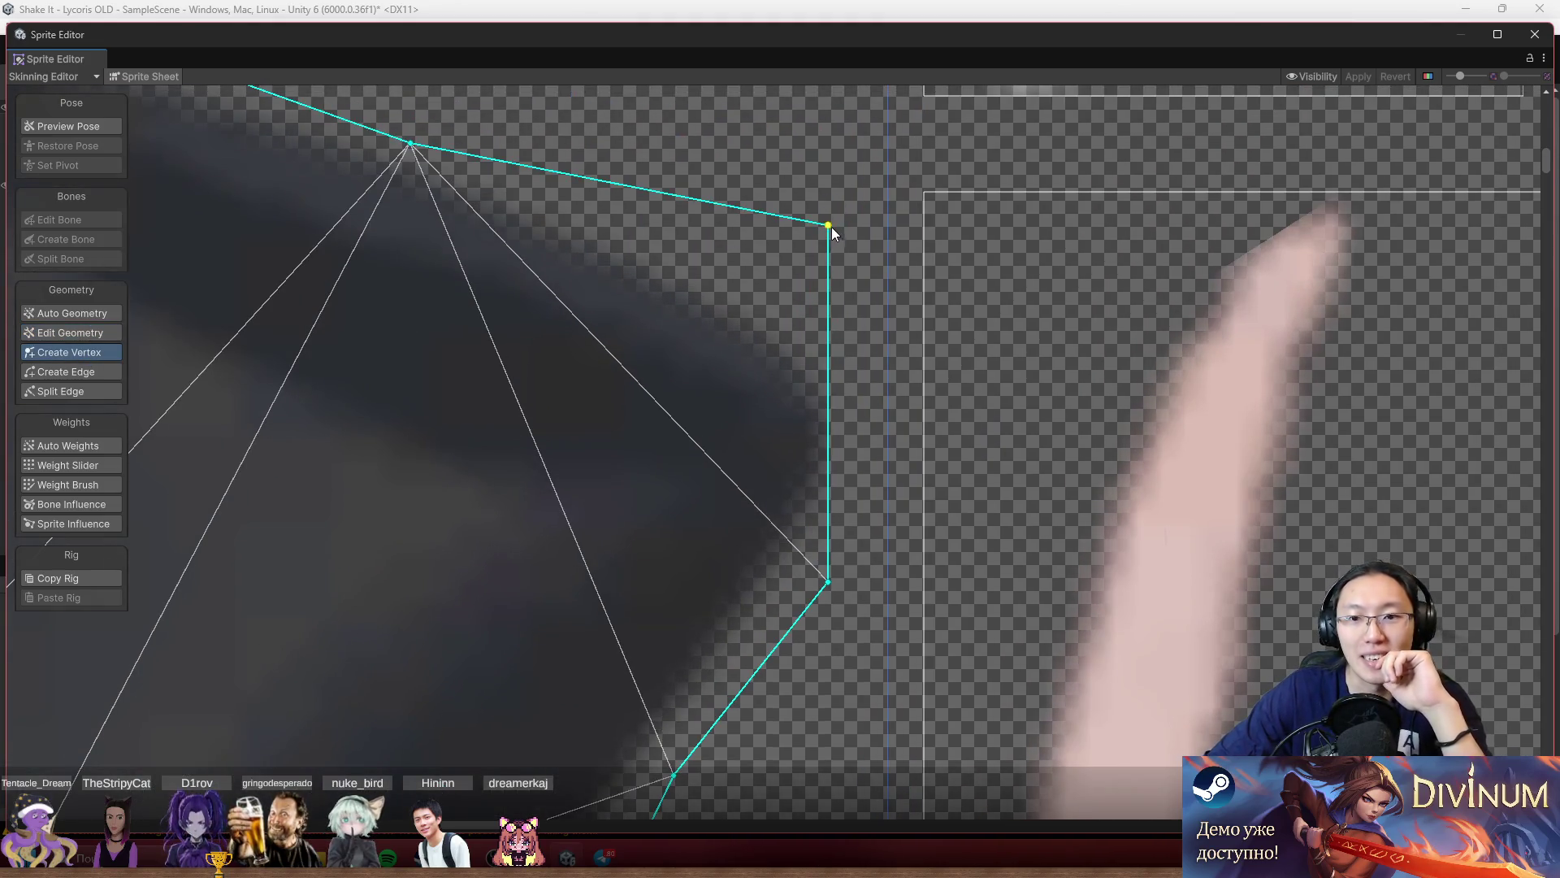
mouse_move(829, 226)
mouse_down()
mouse_move(852, 299)
mouse_move(769, 270)
mouse_up()
click(790, 367)
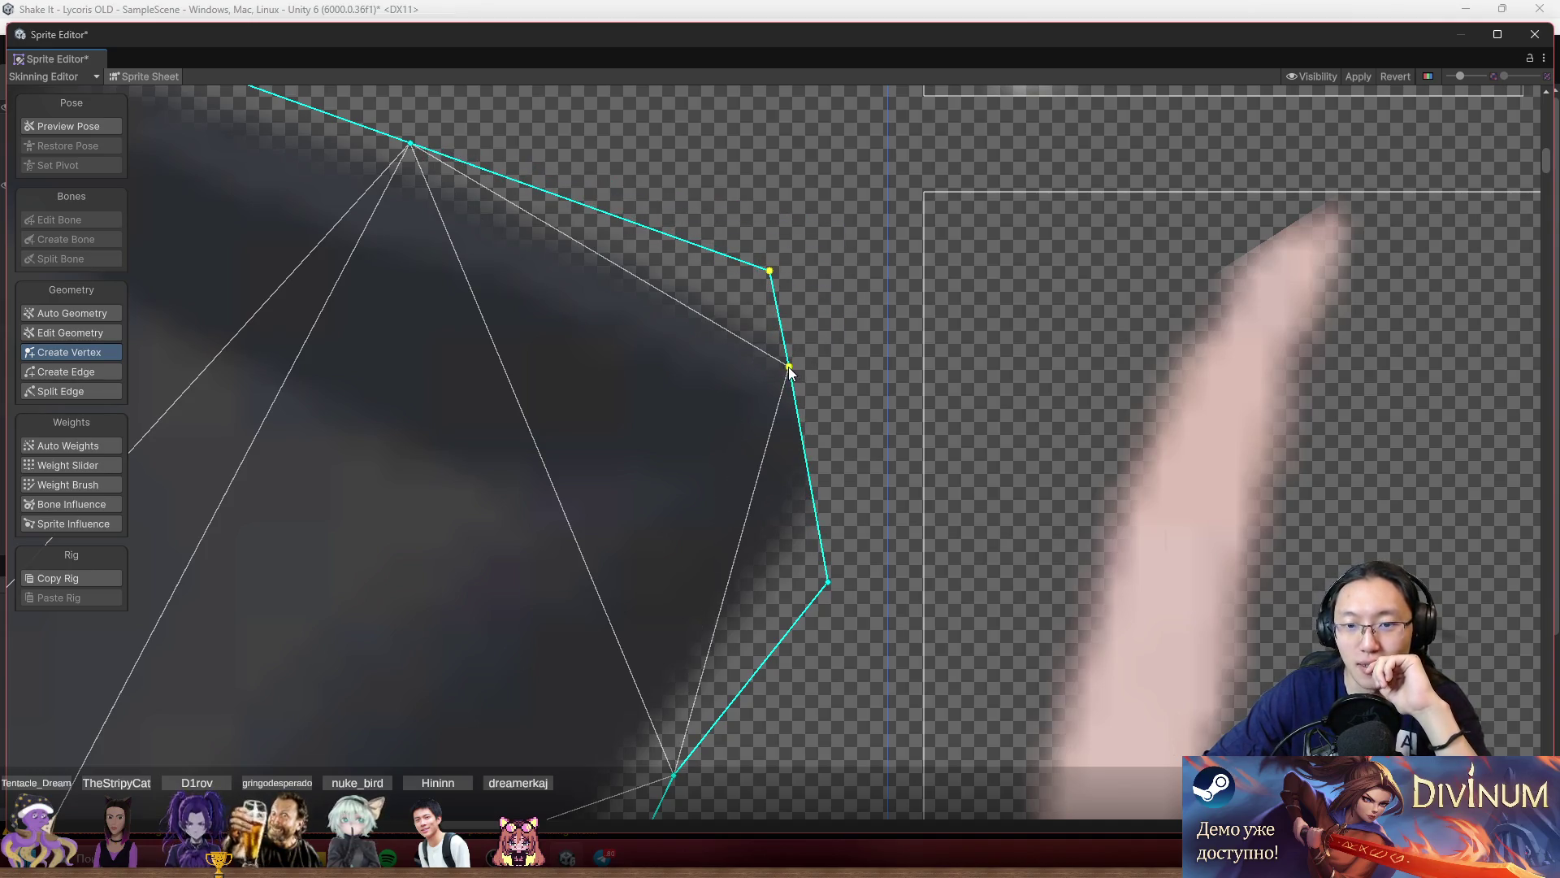
mouse_move(791, 368)
mouse_down()
mouse_move(903, 421)
mouse_move(905, 397)
mouse_up()
scroll(906, 397, down, 5)
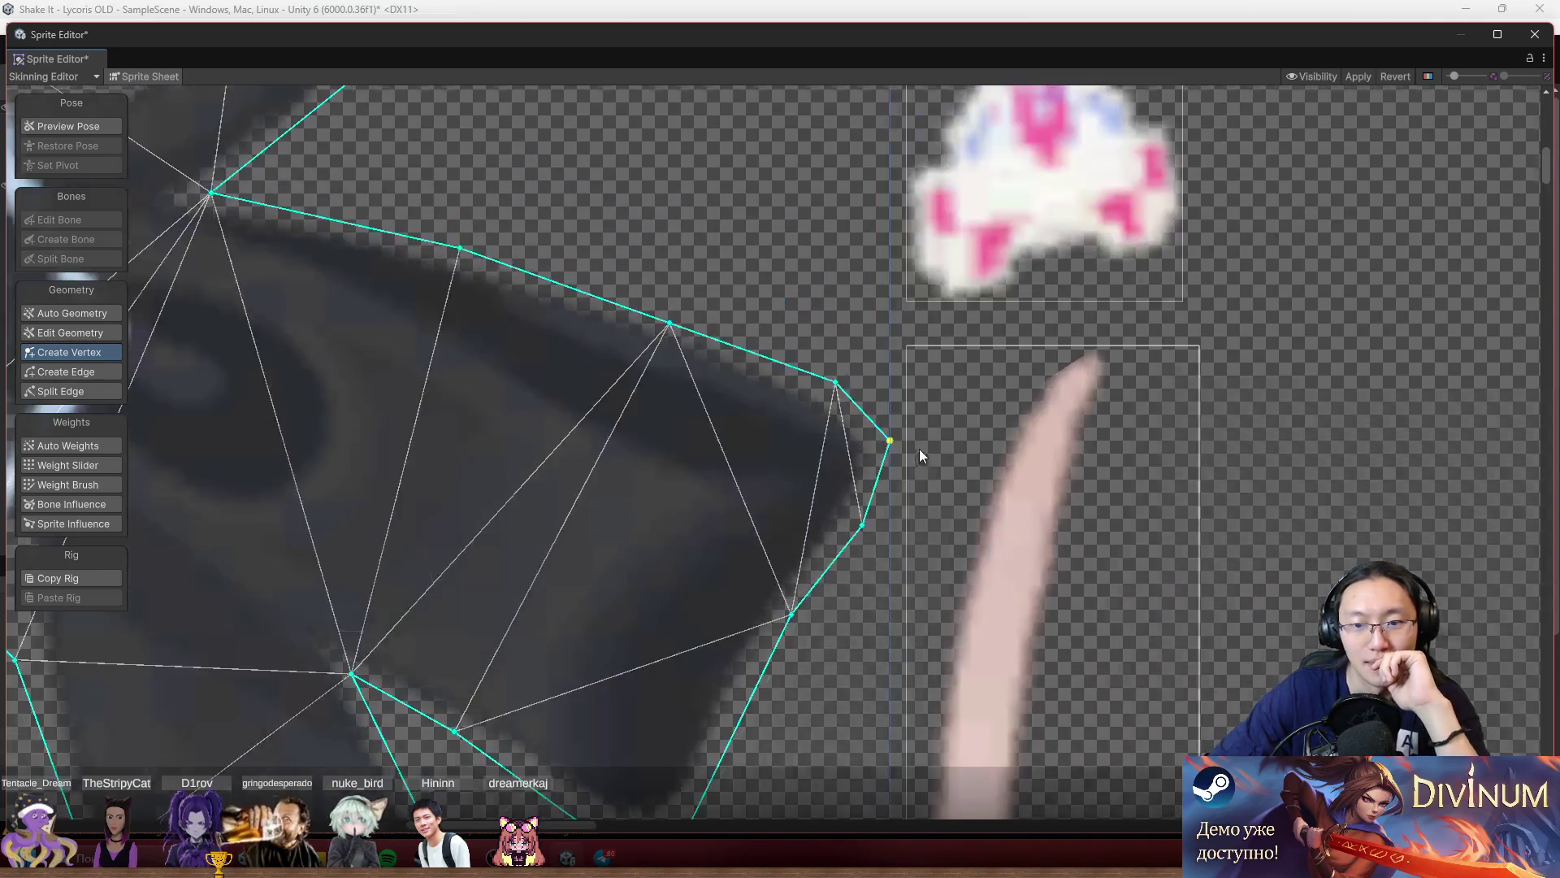
scroll(998, 374, up, 3)
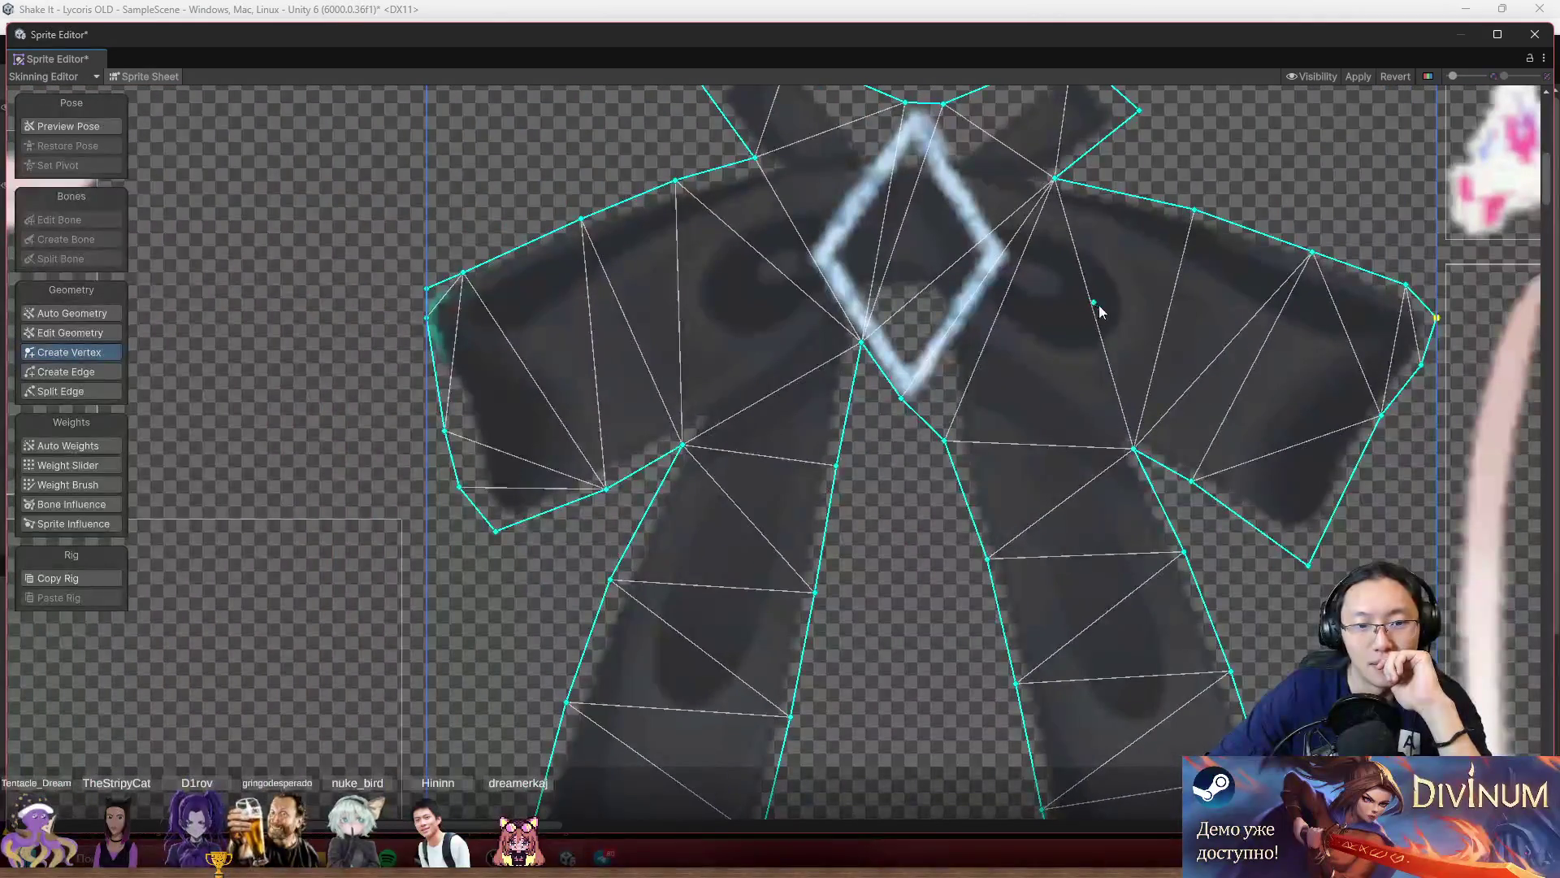
scroll(1174, 497, down, 3)
Check the bow's lower legs and apply the mesh changes.
drag(1265, 399, 1054, 184)
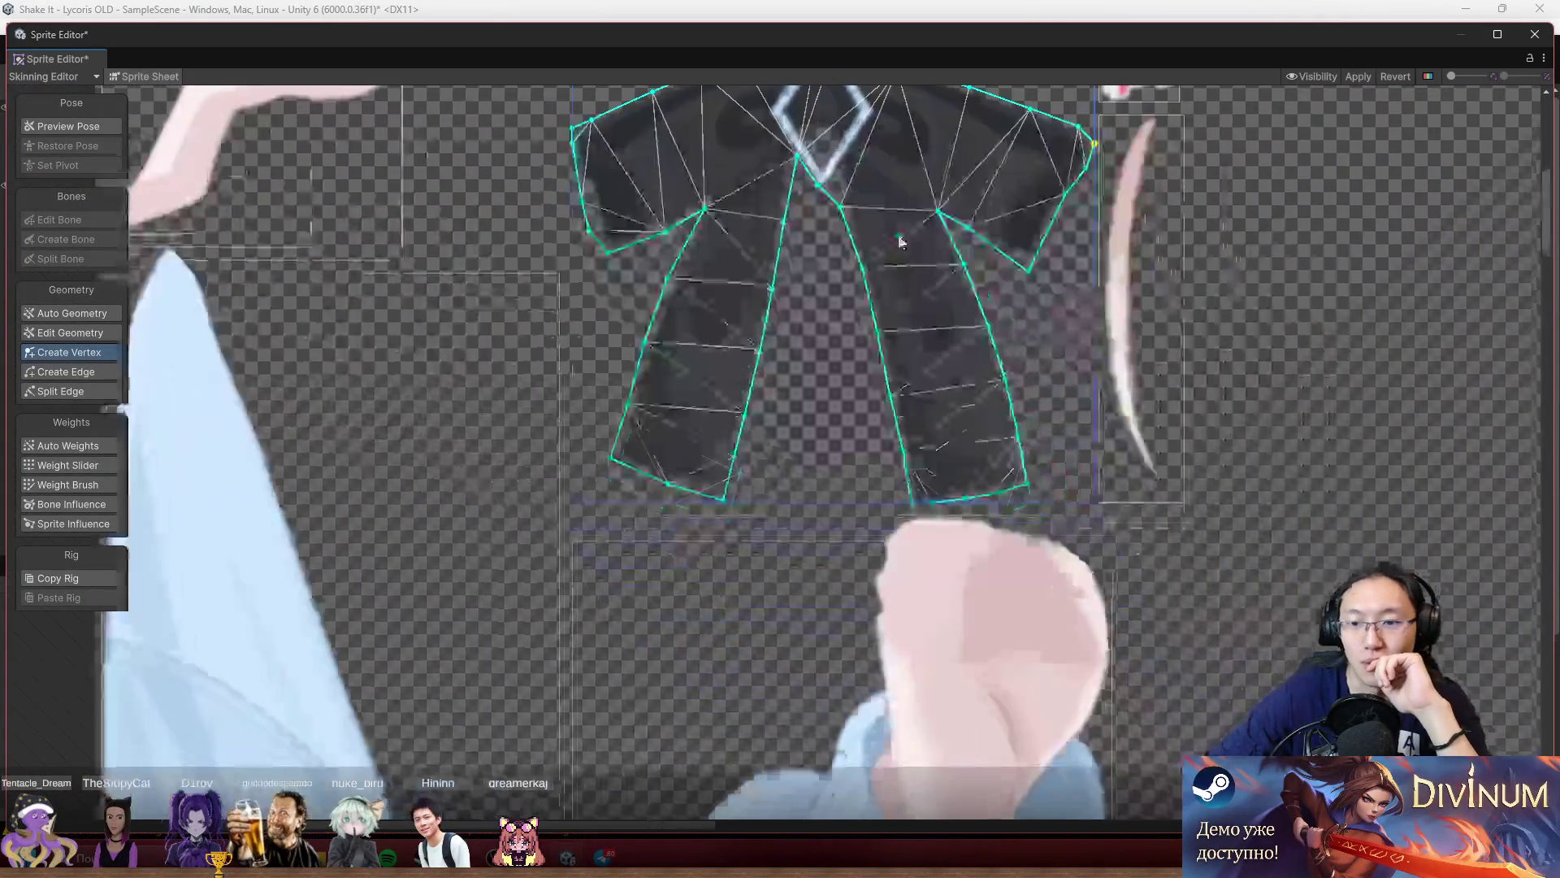
scroll(1073, 365, up, 5)
scroll(898, 522, down, 6)
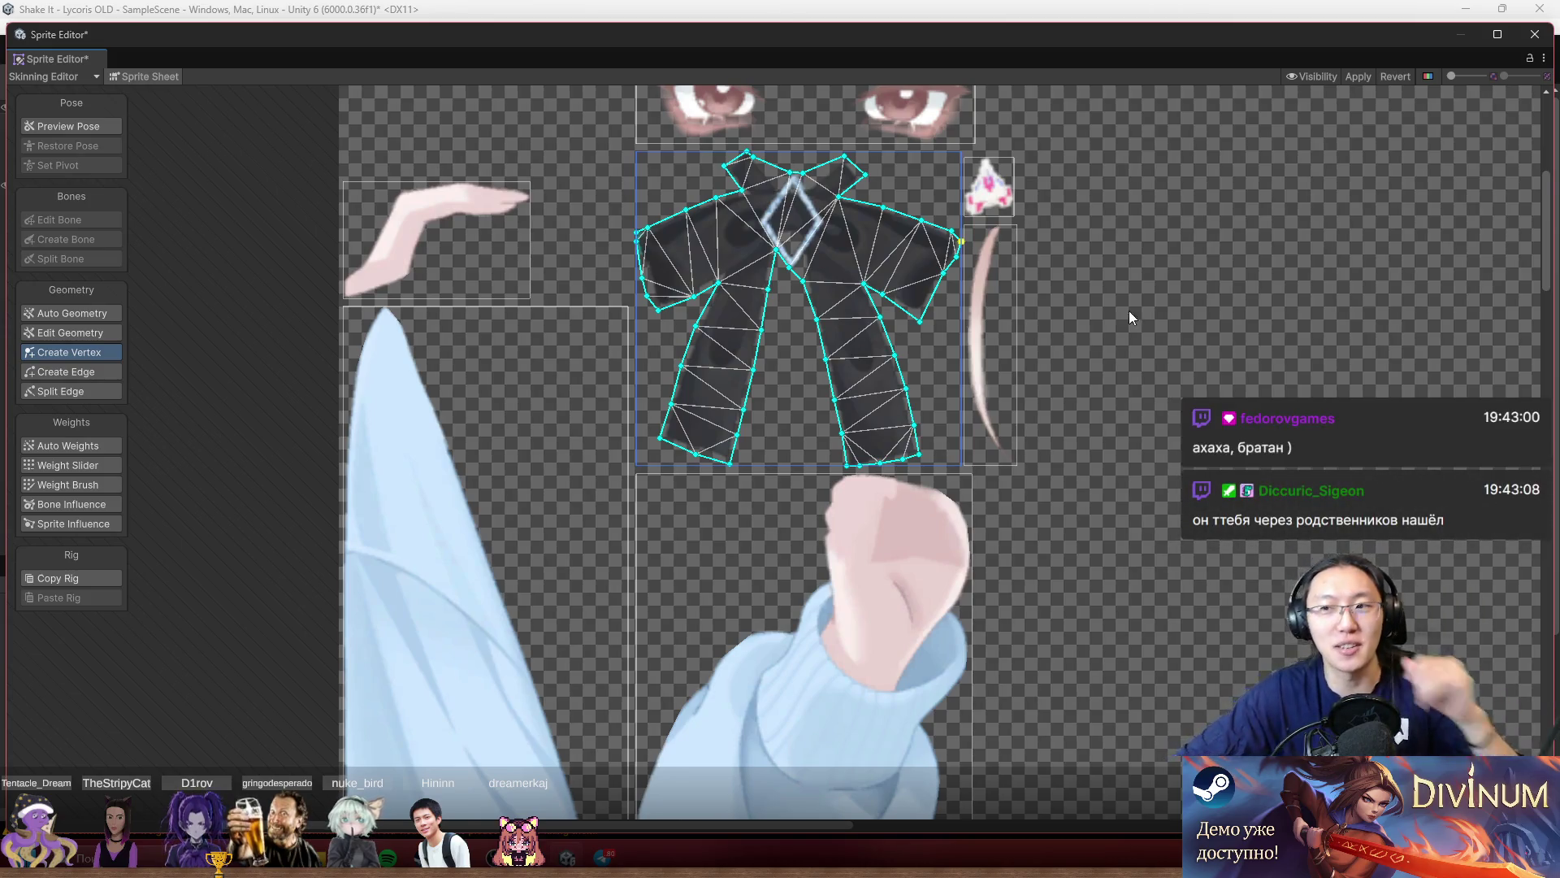
scroll(1130, 310, down, 5)
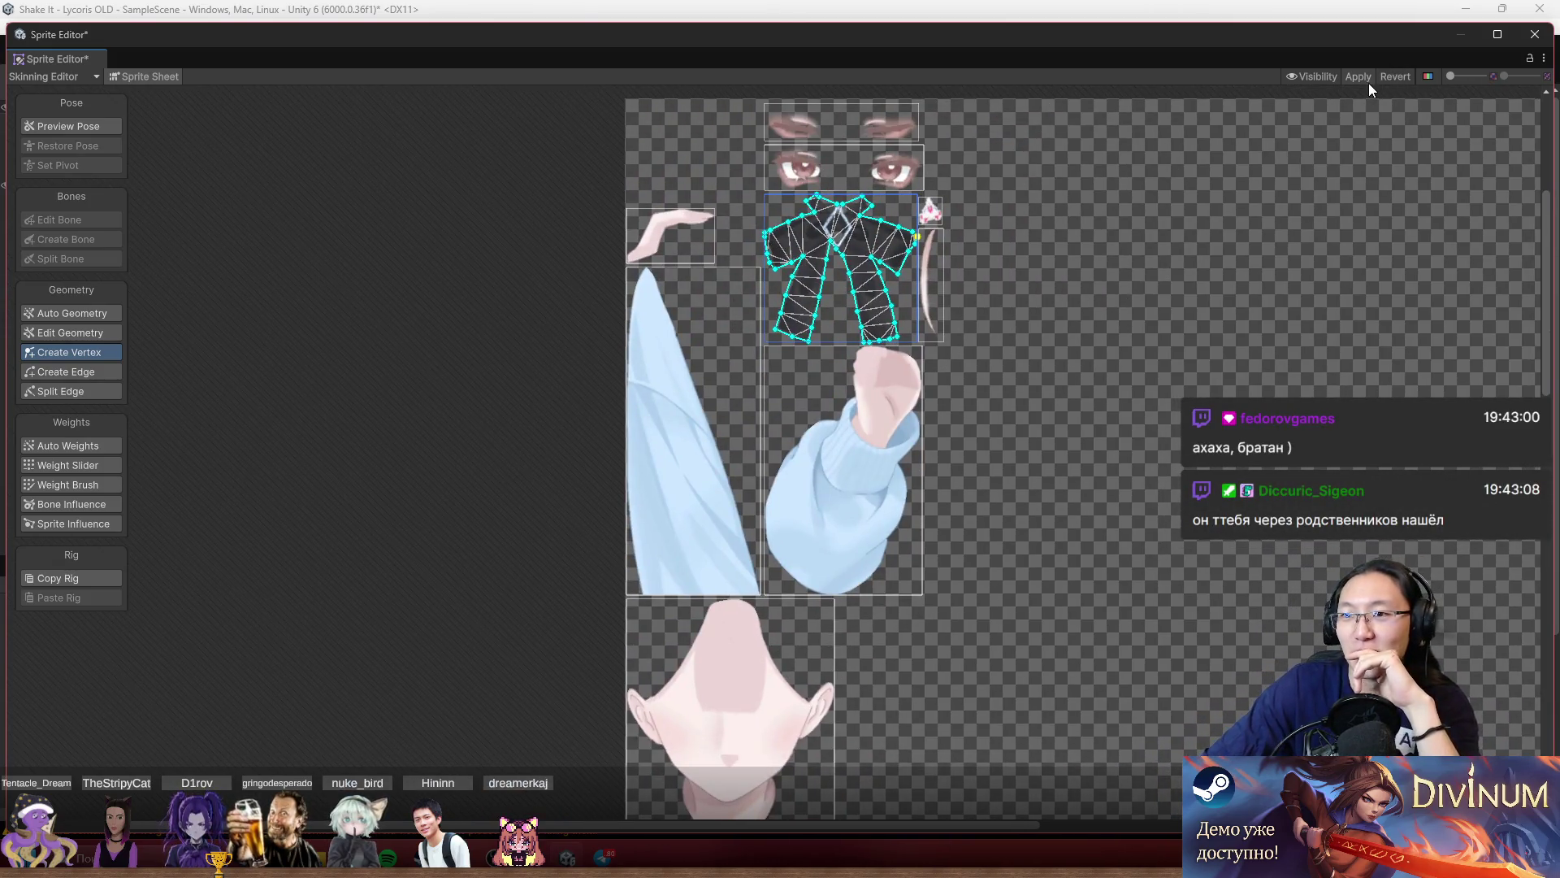
click(1364, 78)
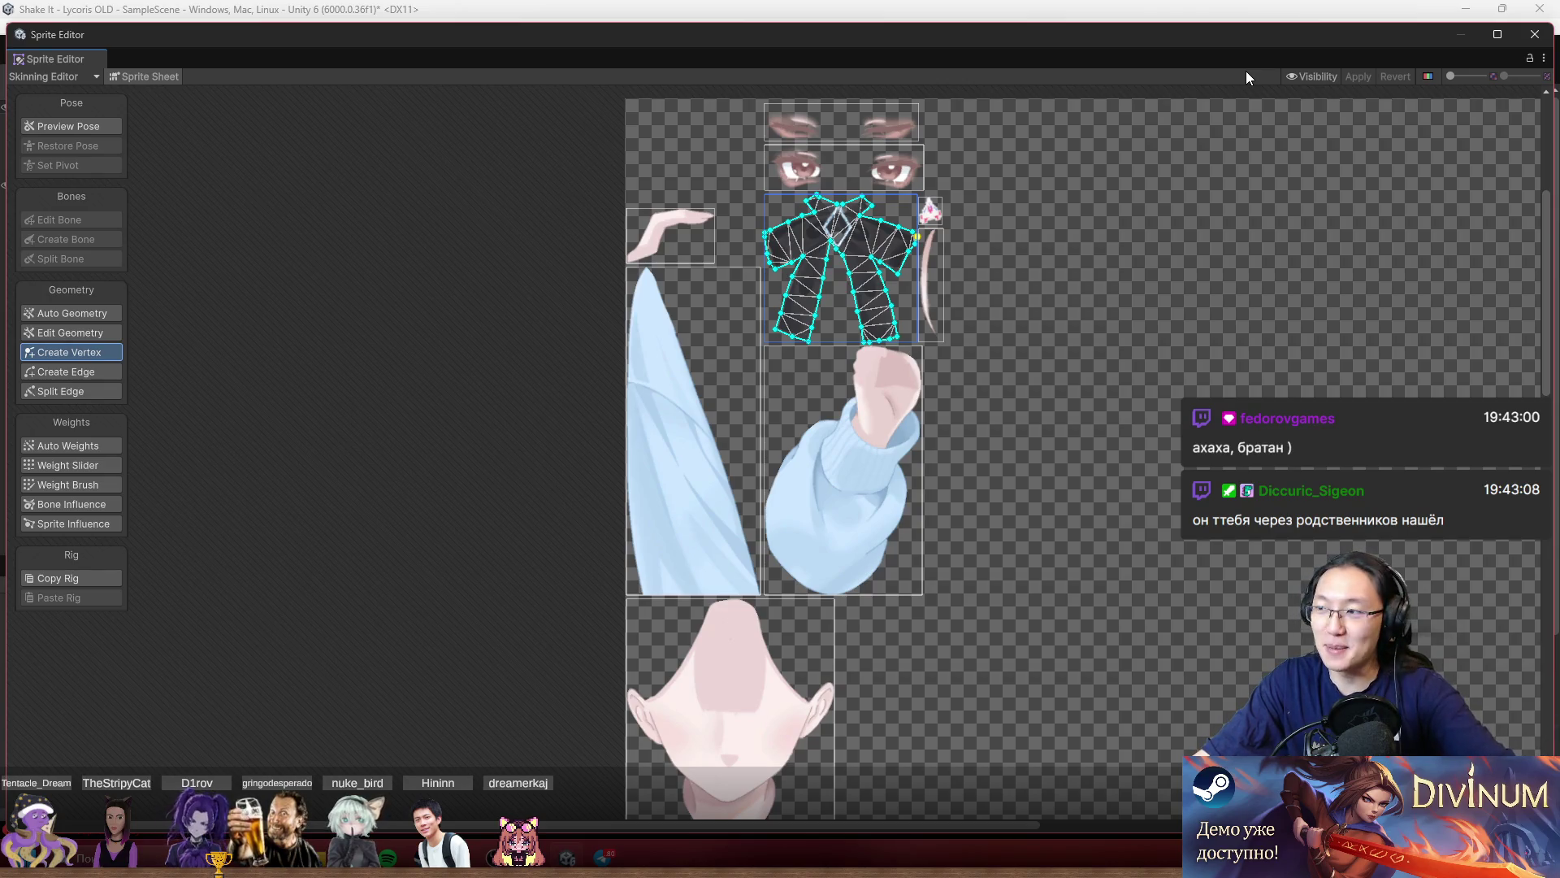
Reopen the RuriSad sprite sheet in the Skinning Editor with Sprite Sheet toggled off to show the assembled character.
click(1533, 36)
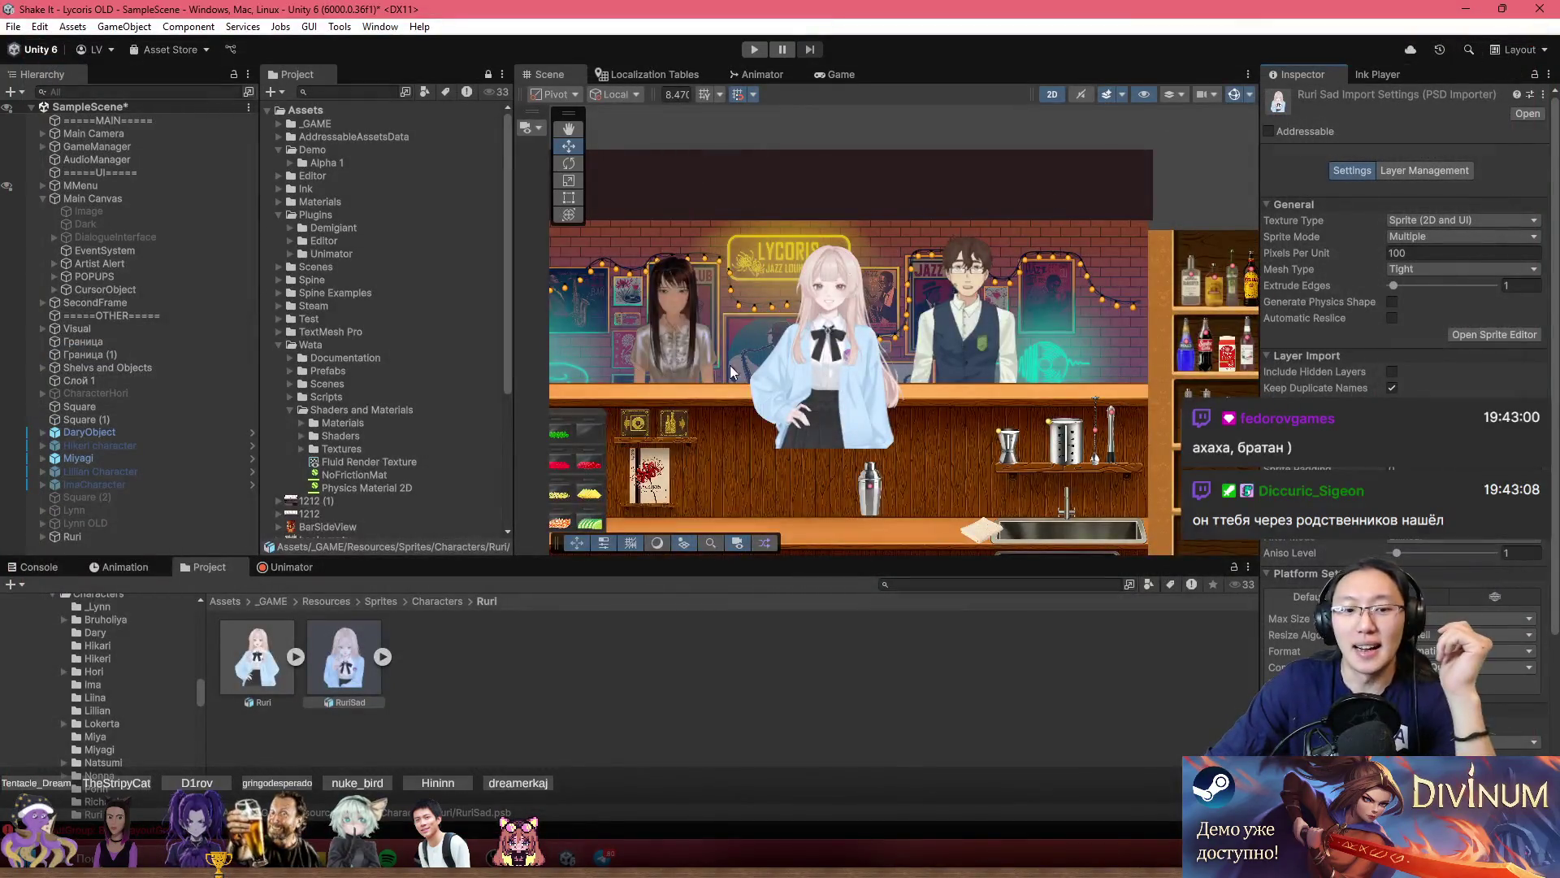
click(1471, 334)
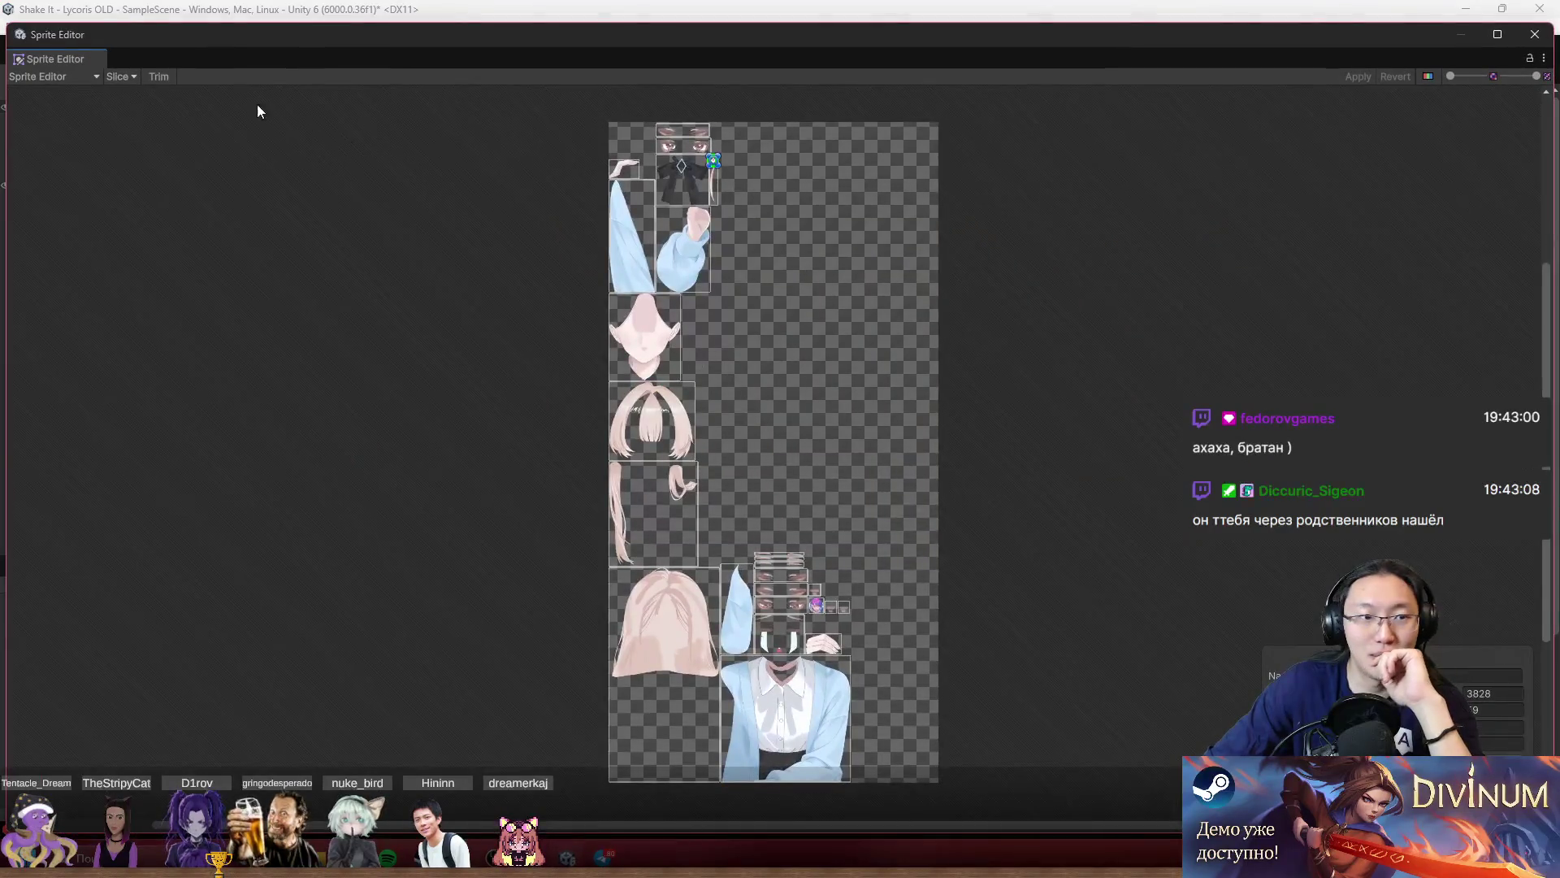
click(95, 76)
click(97, 148)
click(76, 78)
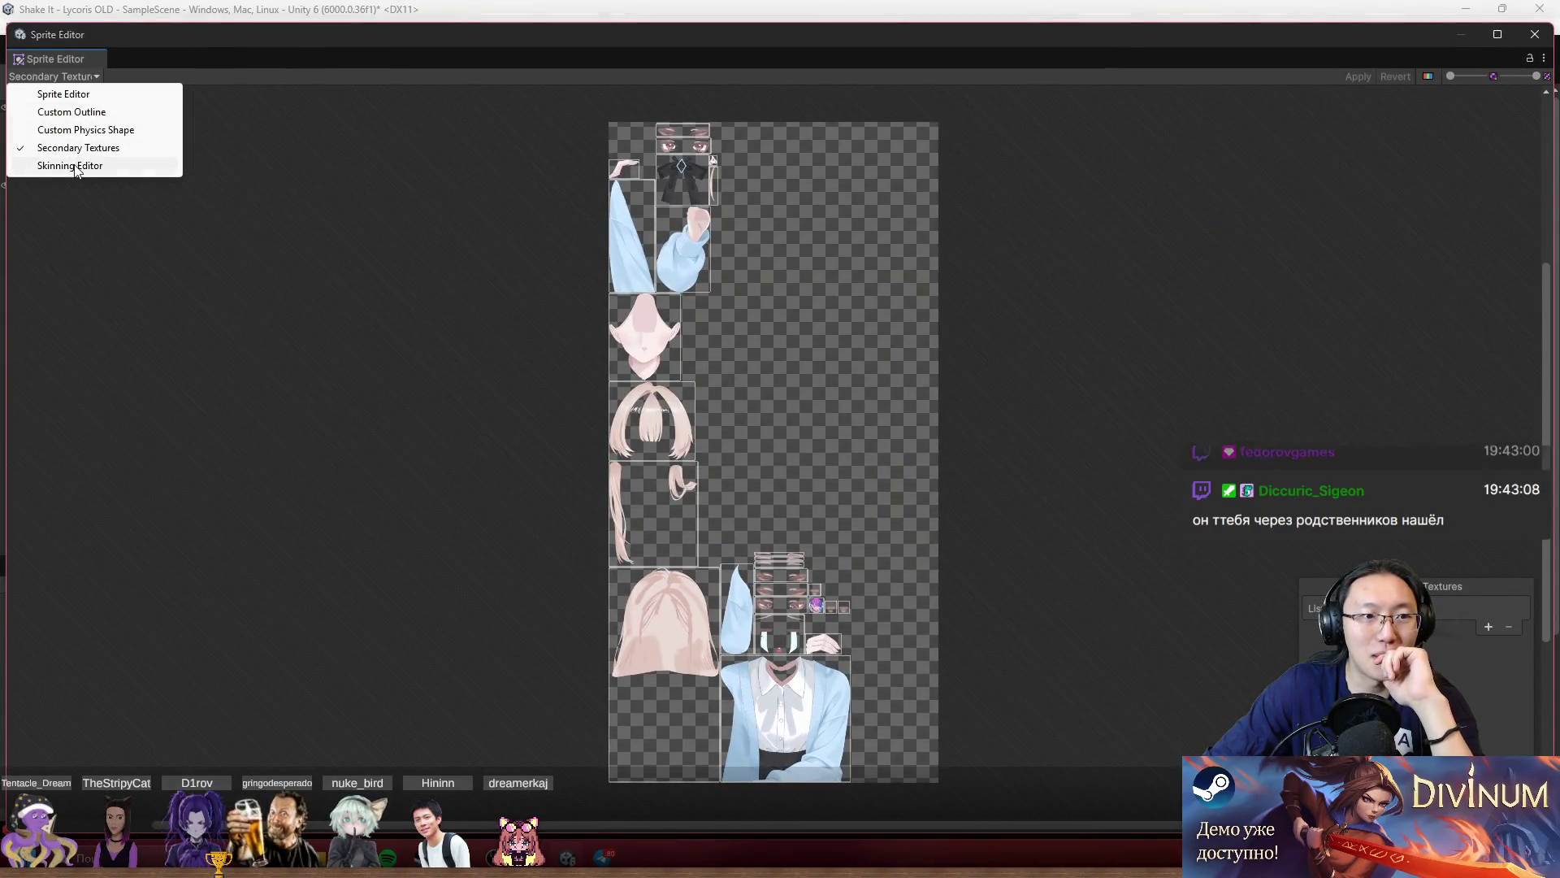
click(72, 166)
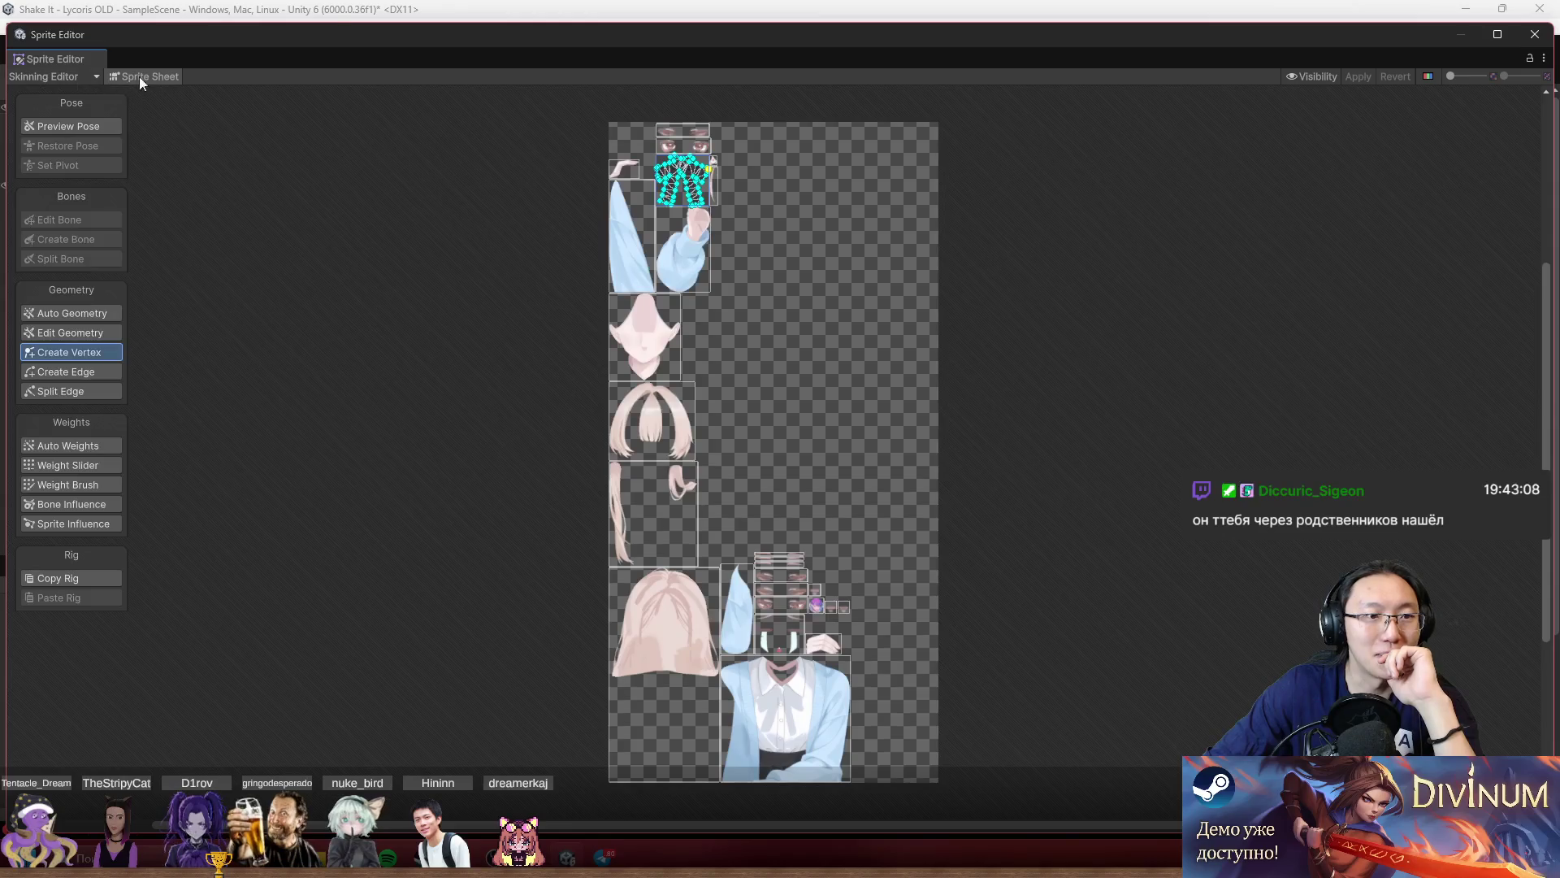
click(139, 76)
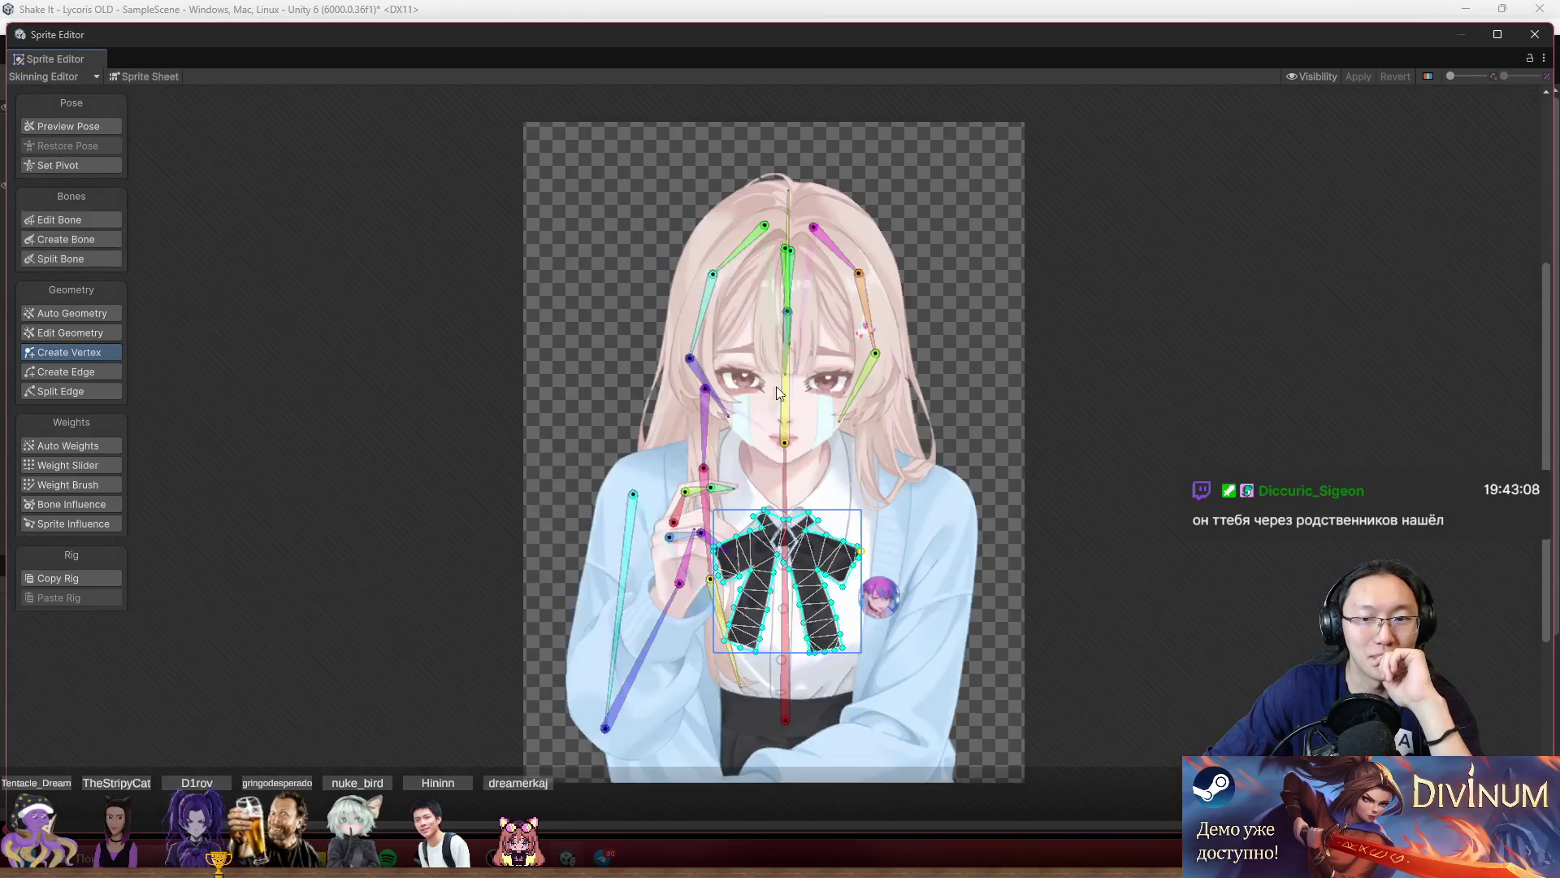
Inspect the bow tie ribbon's weights up close with Weight Slider.
click(95, 471)
scroll(807, 353, up, 3)
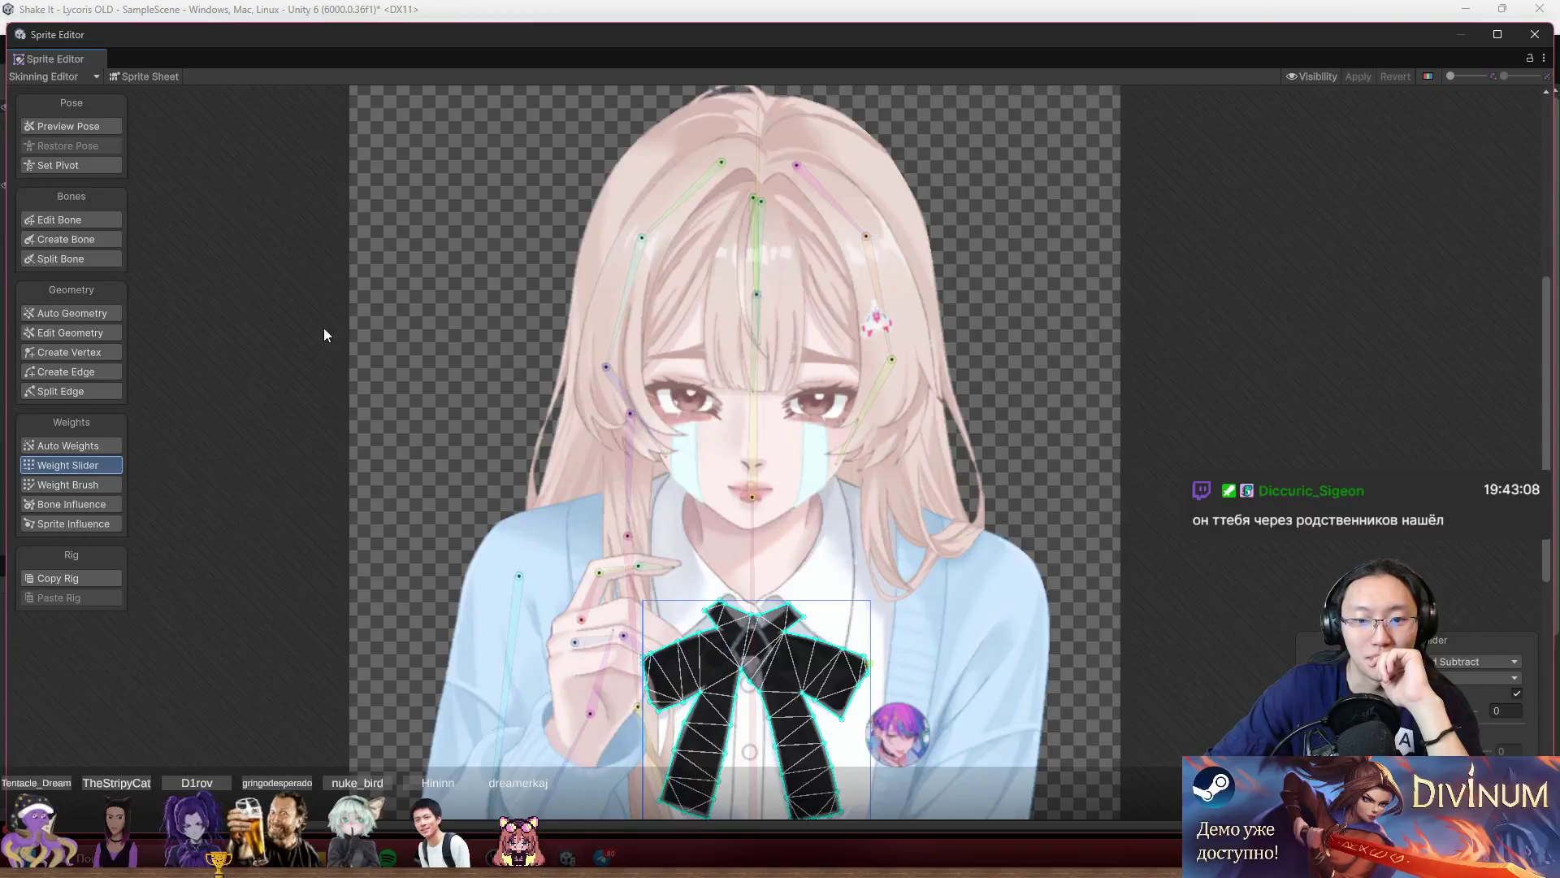
scroll(756, 650, up, 5)
scroll(1157, 510, up, 2)
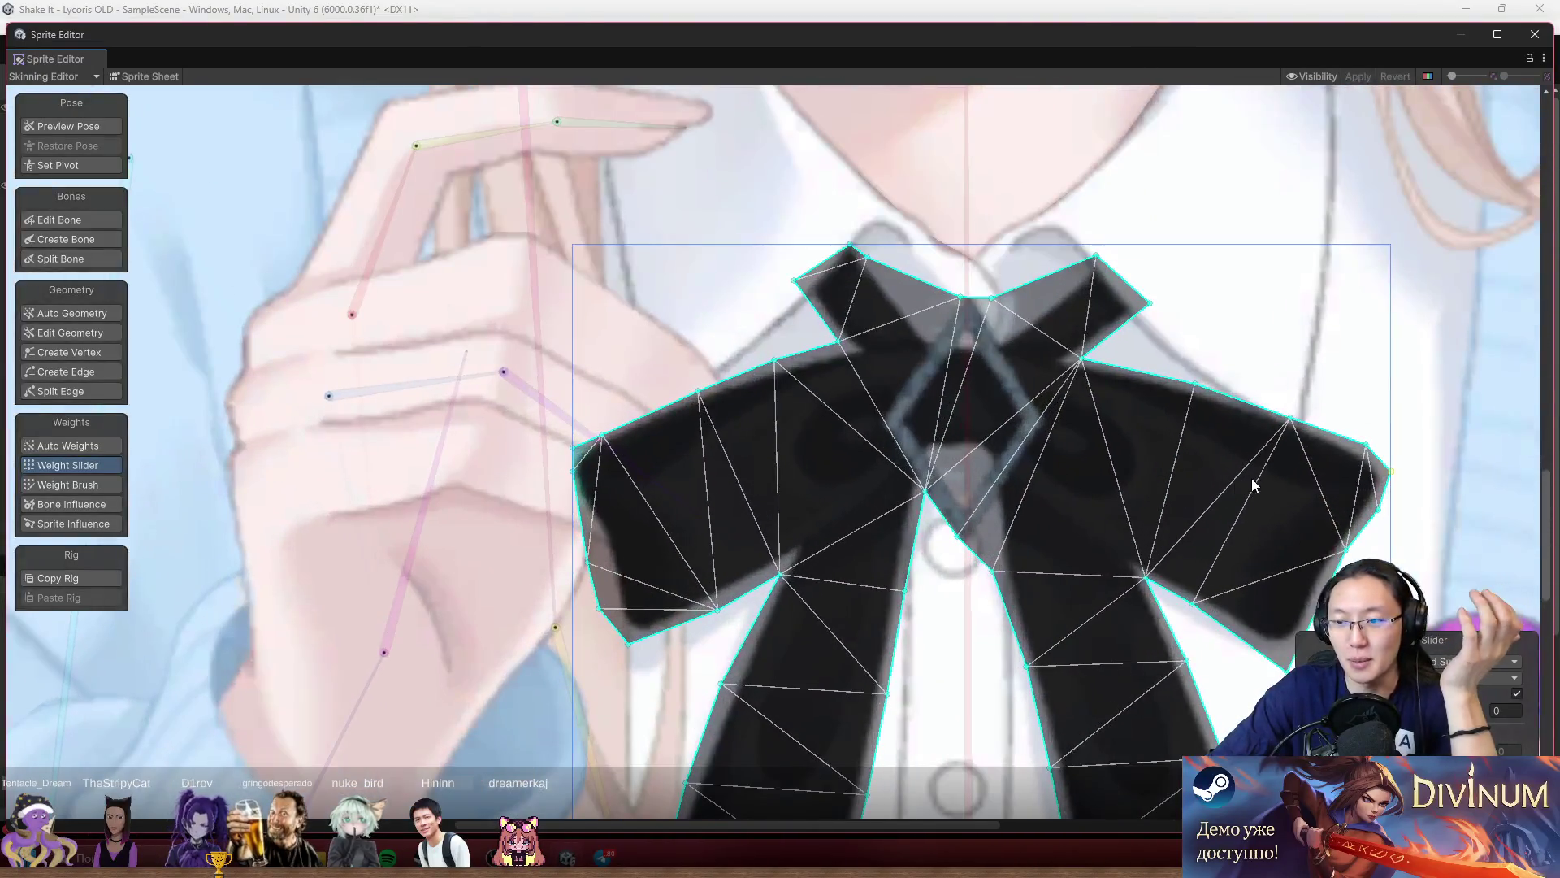
scroll(1205, 384, up, 1)
scroll(1304, 400, down, 6)
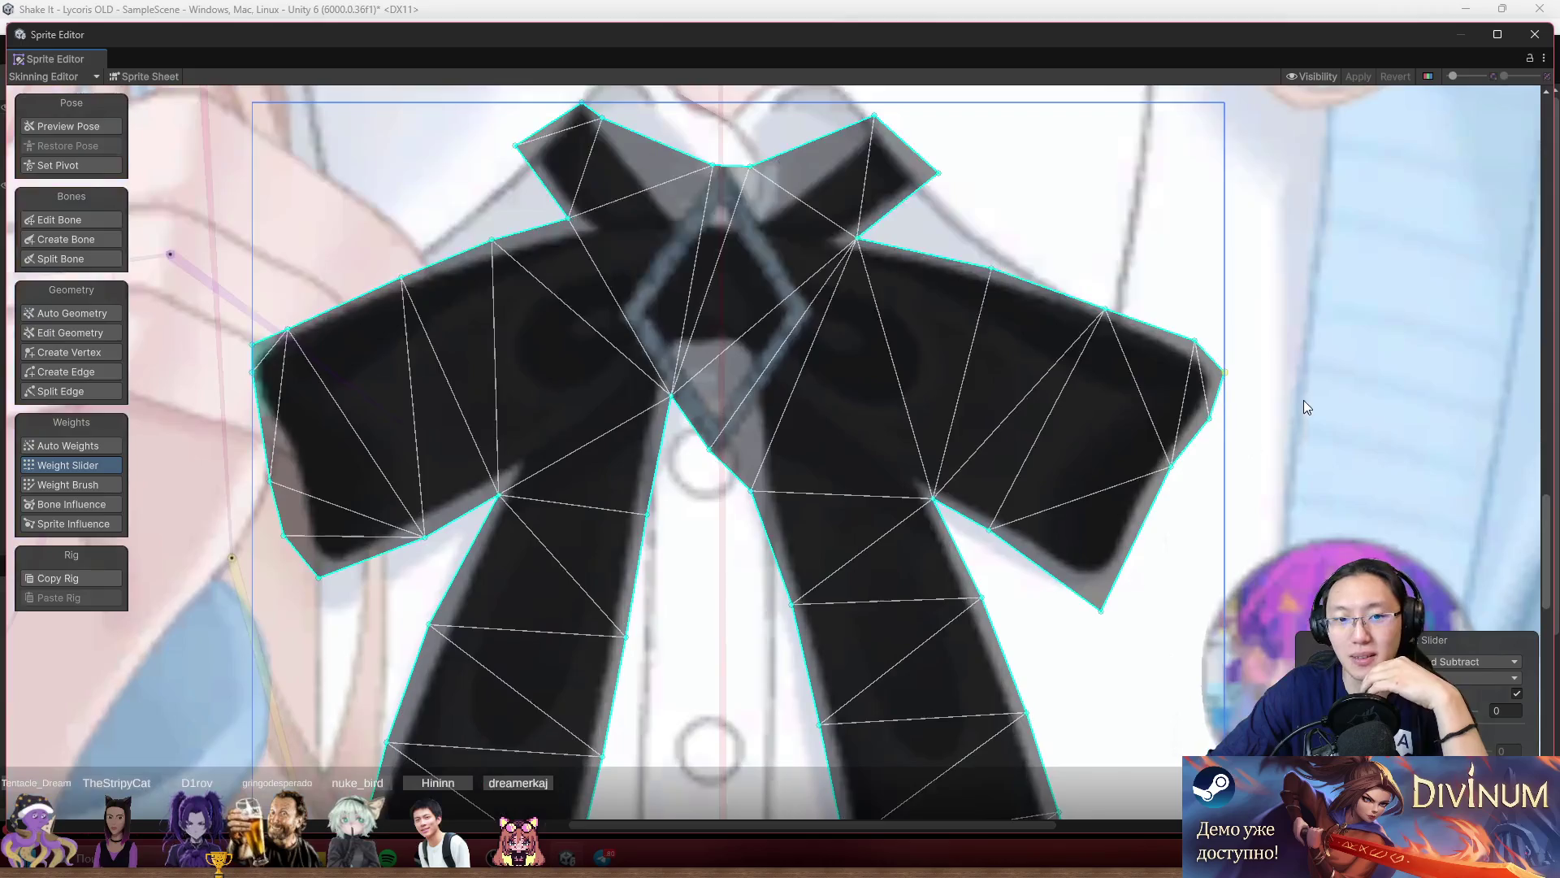
Deselect the bow tie, move to the head and switch to Weight Brush.
click(728, 349)
mouse_move(927, 412)
mouse_down()
mouse_move(809, 290)
mouse_move(744, 365)
mouse_up()
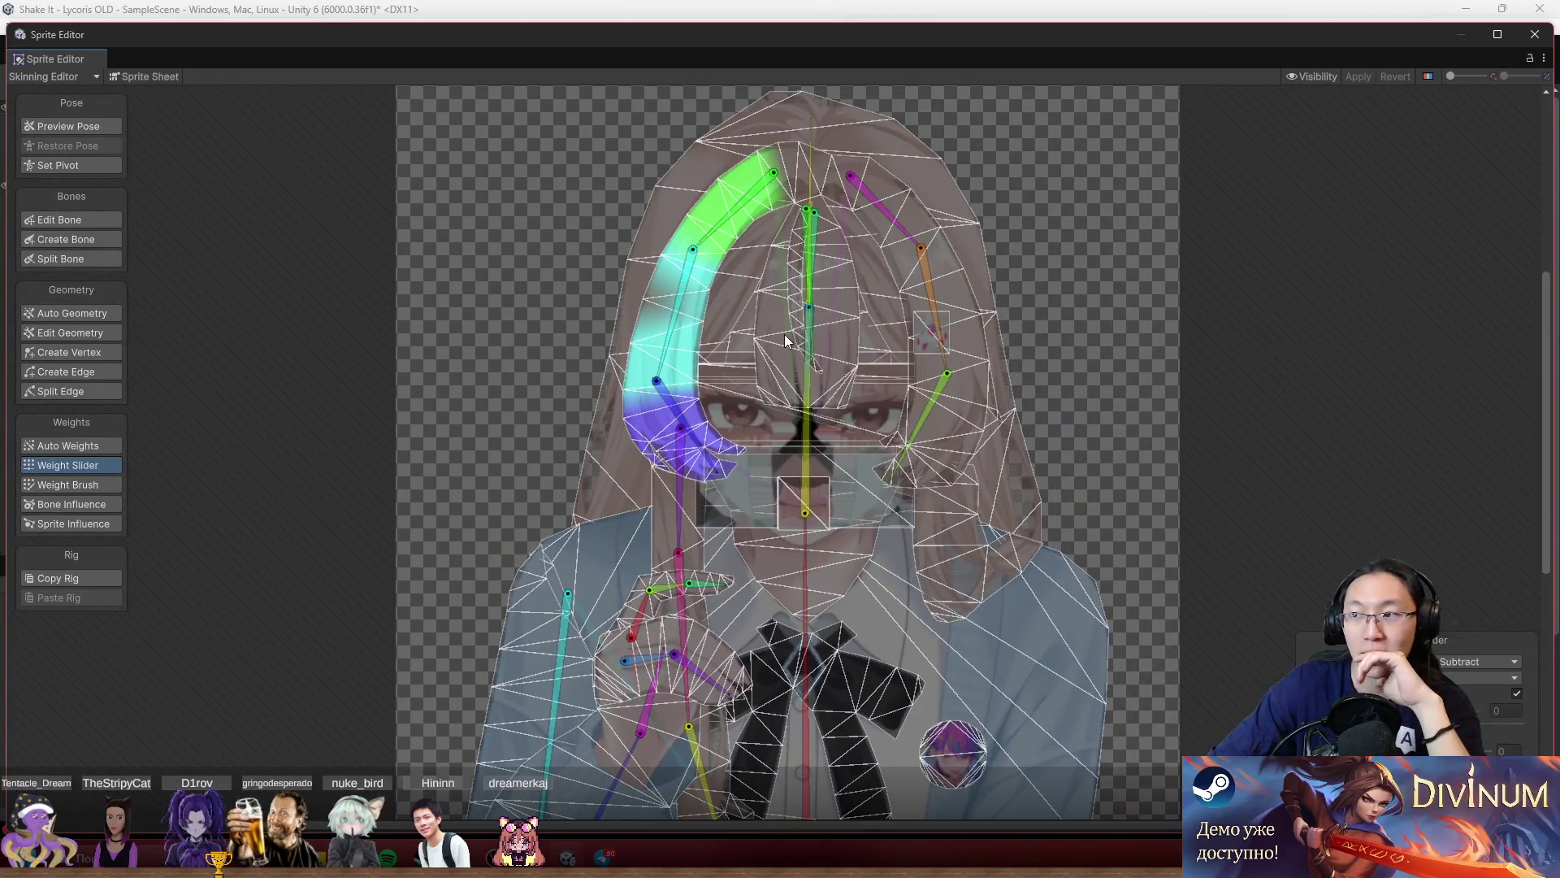
scroll(275, 223, up, 2)
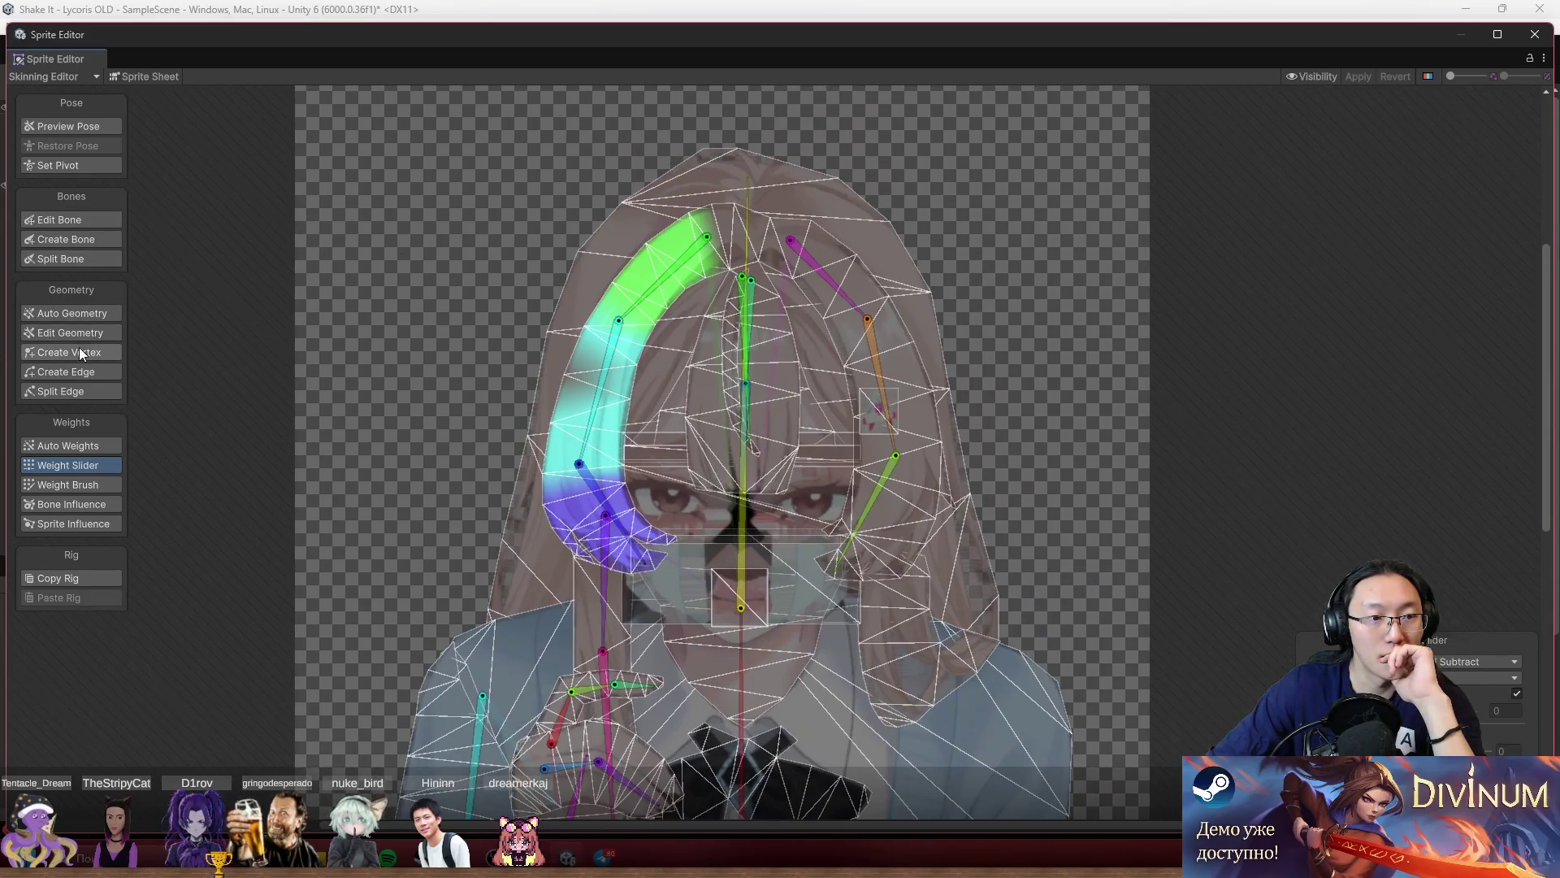
click(81, 484)
scroll(628, 365, up, 2)
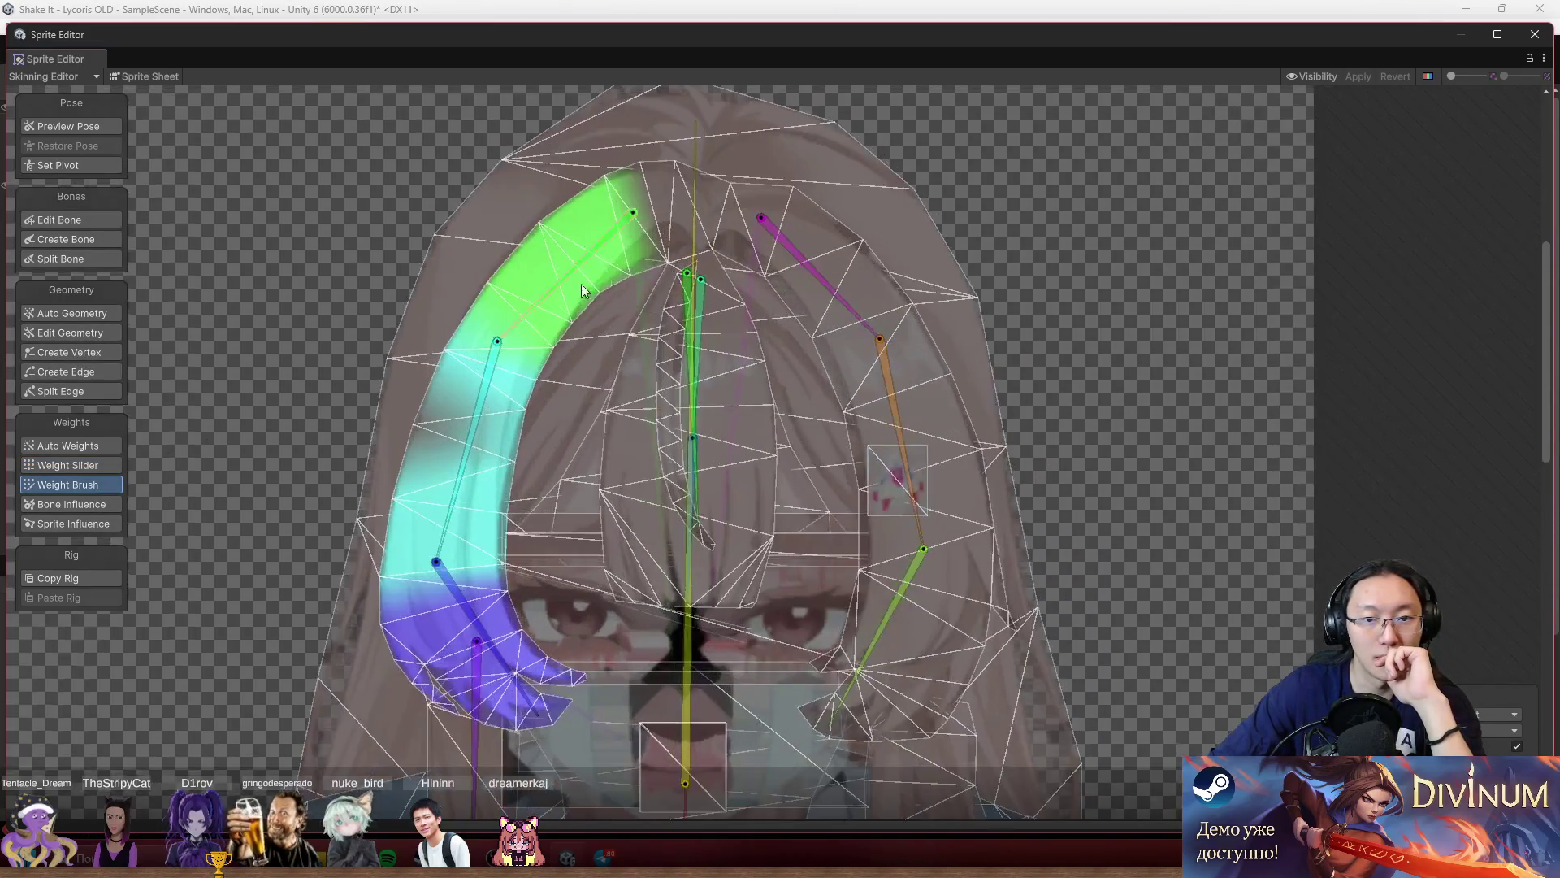
Select the front-hair sprite and paint the right hair bone's weight onto it.
click(807, 226)
scroll(764, 267, up, 2)
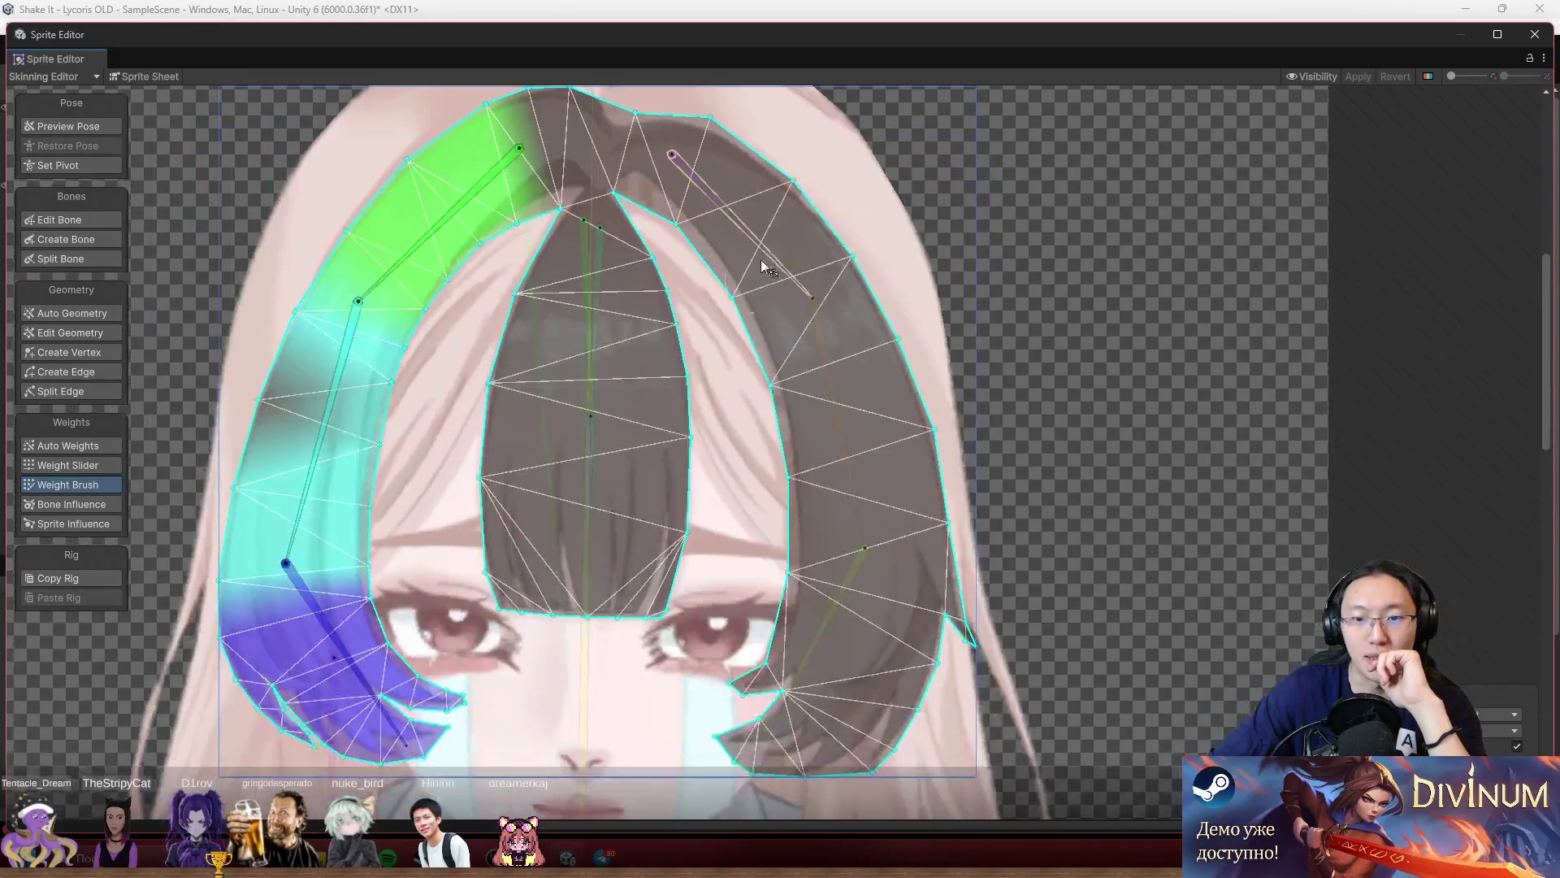
click(764, 267)
mouse_move(772, 162)
mouse_down()
mouse_move(691, 151)
mouse_move(617, 244)
mouse_move(754, 306)
mouse_move(783, 149)
mouse_move(839, 293)
mouse_up()
Paint the right hair strand's lower part onto the lower right hair bone.
click(817, 325)
mouse_move(940, 348)
mouse_down()
mouse_move(794, 406)
mouse_move(854, 625)
mouse_move(895, 511)
mouse_up()
scroll(922, 393, down, 3)
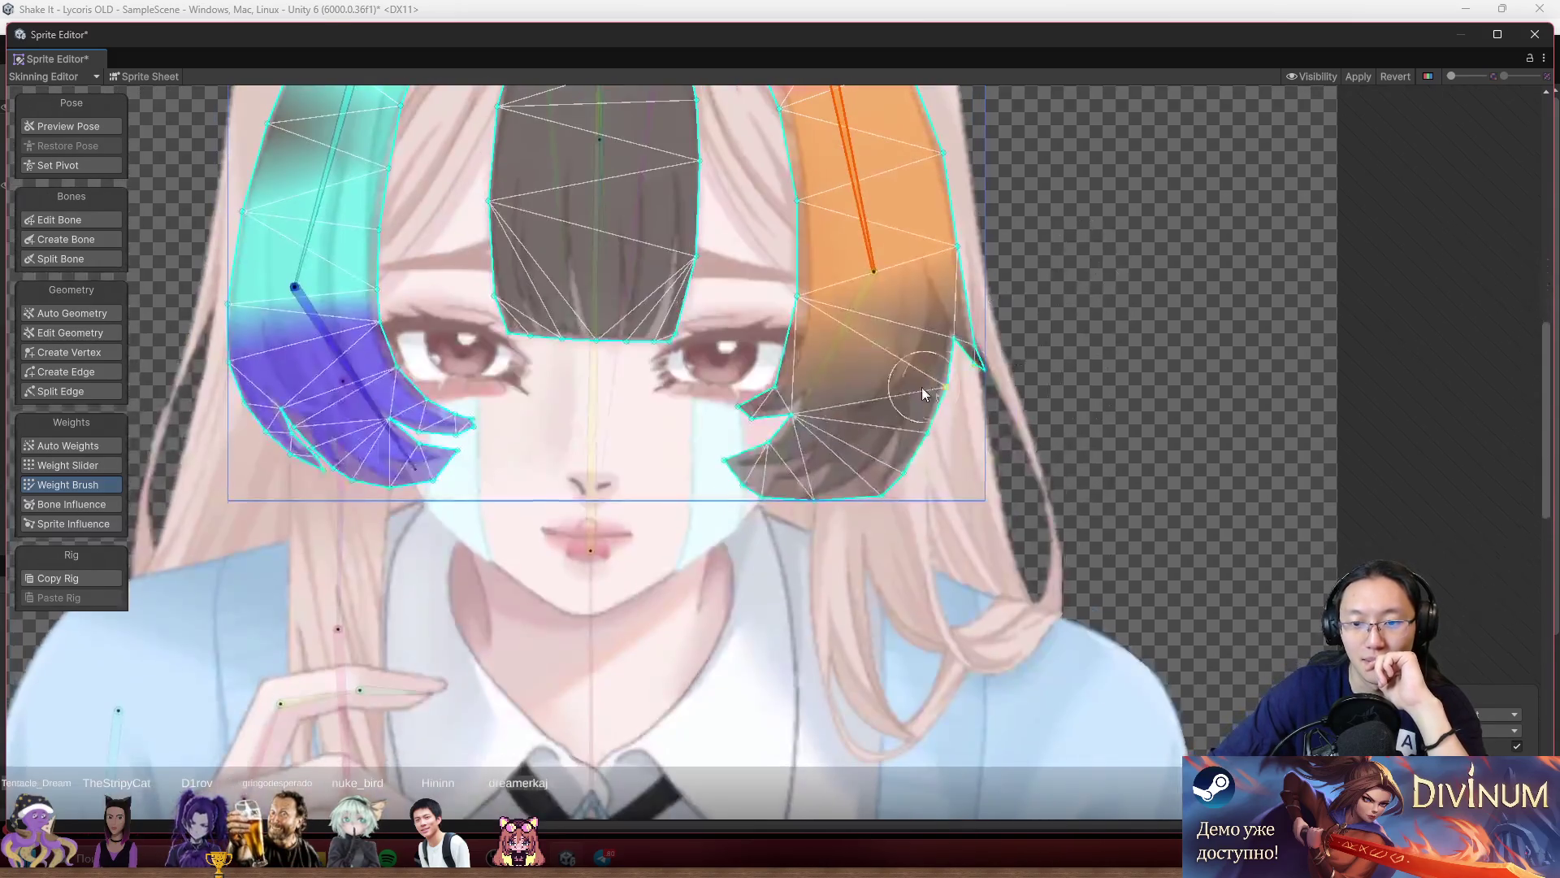
click(842, 340)
mouse_move(902, 455)
mouse_down()
mouse_move(861, 342)
mouse_move(1021, 367)
mouse_up()
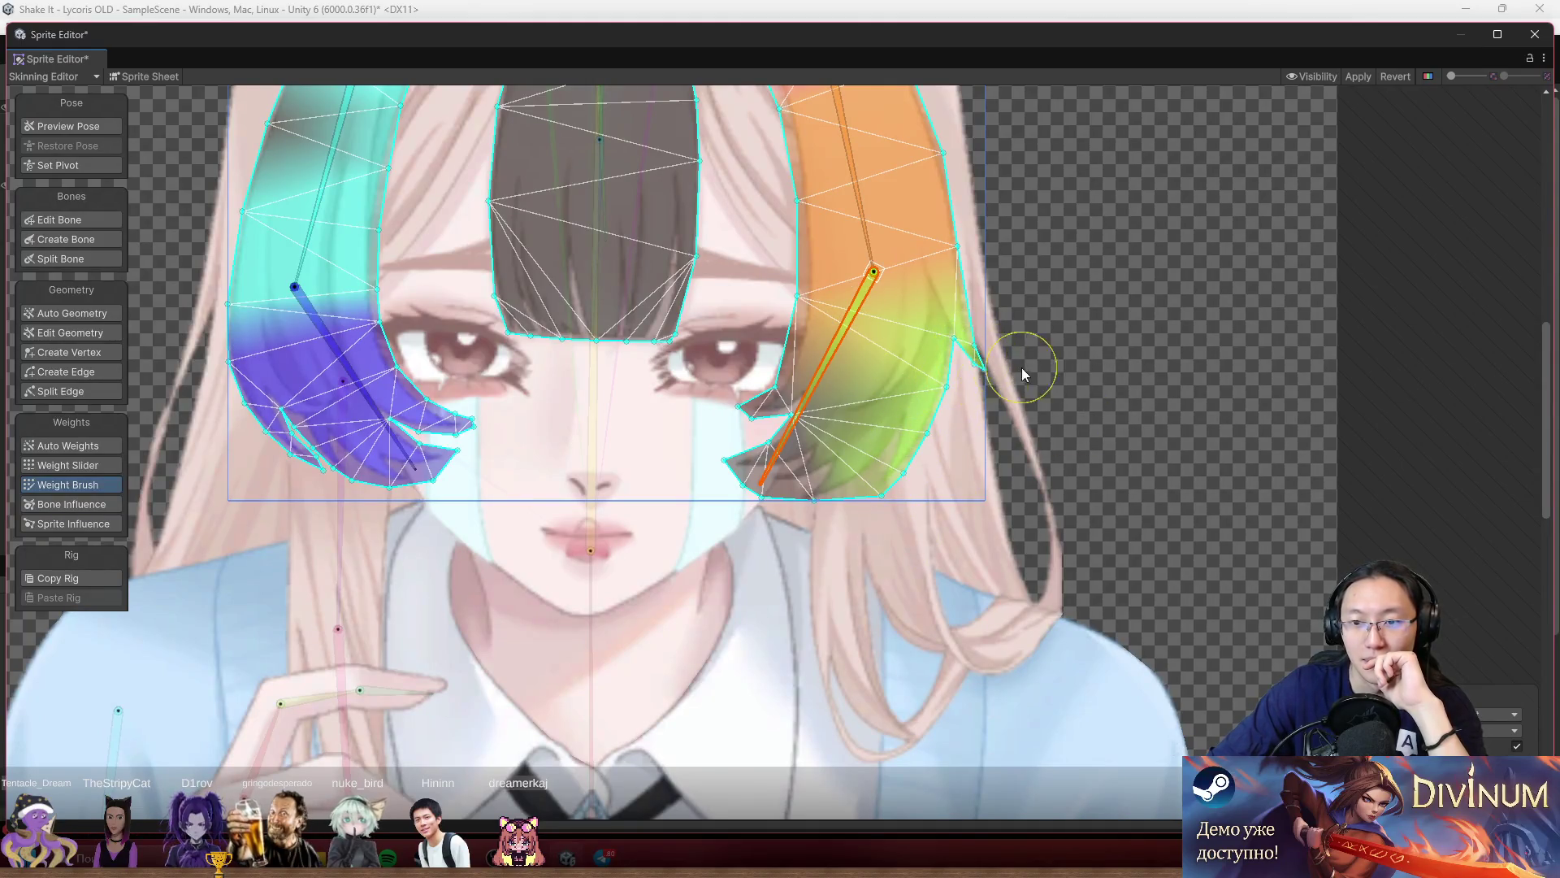
mouse_move(876, 452)
mouse_down()
mouse_move(758, 411)
mouse_move(877, 499)
mouse_up()
mouse_move(822, 294)
mouse_down()
mouse_move(900, 336)
mouse_move(961, 402)
mouse_move(1004, 500)
mouse_up()
Test the central bangs bone's deformation, then paint the centre bangs to the upper and lower centre bones.
click(792, 358)
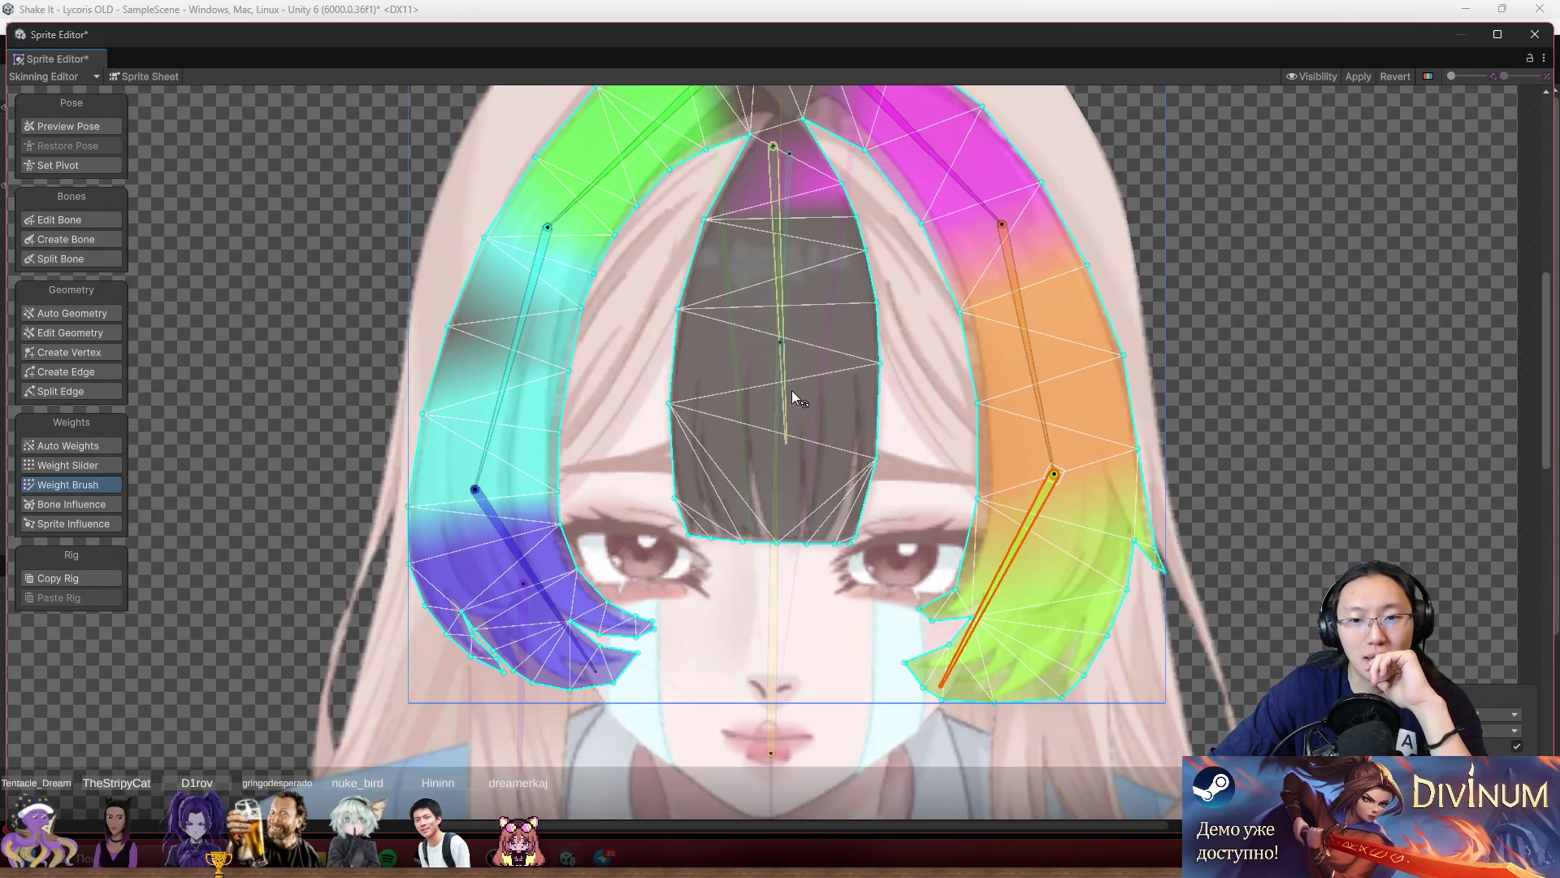
scroll(826, 474, up, 4)
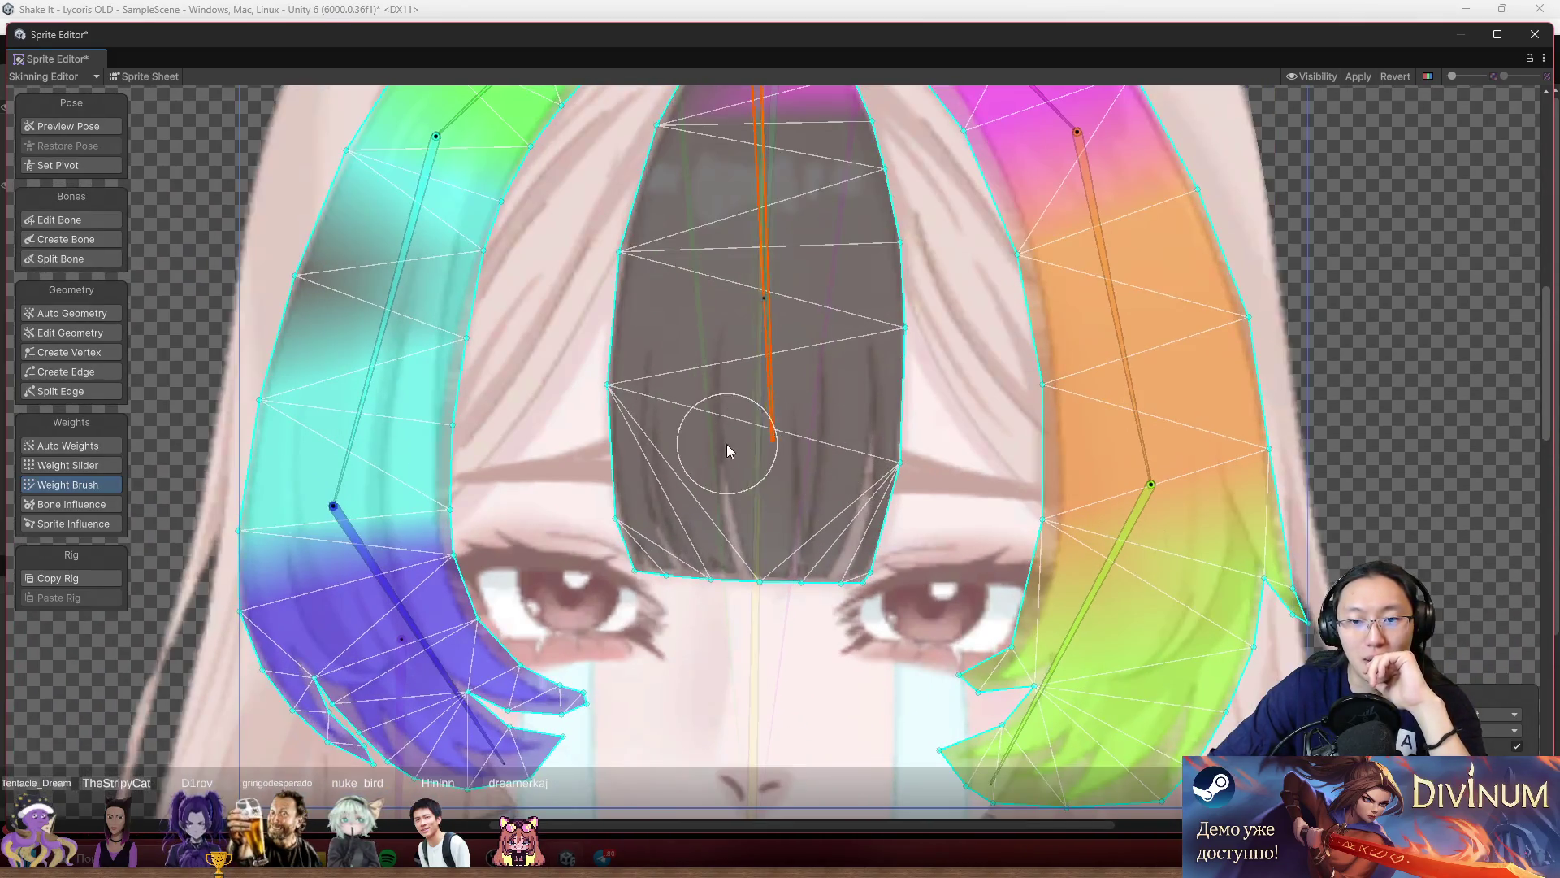
drag(808, 377, 686, 524)
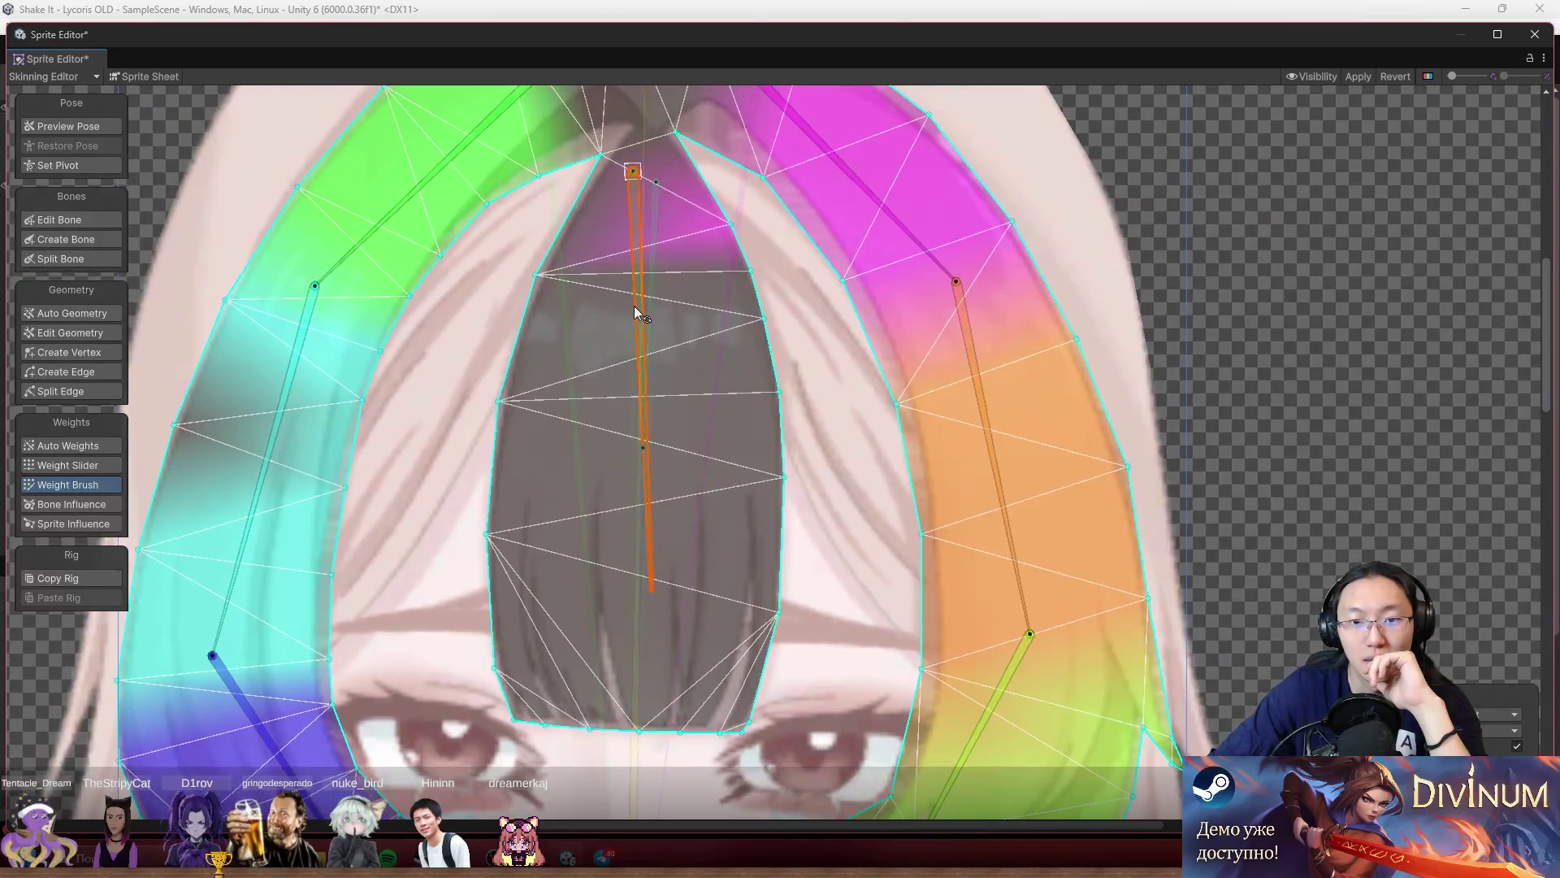
mouse_move(618, 342)
mouse_down()
mouse_move(626, 488)
mouse_move(697, 561)
mouse_move(490, 507)
mouse_up()
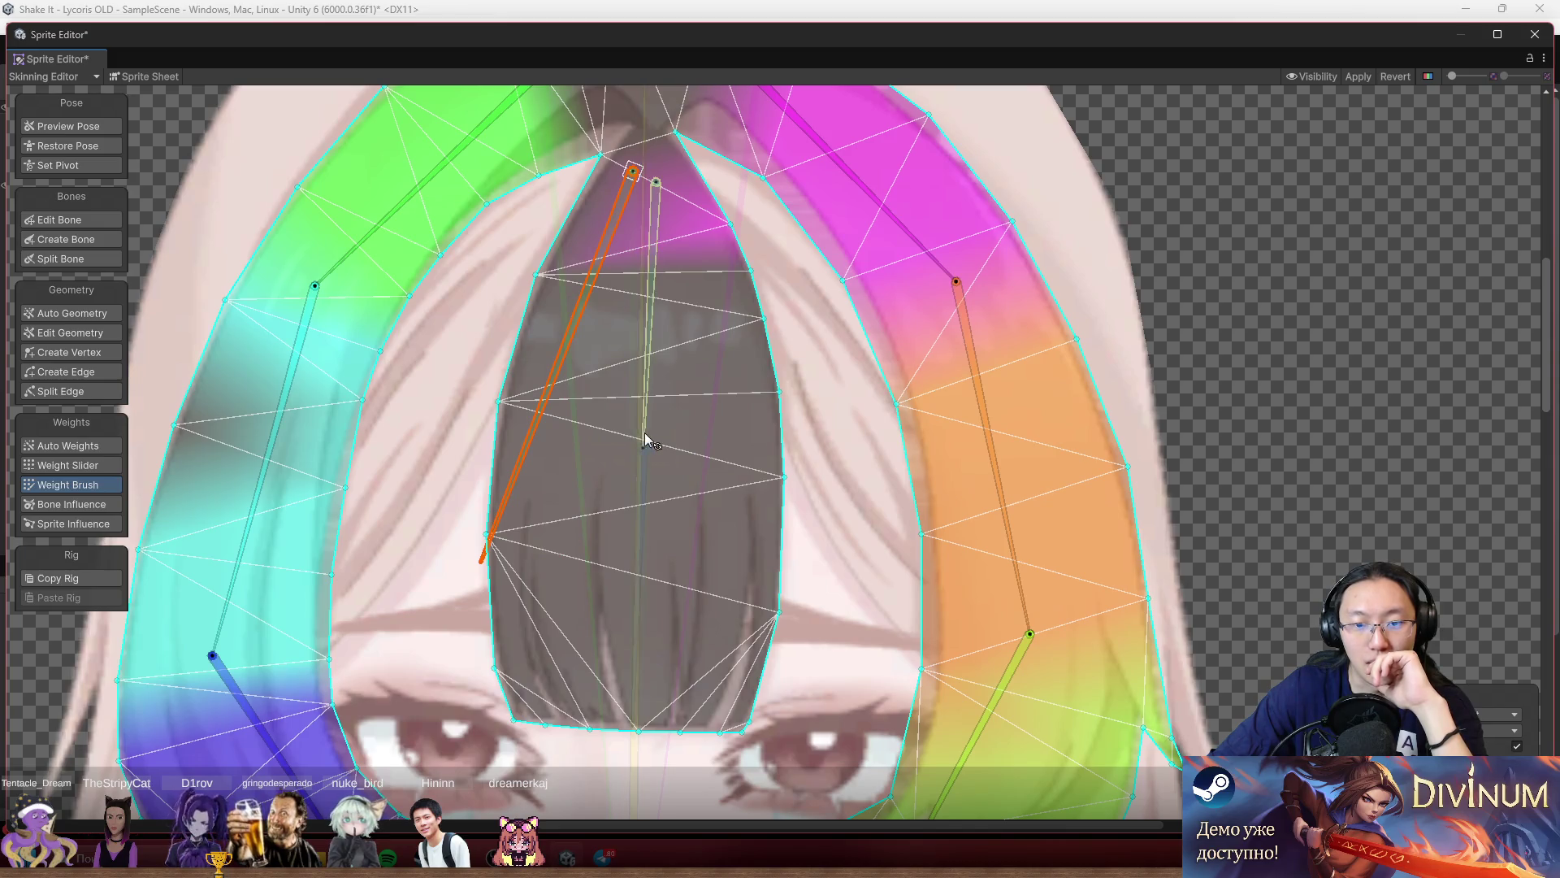
click(650, 430)
mouse_move(660, 410)
mouse_down()
mouse_move(662, 269)
mouse_move(762, 410)
mouse_move(696, 261)
mouse_move(533, 324)
mouse_move(557, 393)
mouse_up()
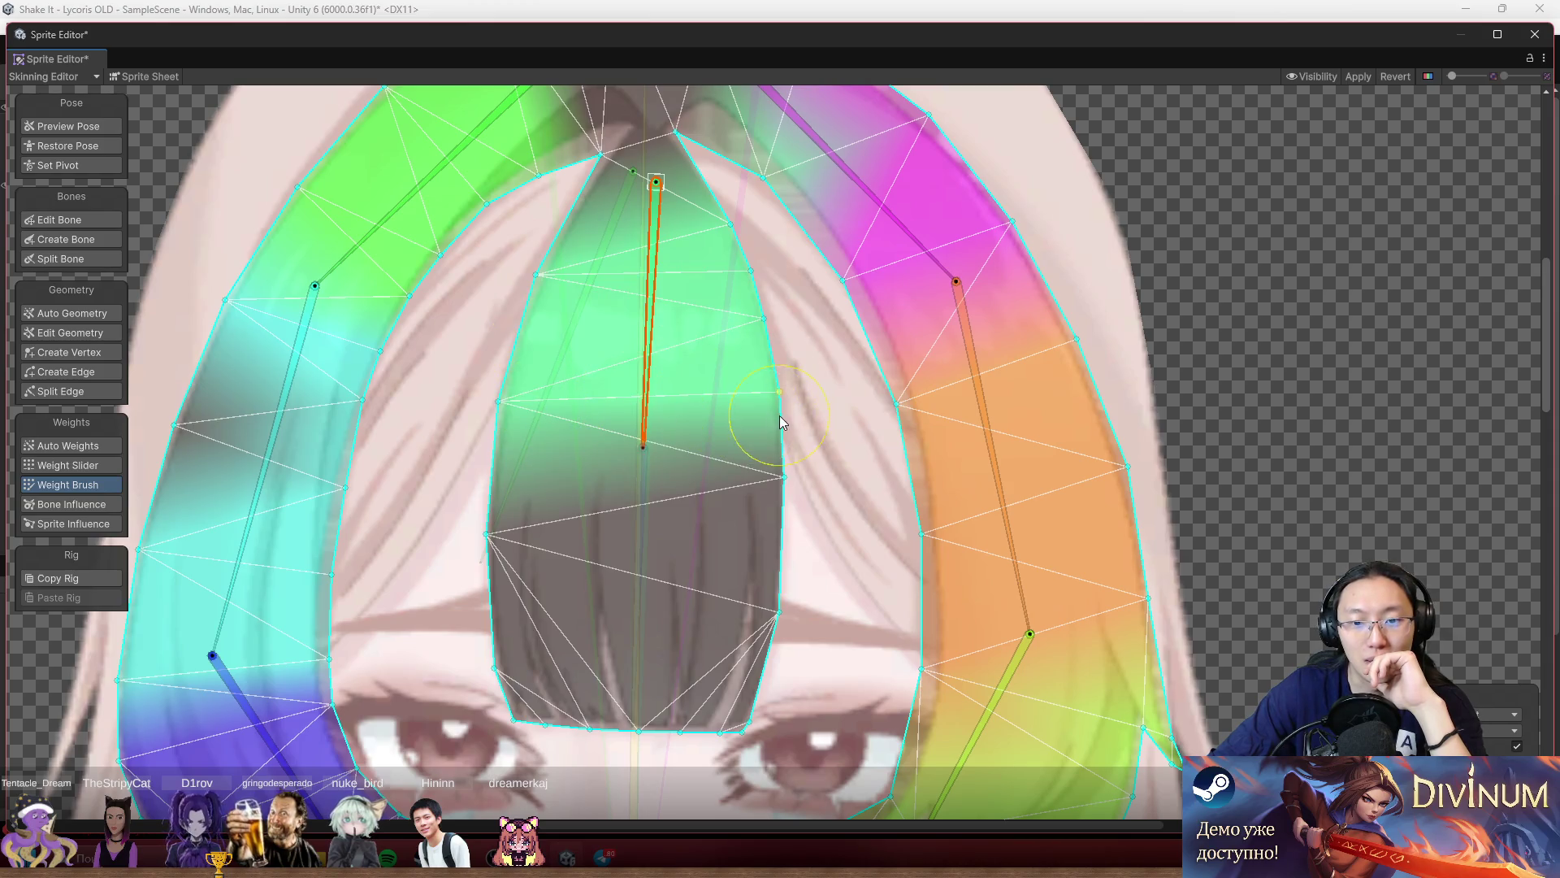
click(652, 515)
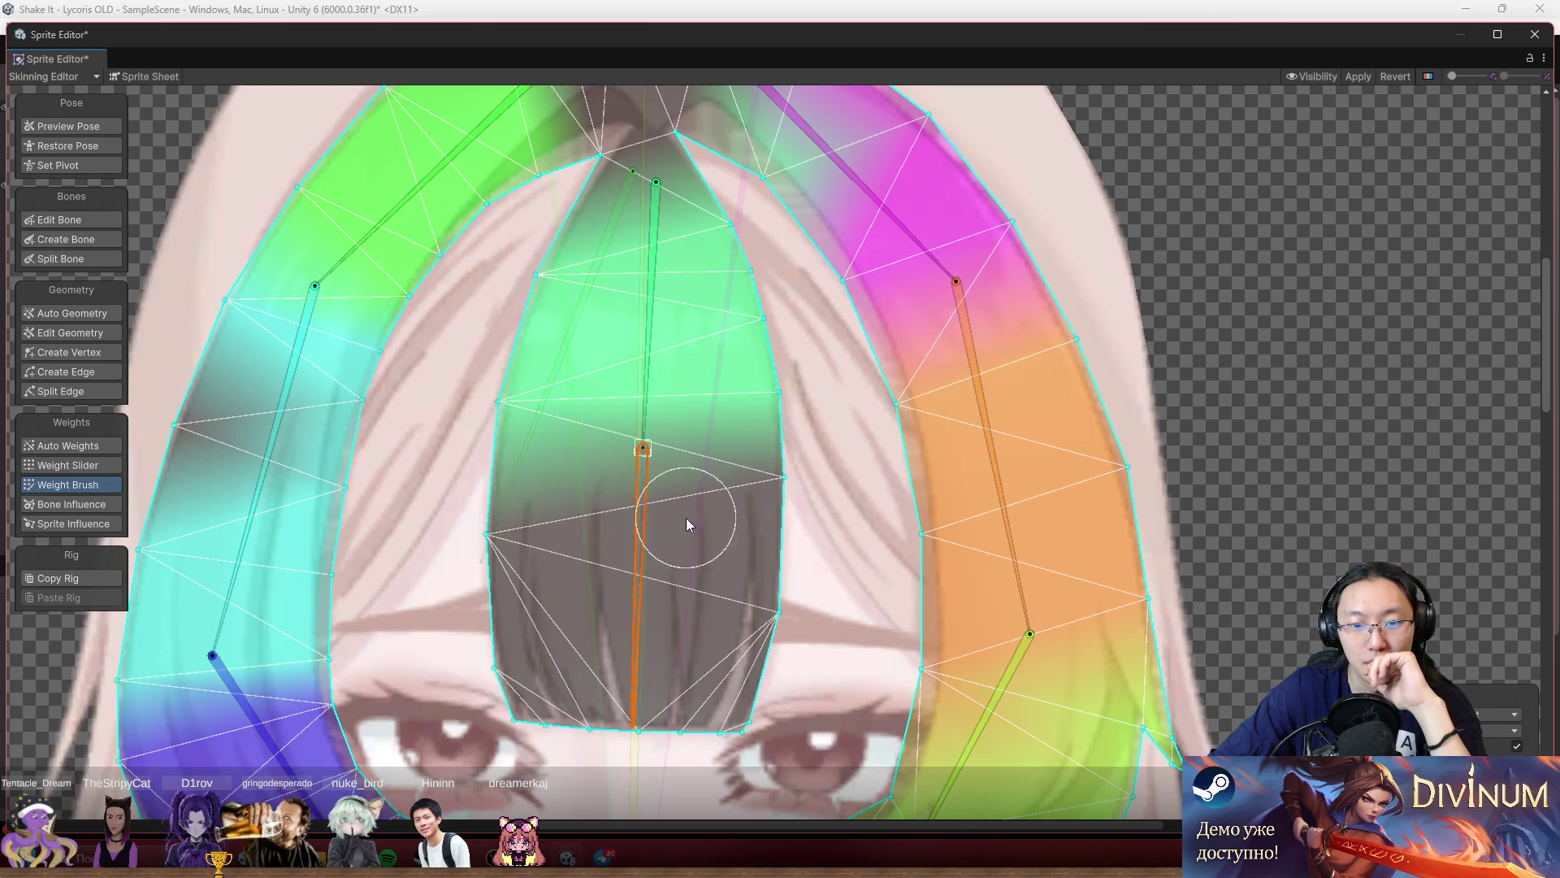
mouse_move(743, 520)
mouse_down()
mouse_move(618, 617)
mouse_move(514, 527)
mouse_up()
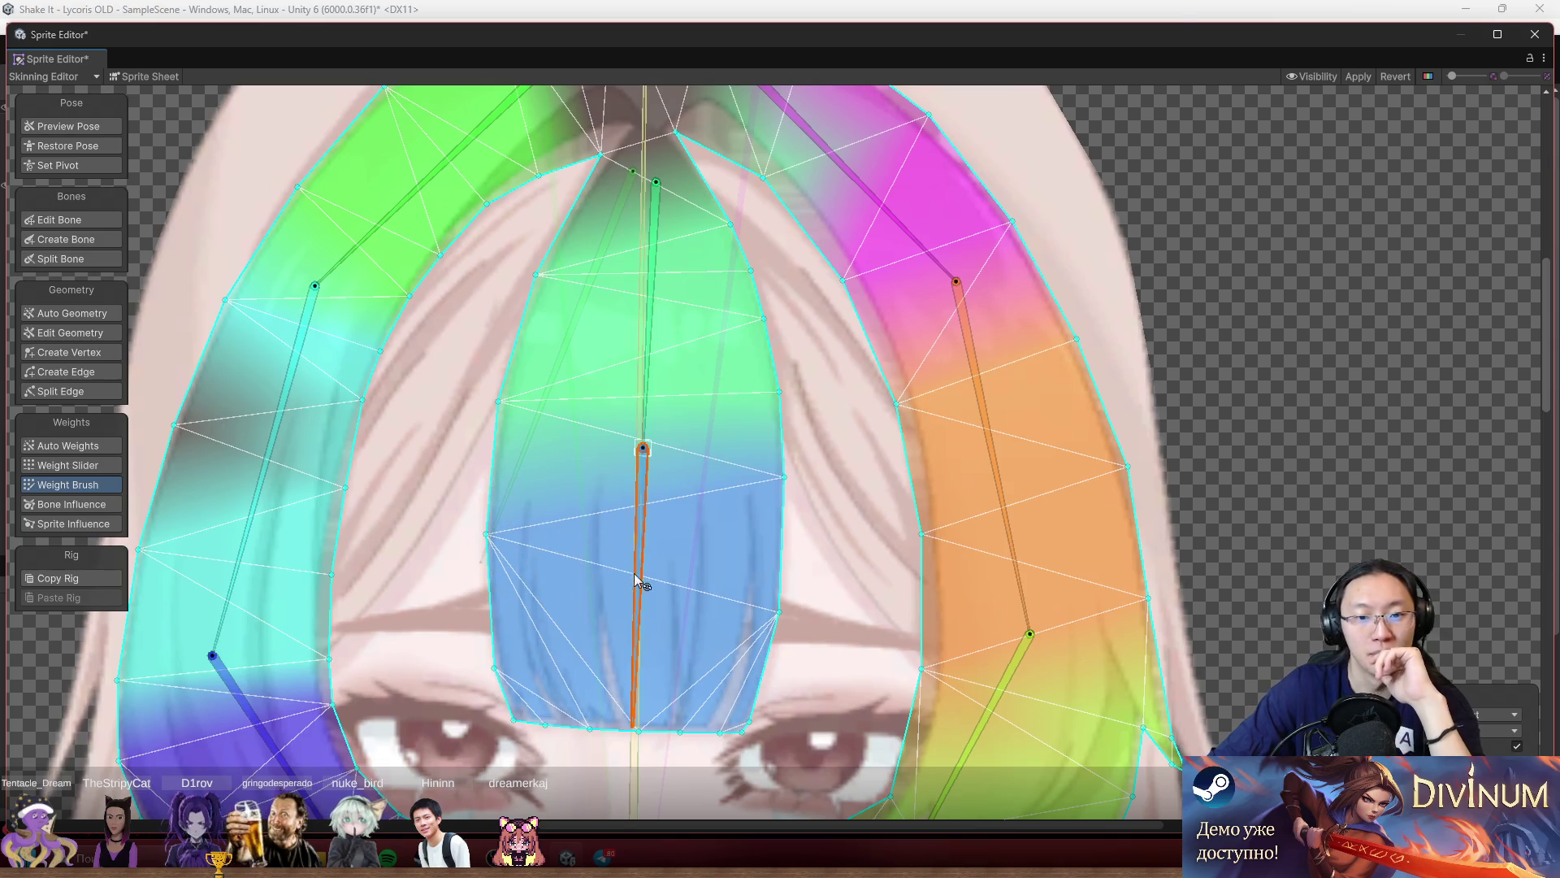
Select the long vertical centre bone and switch to Preview Pose.
click(636, 268)
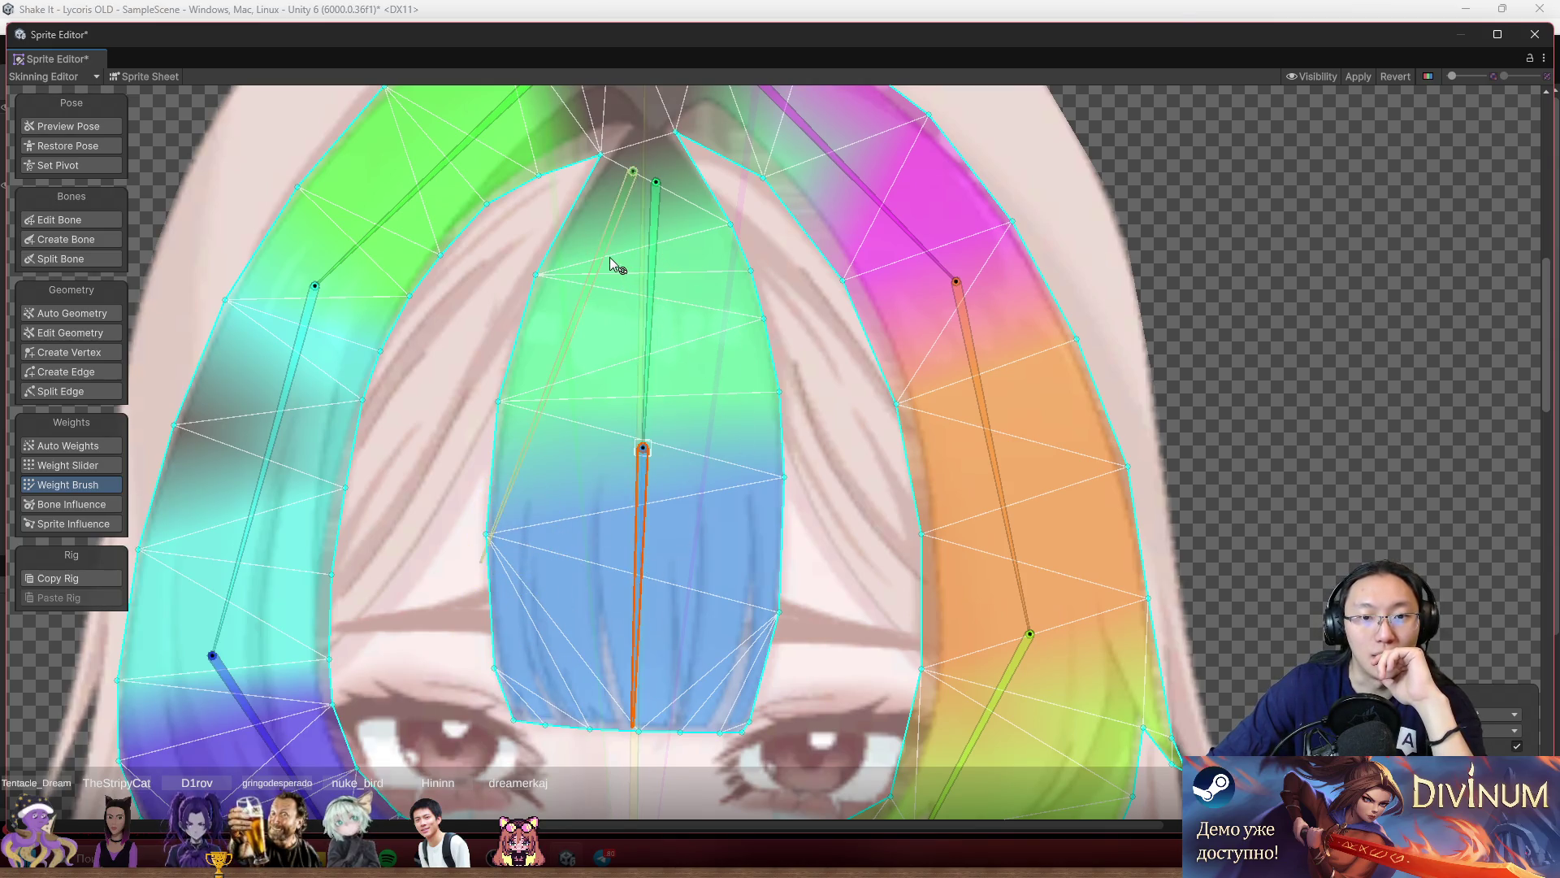
click(610, 257)
click(639, 245)
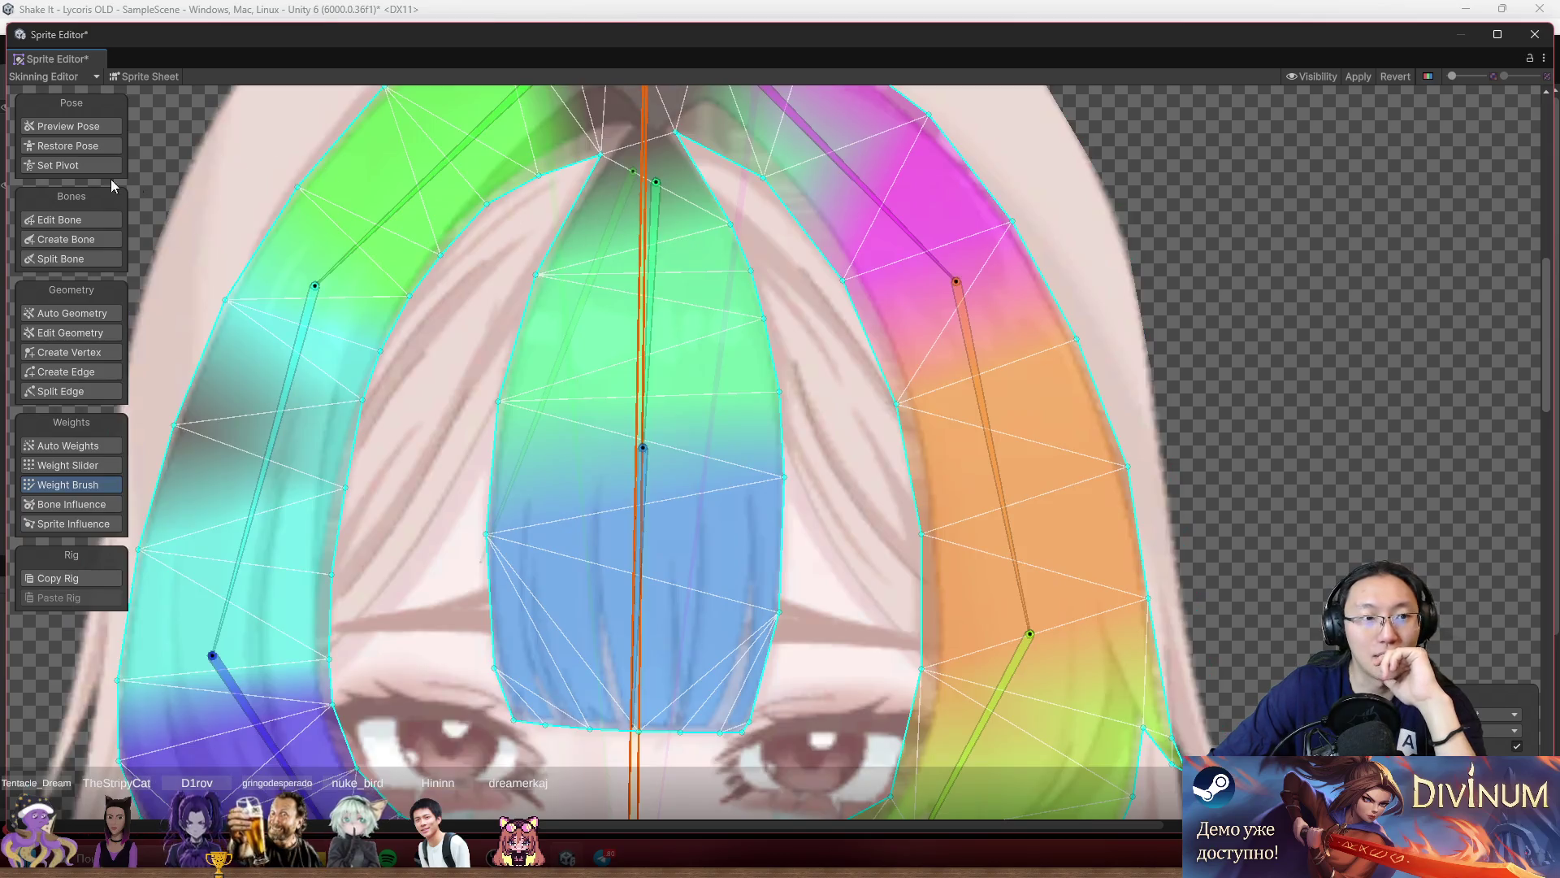
click(73, 126)
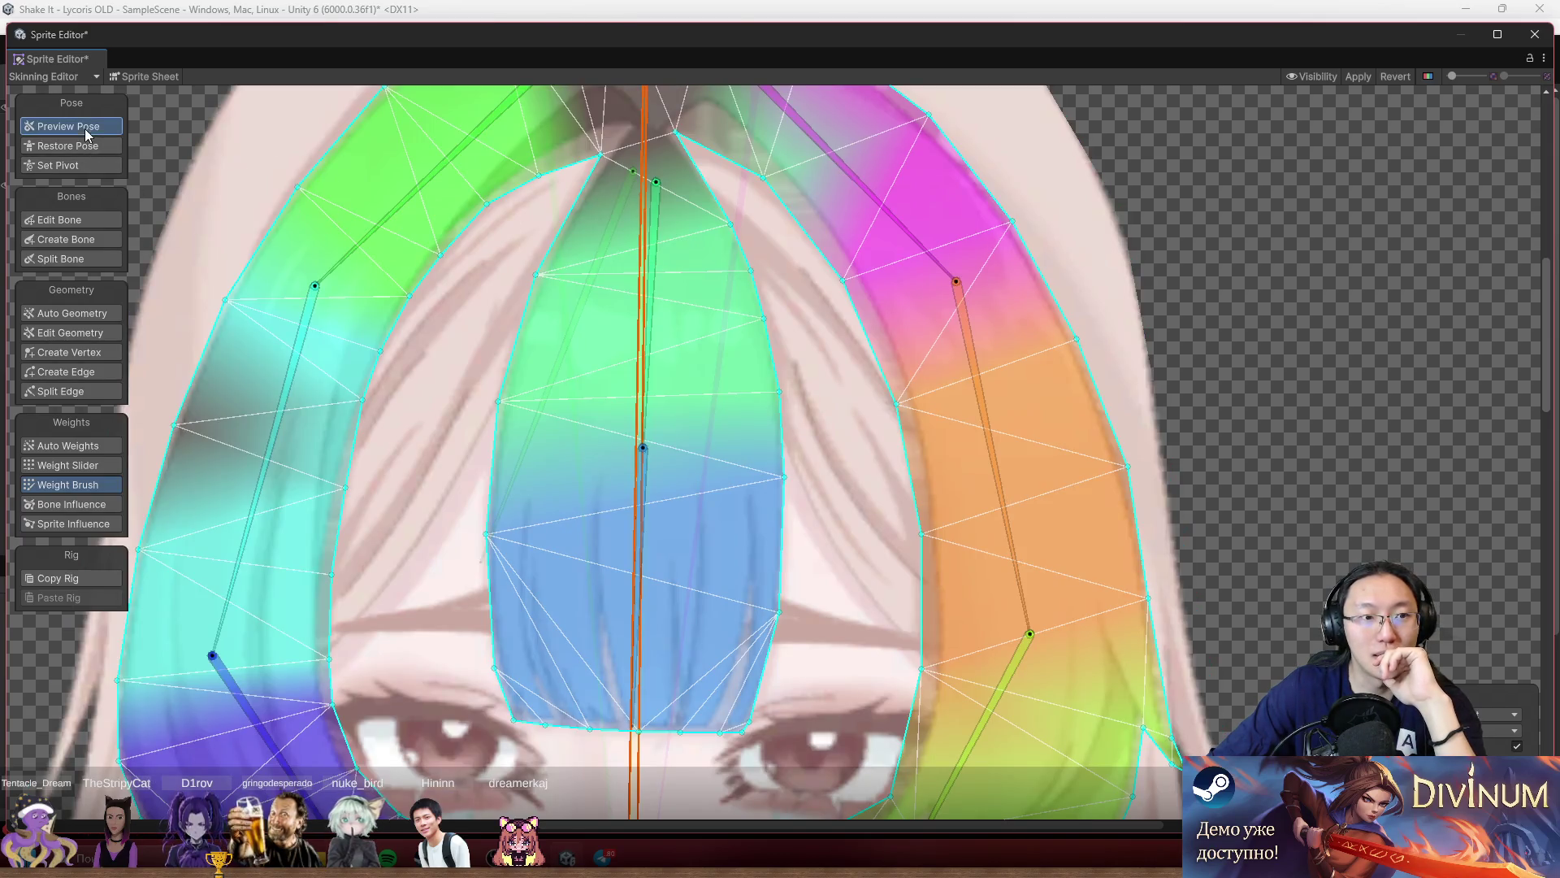
click(613, 324)
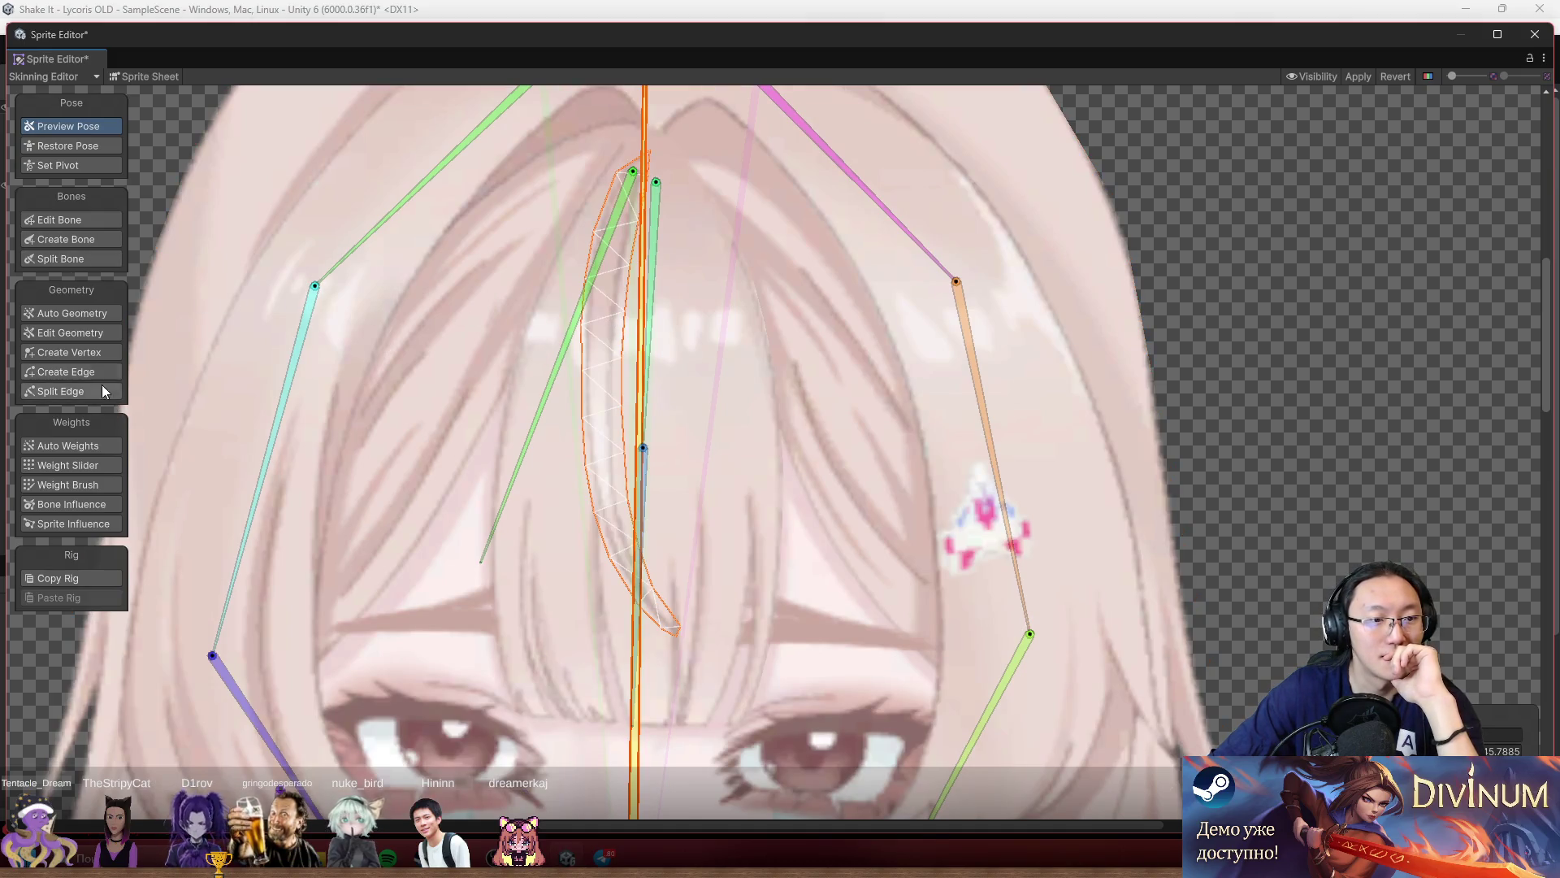
Paint the thin forehead strand's weight onto the diagonal bone beside it with Weight Brush.
click(102, 488)
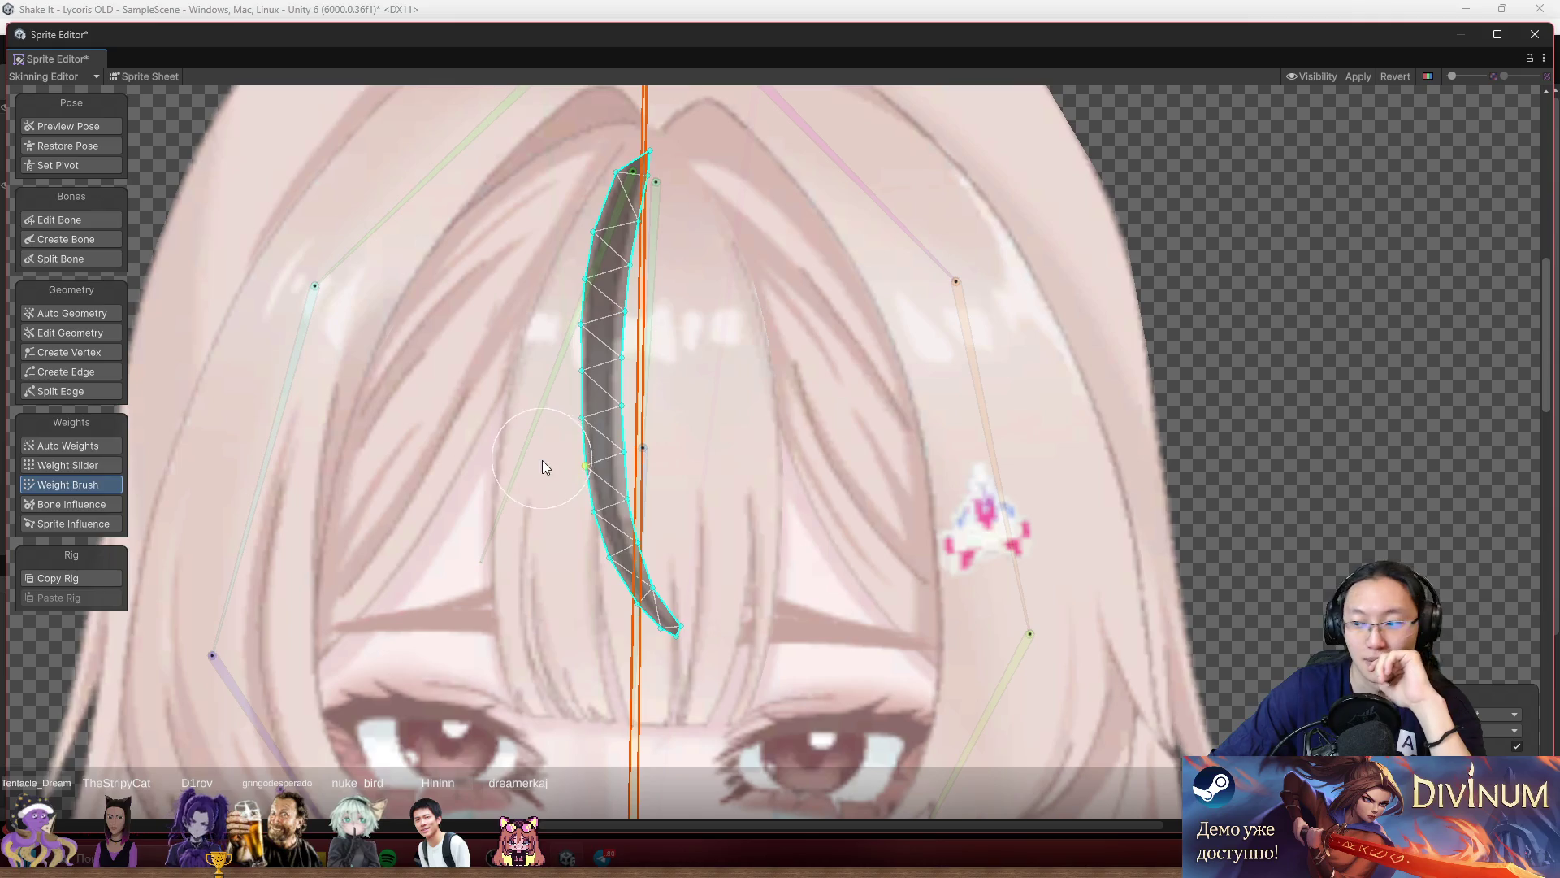
mouse_move(929, 392)
mouse_down()
mouse_move(513, 393)
mouse_move(635, 231)
mouse_move(539, 352)
mouse_up()
click(543, 390)
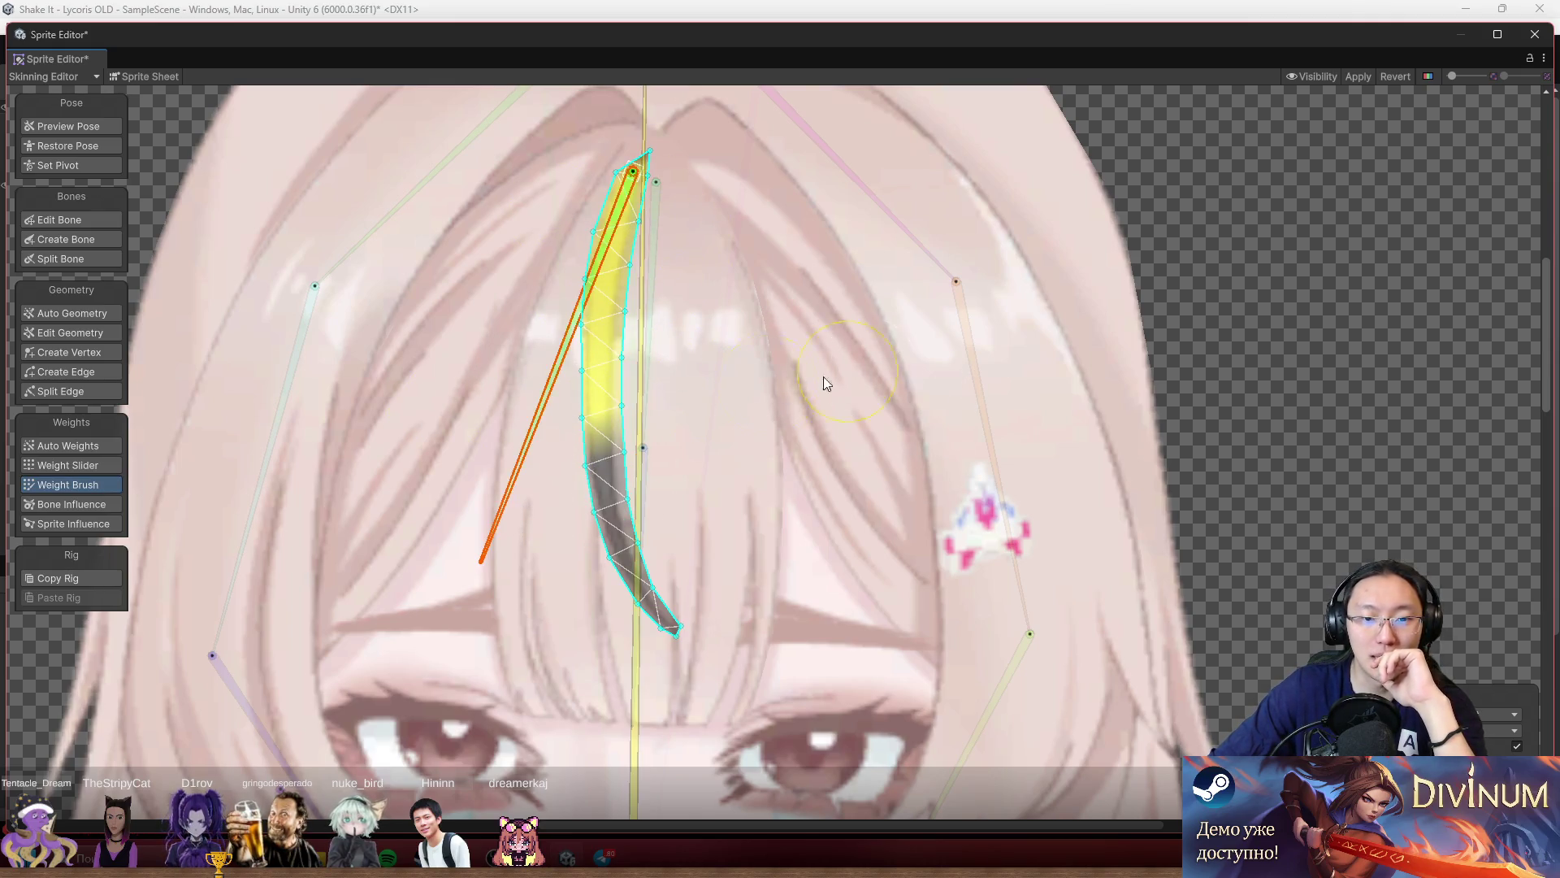
mouse_move(822, 377)
mouse_down()
mouse_move(661, 387)
mouse_move(577, 213)
mouse_move(552, 558)
mouse_move(634, 618)
mouse_move(488, 508)
mouse_up()
scroll(876, 436, down, 5)
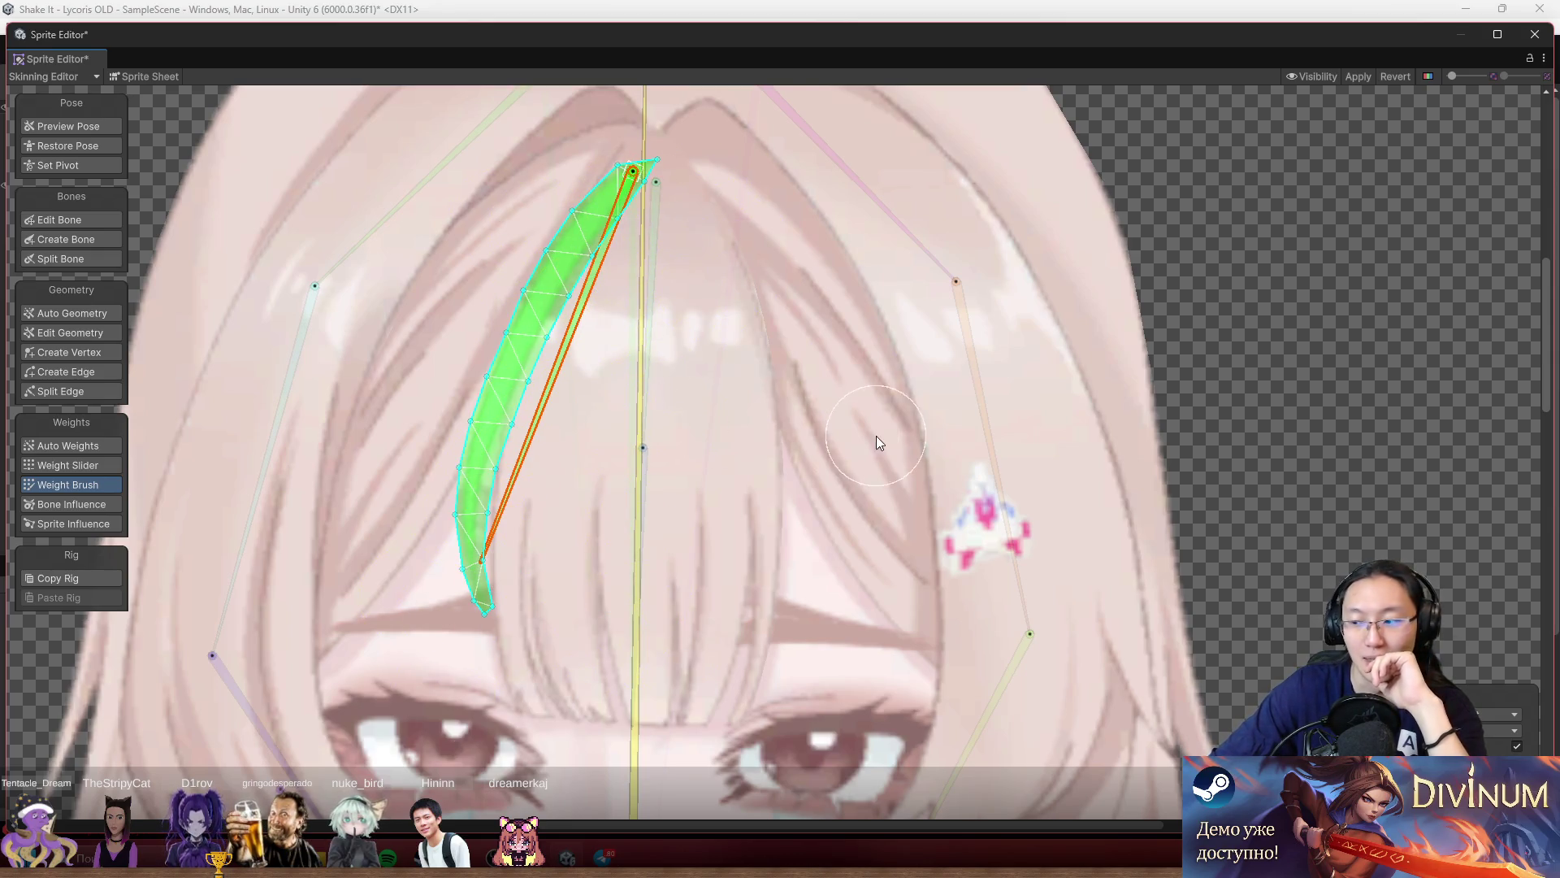
scroll(861, 497, up, 5)
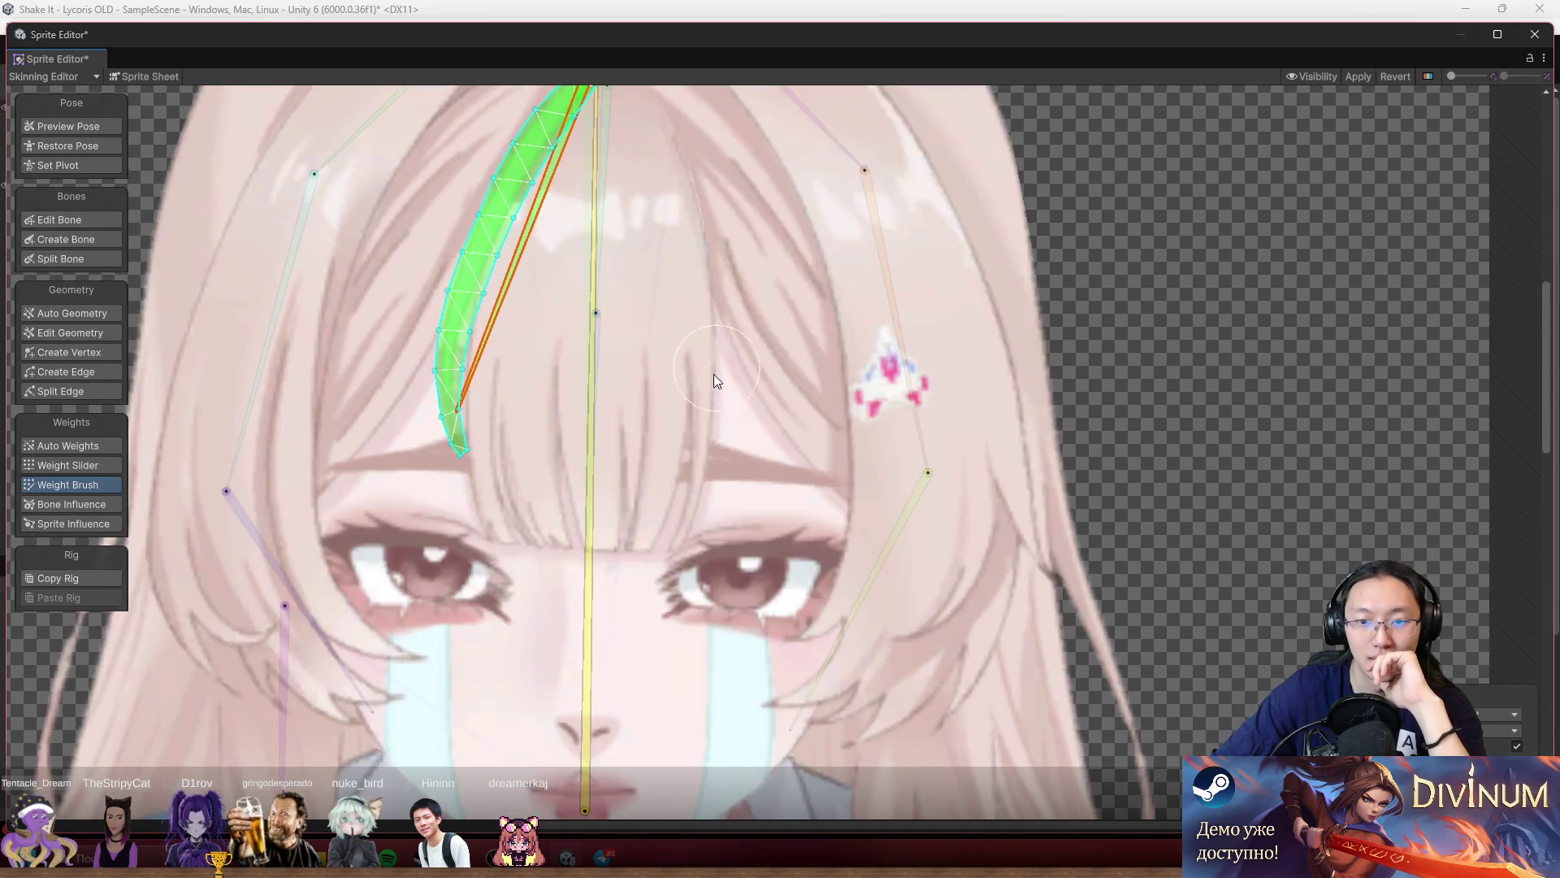
scroll(714, 374, down, 5)
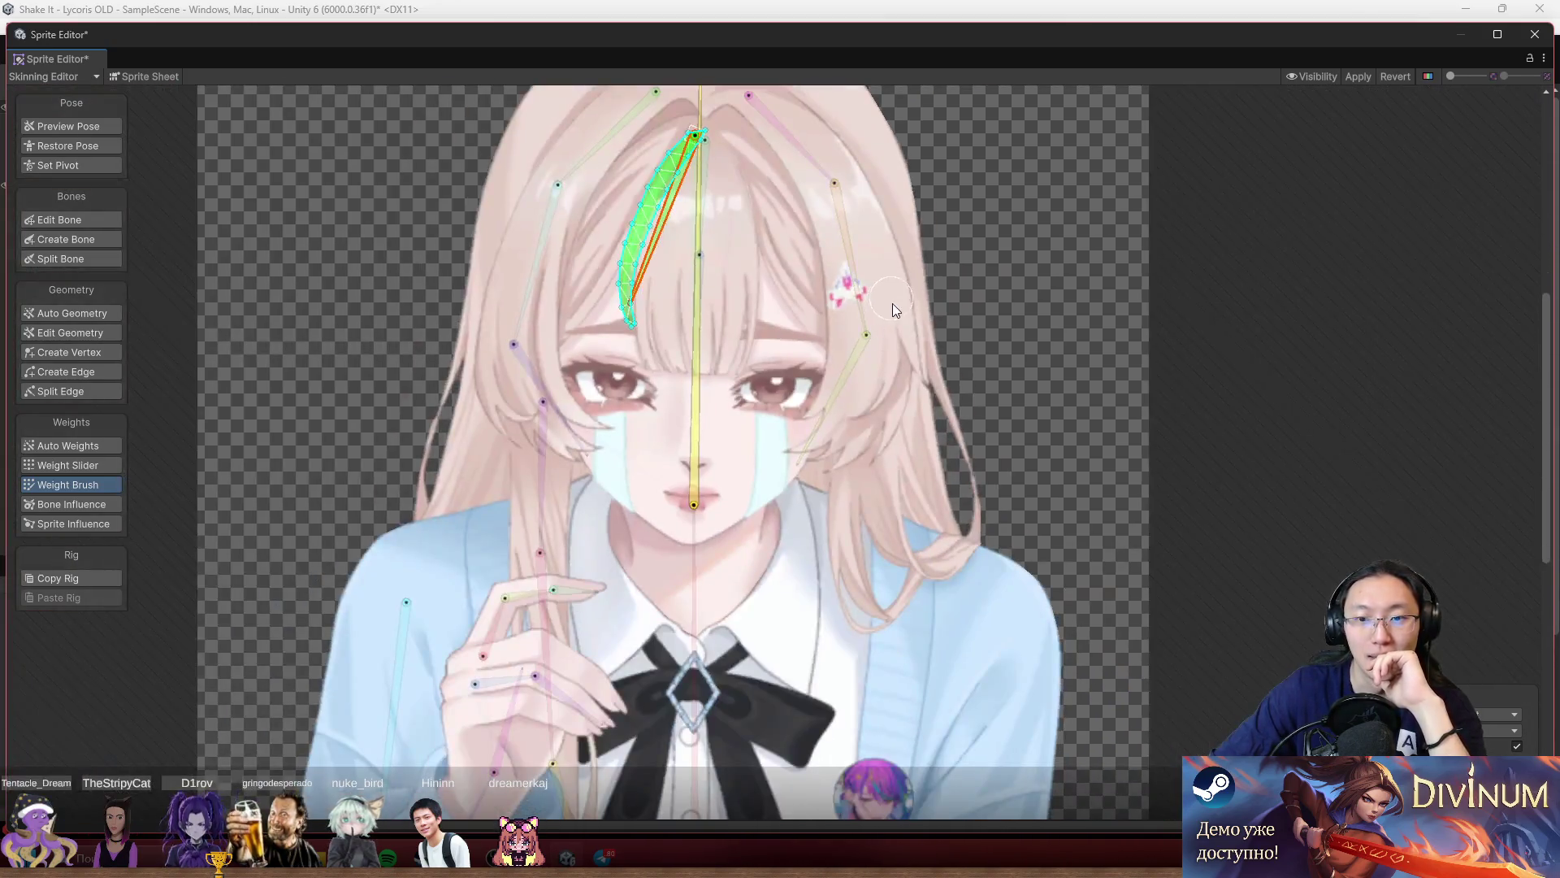
Bend the right strand bone and swing the hair-clip bone to test their weights.
click(894, 307)
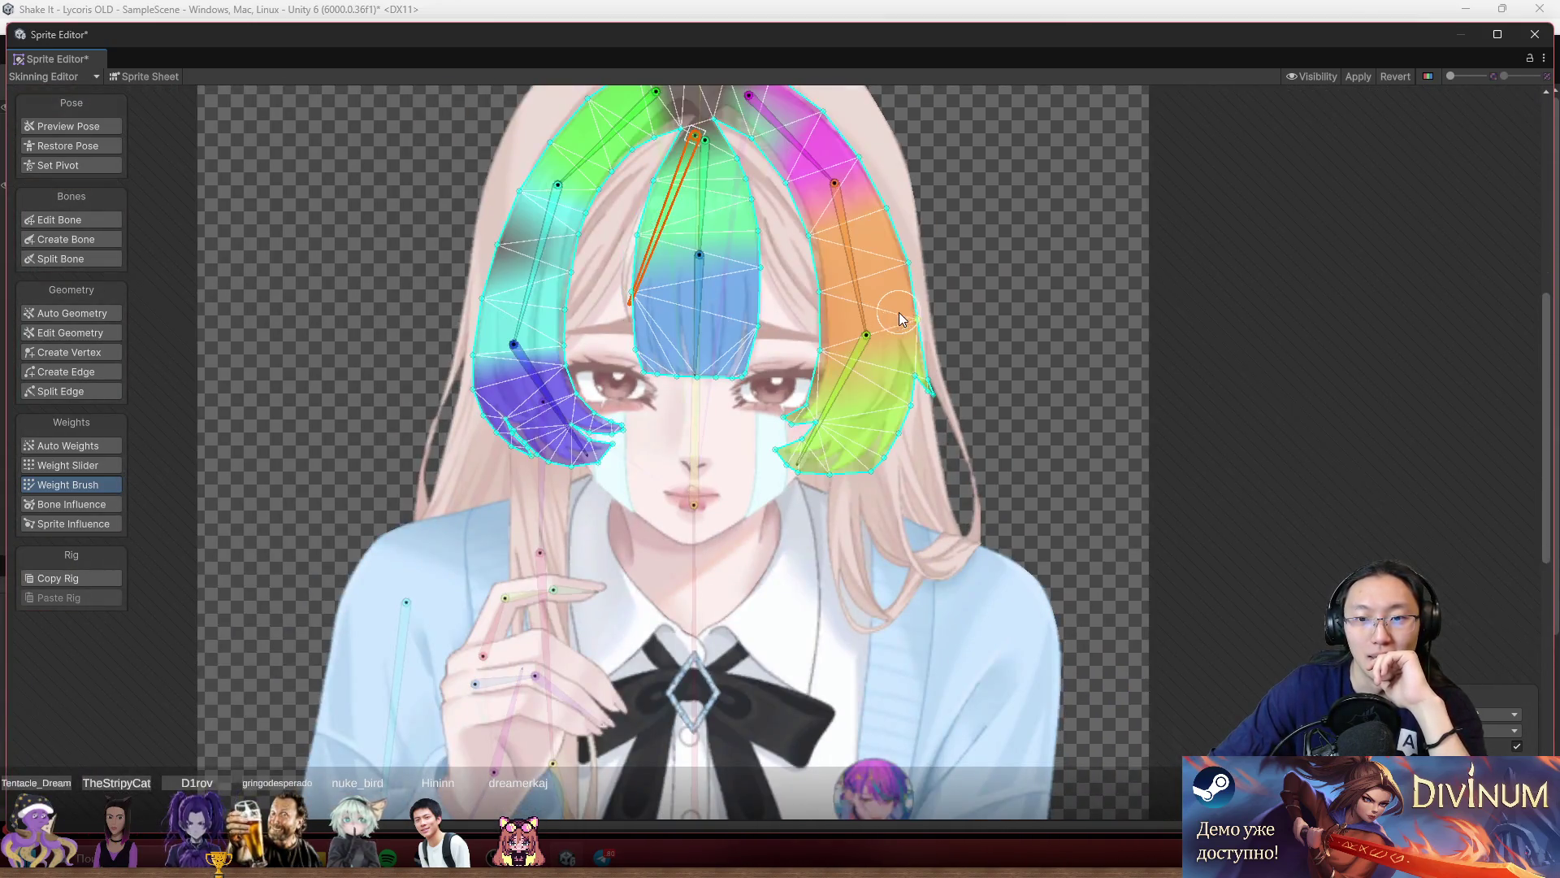
mouse_move(864, 314)
mouse_down()
mouse_move(962, 290)
mouse_move(845, 369)
mouse_move(795, 322)
mouse_move(888, 329)
mouse_up()
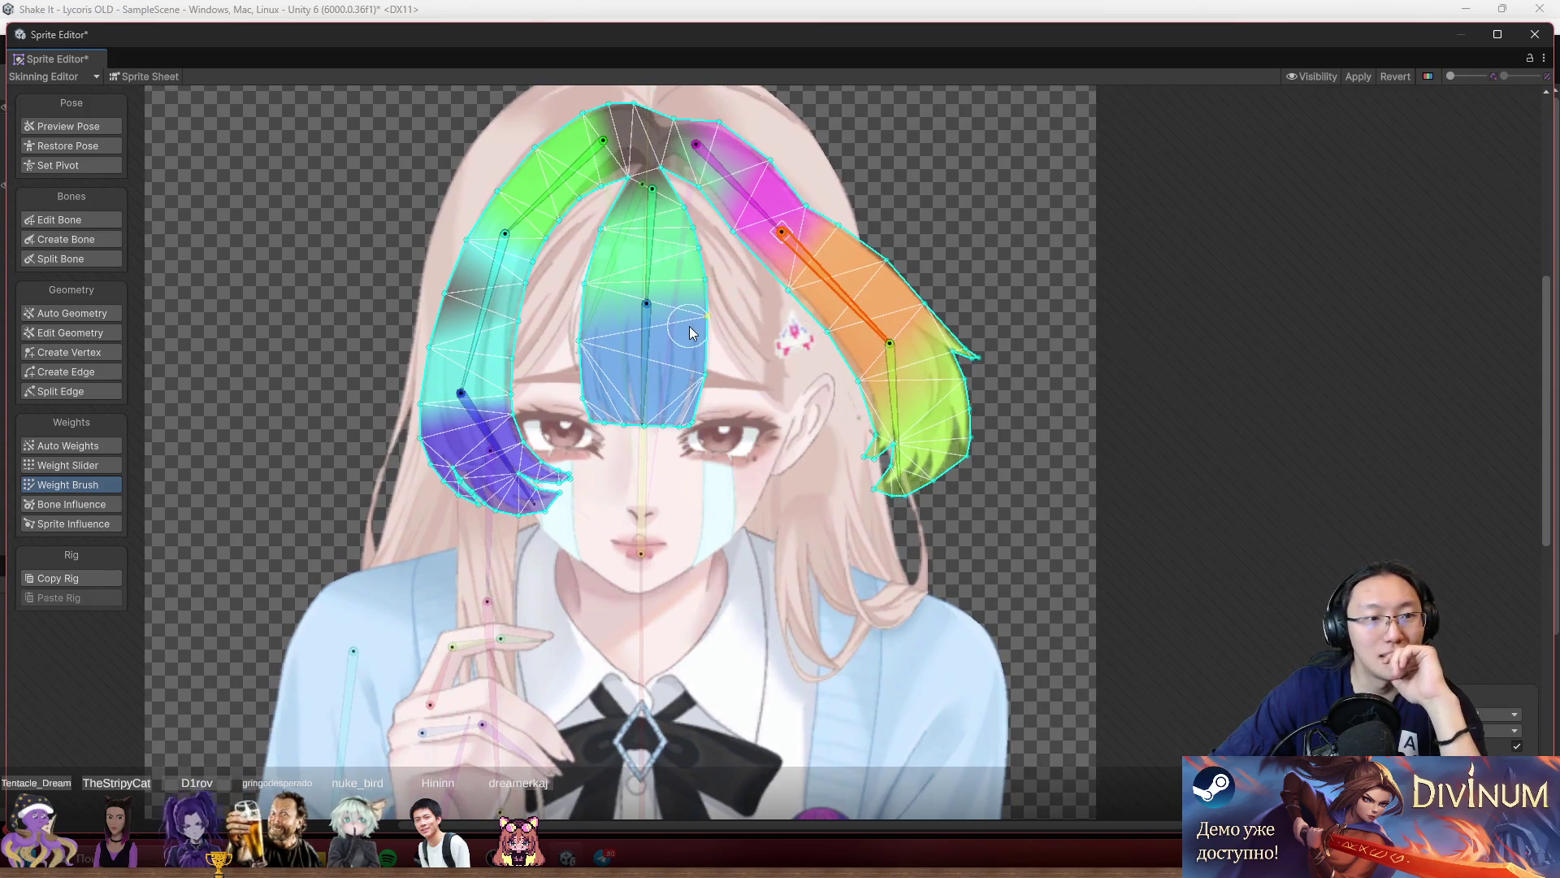
scroll(773, 334, up, 4)
click(819, 344)
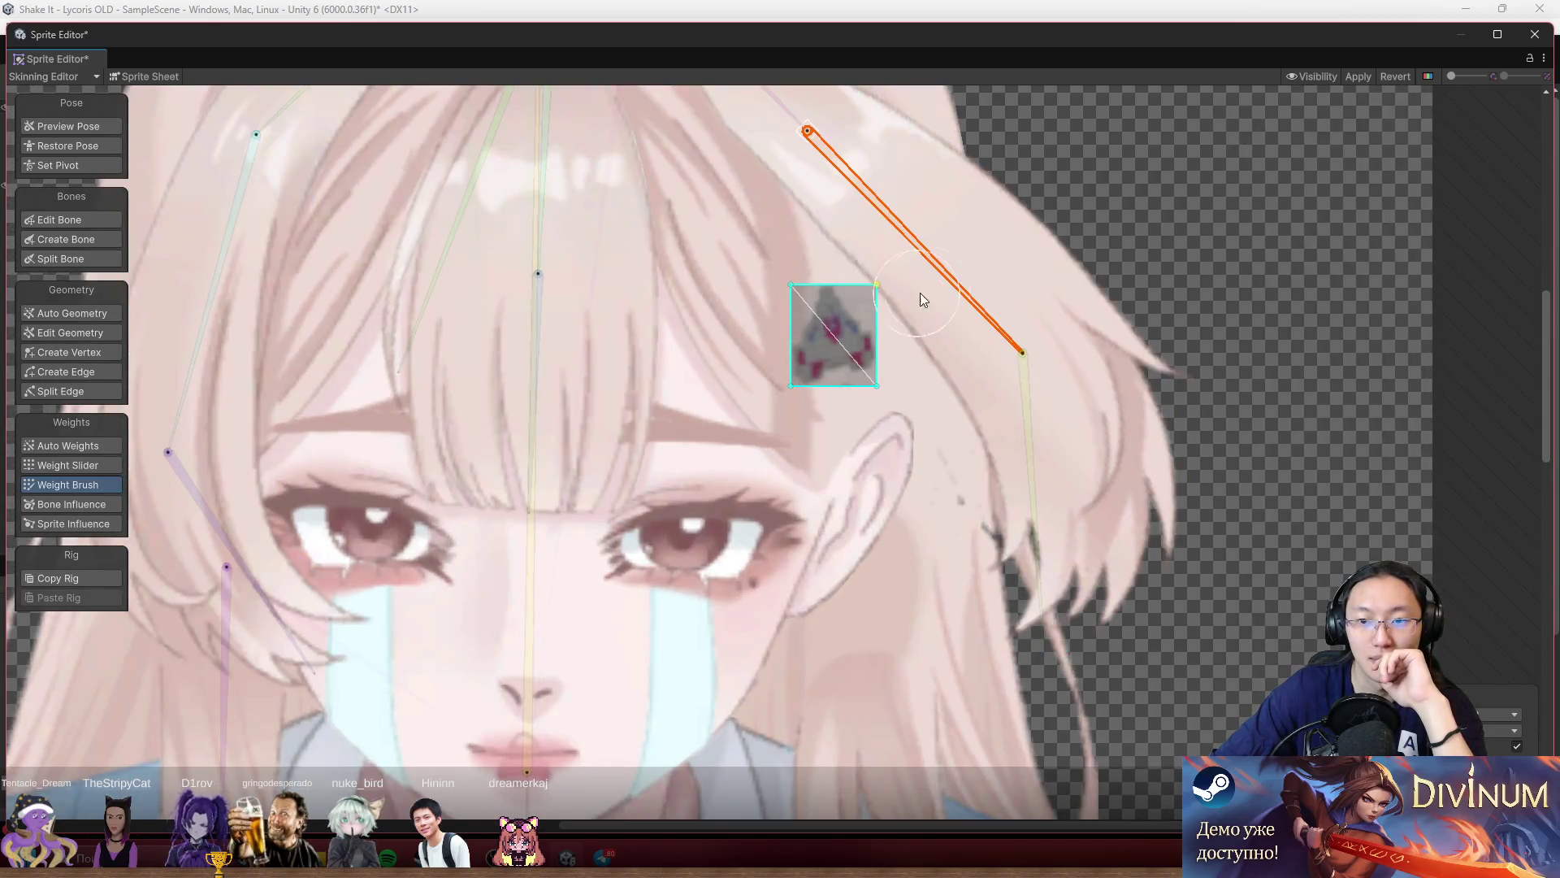
scroll(1008, 274, down, 6)
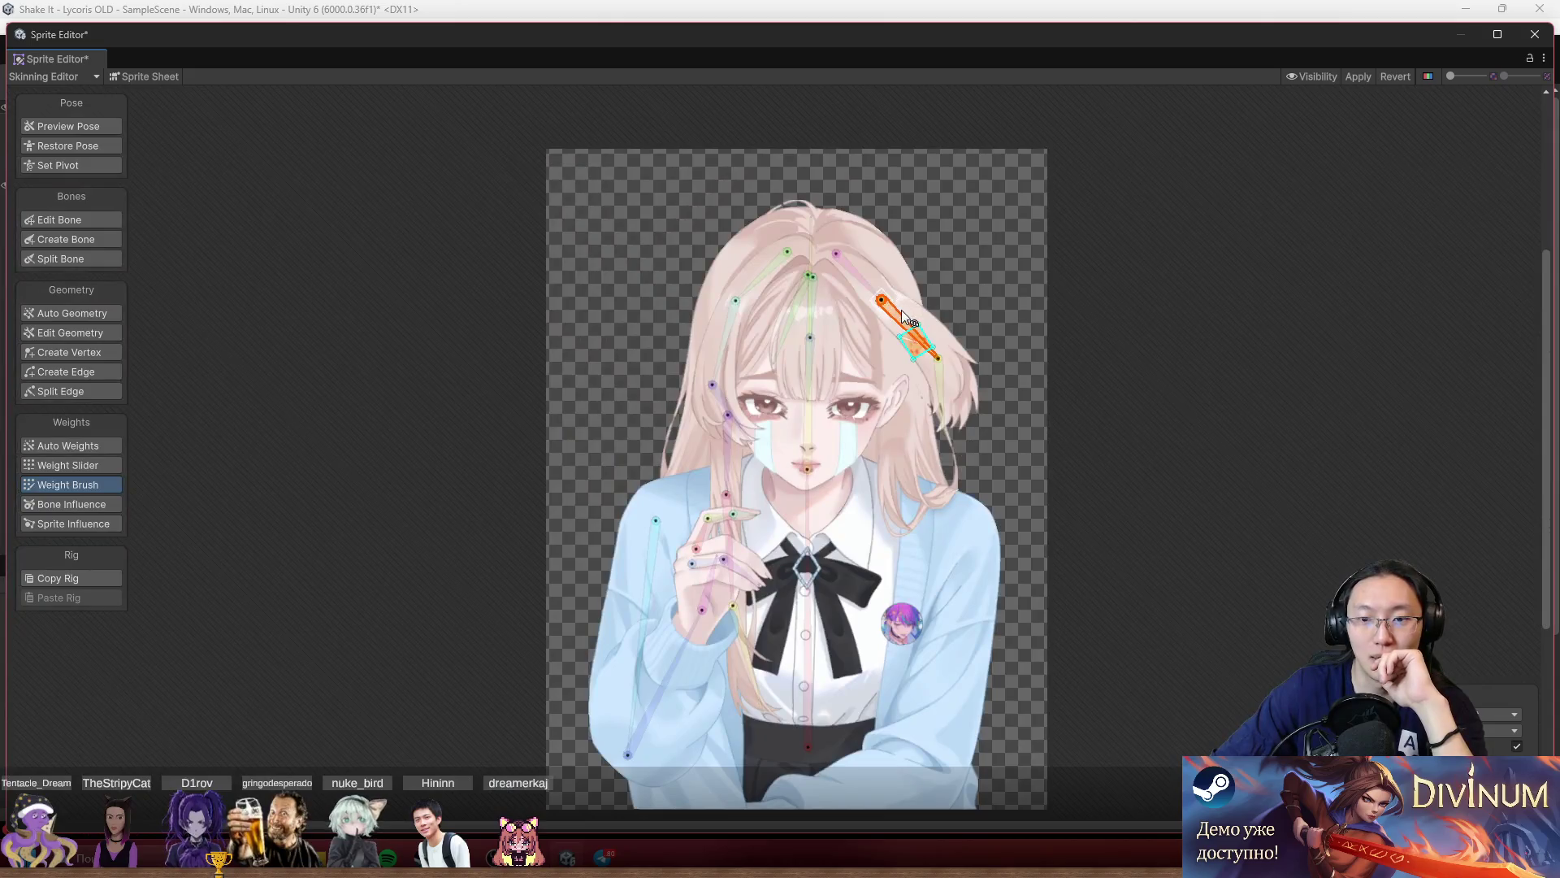
drag(902, 315, 884, 333)
scroll(968, 410, up, 3)
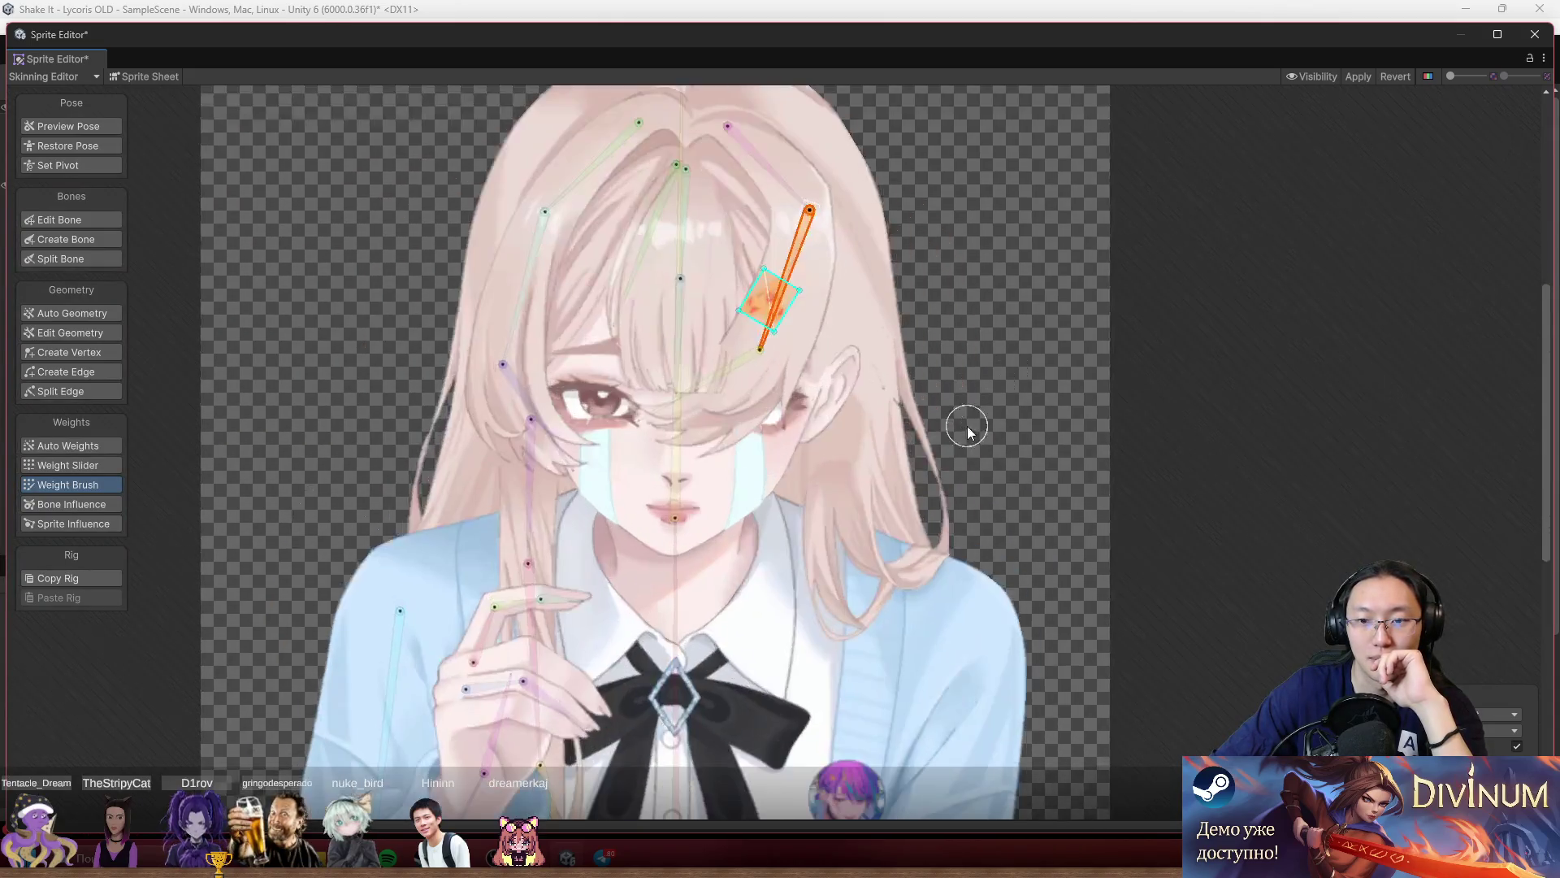
scroll(969, 460, down, 3)
click(868, 395)
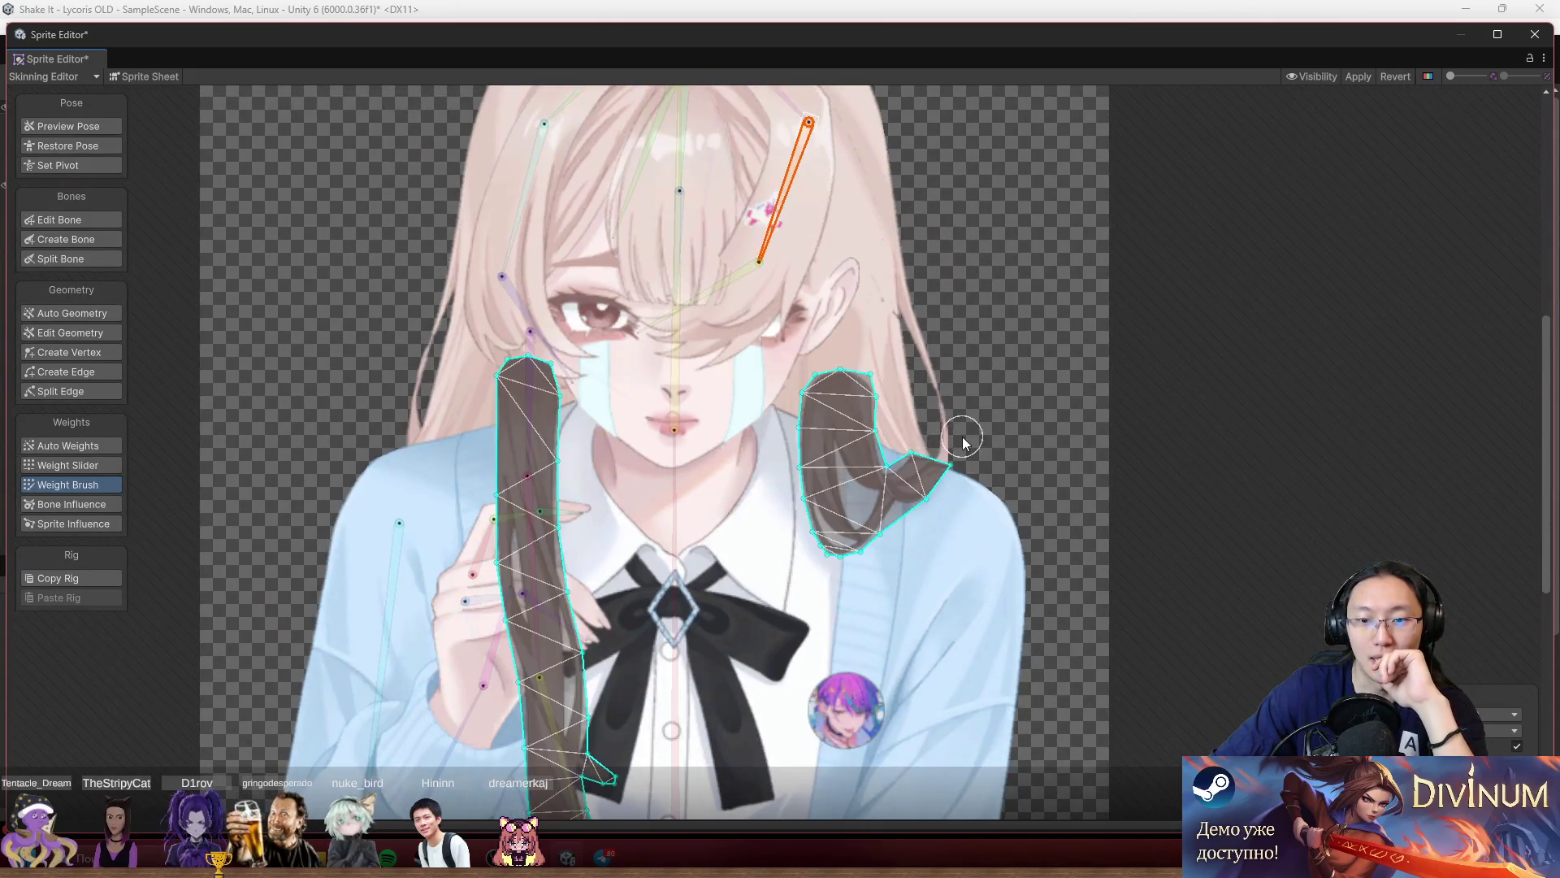
Paint the right front hair lock's top to the centre bone and its lower part to the lower centre bone.
scroll(908, 313, down, 3)
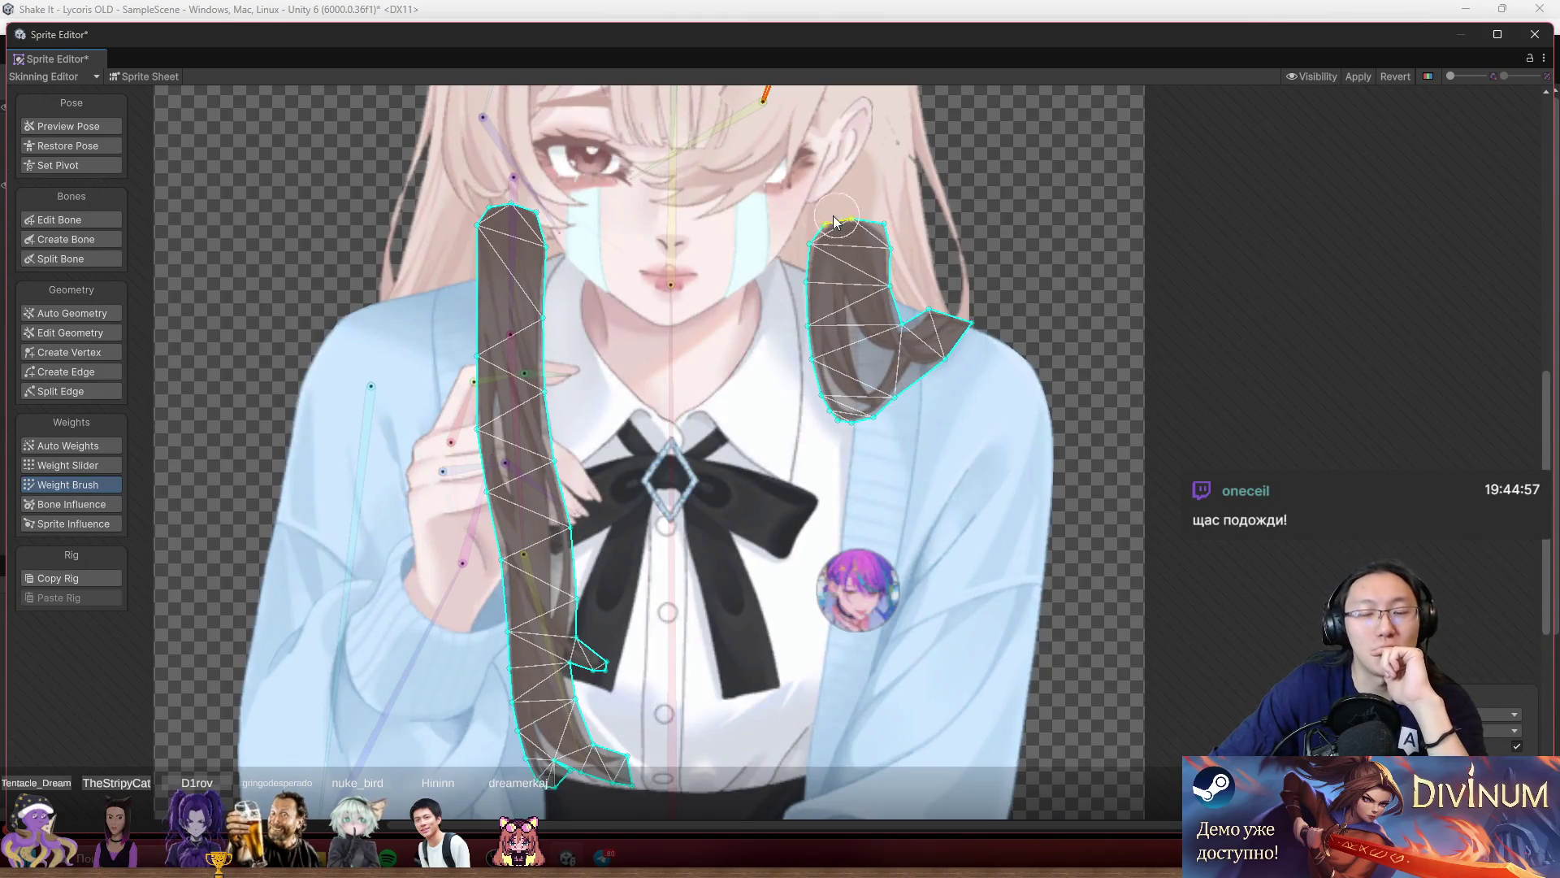
mouse_move(917, 237)
mouse_down()
mouse_move(881, 343)
mouse_move(804, 374)
mouse_move(838, 362)
mouse_up()
click(642, 325)
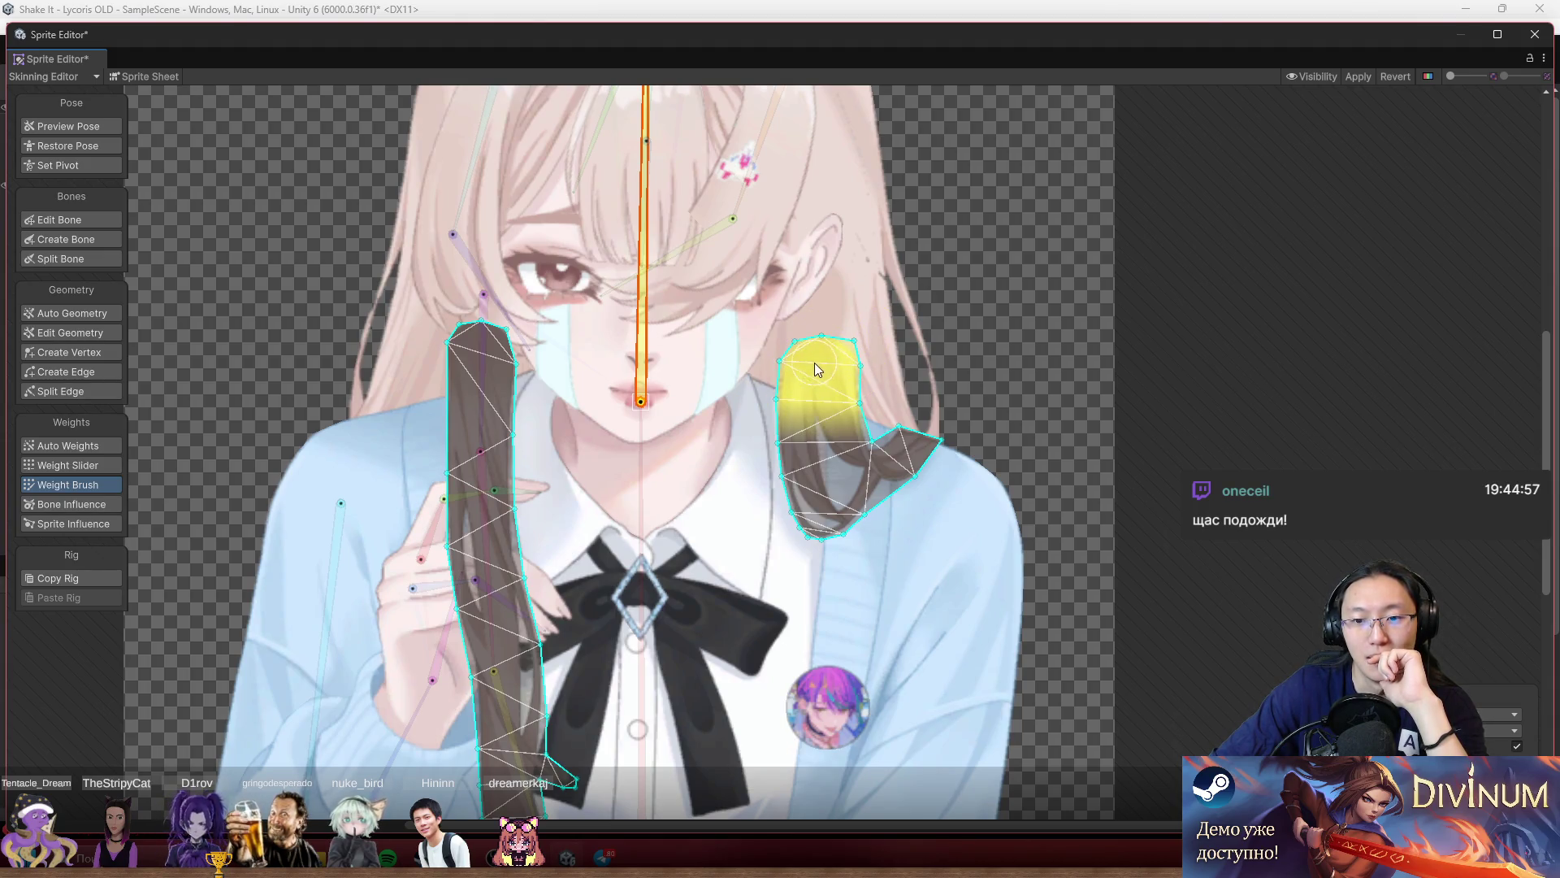
click(638, 510)
mouse_move(943, 451)
mouse_down()
mouse_move(820, 496)
mouse_move(805, 447)
mouse_move(938, 476)
mouse_up()
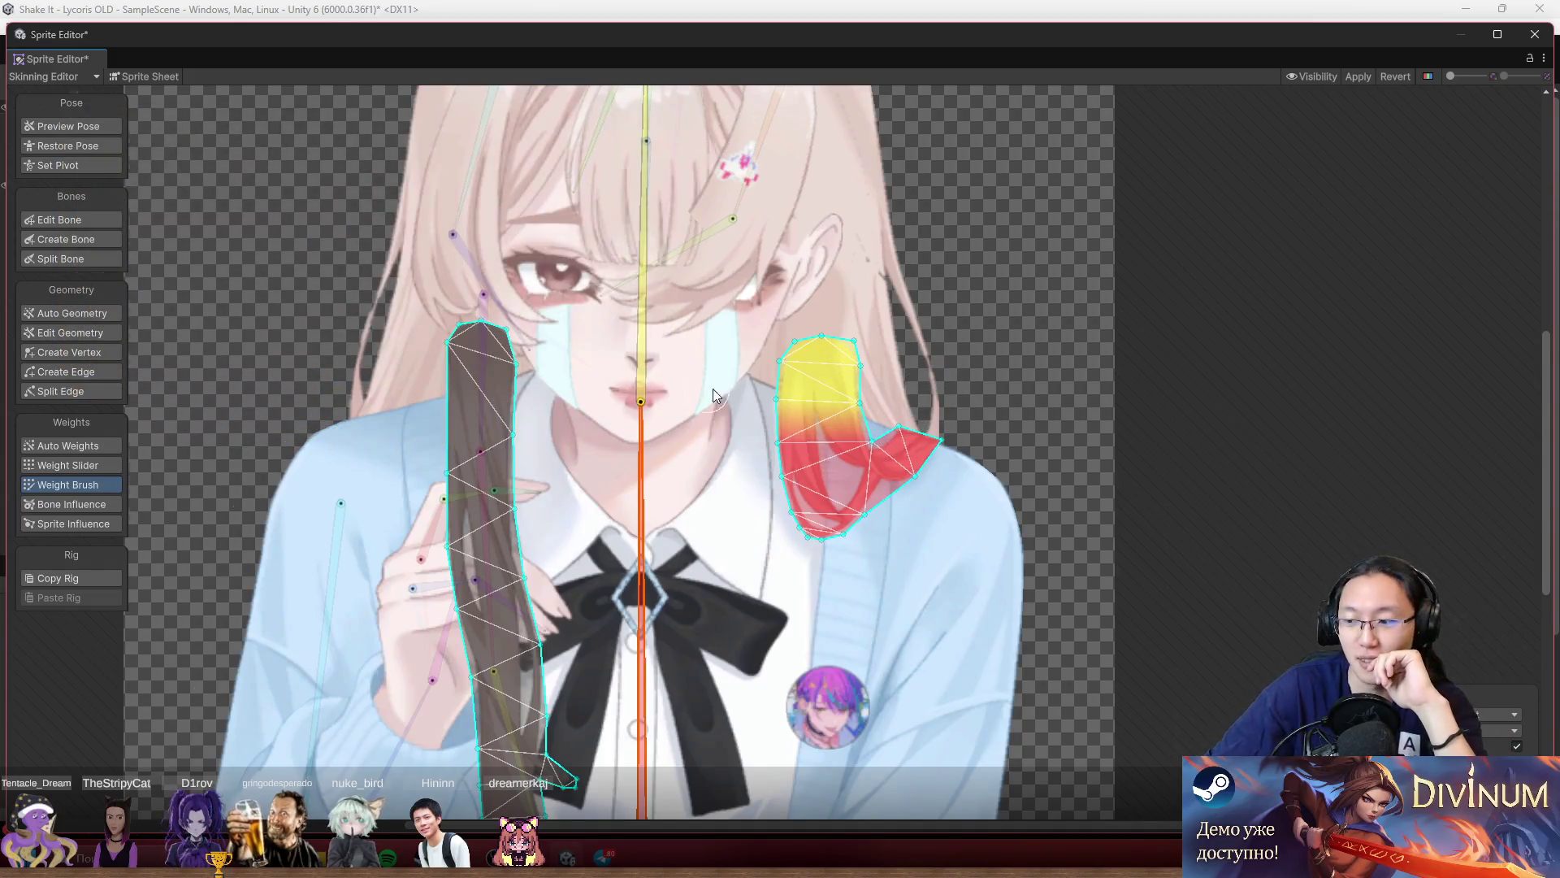
Paint the top of the left hair lock to the upper vertical centre bone.
scroll(713, 388, down, 5)
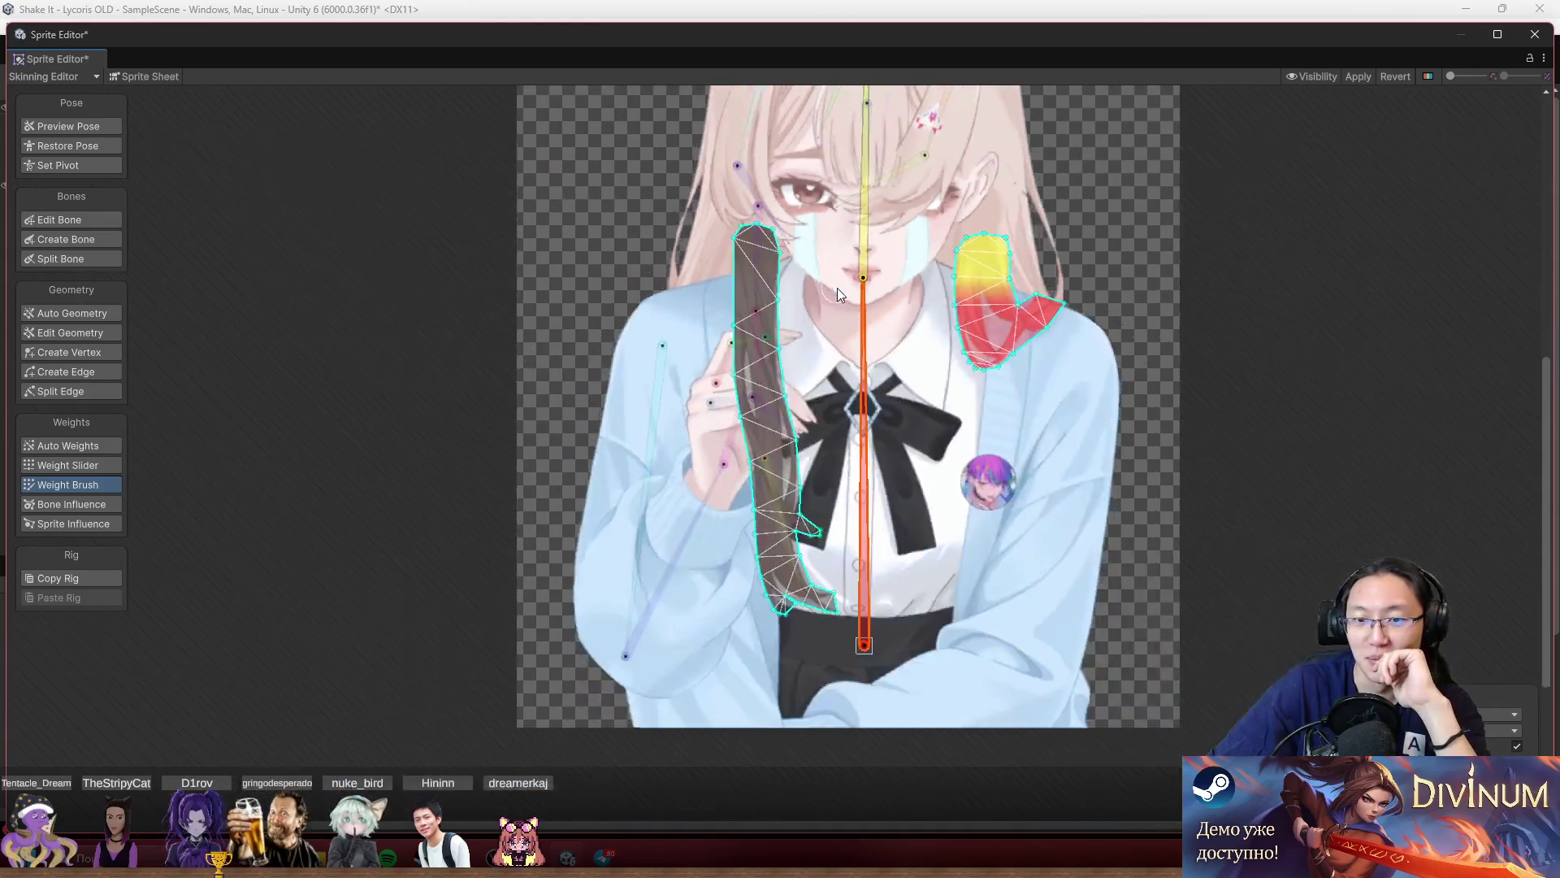
scroll(829, 280, up, 3)
scroll(866, 249, up, 3)
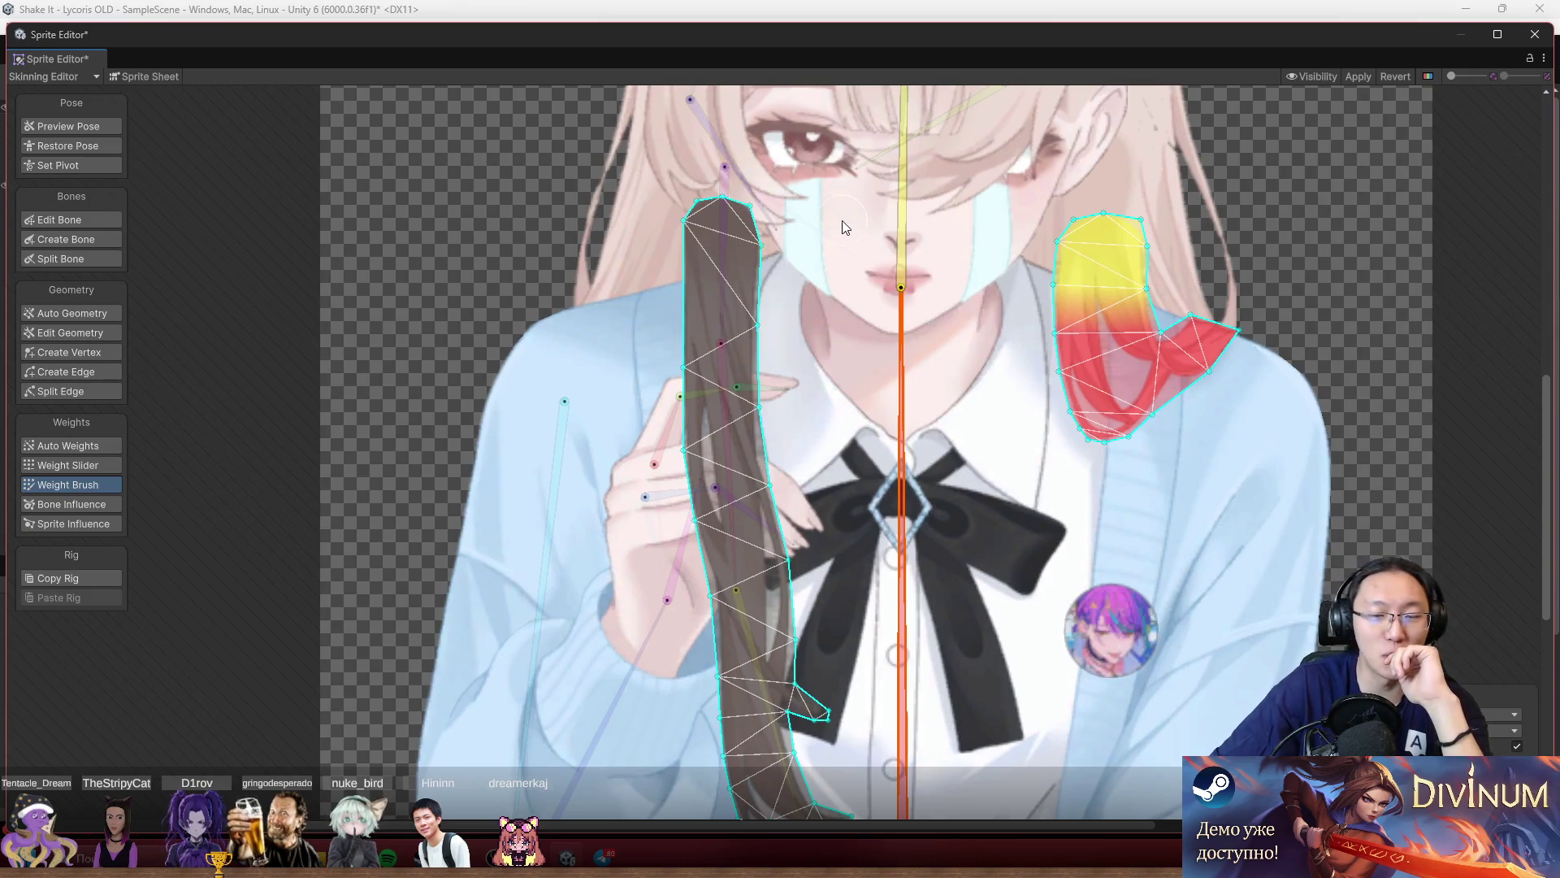
click(906, 244)
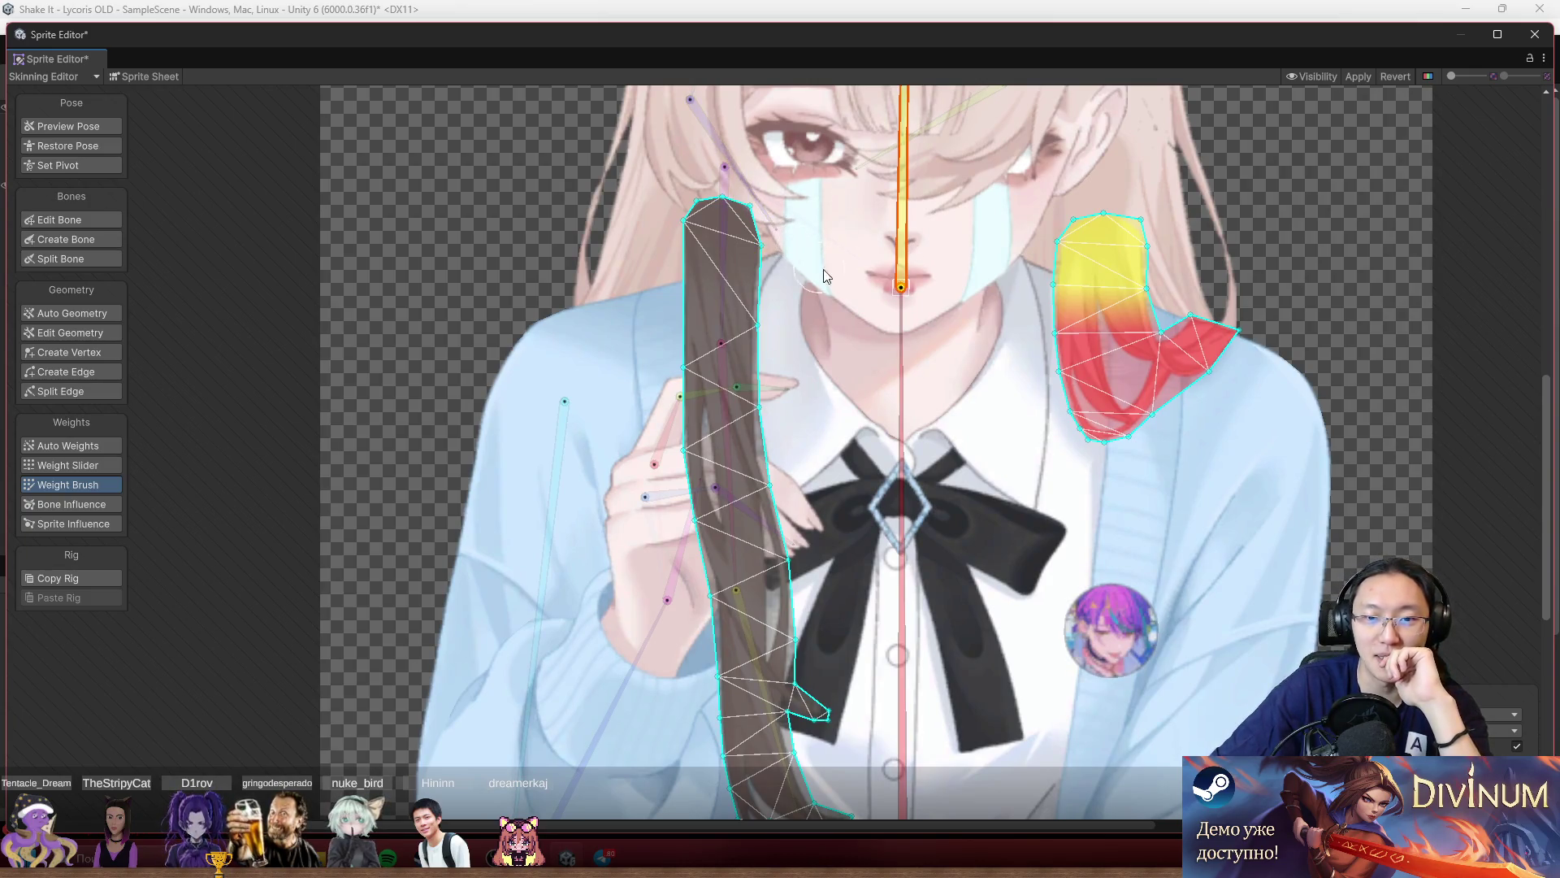
drag(794, 248, 684, 221)
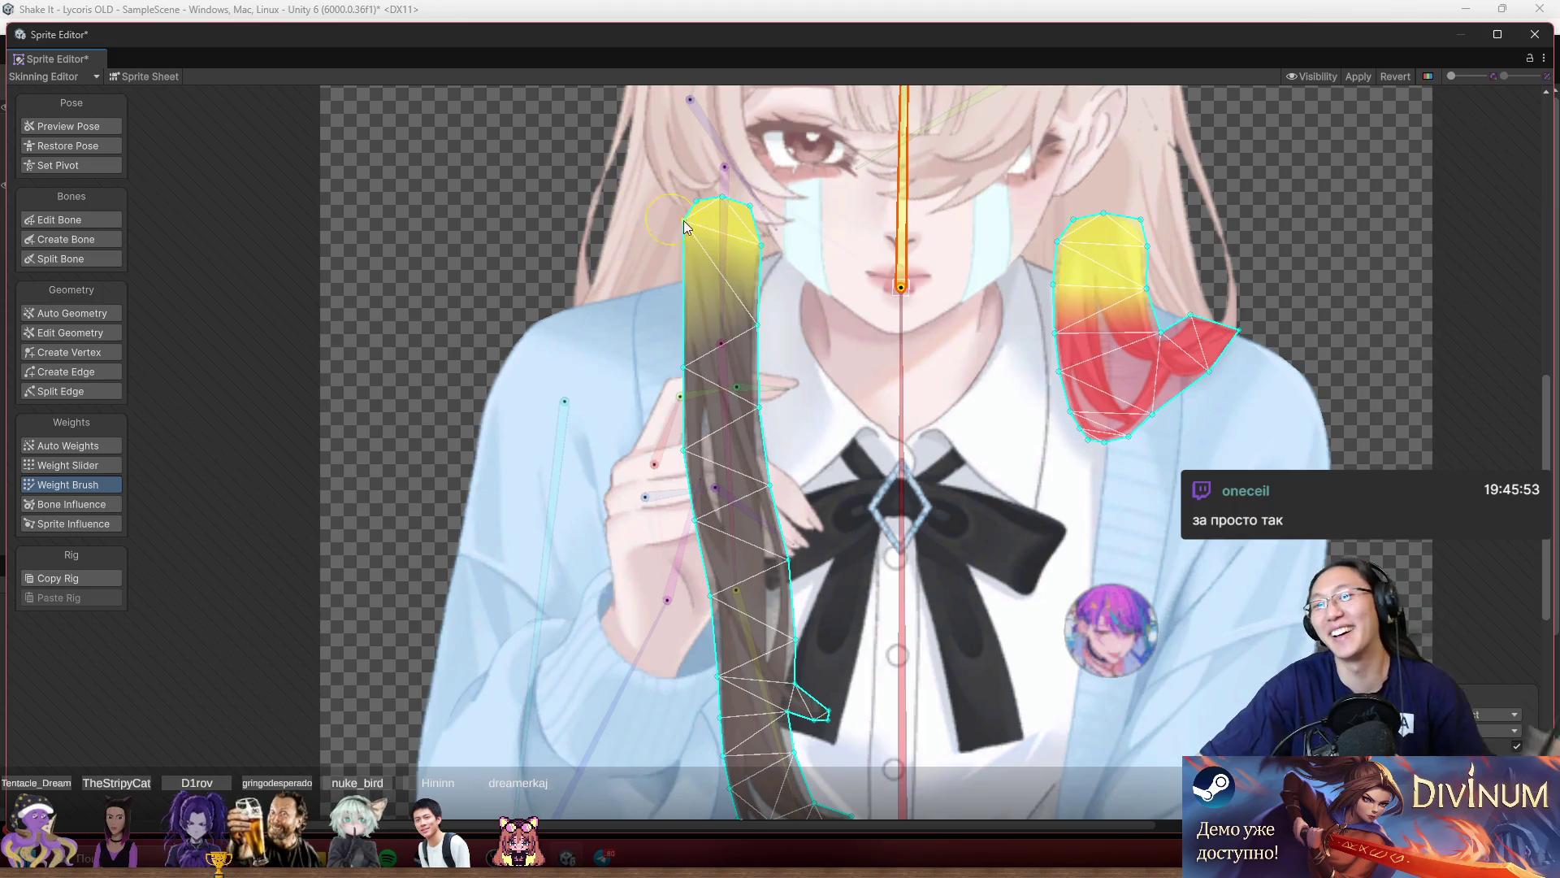
scroll(832, 316, down, 3)
click(898, 304)
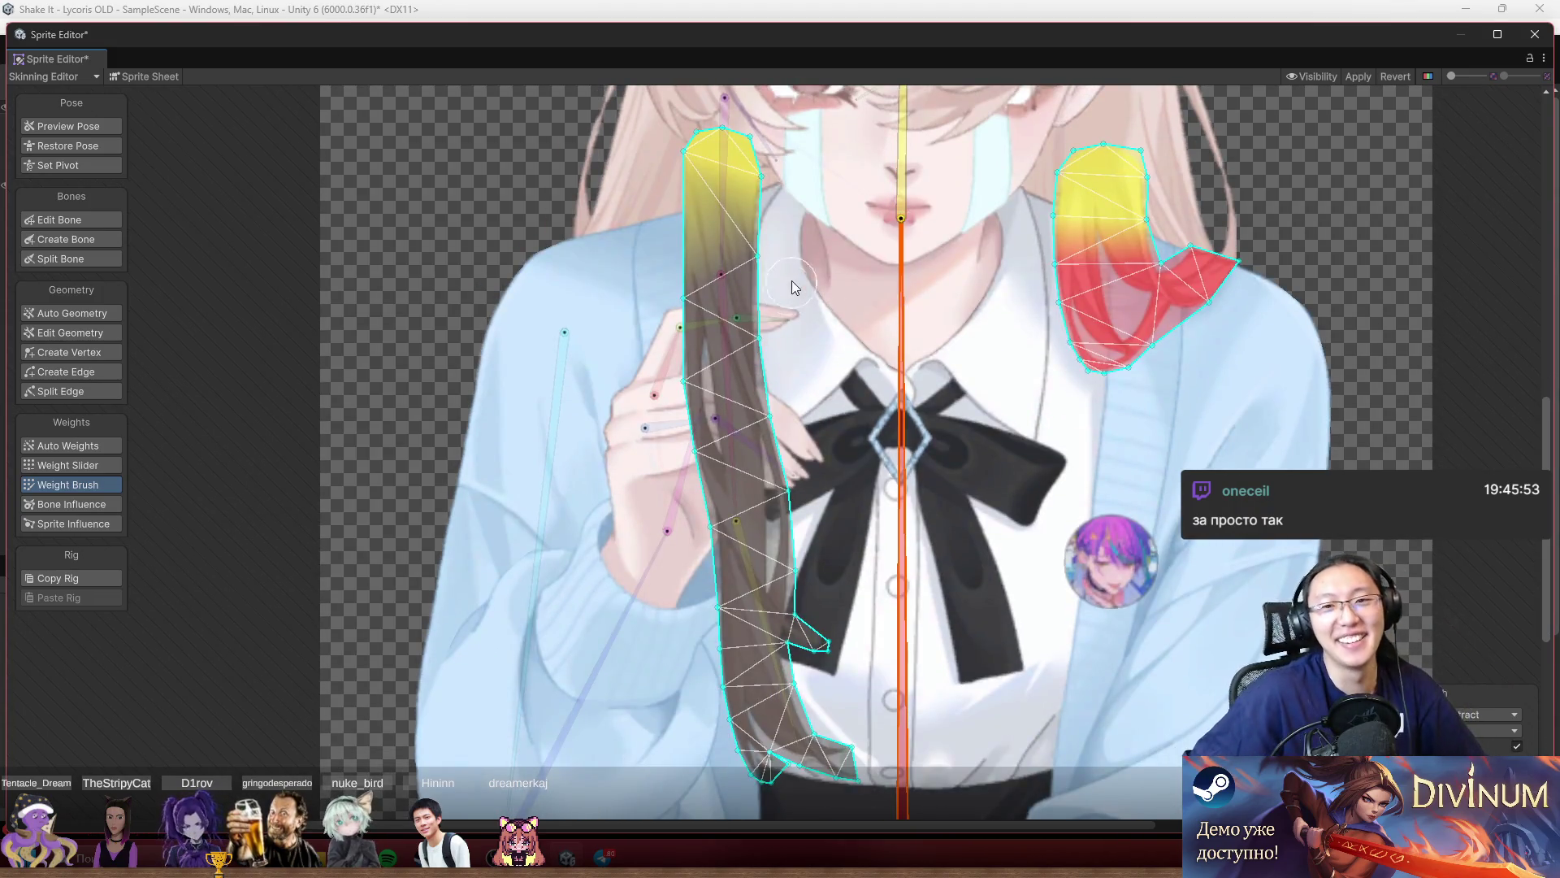
mouse_move(791, 280)
mouse_down()
mouse_move(733, 286)
mouse_move(662, 471)
mouse_move(773, 527)
mouse_up()
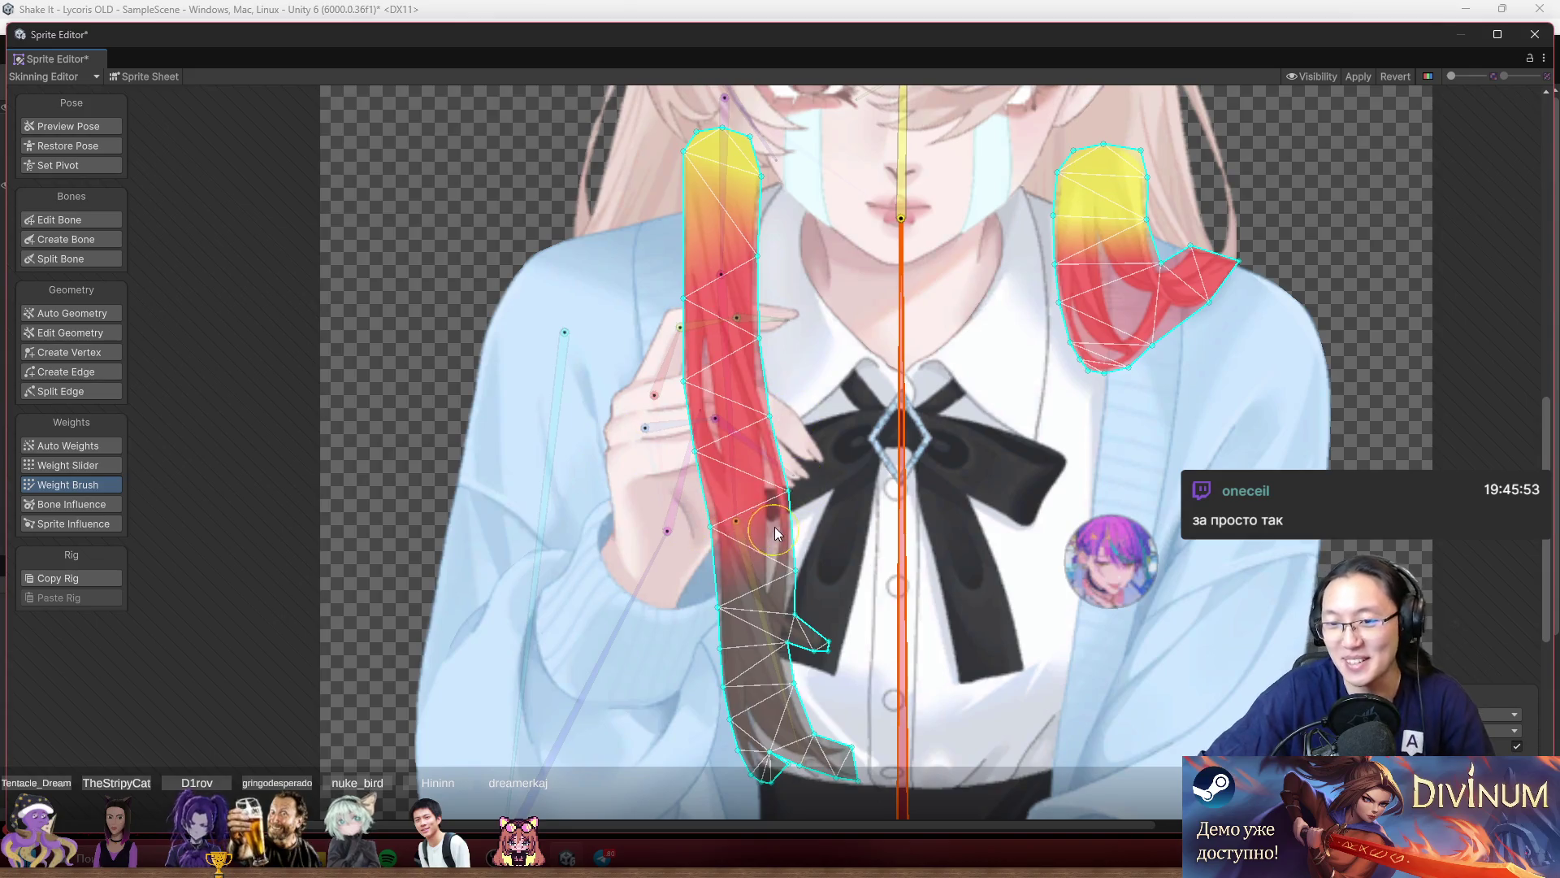
click(735, 250)
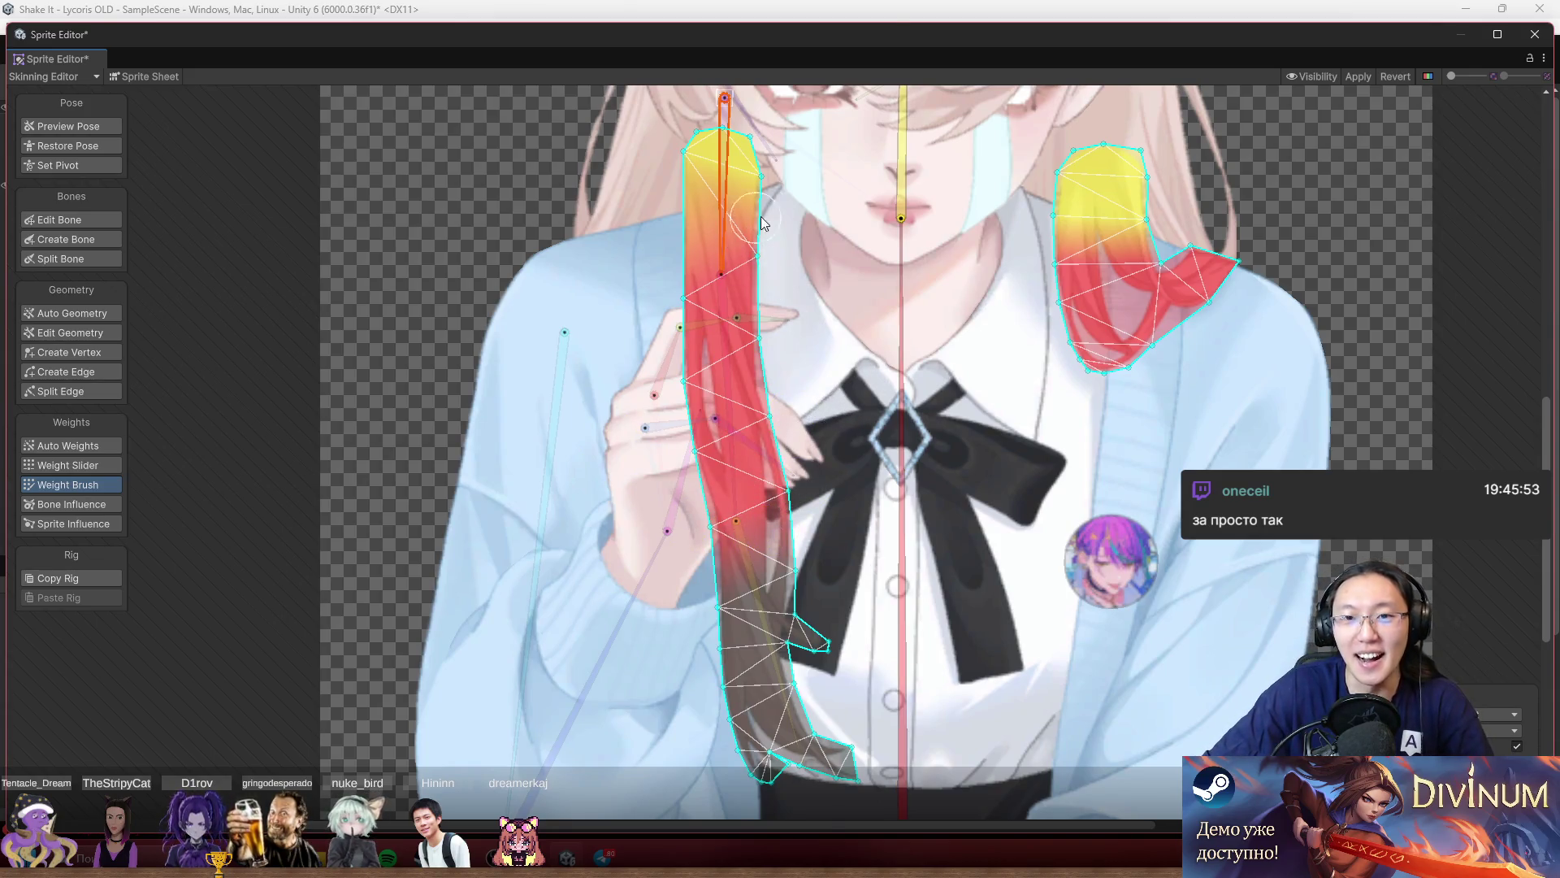
scroll(735, 260, up, 3)
mouse_move(727, 244)
mouse_down()
mouse_move(723, 293)
mouse_move(746, 329)
mouse_move(745, 268)
mouse_move(725, 292)
mouse_move(706, 280)
mouse_move(668, 363)
mouse_up()
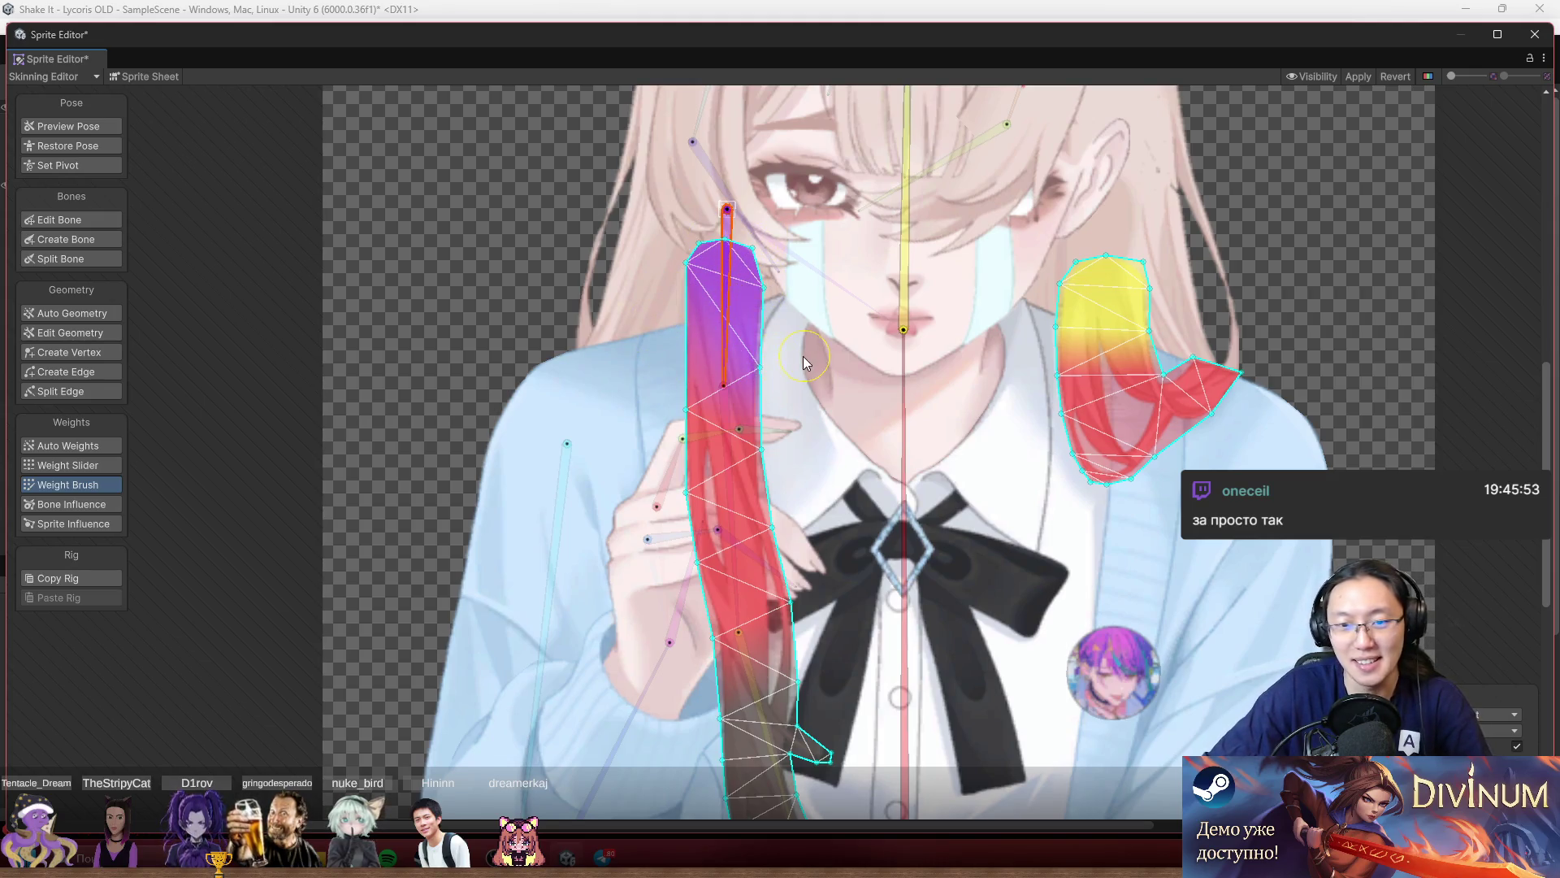
click(740, 462)
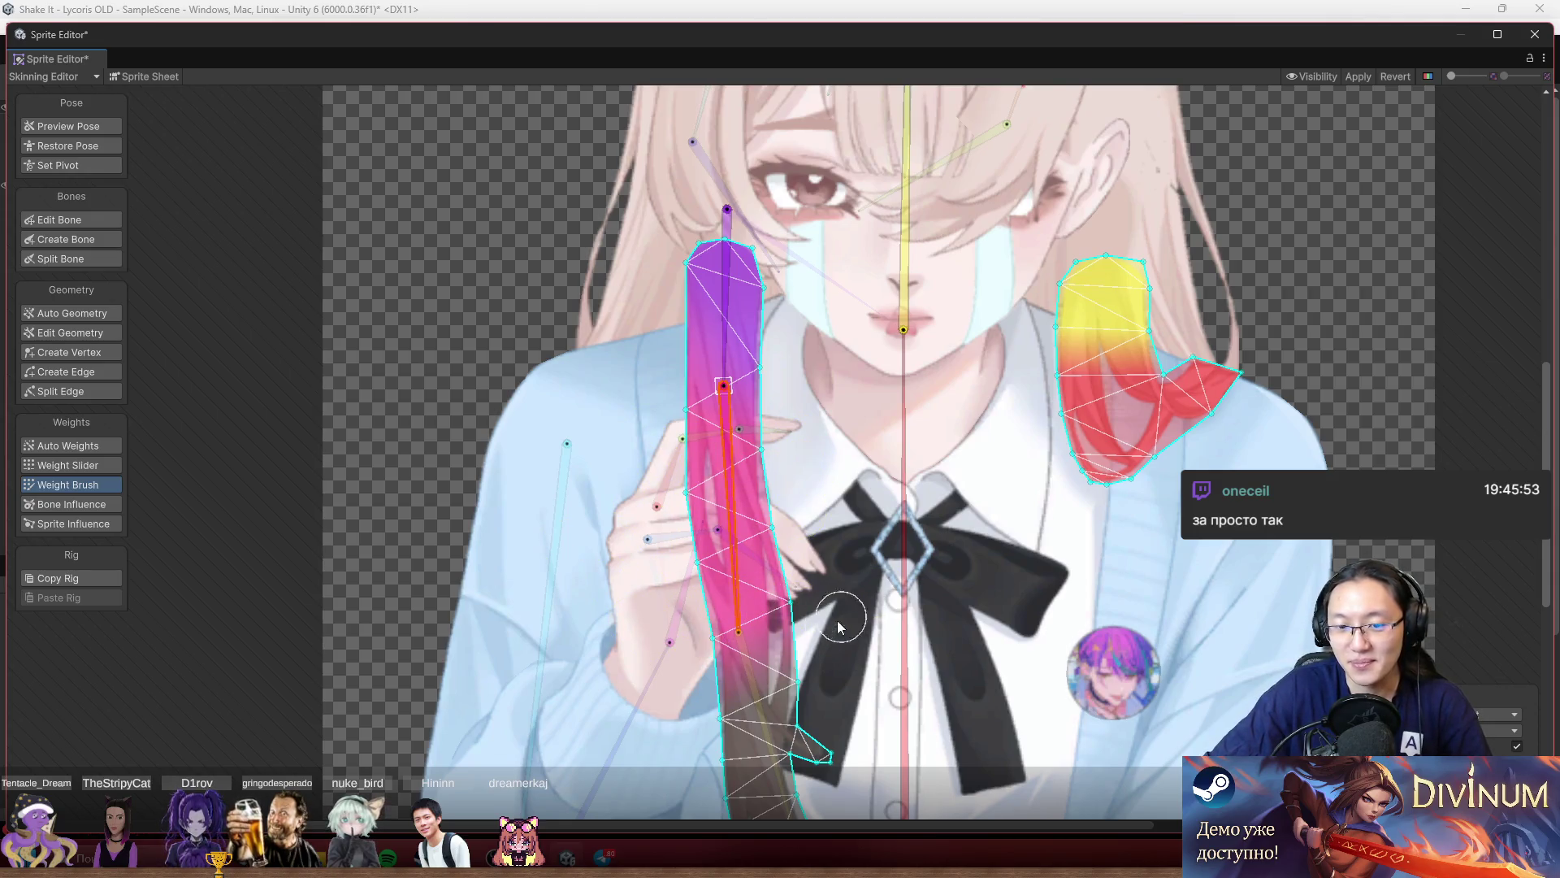
scroll(740, 475, down, 3)
mouse_move(744, 488)
mouse_down()
mouse_move(860, 469)
mouse_move(798, 520)
mouse_move(804, 634)
mouse_move(884, 650)
mouse_up()
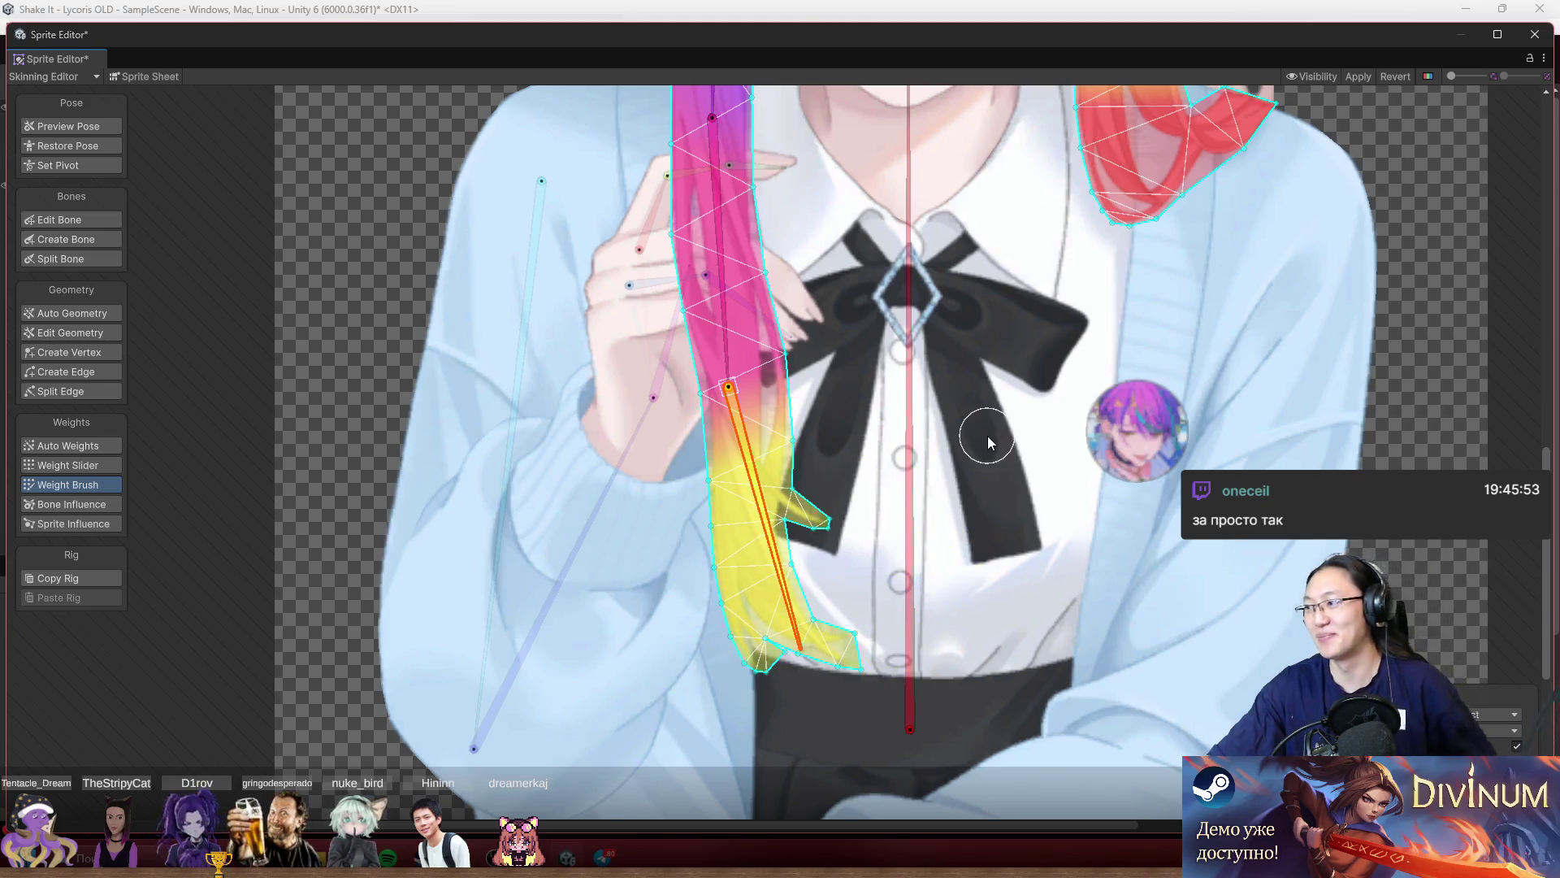
scroll(813, 416, up, 3)
scroll(818, 558, up, 2)
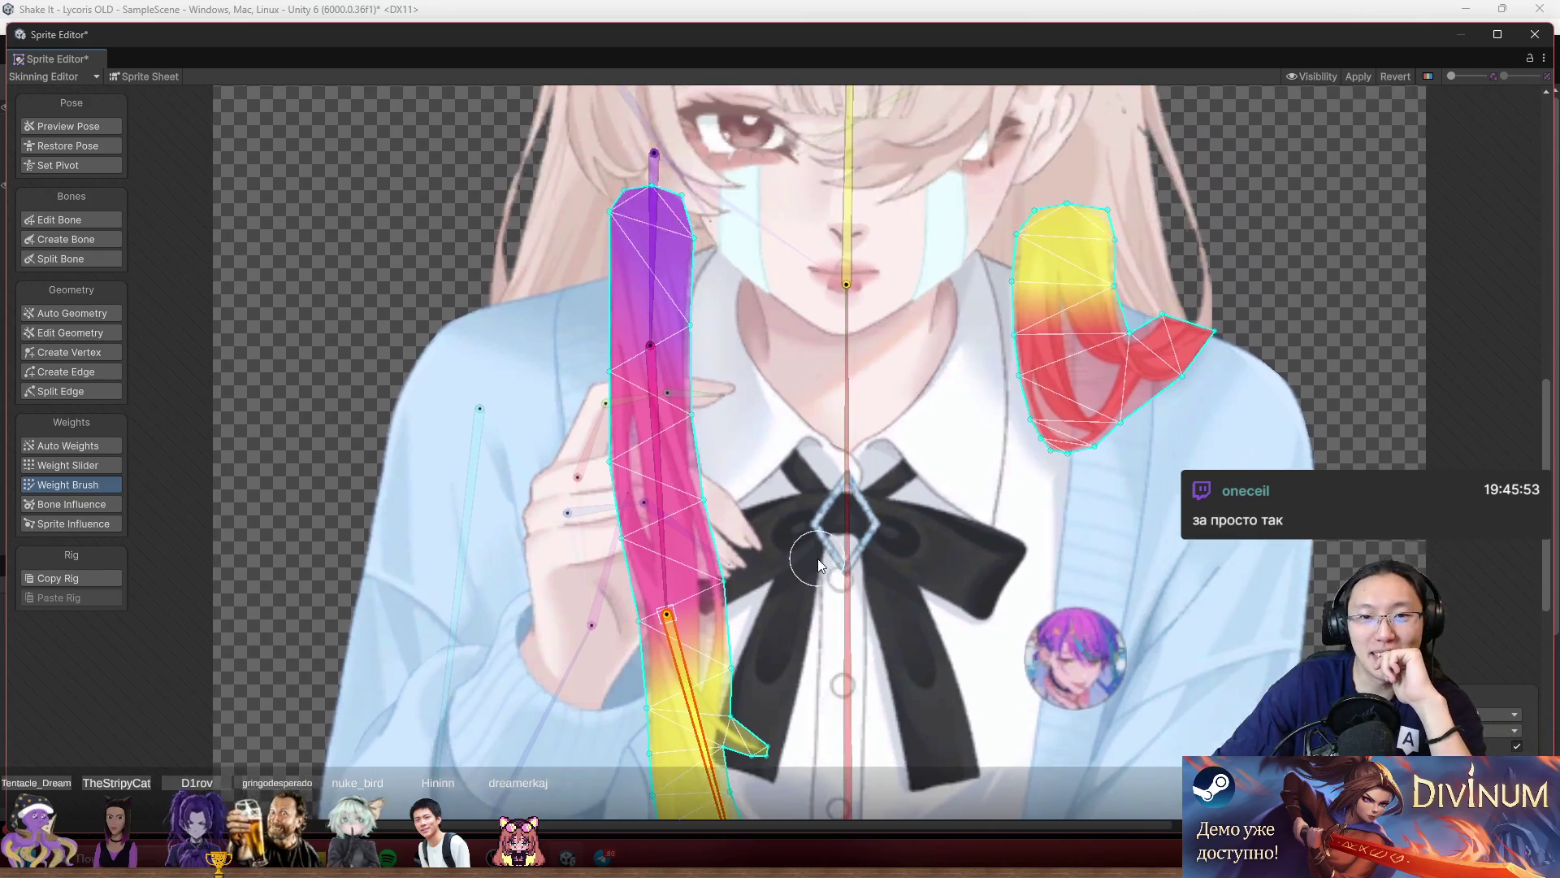
scroll(818, 558, down, 5)
scroll(991, 686, up, 2)
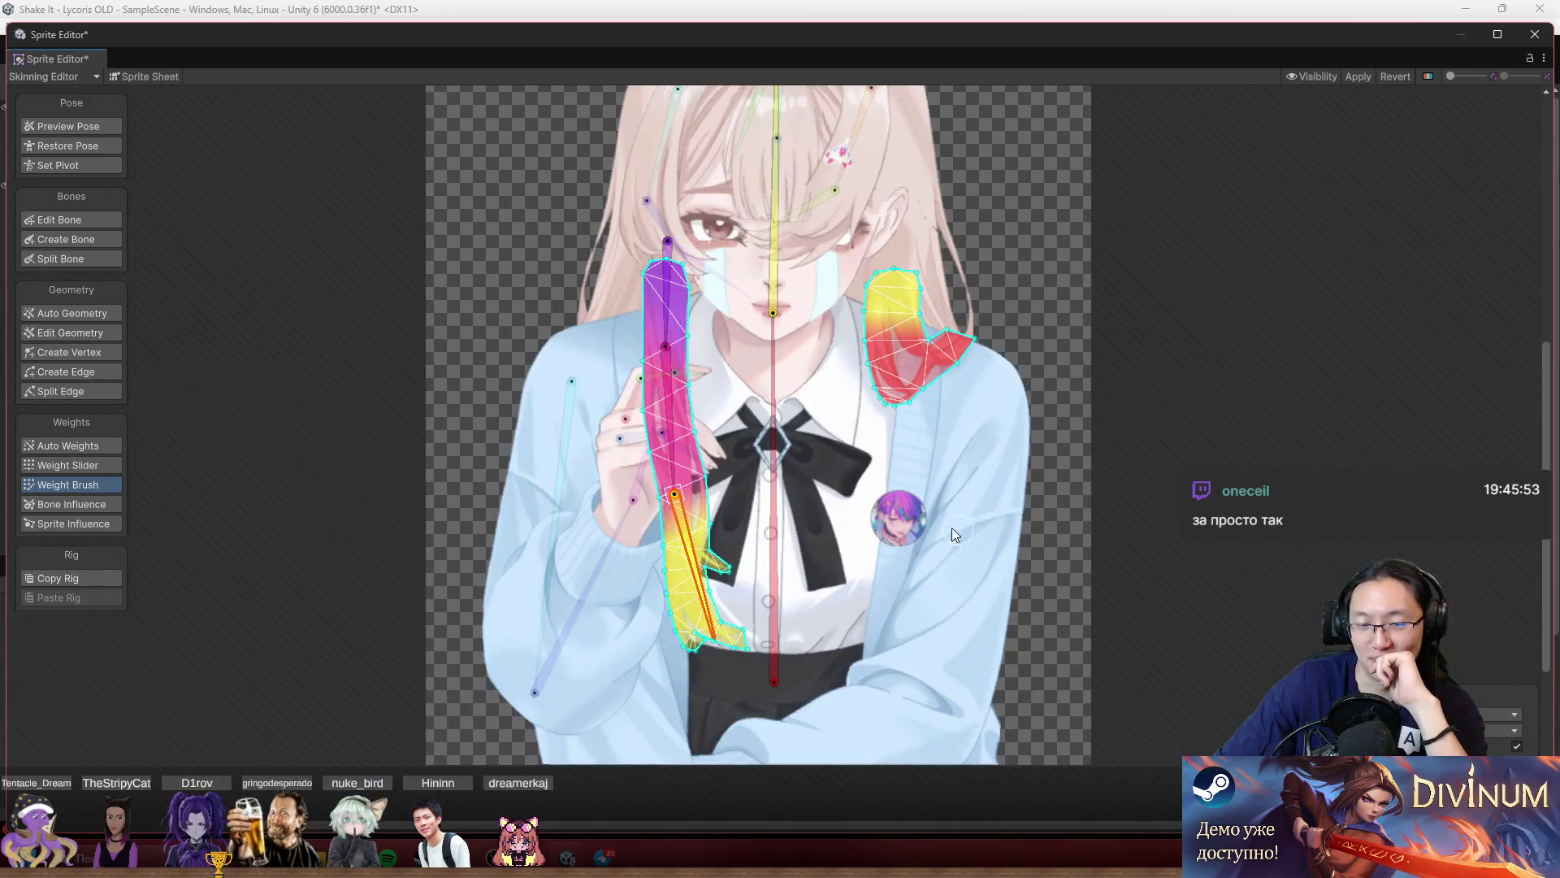
scroll(955, 536, down, 2)
scroll(802, 481, up, 4)
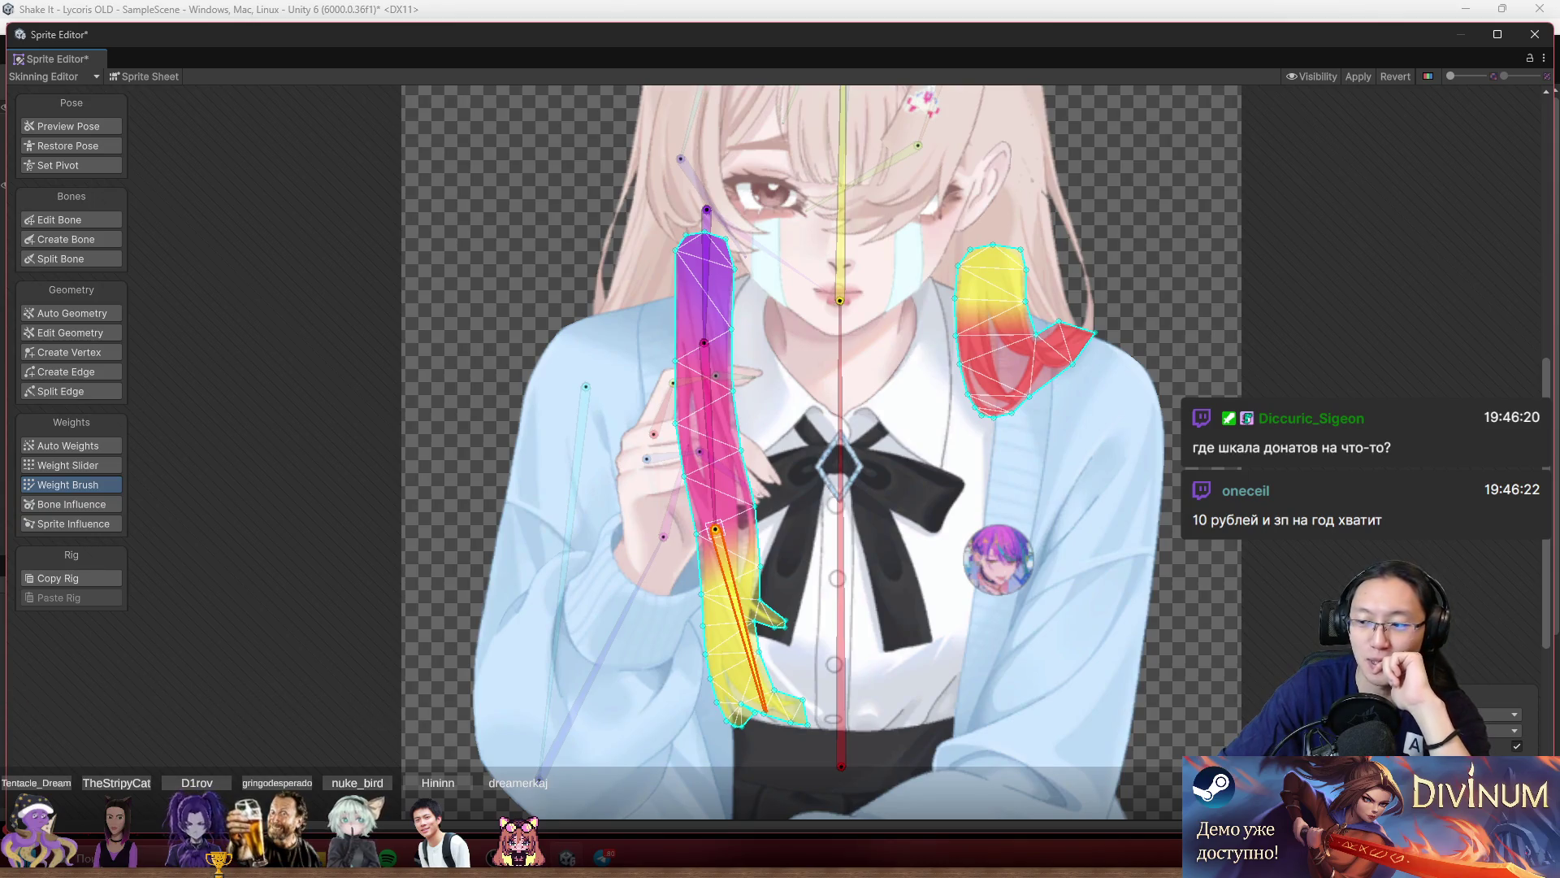
scroll(628, 484, down, 3)
scroll(593, 494, up, 3)
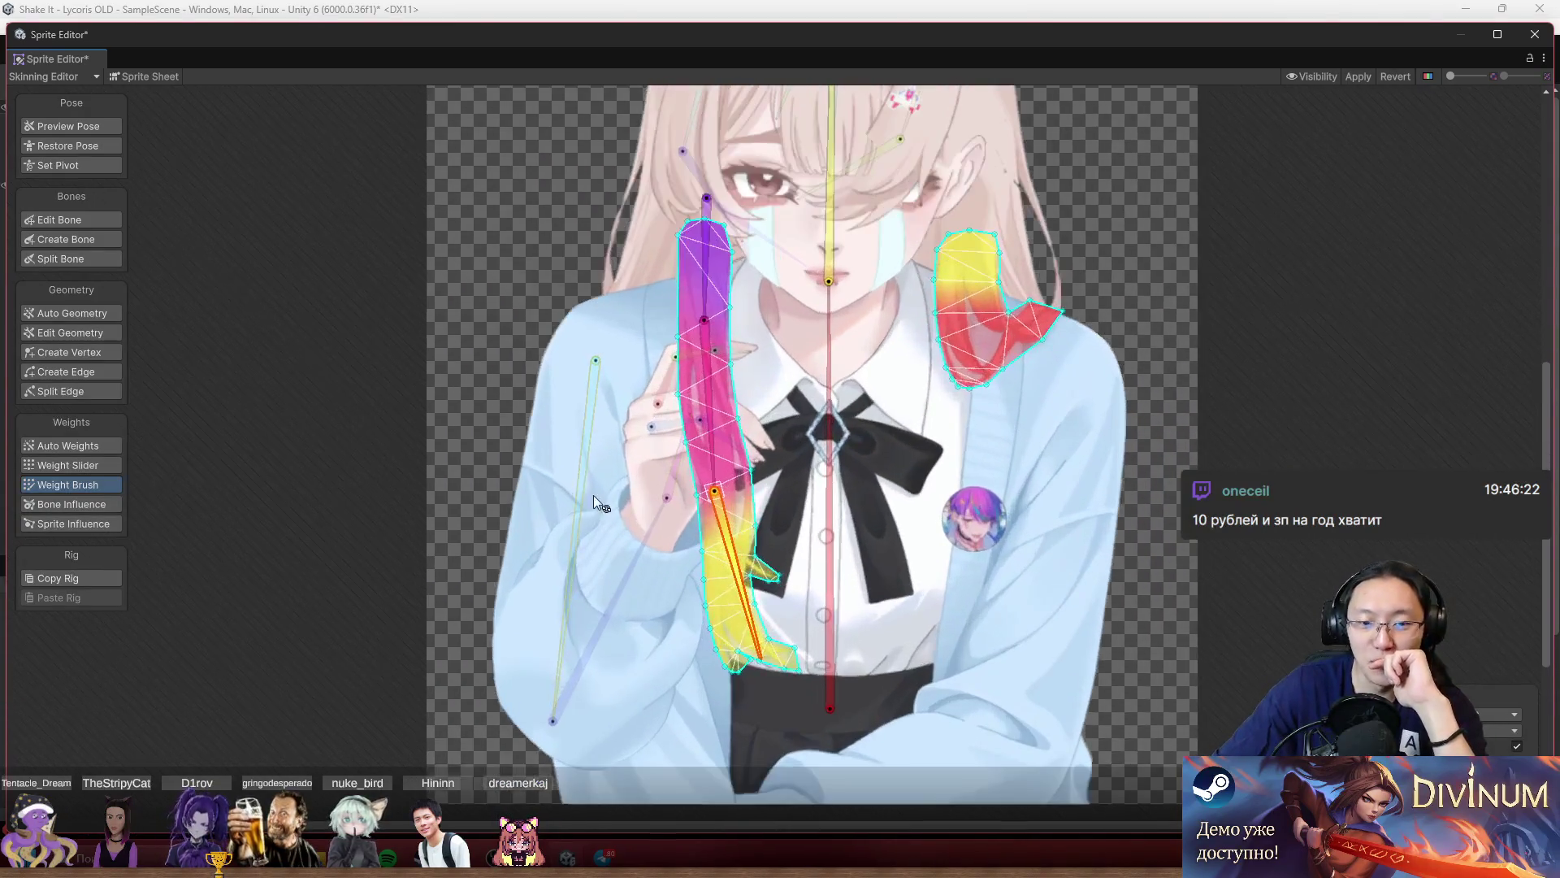
Paint the left sleeve fully to its arm bone, then blend its inner edge onto the central body bone.
click(558, 441)
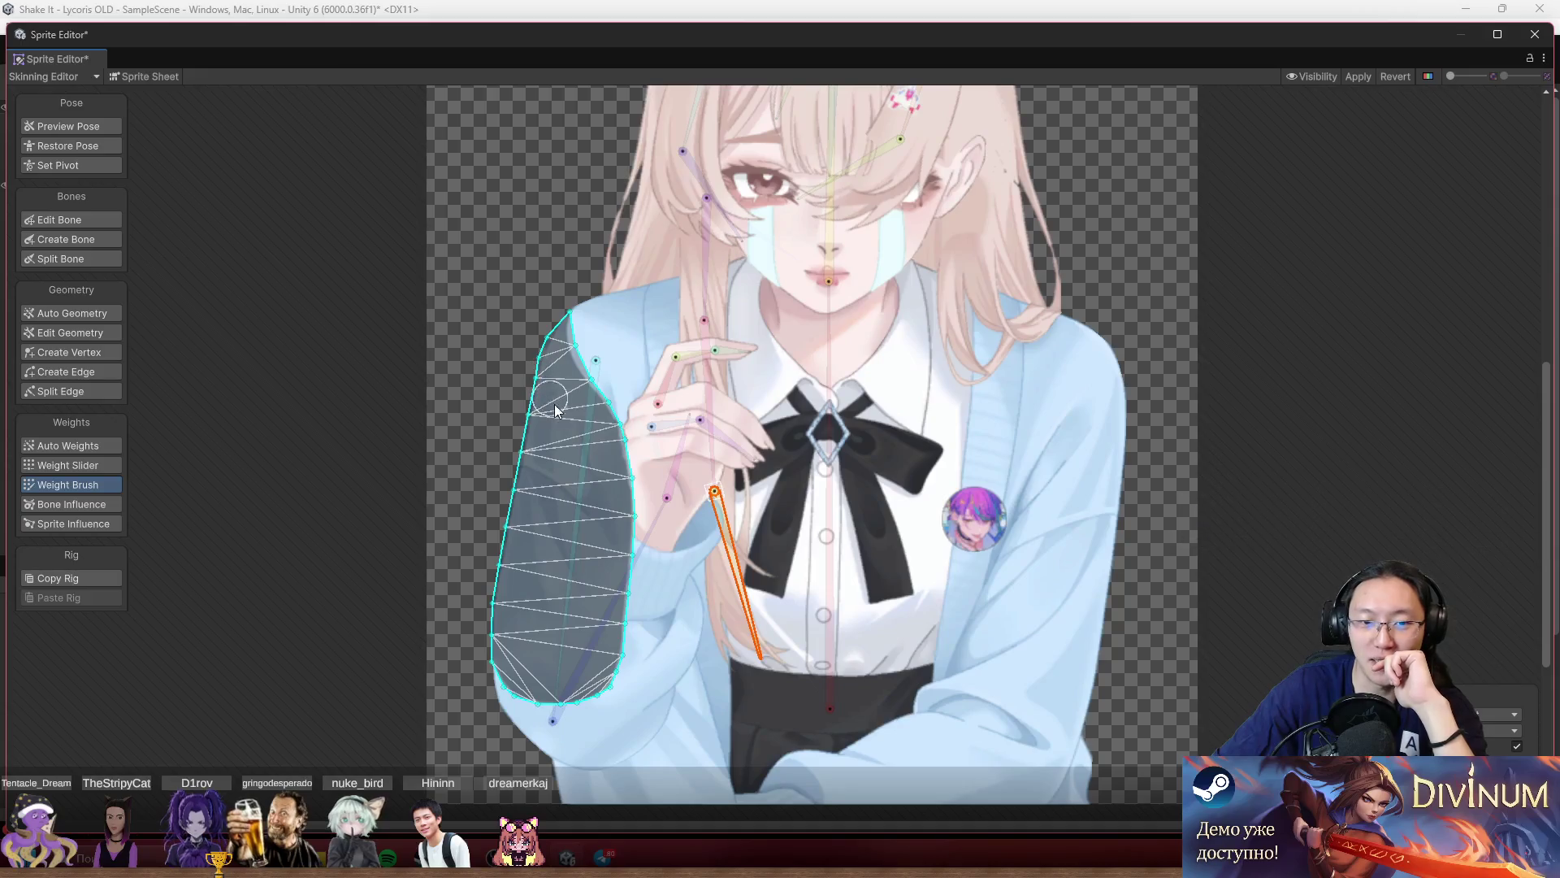
mouse_move(548, 353)
mouse_down()
mouse_move(568, 504)
mouse_move(561, 683)
mouse_move(639, 533)
mouse_up()
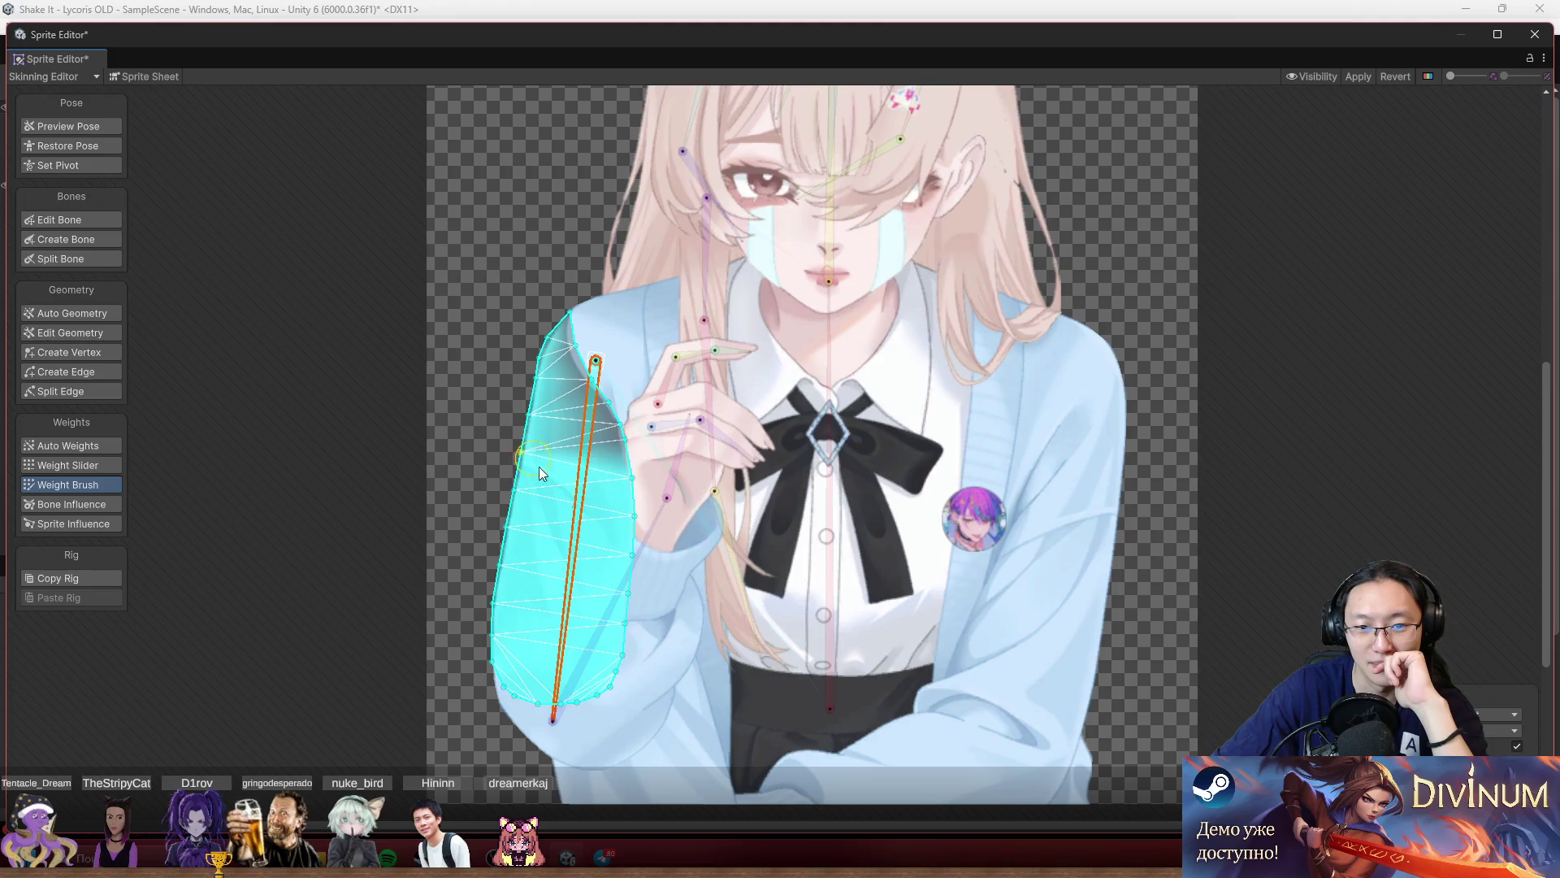
click(822, 621)
scroll(729, 351, up, 3)
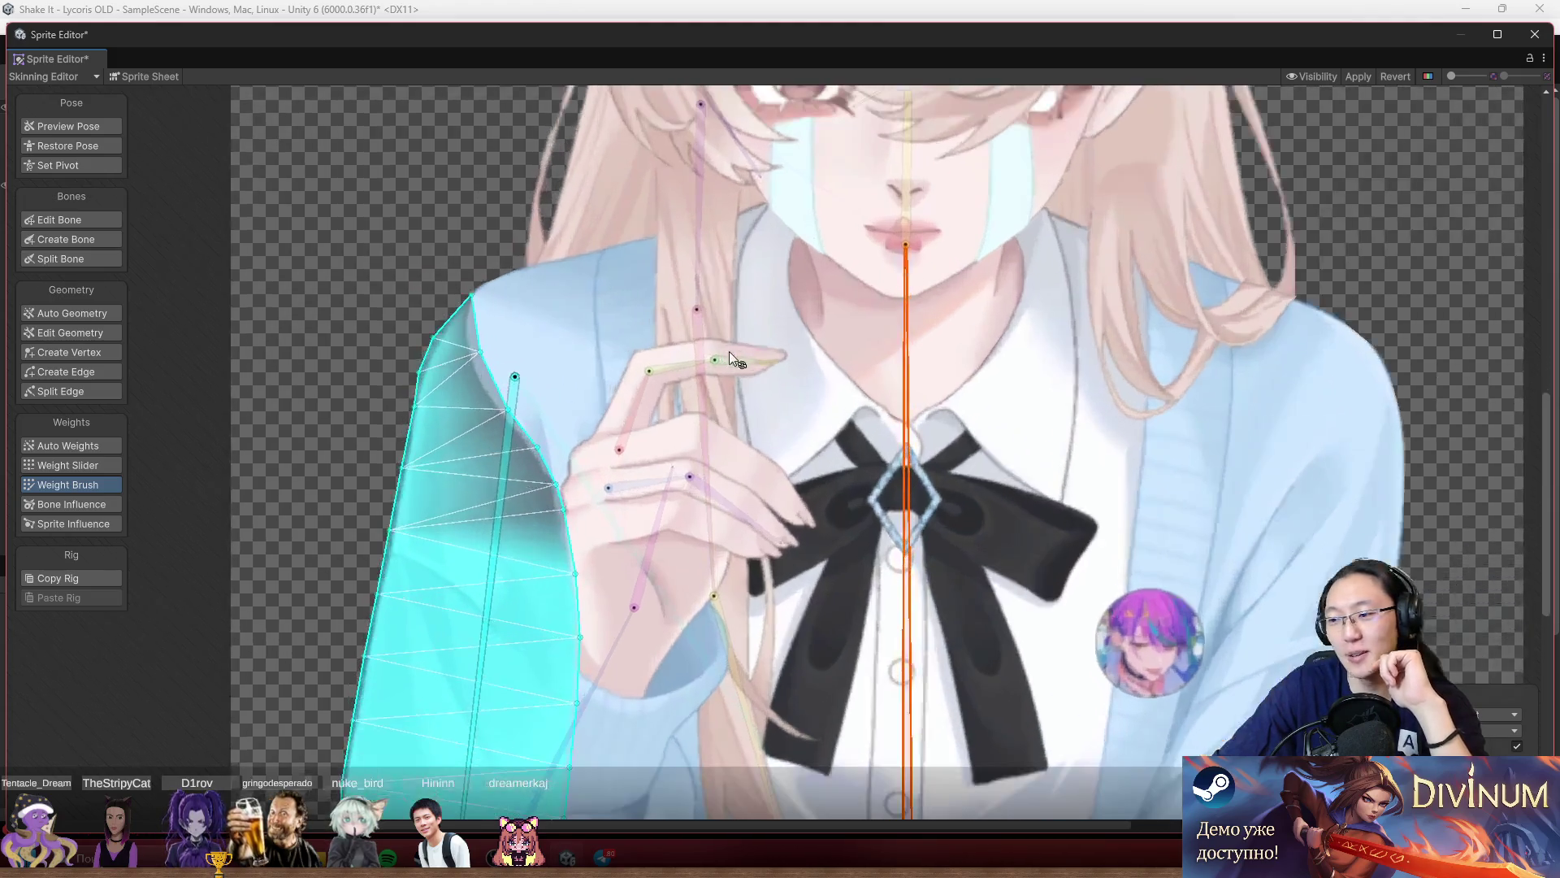
mouse_move(502, 330)
mouse_down()
mouse_move(591, 506)
mouse_move(592, 554)
mouse_up()
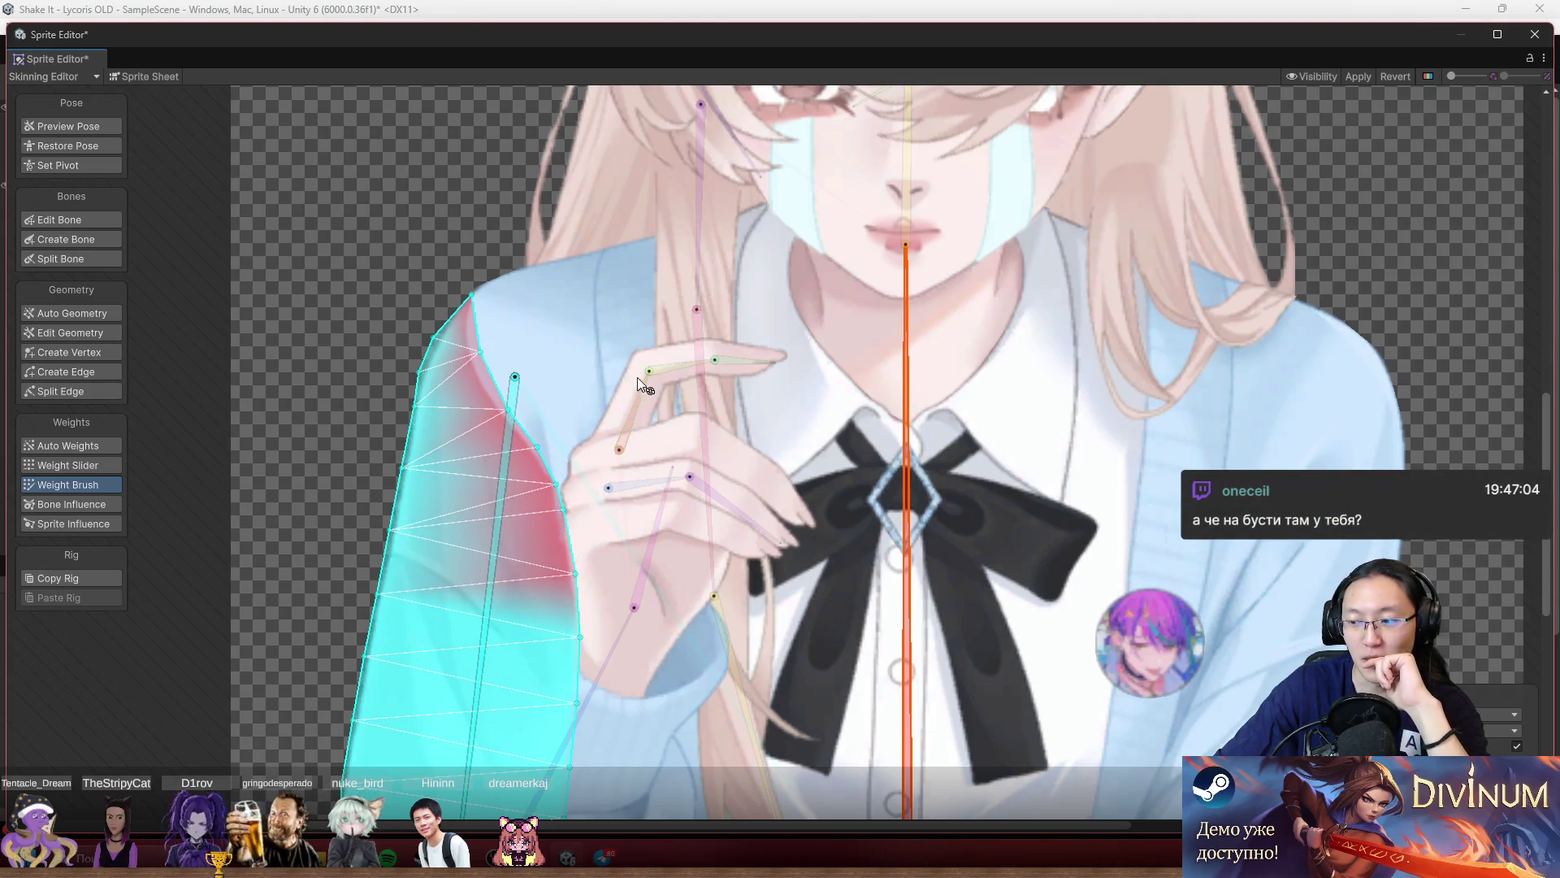
scroll(637, 377, down, 5)
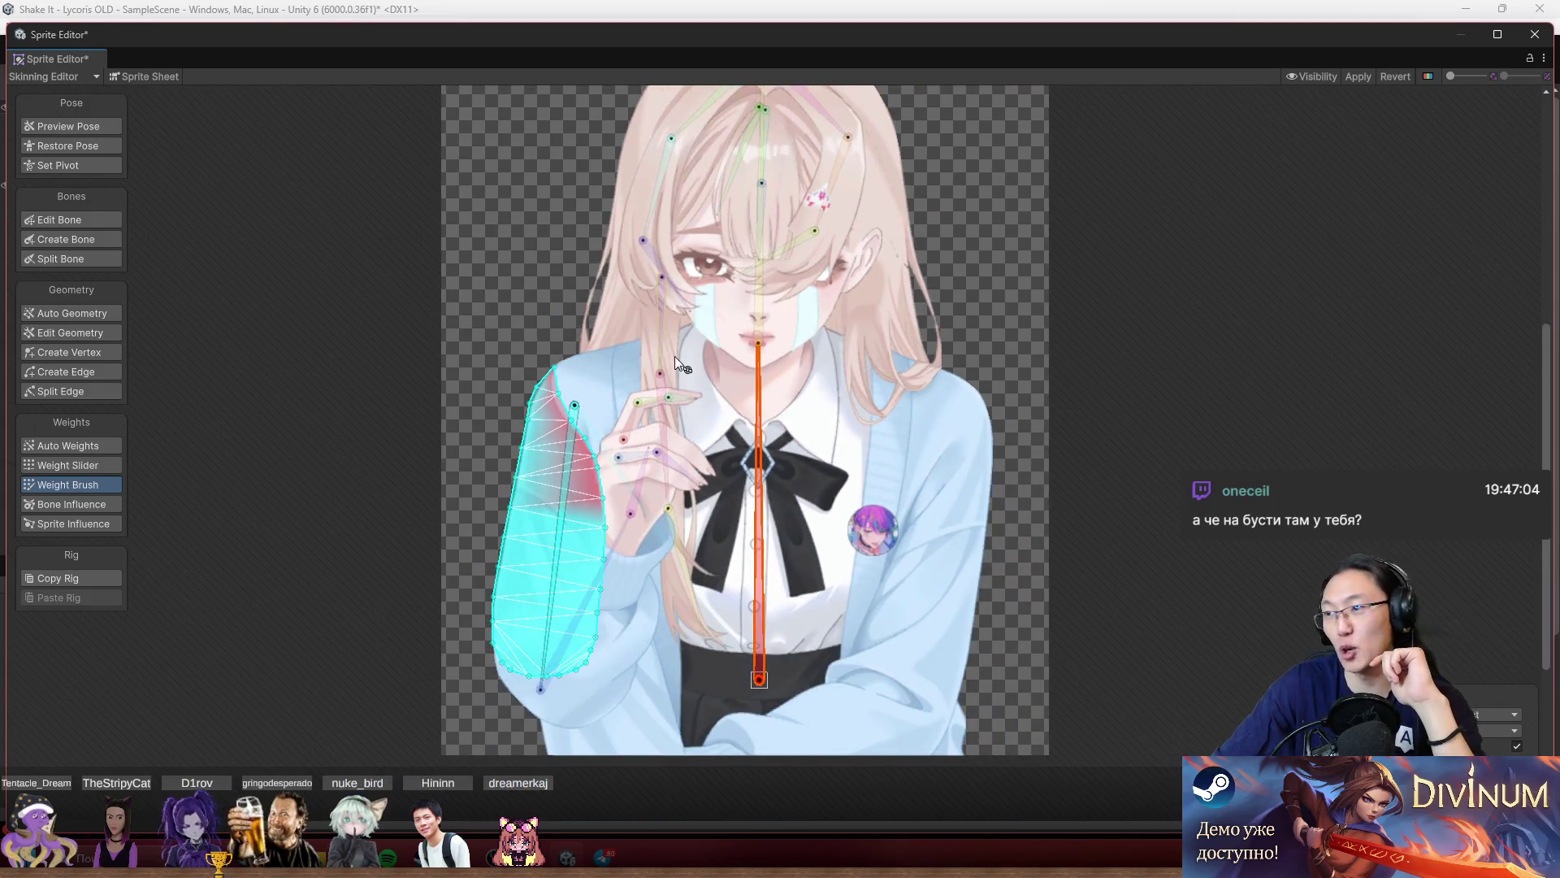
scroll(683, 504, up, 2)
click(422, 228)
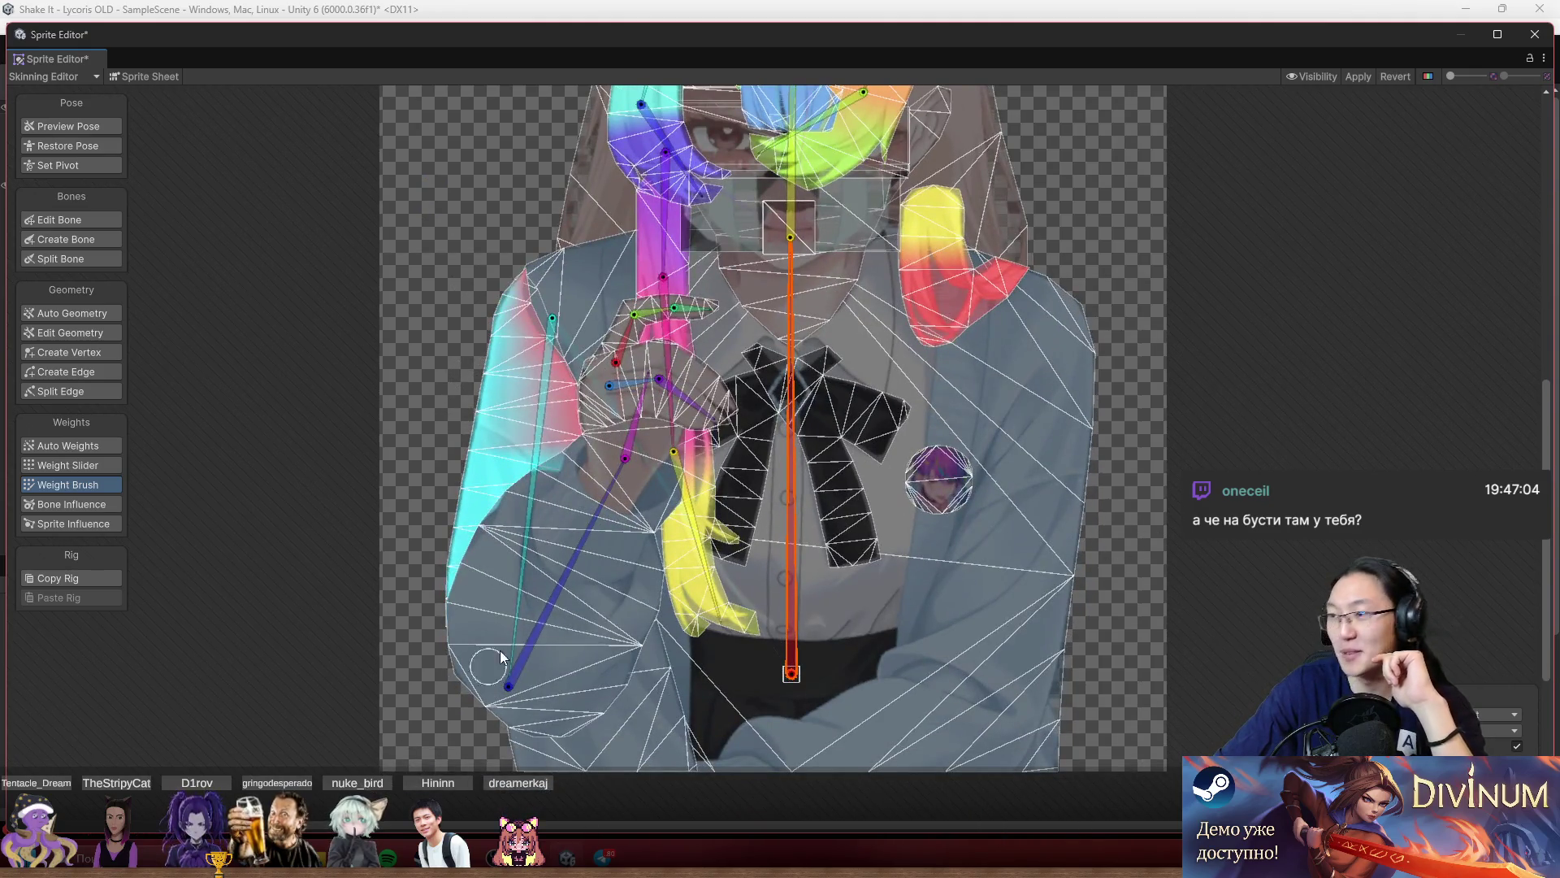
scroll(629, 607, up, 2)
Select the forearm mesh and paint its lower part onto the left arm bone.
click(560, 539)
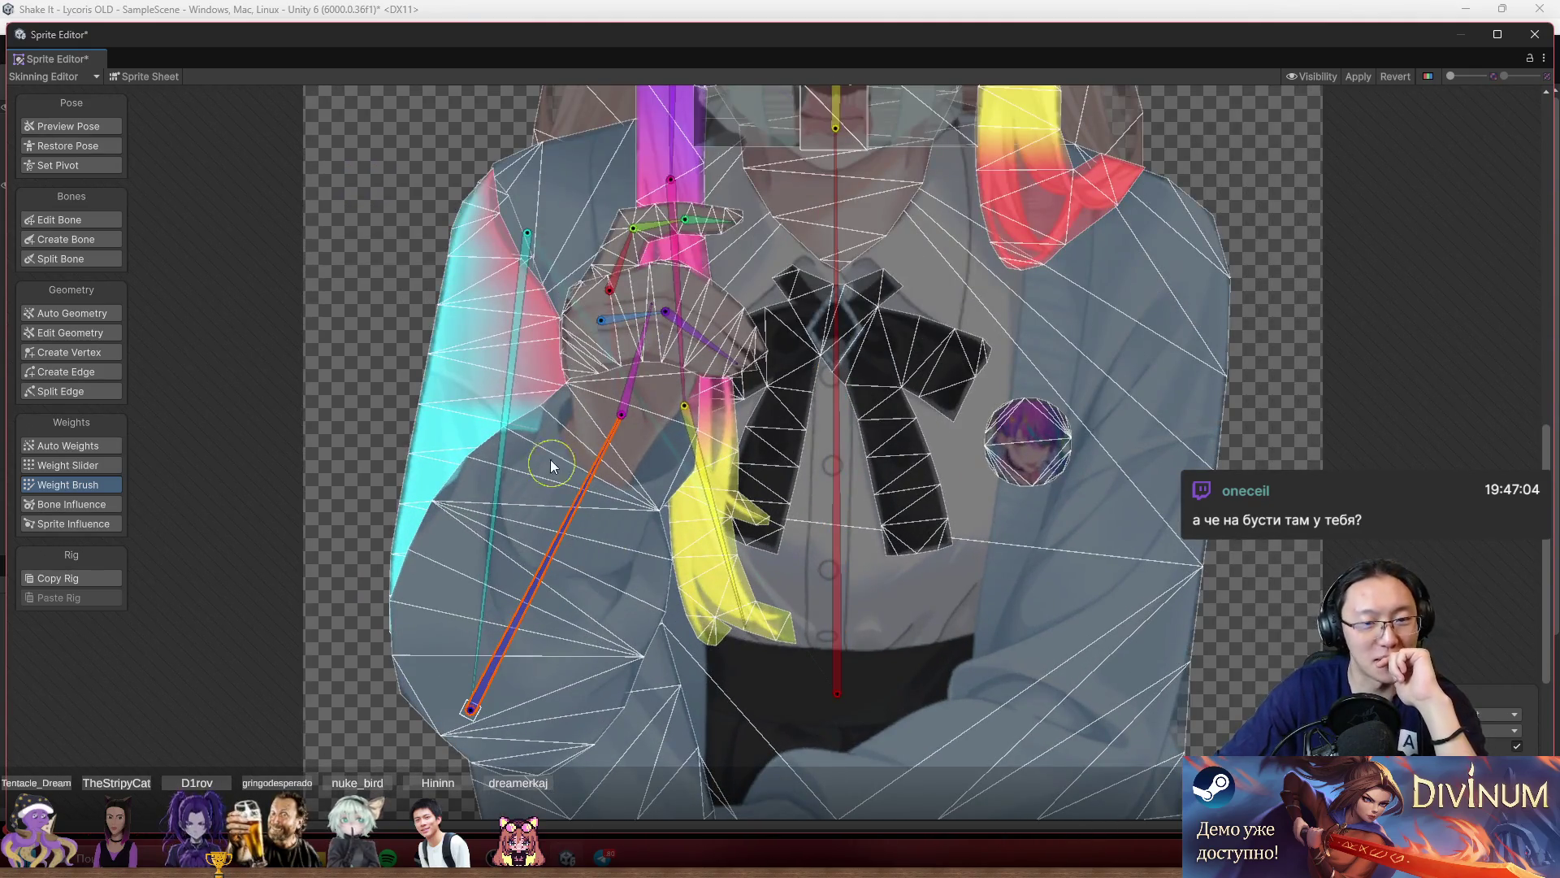
click(616, 568)
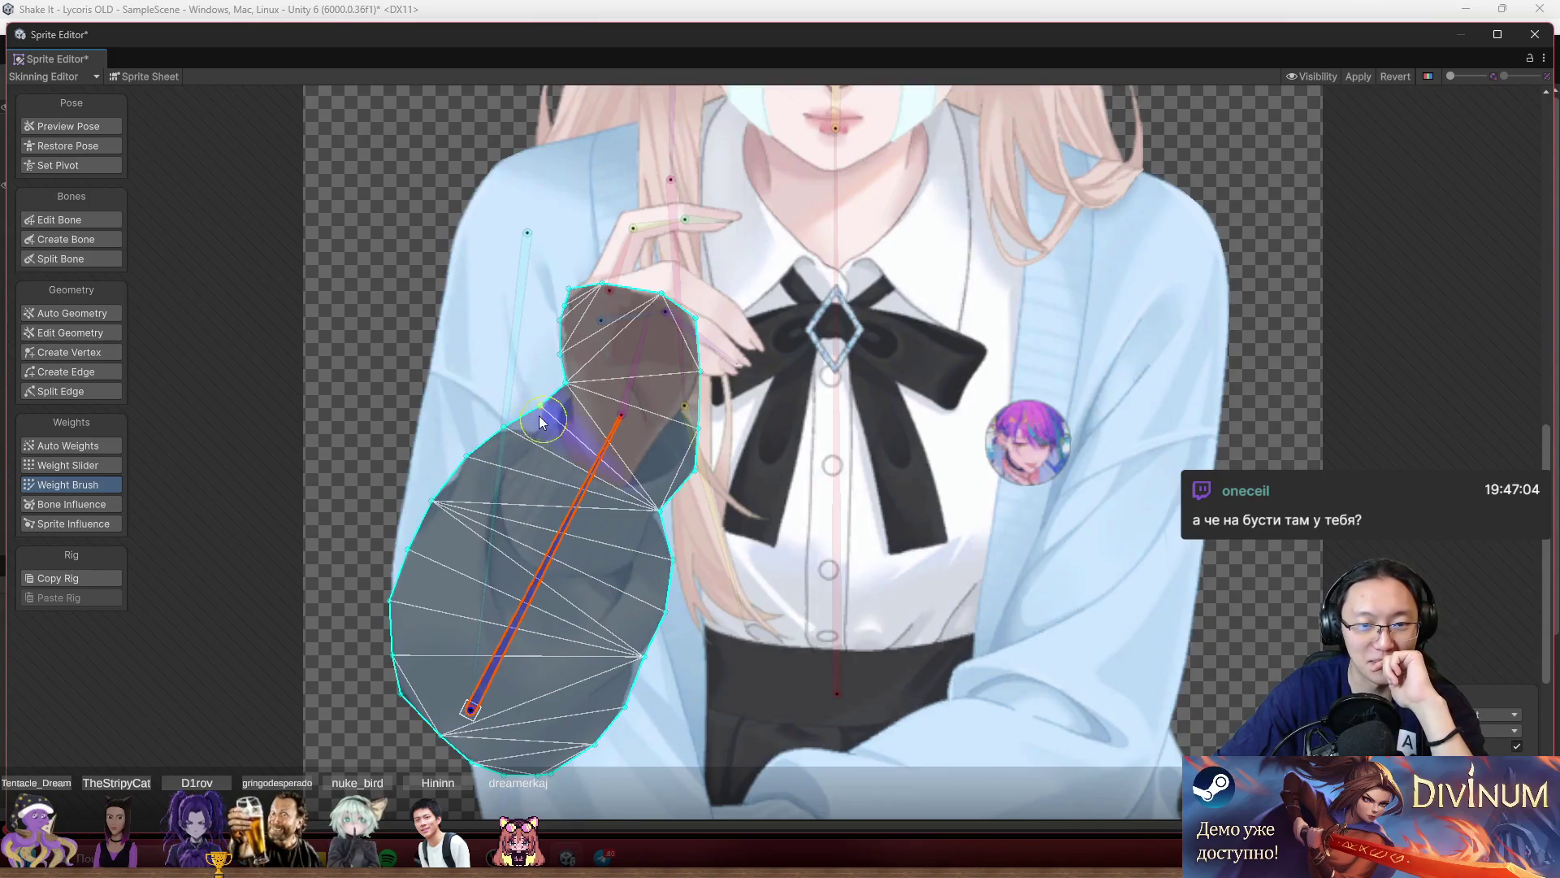
mouse_move(379, 564)
mouse_down()
mouse_move(390, 609)
mouse_move(552, 756)
mouse_move(658, 626)
mouse_move(643, 513)
mouse_up()
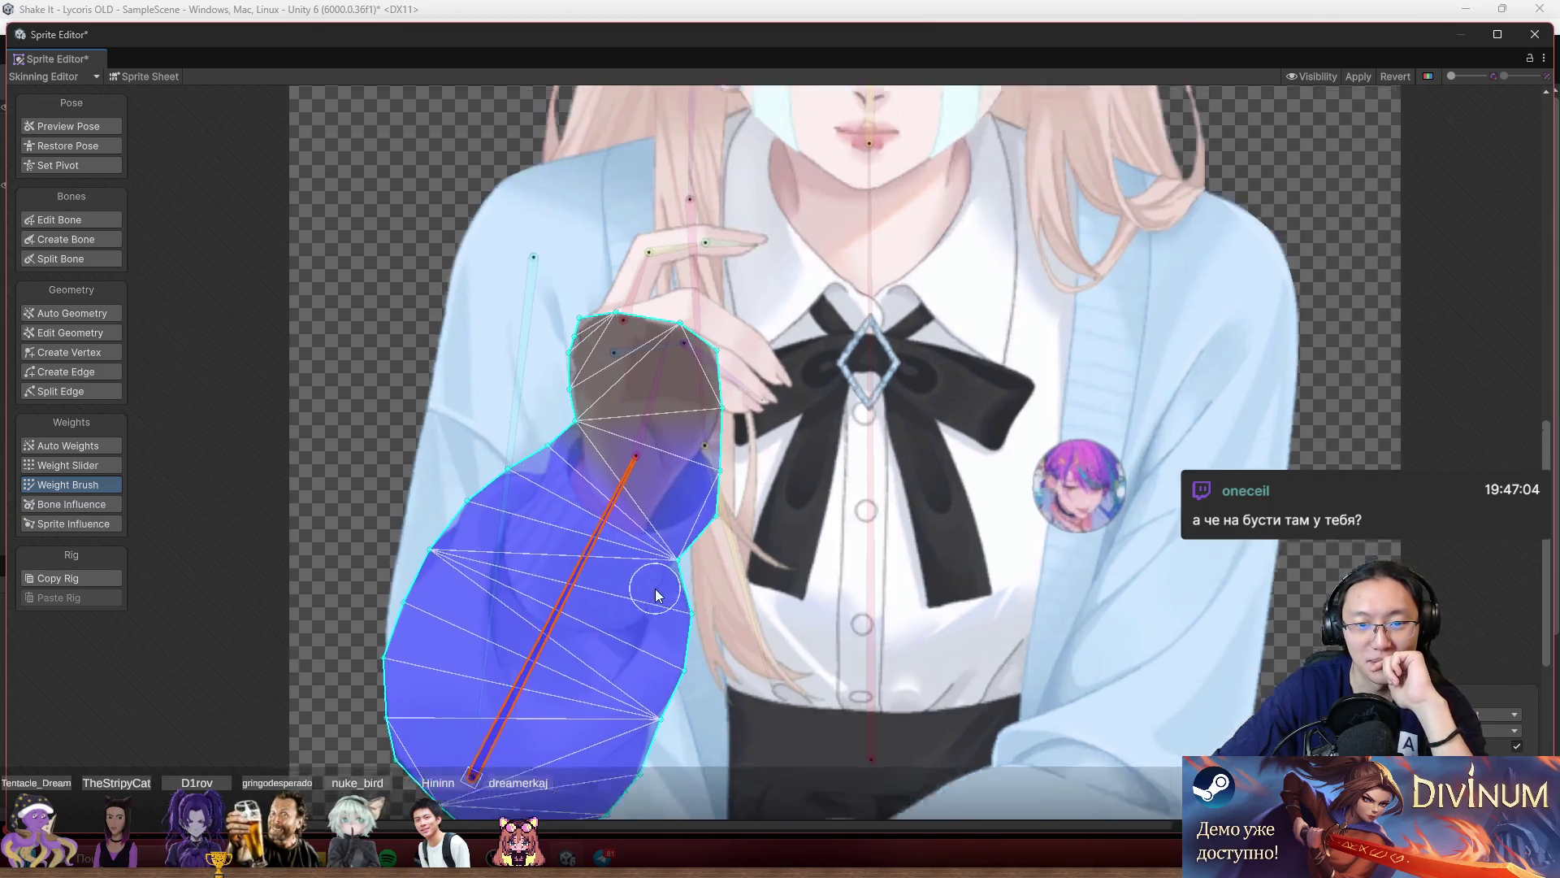
scroll(753, 460, up, 3)
Paint the forearm's top onto the bone nearer the hand.
mouse_move(582, 485)
mouse_down()
mouse_move(621, 481)
mouse_move(585, 454)
mouse_move(548, 467)
mouse_up()
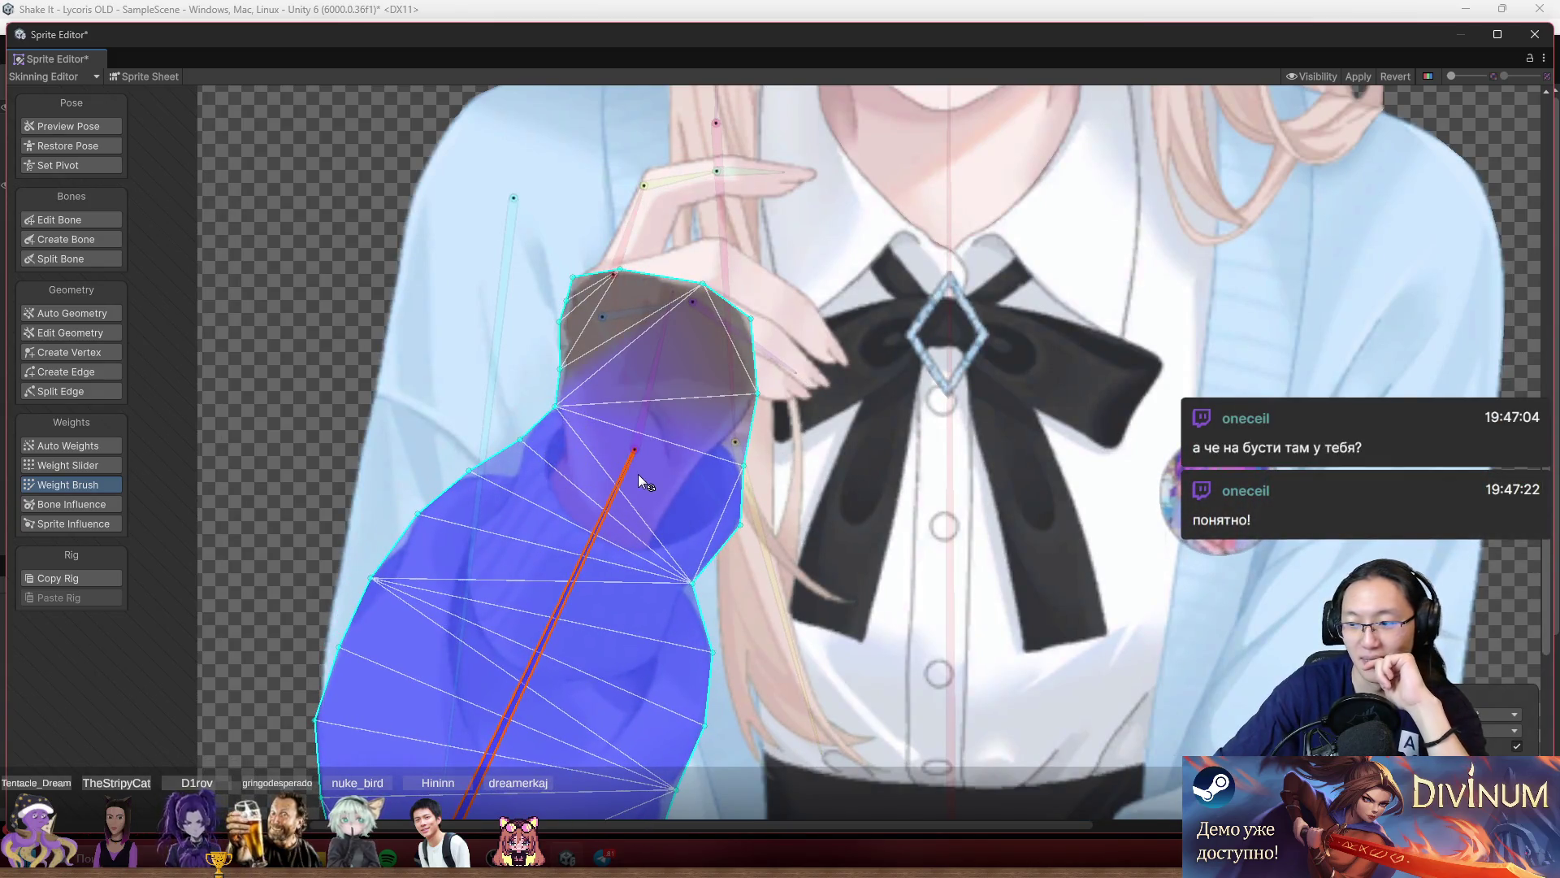
drag(642, 482, 655, 528)
click(642, 486)
mouse_move(612, 447)
mouse_down()
mouse_move(635, 333)
mouse_move(769, 494)
mouse_up()
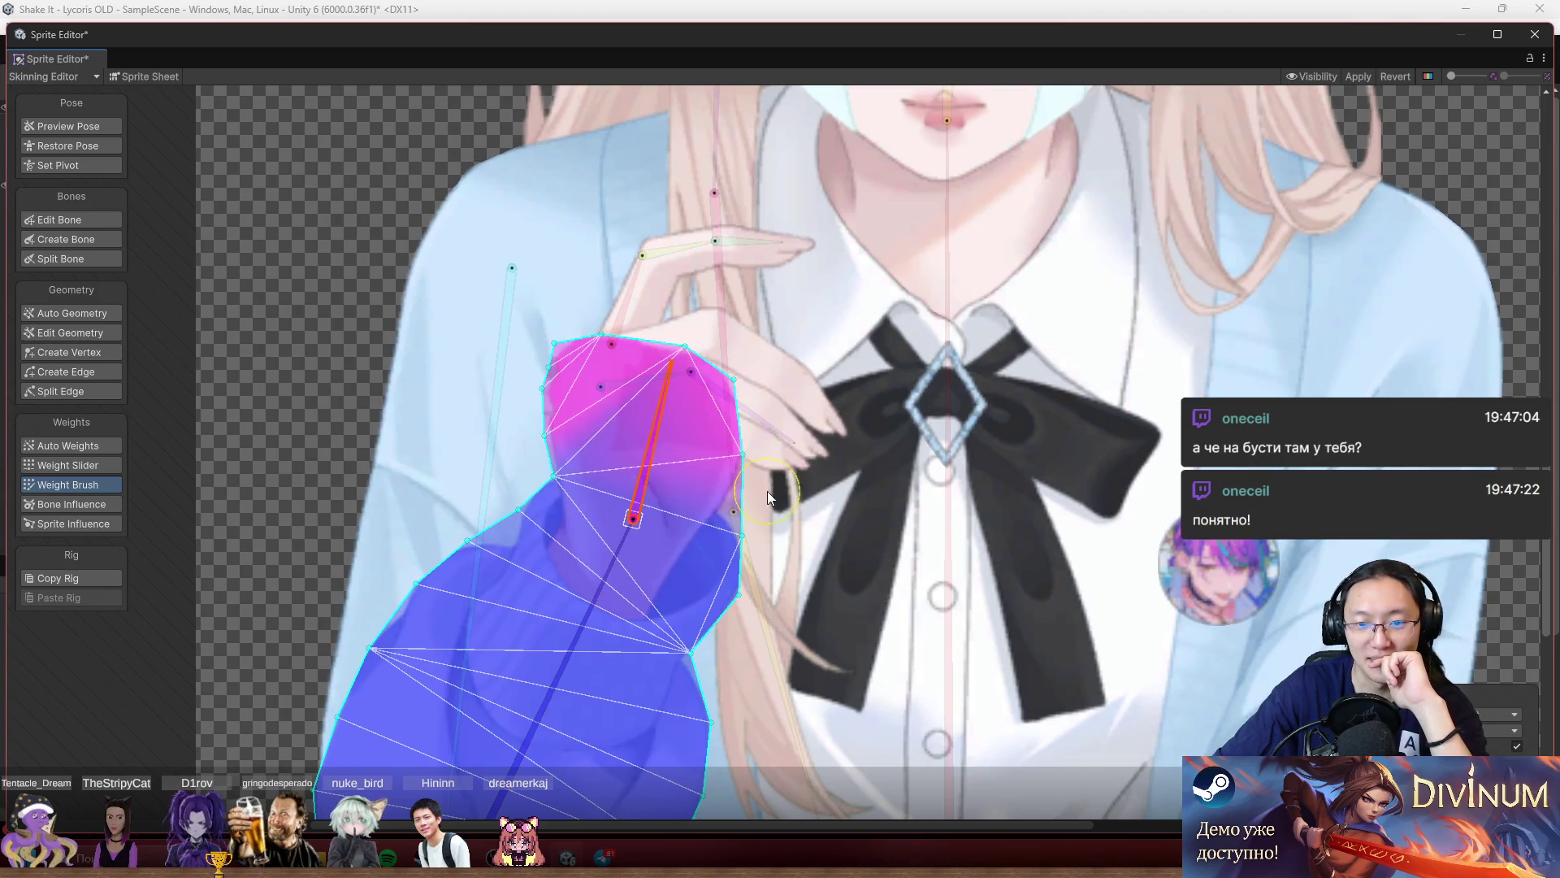
click(790, 395)
Paint the hand's left and middle to its own bone, right half to the adjacent bone, left edge to the forearm bone.
click(626, 387)
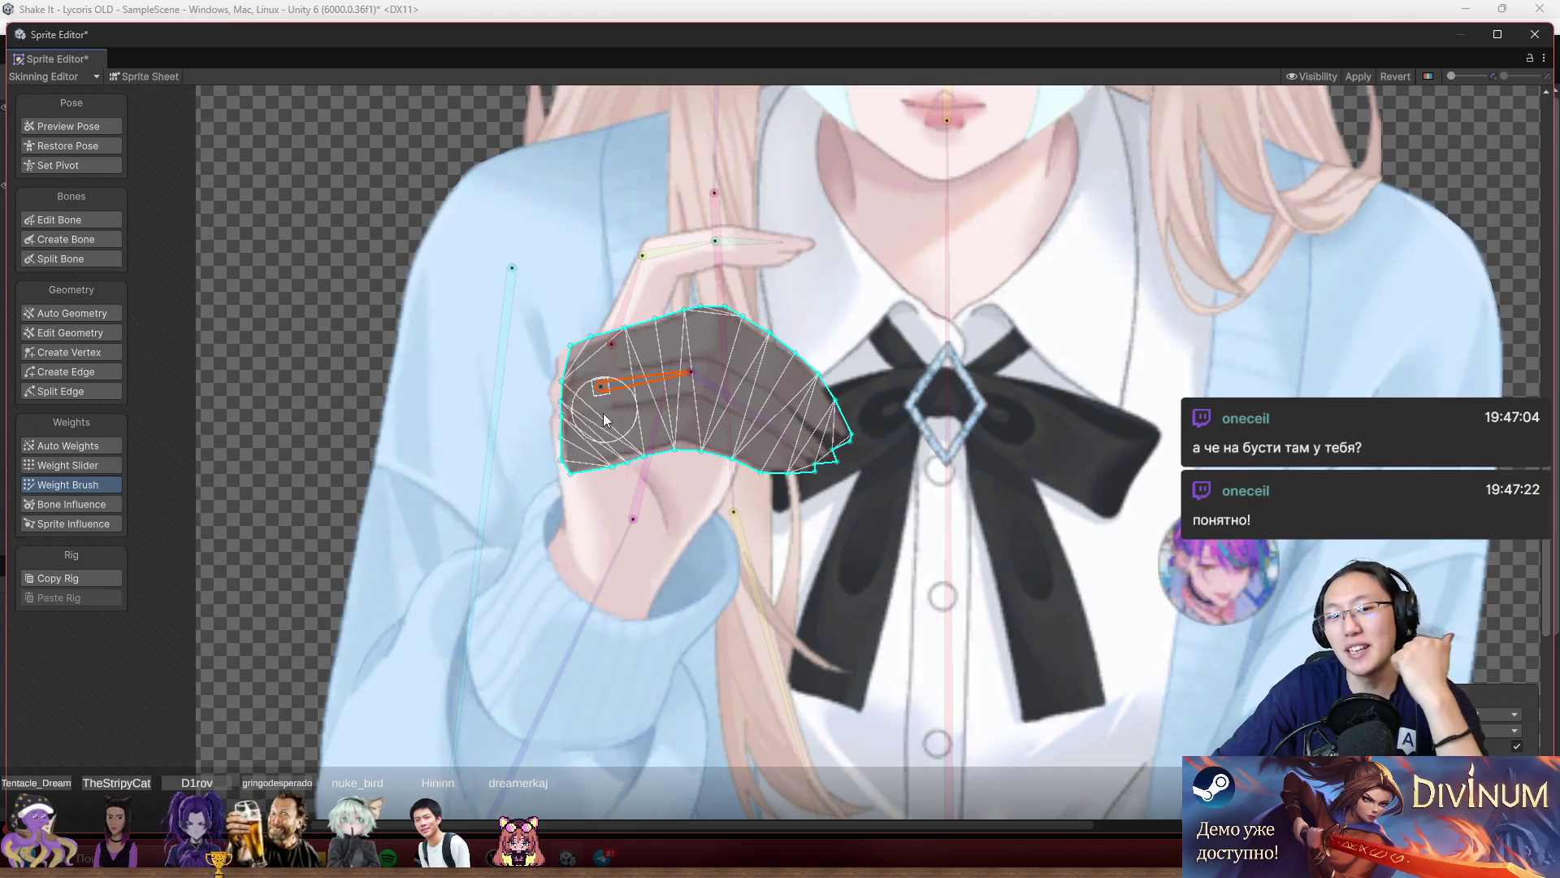
mouse_move(578, 437)
mouse_down()
mouse_move(593, 357)
mouse_move(645, 470)
mouse_move(707, 381)
mouse_move(760, 431)
mouse_move(800, 406)
mouse_move(836, 418)
mouse_move(741, 421)
mouse_move(861, 451)
mouse_move(749, 321)
mouse_up()
click(760, 431)
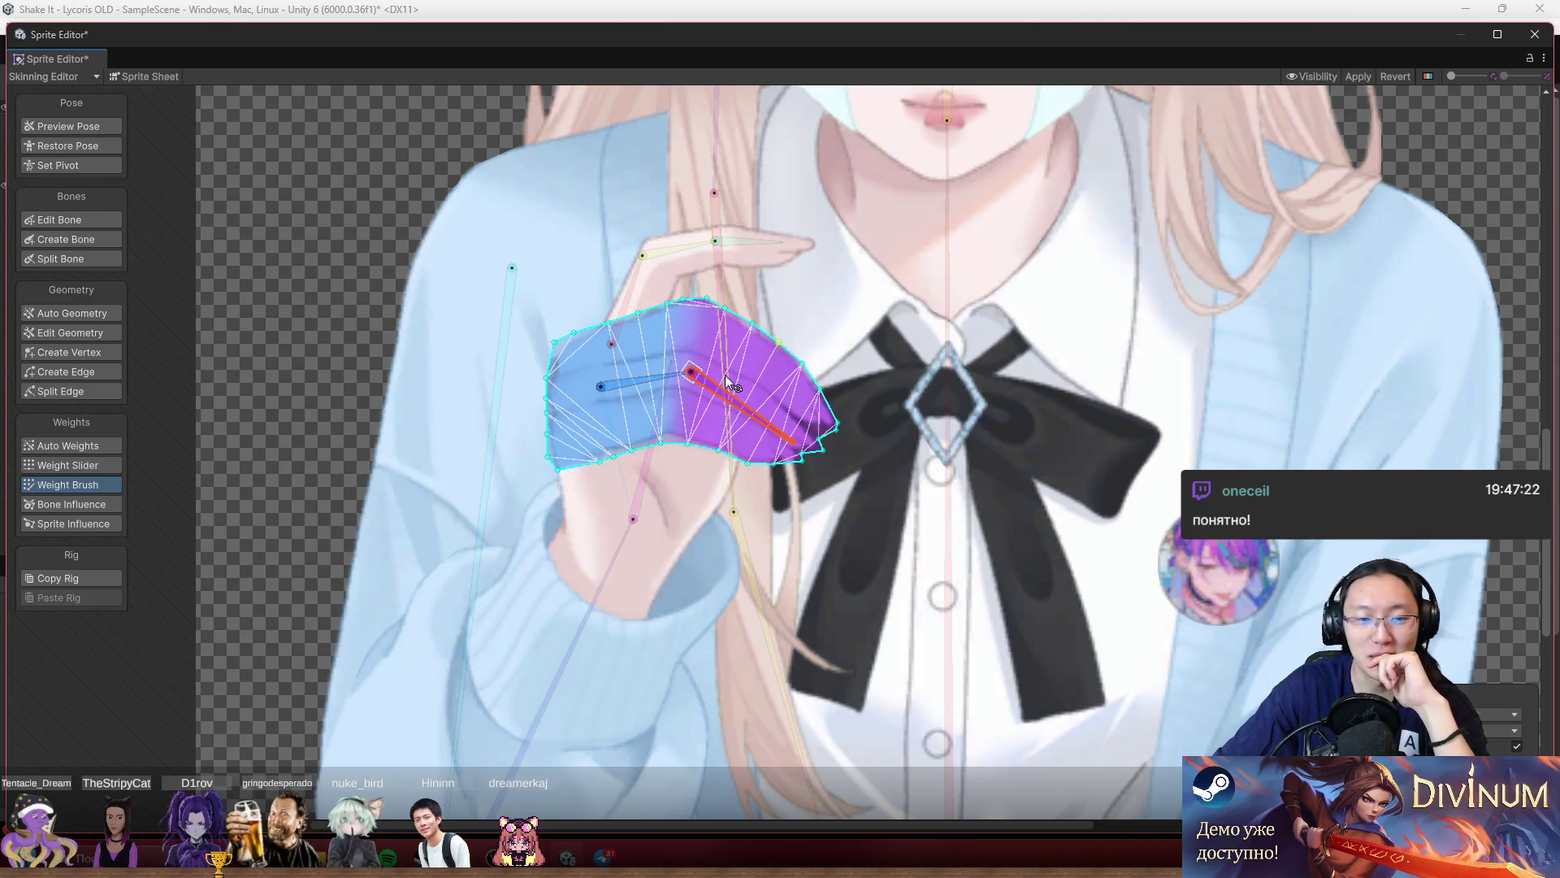
scroll(580, 437, up, 3)
click(674, 509)
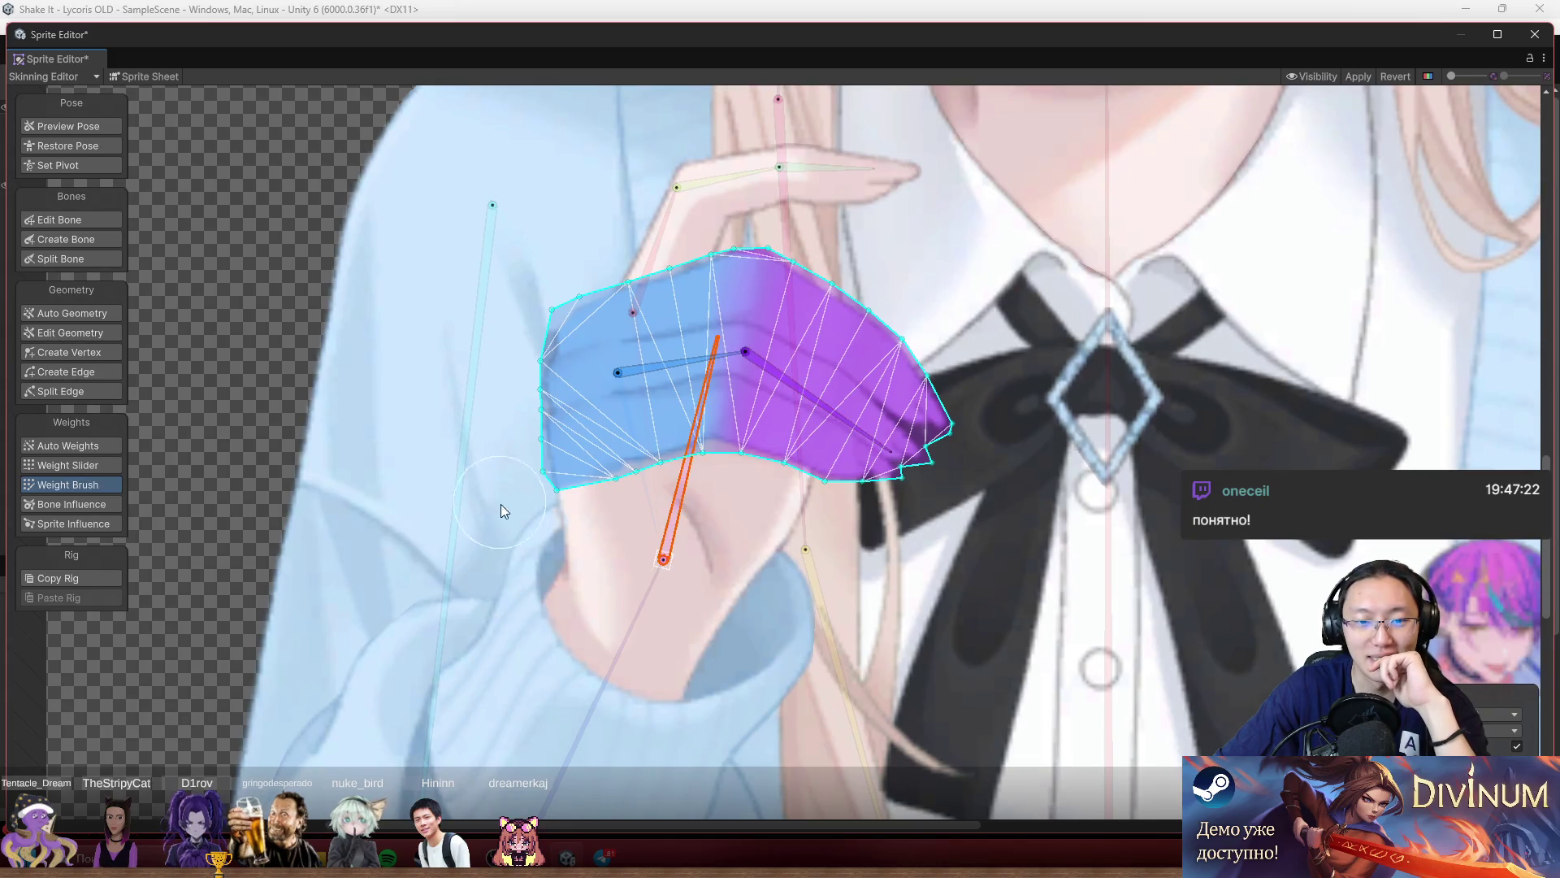
drag(500, 503, 530, 325)
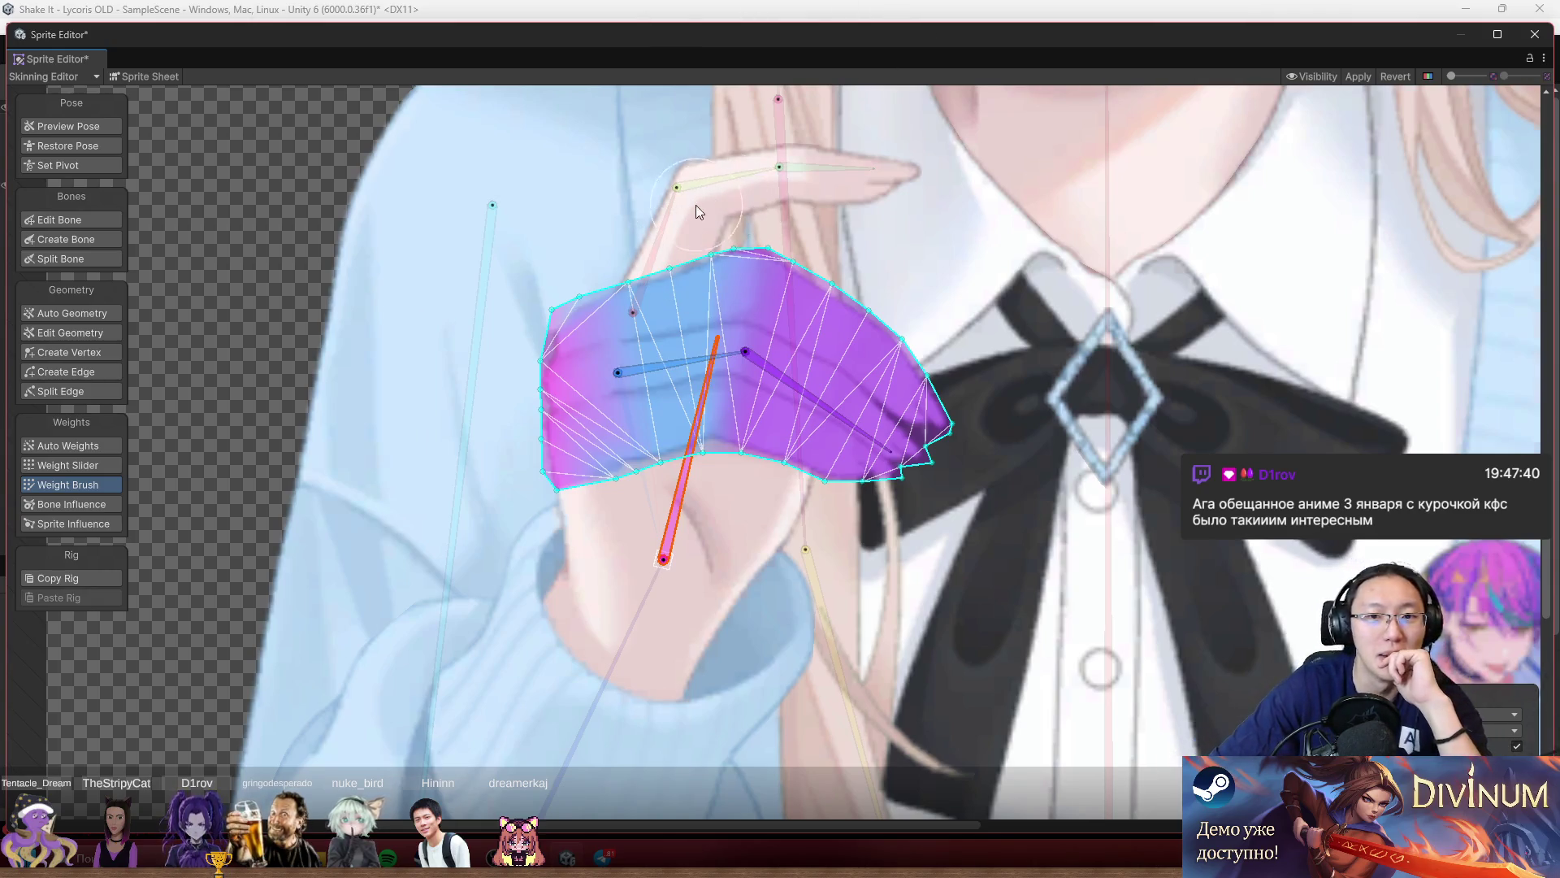
scroll(695, 205, up, 2)
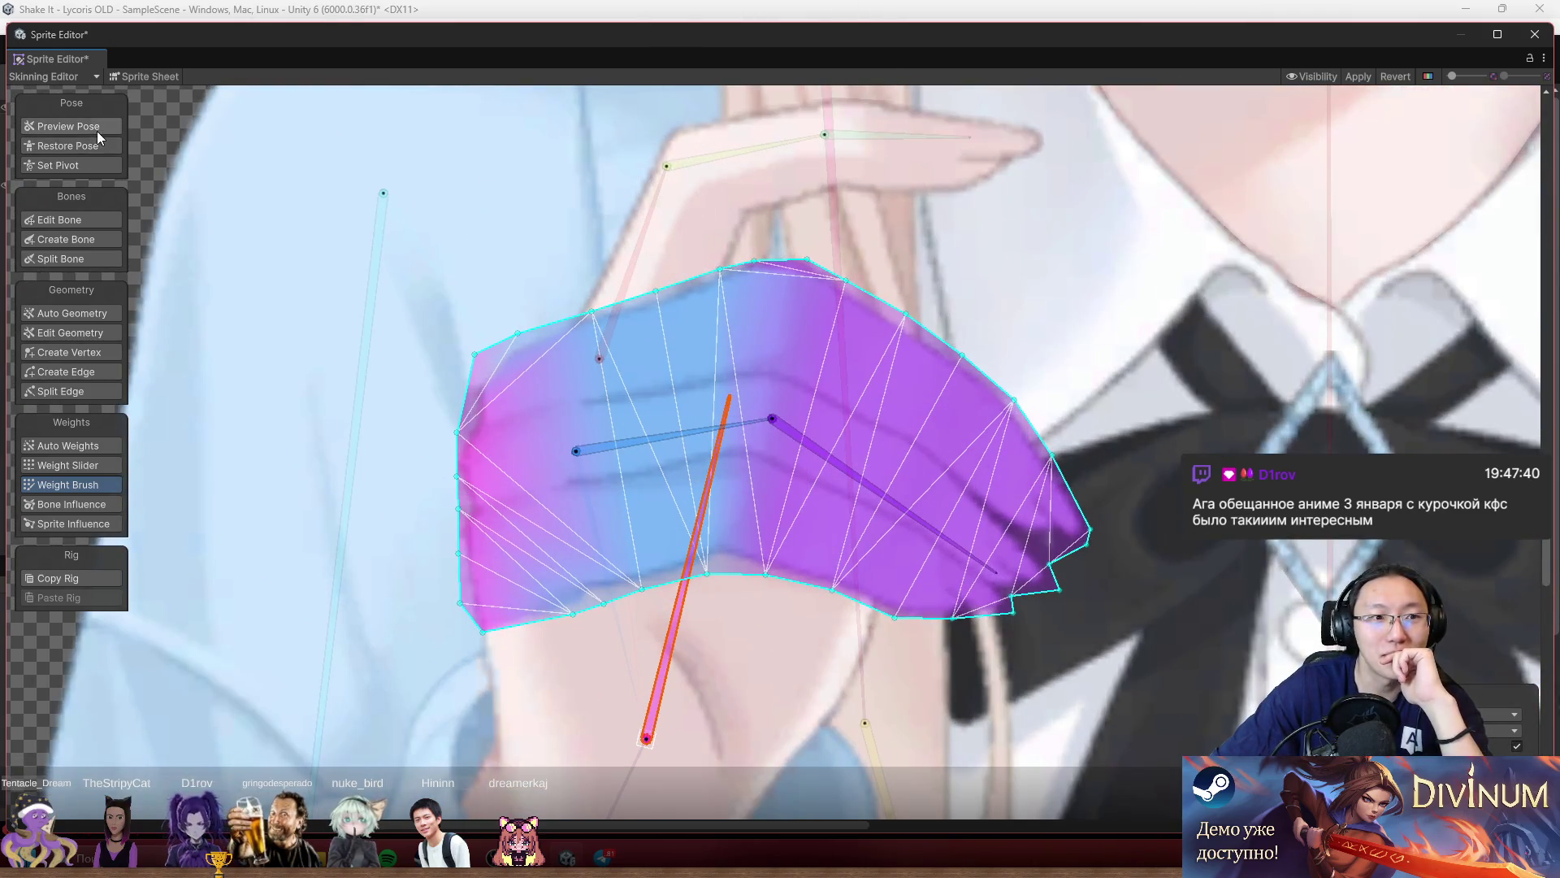
Preview the pose, select the raised finger mesh, then show its vertices and Weight Slider settings.
click(96, 130)
click(733, 191)
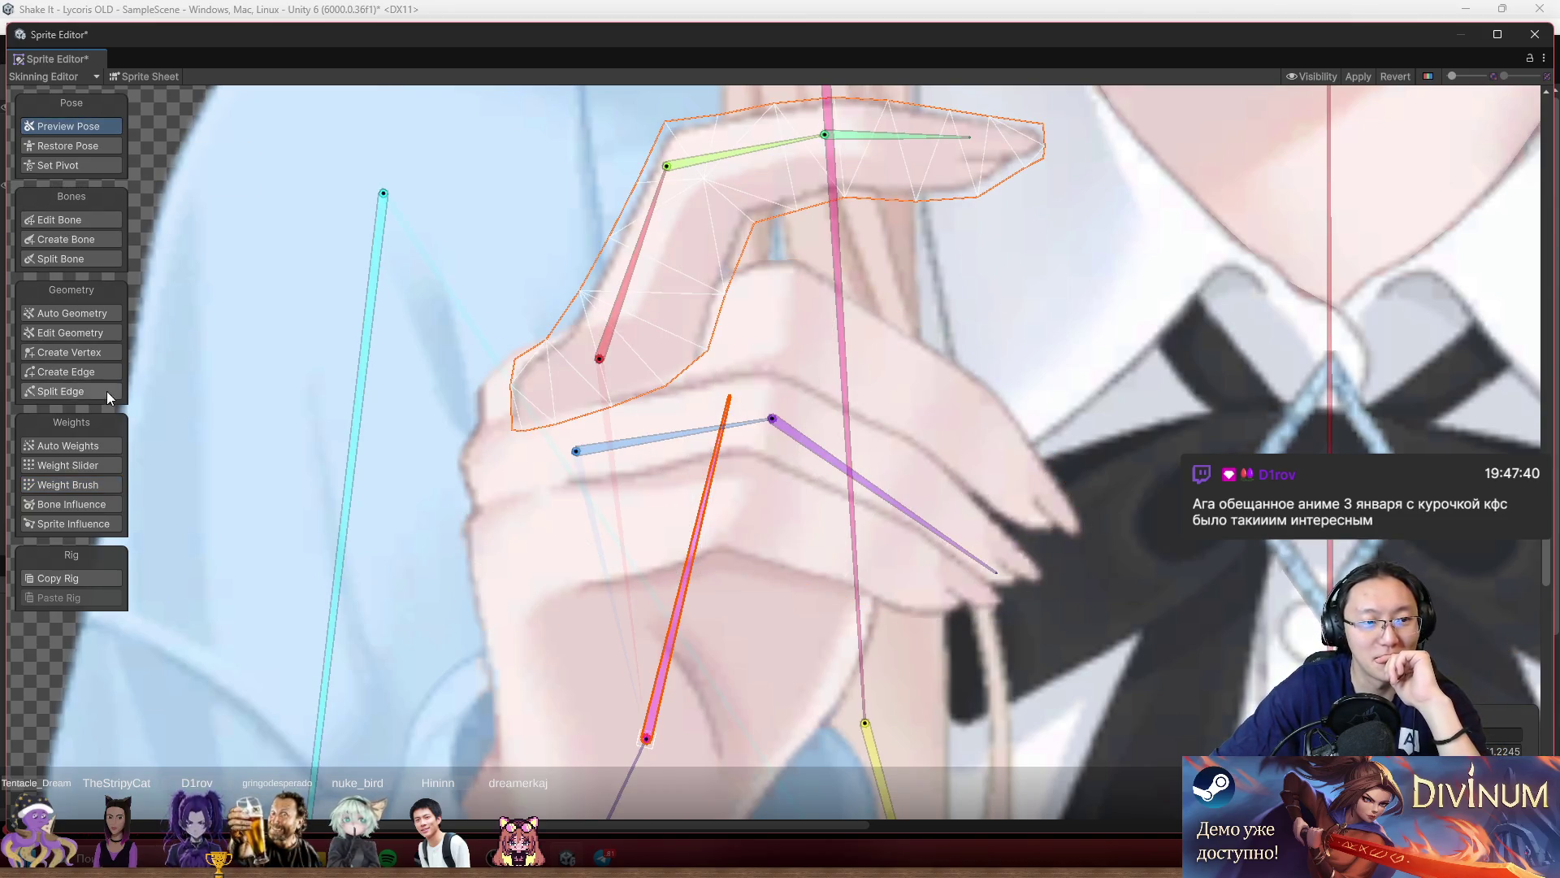
click(65, 240)
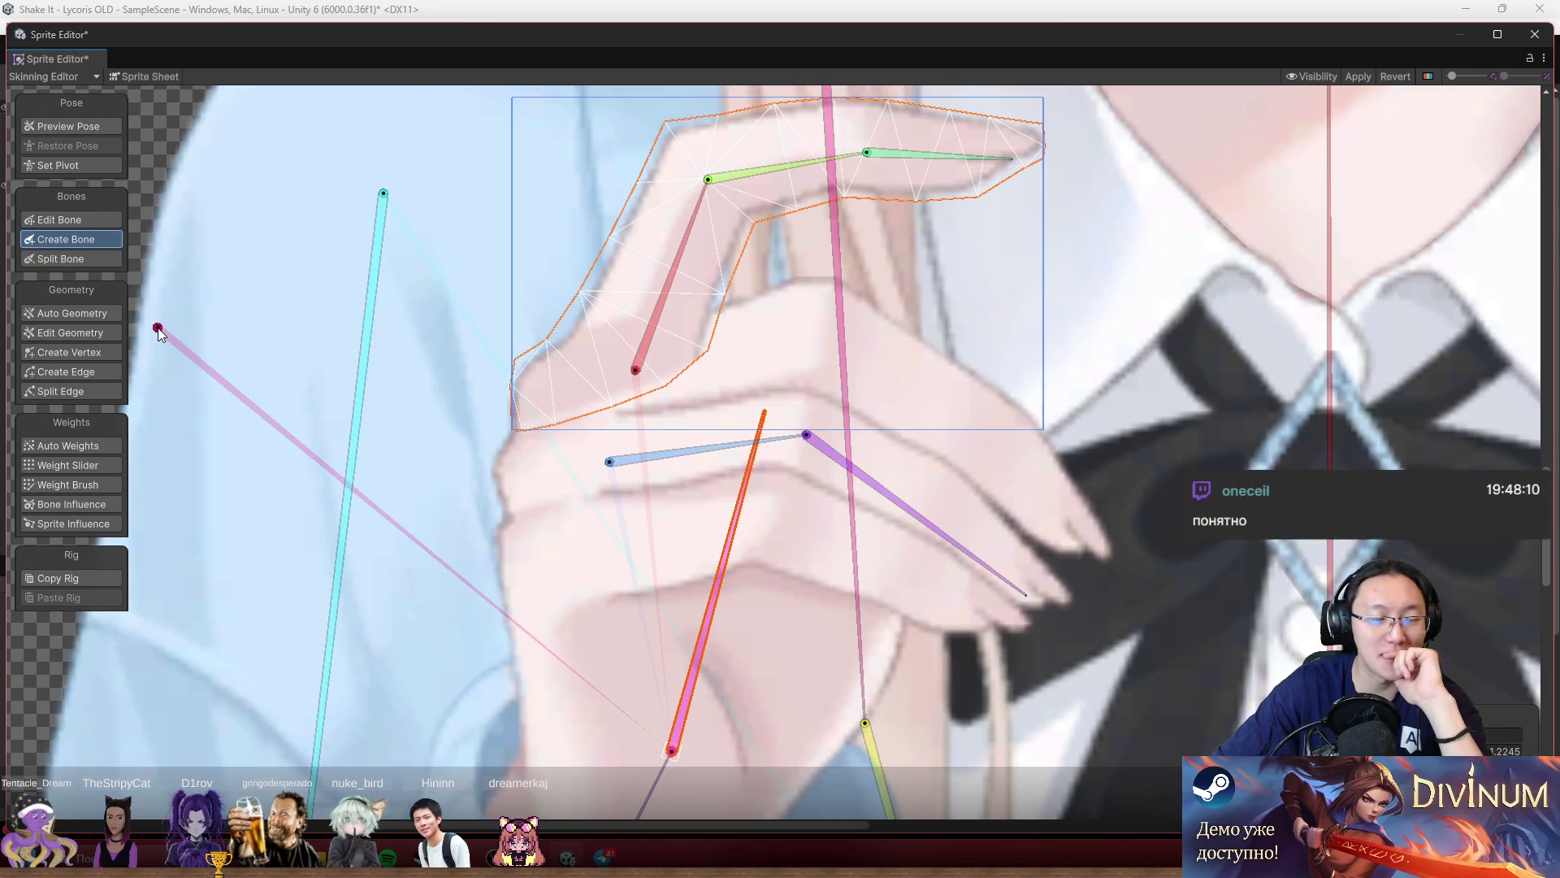
scroll(432, 392, down, 3)
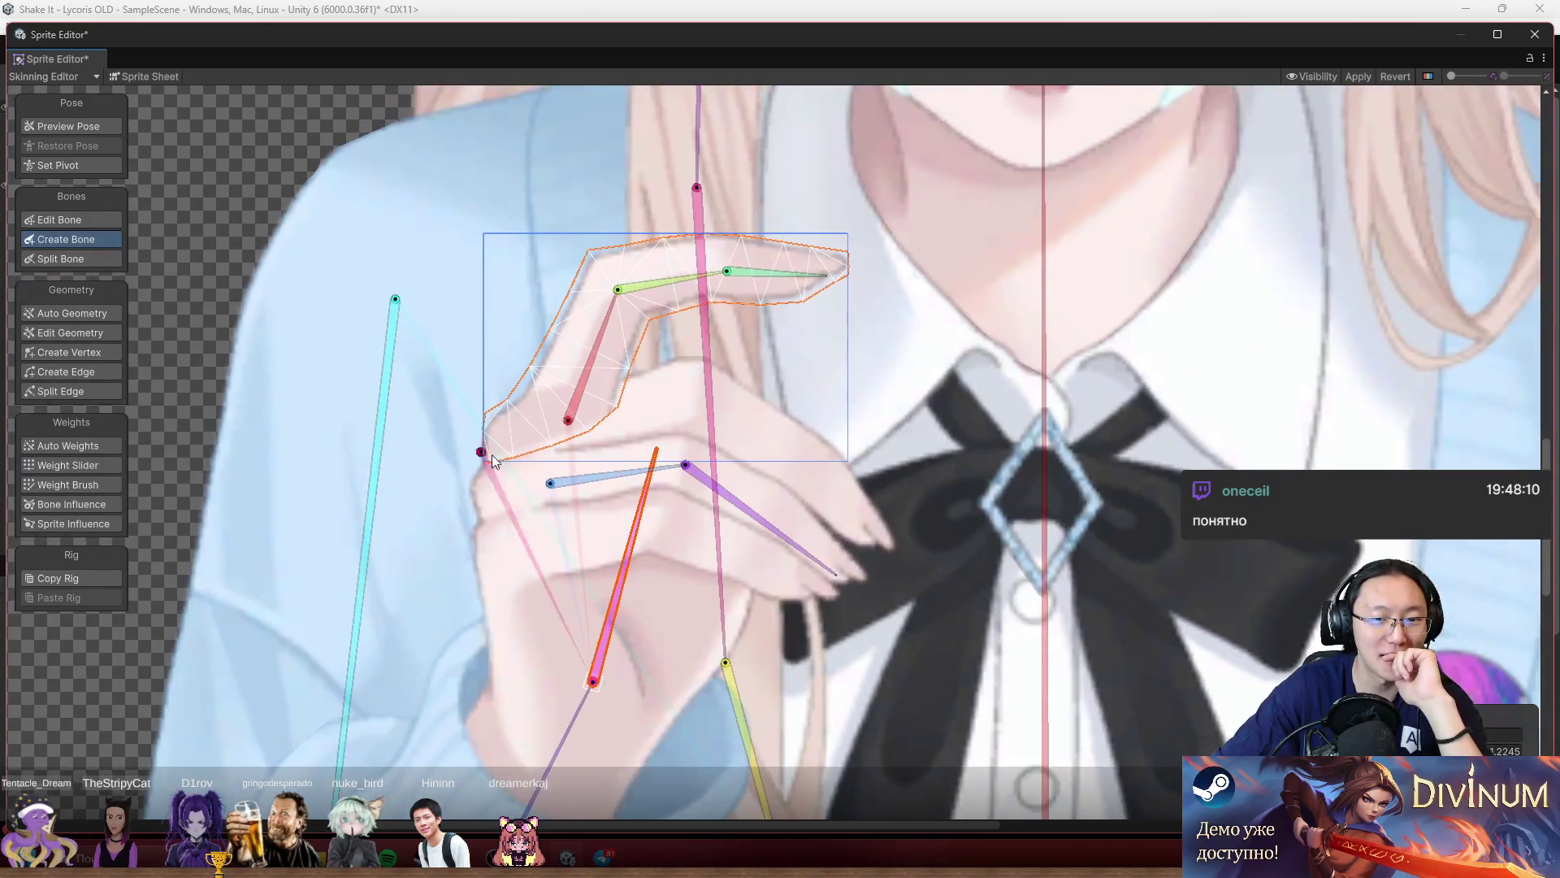
click(80, 356)
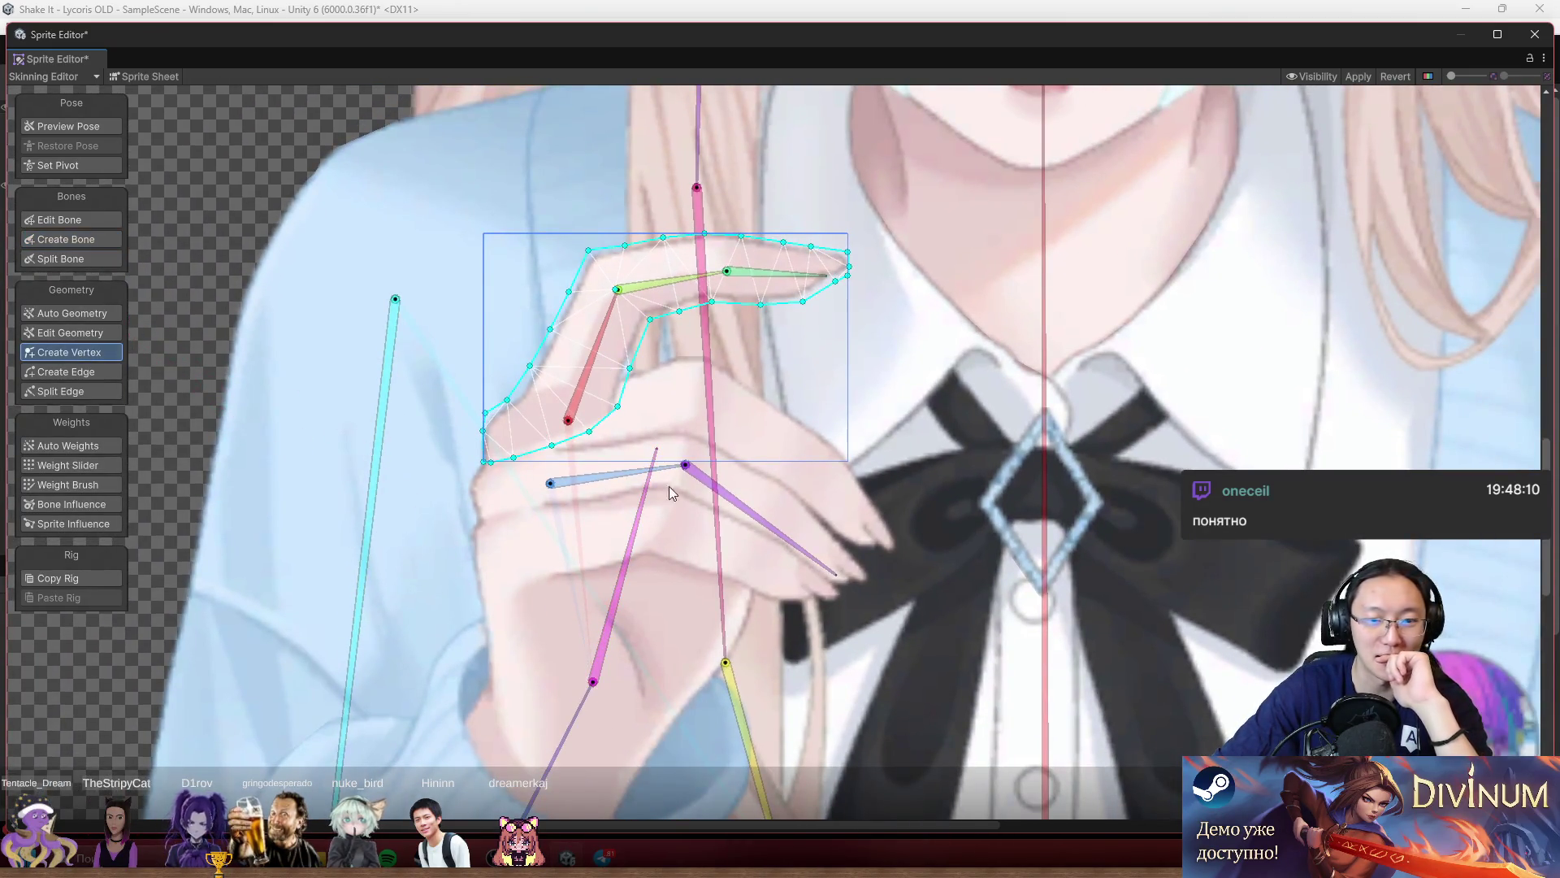
click(68, 464)
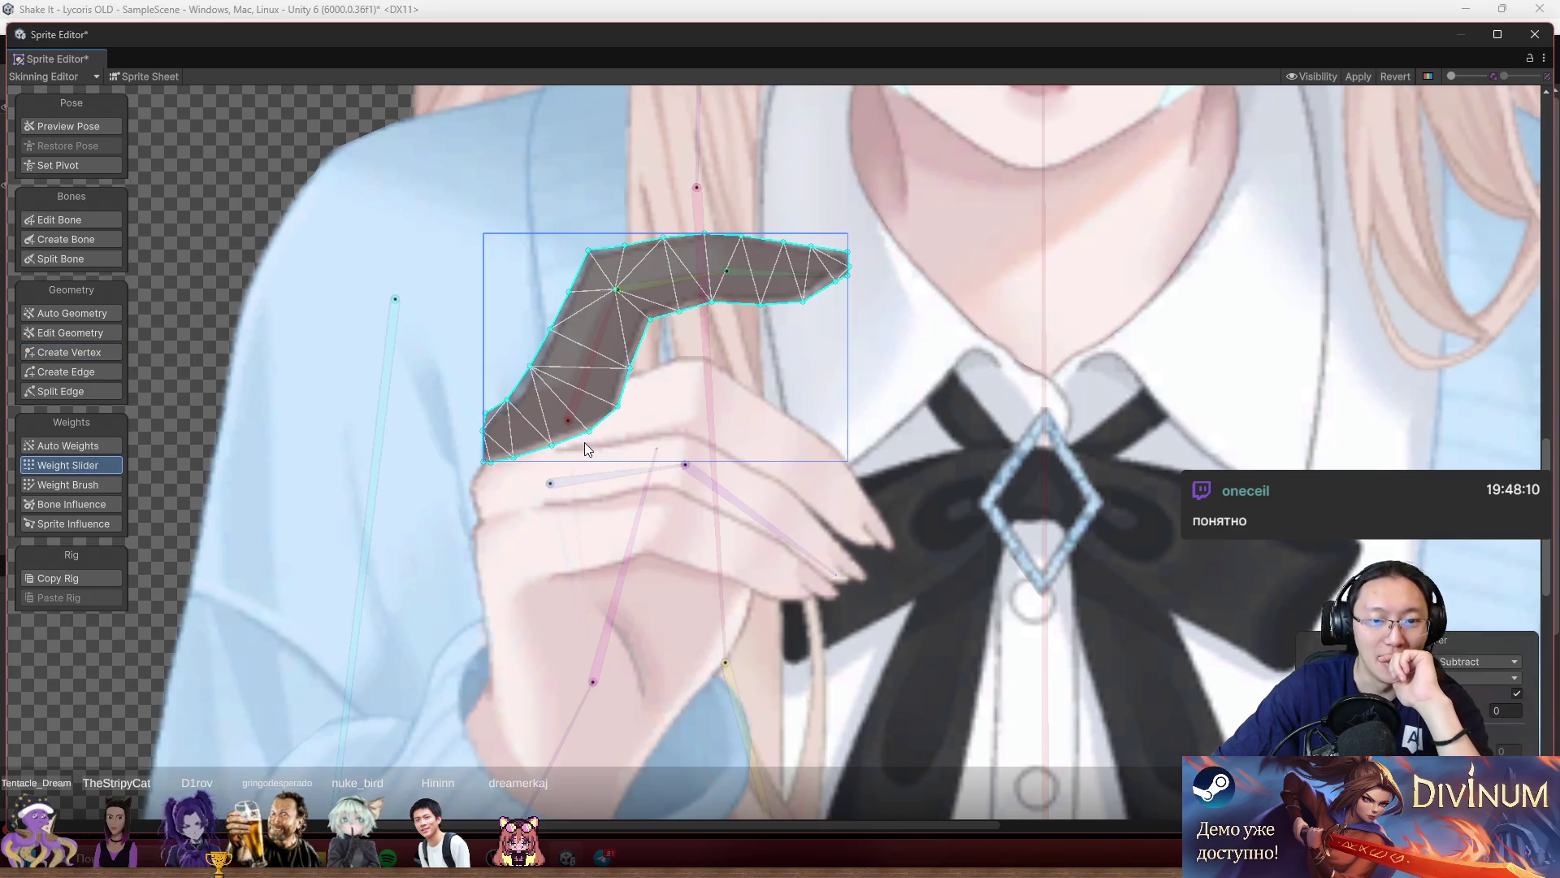
Zoom in on the raised finger mesh and switch to the Weight Brush.
scroll(583, 442, up, 1)
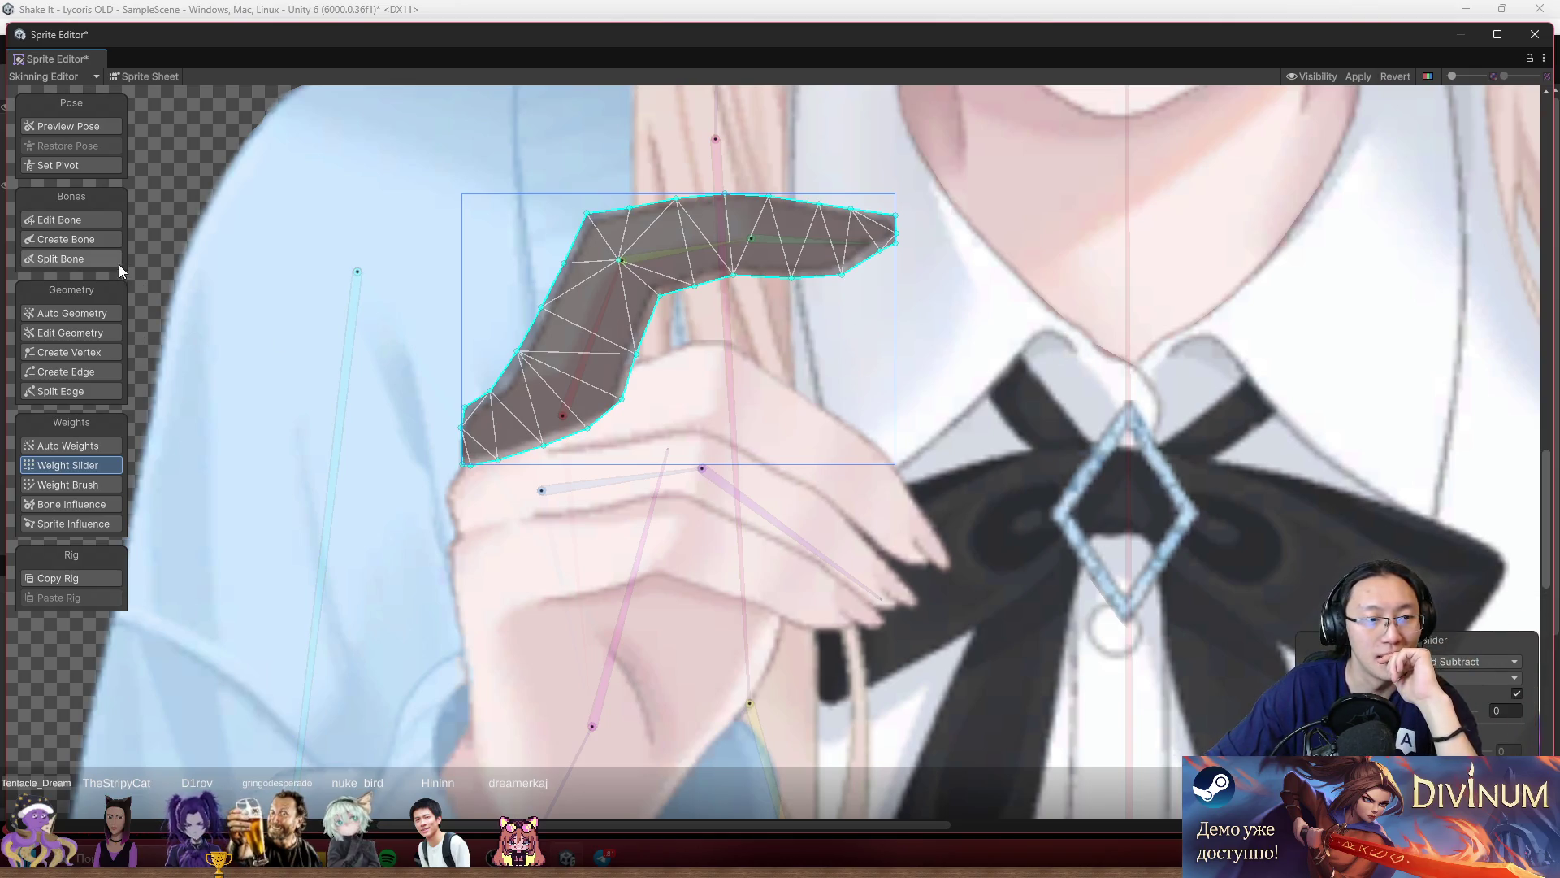
scroll(555, 412, down, 5)
scroll(557, 365, up, 5)
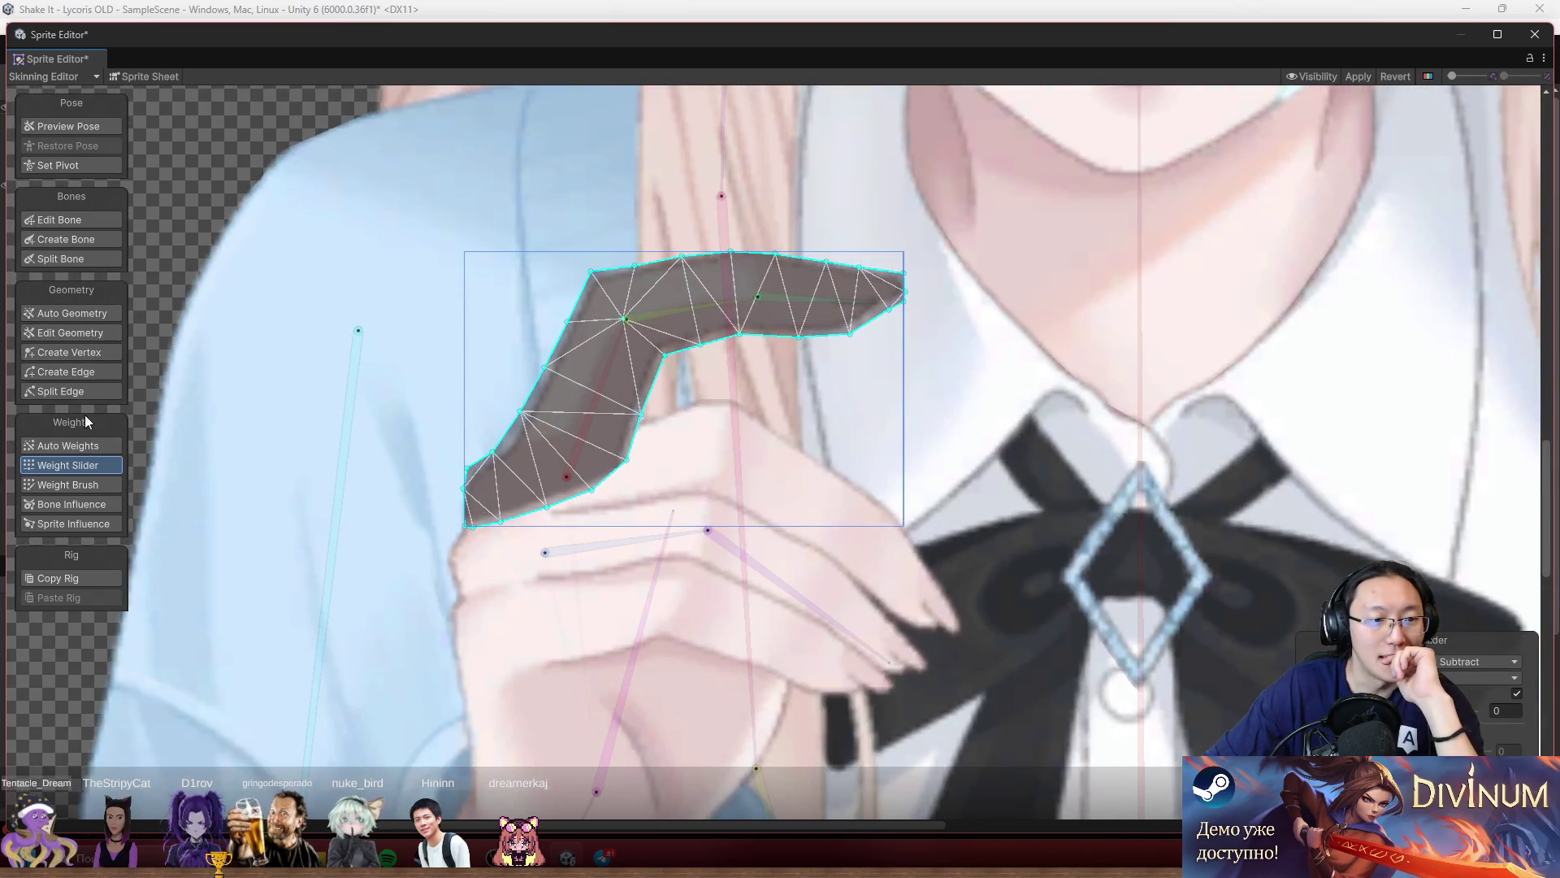
click(78, 483)
Paint the finger's lower end onto the lower bone, covering the whole base edge.
scroll(596, 390, up, 2)
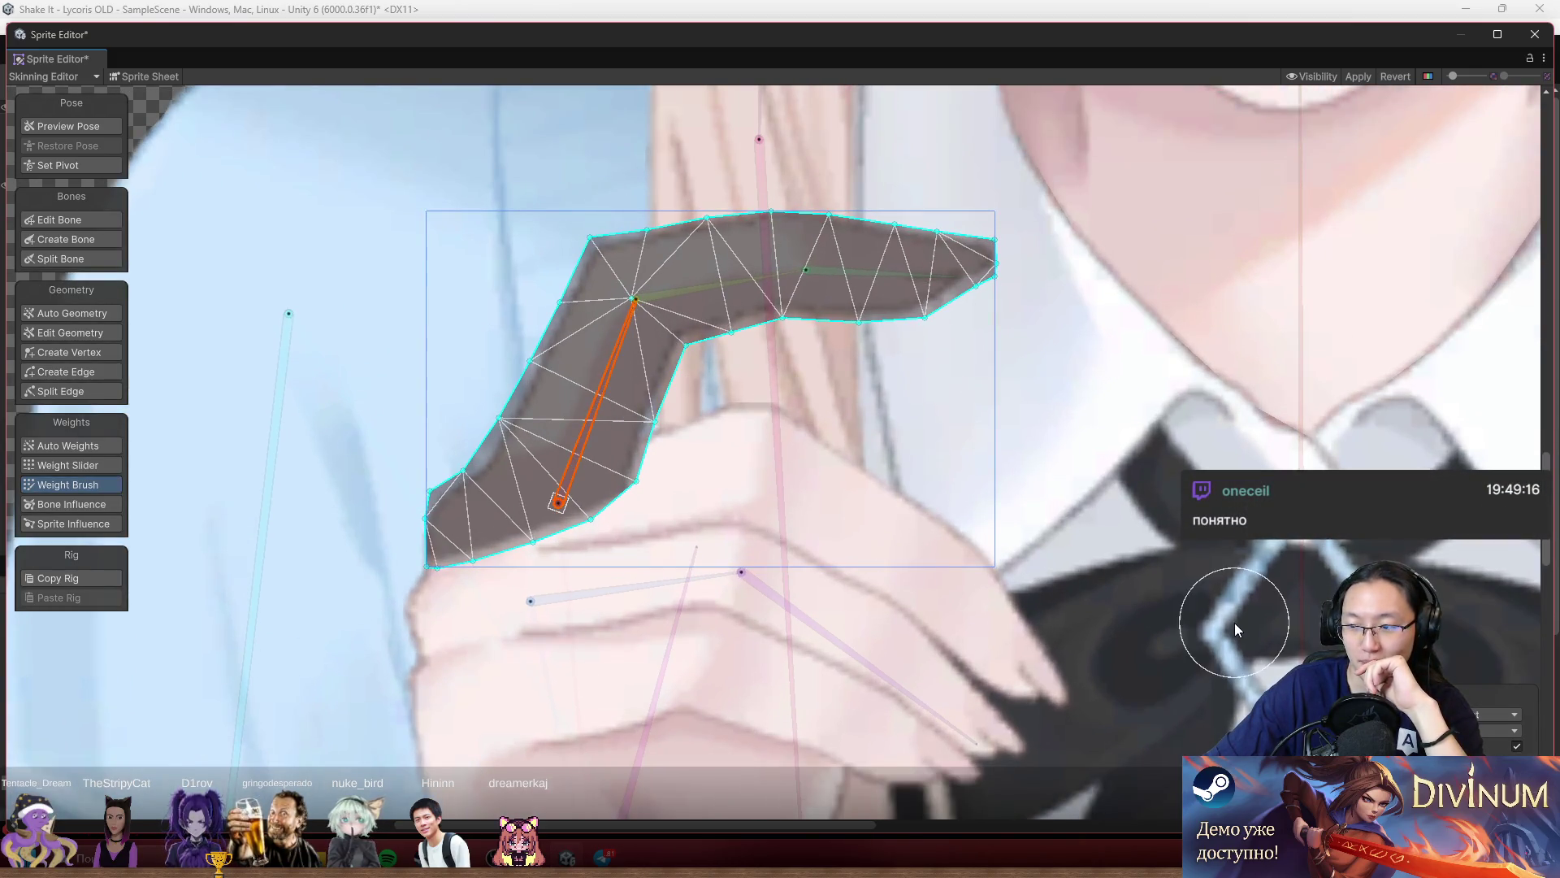
scroll(657, 442, up, 2)
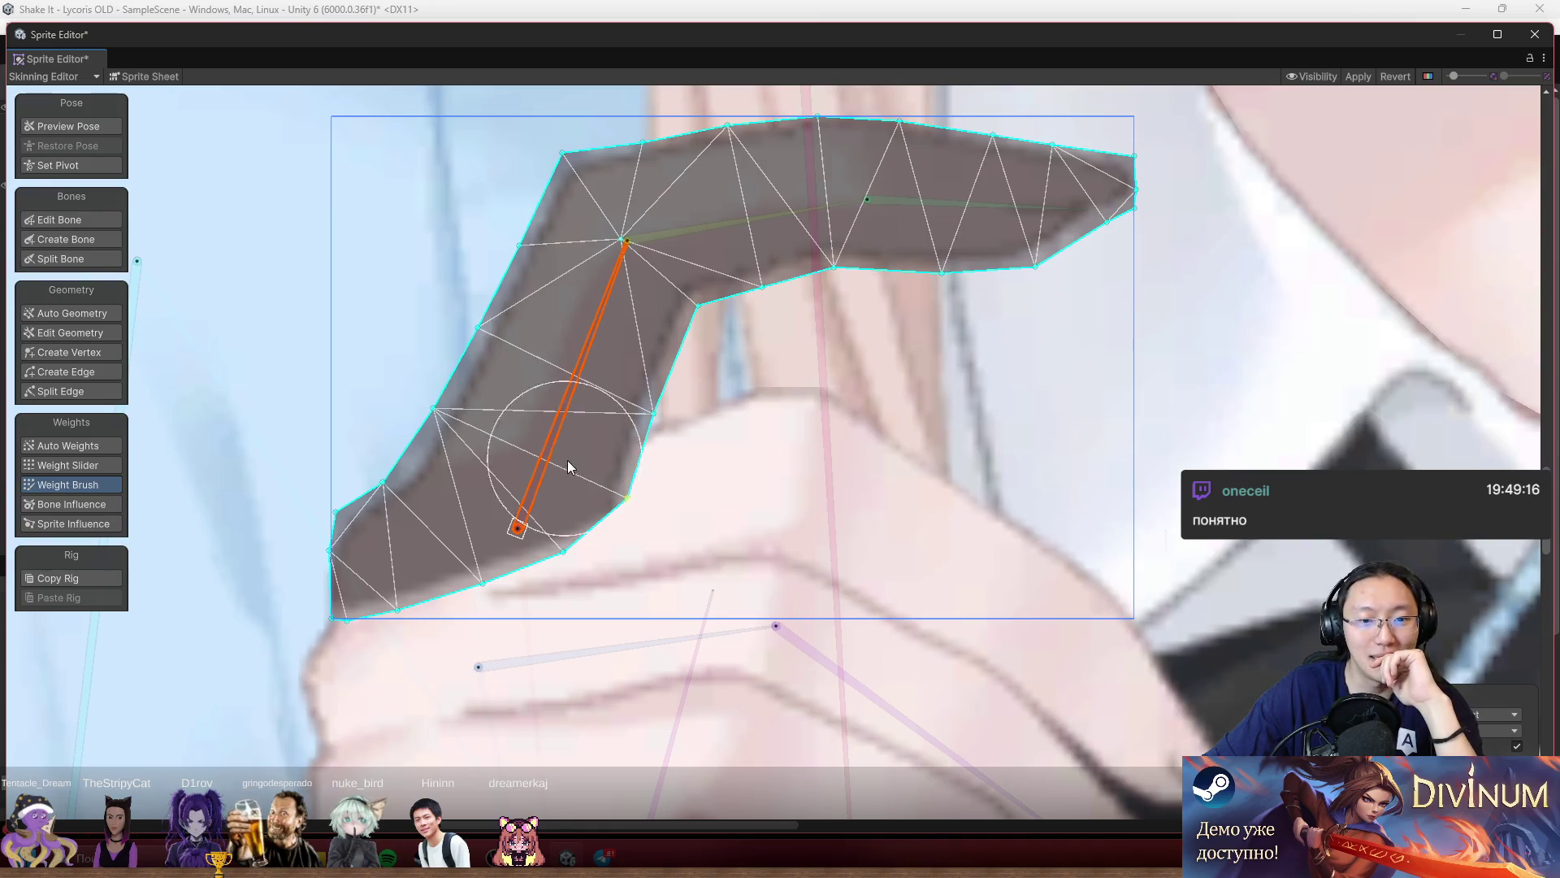
mouse_move(567, 466)
mouse_down()
mouse_move(597, 466)
mouse_move(465, 413)
mouse_move(511, 349)
mouse_move(581, 349)
mouse_up()
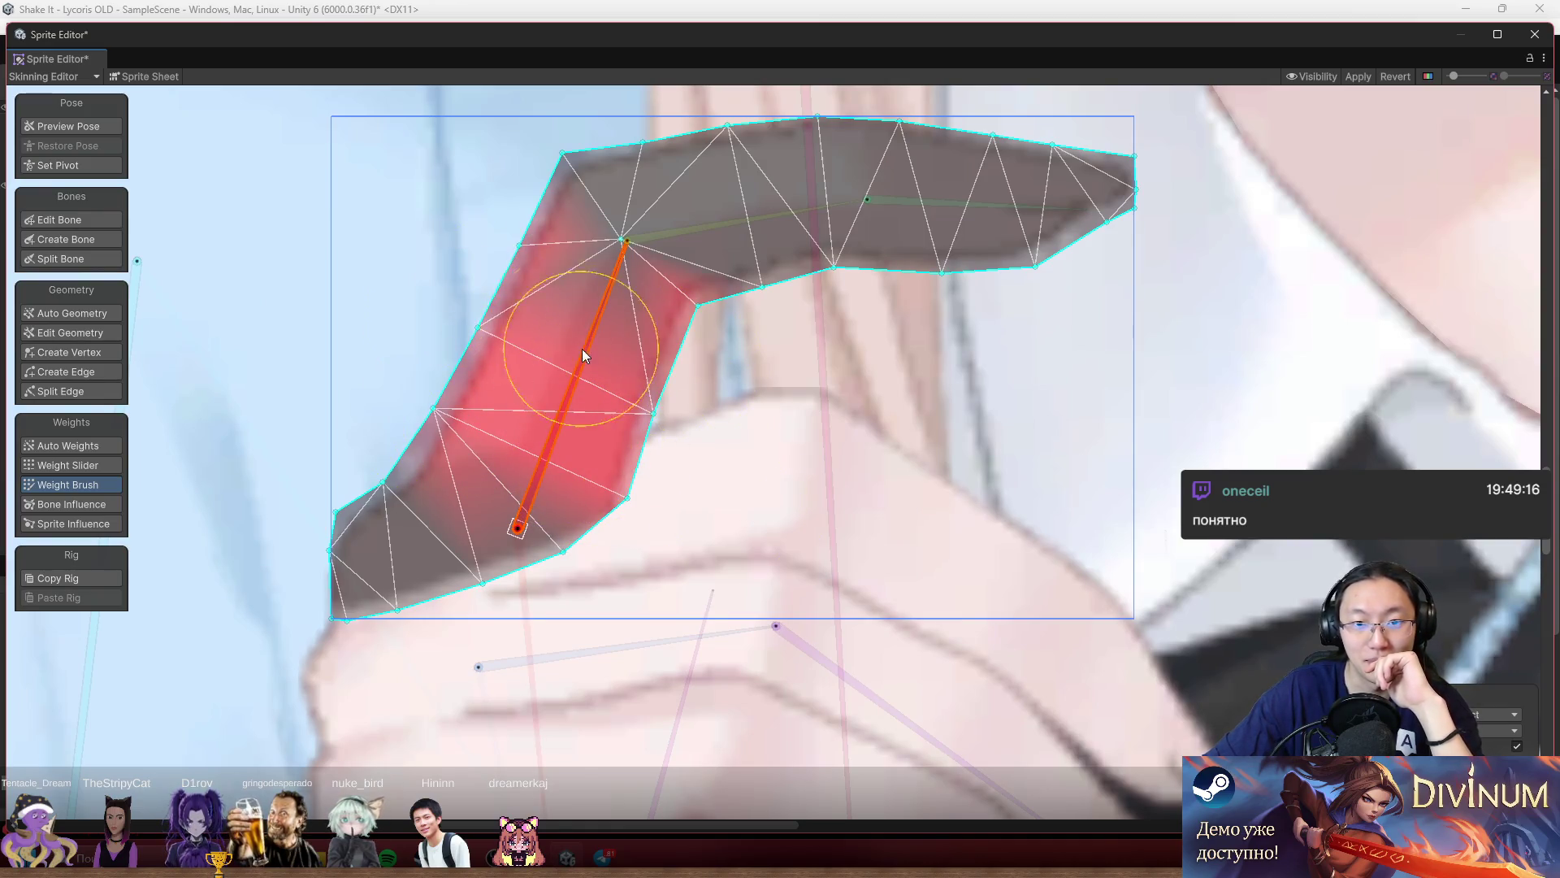
scroll(621, 583, down, 5)
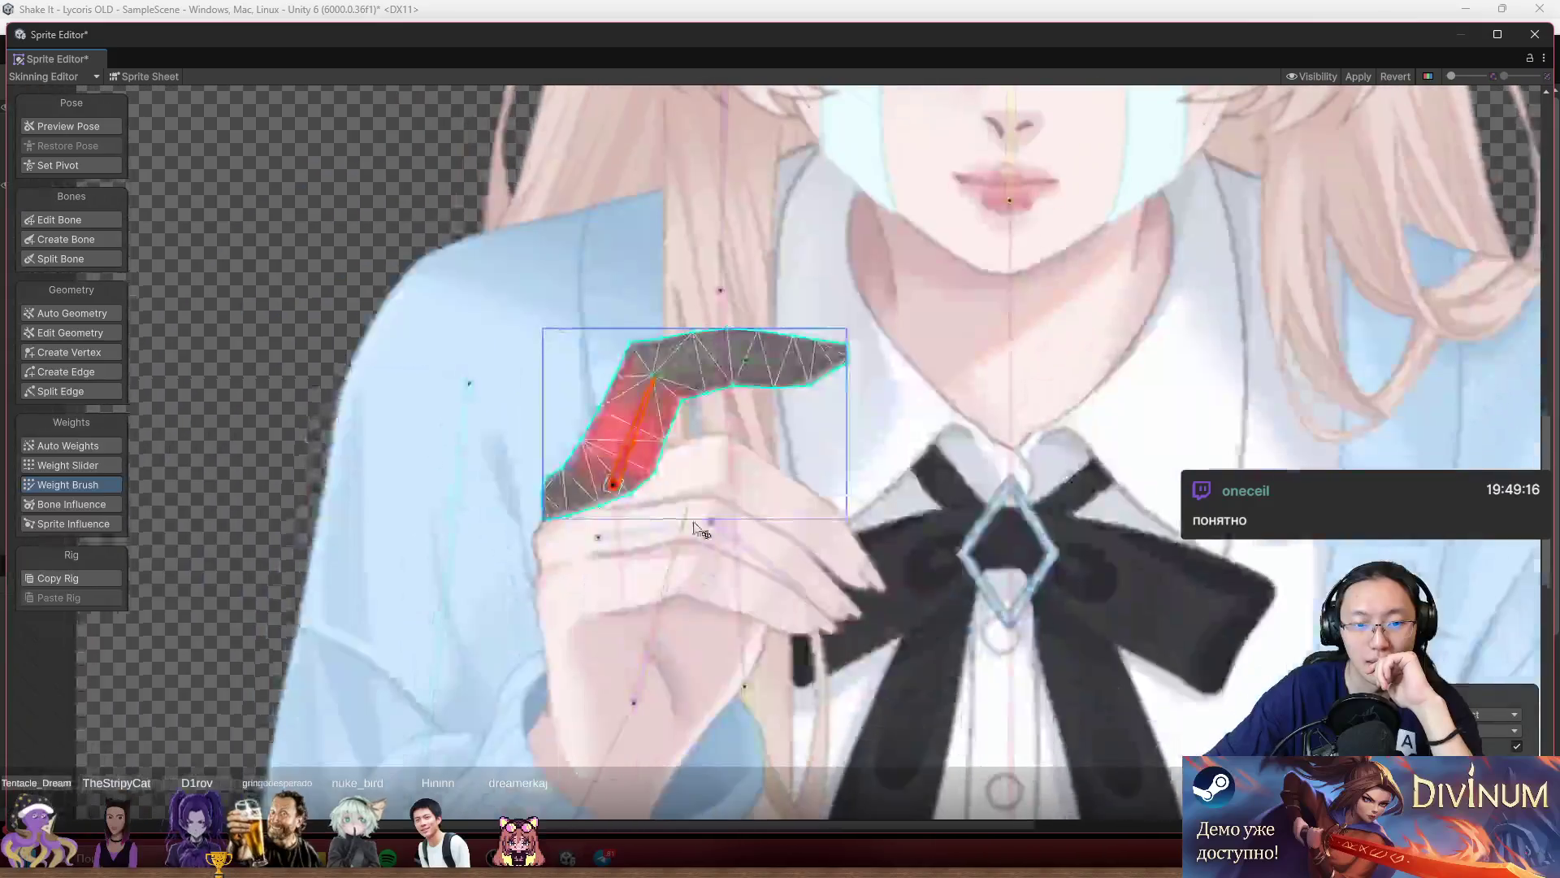
scroll(534, 525, up, 2)
click(566, 496)
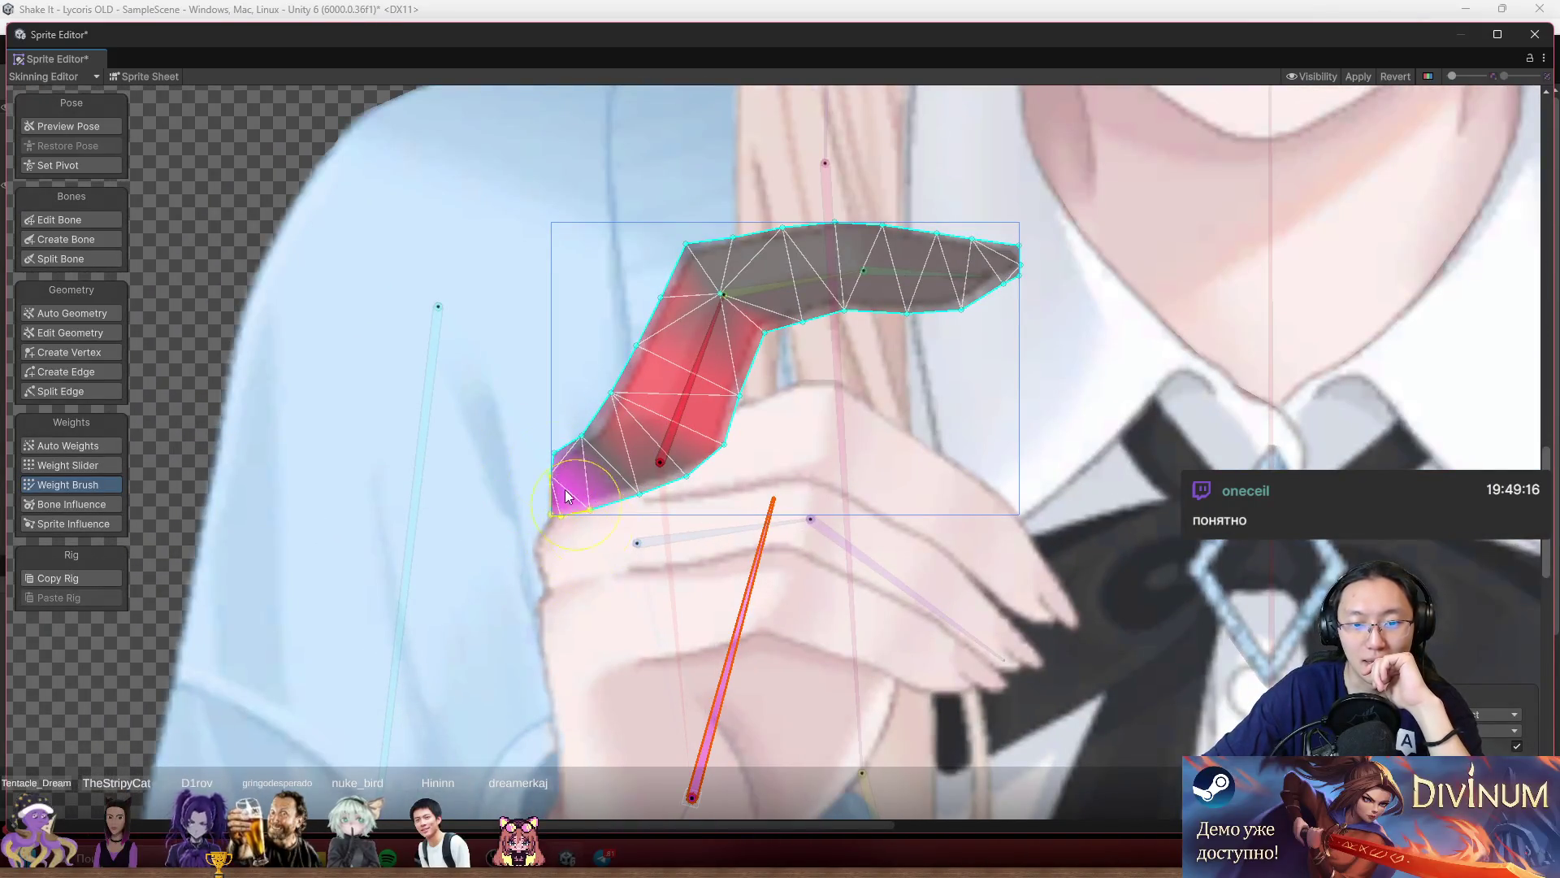
mouse_move(566, 497)
mouse_down()
mouse_move(669, 540)
mouse_move(686, 512)
mouse_up()
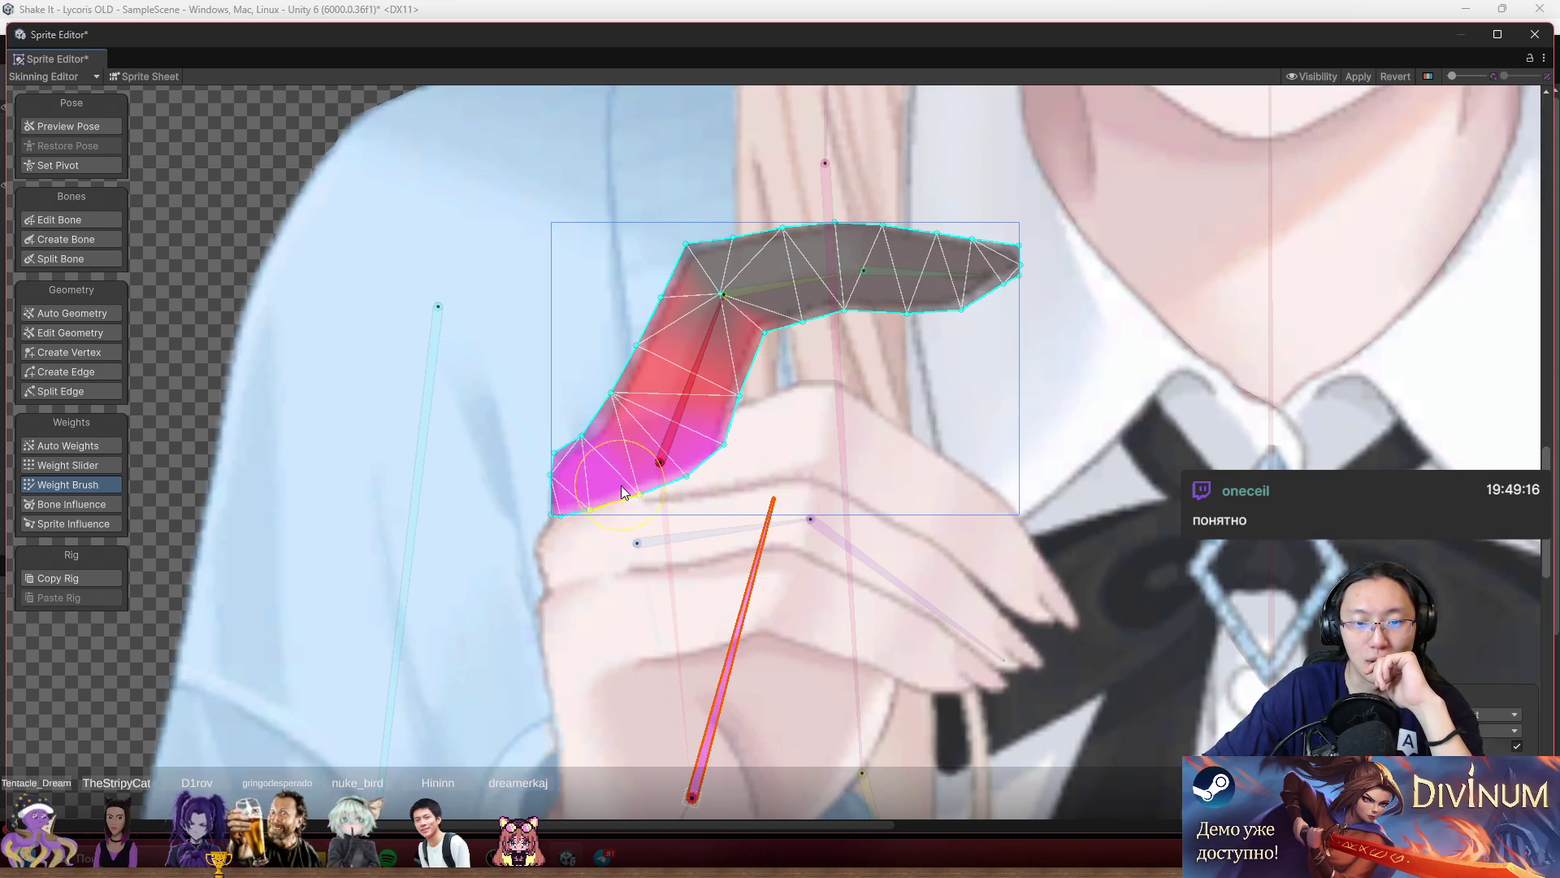
Select the upper bone and paint green weight over the finger's upper and right grey areas.
click(675, 399)
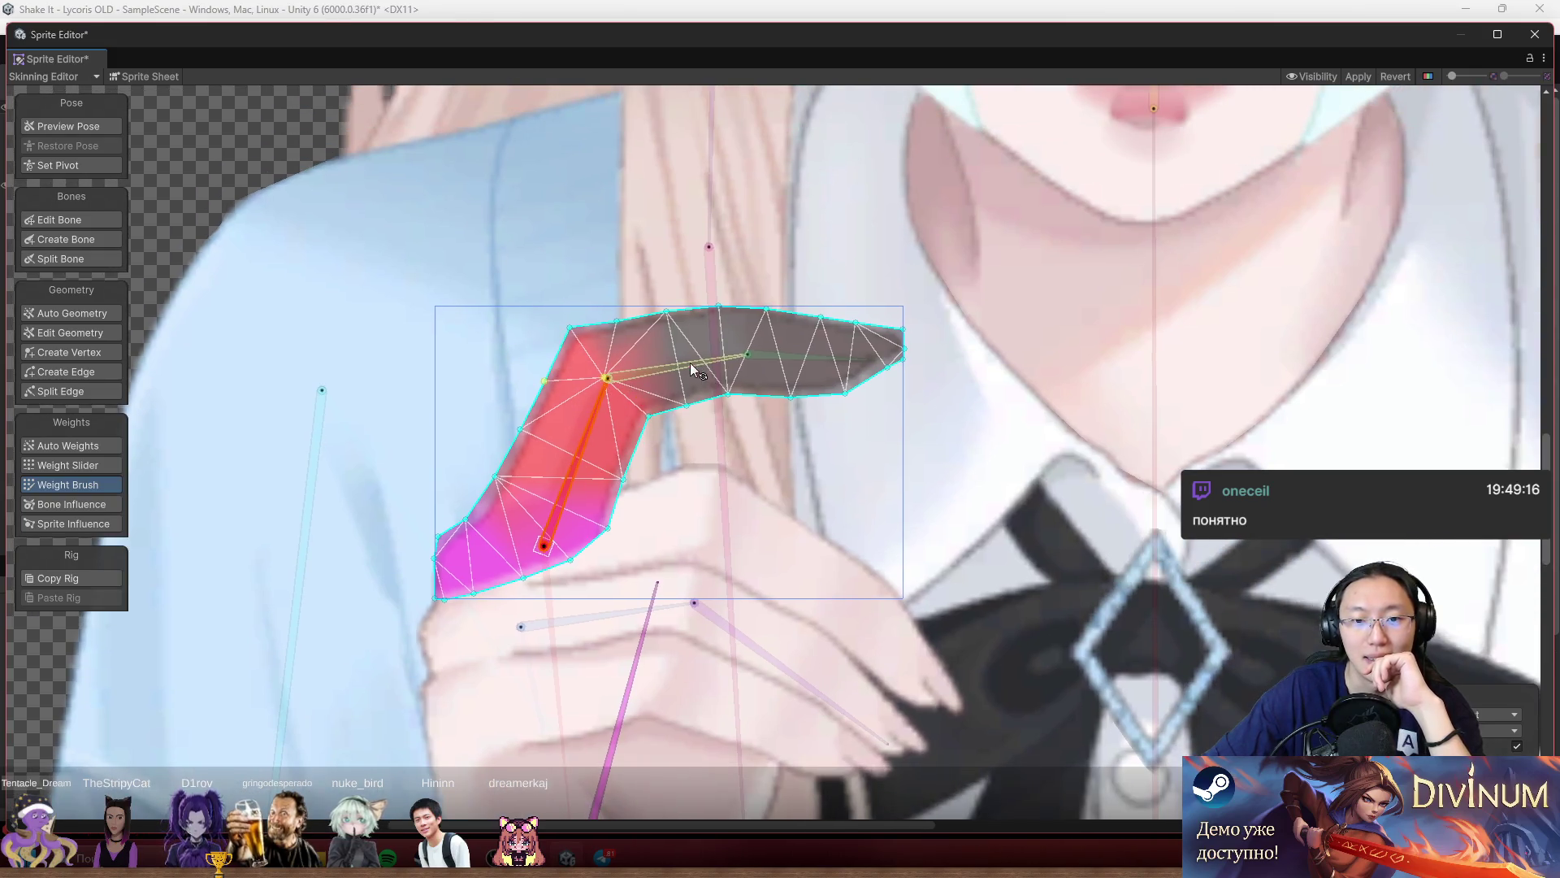
mouse_move(690, 362)
mouse_down()
mouse_move(684, 319)
mouse_move(708, 387)
mouse_up()
mouse_move(723, 324)
mouse_down()
mouse_move(881, 417)
mouse_move(811, 426)
mouse_up()
click(824, 360)
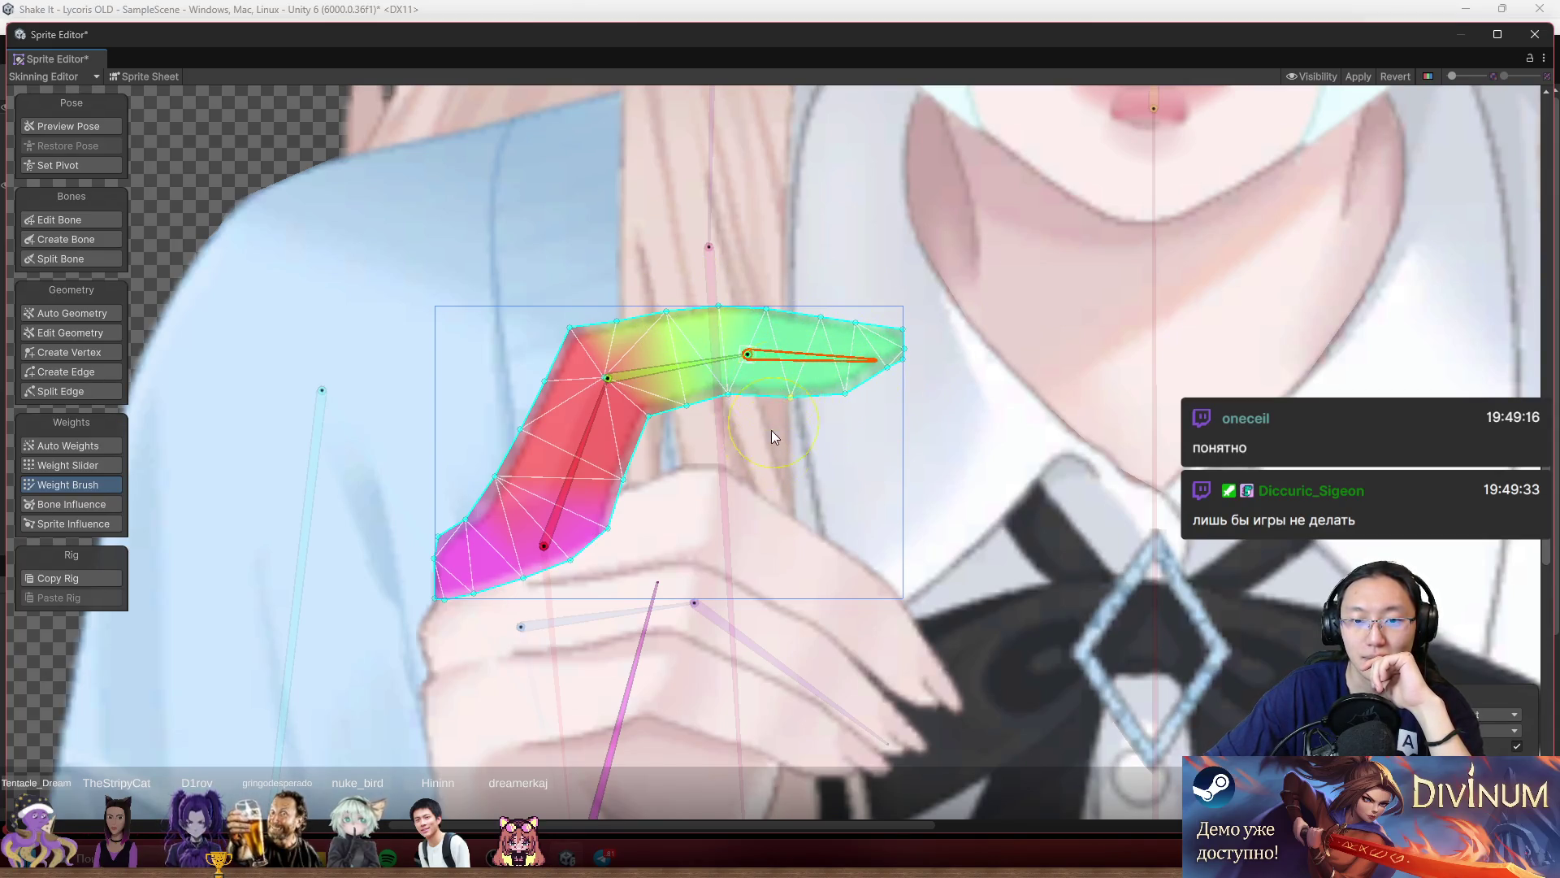
Bend the right and middle bones to test the finger's deformation, then select the torso sprite.
mouse_move(821, 362)
mouse_down()
mouse_move(809, 393)
mouse_move(807, 350)
mouse_move(817, 398)
mouse_up()
click(690, 362)
drag(690, 374, 733, 369)
scroll(597, 334, down, 5)
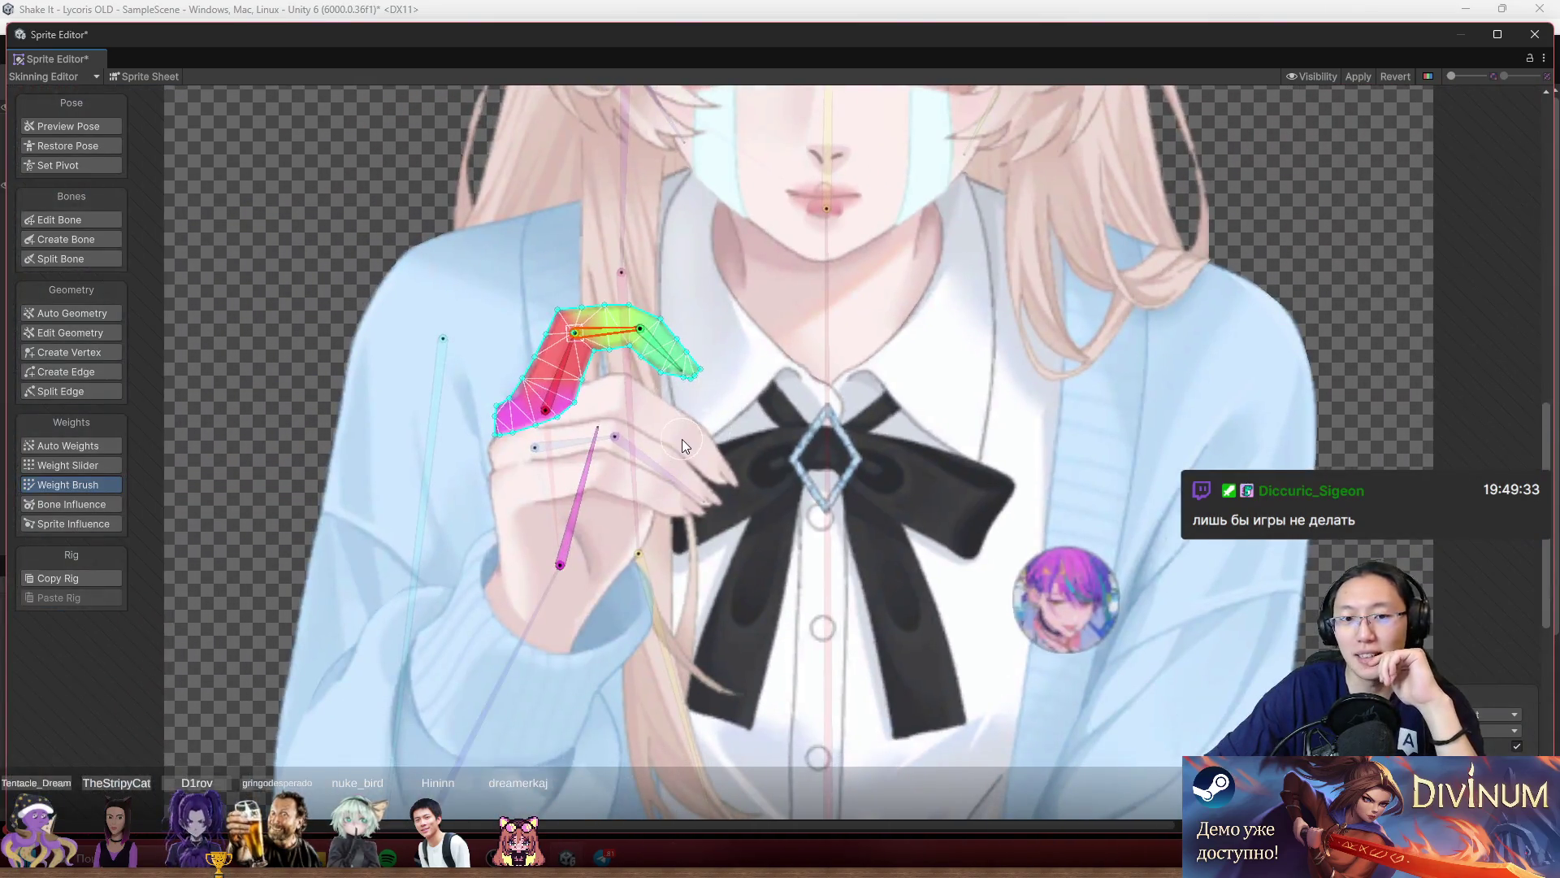
click(684, 439)
scroll(773, 364, down, 3)
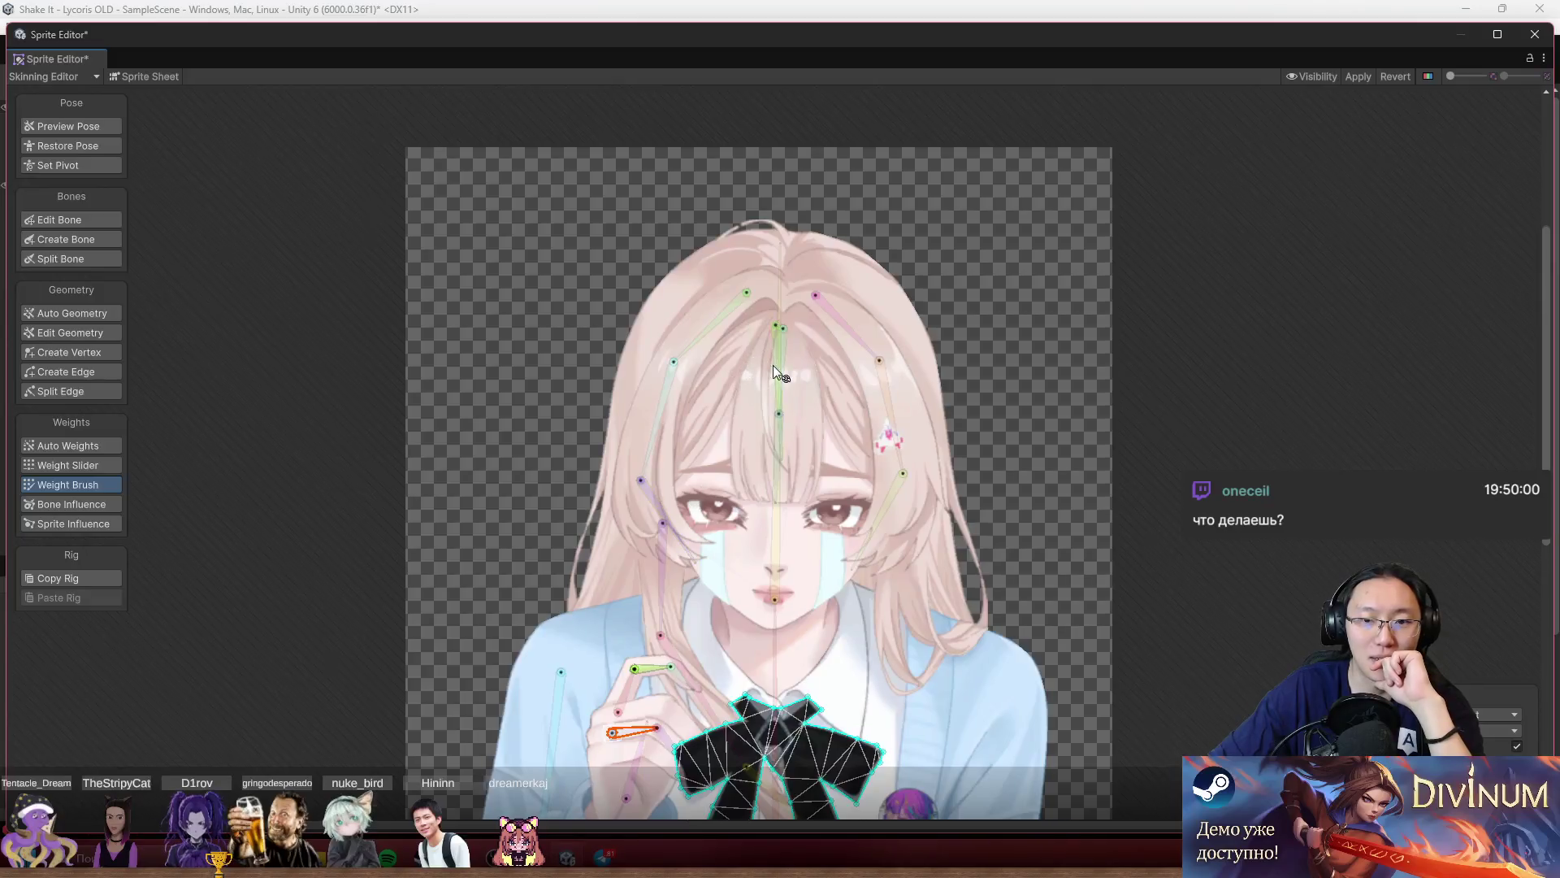
Select the hair and front bangs sprites and swing the left bangs bone to test bending.
scroll(672, 333, up, 3)
click(612, 277)
mouse_move(612, 276)
mouse_down()
mouse_move(671, 364)
mouse_move(628, 416)
mouse_up()
click(605, 439)
scroll(605, 439, up, 2)
click(624, 424)
click(646, 520)
drag(694, 299, 522, 216)
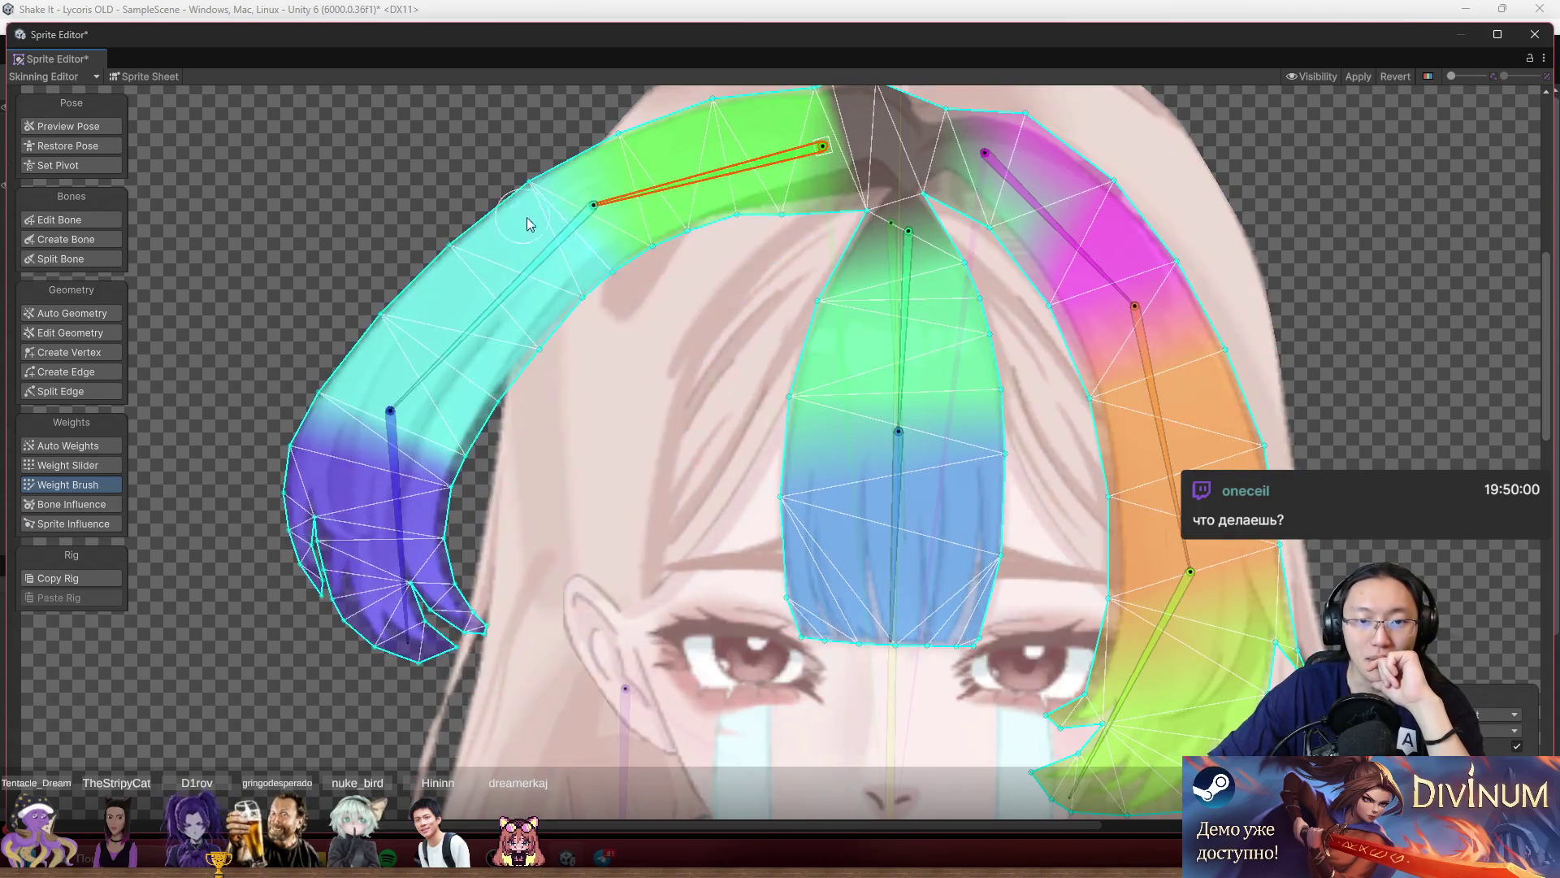
mouse_move(582, 347)
mouse_down()
mouse_move(452, 354)
mouse_move(530, 407)
mouse_move(317, 207)
mouse_move(349, 99)
mouse_move(306, 181)
mouse_move(524, 477)
mouse_move(496, 480)
mouse_up()
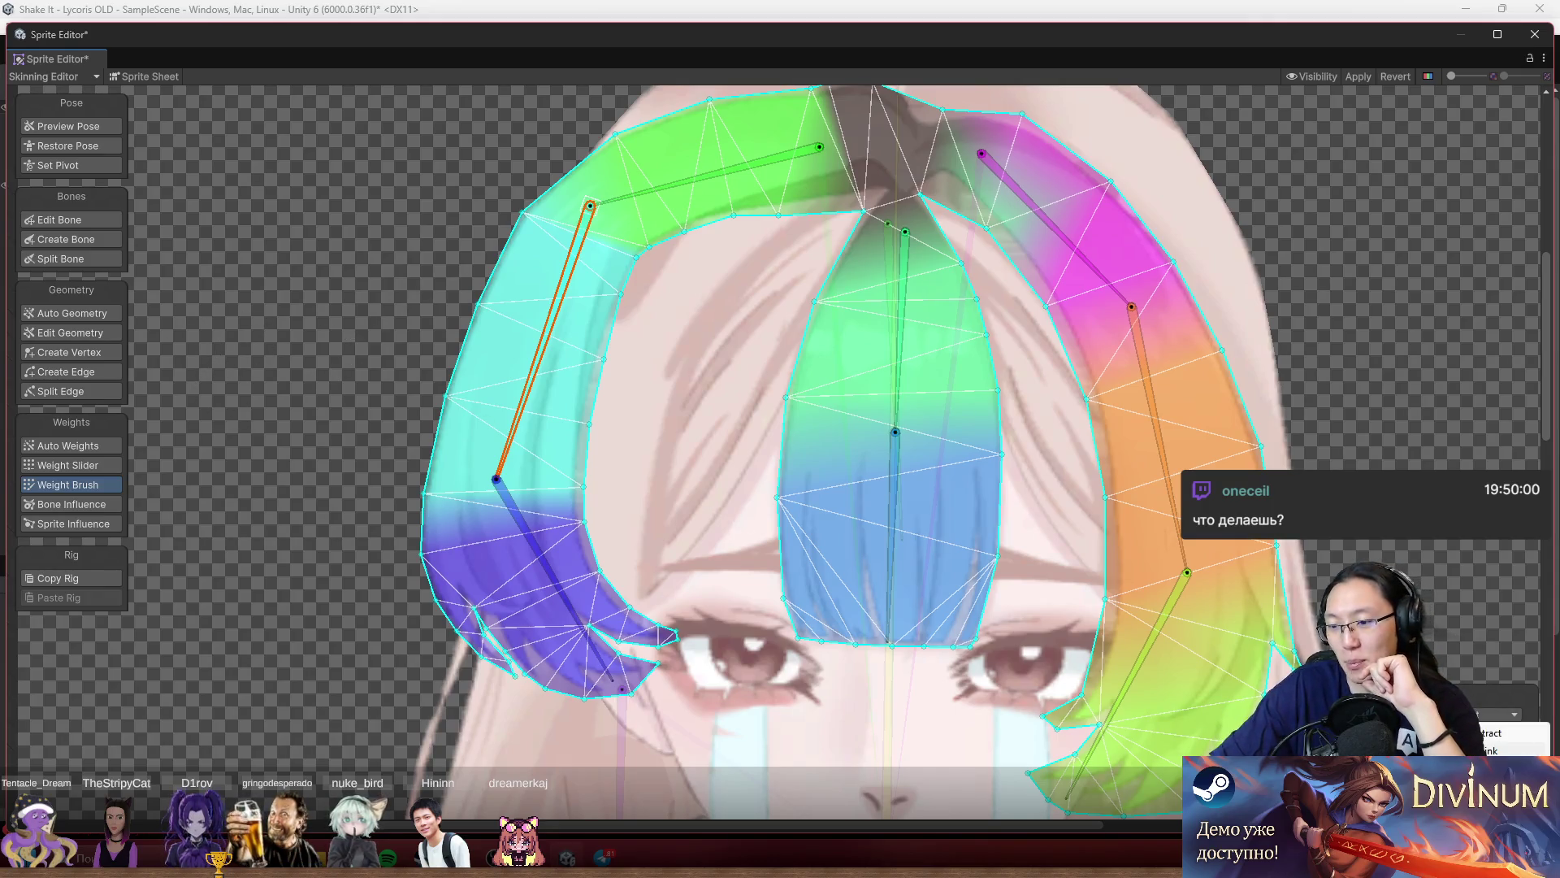
Paint the top green bone's weight along the left hair band and rotate to check the cyan band.
scroll(755, 150, up, 3)
click(749, 143)
mouse_move(729, 134)
mouse_down()
mouse_move(590, 247)
mouse_move(475, 421)
mouse_move(637, 281)
mouse_move(889, 207)
mouse_move(847, 212)
mouse_up()
mouse_move(732, 191)
mouse_down()
mouse_move(559, 412)
mouse_move(565, 432)
mouse_move(512, 212)
mouse_move(602, 173)
mouse_up()
scroll(602, 173, up, 5)
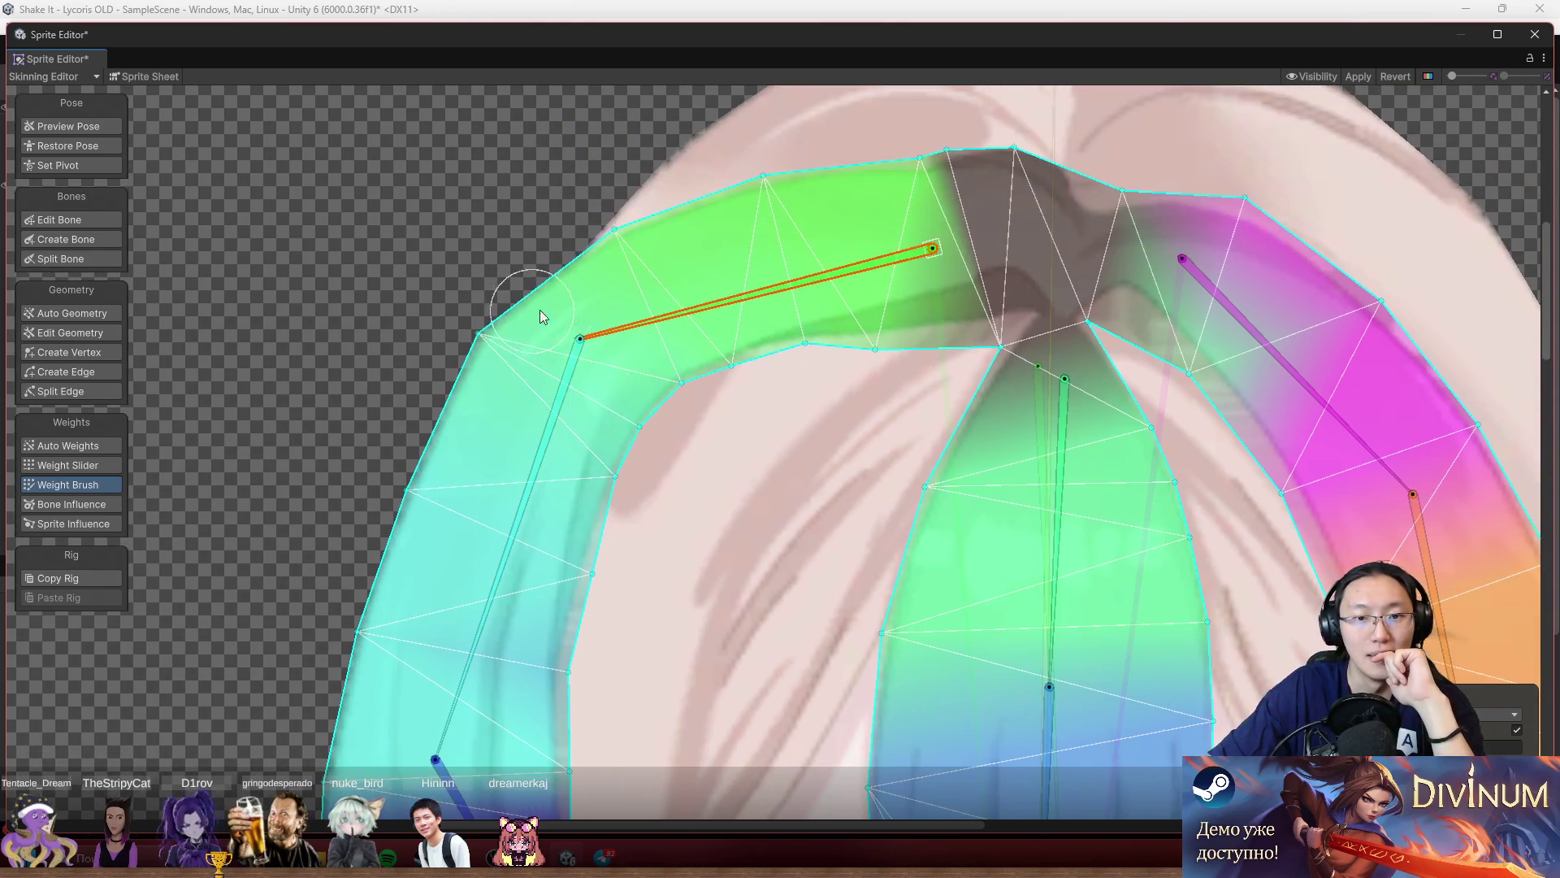
mouse_move(480, 421)
mouse_down()
mouse_move(494, 466)
mouse_move(438, 499)
mouse_move(330, 469)
mouse_move(311, 294)
mouse_move(330, 261)
mouse_move(455, 507)
mouse_move(555, 538)
mouse_move(476, 538)
mouse_move(480, 520)
mouse_up()
Repaint the left band's edge and swing the purple tips and left hair bone to test.
scroll(813, 315, up, 2)
drag(590, 461, 650, 546)
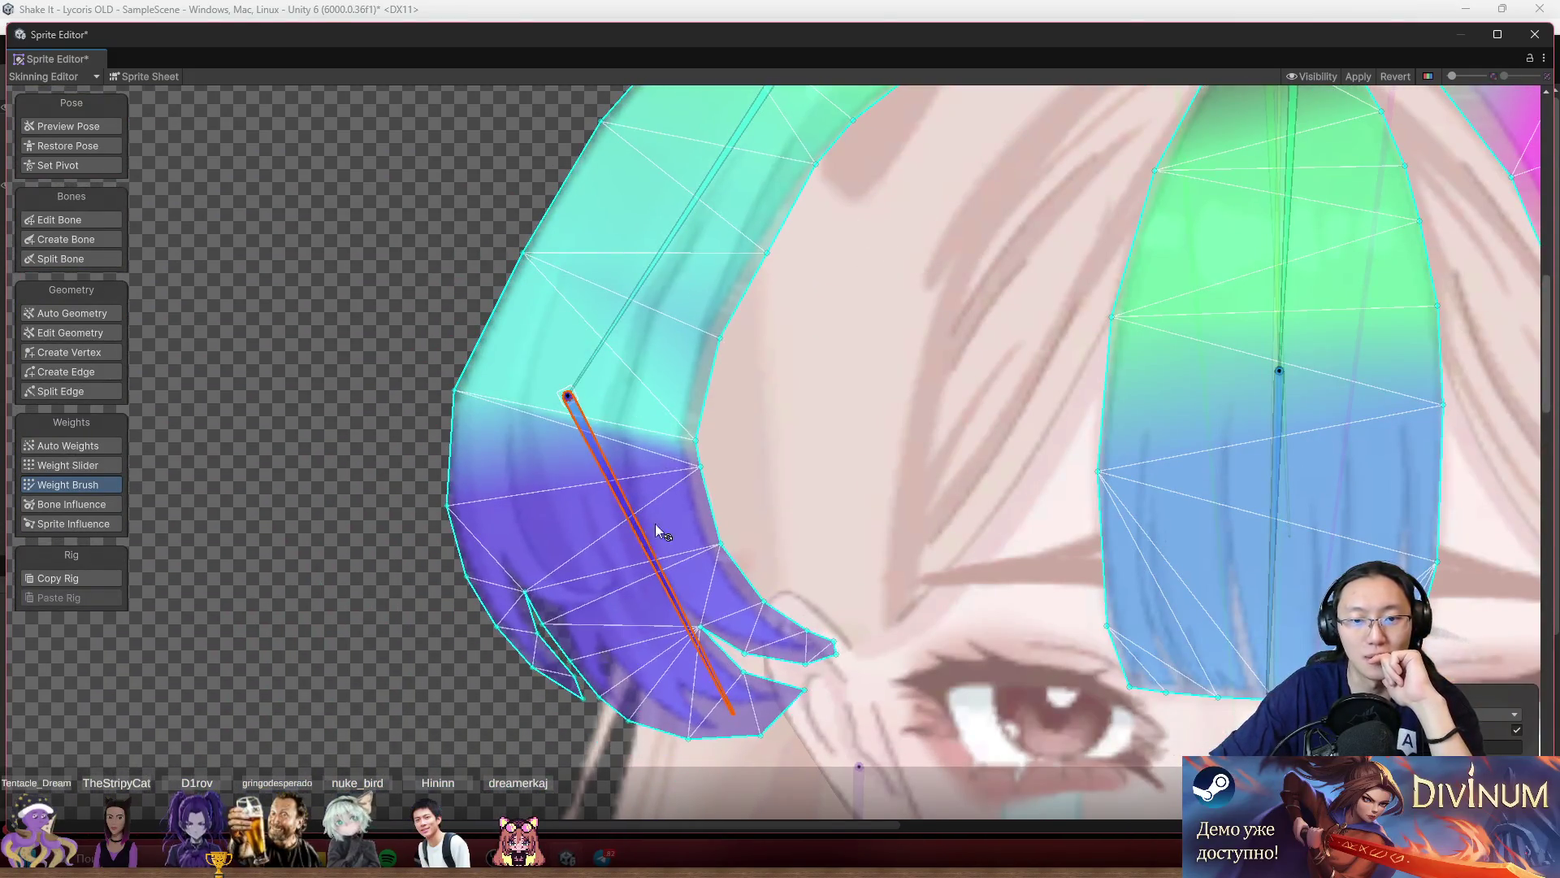
mouse_move(578, 491)
mouse_down()
mouse_move(513, 338)
mouse_move(459, 406)
mouse_move(535, 310)
mouse_up()
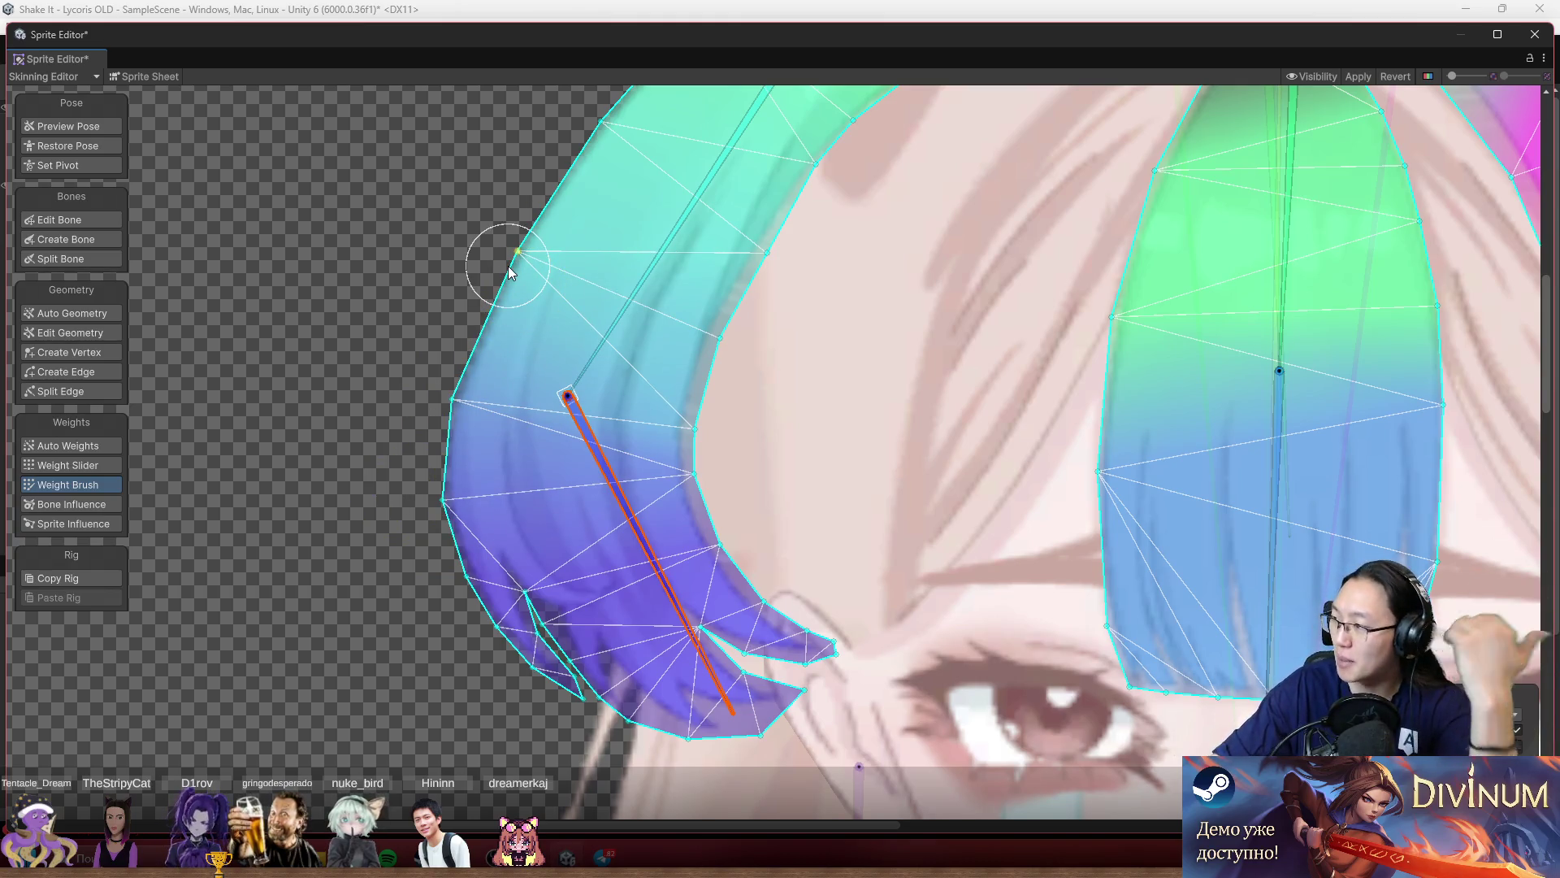
scroll(842, 485, down, 3)
mouse_move(782, 619)
mouse_down()
mouse_move(644, 607)
mouse_move(612, 652)
mouse_move(536, 598)
mouse_up()
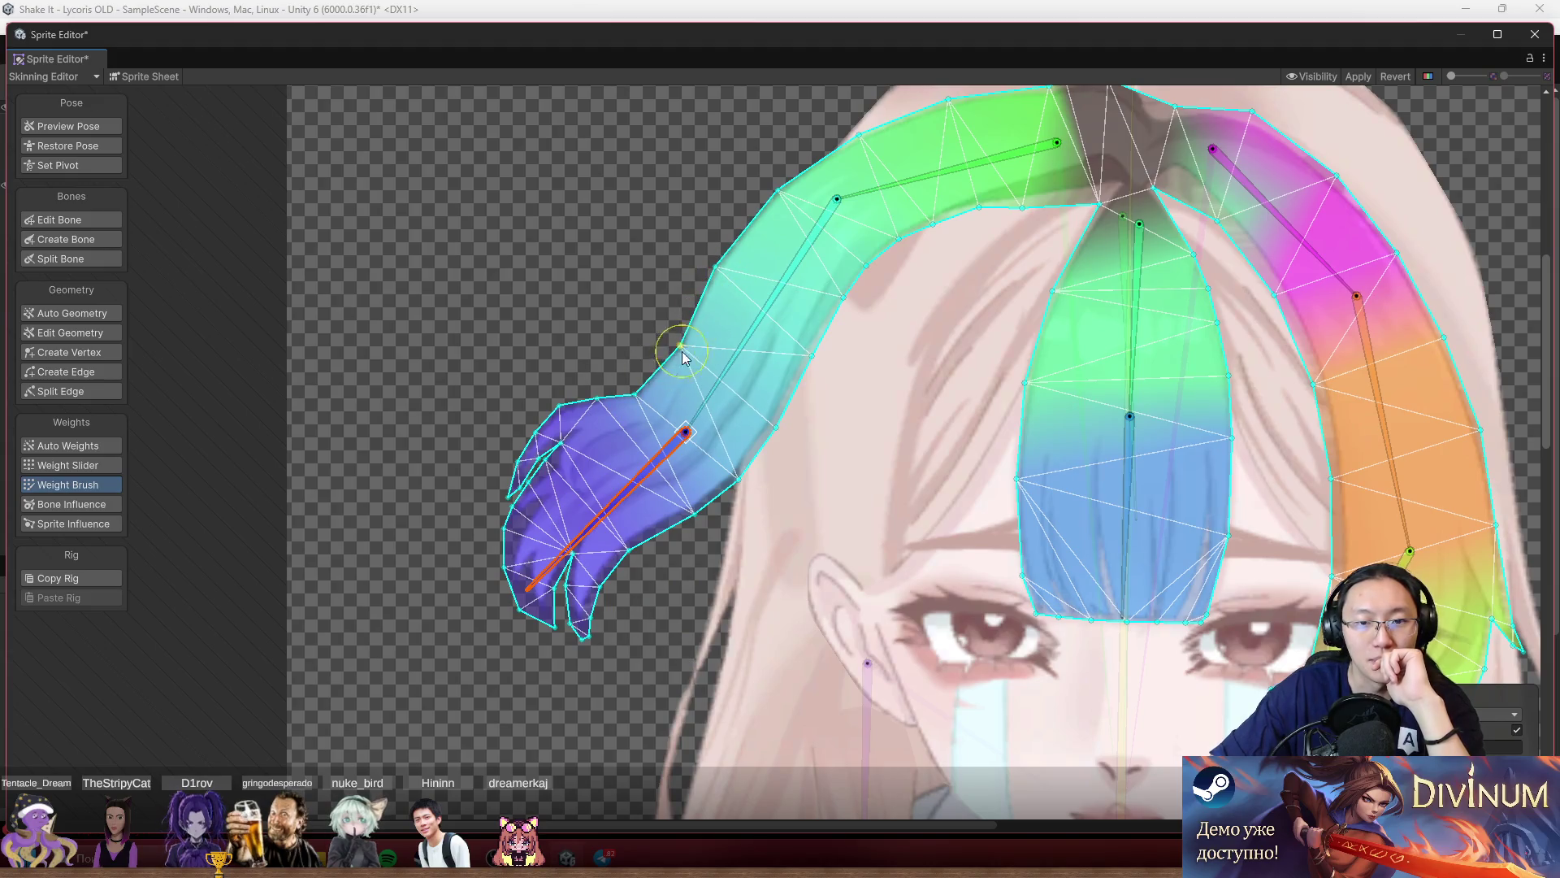
mouse_move(635, 486)
mouse_down()
mouse_move(675, 554)
mouse_move(731, 566)
mouse_move(890, 443)
mouse_up()
mouse_move(1128, 612)
mouse_down()
mouse_move(951, 531)
mouse_move(746, 502)
mouse_up()
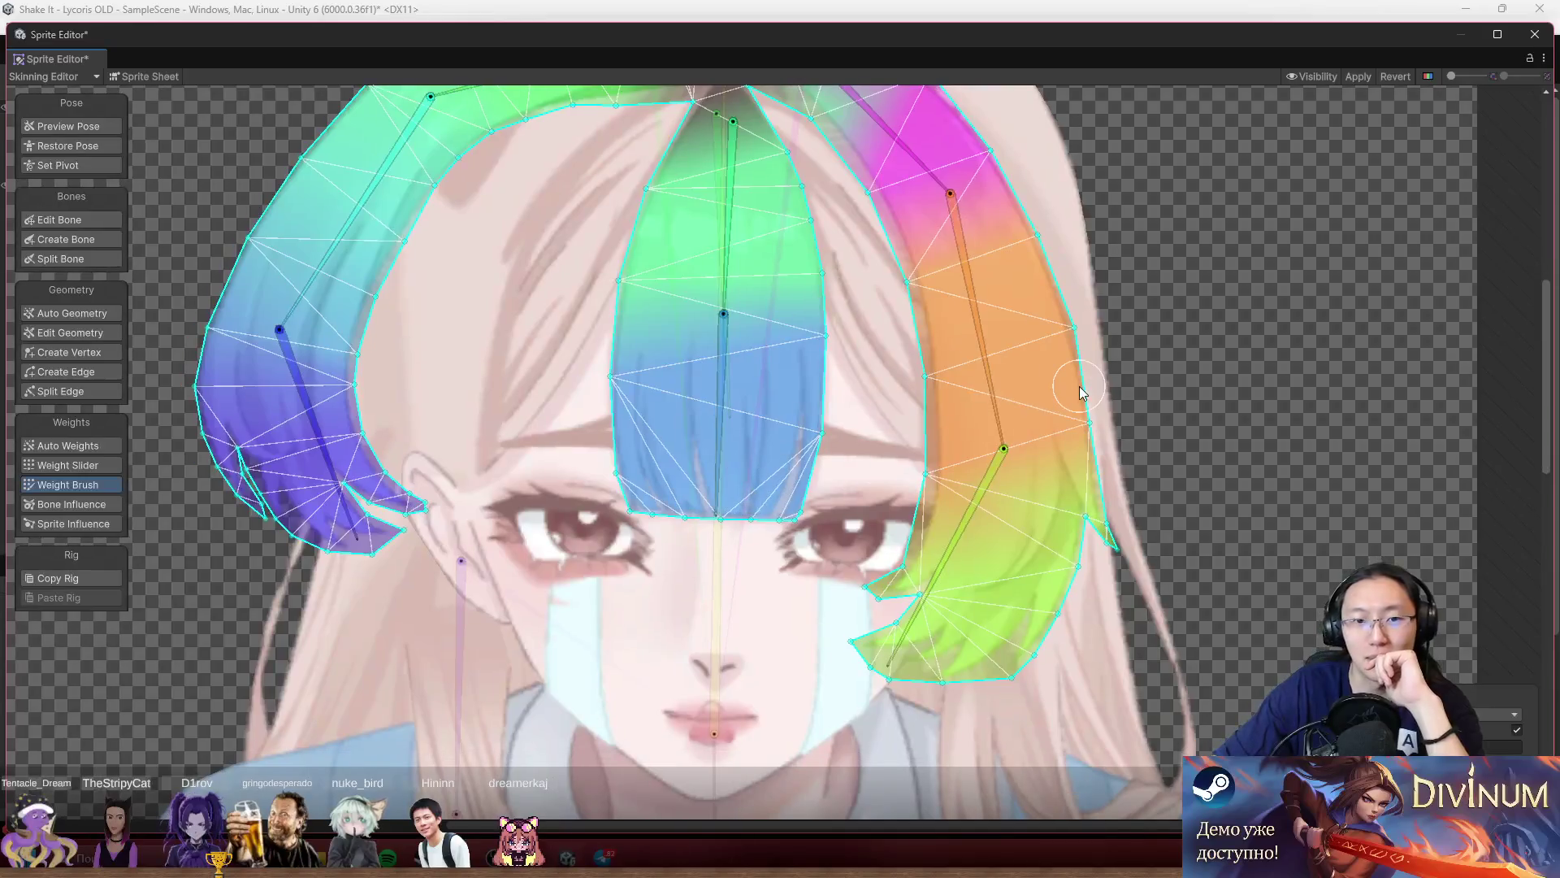
Swing the top right hair bone outward to test the right side of the hair.
scroll(862, 499, down, 1)
scroll(853, 422, up, 1)
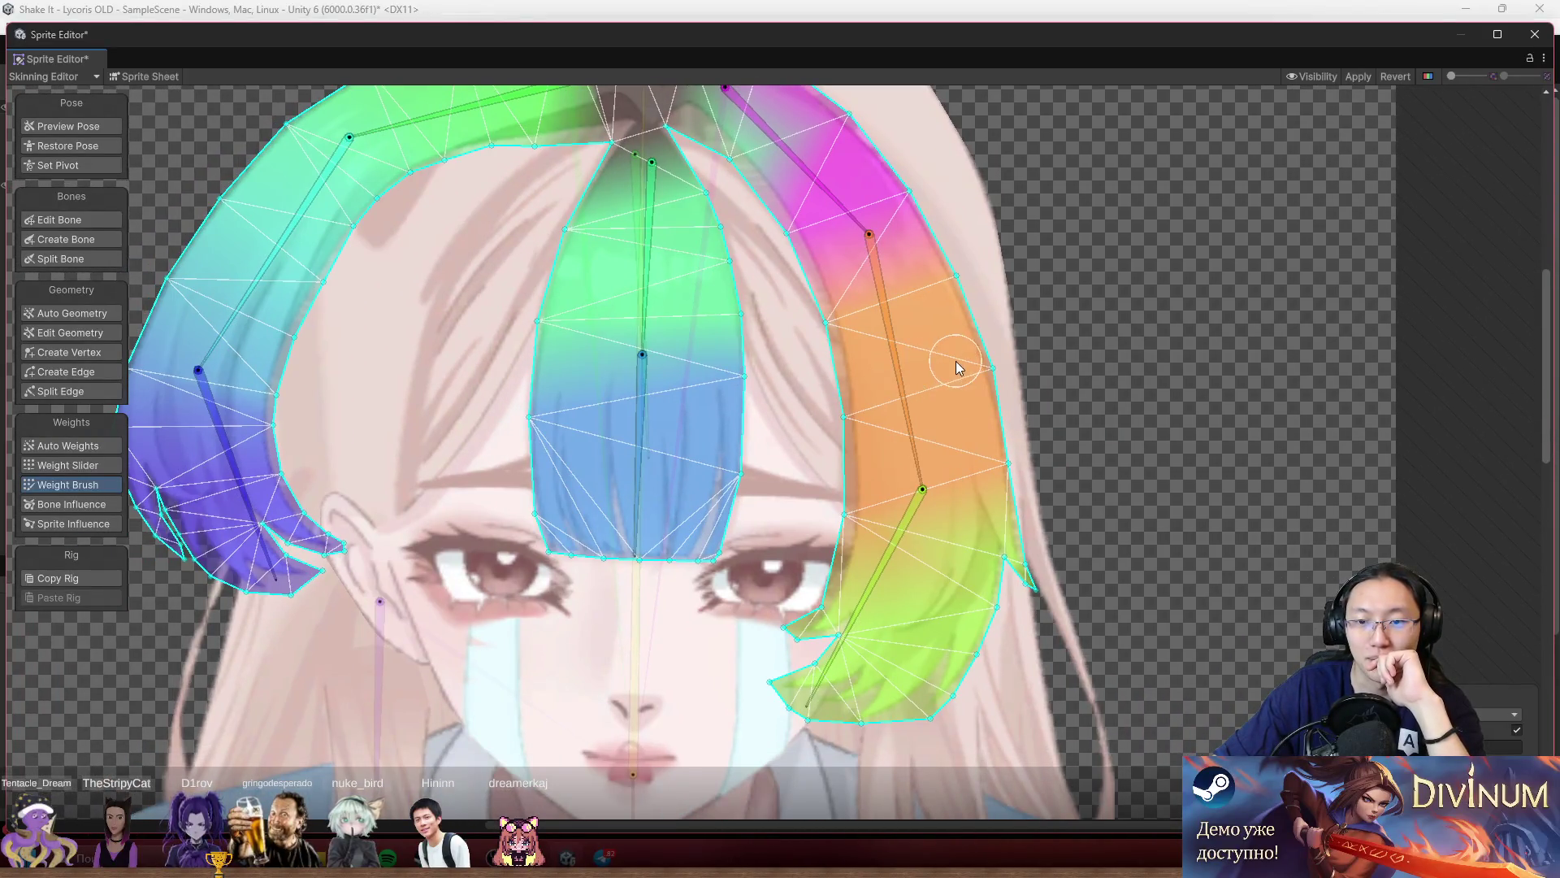
drag(900, 299, 846, 413)
drag(768, 302, 919, 245)
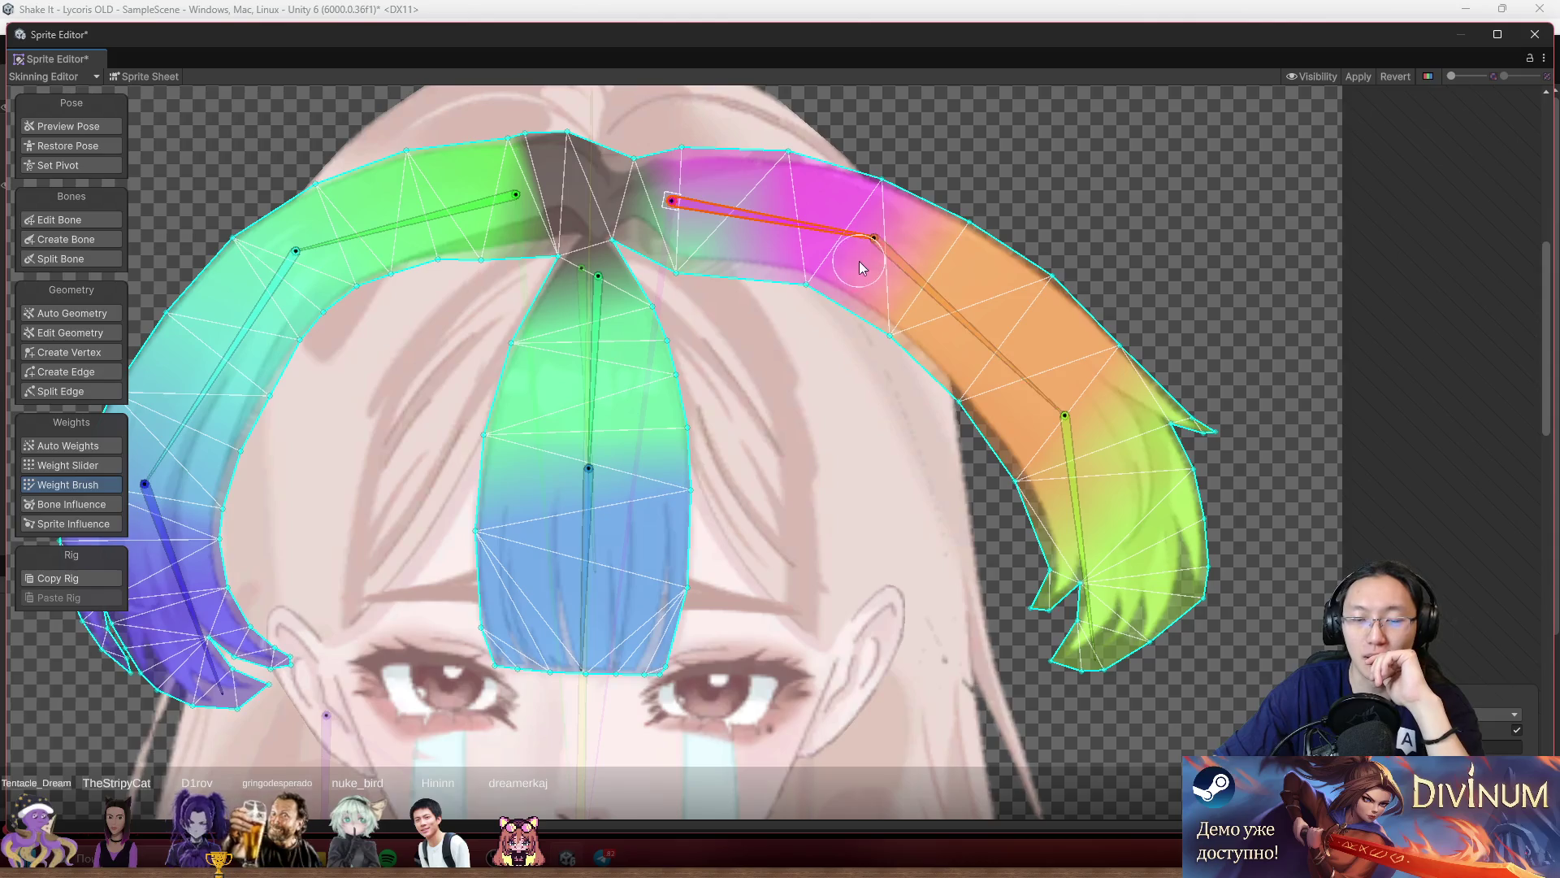
Rotate the orange, magenta and green hair bones to test the right band's bending.
drag(876, 291, 767, 368)
drag(857, 417, 818, 475)
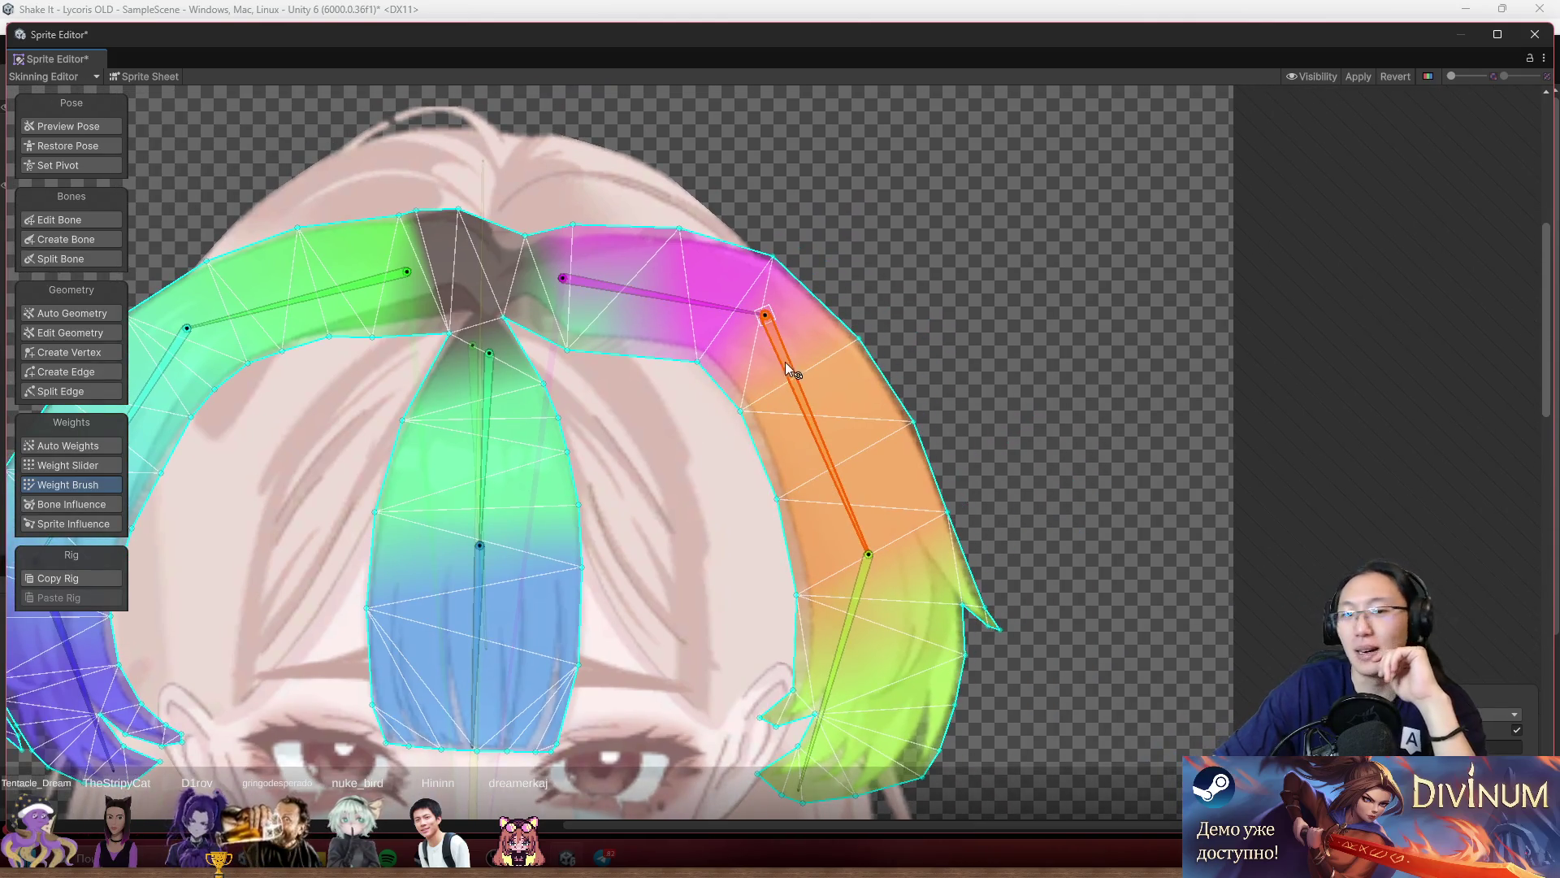
drag(710, 300, 806, 188)
mouse_move(992, 460)
mouse_down()
mouse_move(924, 463)
mouse_move(1018, 446)
mouse_up()
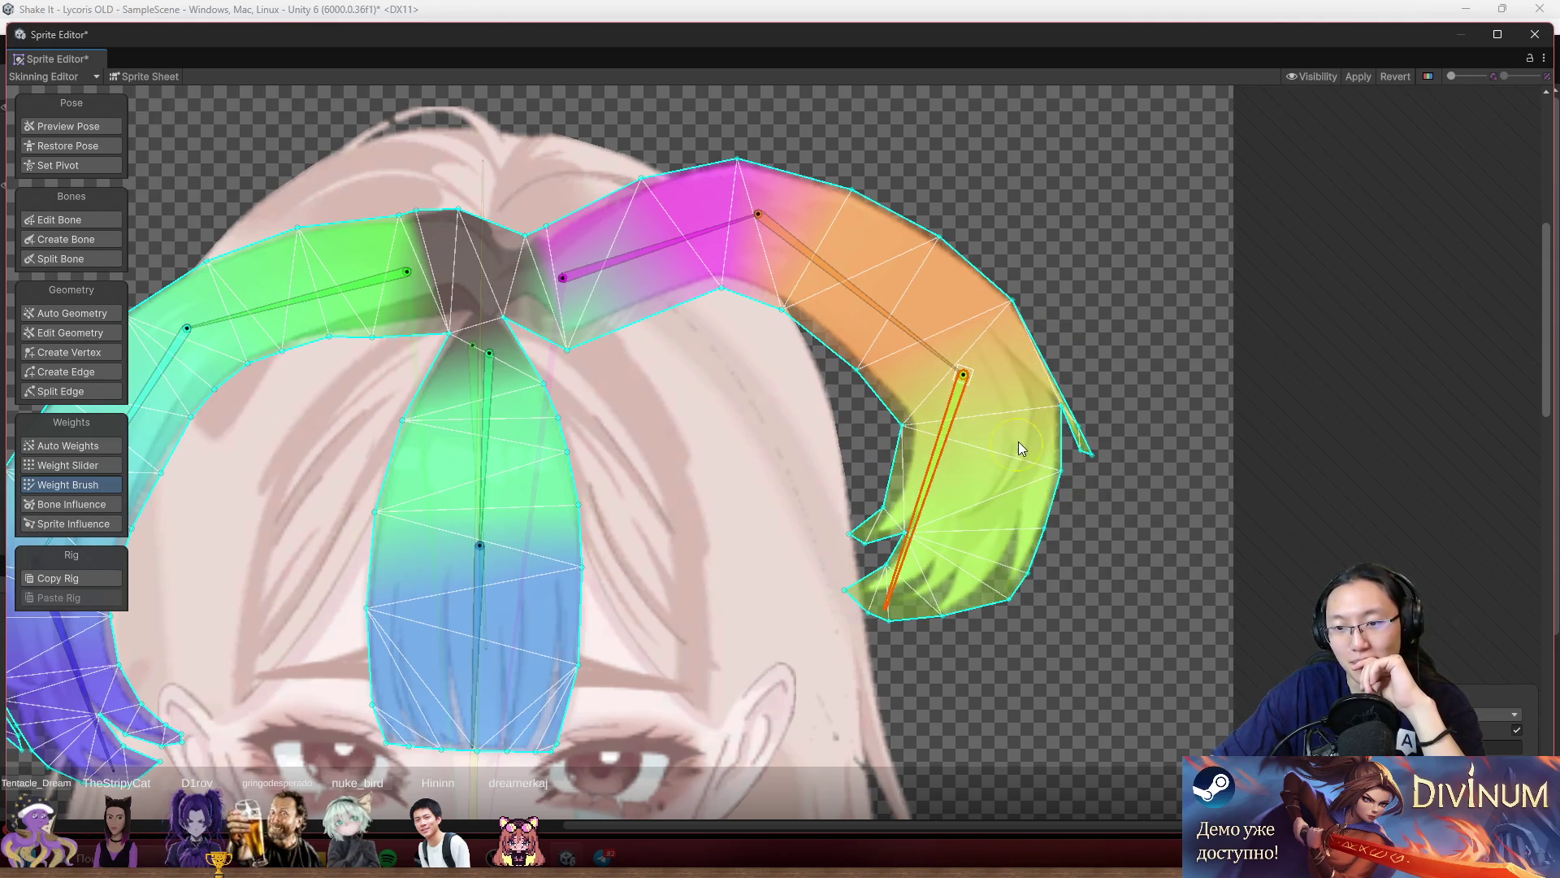
Repaint the green tip, spread magenta over the upper orange section, and touch up the upper edge.
mouse_move(1092, 407)
mouse_down()
mouse_move(1085, 427)
mouse_move(1094, 398)
mouse_move(1125, 422)
mouse_move(1049, 398)
mouse_up()
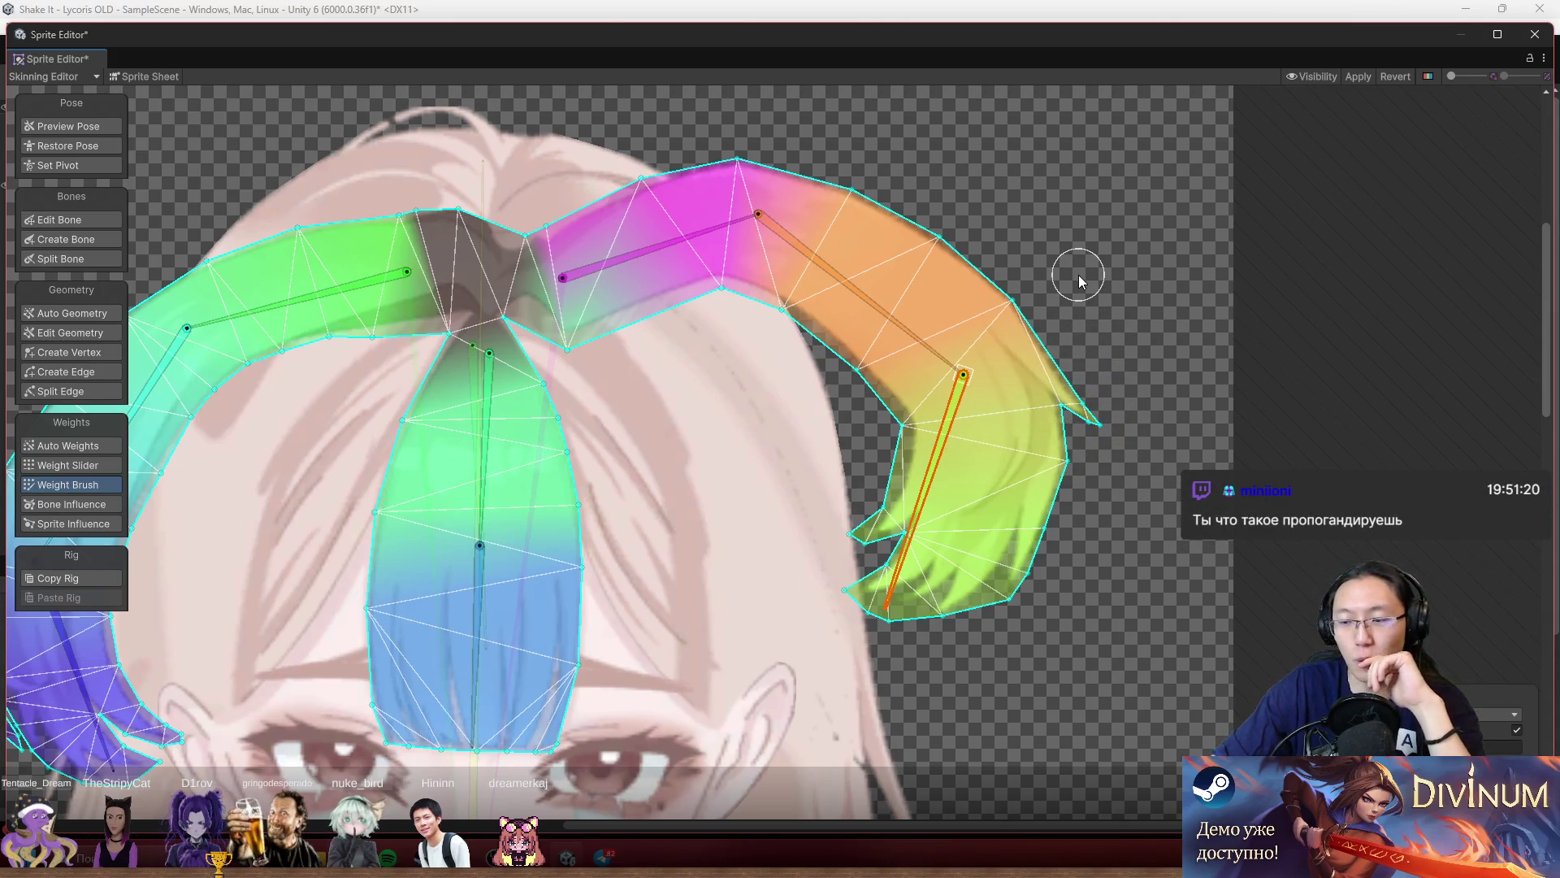
mouse_move(835, 328)
mouse_down()
mouse_move(749, 306)
mouse_move(805, 325)
mouse_move(792, 200)
mouse_move(670, 183)
mouse_move(950, 222)
mouse_move(1004, 297)
mouse_move(706, 251)
mouse_move(877, 339)
mouse_up()
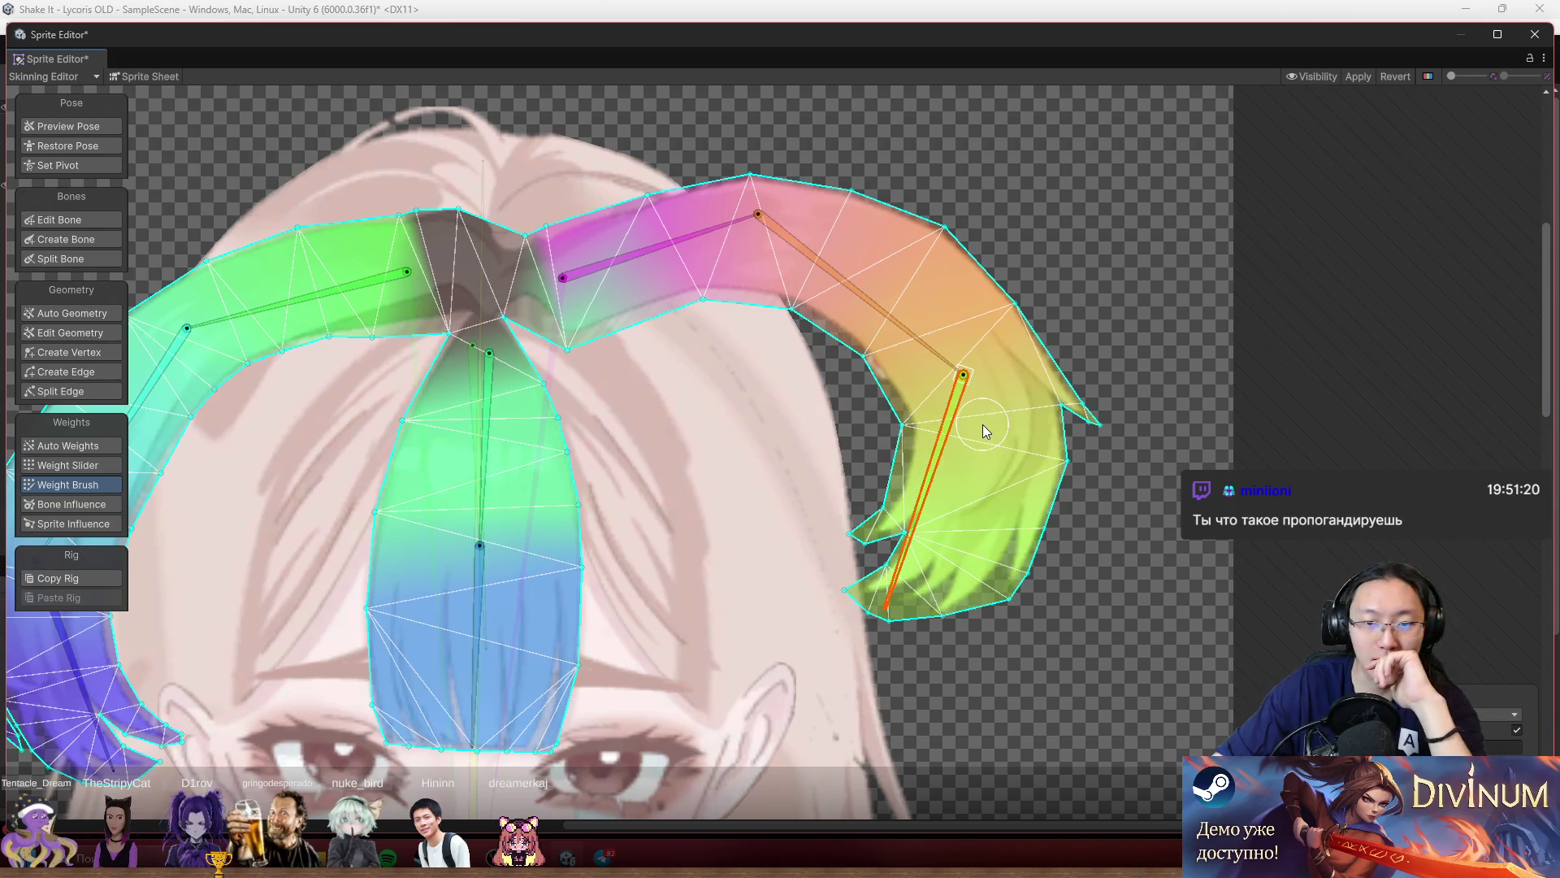
mouse_move(953, 444)
mouse_down()
mouse_move(1036, 464)
mouse_move(1115, 447)
mouse_up()
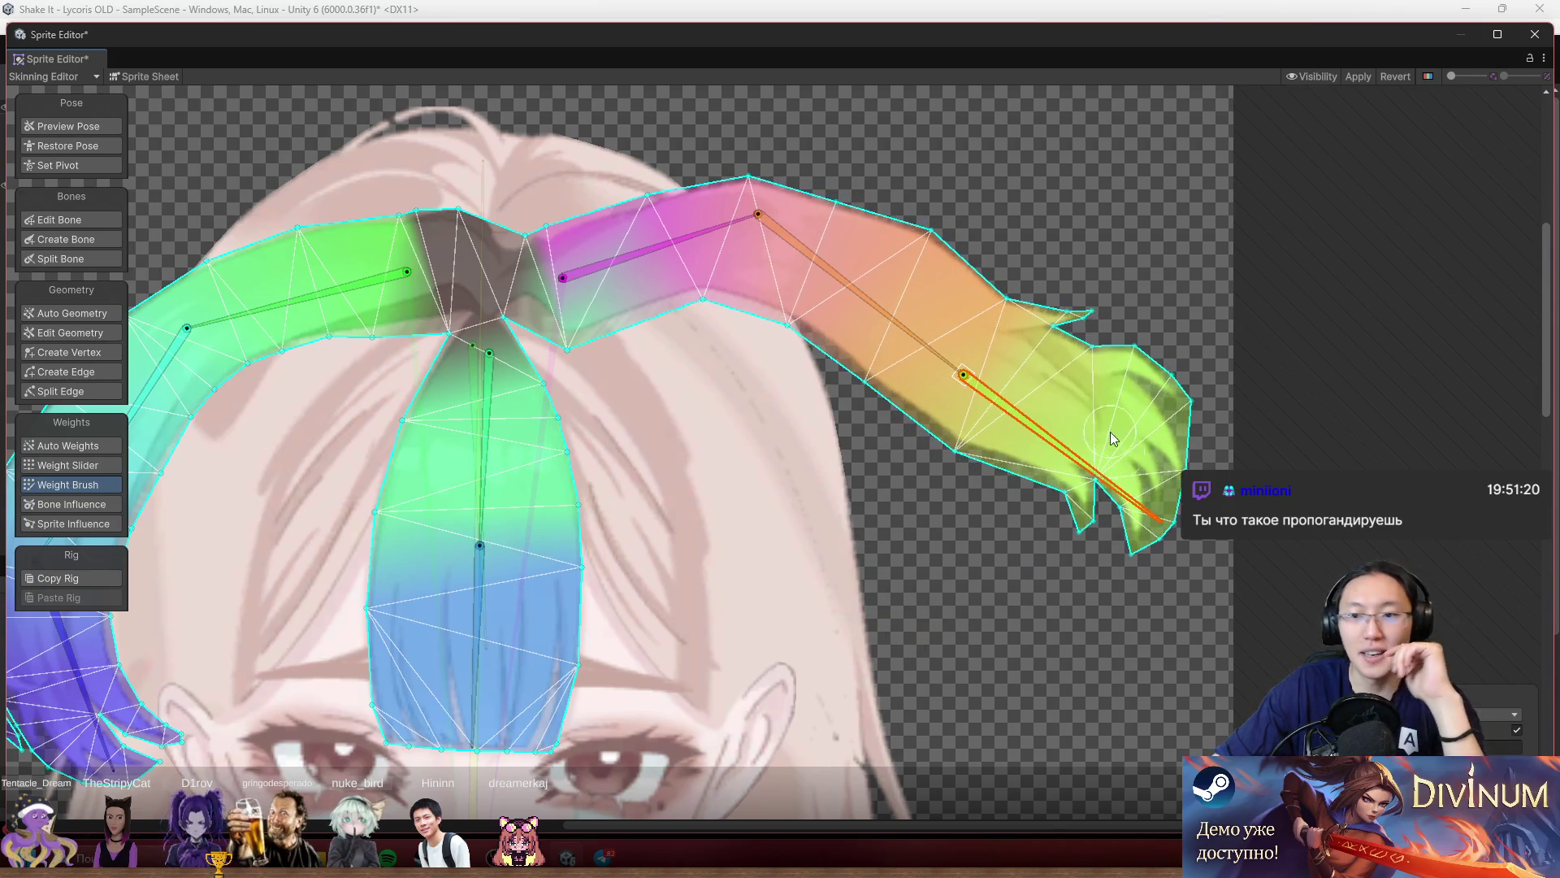
mouse_move(1111, 351)
mouse_down()
mouse_move(1028, 313)
mouse_move(998, 321)
mouse_up()
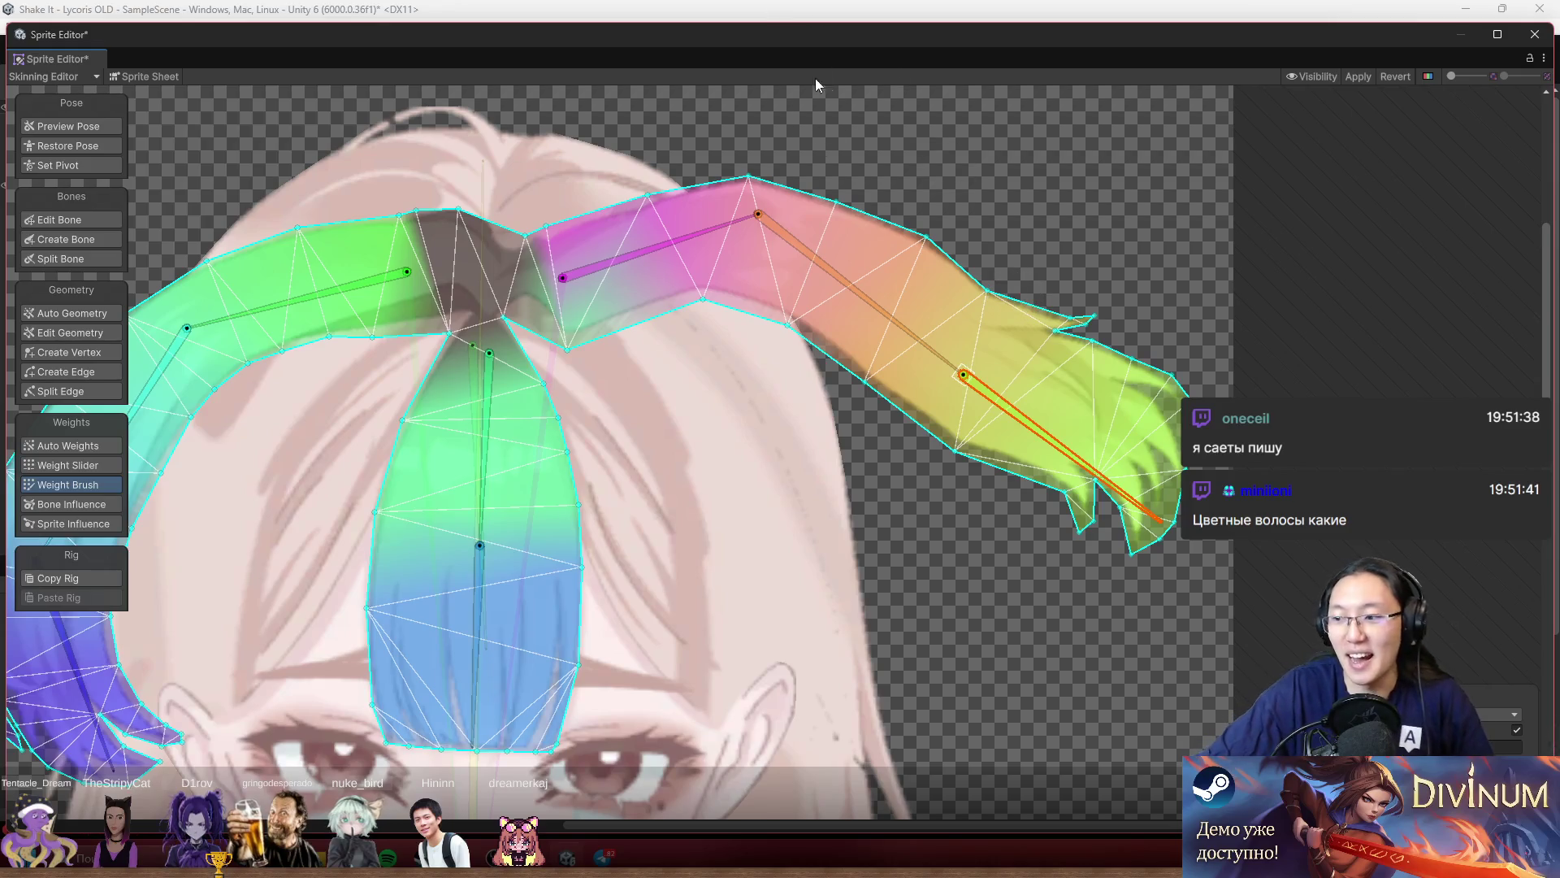
Stroke the pink bone's weight along the upper right hair band and reframe the view.
mouse_move(734, 313)
mouse_down()
mouse_move(714, 314)
mouse_move(821, 260)
mouse_move(748, 195)
mouse_move(757, 241)
mouse_up()
scroll(758, 237, down, 3)
scroll(1094, 276, up, 2)
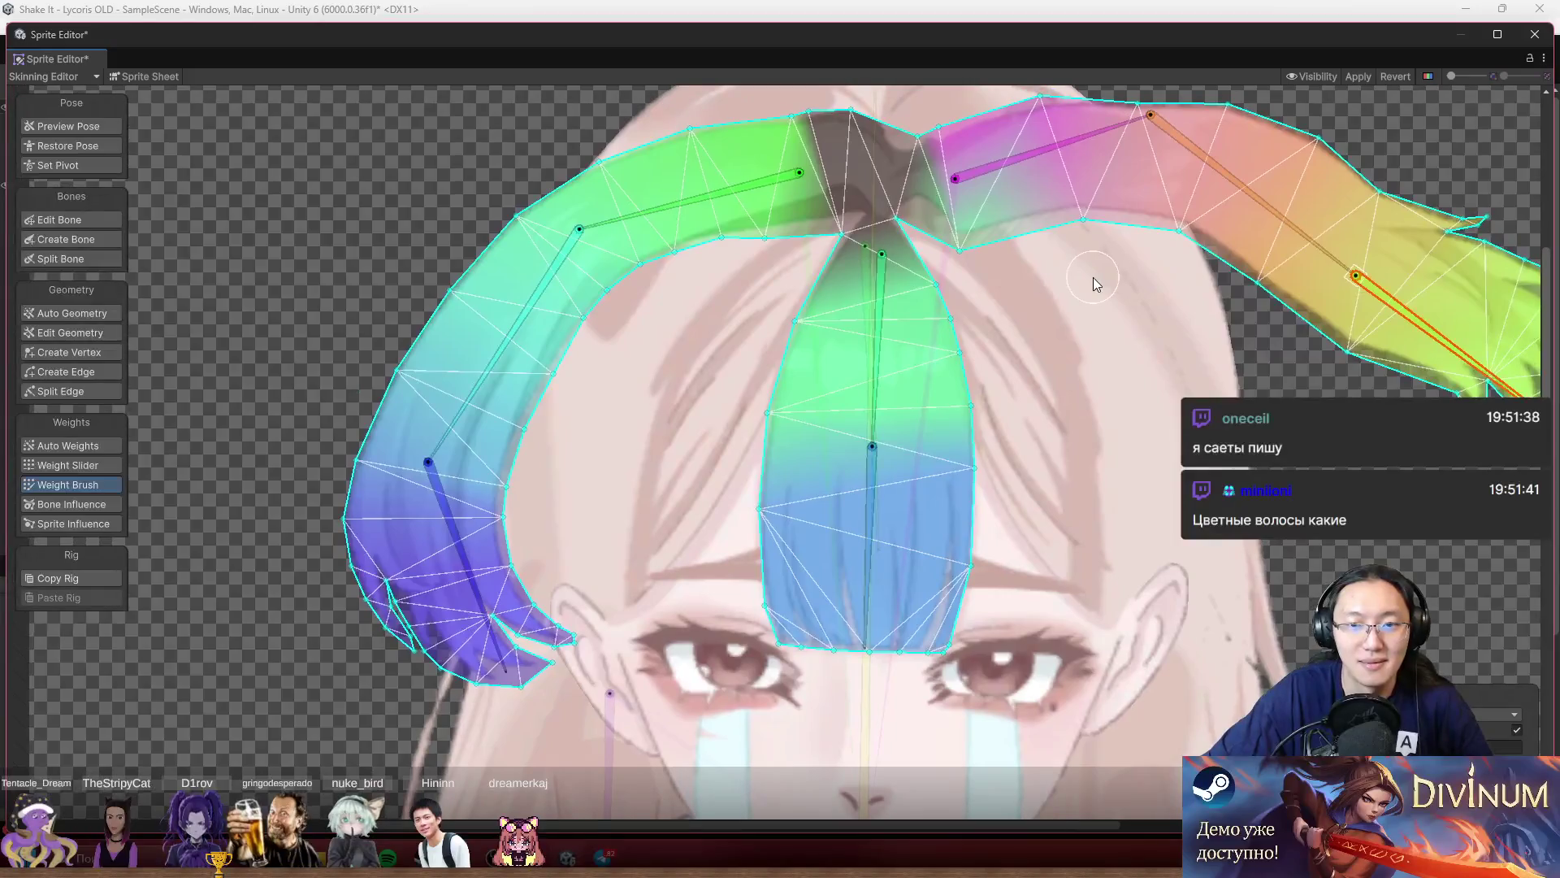
scroll(1055, 308, down, 3)
scroll(1130, 292, up, 3)
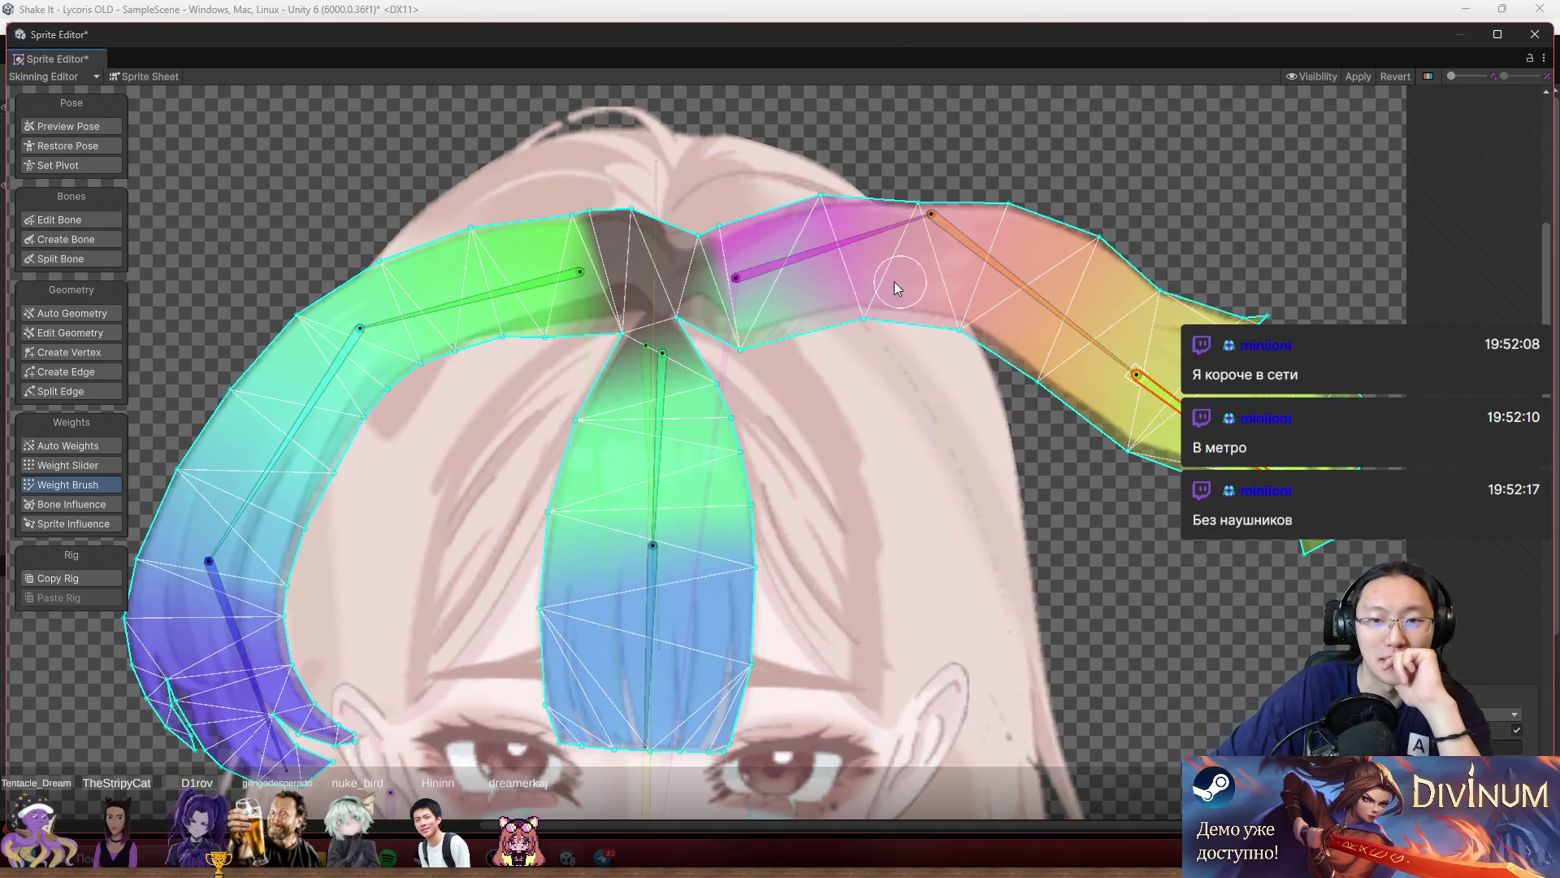
scroll(772, 555, down, 2)
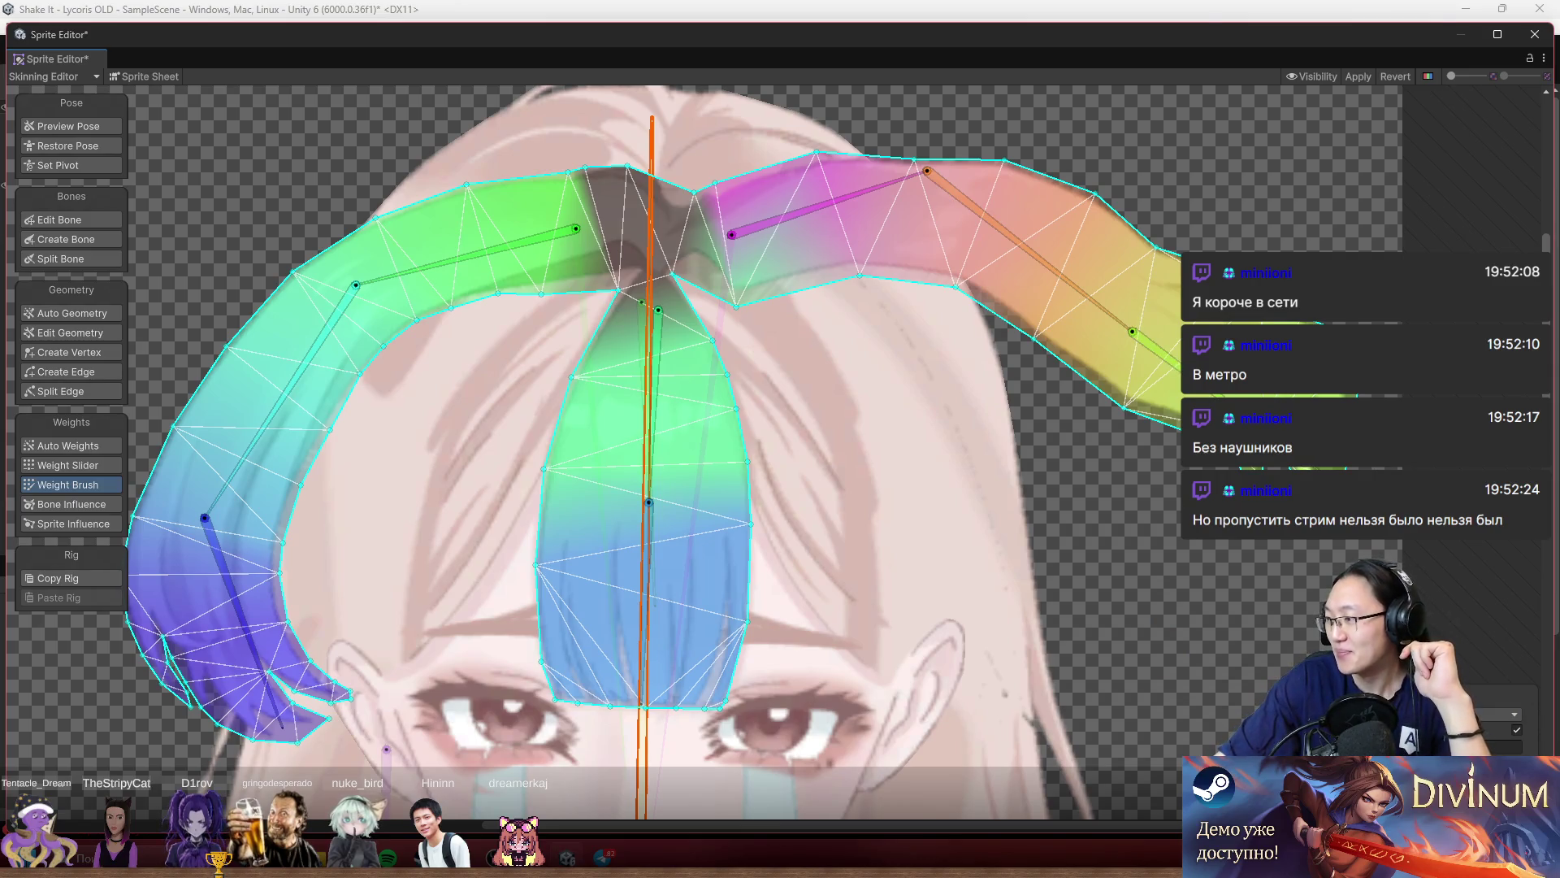
Paint the grey hair centre with yellow weight and bend the magenta bone to test the right strand.
drag(1145, 441, 1243, 565)
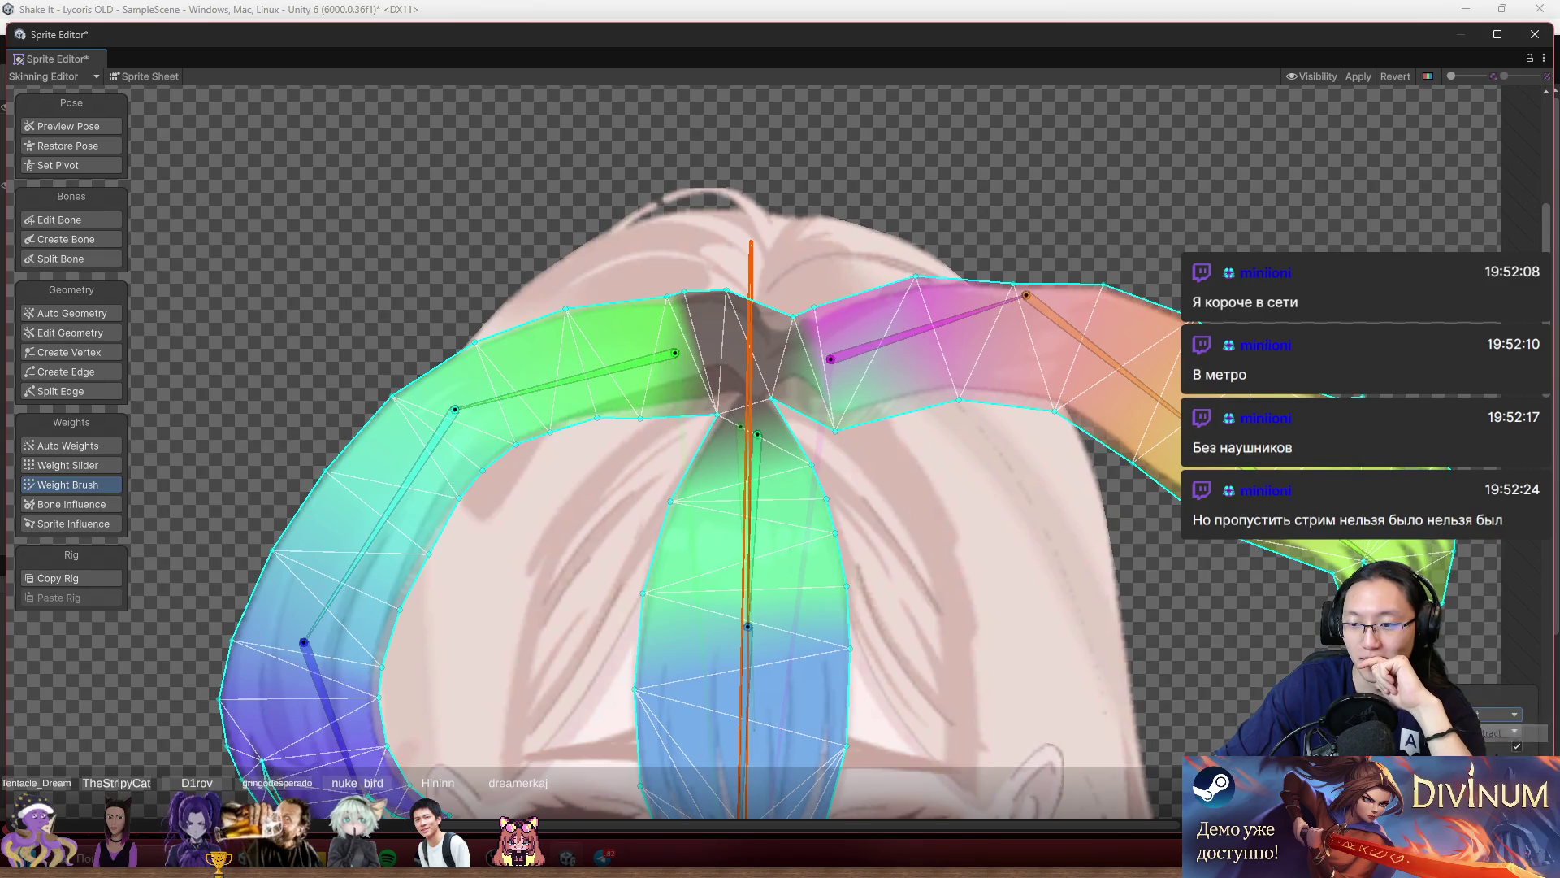
mouse_move(825, 325)
mouse_down()
mouse_move(767, 324)
mouse_move(708, 289)
mouse_move(685, 328)
mouse_move(772, 377)
mouse_move(720, 396)
mouse_up()
mouse_move(934, 325)
mouse_down()
mouse_move(967, 419)
mouse_move(993, 421)
mouse_move(998, 395)
mouse_move(1000, 449)
mouse_up()
scroll(954, 431, up, 2)
Extend the magenta weight downward below its bone, resetting the pose, and bend the strand to check.
drag(839, 416, 906, 451)
key(shift+1)
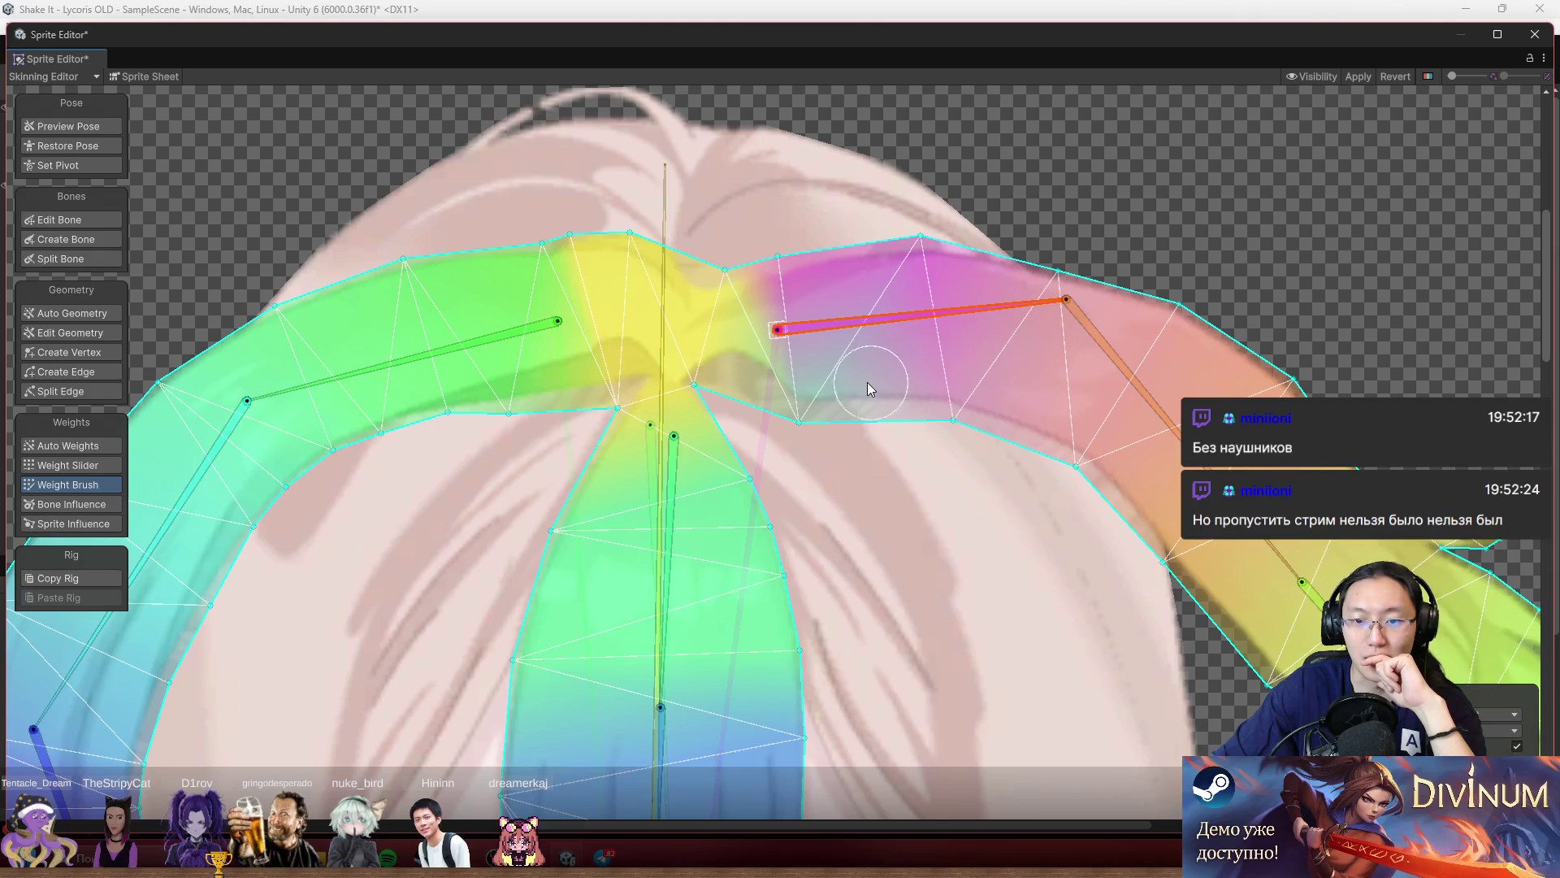
drag(814, 432, 867, 474)
mouse_move(973, 323)
mouse_down()
mouse_move(979, 480)
mouse_move(1001, 481)
mouse_move(1018, 442)
mouse_move(959, 470)
mouse_up()
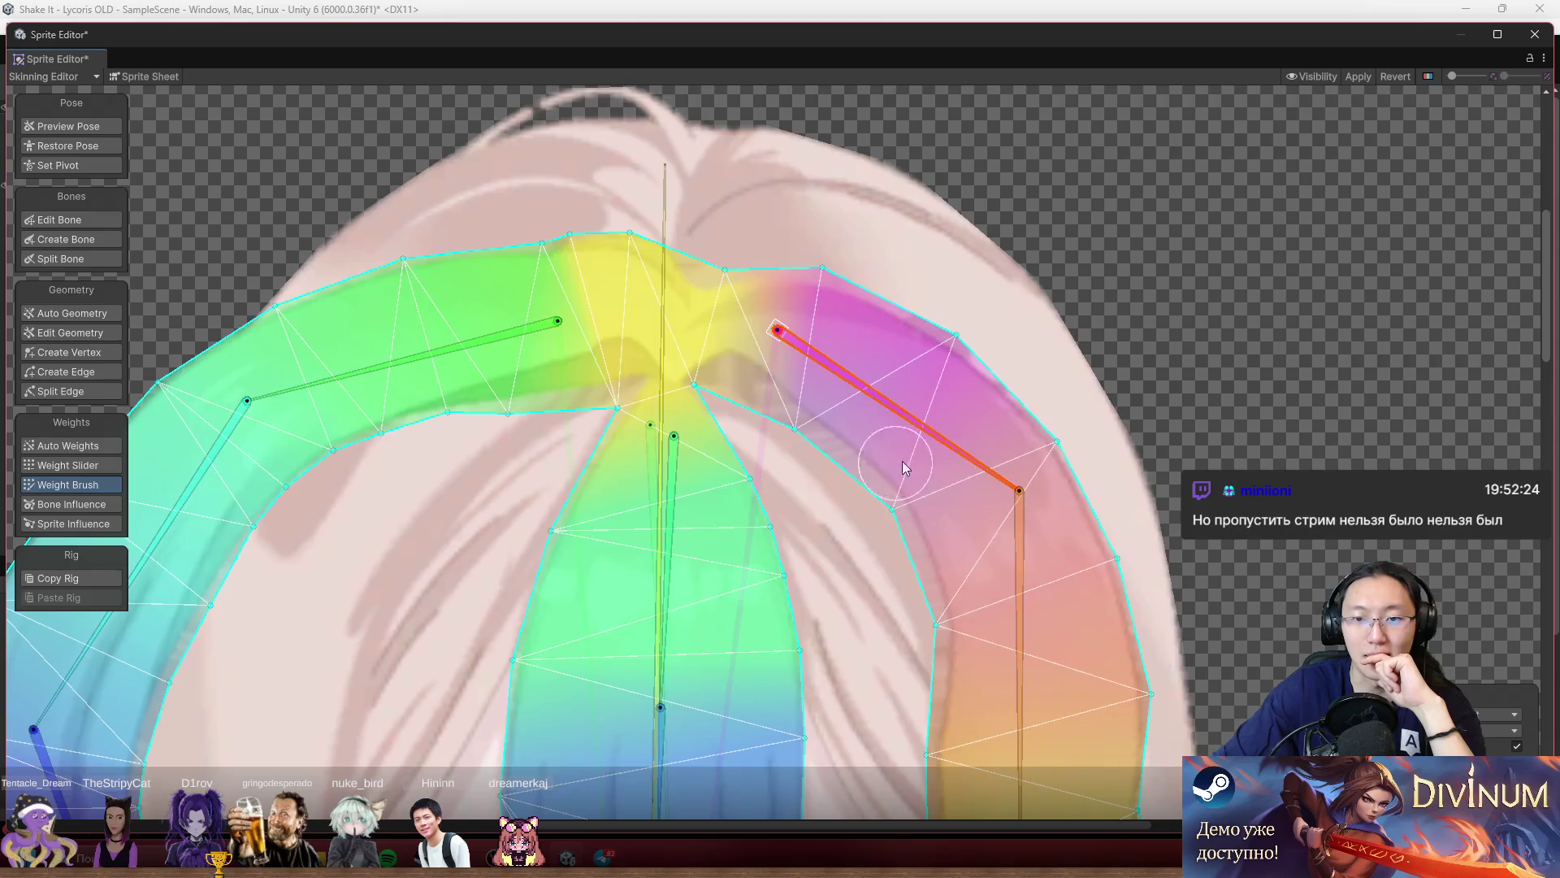
Rotate the green bone down-left to test the left band's bending.
mouse_move(850, 290)
mouse_down()
mouse_move(768, 325)
mouse_move(768, 283)
mouse_move(753, 305)
mouse_up()
mouse_move(889, 237)
mouse_down()
mouse_move(850, 301)
mouse_move(808, 290)
mouse_up()
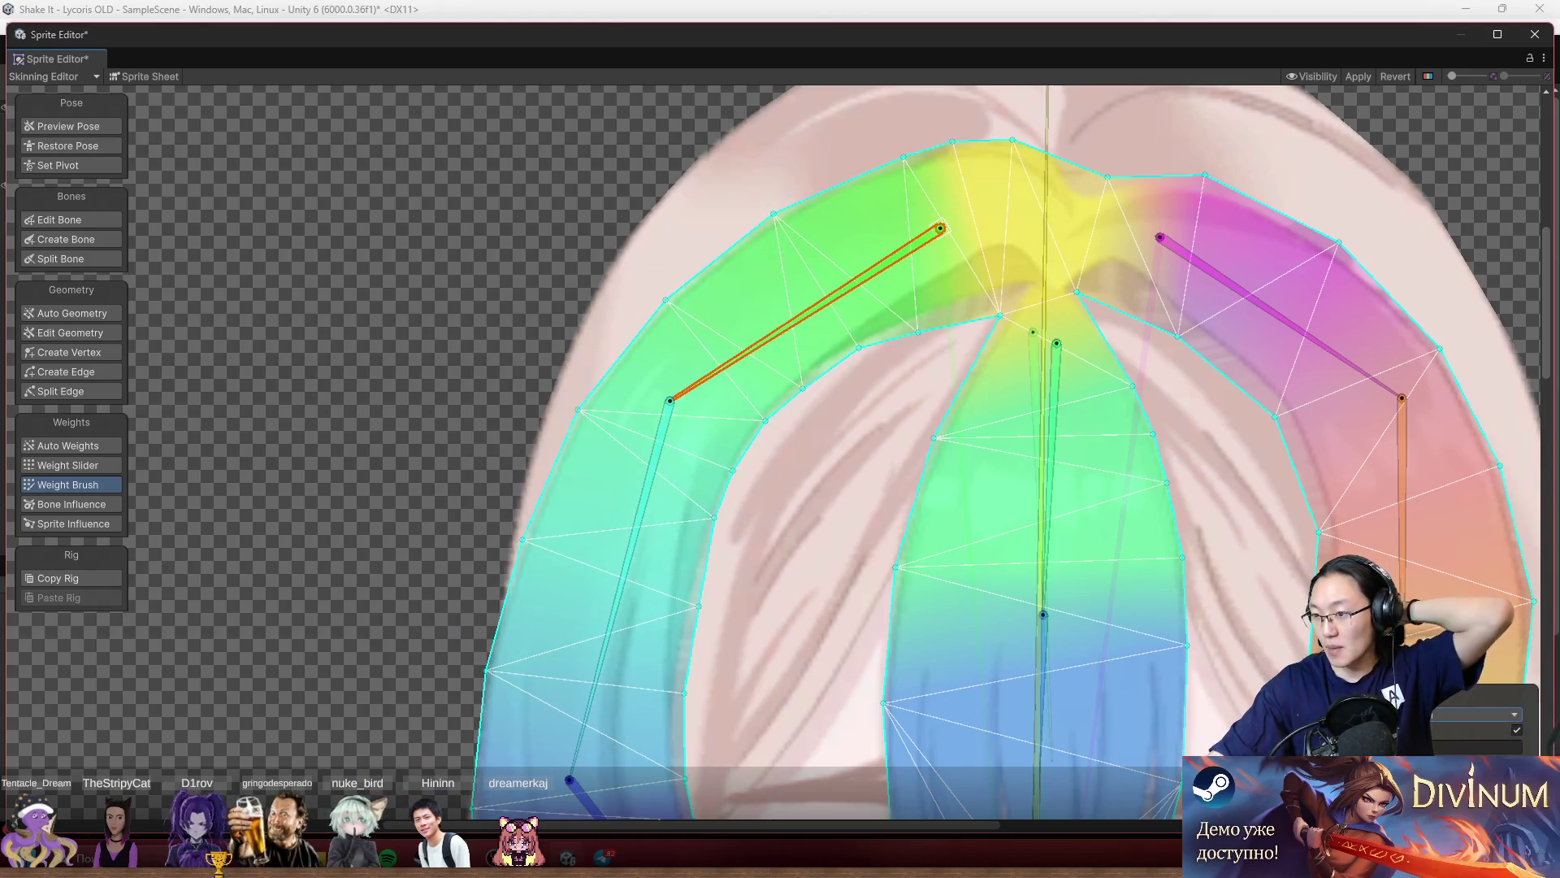
drag(952, 277, 879, 460)
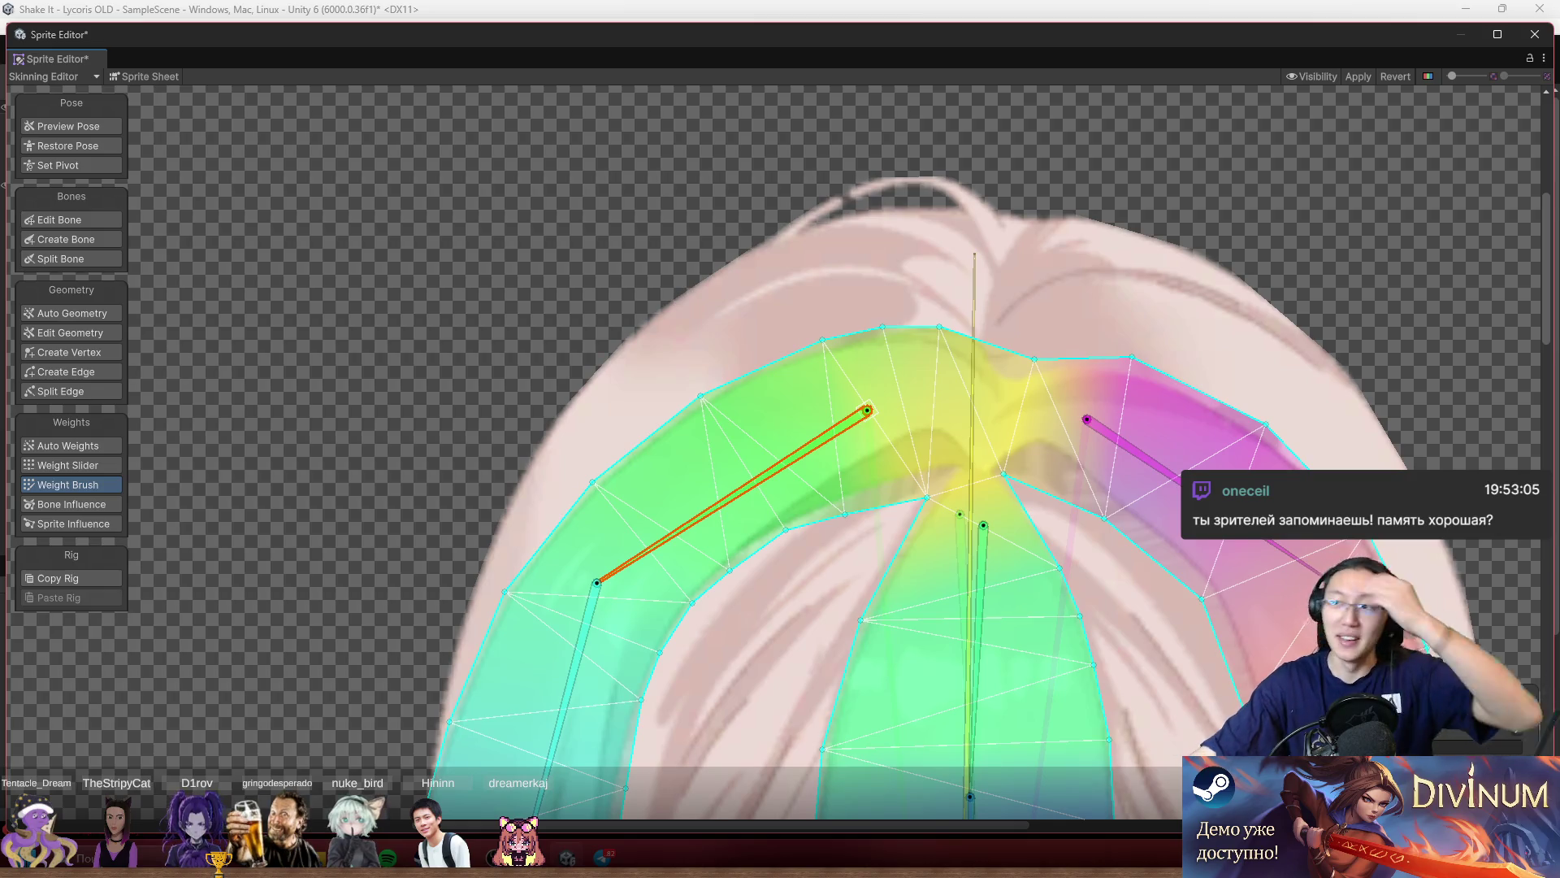
In Twitch, open a chatter's viewer card and Mod Comments, clear mistyped text, and close it.
key(alt+Tab)
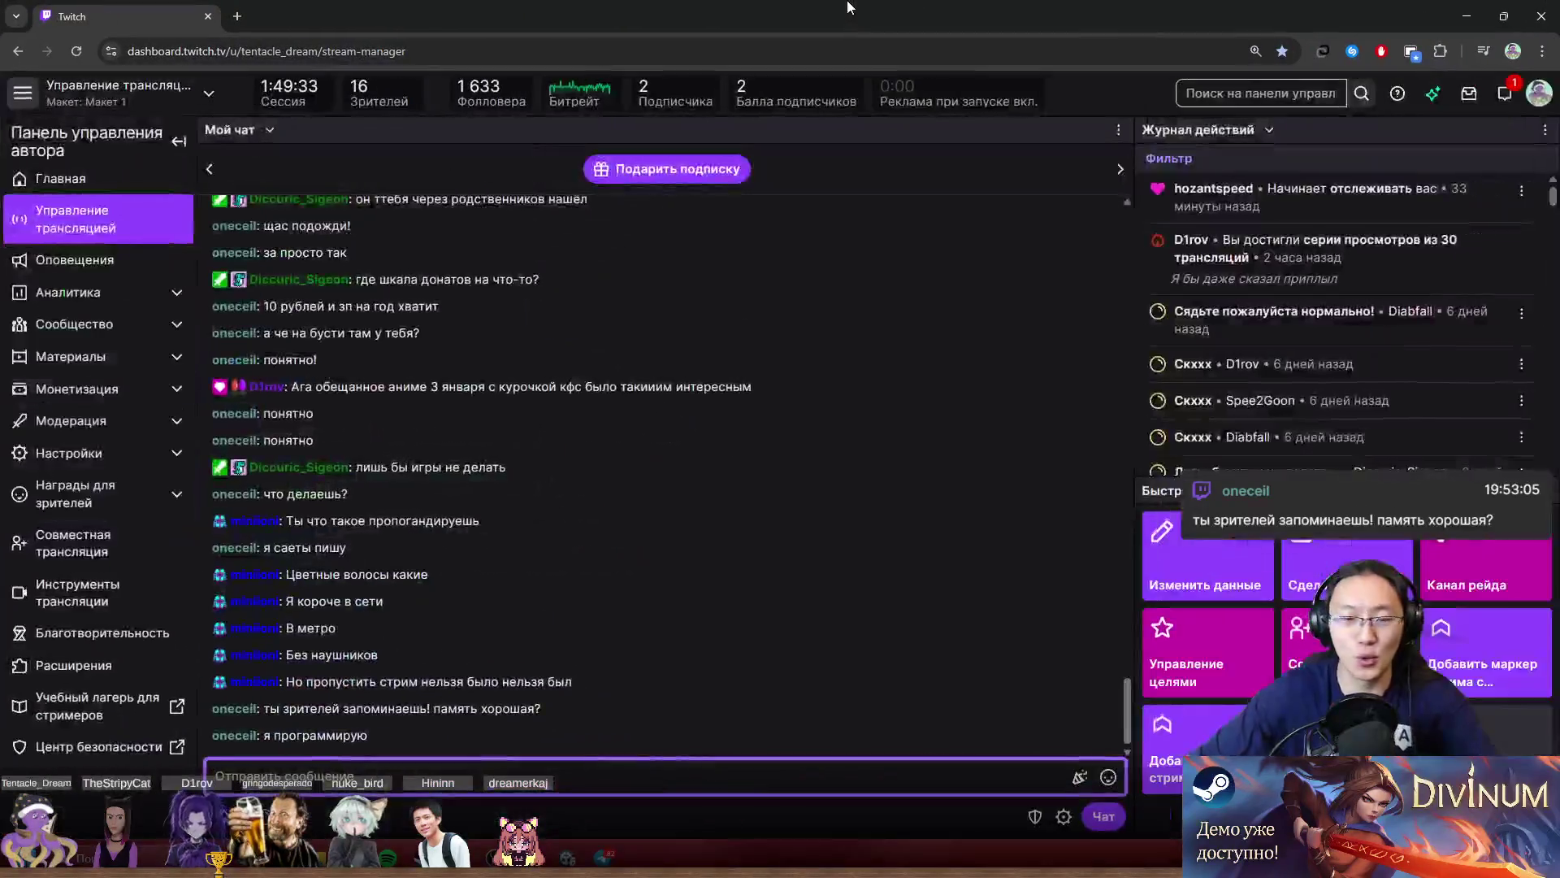
click(235, 710)
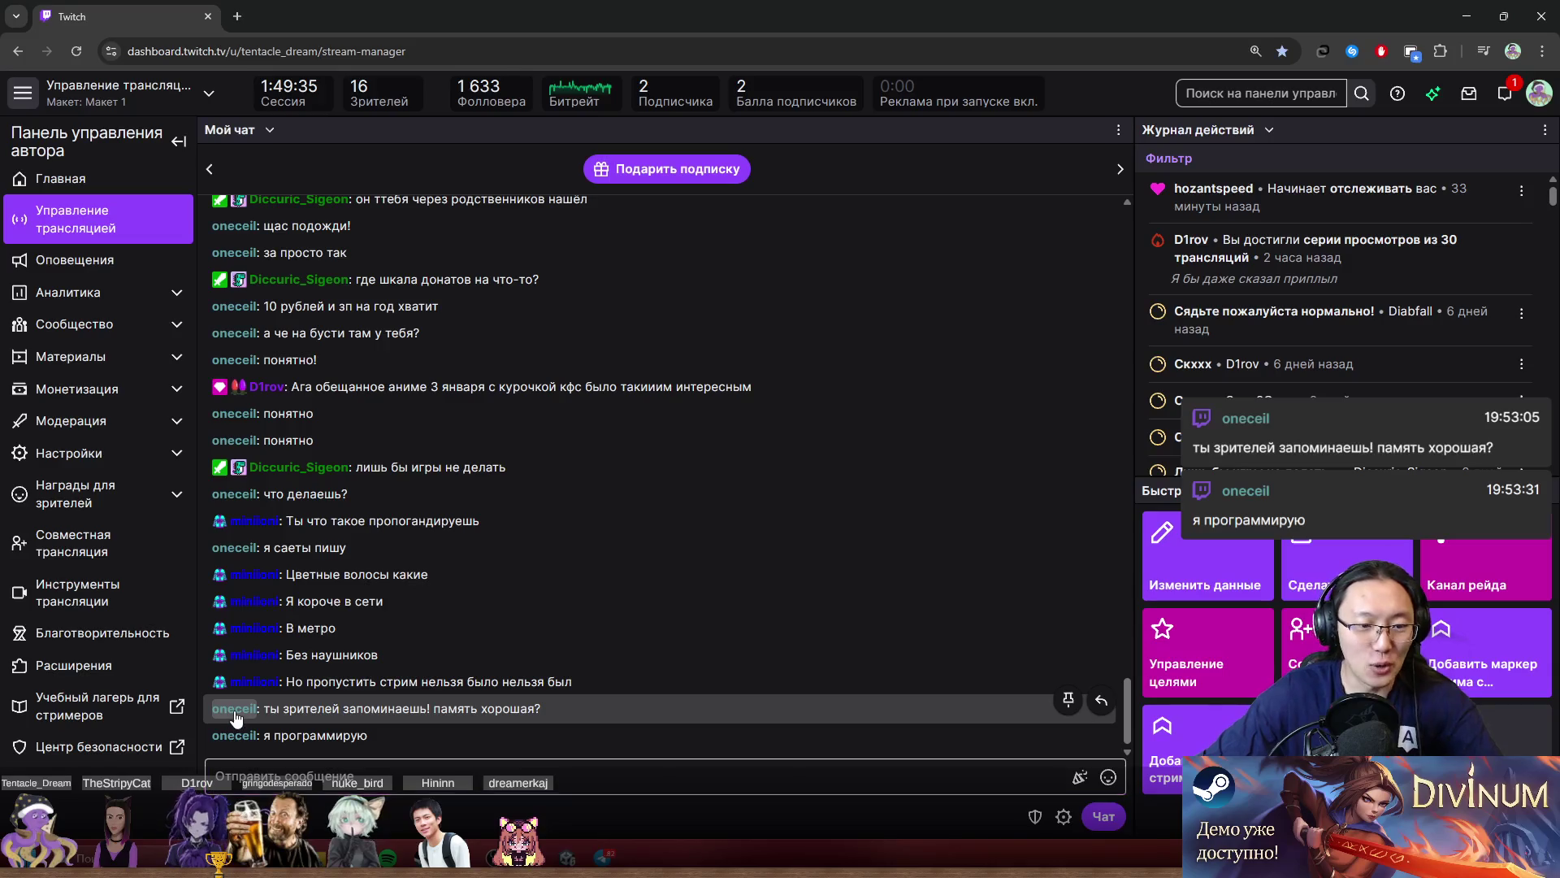
drag(393, 575, 820, 189)
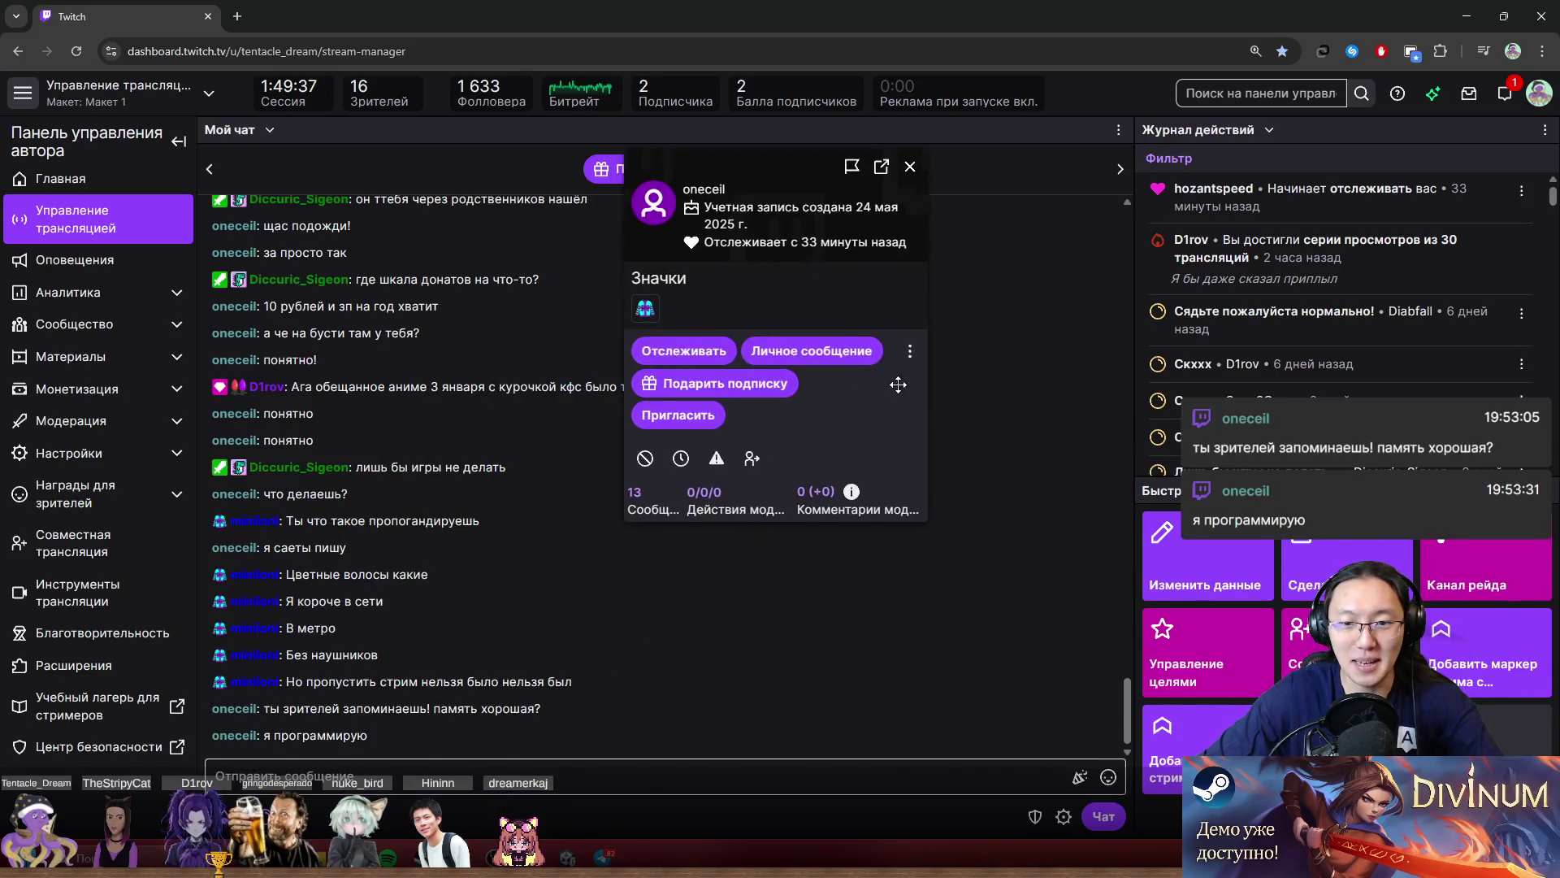
click(867, 504)
click(747, 668)
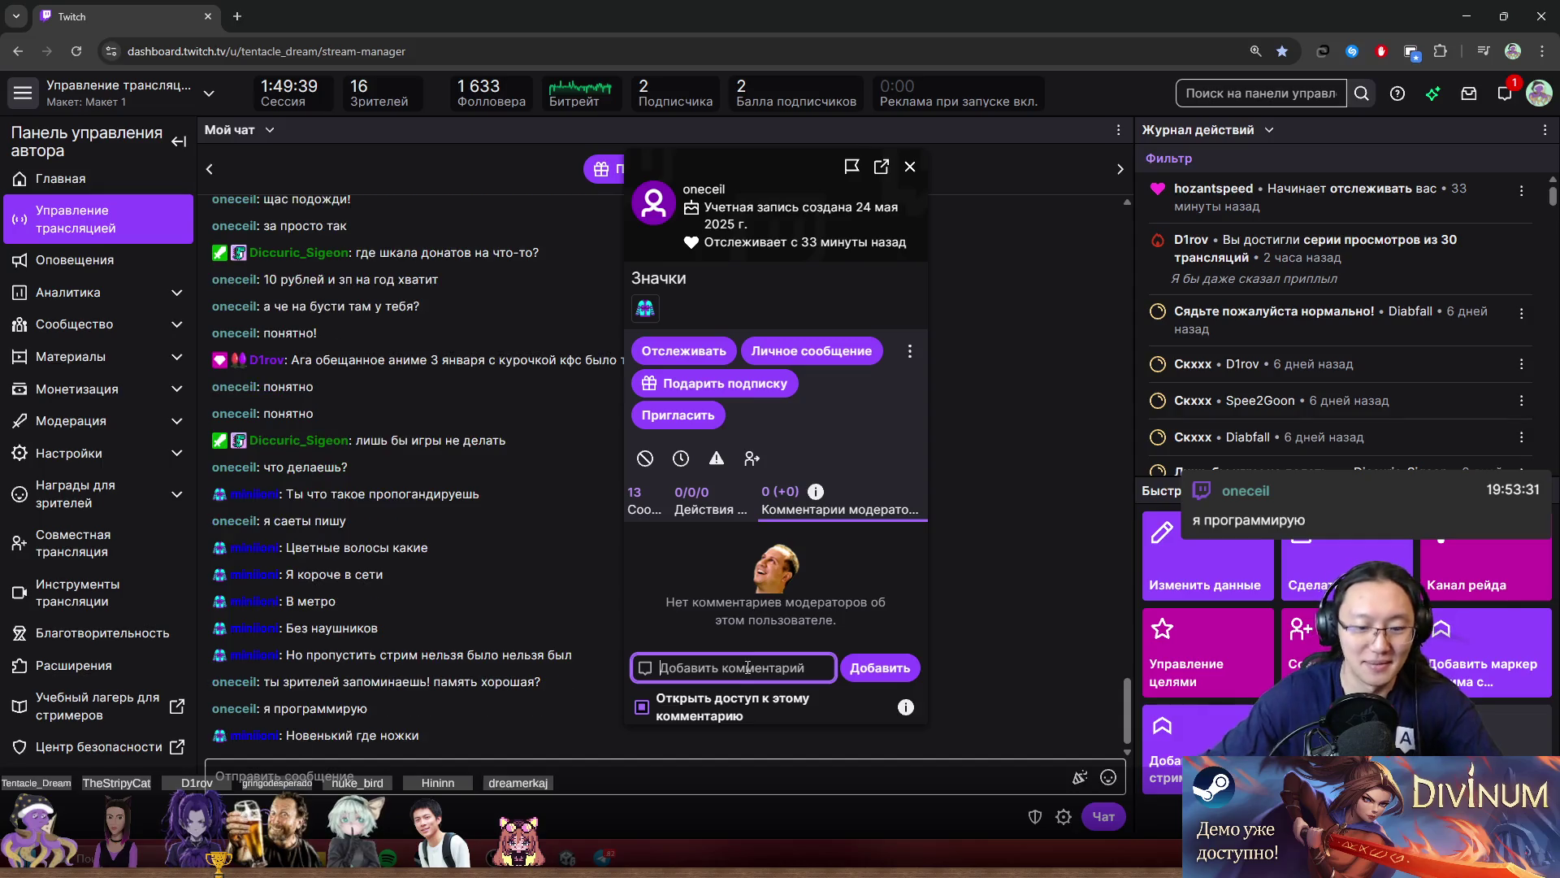
text(Gjrf)
key(BackSpace)
key(BackSpace)
key(BackSpace)
key(alt+shift)
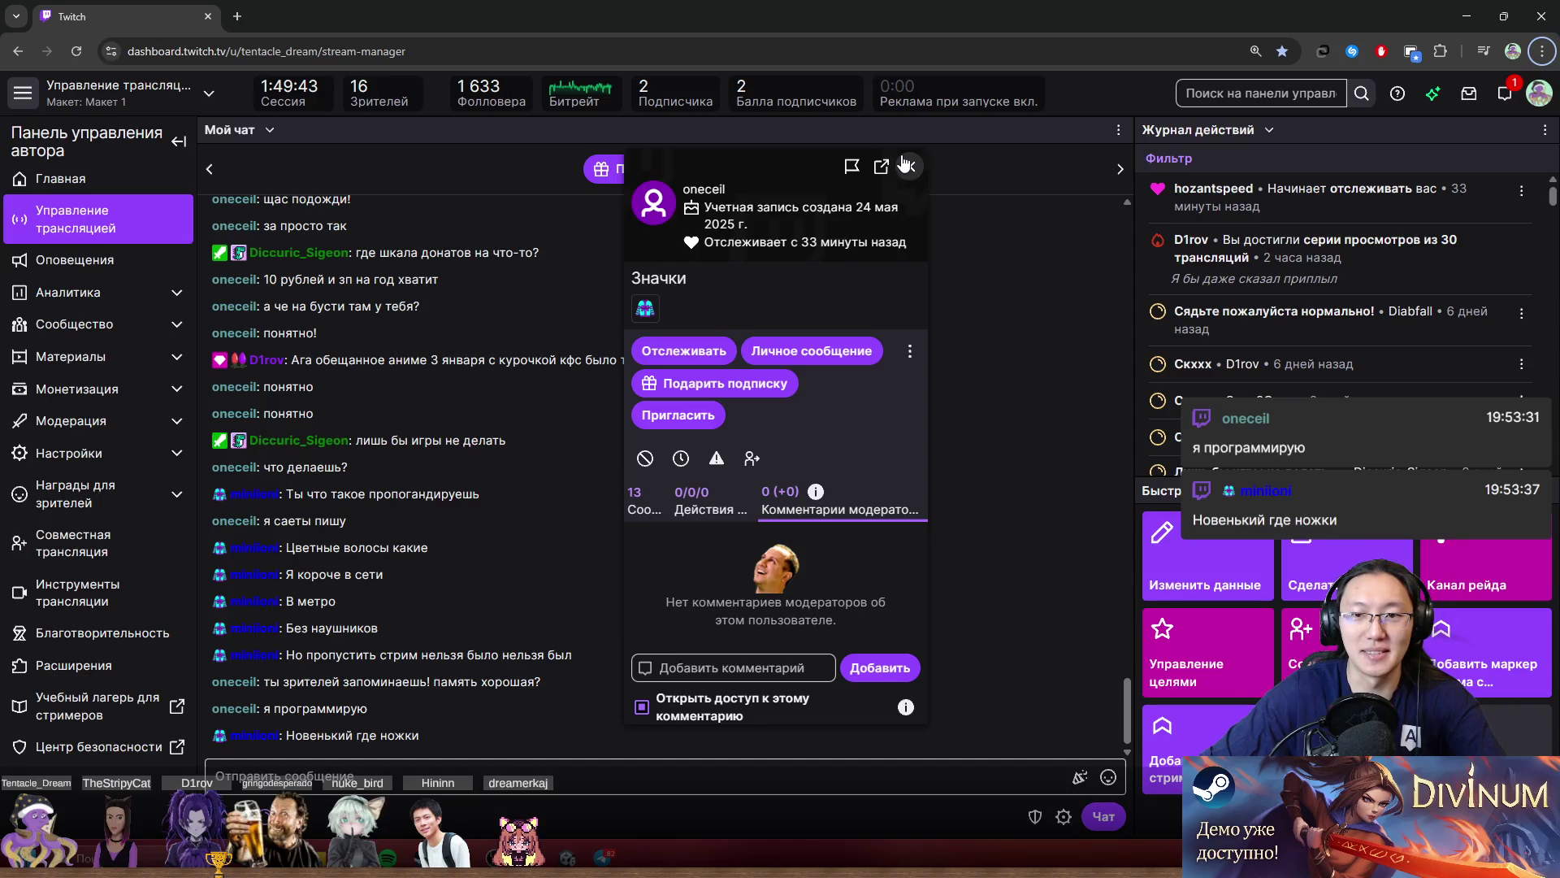
click(911, 166)
Add the moderator comment 'Супер крутая' to another chatter's viewer card and close it.
click(237, 652)
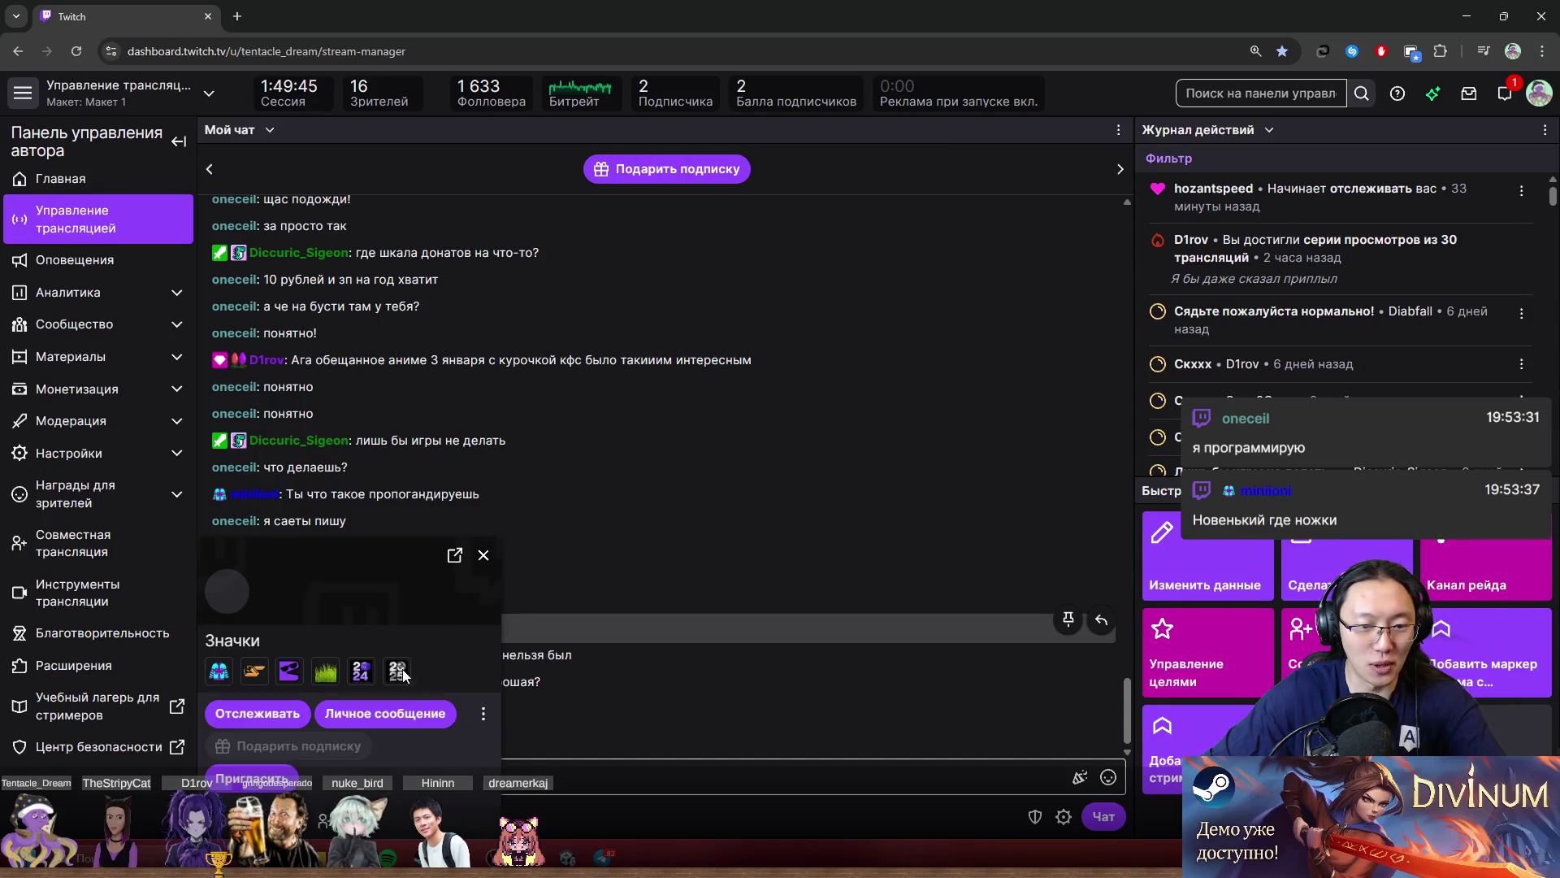
drag(360, 483, 627, 273)
click(679, 611)
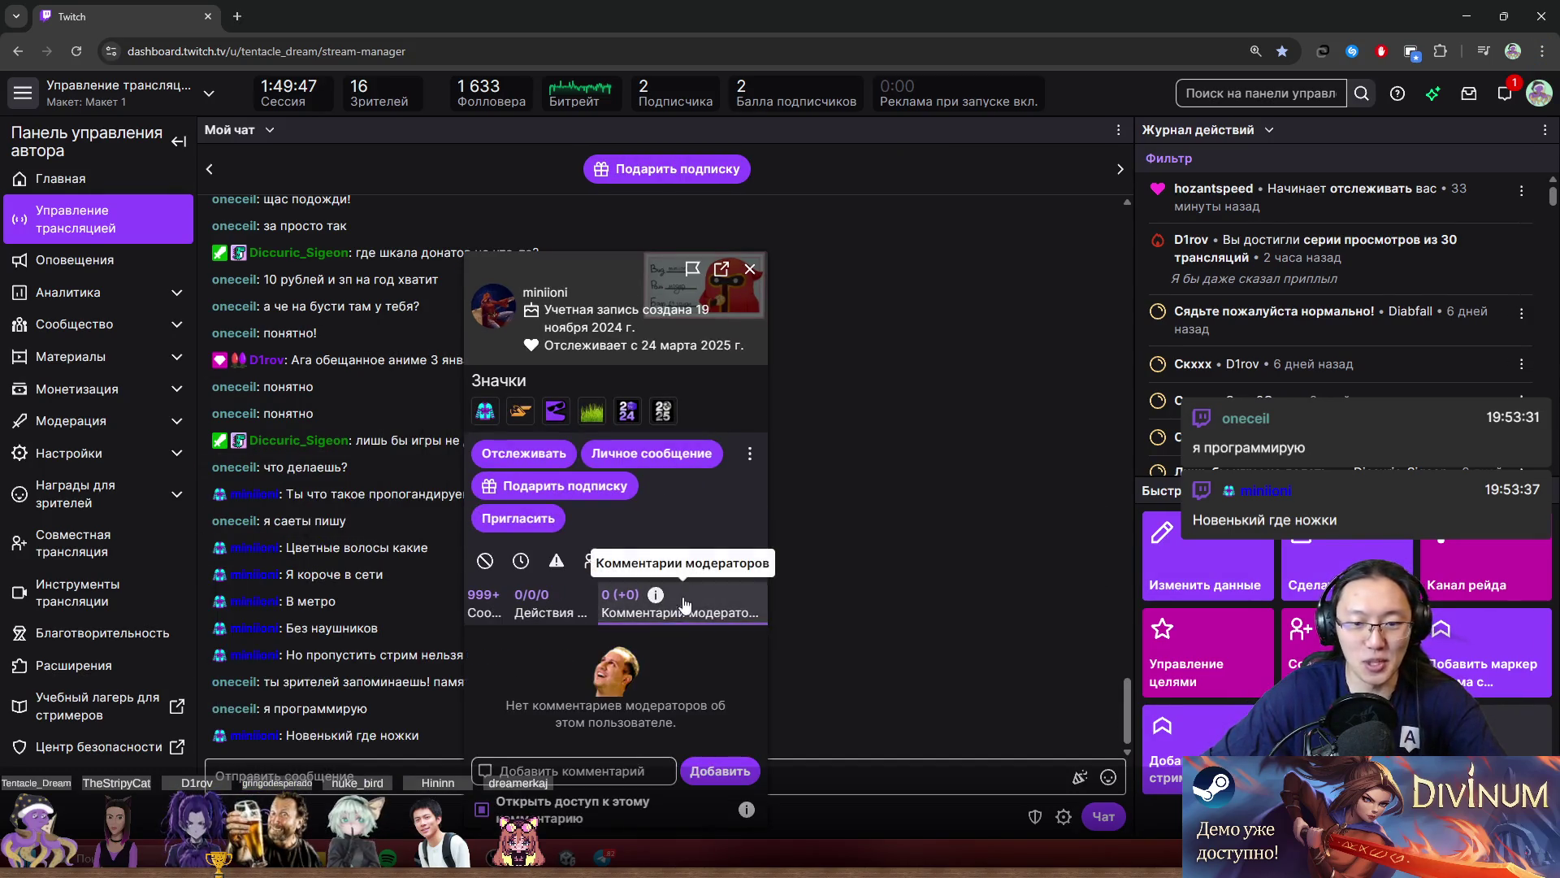
click(587, 770)
text(Ceg)
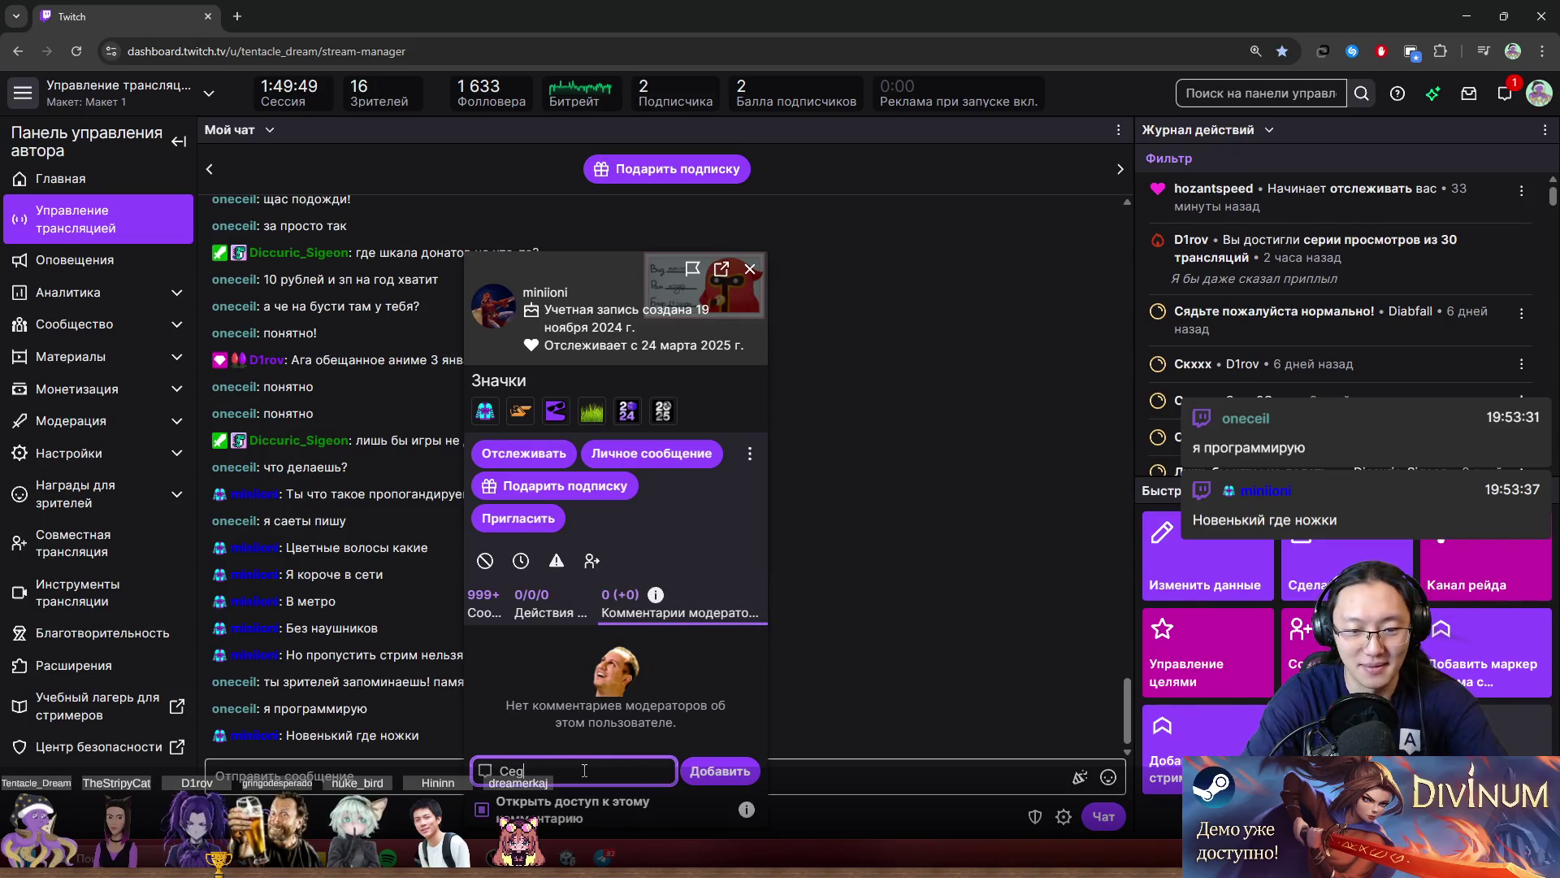
key(BackSpace)
key(BackSpace)
key(BackSpace)
text(Супер крутая)
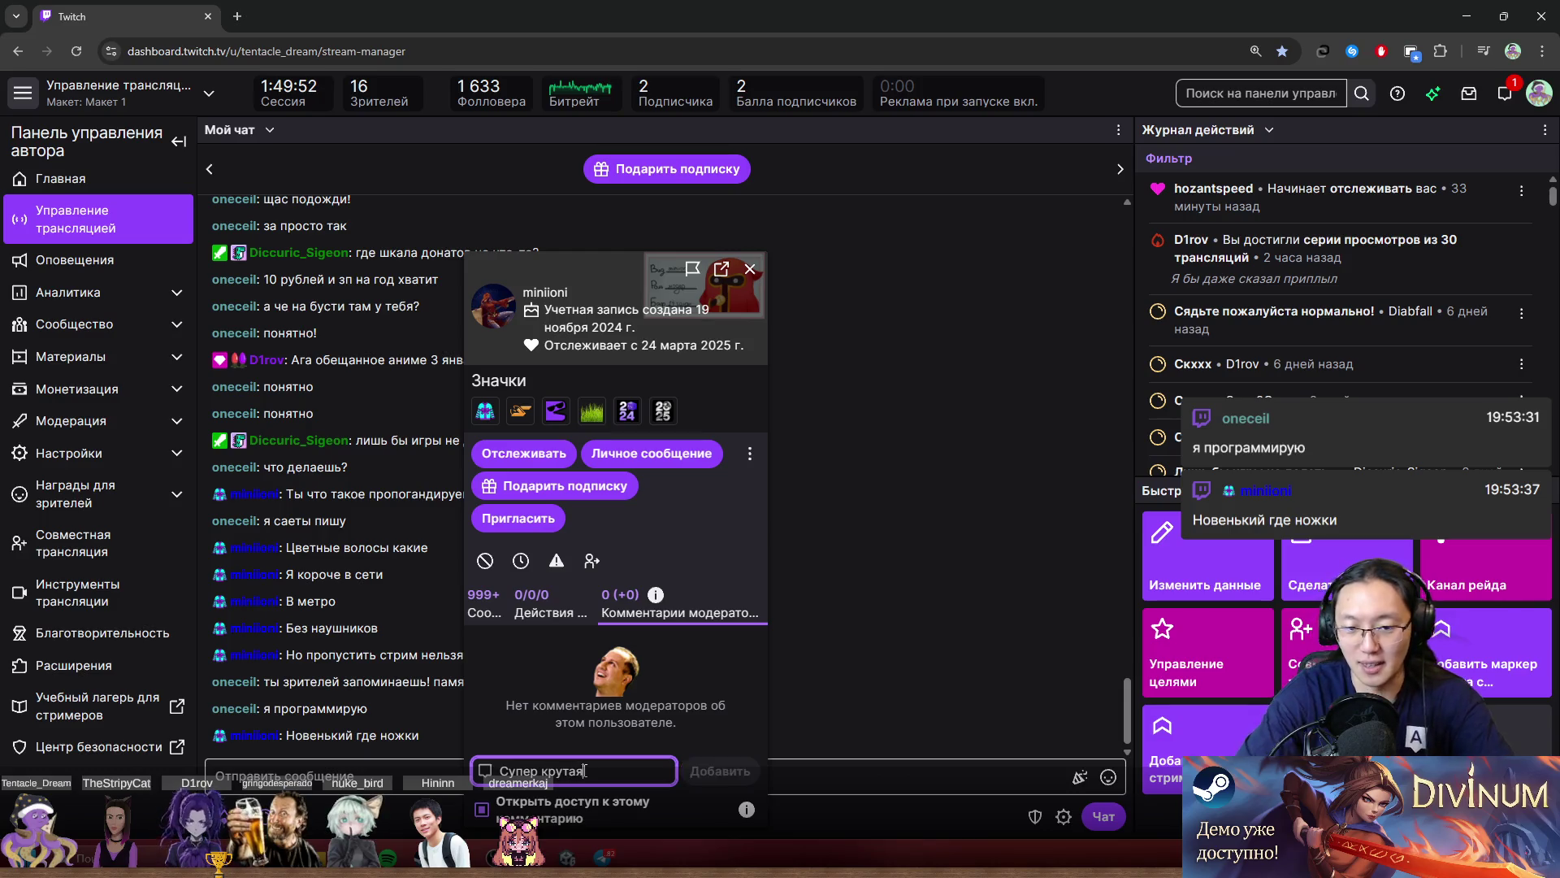
click(720, 771)
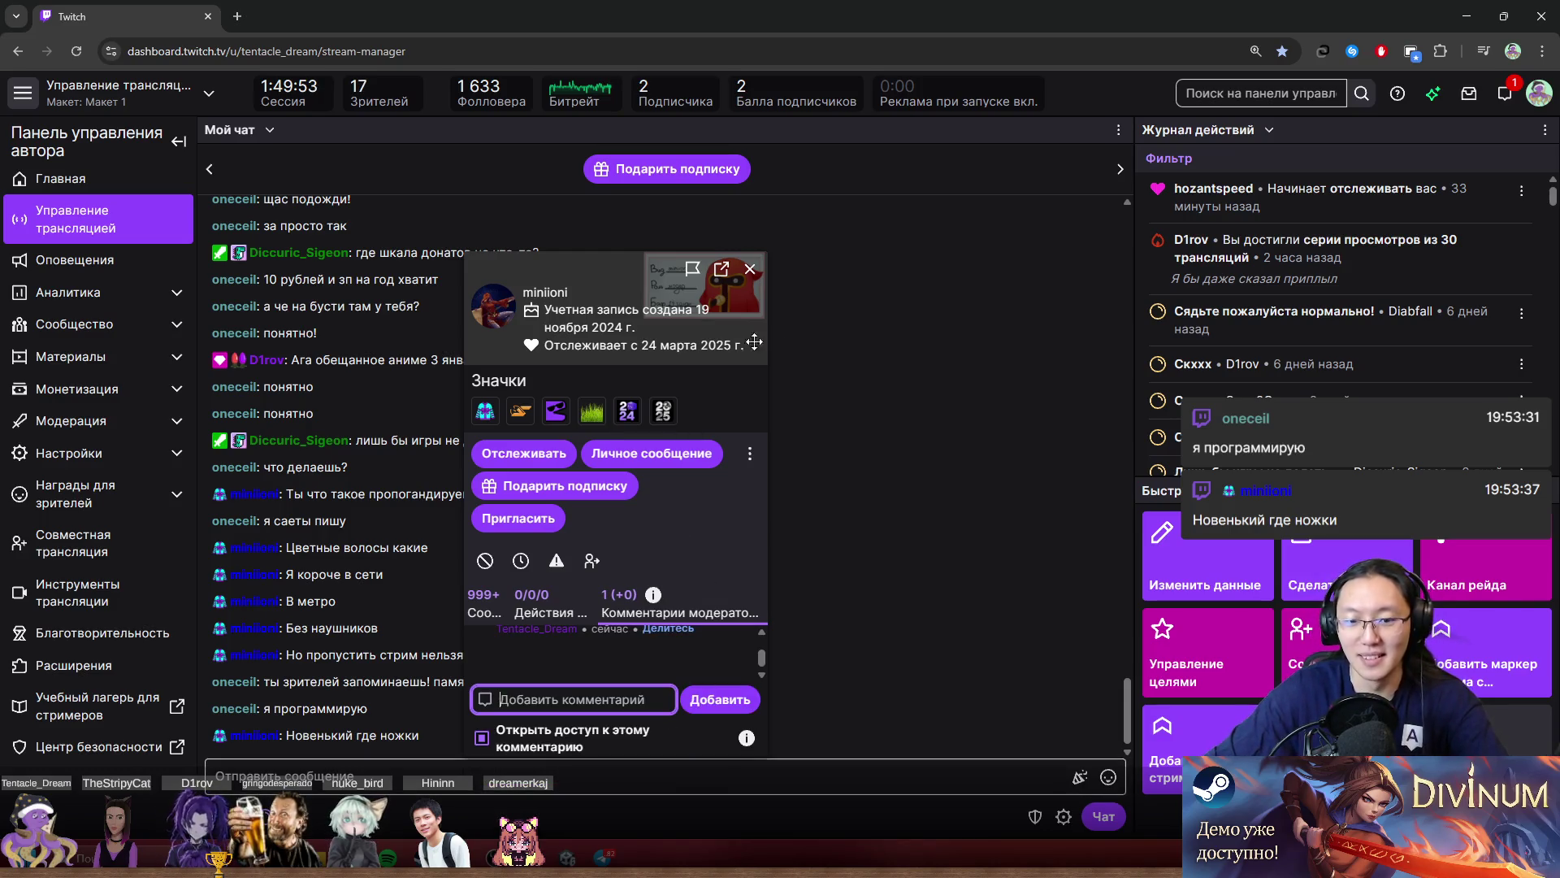
click(751, 268)
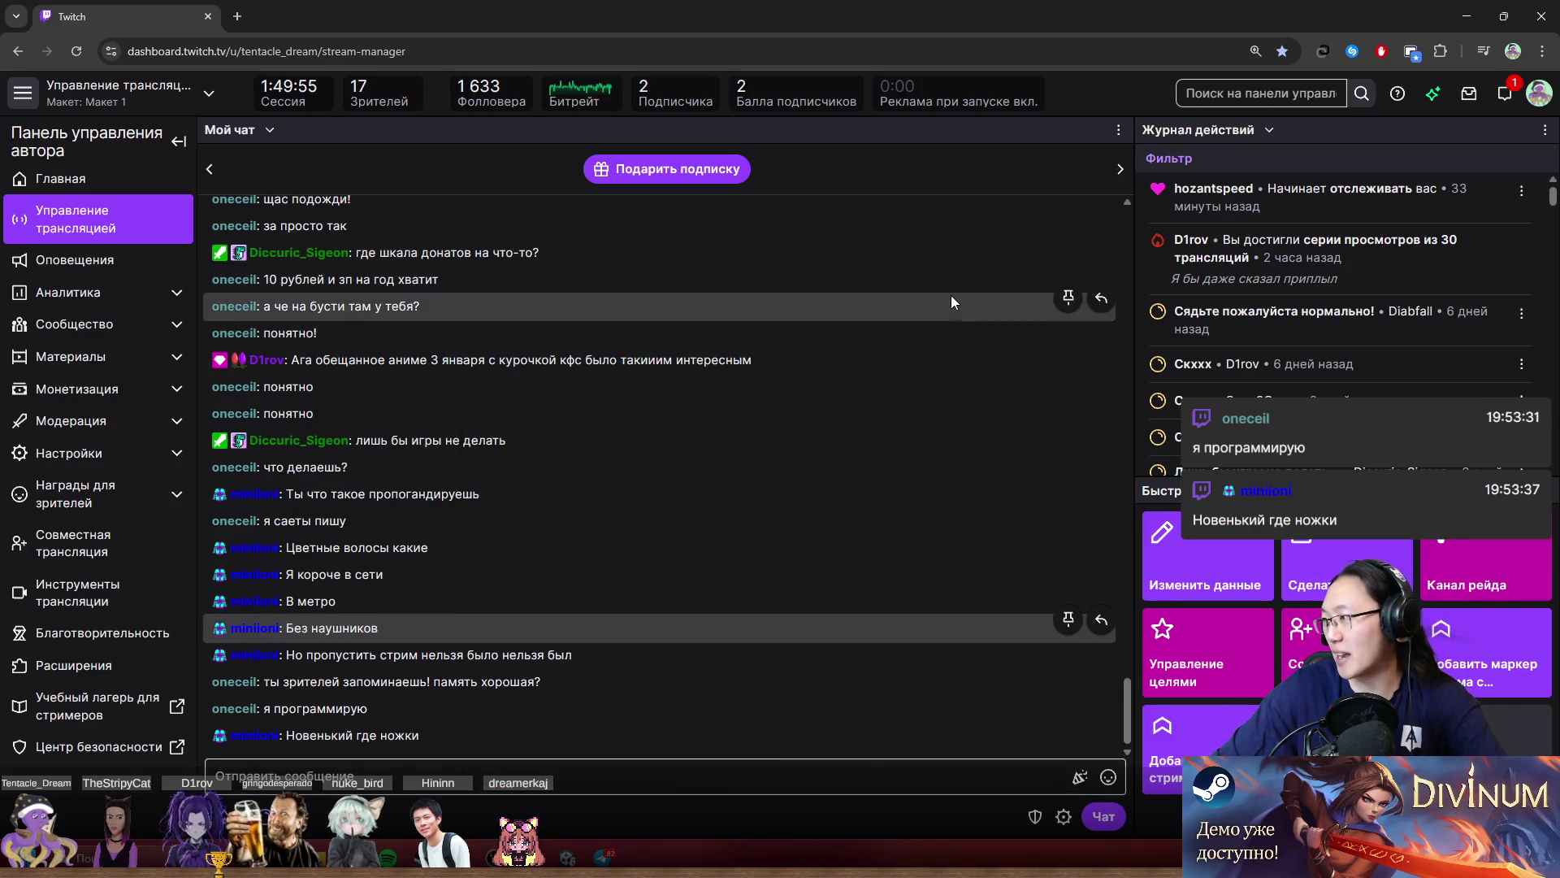
Reopen the viewer card to confirm the saved comment, then move the Twitch window aside.
click(267, 642)
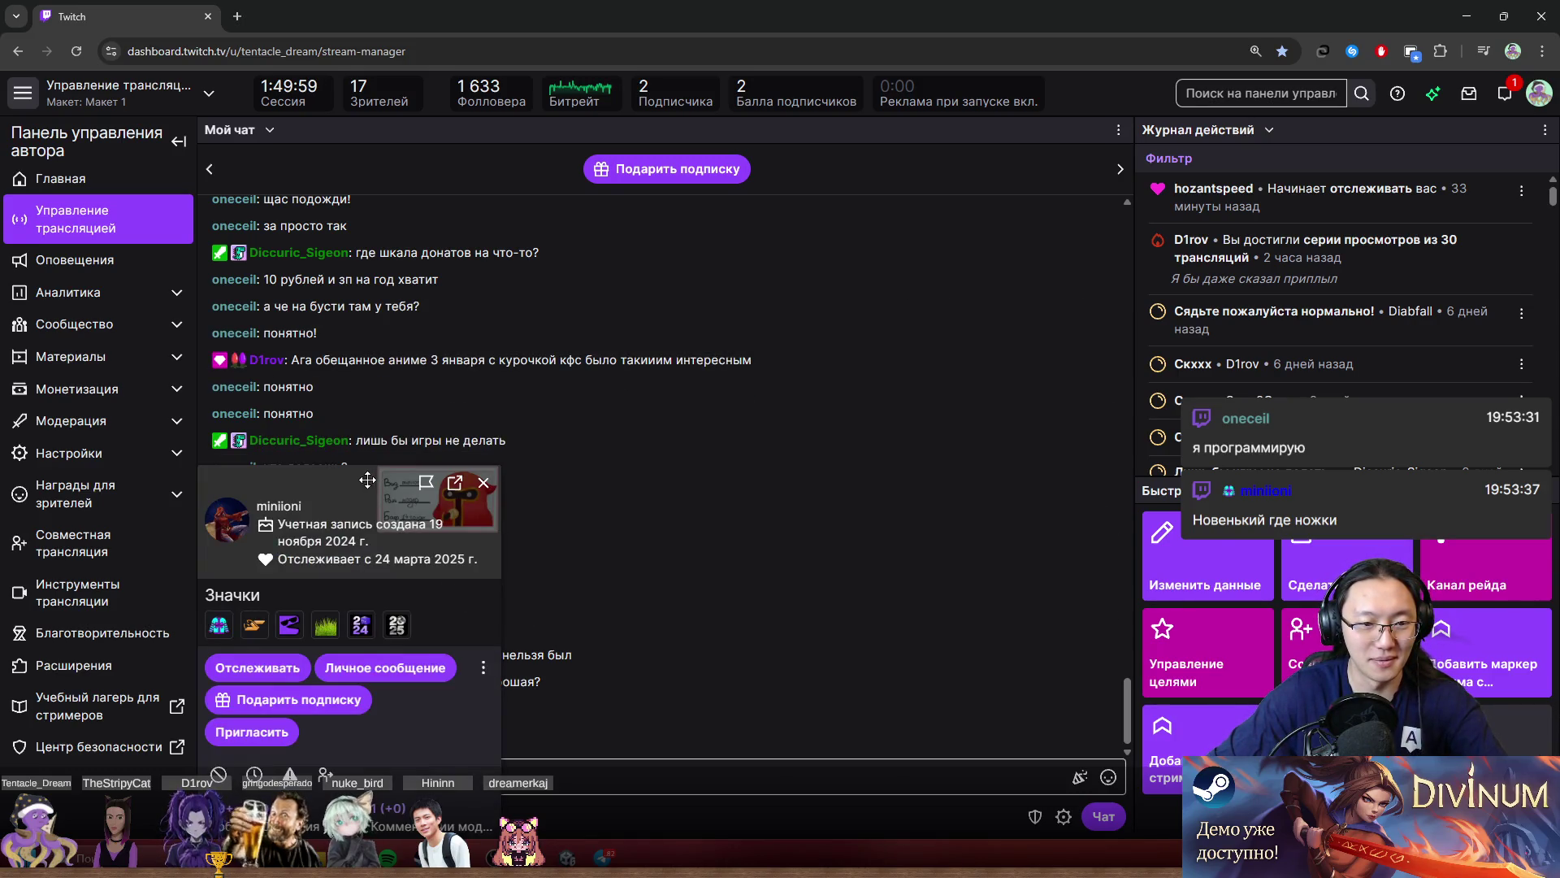
drag(420, 735, 750, 429)
click(752, 516)
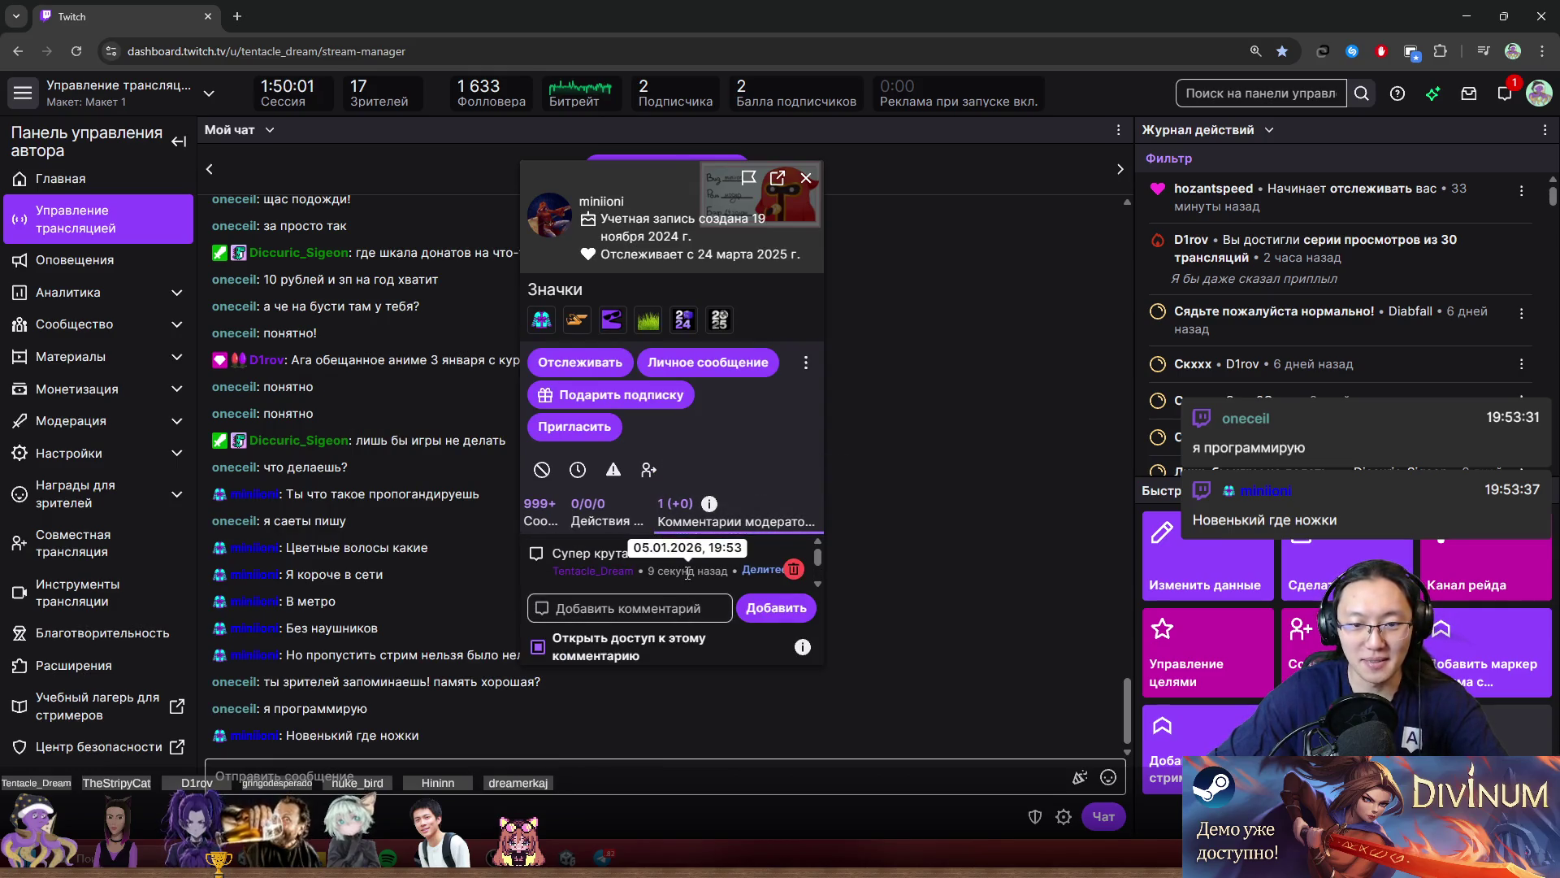
click(805, 180)
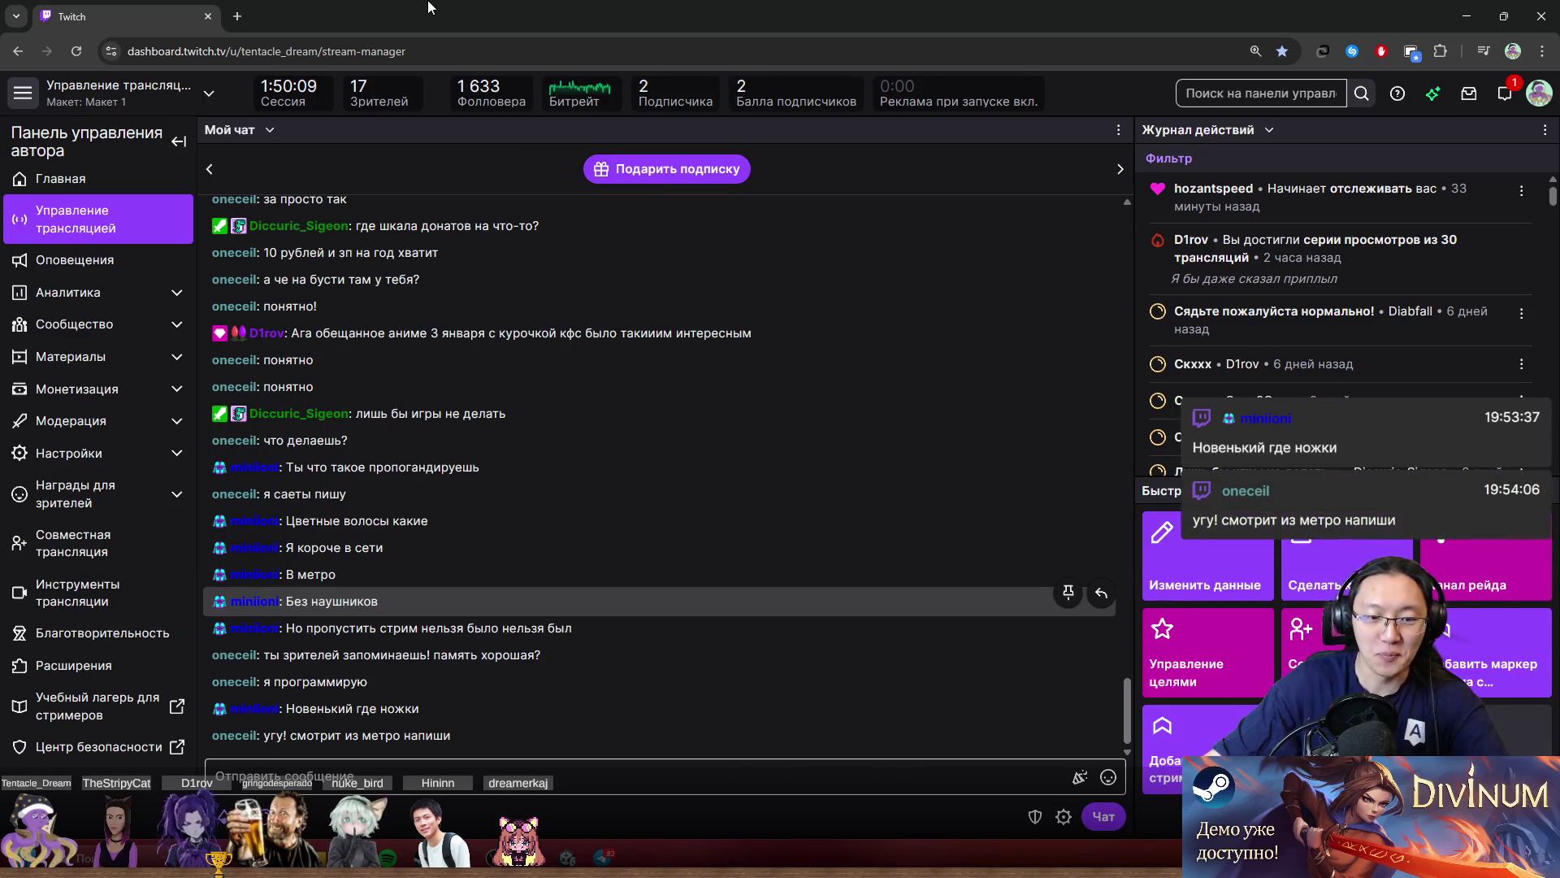
mouse_move(445, 8)
mouse_down()
mouse_move(1267, 195)
mouse_move(1559, 213)
mouse_up()
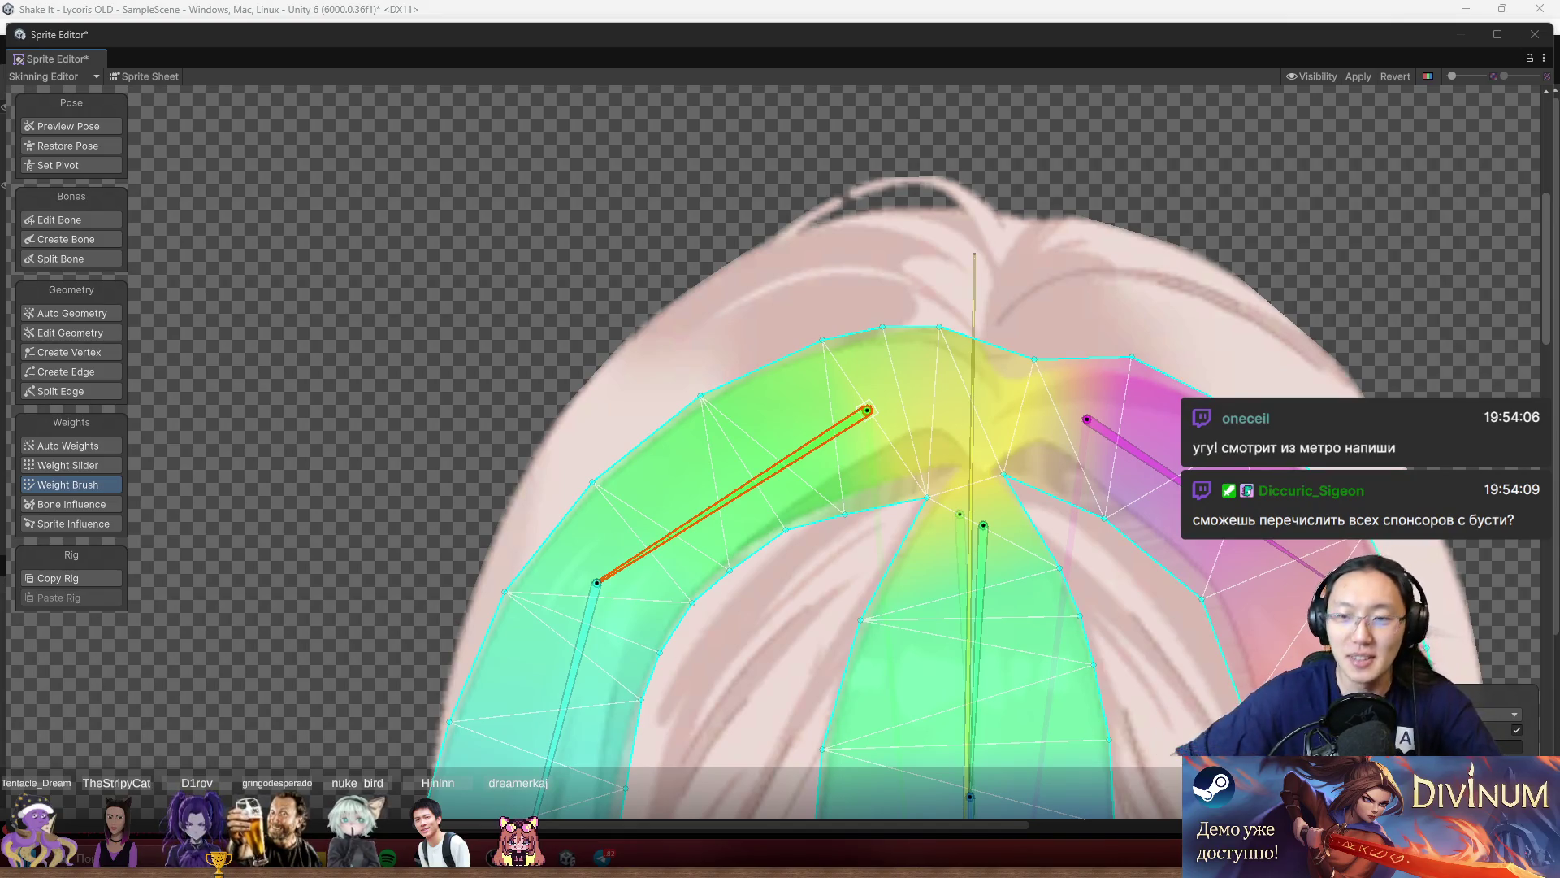
drag(898, 352, 689, 279)
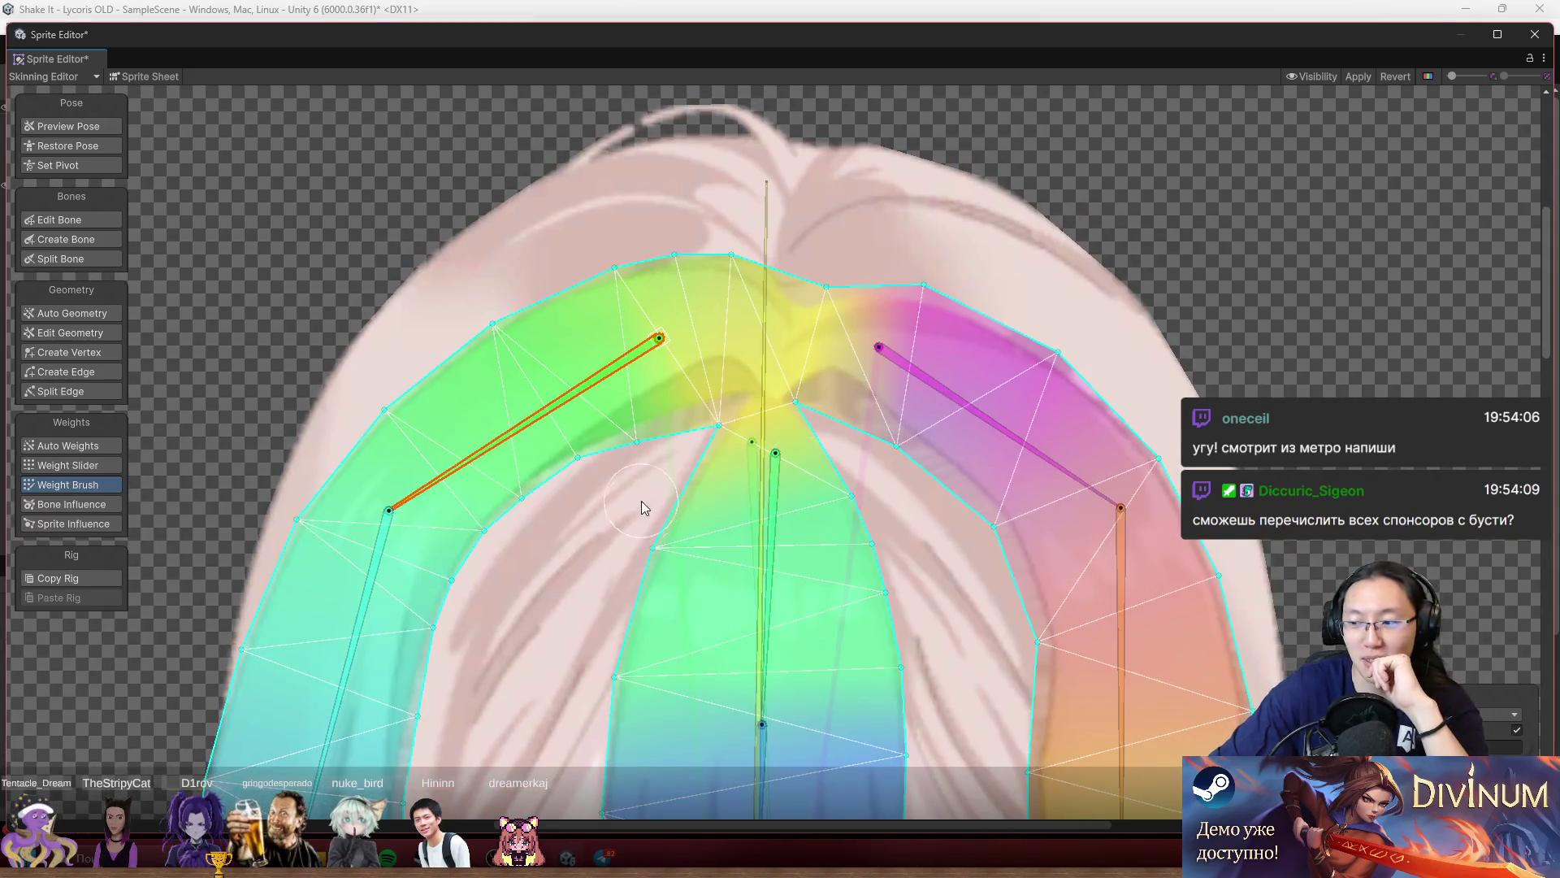
scroll(650, 488, down, 5)
scroll(645, 384, up, 4)
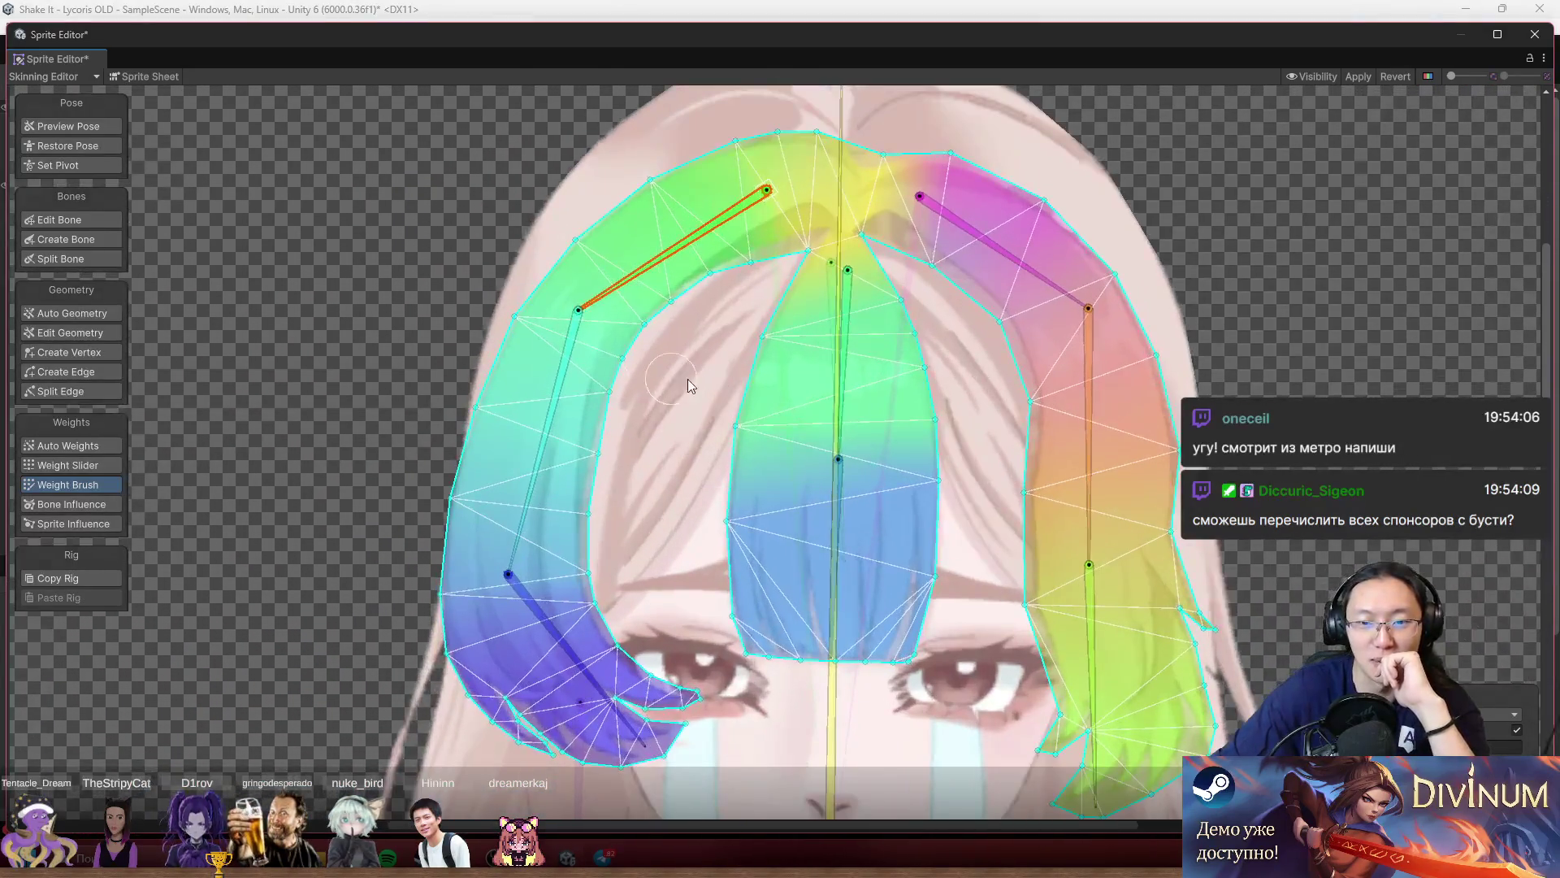
scroll(855, 439, up, 2)
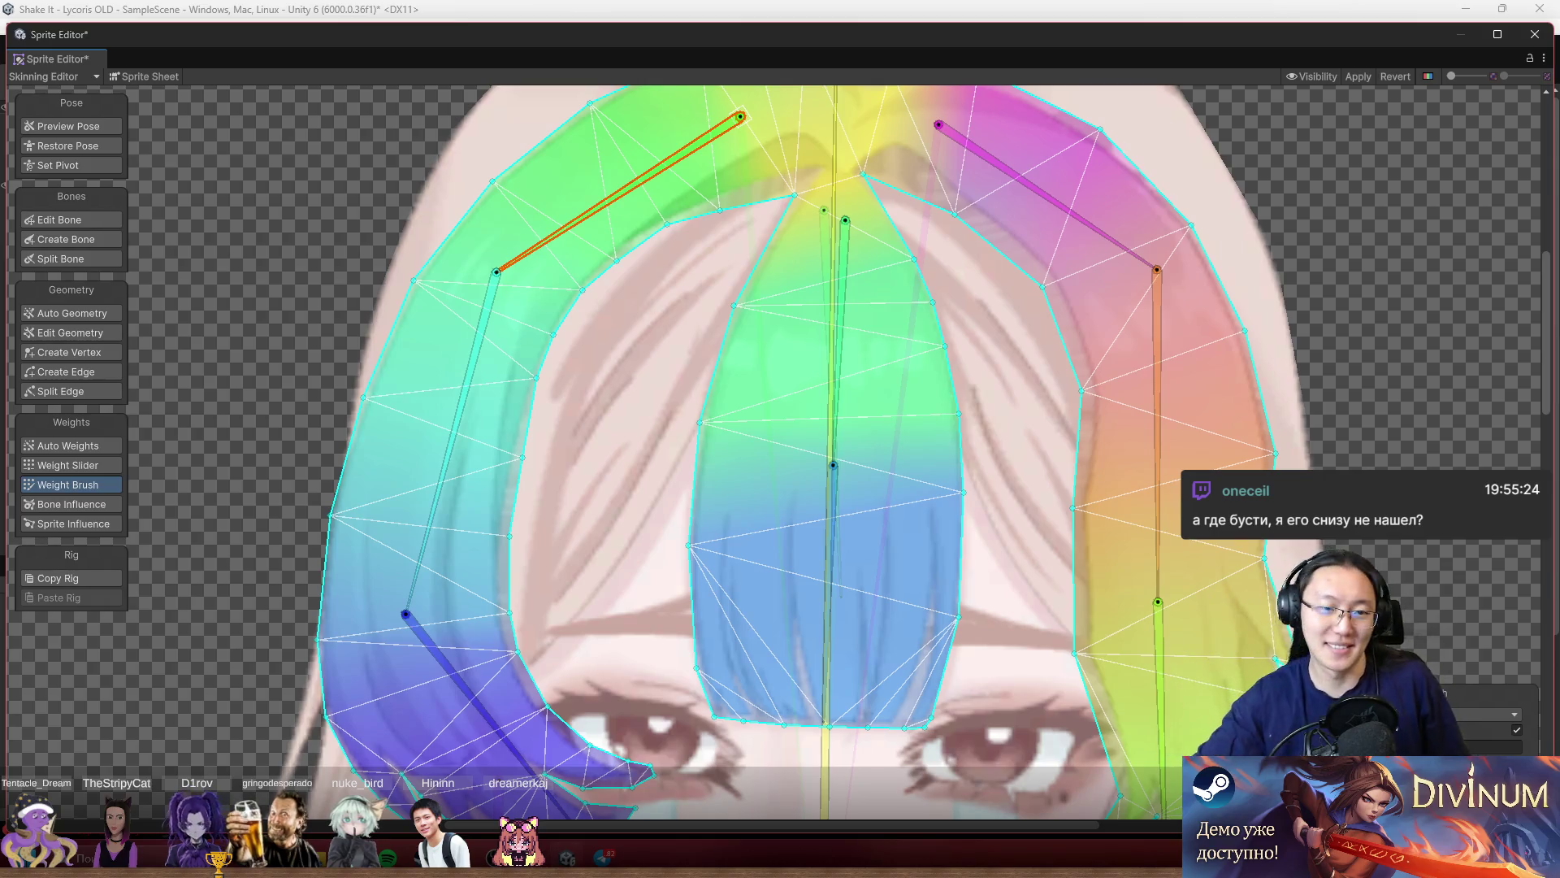
scroll(1057, 397, down, 3)
scroll(1036, 535, up, 2)
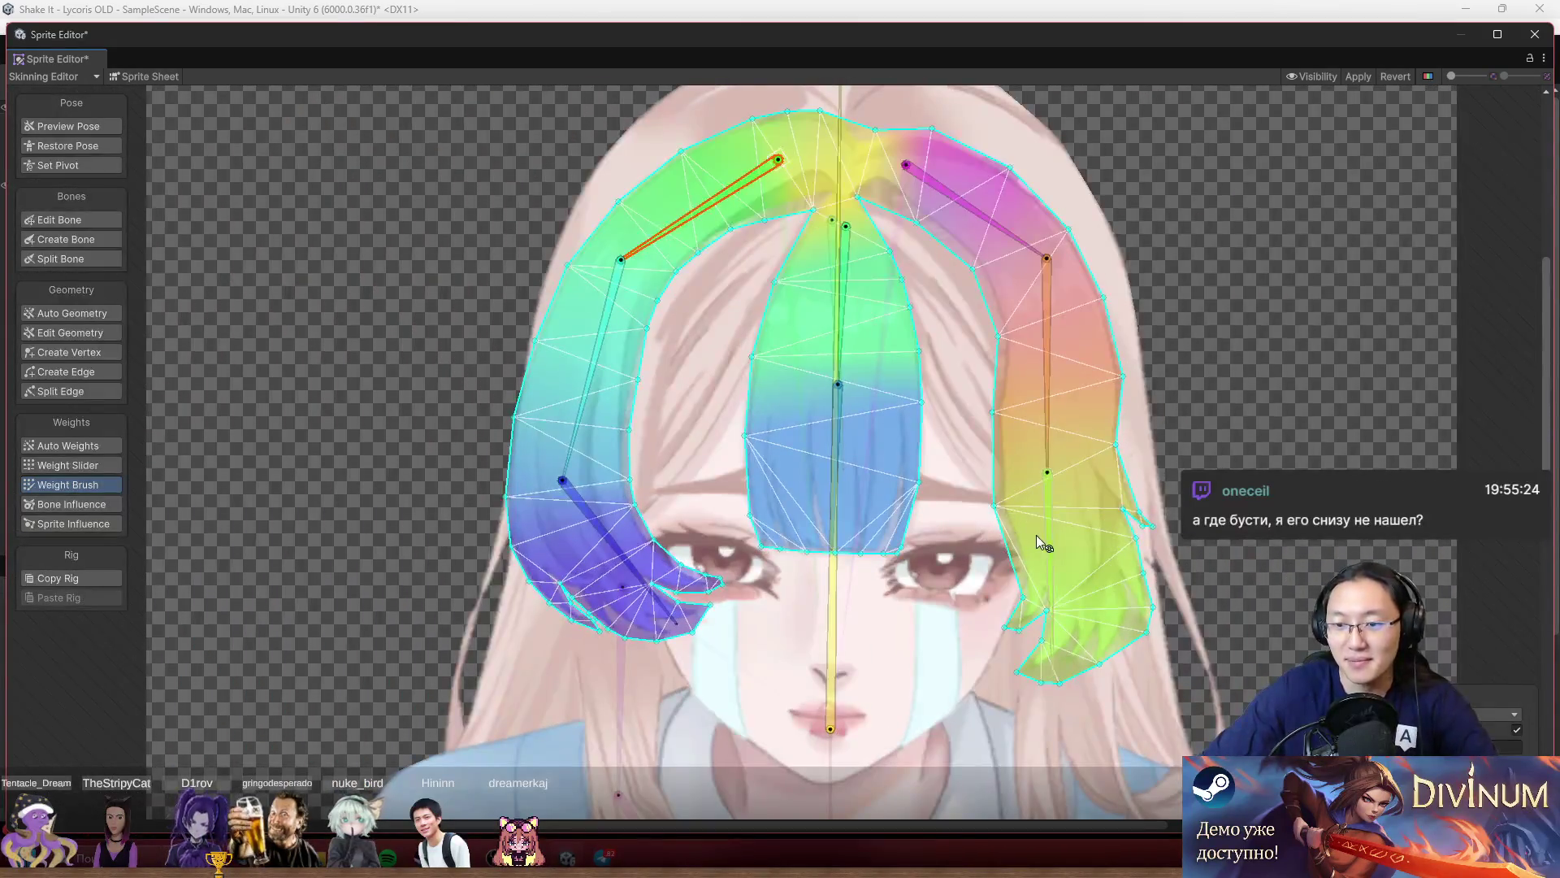
Rotate the right strand's lower bone inward toward the face, then zoom out to review the deformation.
click(953, 559)
mouse_move(952, 559)
mouse_down()
mouse_move(928, 548)
mouse_move(924, 563)
mouse_move(1090, 509)
mouse_up()
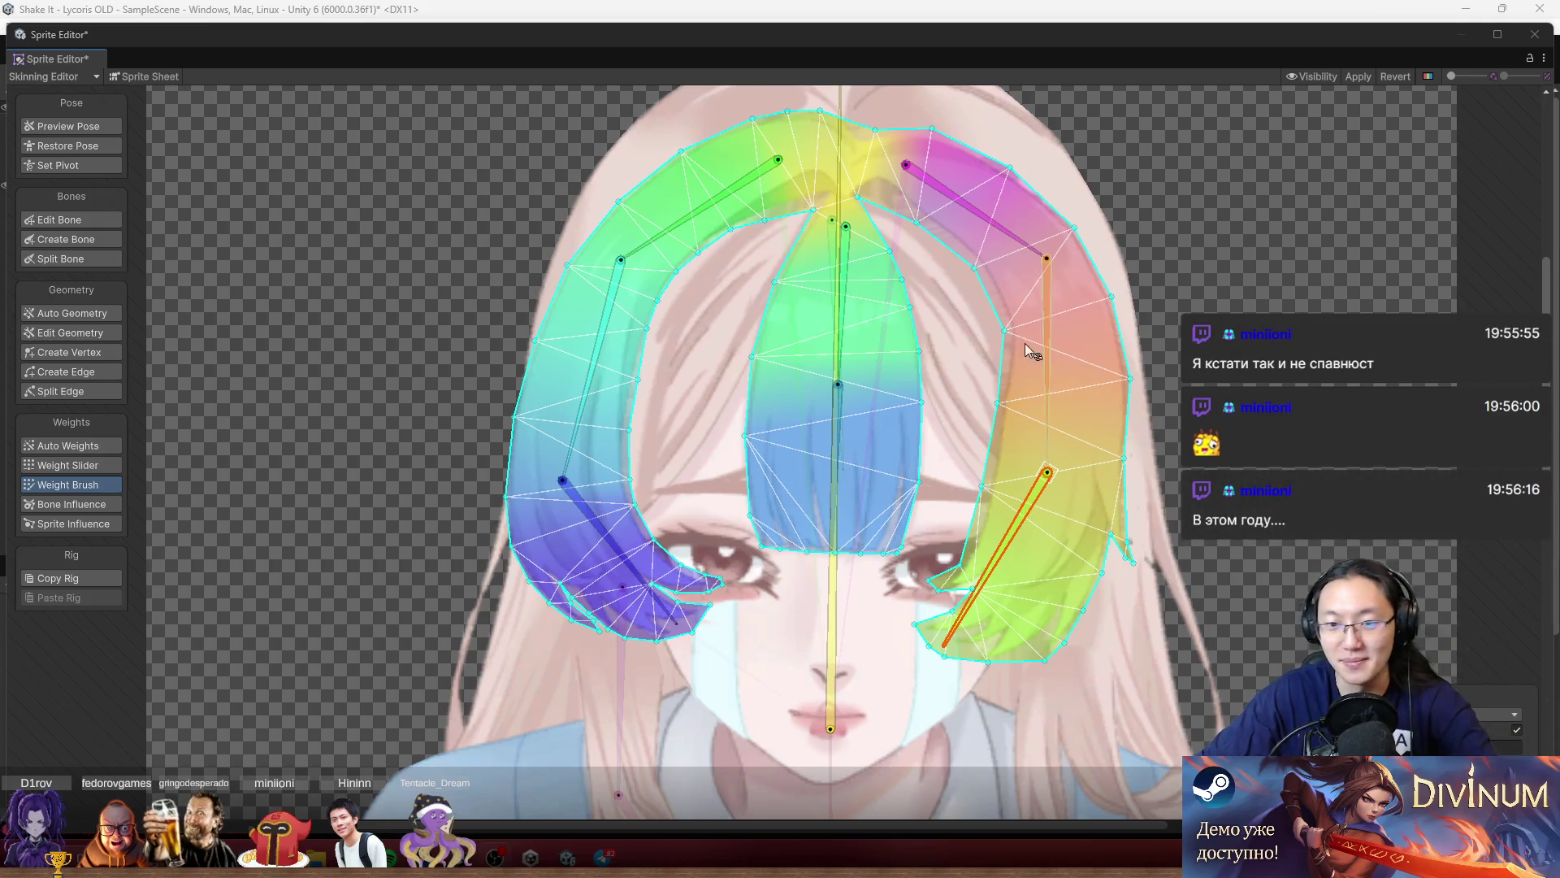
scroll(1071, 409, down, 3)
scroll(989, 466, up, 2)
scroll(990, 466, up, 2)
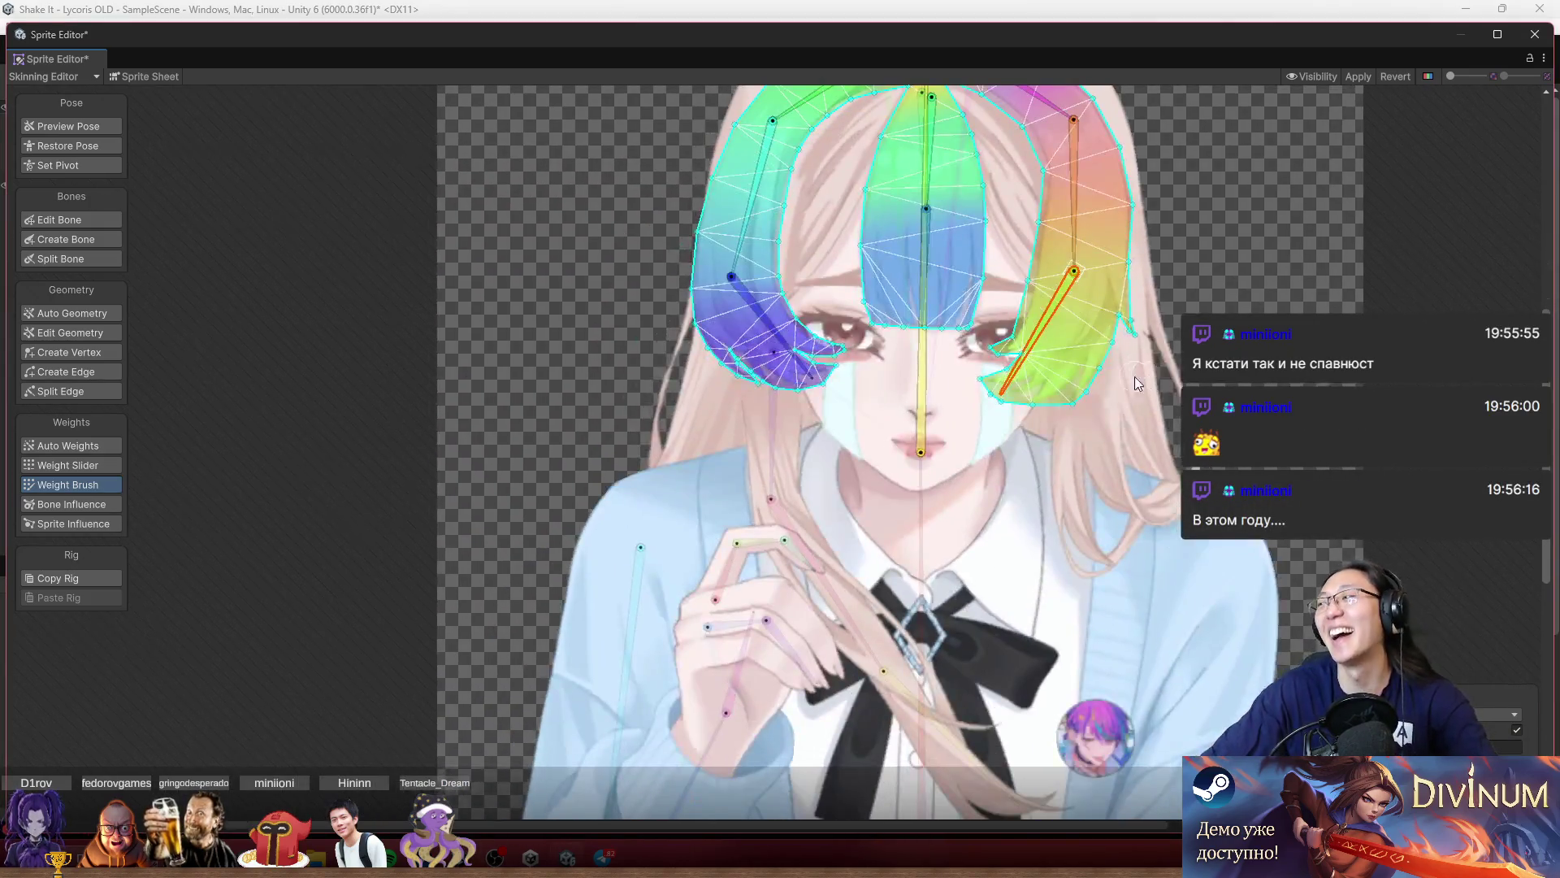
scroll(1174, 373, down, 2)
scroll(1166, 294, up, 2)
scroll(1166, 294, up, 1)
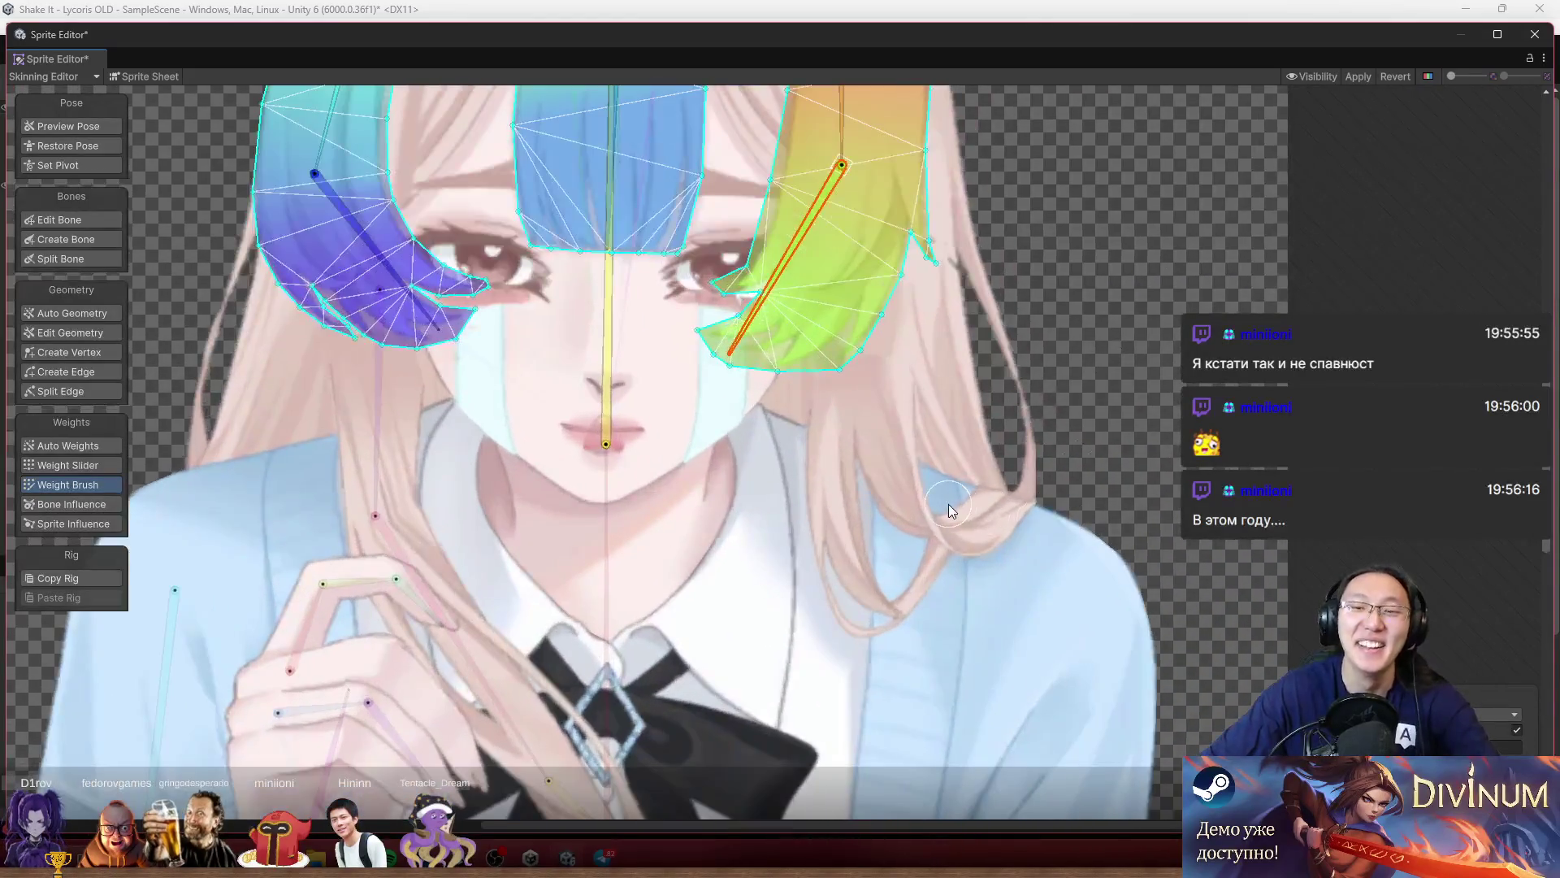
scroll(1164, 374, up, 1)
scroll(1141, 492, up, 1)
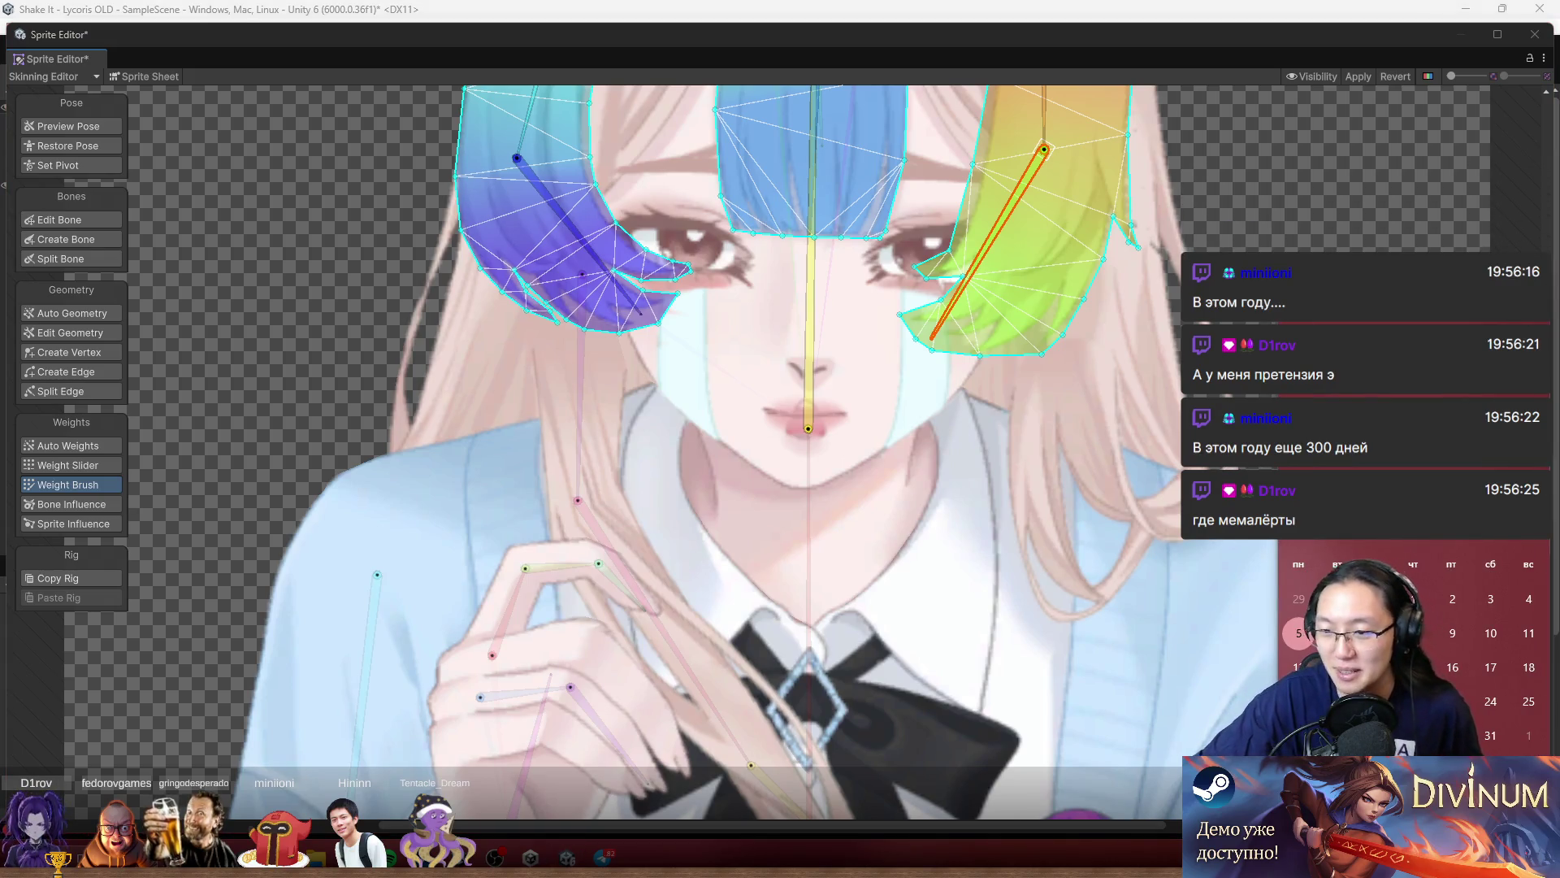
scroll(803, 345, down, 3)
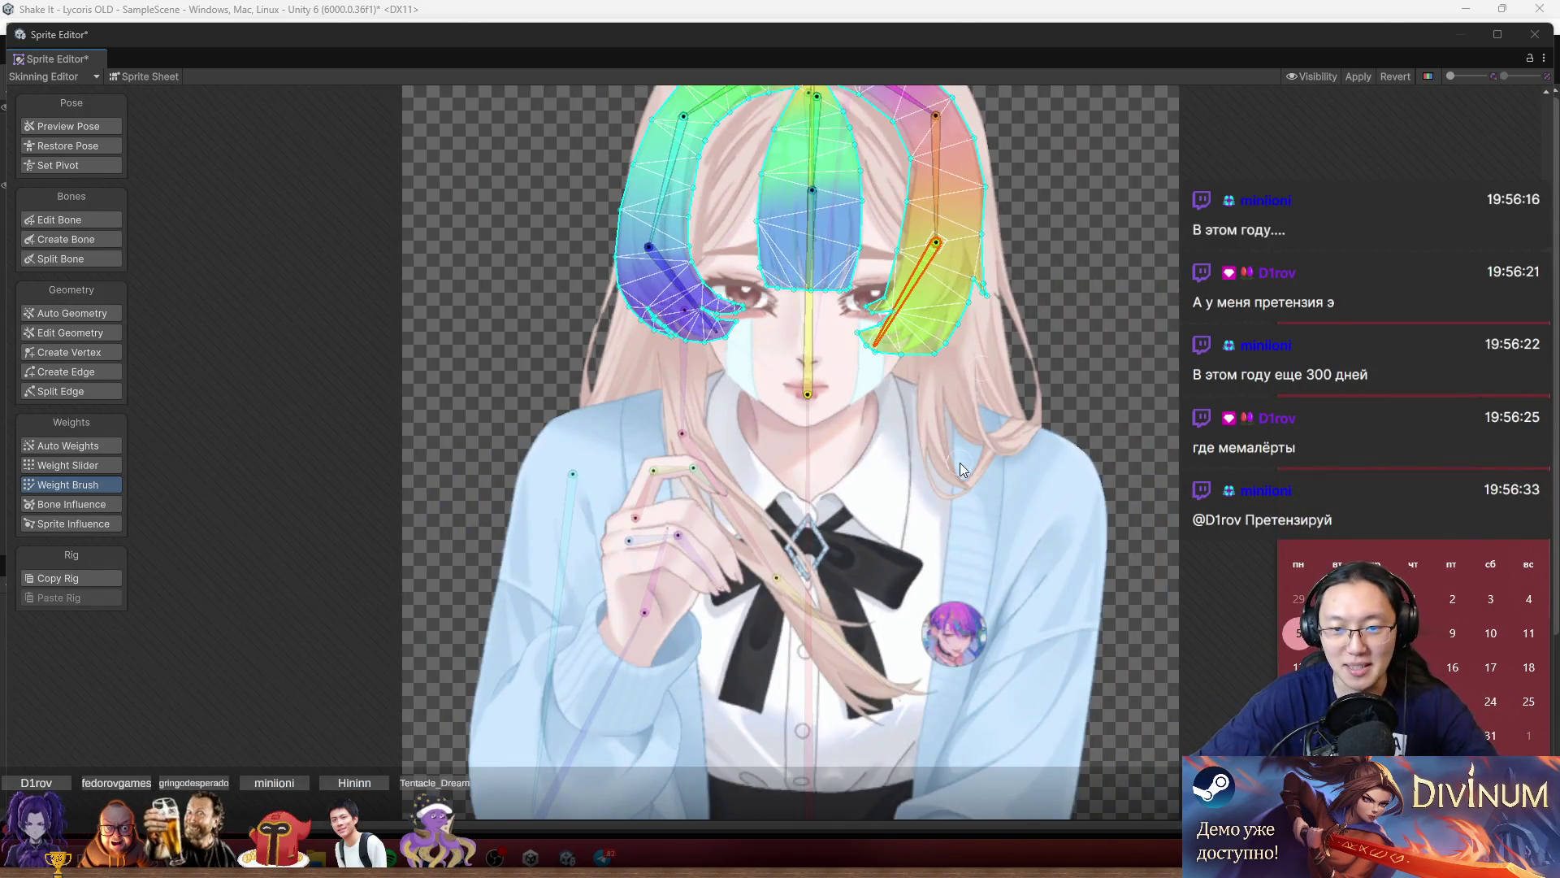
scroll(802, 451, up, 5)
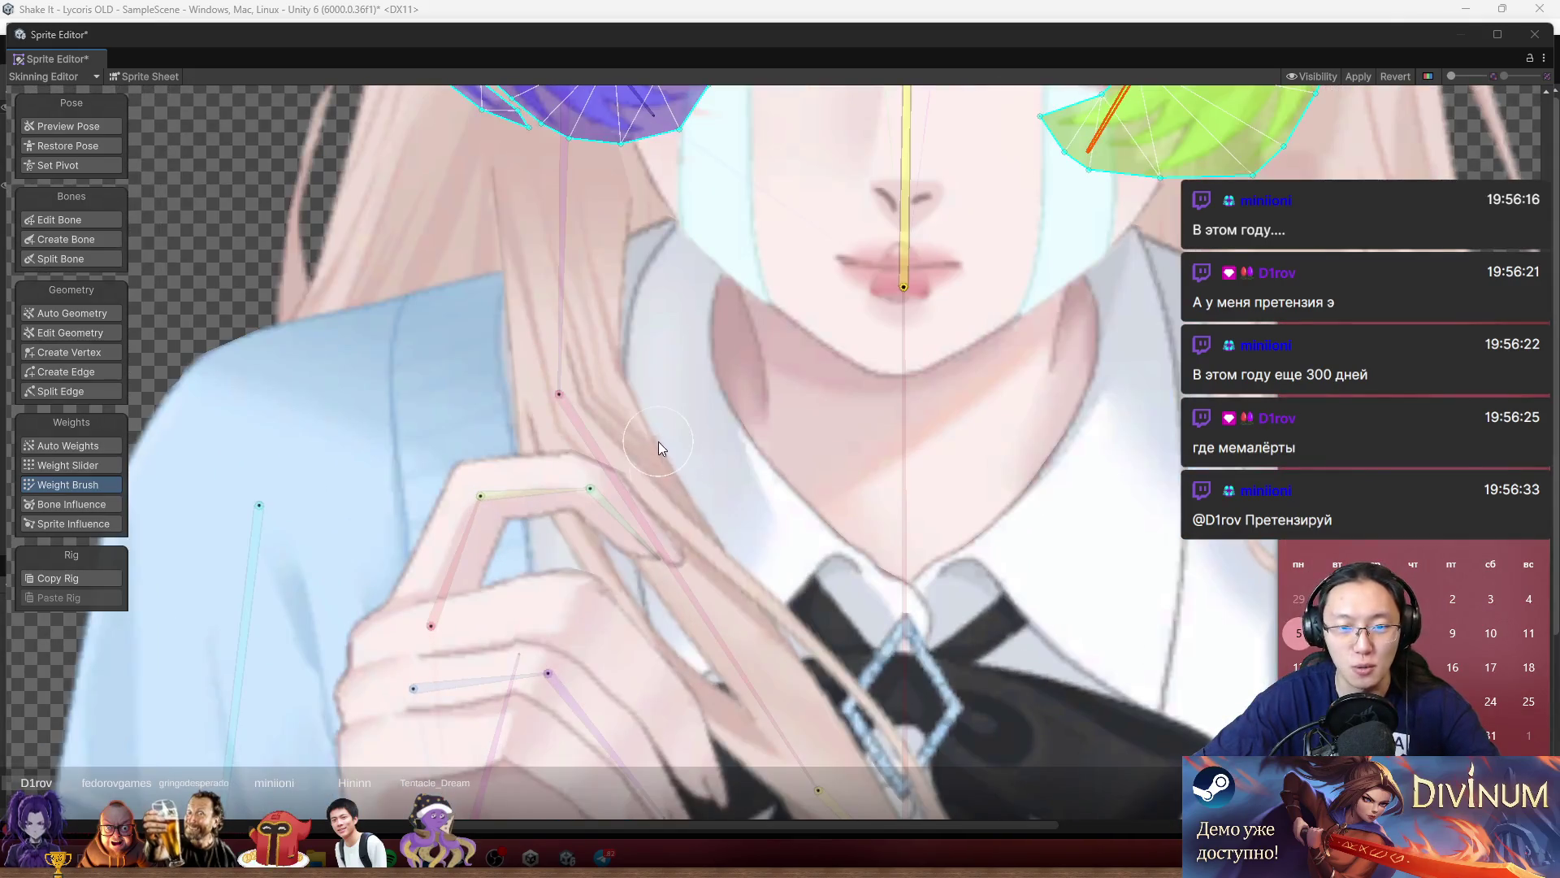
scroll(980, 480, up, 3)
scroll(980, 481, down, 3)
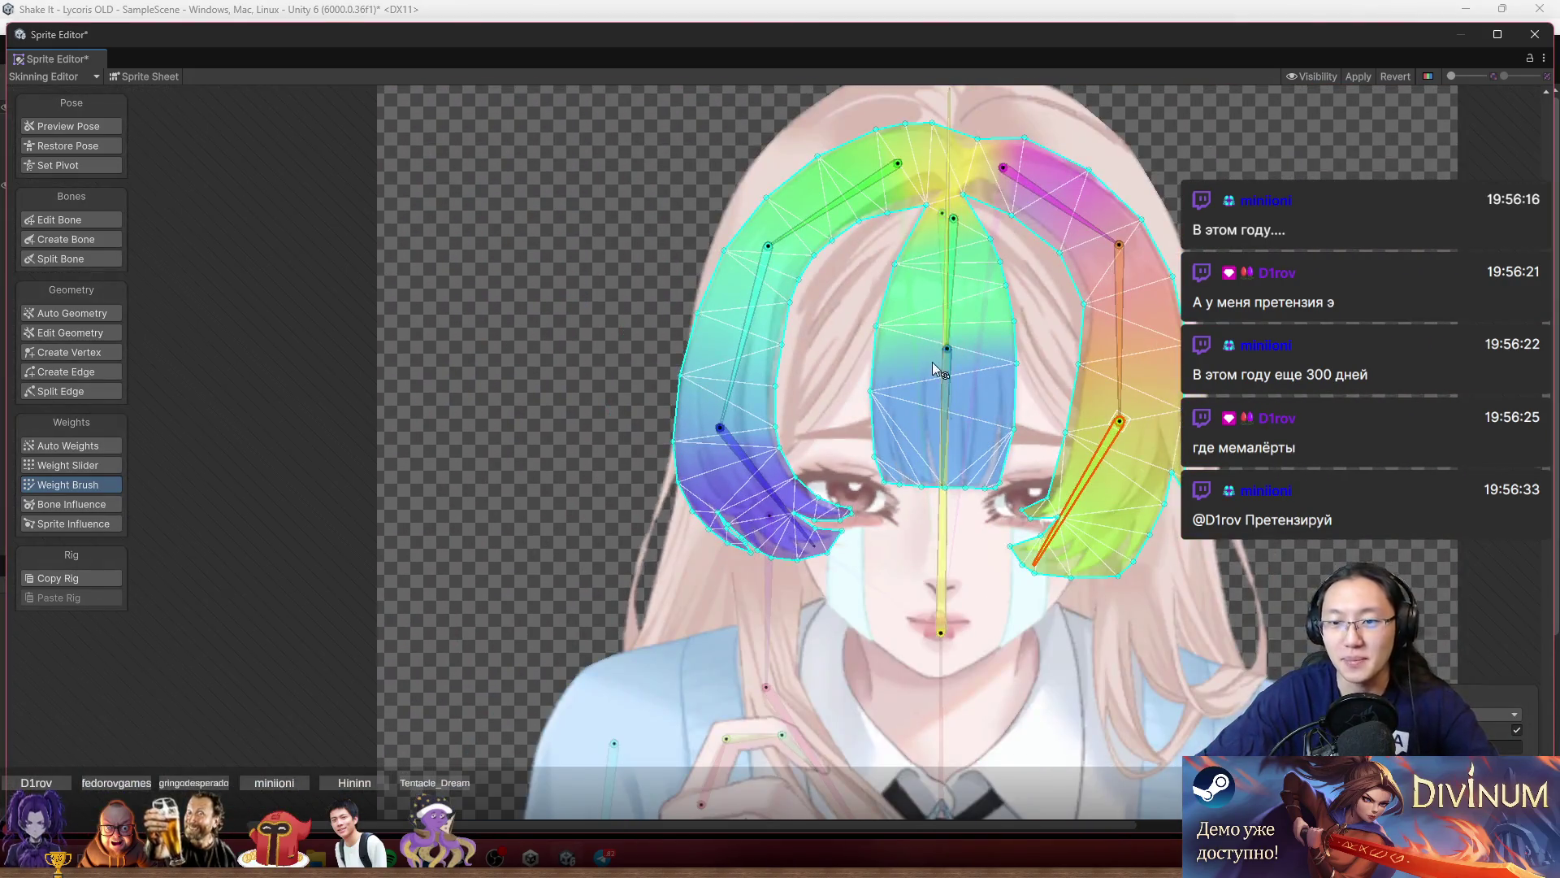
scroll(933, 363, up, 3)
Swing the central bangs bone and paint weight along the bangs' right and upper-right edges.
drag(957, 380, 884, 418)
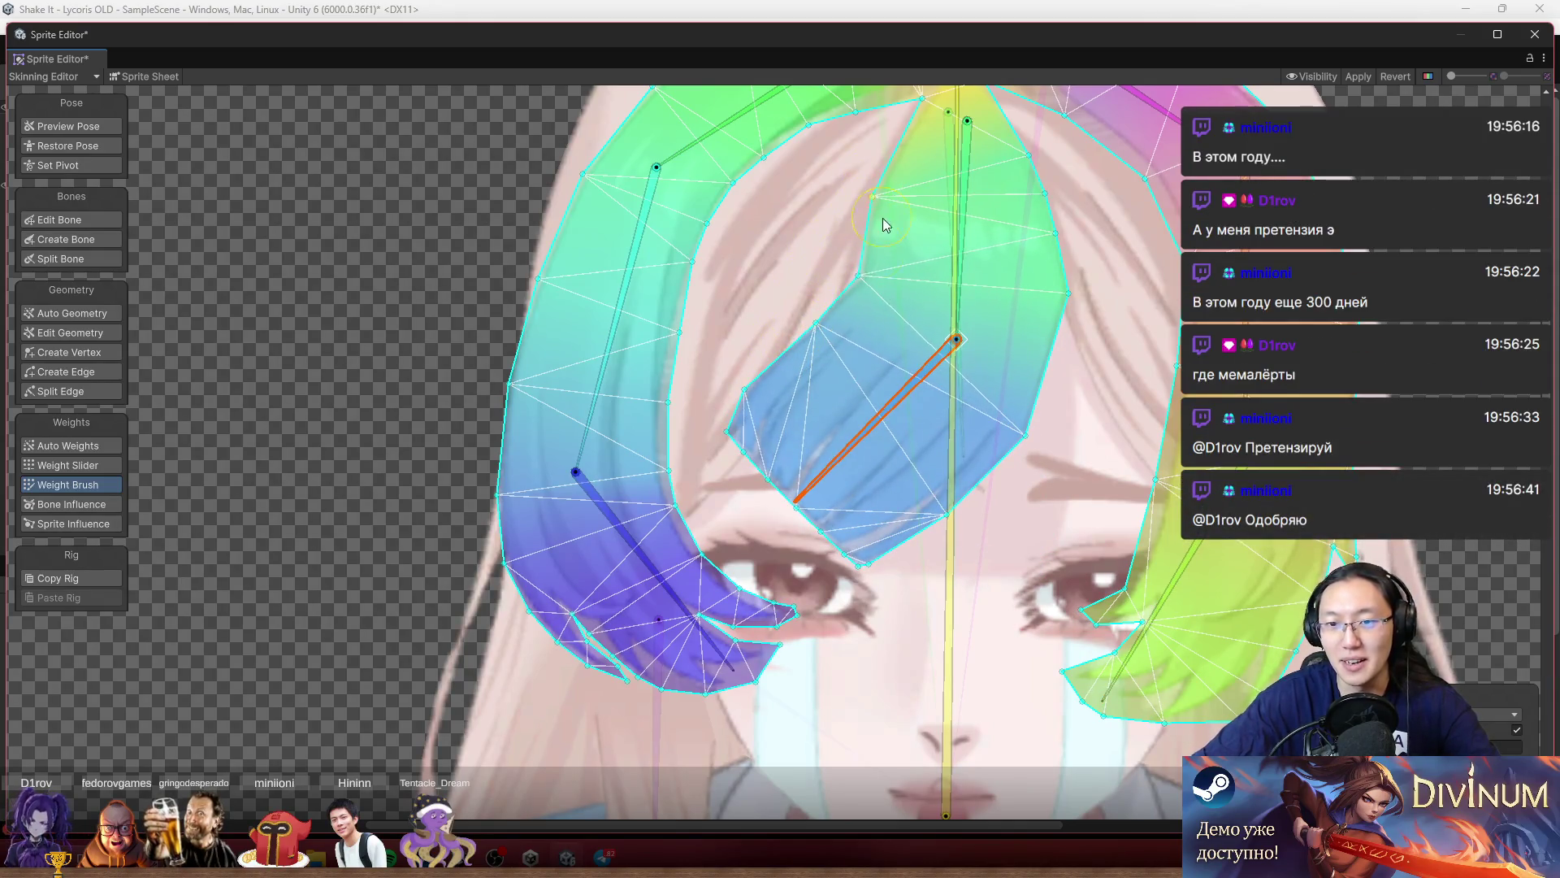
drag(1025, 415, 1013, 382)
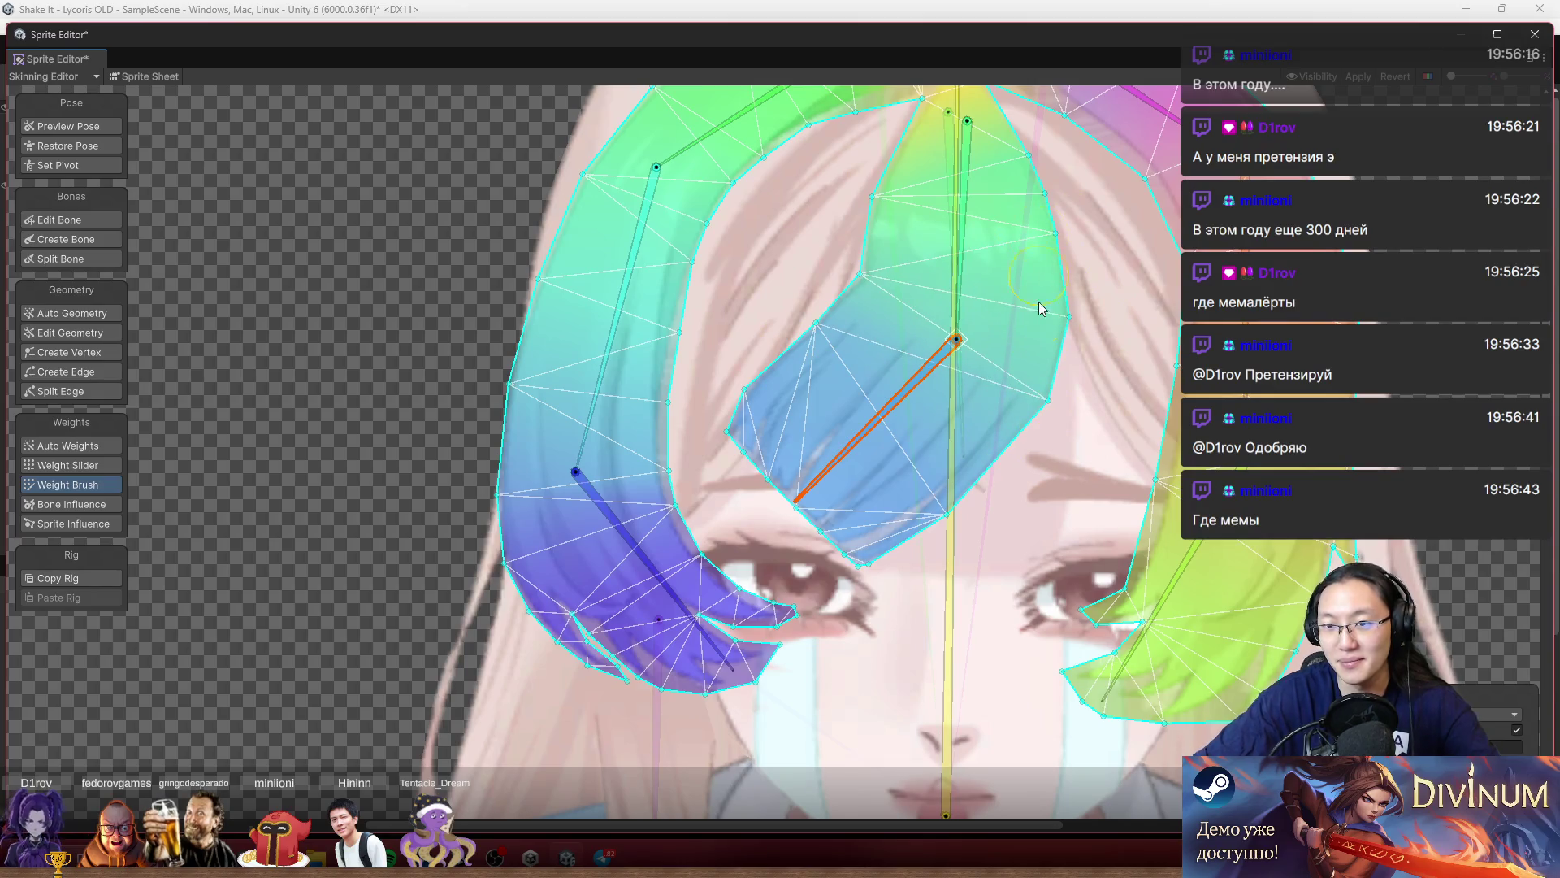
drag(1001, 439, 1035, 446)
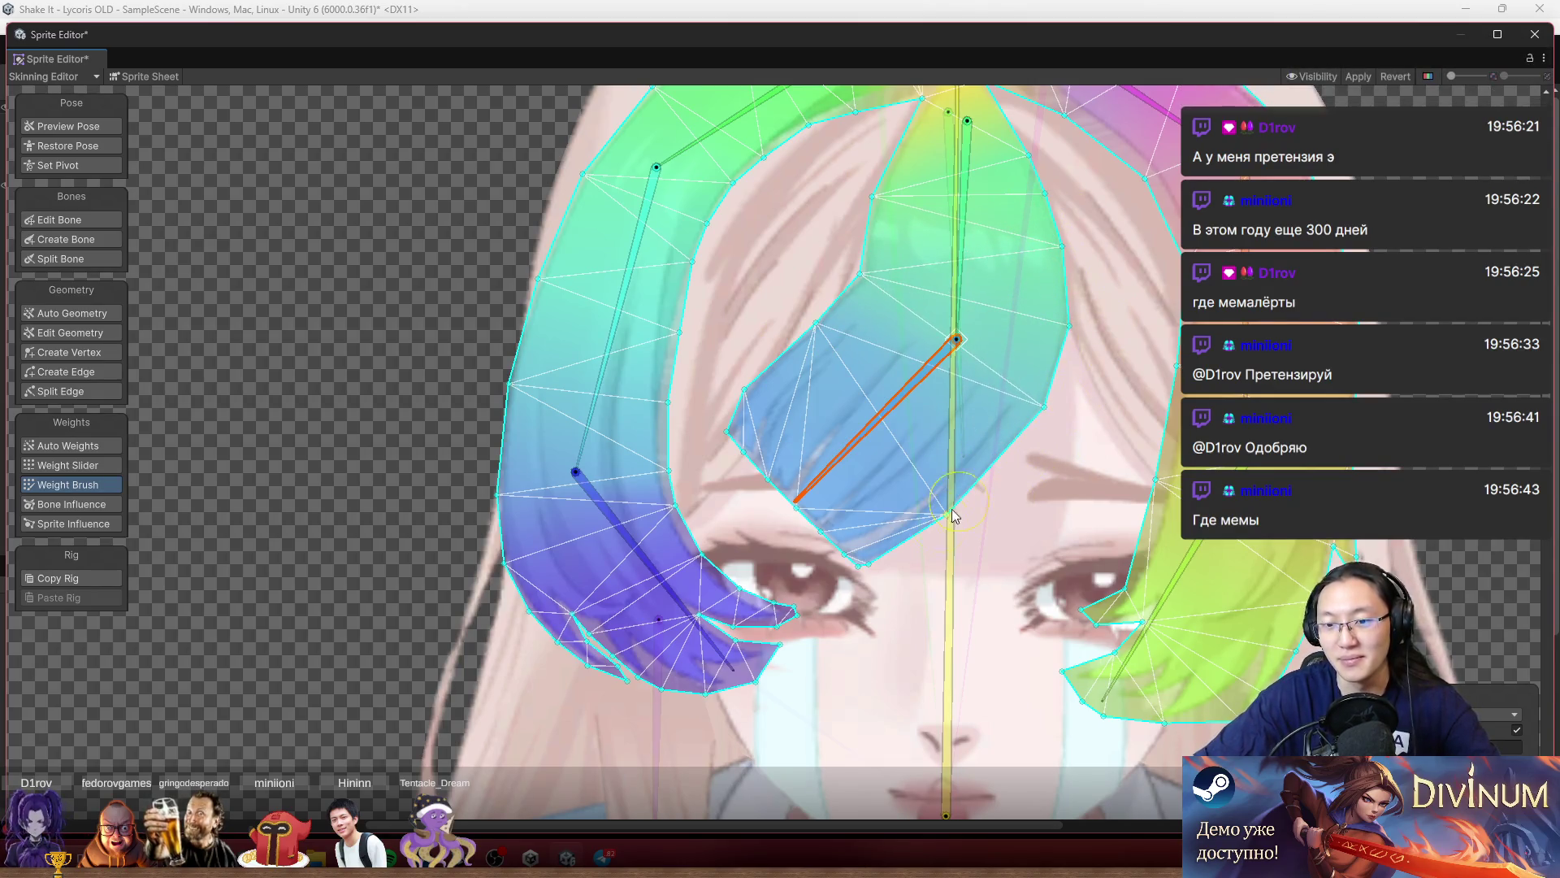
mouse_move(901, 389)
mouse_down()
mouse_move(1038, 425)
mouse_move(1044, 444)
mouse_up()
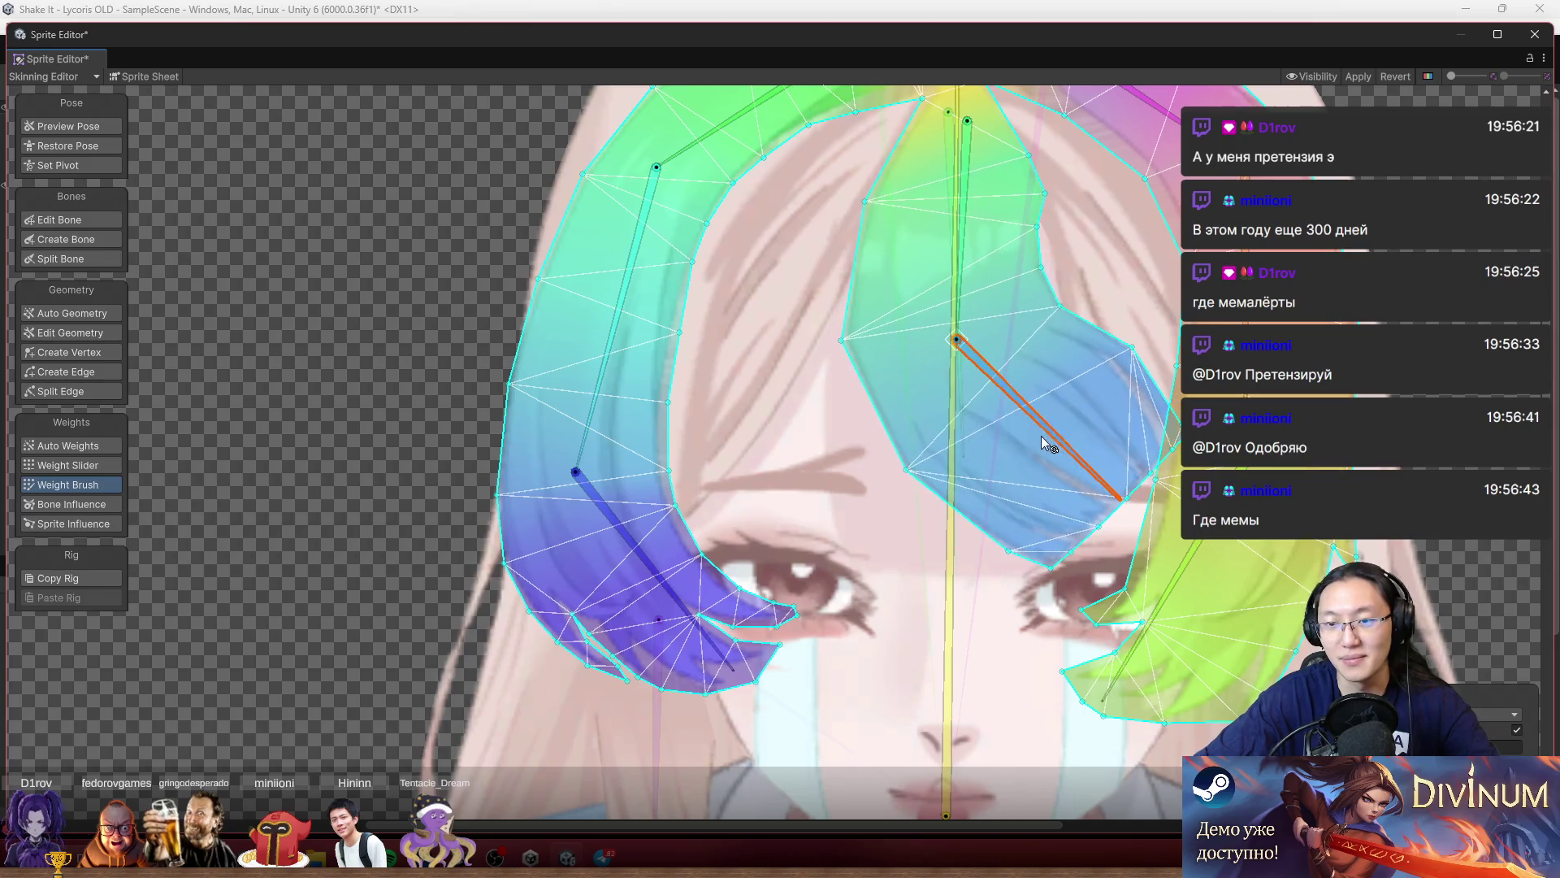
drag(1040, 197, 1025, 187)
mouse_move(1082, 328)
mouse_down()
mouse_move(1114, 341)
mouse_move(1121, 324)
mouse_move(1107, 373)
mouse_move(1038, 341)
mouse_up()
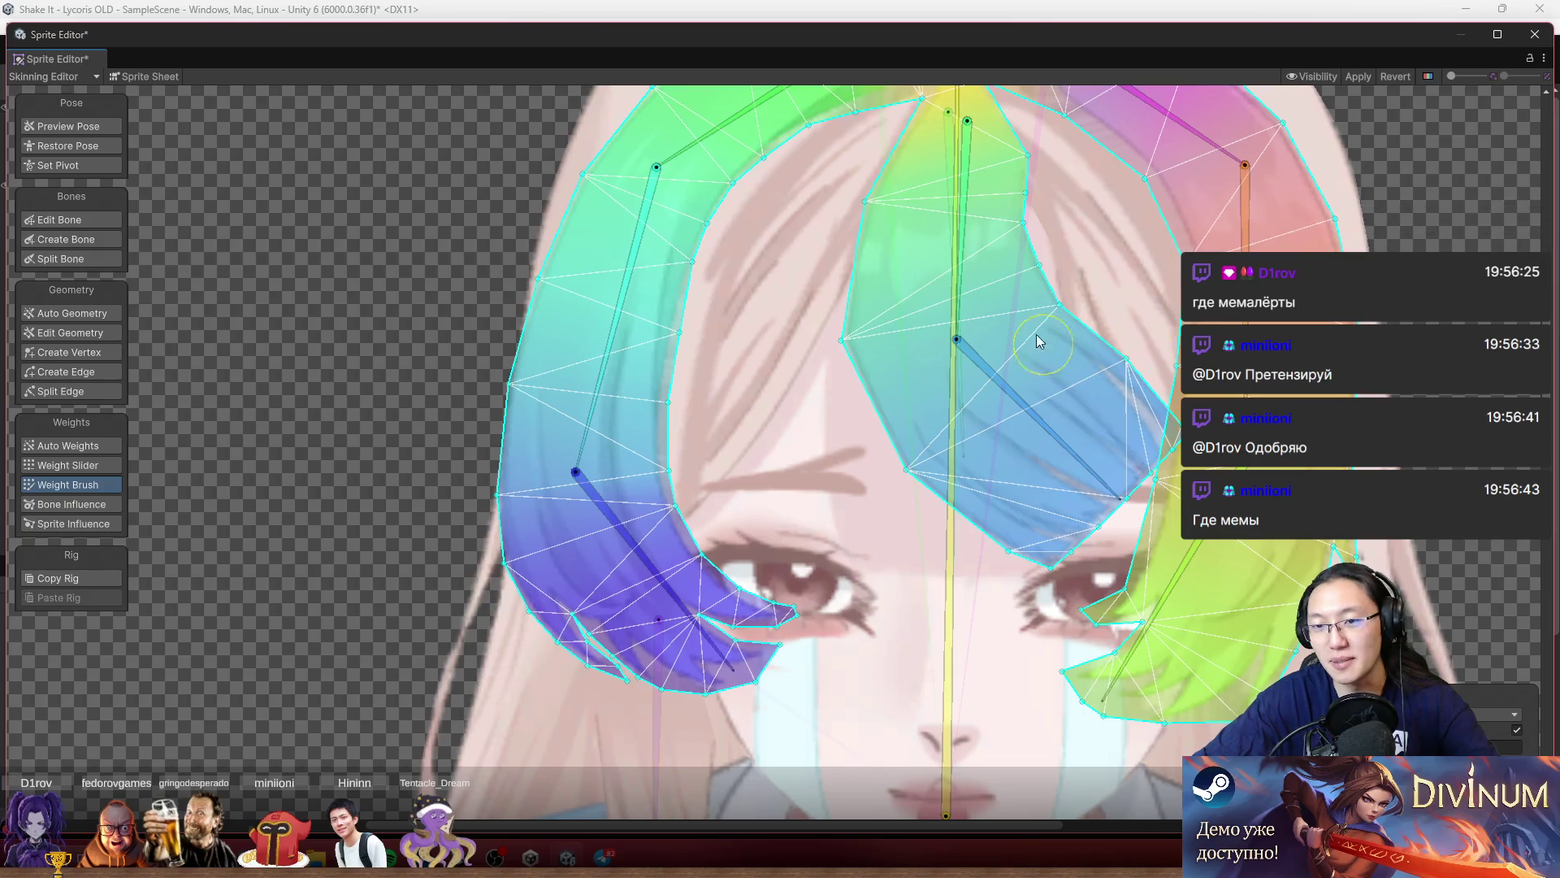
Paint along the blue strand's edge, rotate its bone to test, and zoom out over the character.
mouse_move(854, 307)
mouse_down()
mouse_move(836, 394)
mouse_move(913, 470)
mouse_up()
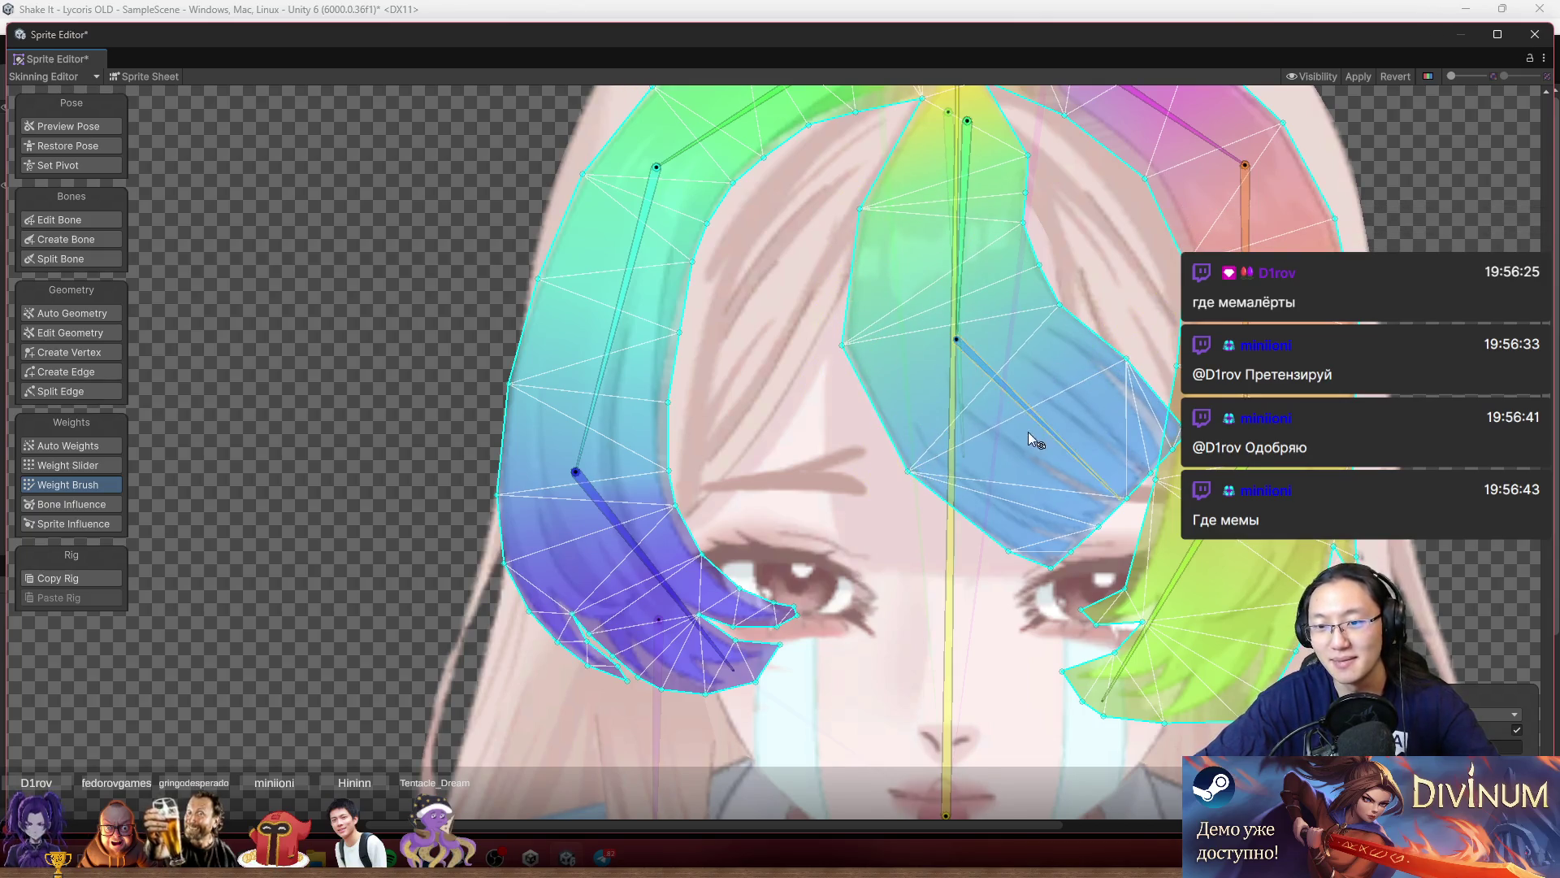
mouse_move(1032, 439)
mouse_down()
mouse_move(831, 481)
mouse_move(936, 509)
mouse_up()
scroll(1094, 467, down, 5)
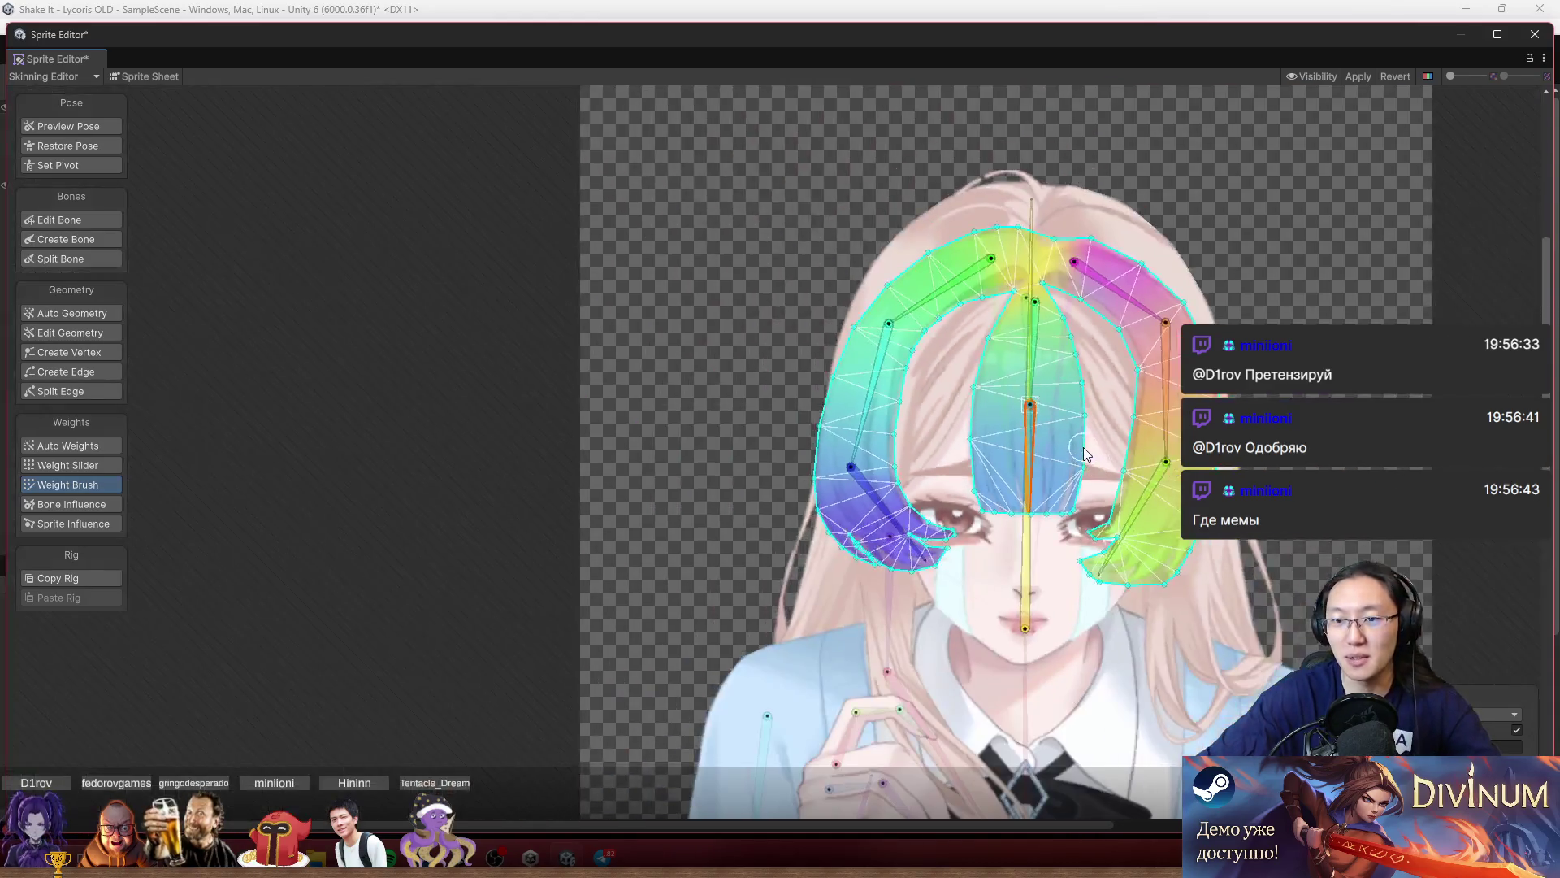
scroll(1084, 447, up, 2)
scroll(1052, 406, down, 4)
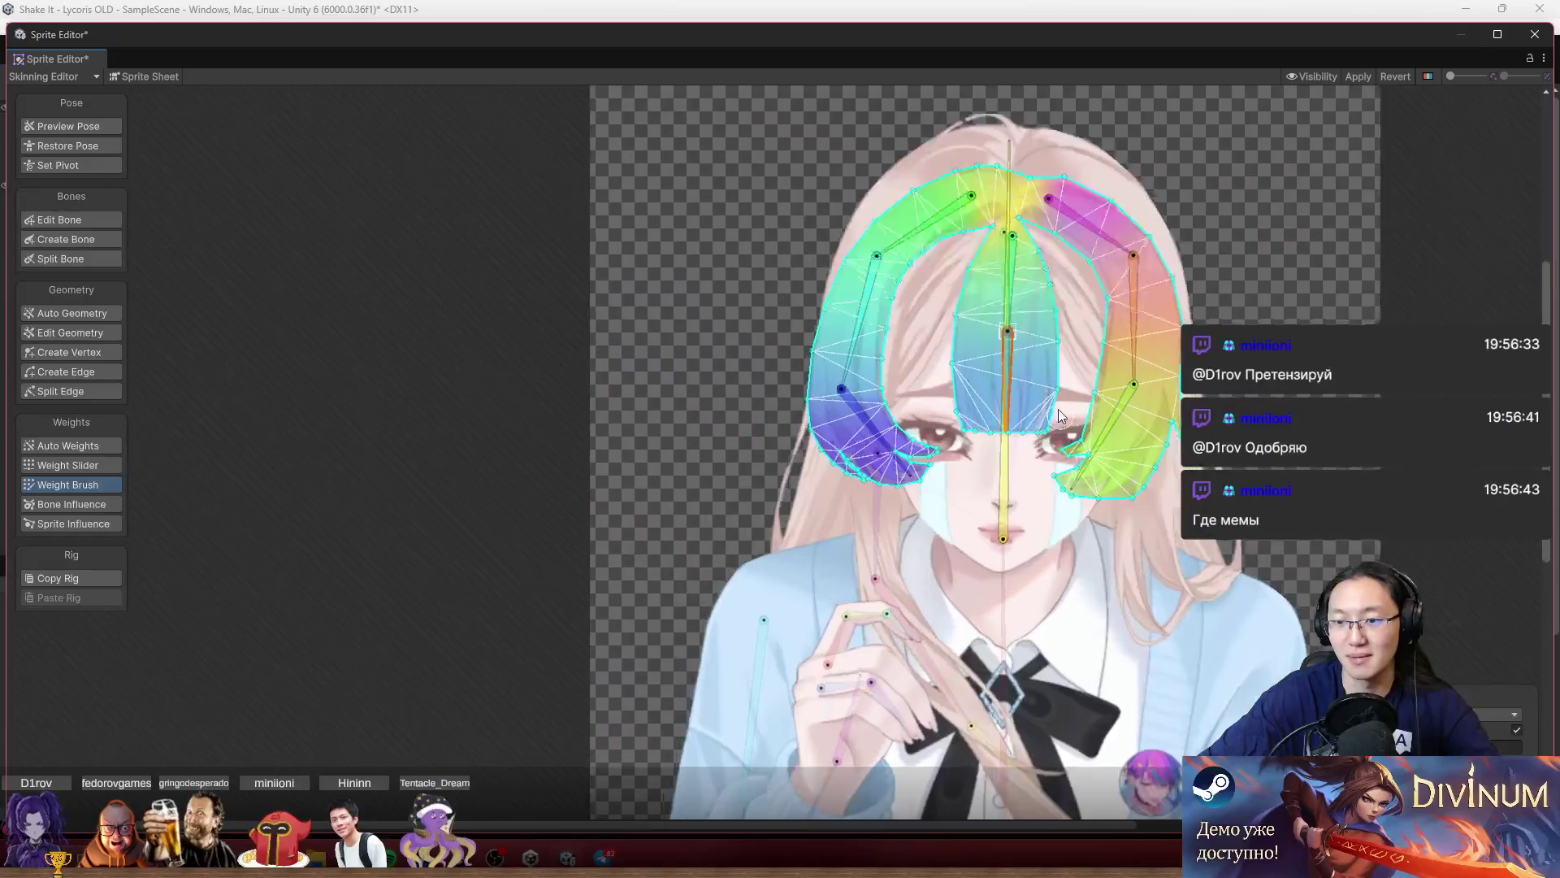
scroll(1059, 416, up, 2)
scroll(1139, 327, up, 2)
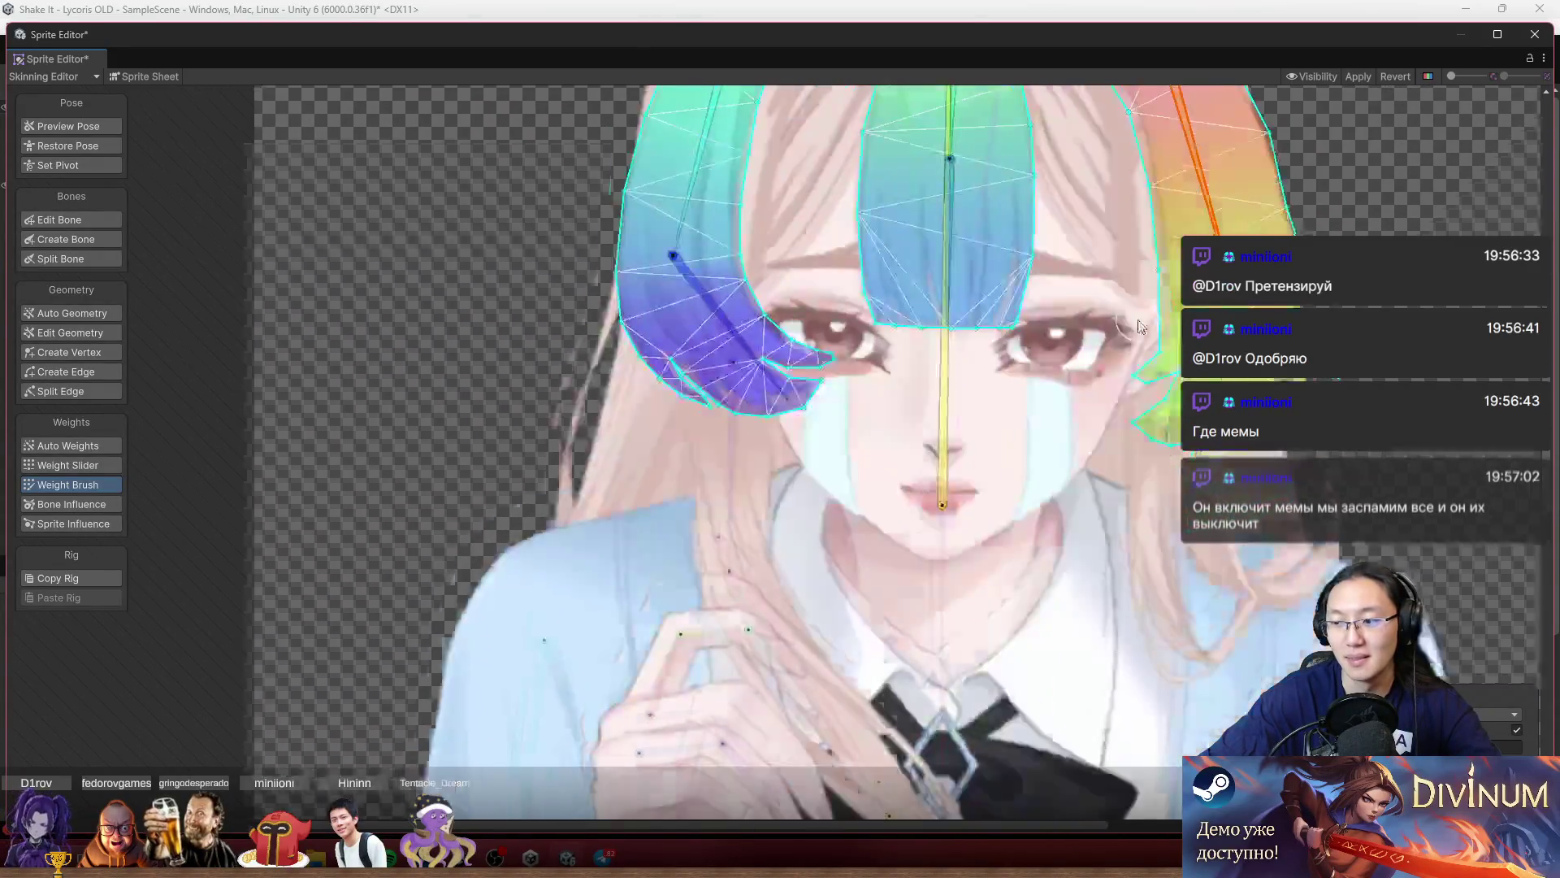
drag(1140, 327, 1102, 243)
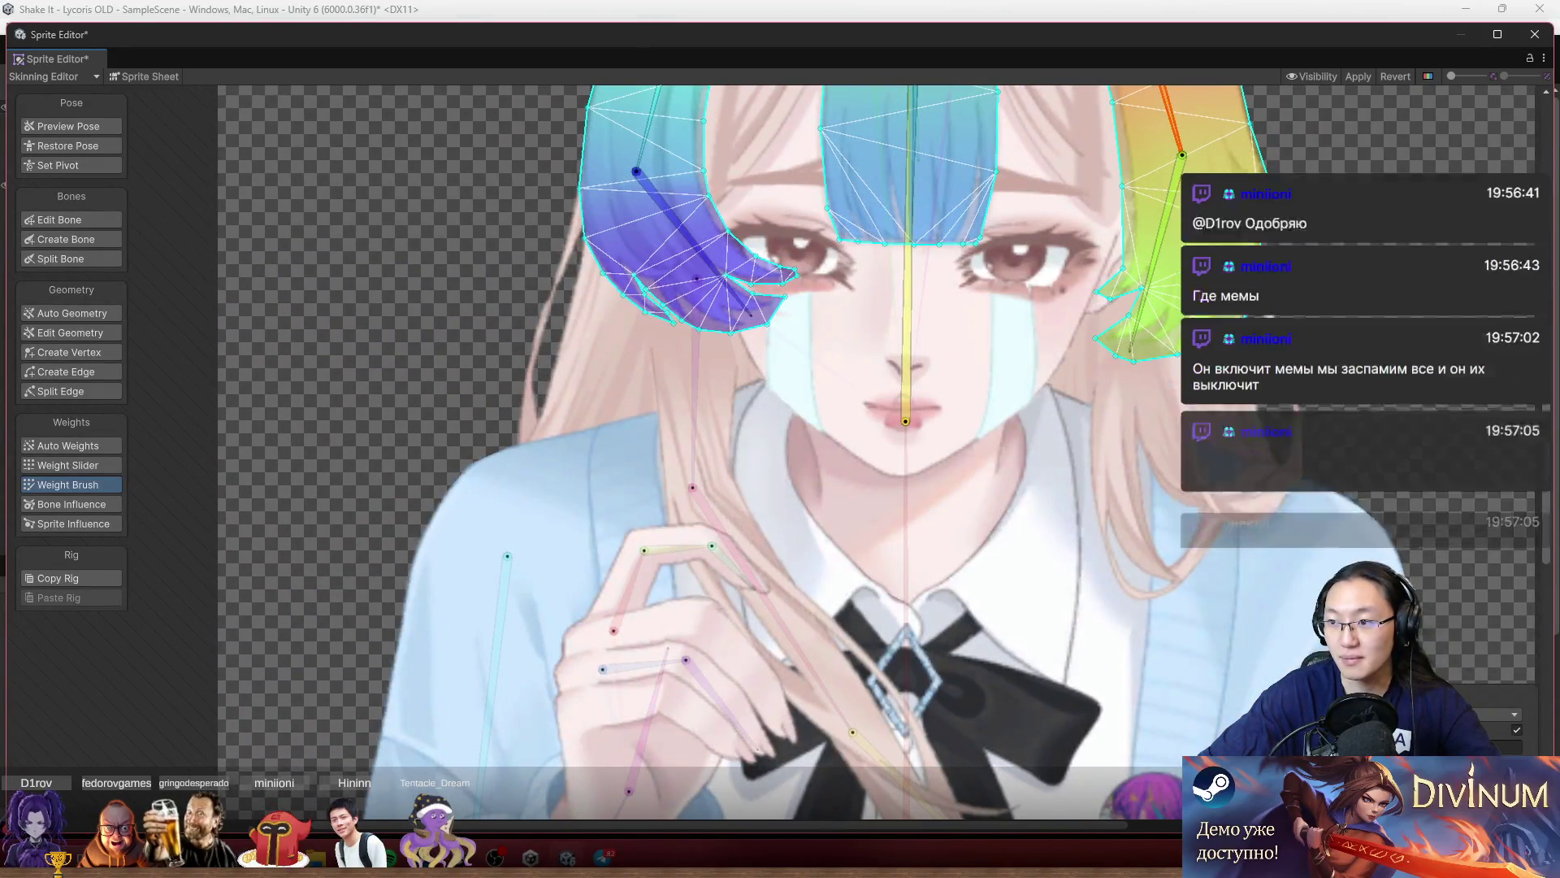
scroll(1134, 358, down, 3)
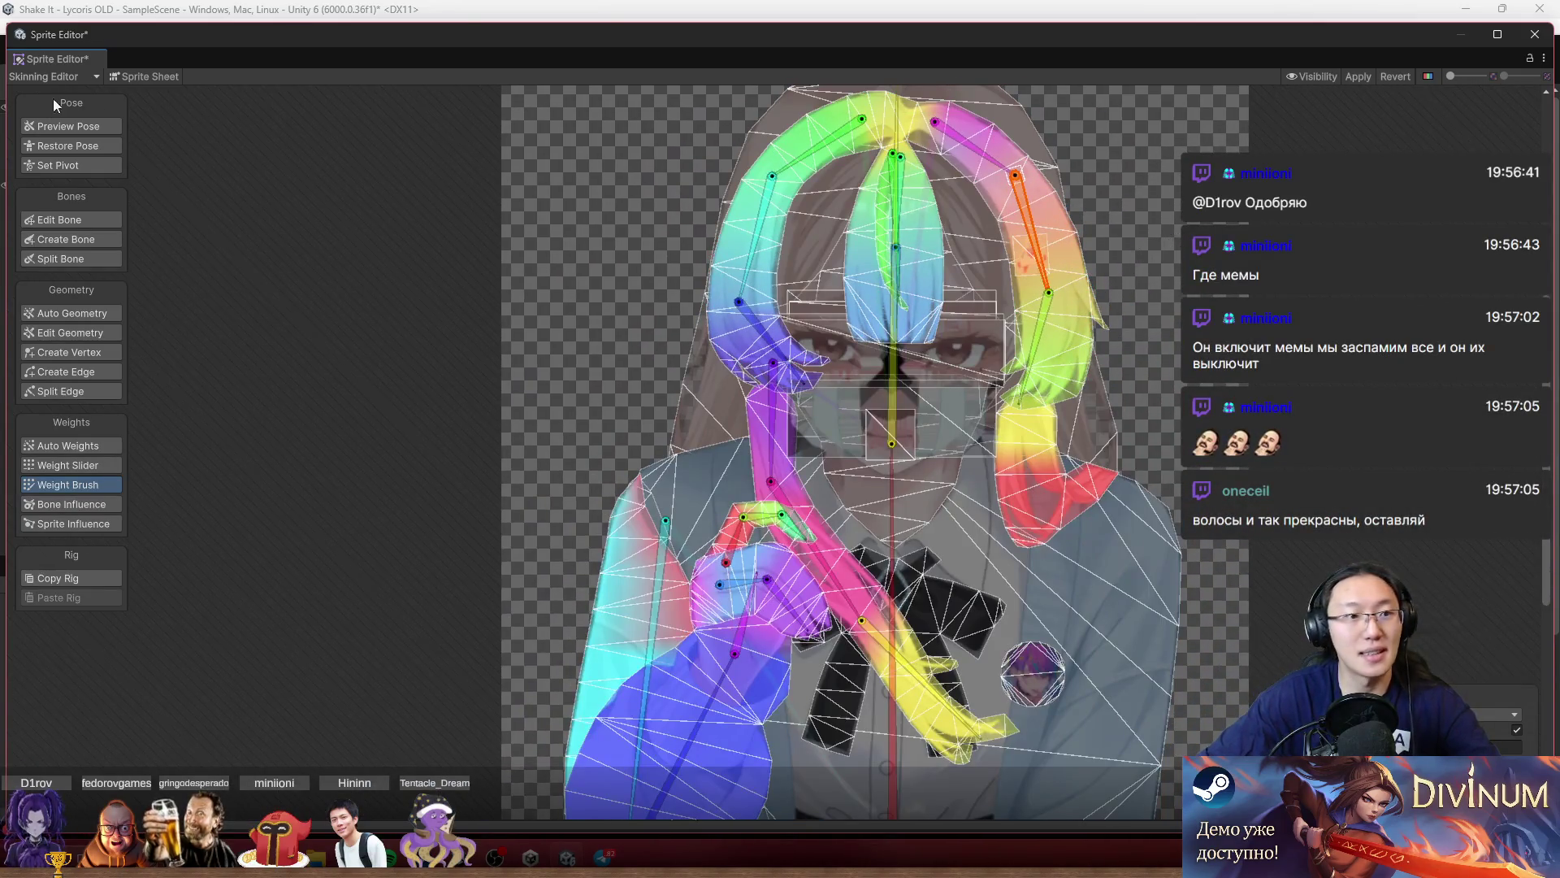
Enter pose preview and swing the cyan side hair bone rightward to test its bend.
click(69, 126)
scroll(759, 226, up, 5)
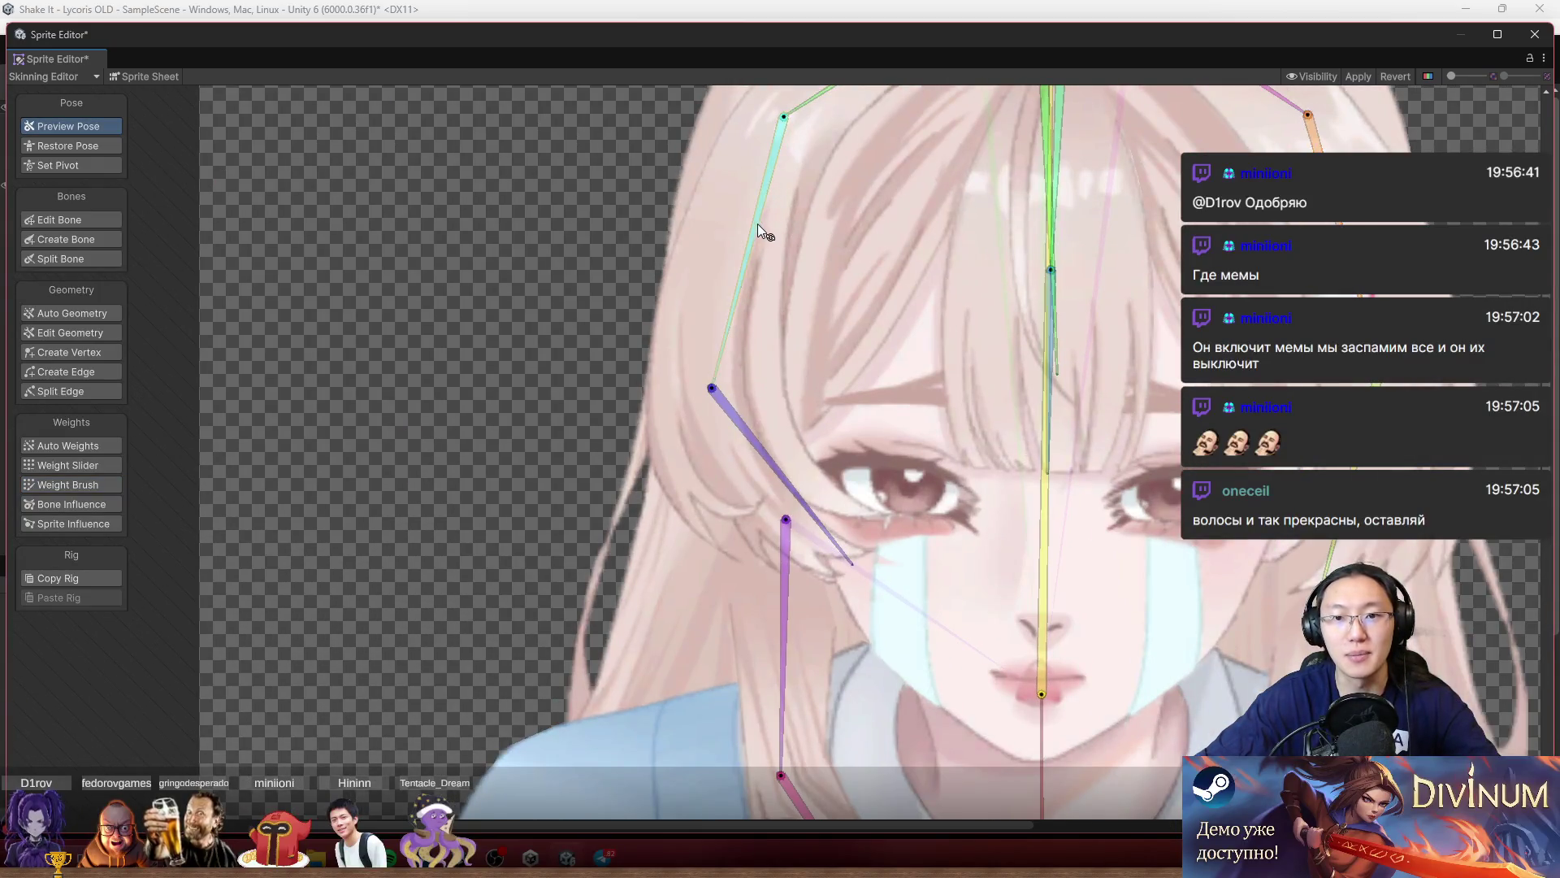
click(755, 224)
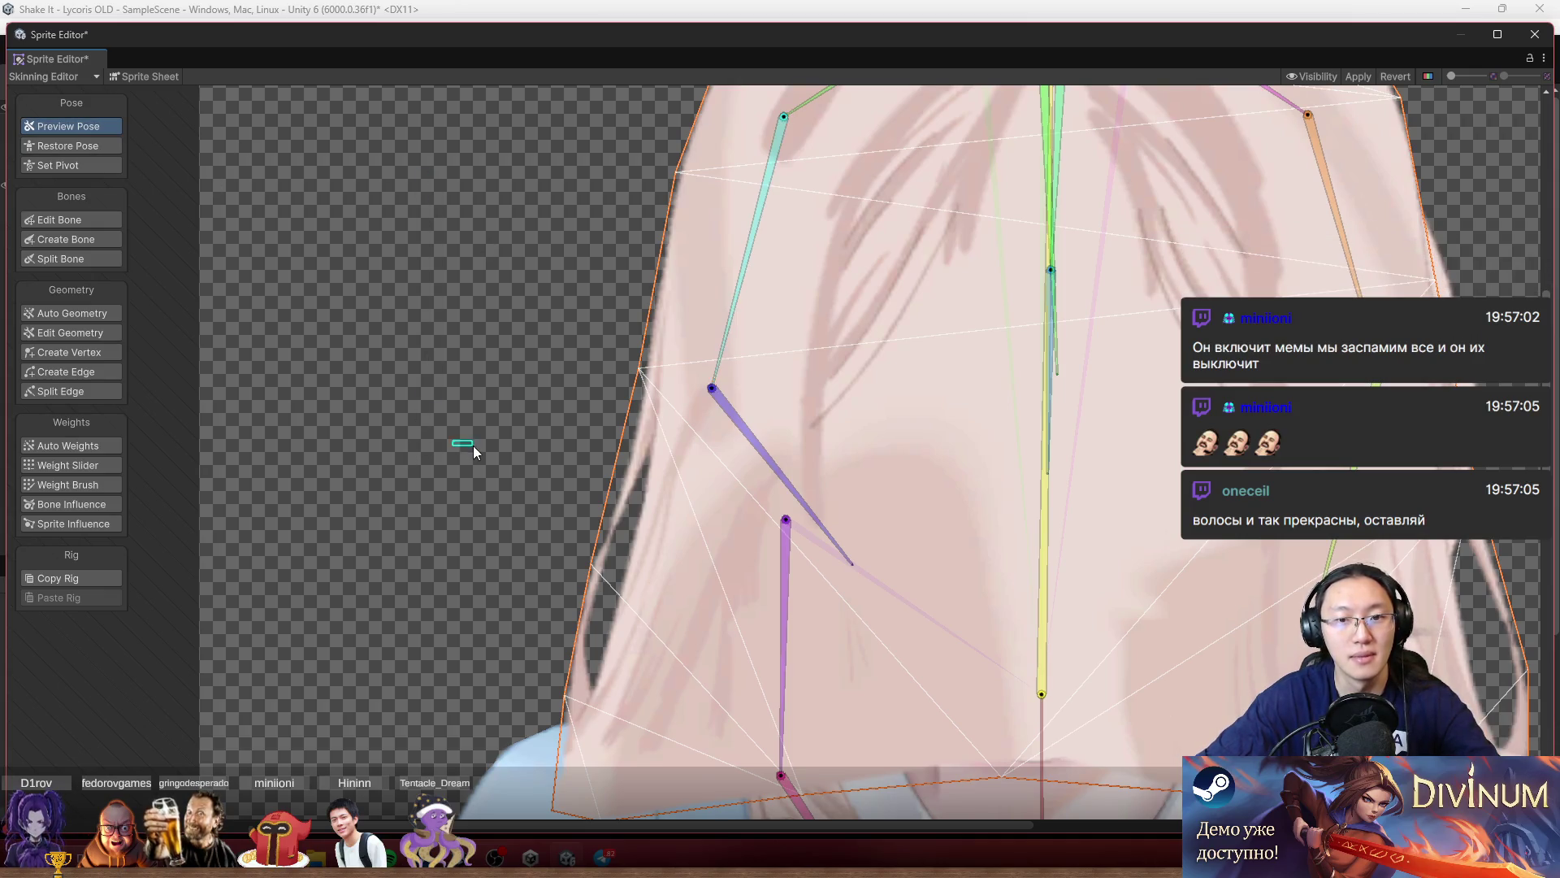
click(473, 445)
mouse_move(724, 320)
mouse_down()
mouse_move(678, 322)
mouse_move(619, 455)
mouse_move(652, 480)
mouse_move(604, 507)
mouse_move(586, 473)
mouse_up()
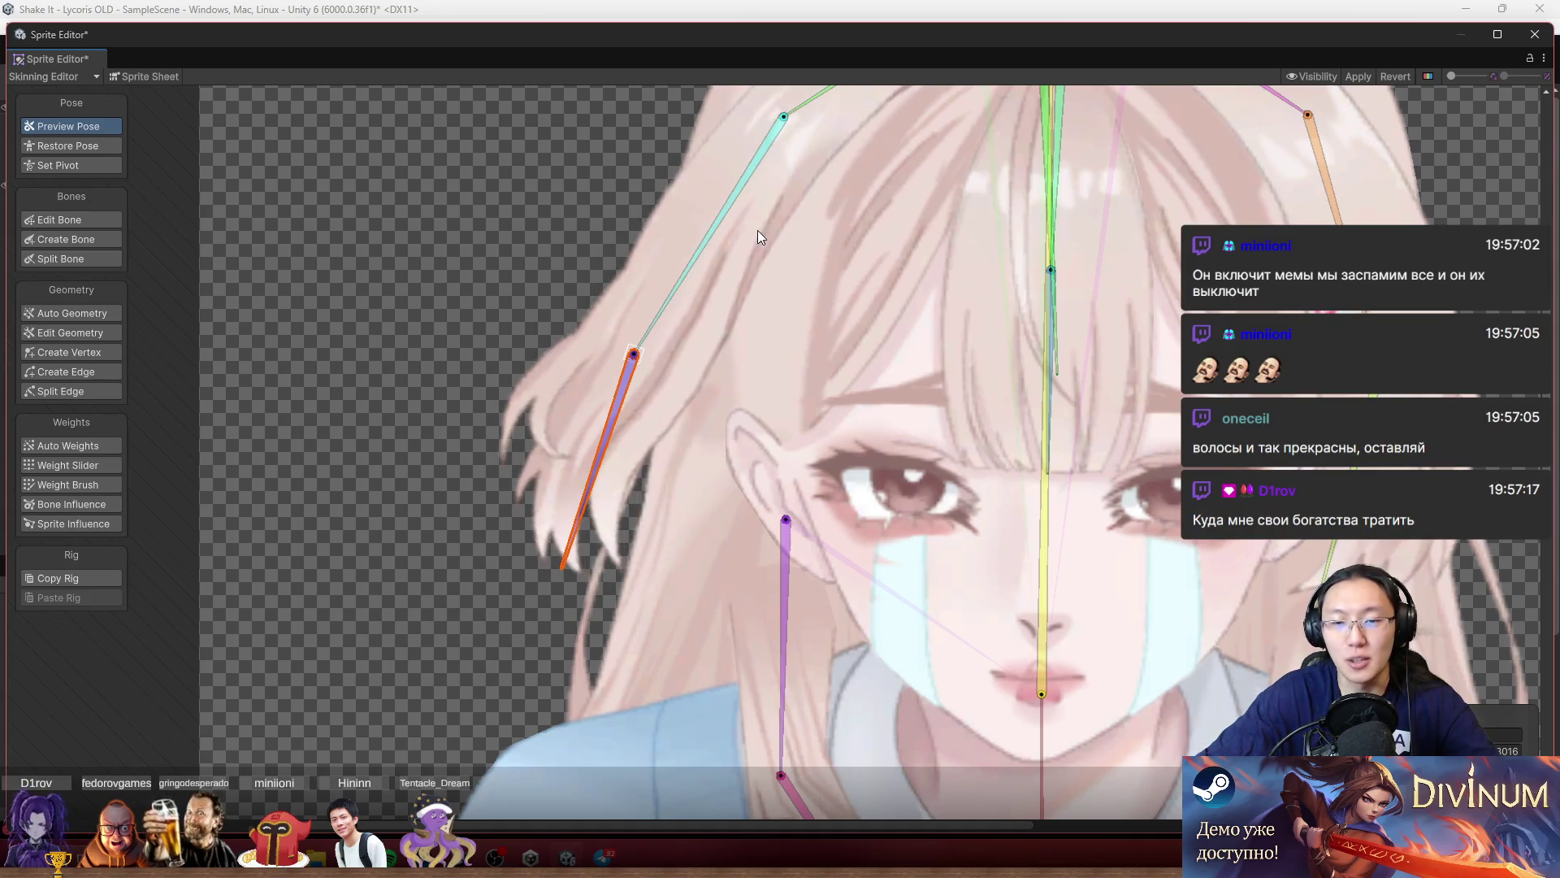
mouse_move(617, 410)
mouse_down()
mouse_move(680, 447)
mouse_move(674, 473)
mouse_up()
Rotate the right hair bone and the pink hair bone chain outward about their top joints.
scroll(941, 479, down, 3)
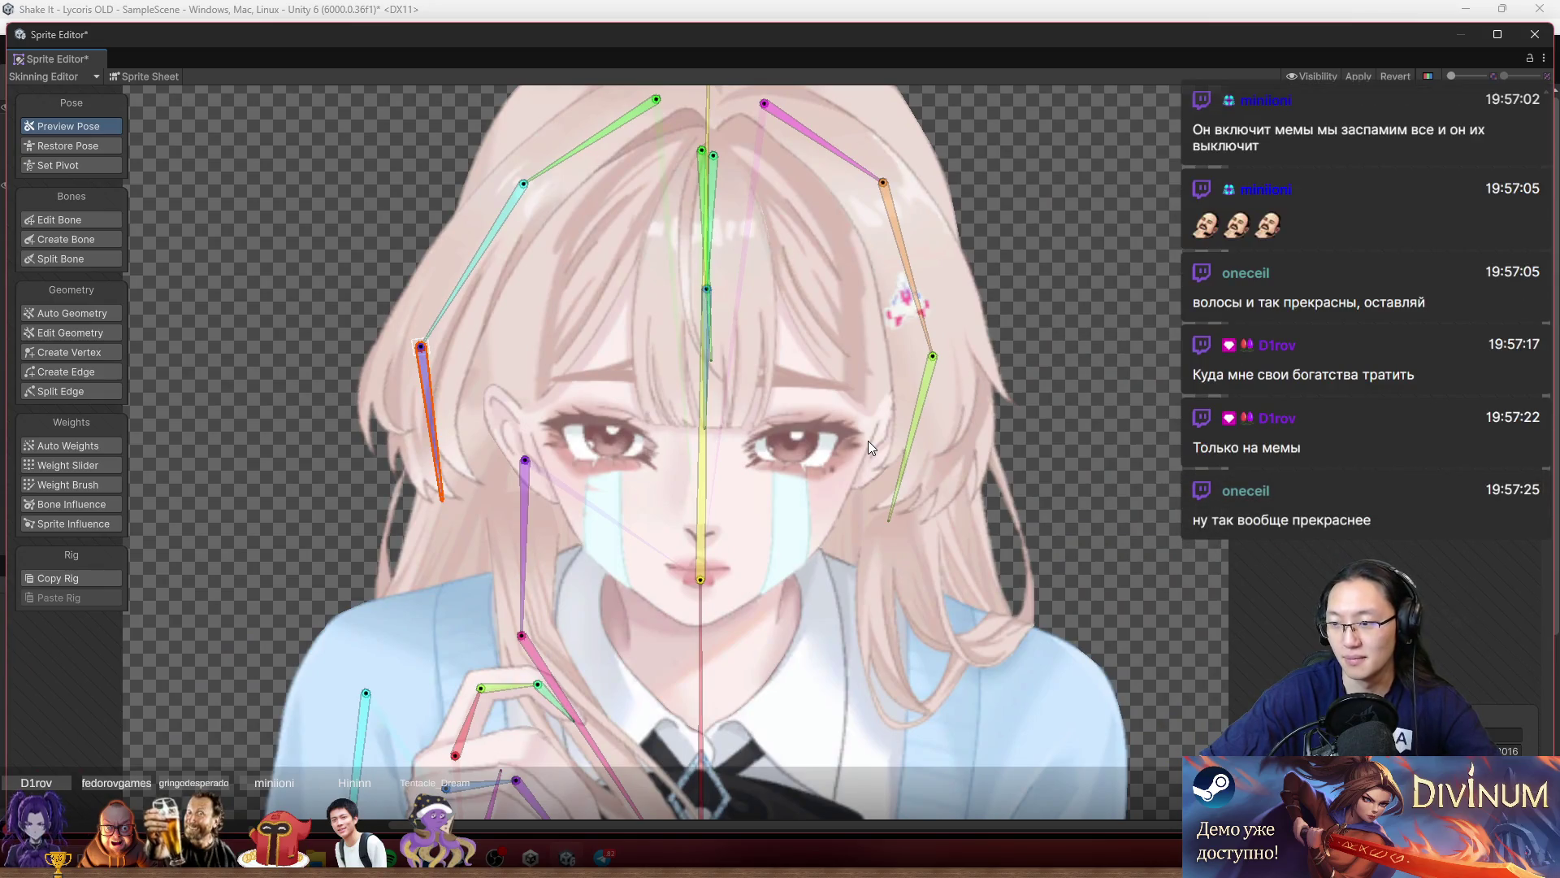
drag(907, 215, 958, 213)
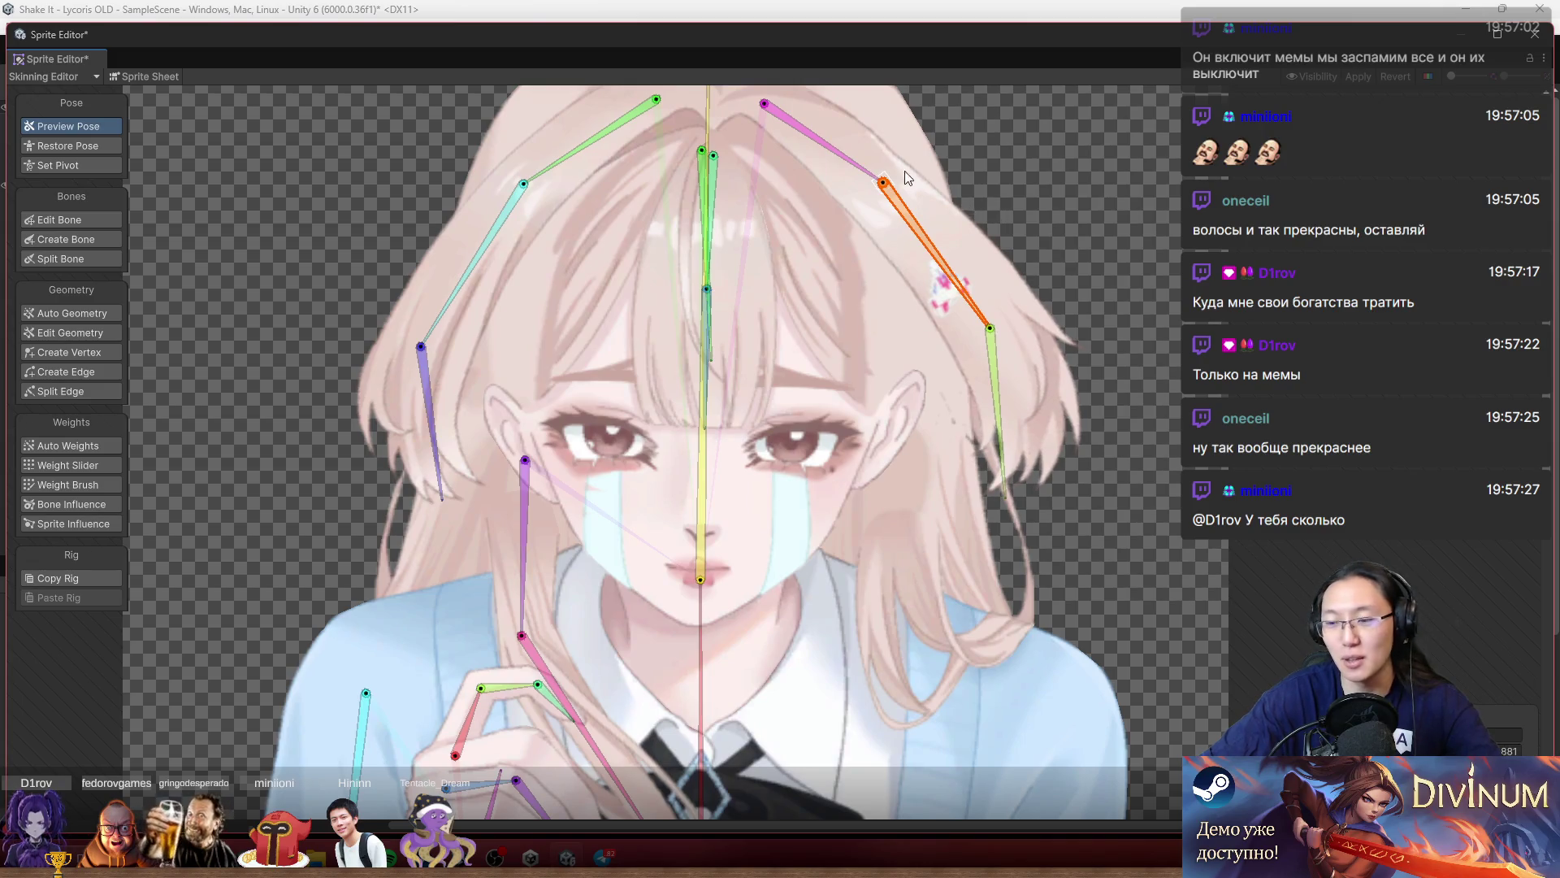
mouse_move(850, 167)
mouse_down()
mouse_move(899, 161)
mouse_move(947, 227)
mouse_up()
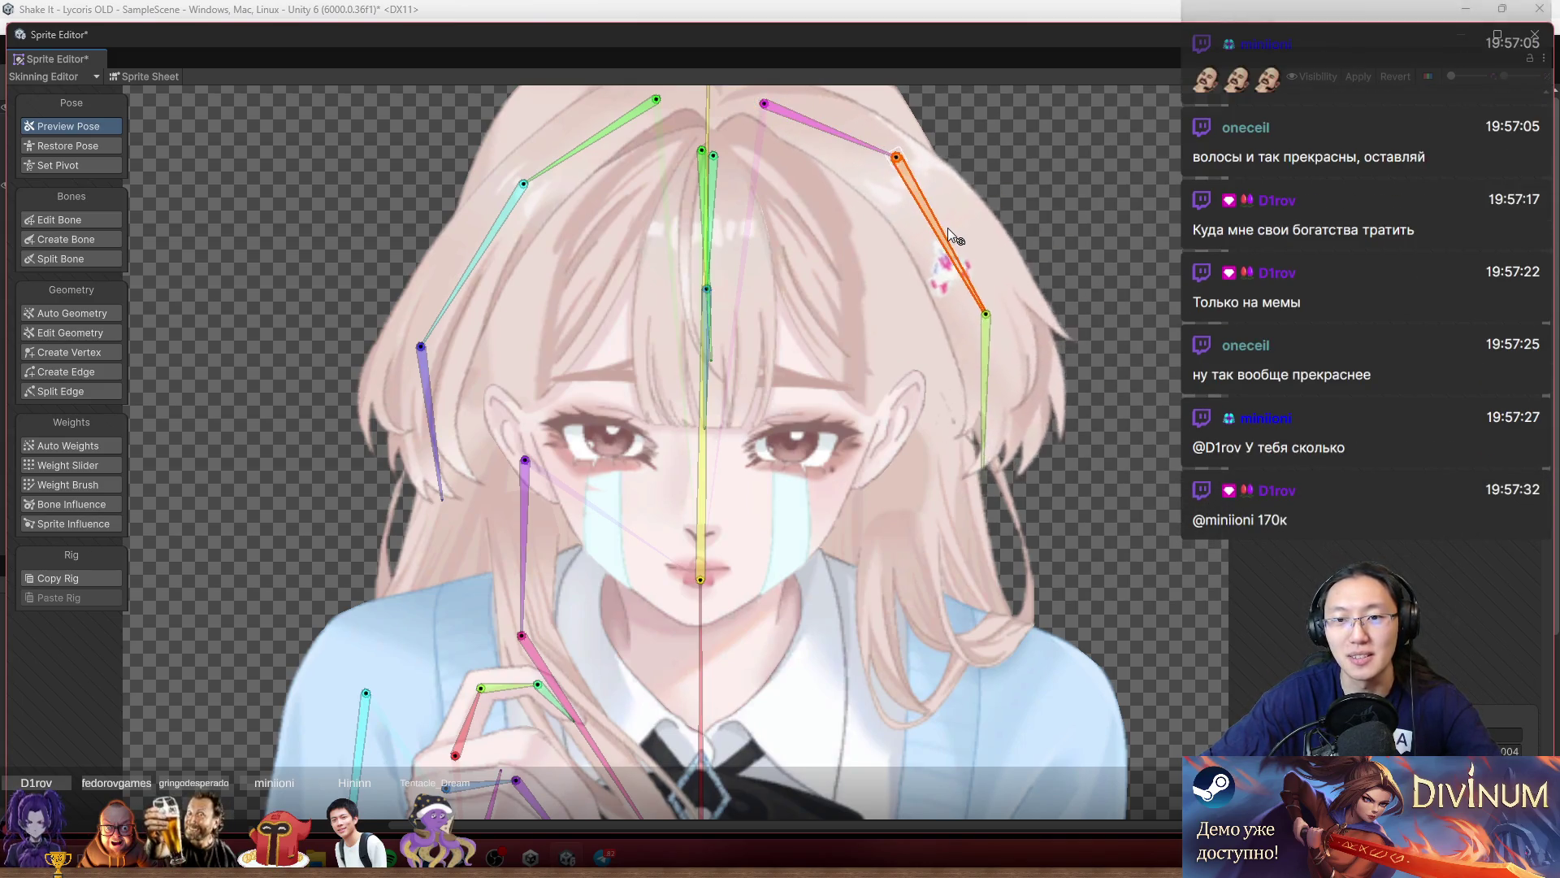
drag(1081, 269, 1190, 244)
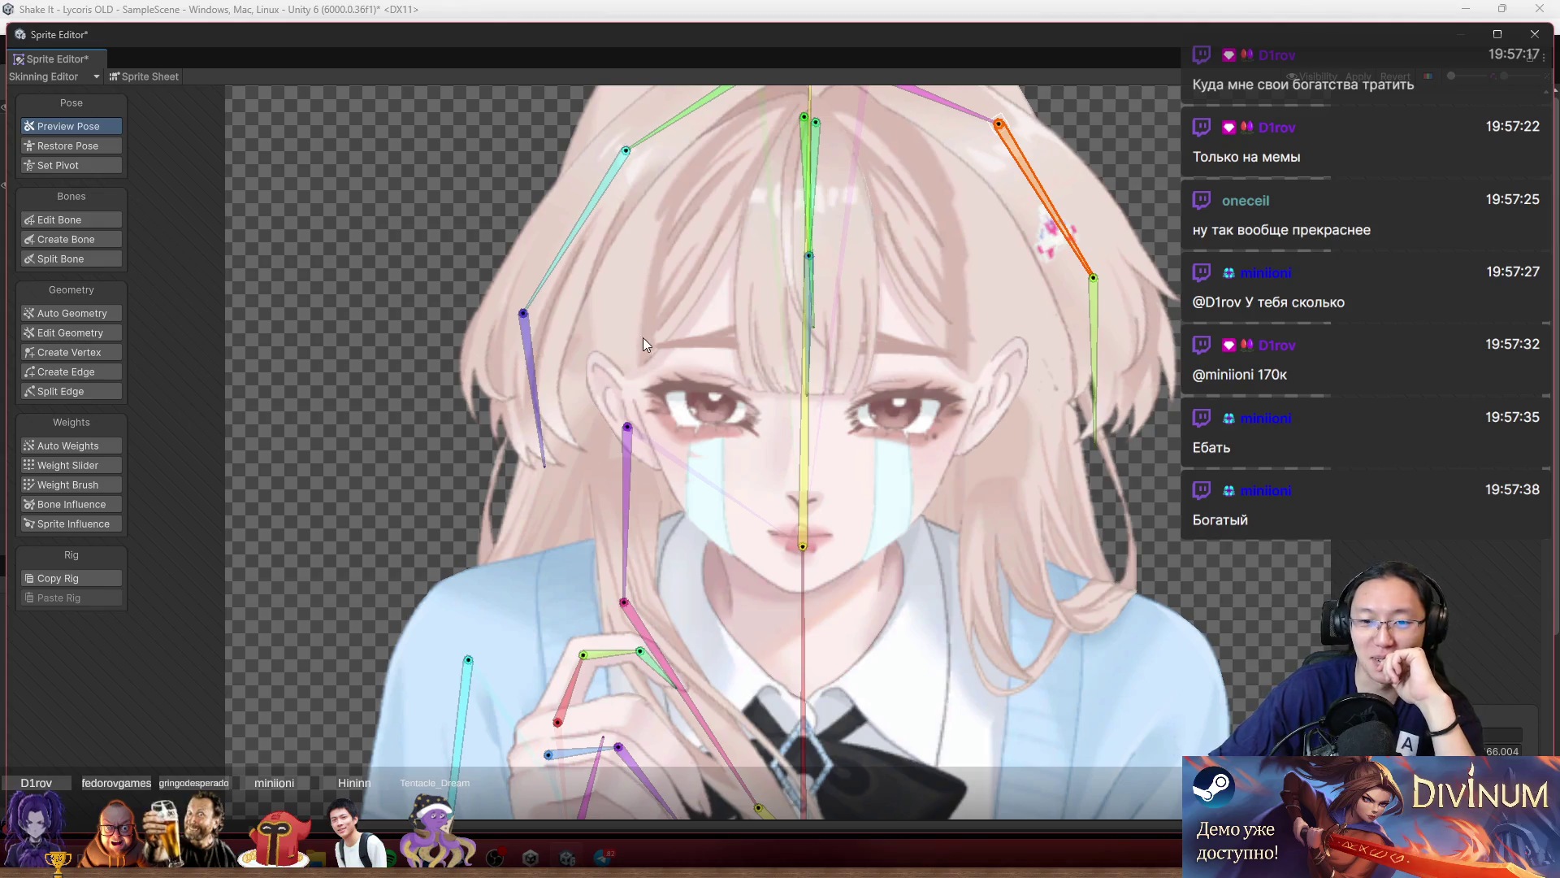
Swing the centre bangs bone so its tip bends right, then select the eyes sprite.
scroll(641, 338, up, 2)
scroll(798, 270, up, 2)
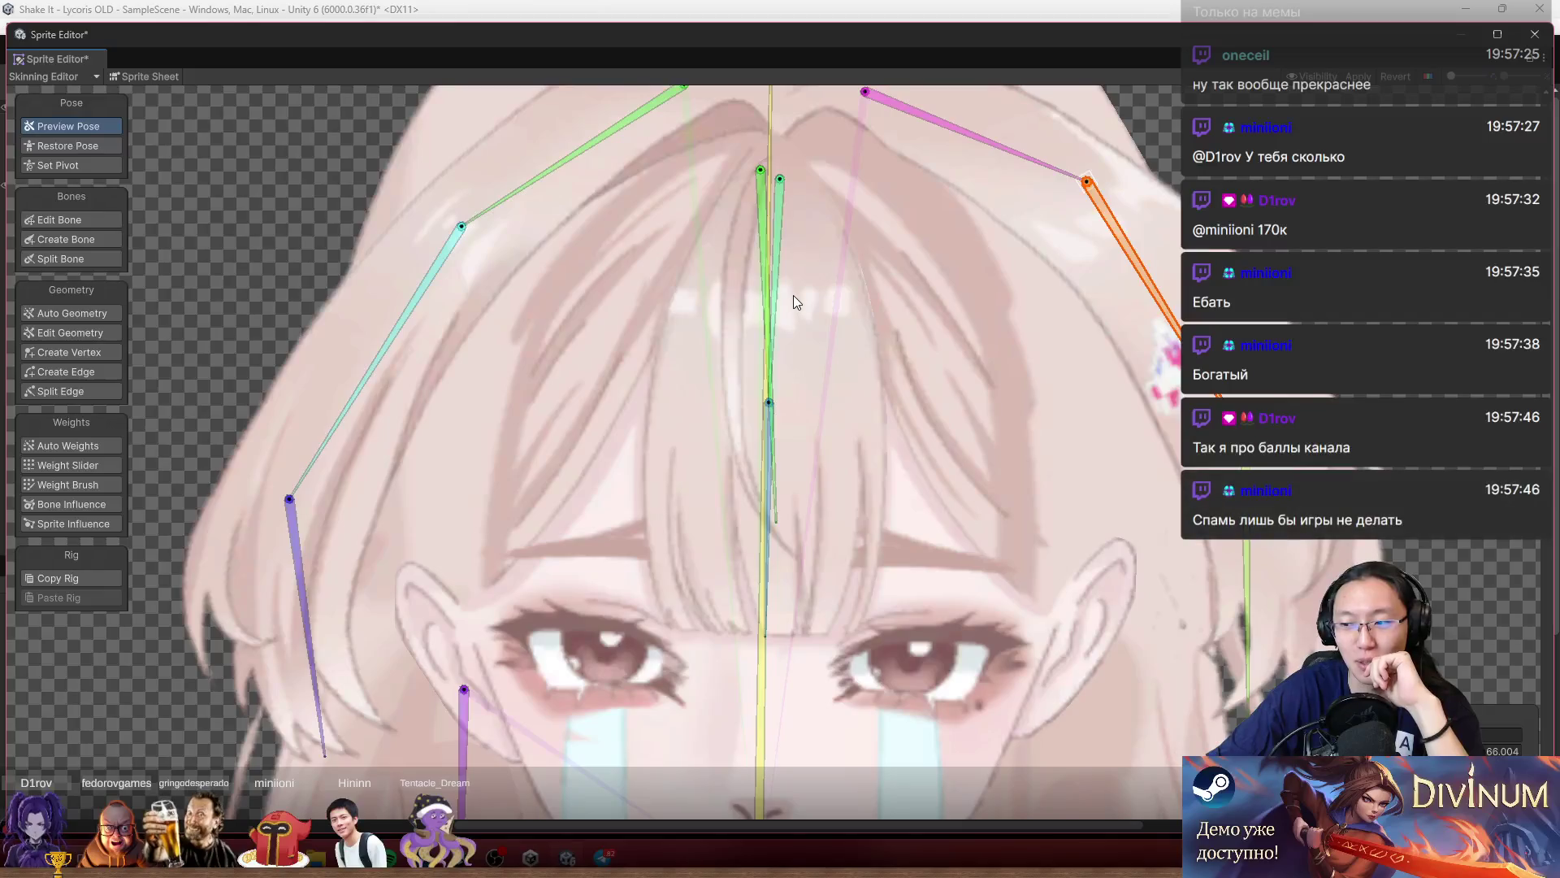
mouse_move(782, 252)
mouse_down()
mouse_move(936, 301)
mouse_move(806, 389)
mouse_move(777, 437)
mouse_move(783, 466)
mouse_move(669, 406)
mouse_move(829, 429)
mouse_up()
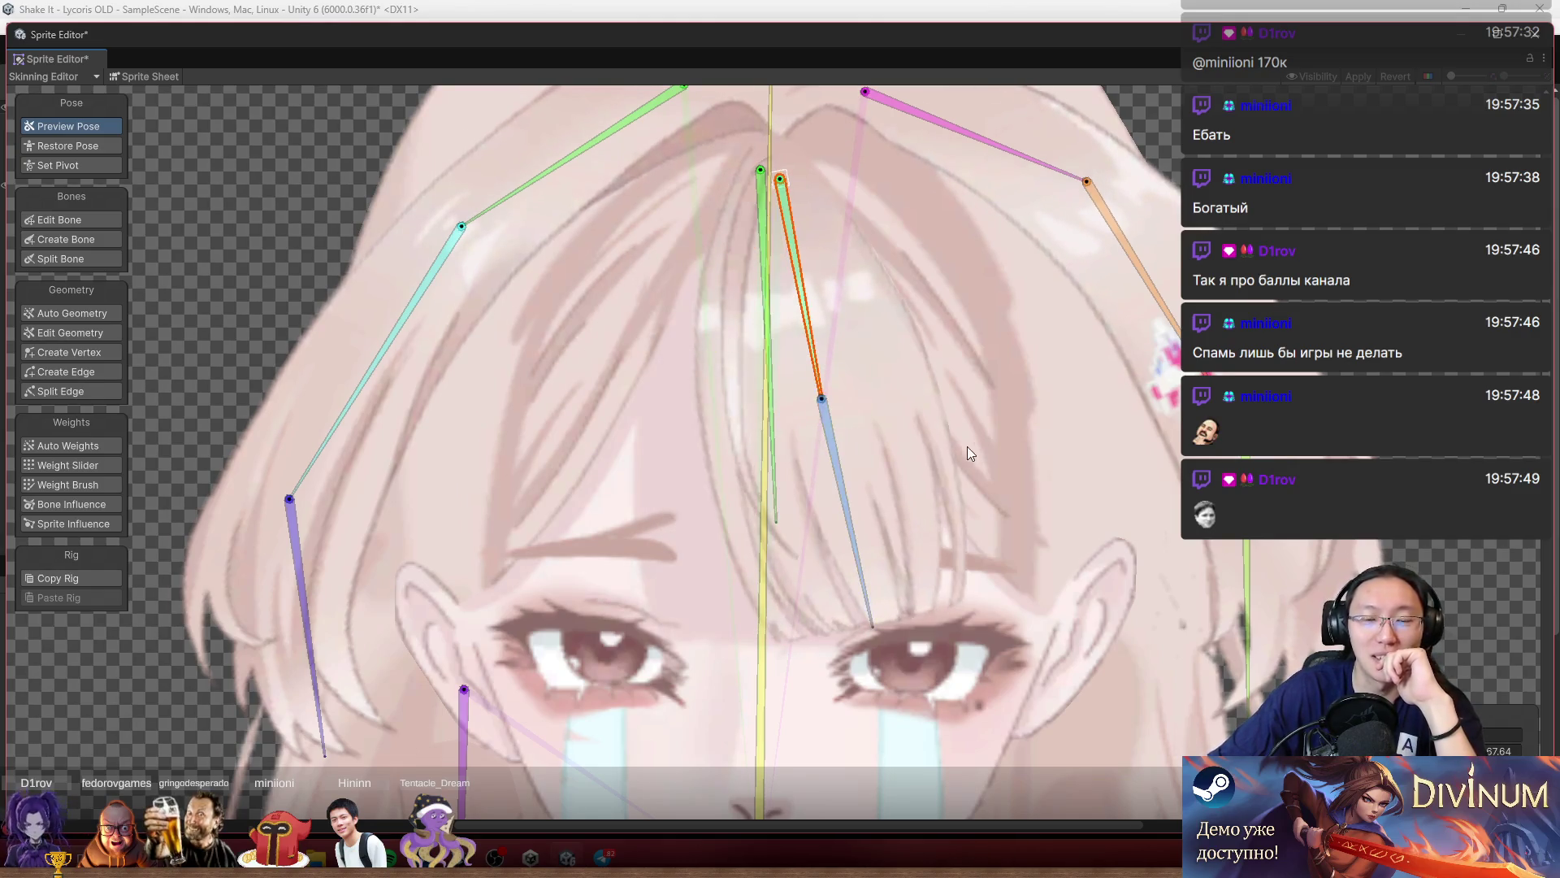
scroll(972, 449, down, 2)
scroll(992, 509, up, 2)
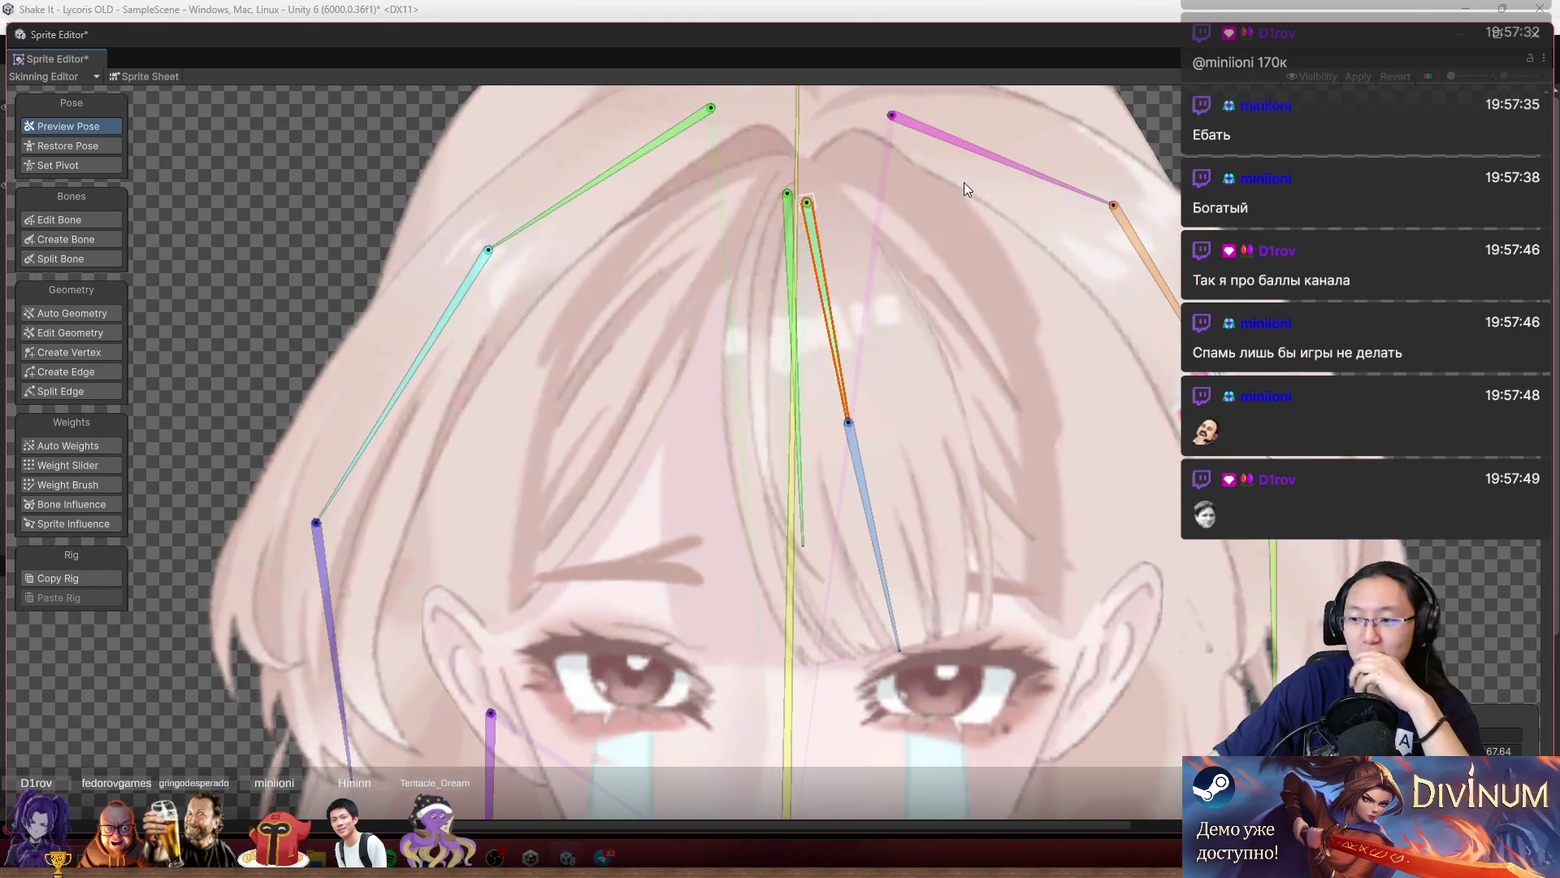
scroll(900, 489, down, 3)
click(792, 421)
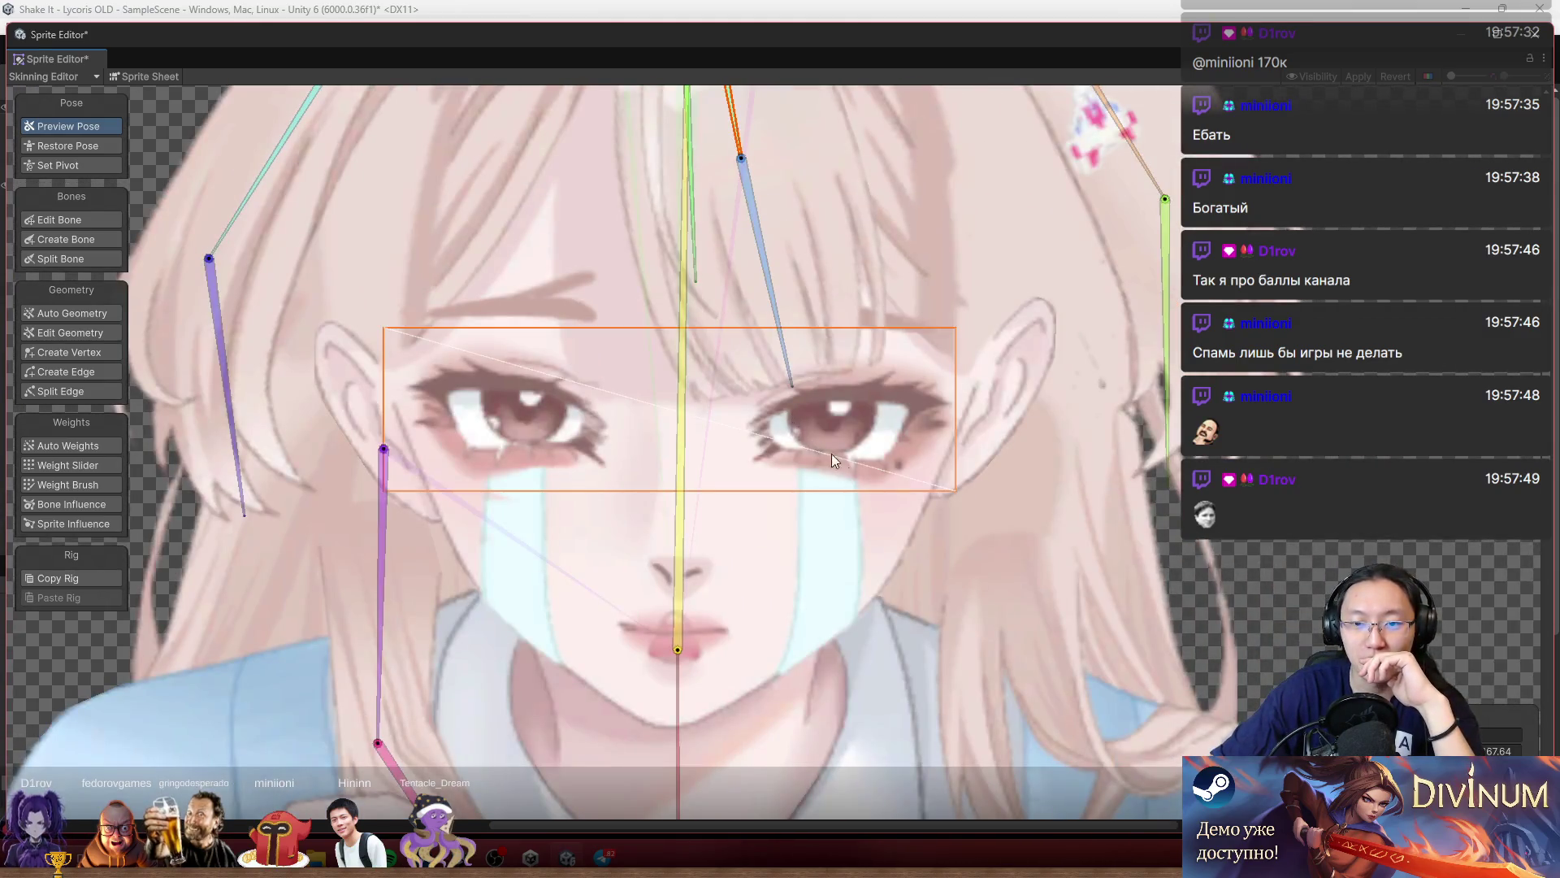
scroll(815, 440, down, 2)
With the Weight Brush on the vertical head bone, paint the eye area yellow.
click(90, 483)
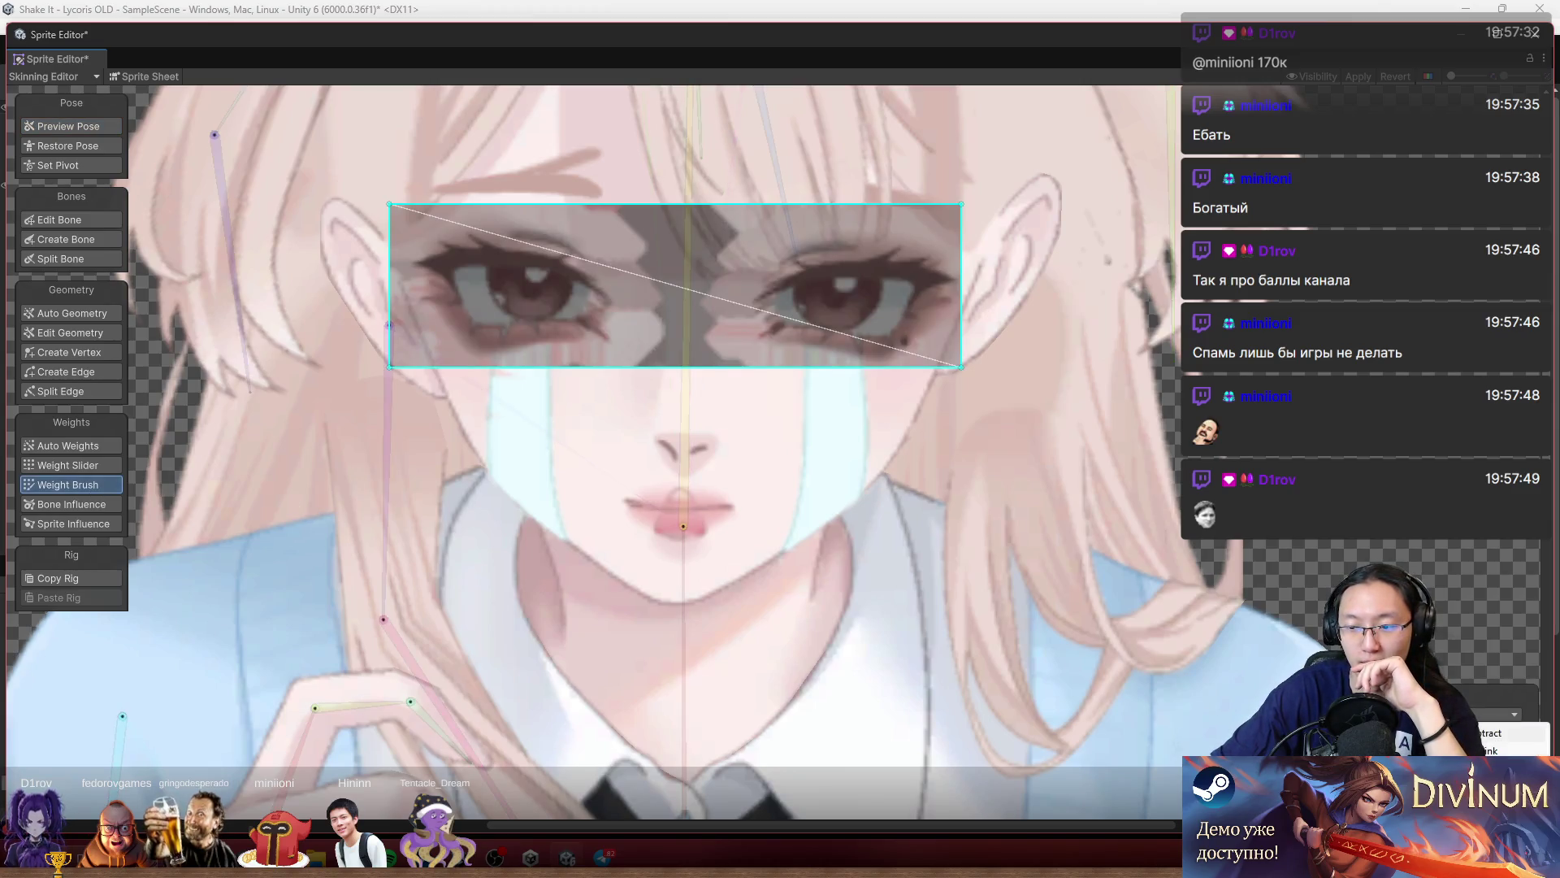
scroll(971, 428, down, 5)
scroll(907, 437, up, 1)
click(860, 536)
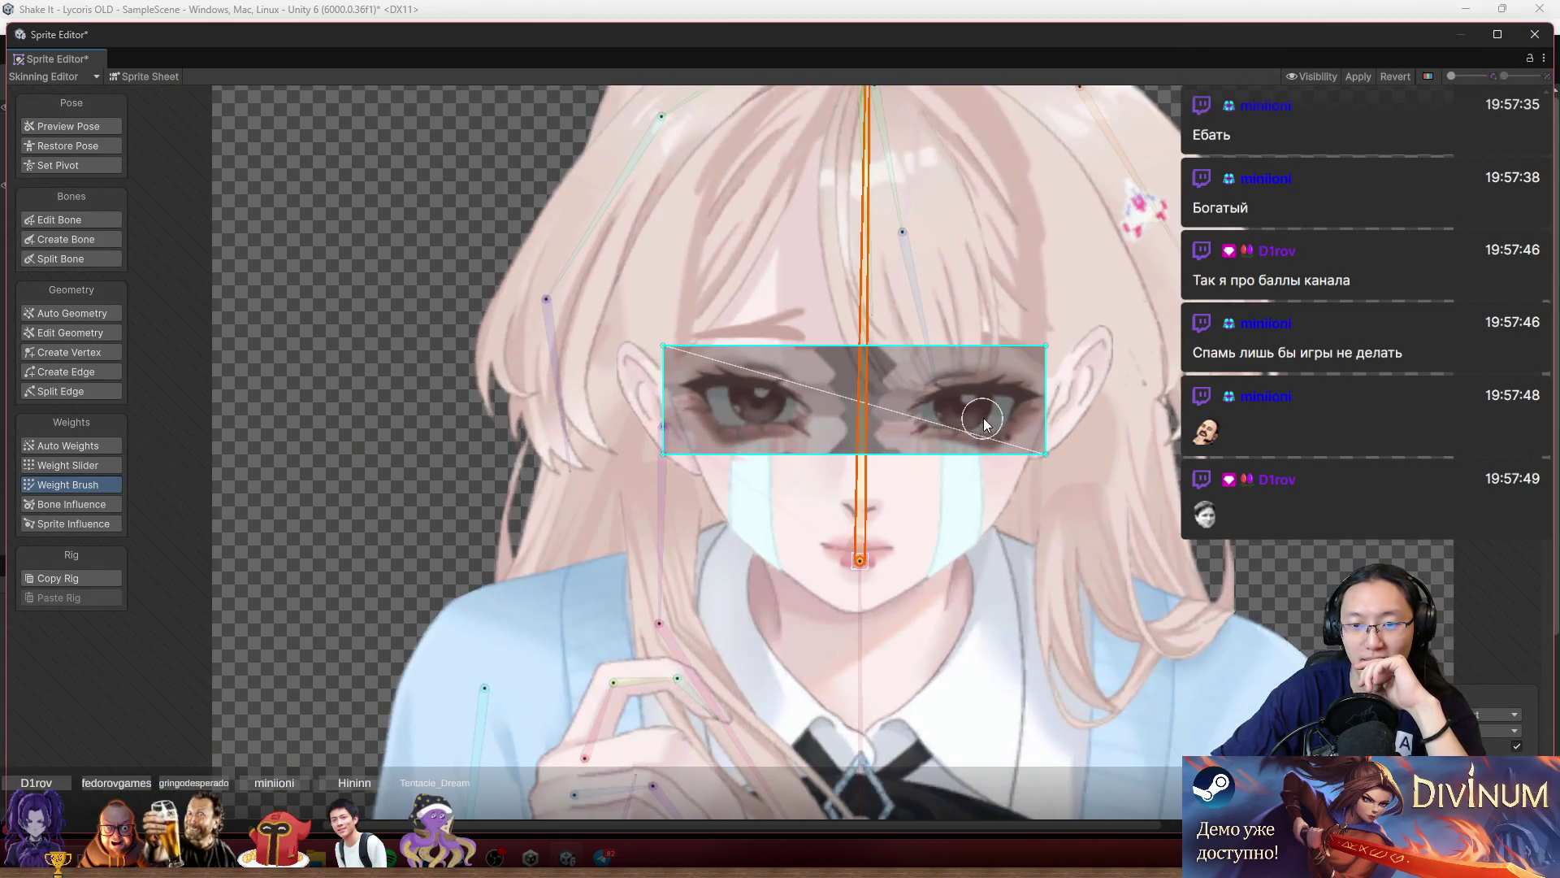
mouse_move(674, 349)
mouse_down()
mouse_move(669, 397)
mouse_move(665, 329)
mouse_up()
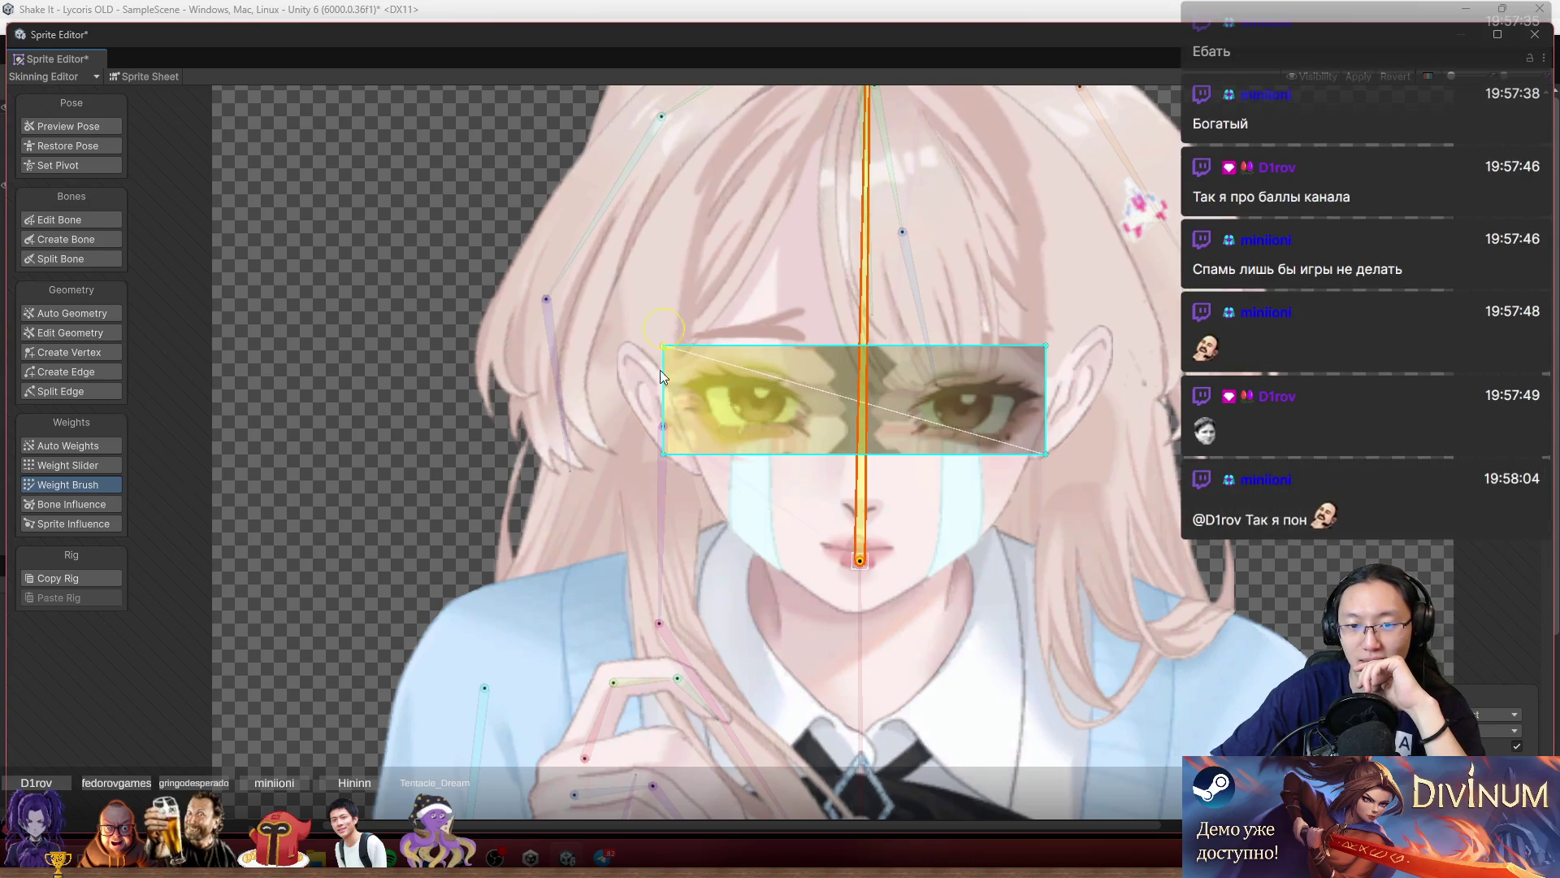
mouse_move(770, 489)
mouse_down()
mouse_move(1035, 392)
mouse_move(1052, 307)
mouse_up()
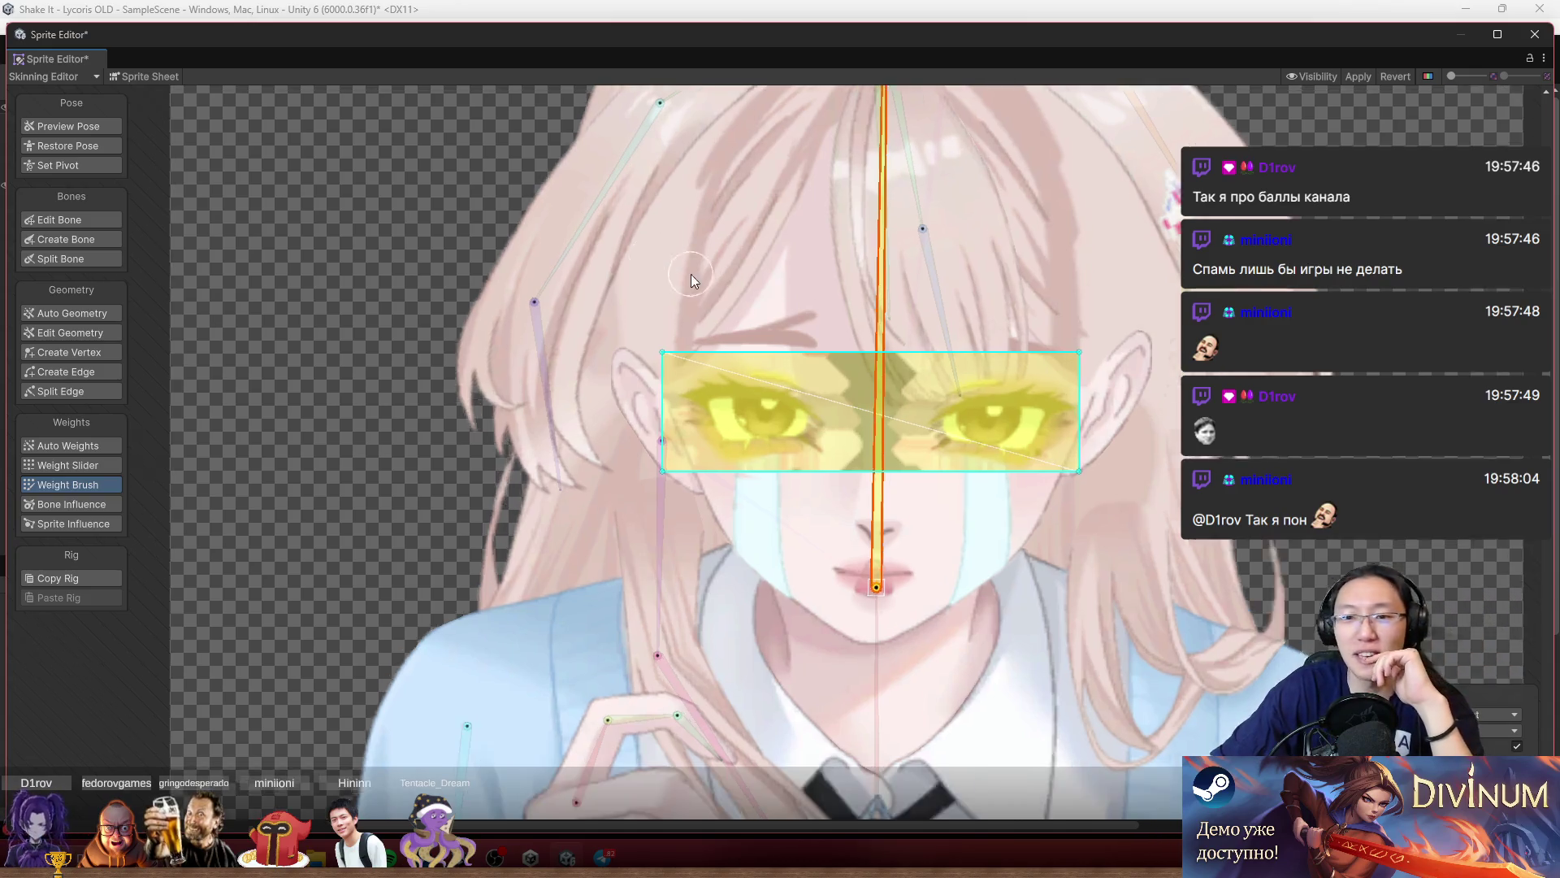
Paint the open-eyes, closed-eyes and tears sprites fully onto the head bone.
scroll(1074, 418, up, 5)
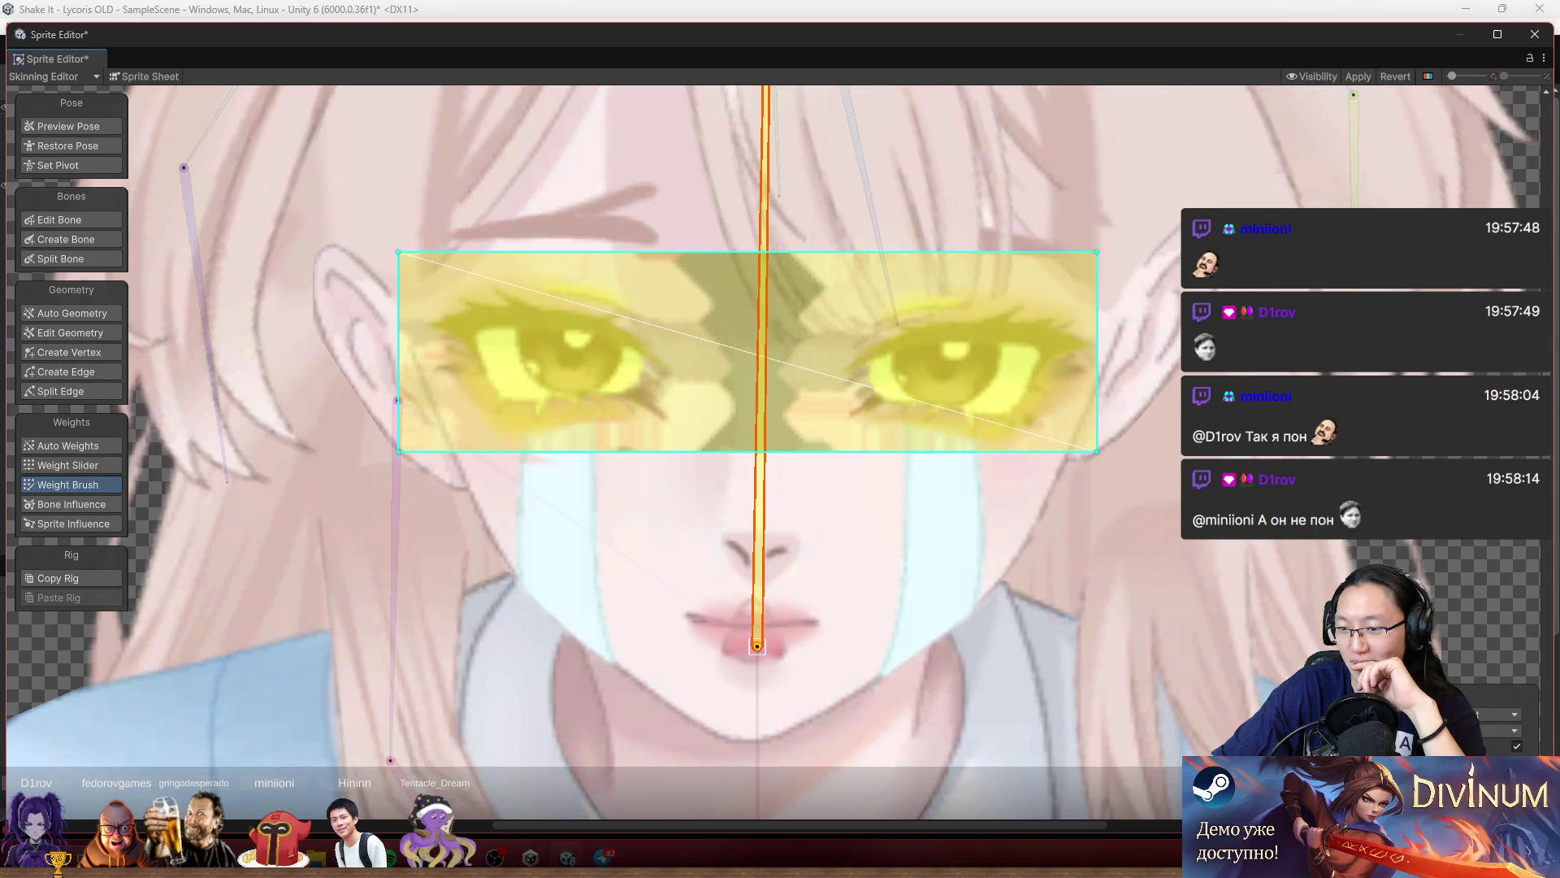
scroll(942, 431, down, 4)
click(934, 423)
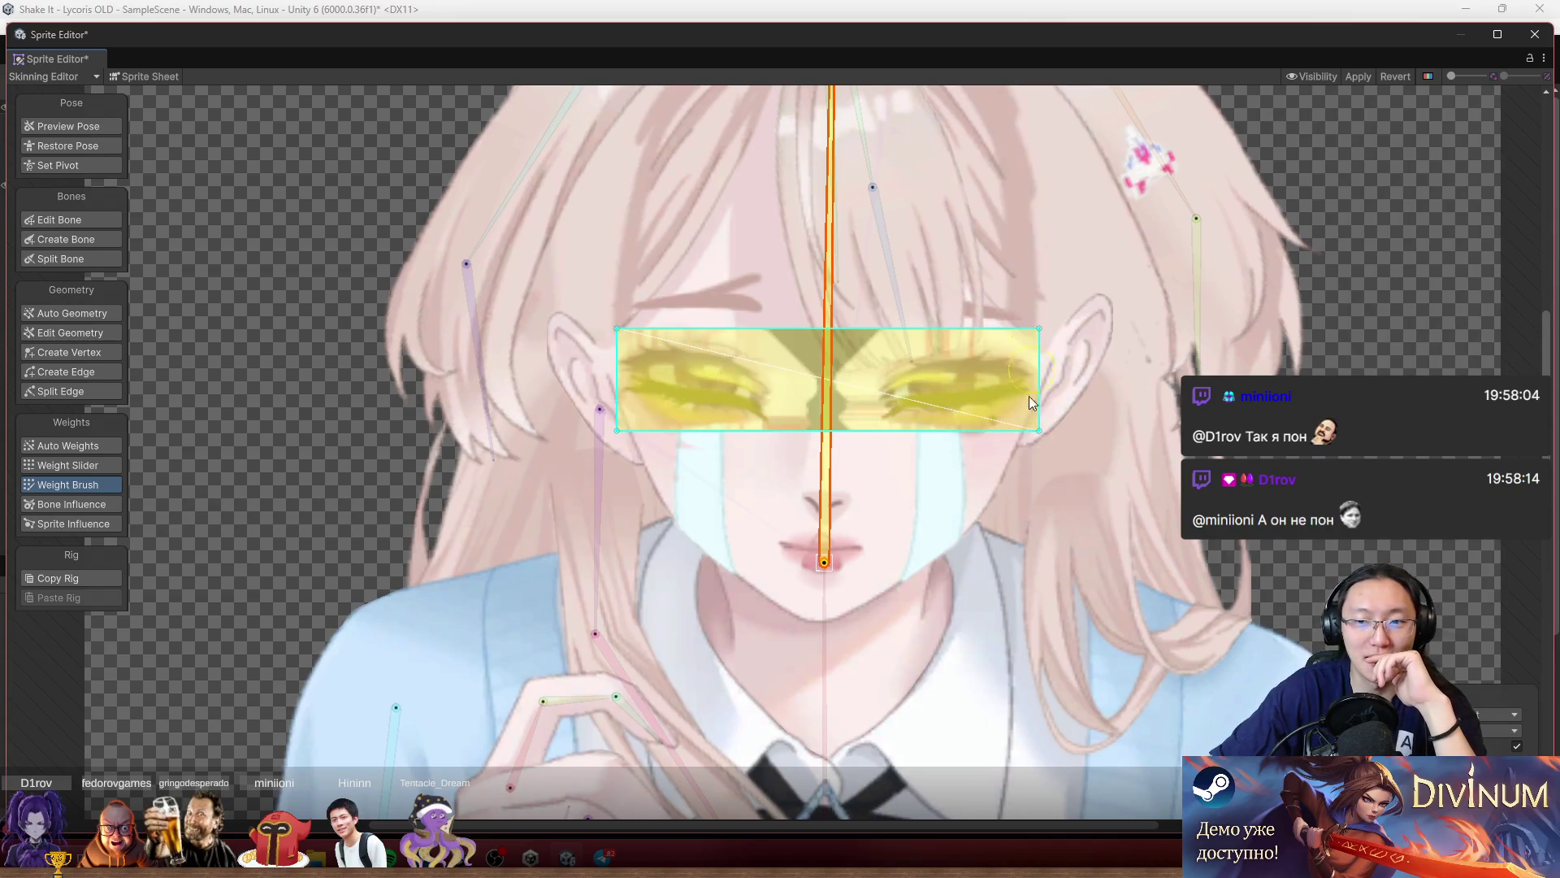
click(963, 388)
mouse_move(973, 391)
mouse_down()
mouse_move(623, 316)
mouse_move(815, 322)
mouse_move(1055, 299)
mouse_up()
click(979, 396)
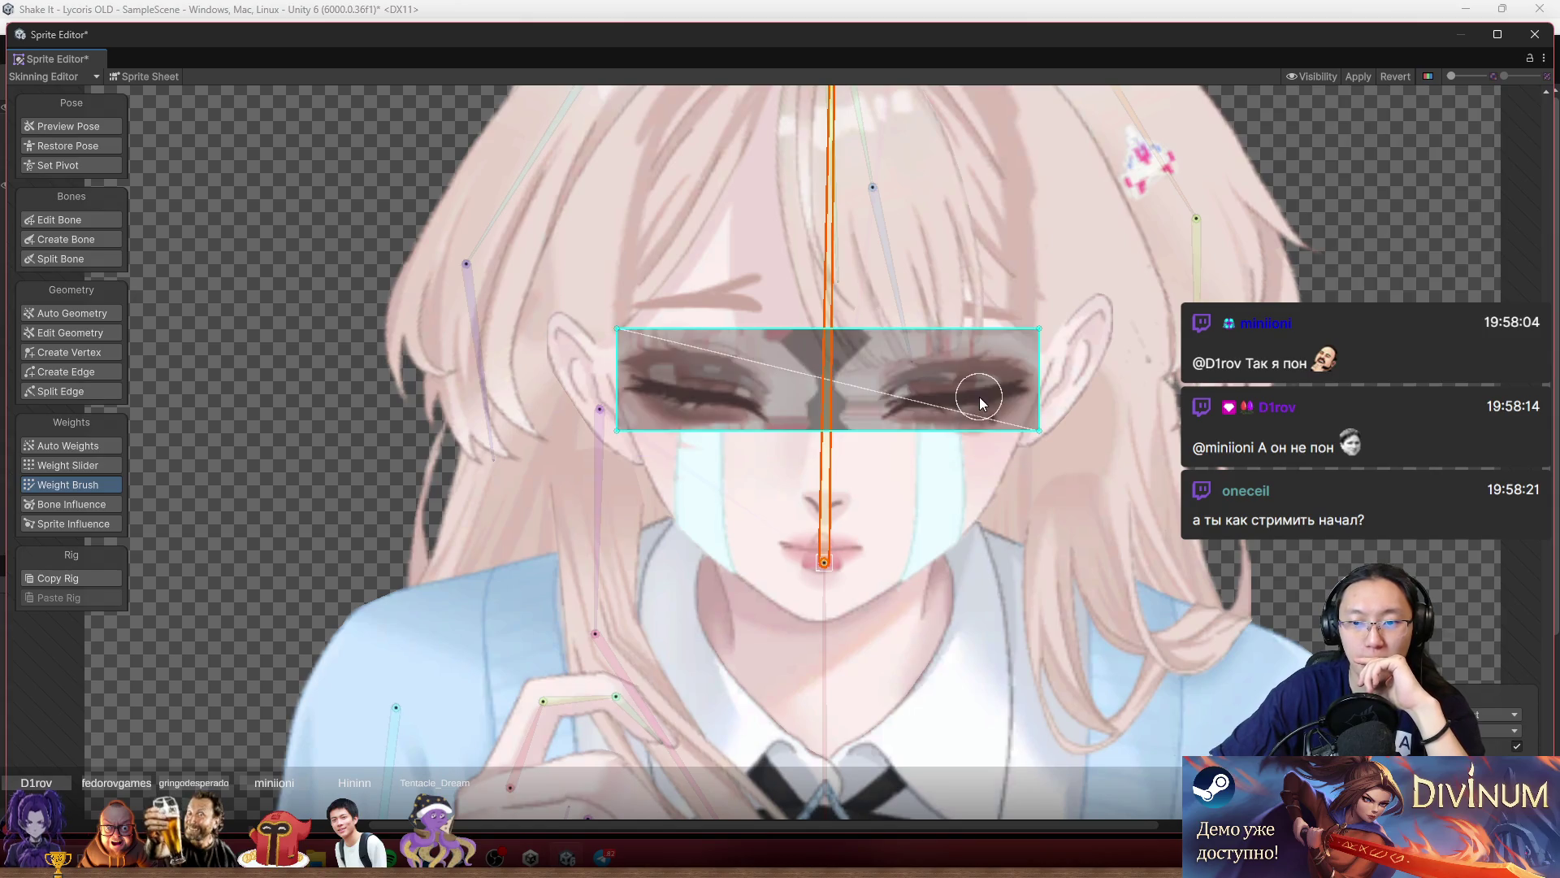
drag(650, 427, 918, 429)
click(918, 429)
mouse_move(634, 382)
mouse_down()
mouse_move(1032, 382)
mouse_move(629, 466)
mouse_move(889, 369)
mouse_up()
click(889, 369)
mouse_move(1016, 359)
mouse_down()
mouse_move(500, 366)
mouse_move(705, 305)
mouse_move(624, 308)
mouse_up()
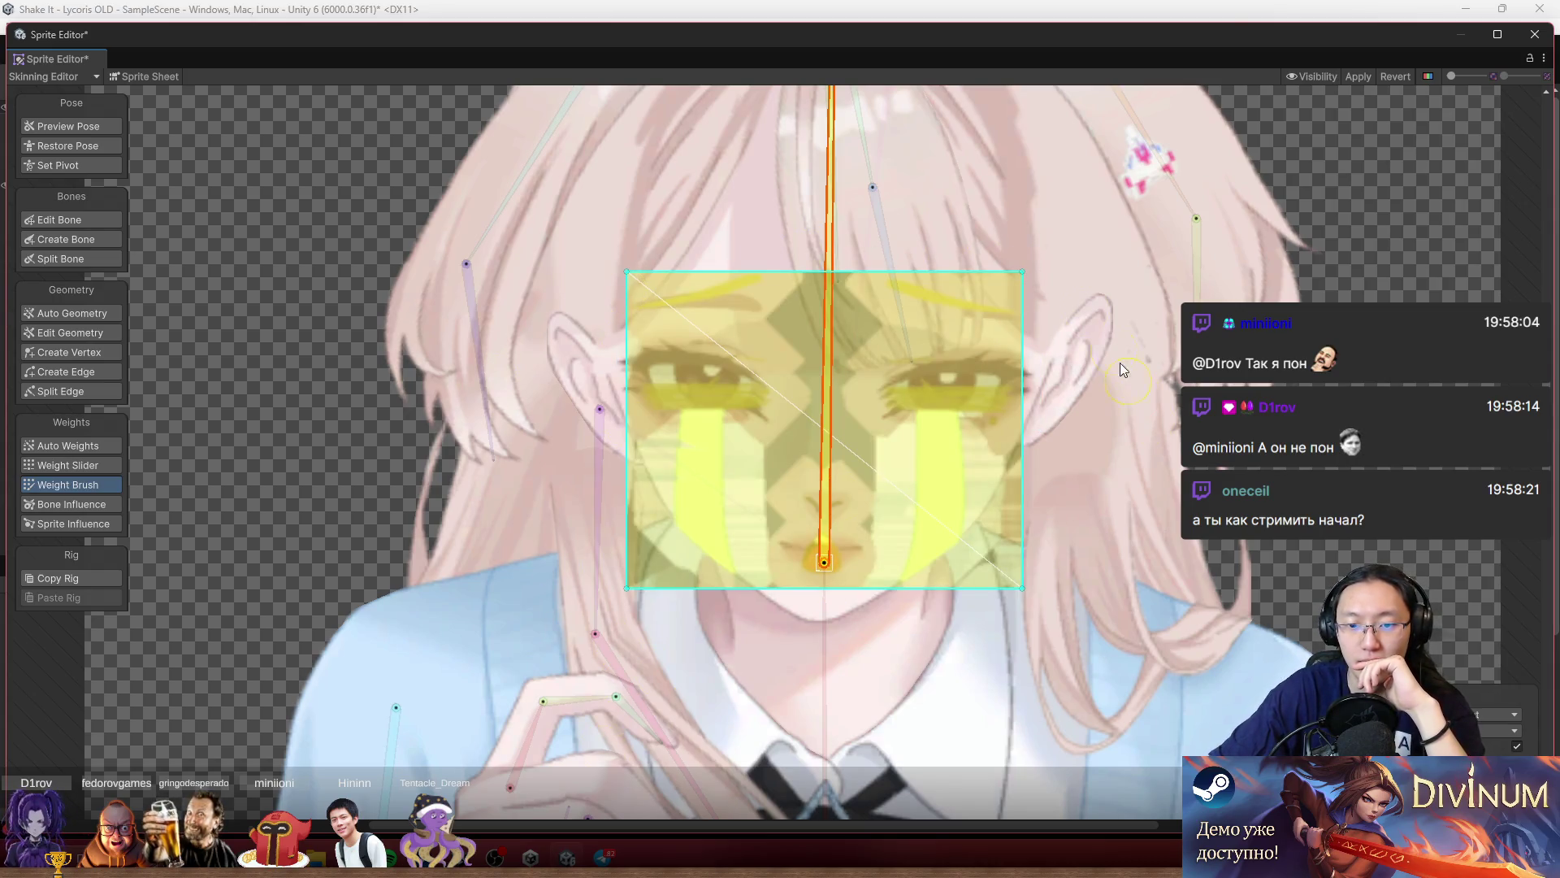
Paint the face mesh's chin, lower face, upper face and left ear flap solid yellow to the head bone.
click(963, 408)
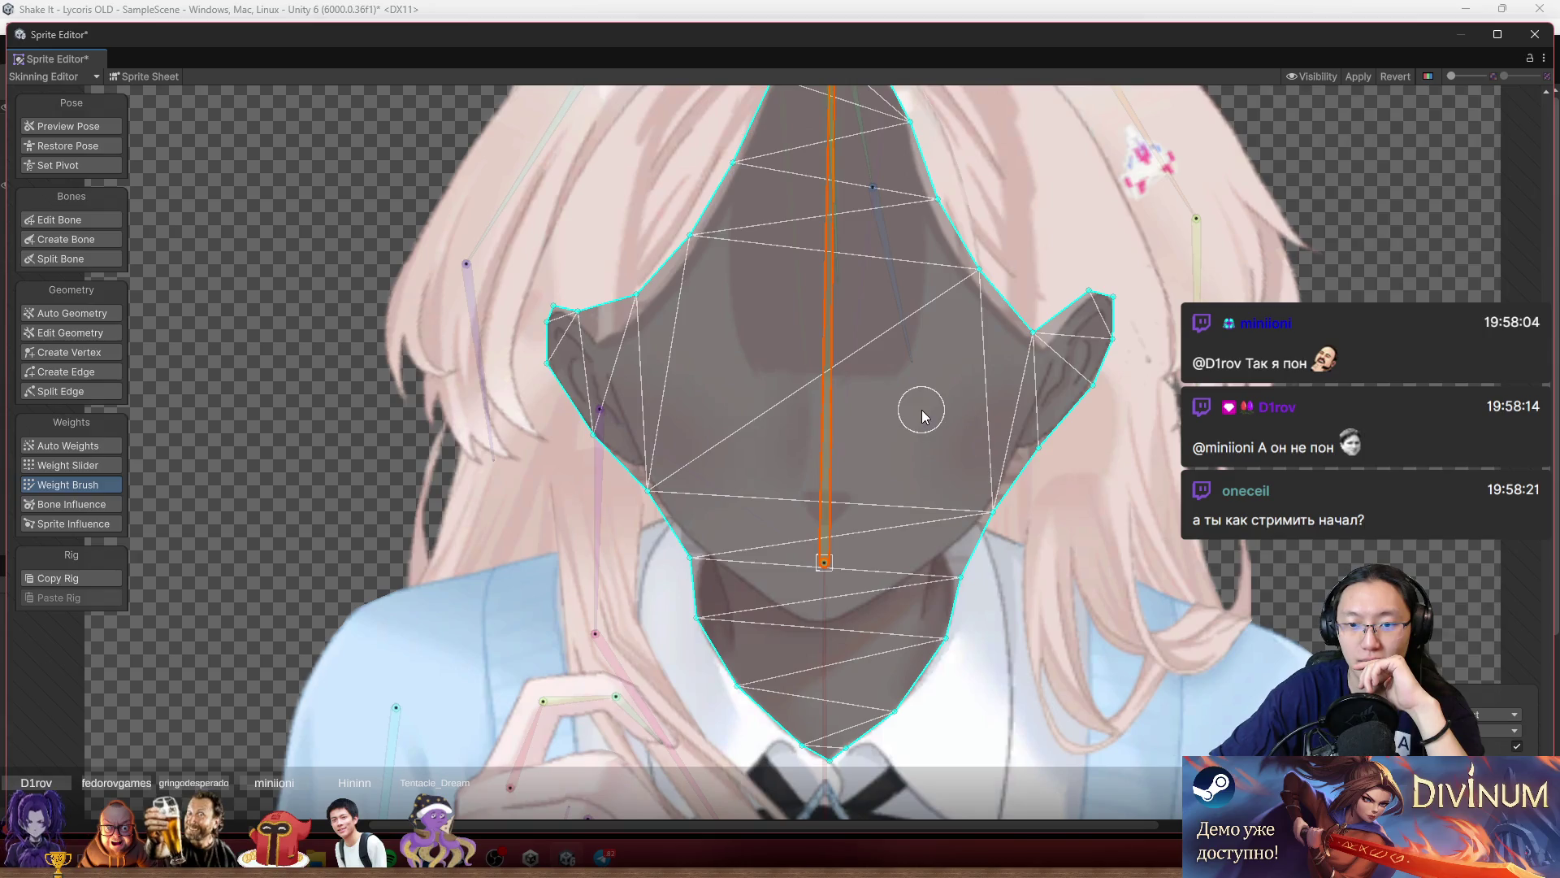
scroll(886, 479, down, 3)
mouse_move(715, 618)
mouse_down()
mouse_move(748, 642)
mouse_move(886, 438)
mouse_move(805, 455)
mouse_move(740, 293)
mouse_move(751, 285)
mouse_up()
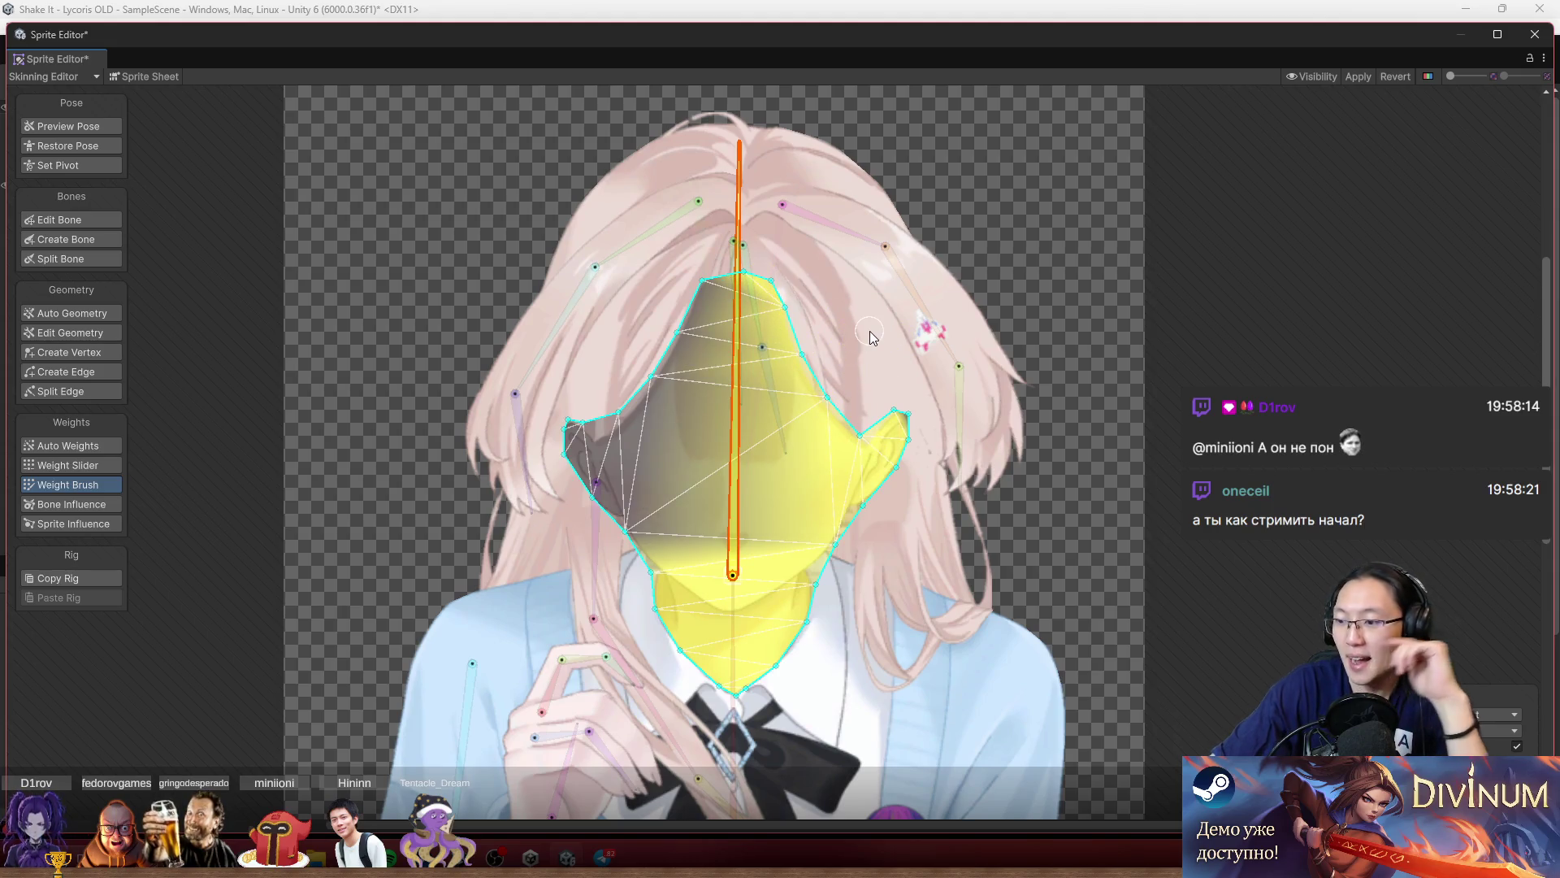
scroll(707, 289, up, 2)
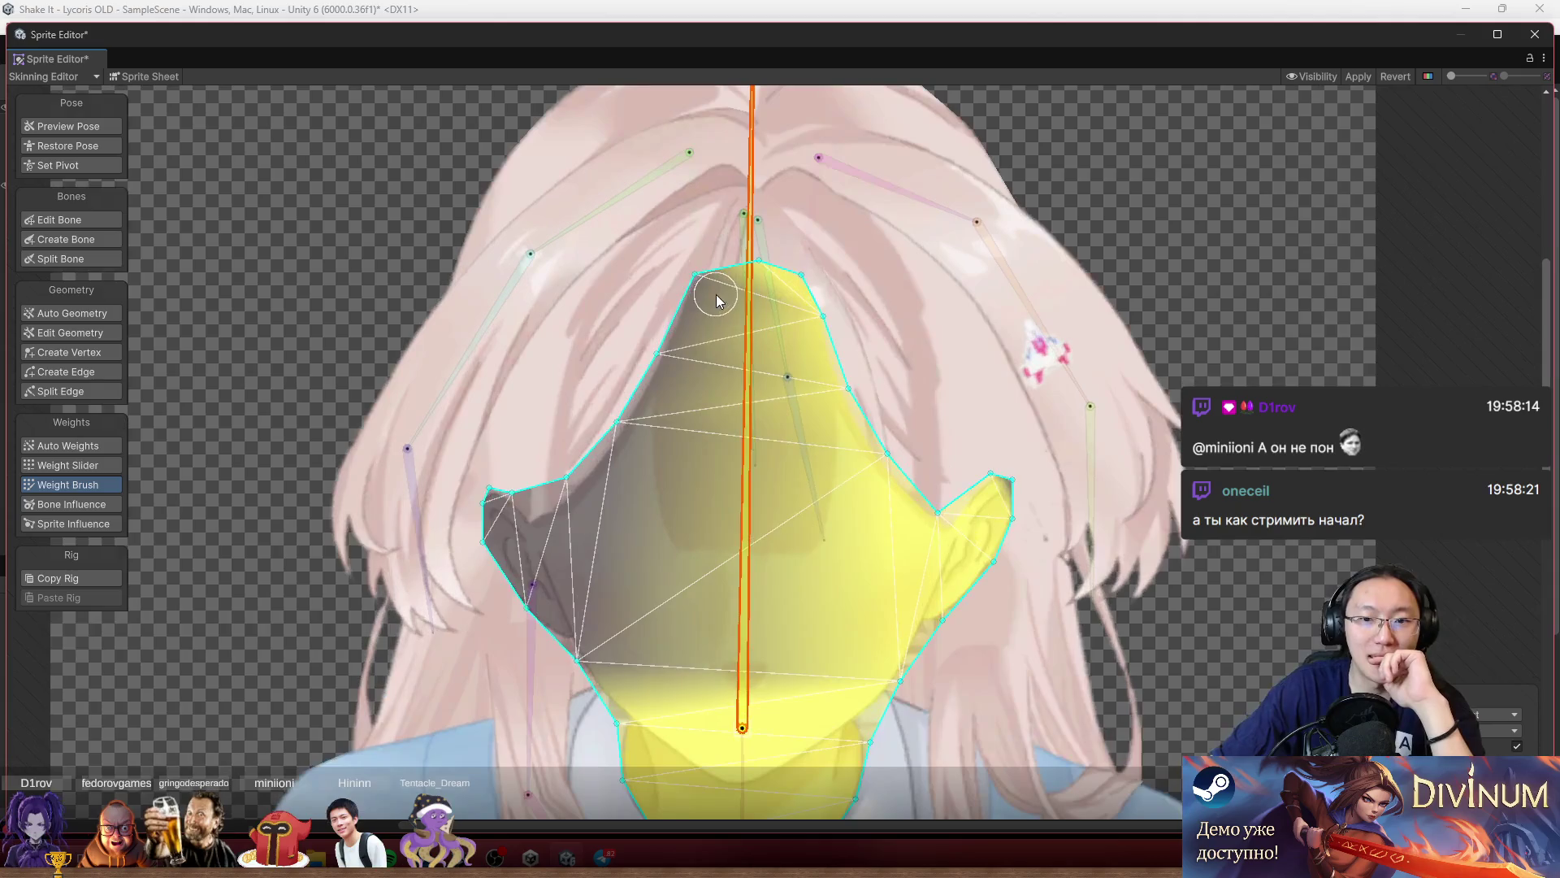
mouse_move(700, 278)
mouse_down()
mouse_move(560, 569)
mouse_move(503, 528)
mouse_move(477, 473)
mouse_up()
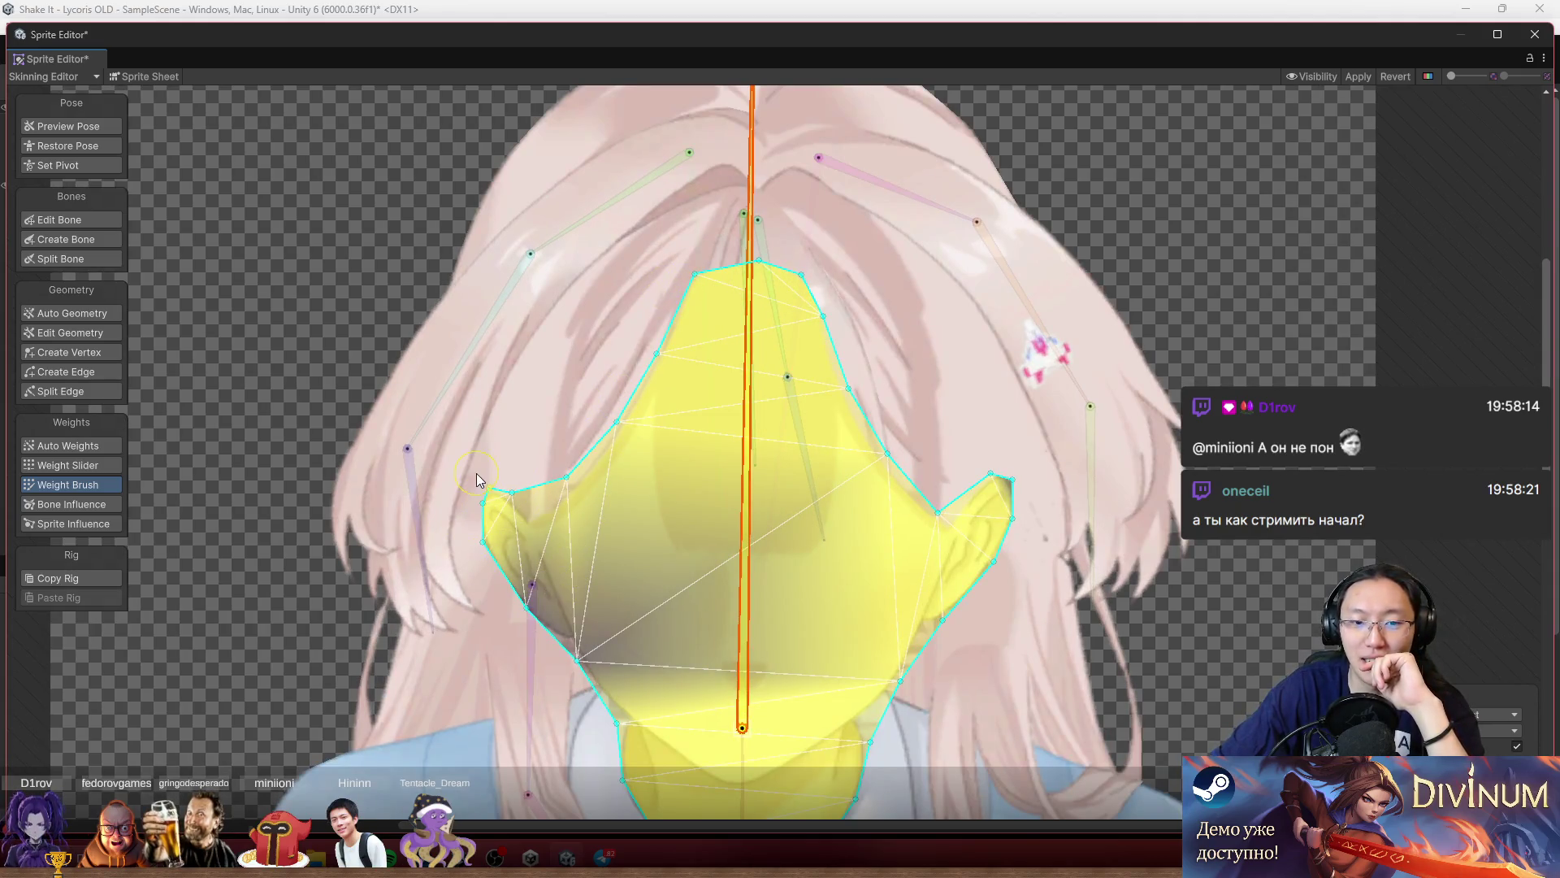
scroll(592, 510, up, 2)
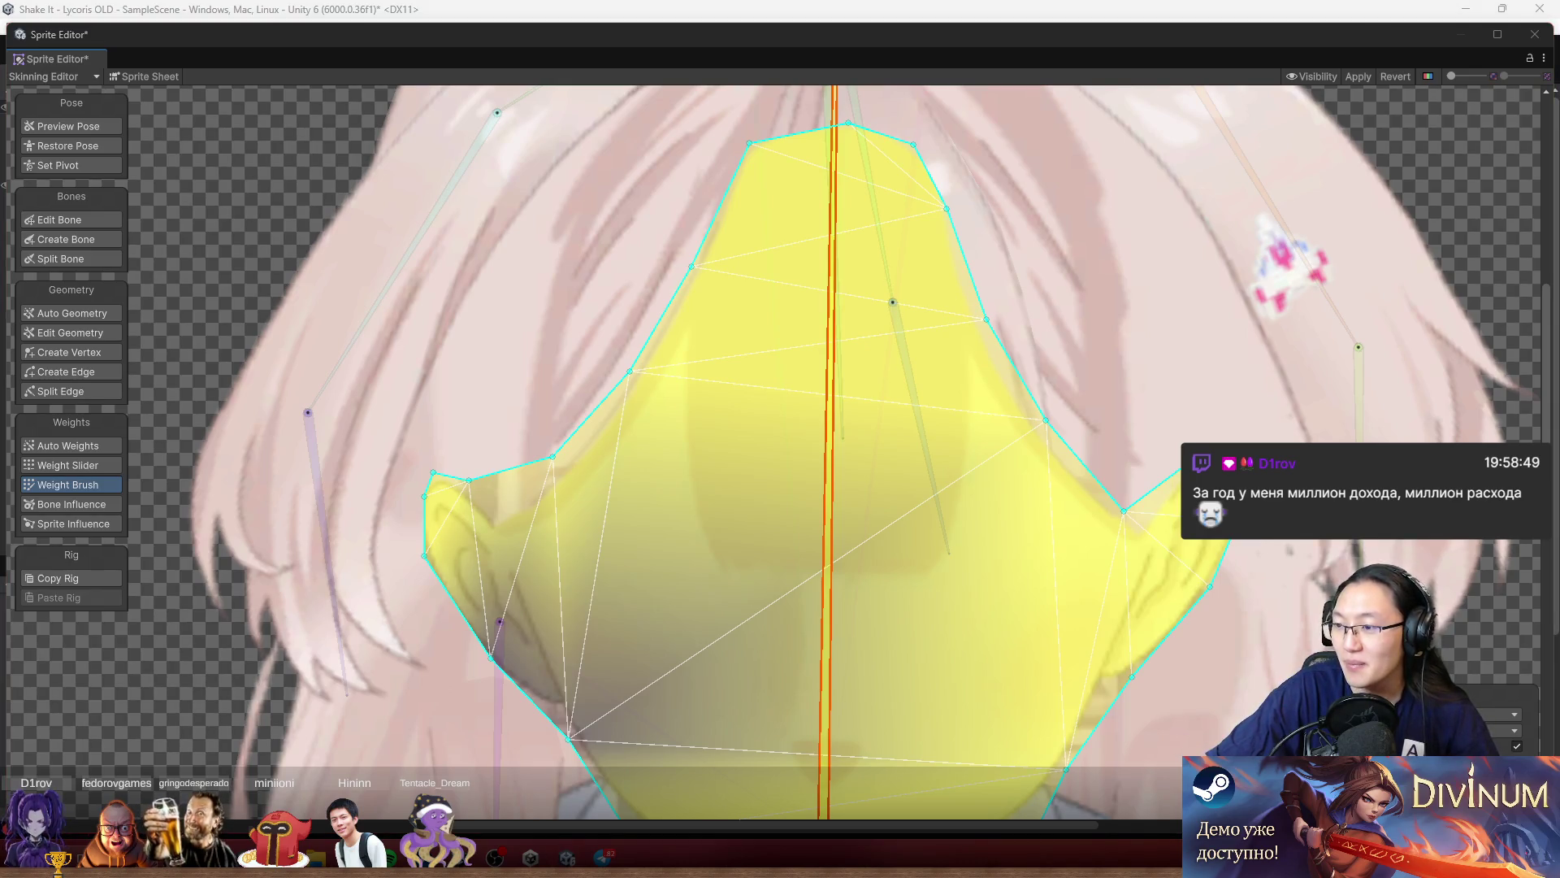
key(alt+Tab)
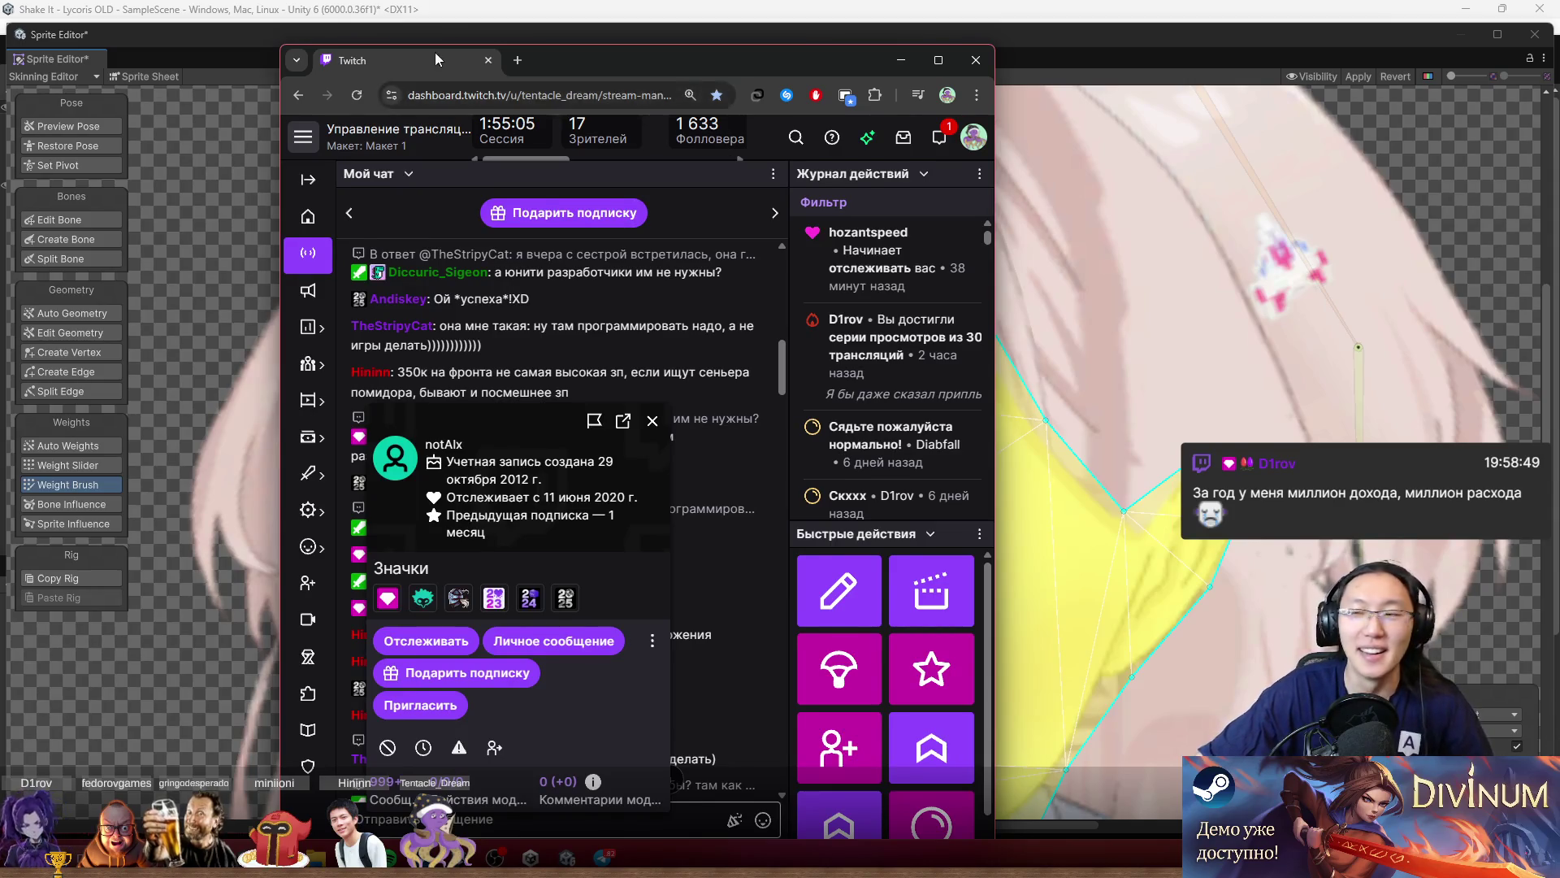
key(alt+Tab)
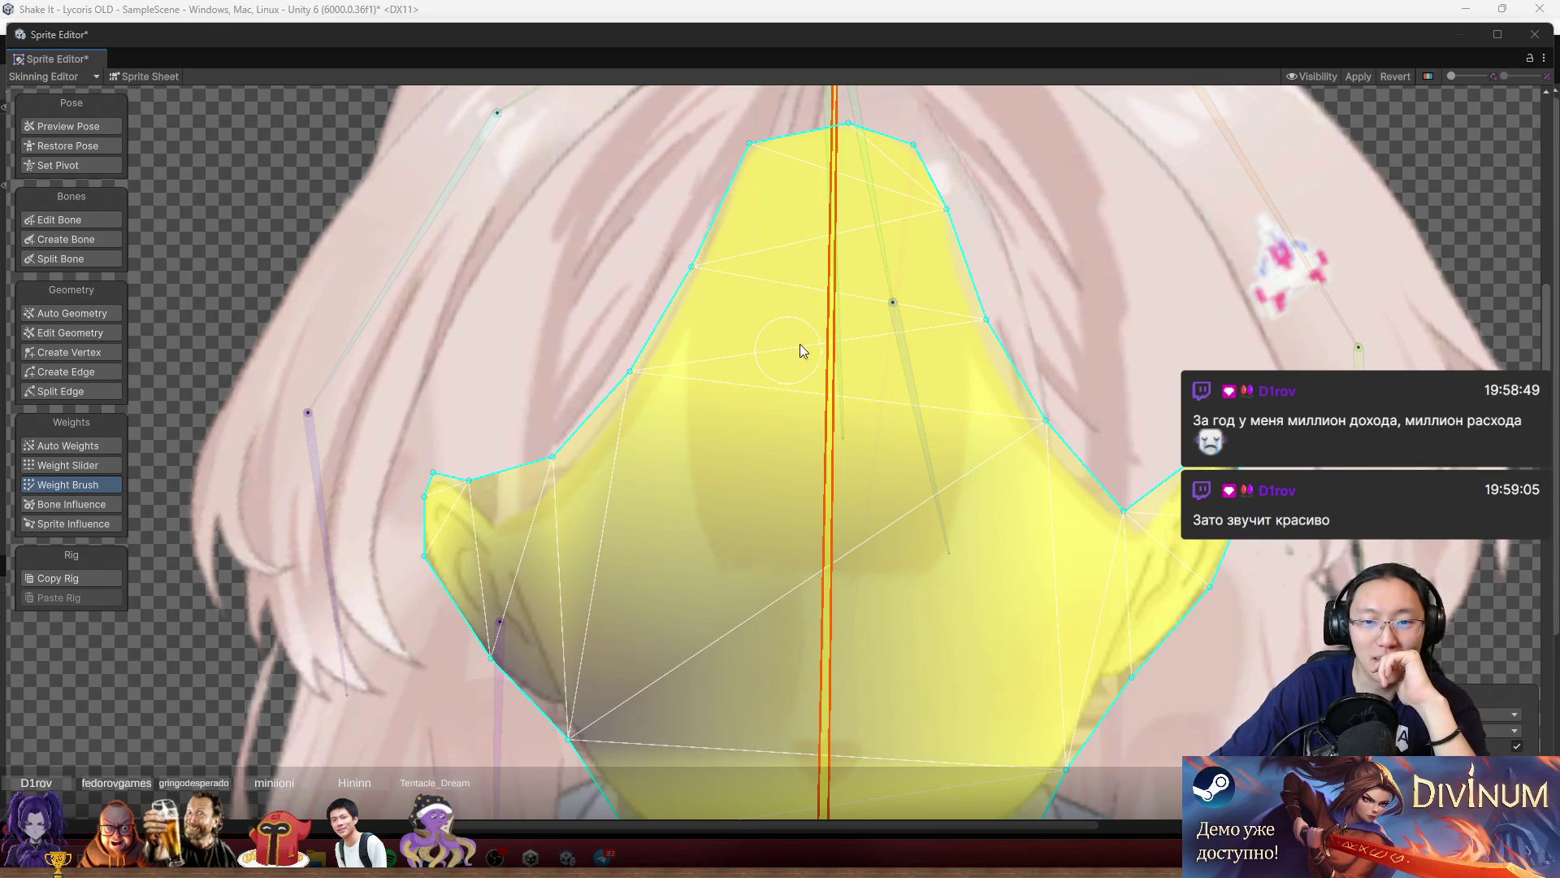
Paint yellow head-bone weight over the shaded left cheek of the face mesh.
drag(801, 344, 757, 315)
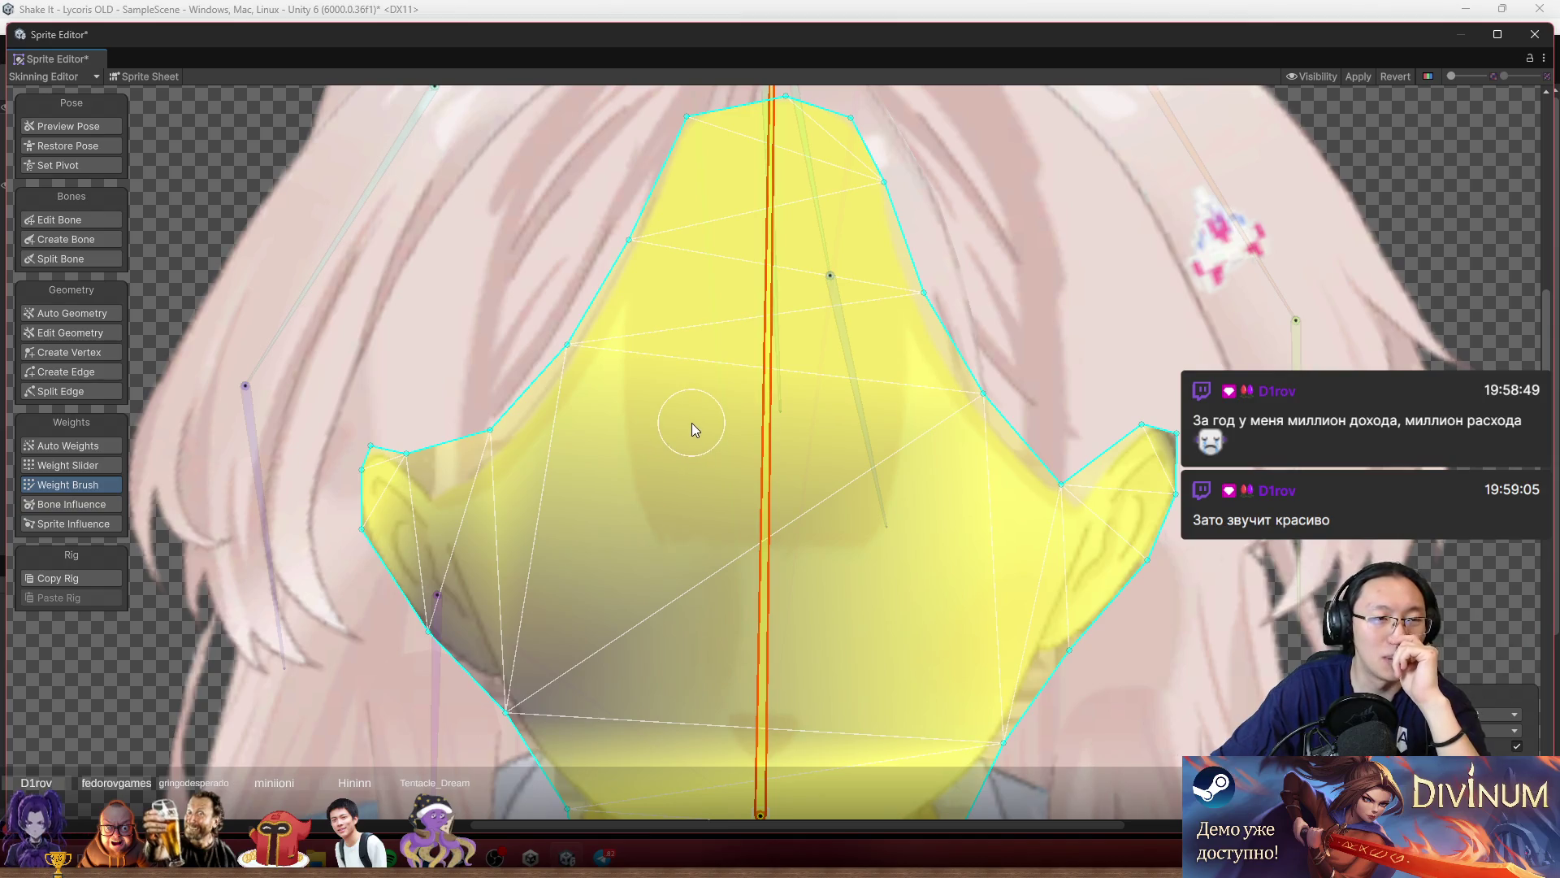
drag(722, 452, 685, 283)
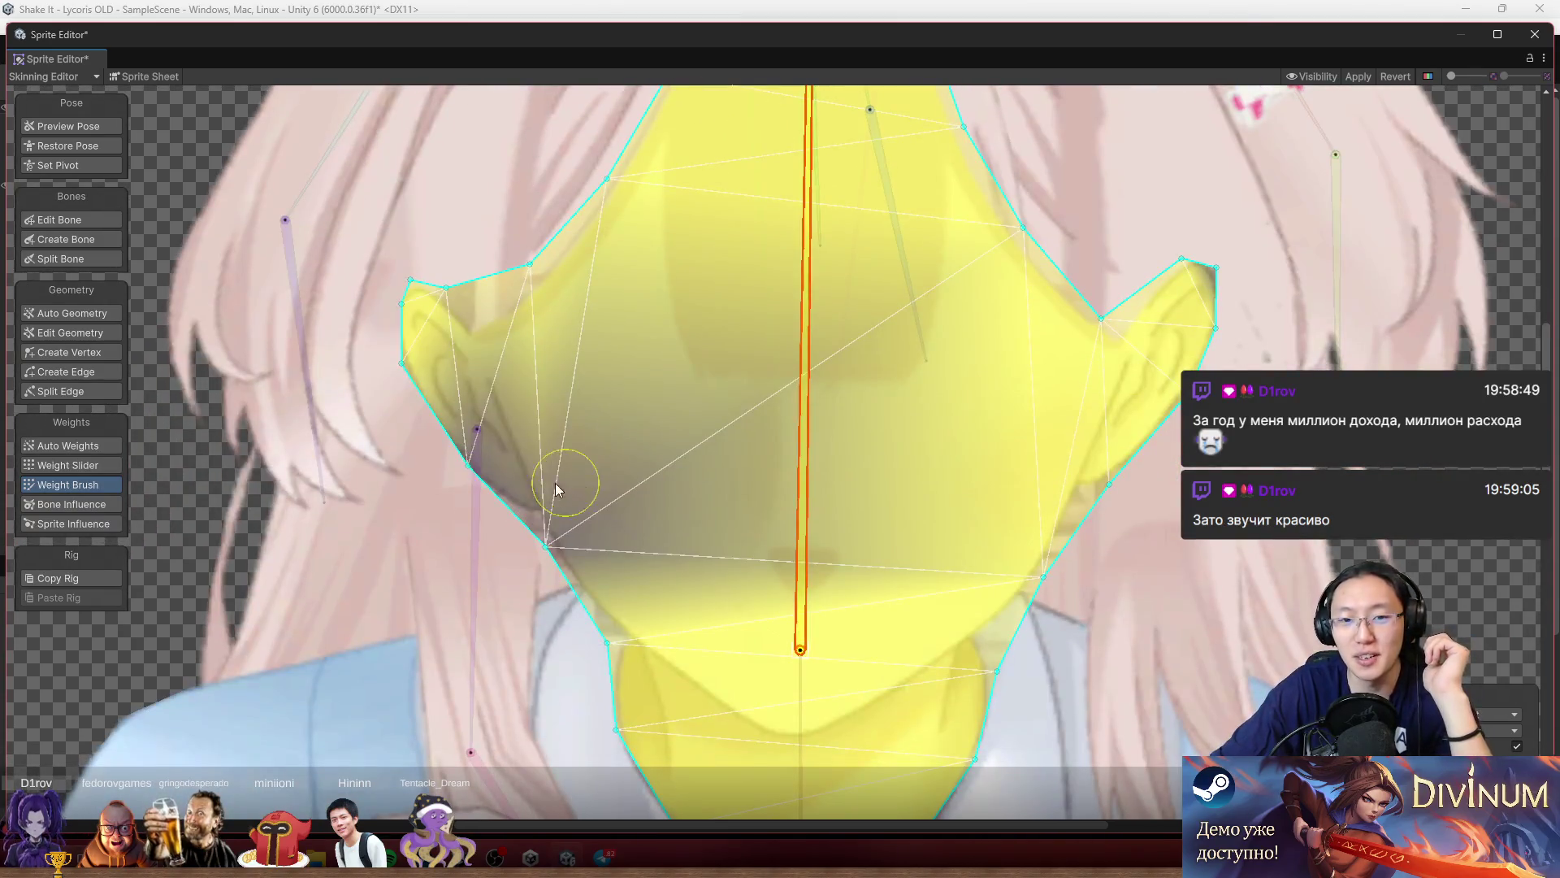
drag(556, 488, 505, 488)
mouse_move(740, 418)
mouse_down()
mouse_move(661, 372)
mouse_move(729, 286)
mouse_up()
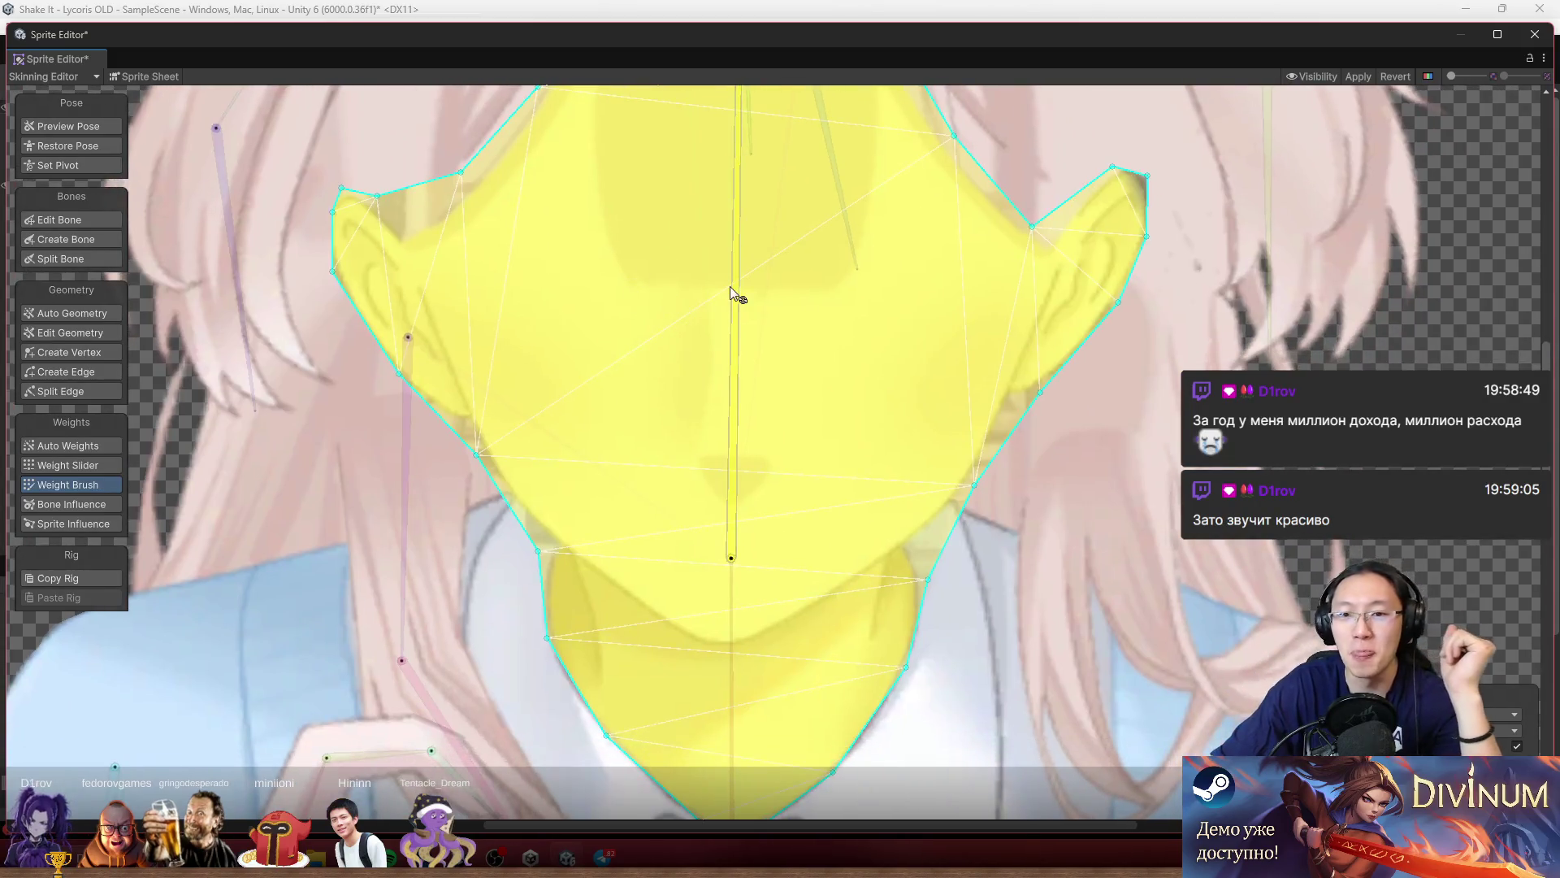
scroll(730, 286, down, 2)
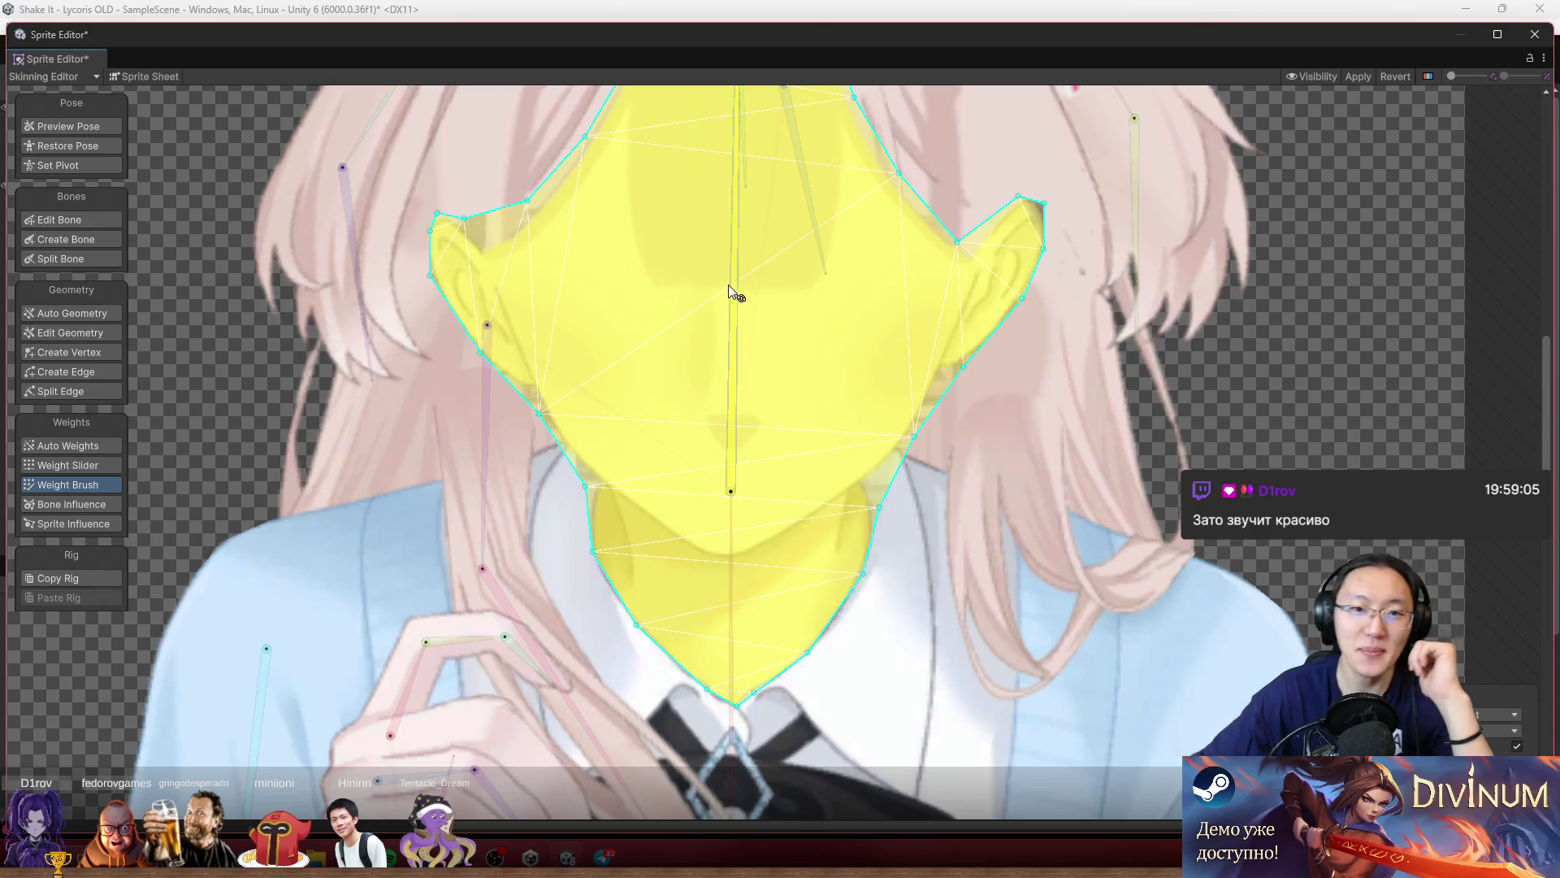
mouse_move(847, 452)
mouse_down()
mouse_move(781, 374)
mouse_move(847, 342)
mouse_up()
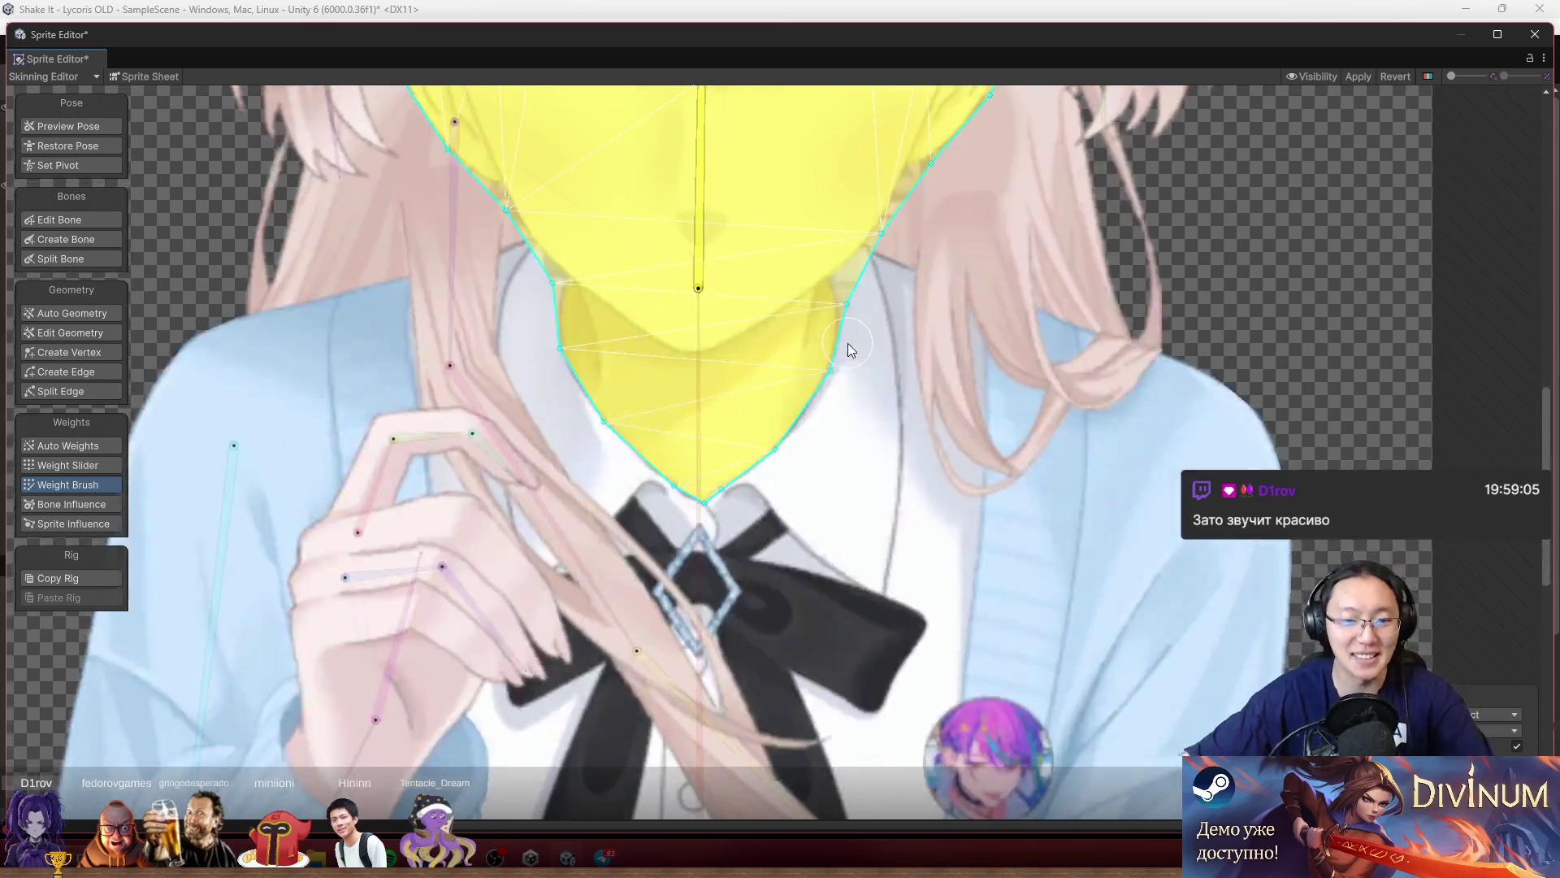
Paint the chin red with the central vertical bone's weight.
click(697, 438)
scroll(818, 515, up, 2)
mouse_move(715, 487)
mouse_down()
mouse_move(650, 471)
mouse_move(480, 315)
mouse_move(827, 321)
mouse_move(882, 276)
mouse_move(655, 461)
mouse_up()
drag(426, 225, 431, 317)
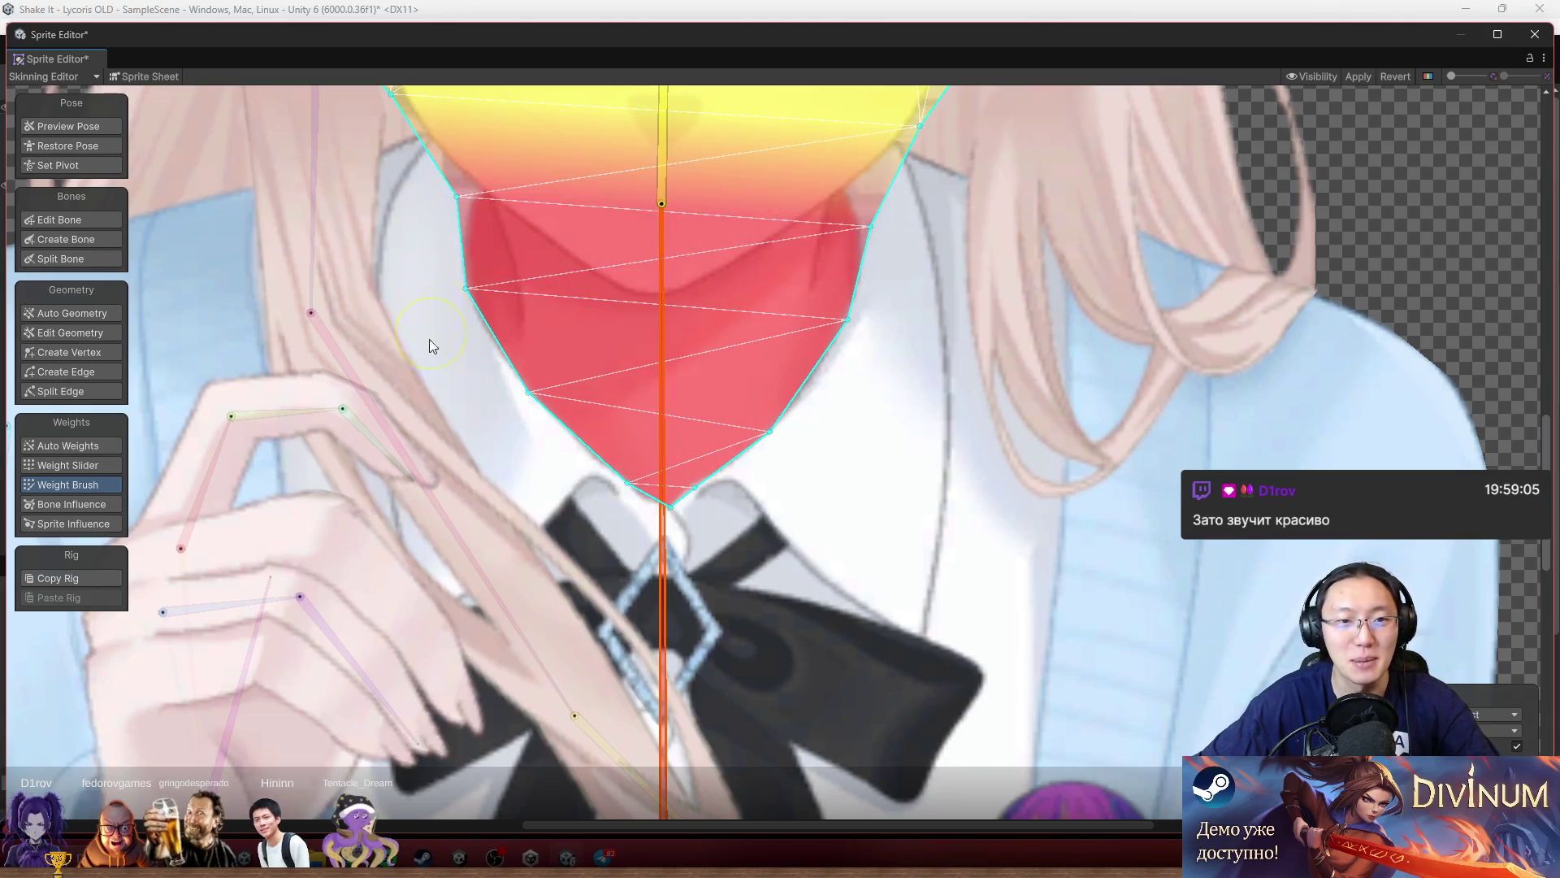
key(ctrl+z)
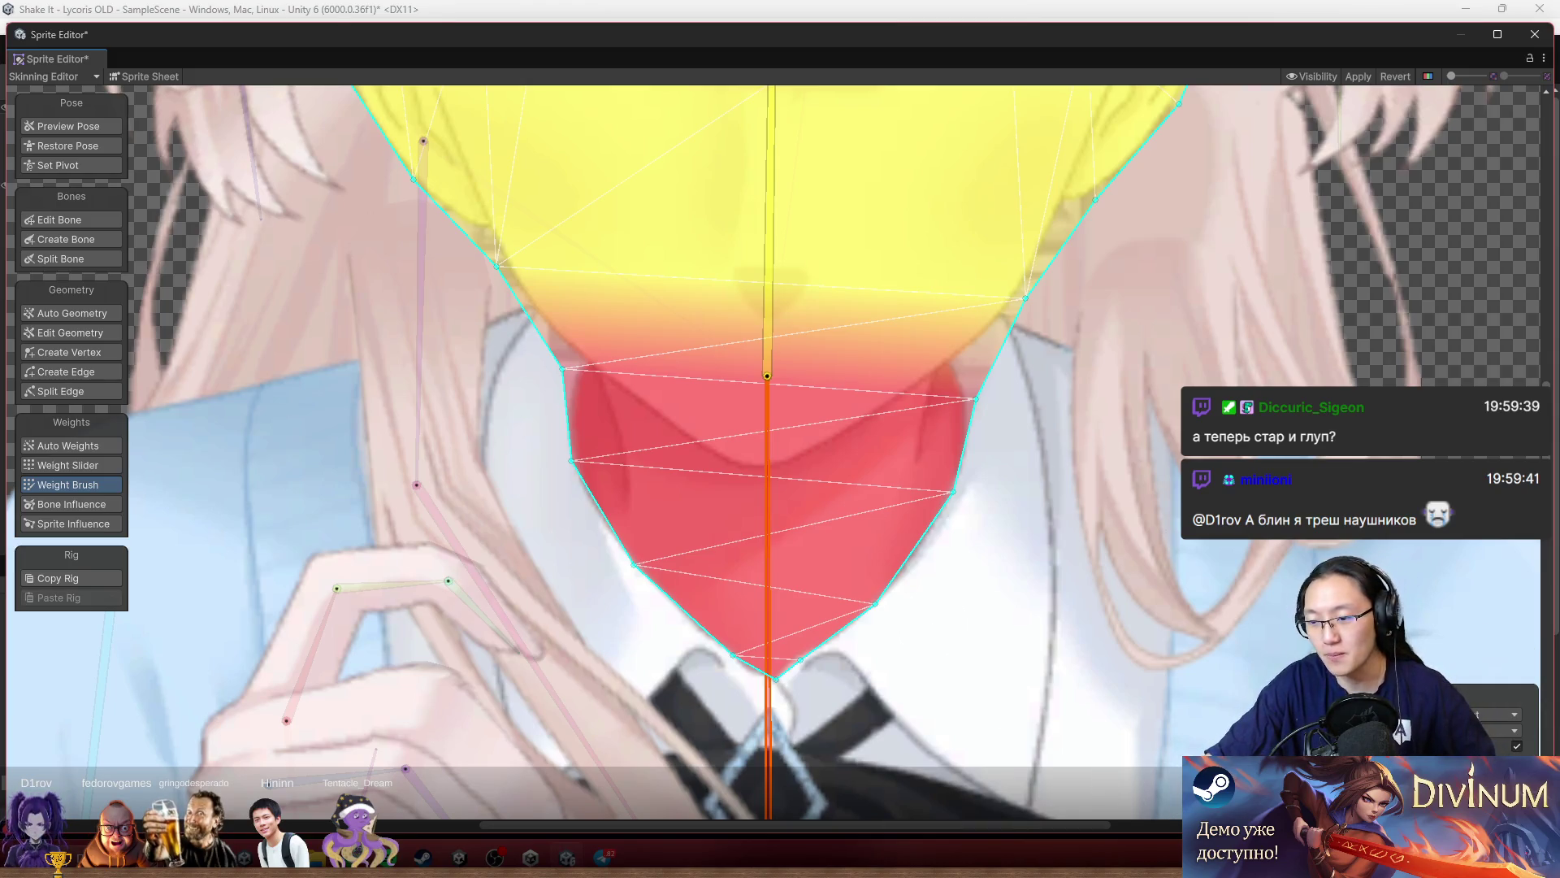
Switch the face mesh to Create Vertex mode to add new vertices.
key(super+n)
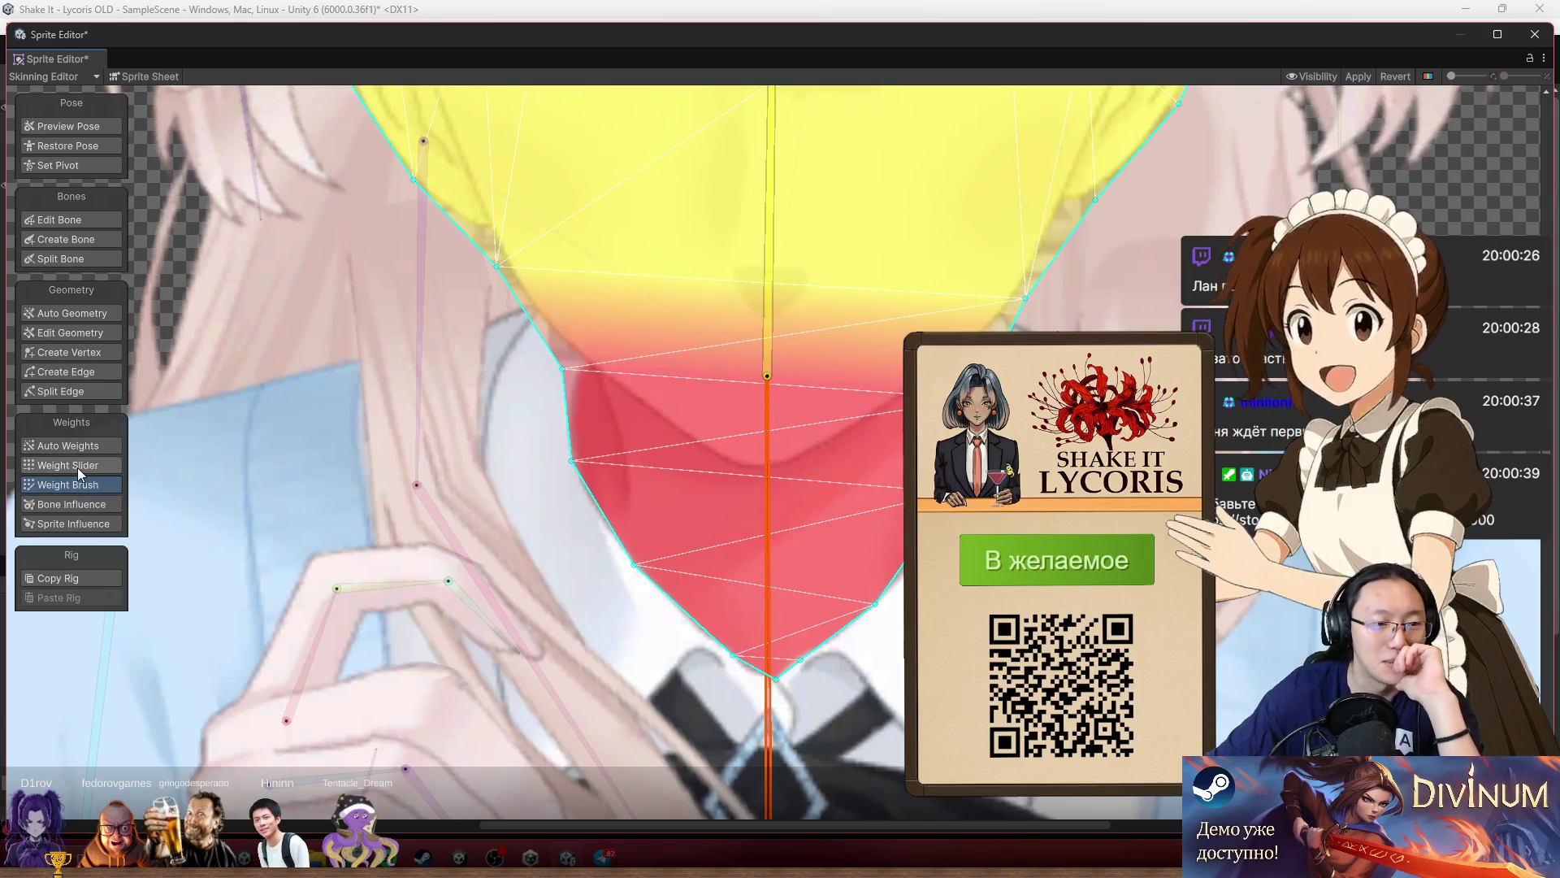
click(85, 354)
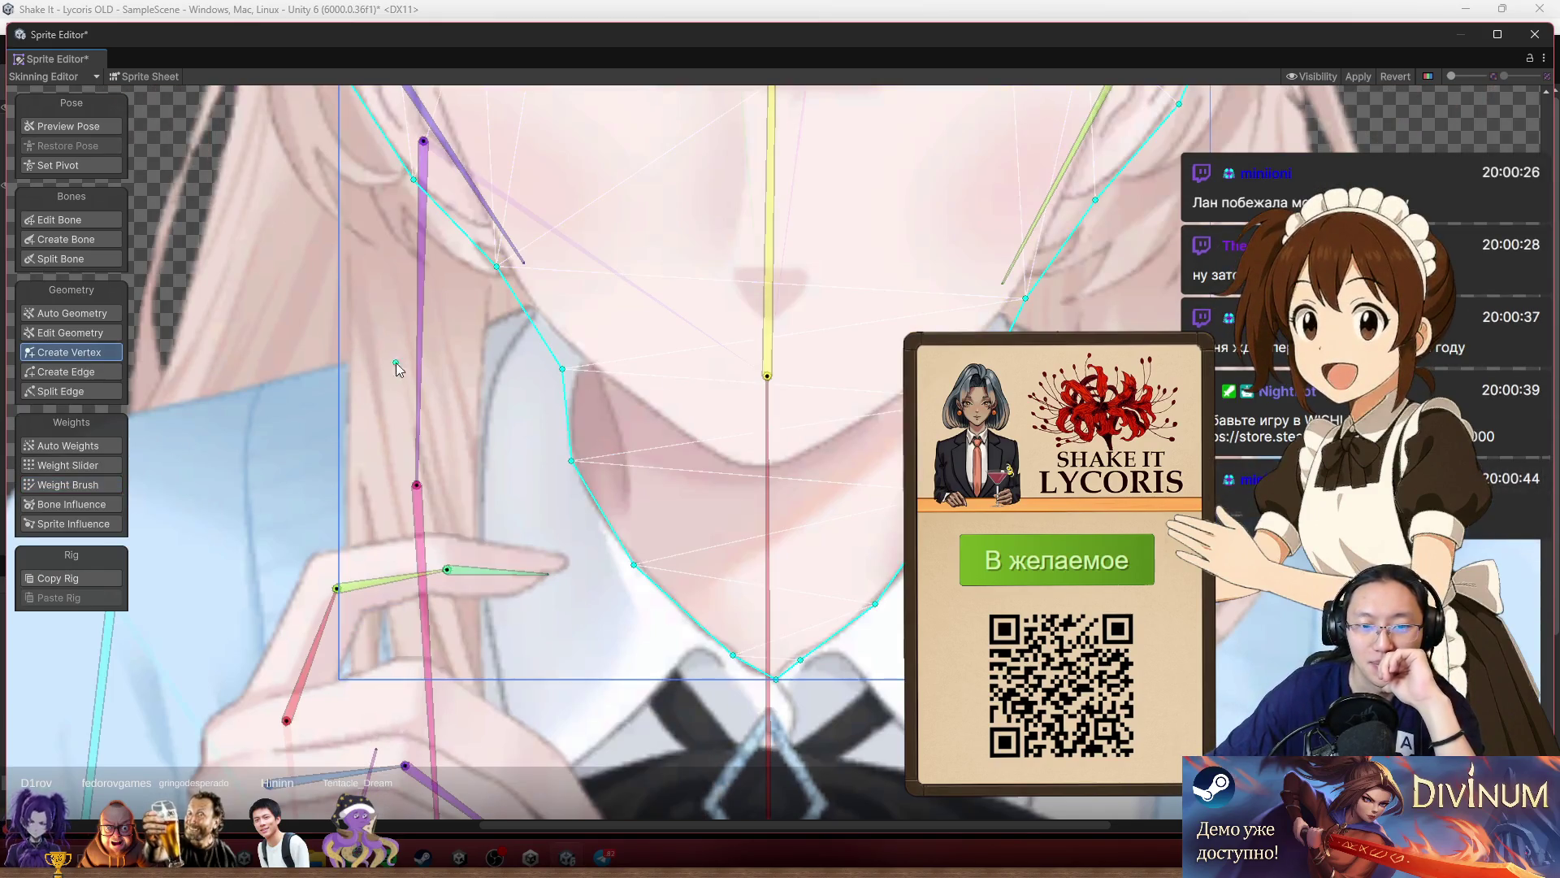
Add two chin vertices and pull the left outline vertices in along the jawline.
click(764, 485)
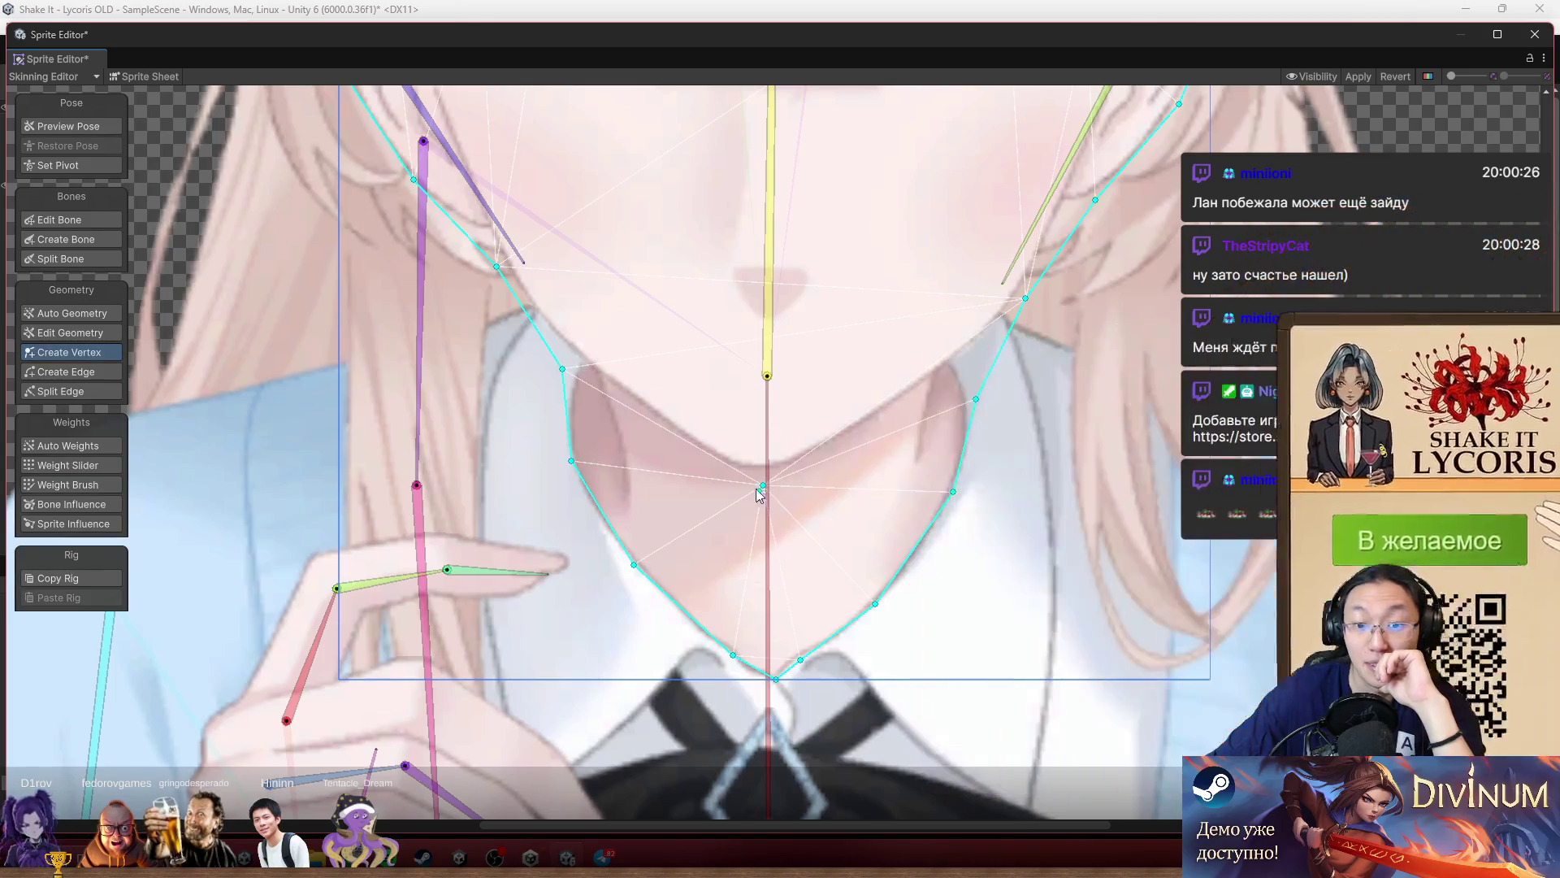
click(641, 410)
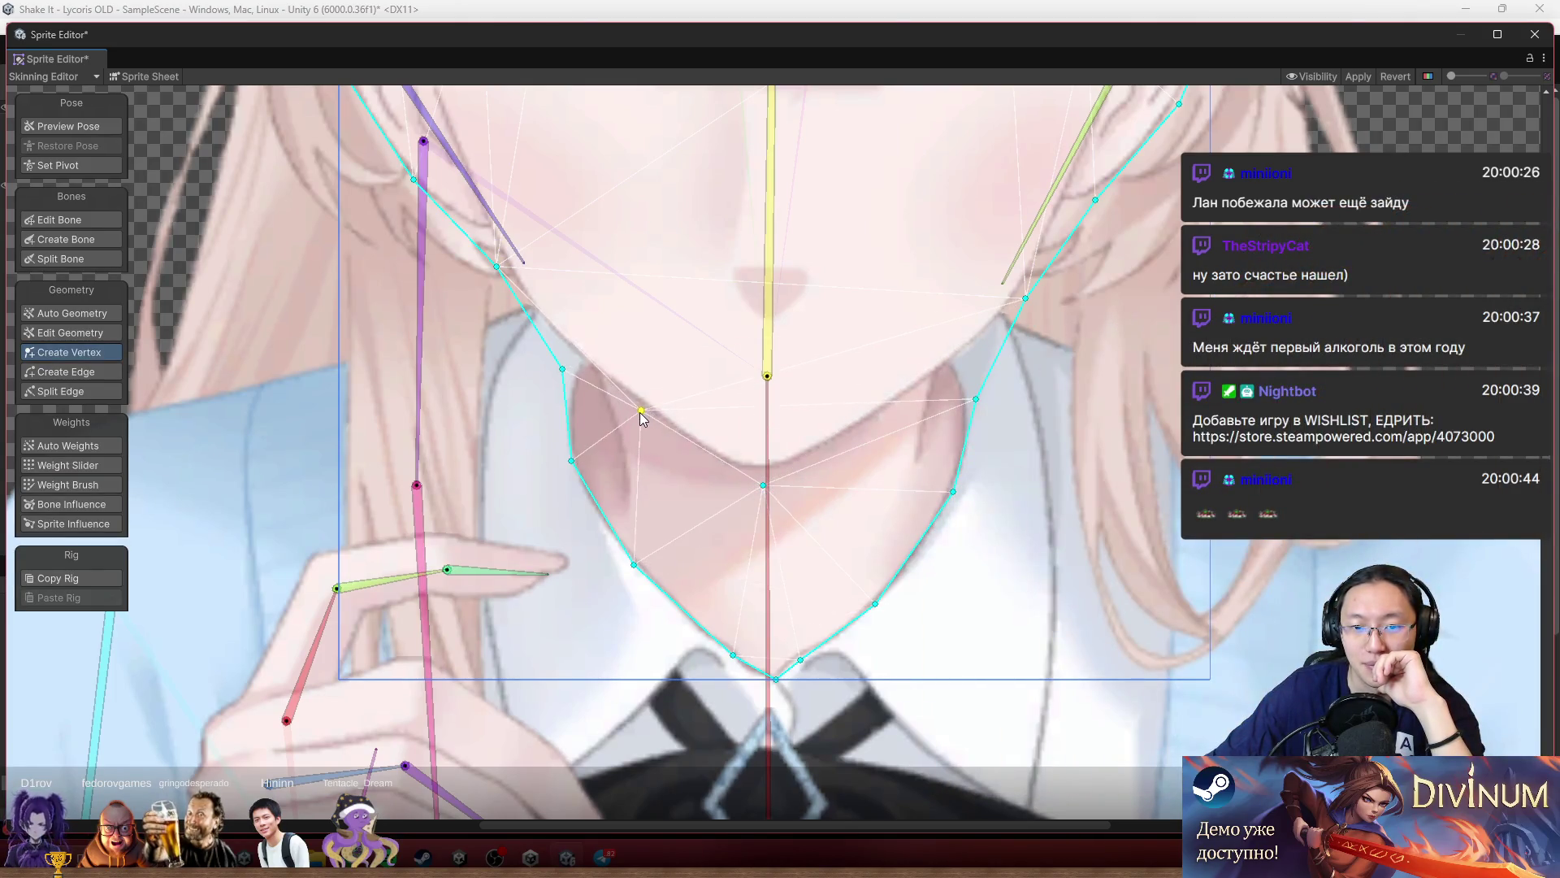
drag(562, 369, 576, 360)
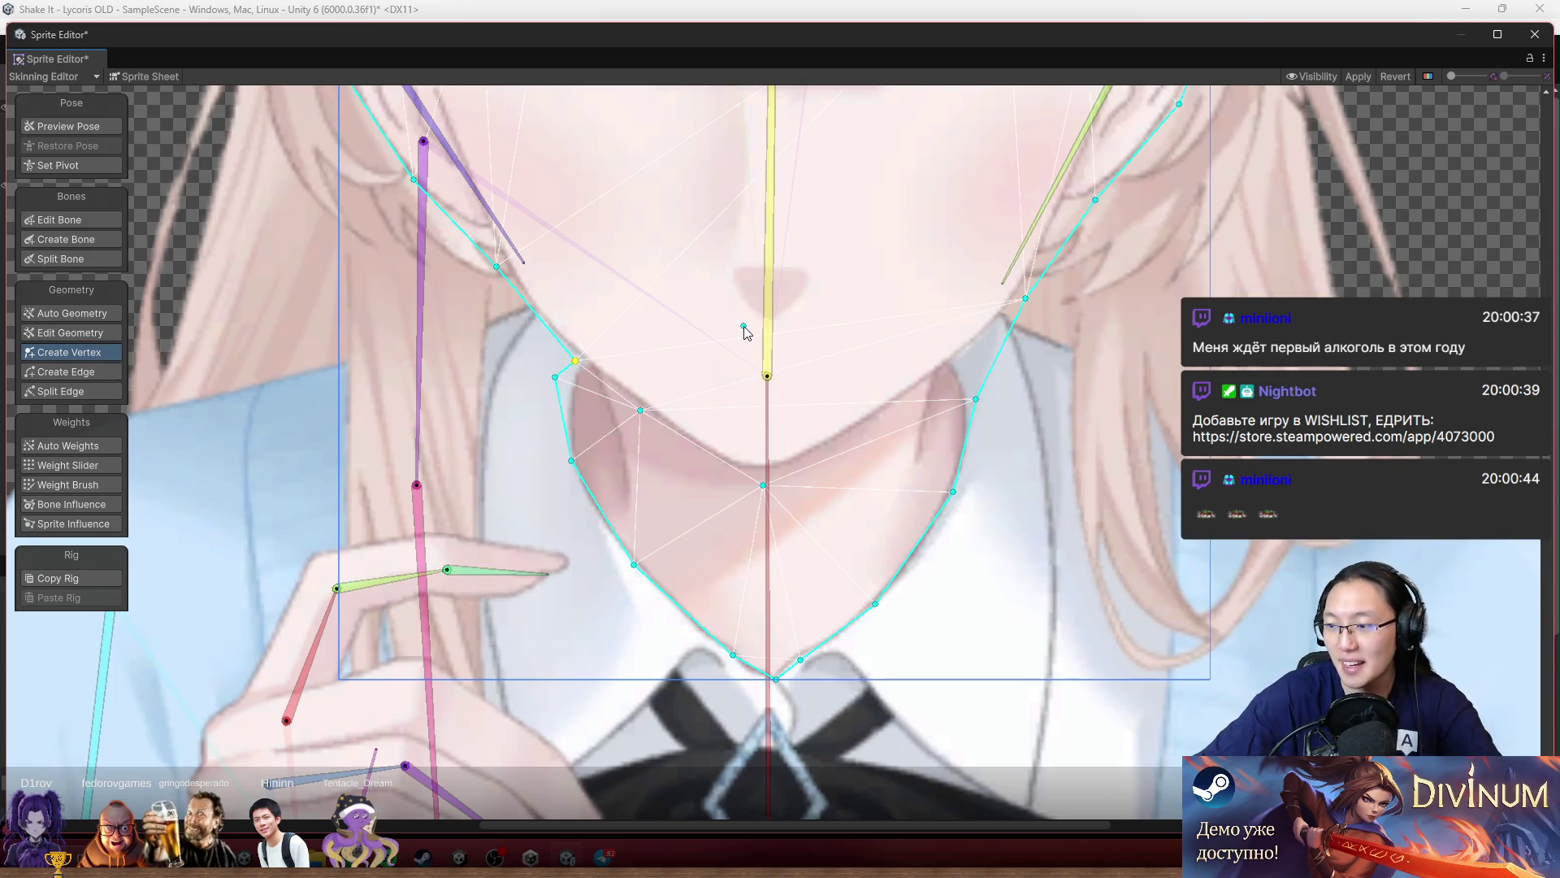
scroll(648, 382, up, 1)
scroll(647, 389, down, 1)
scroll(596, 300, up, 1)
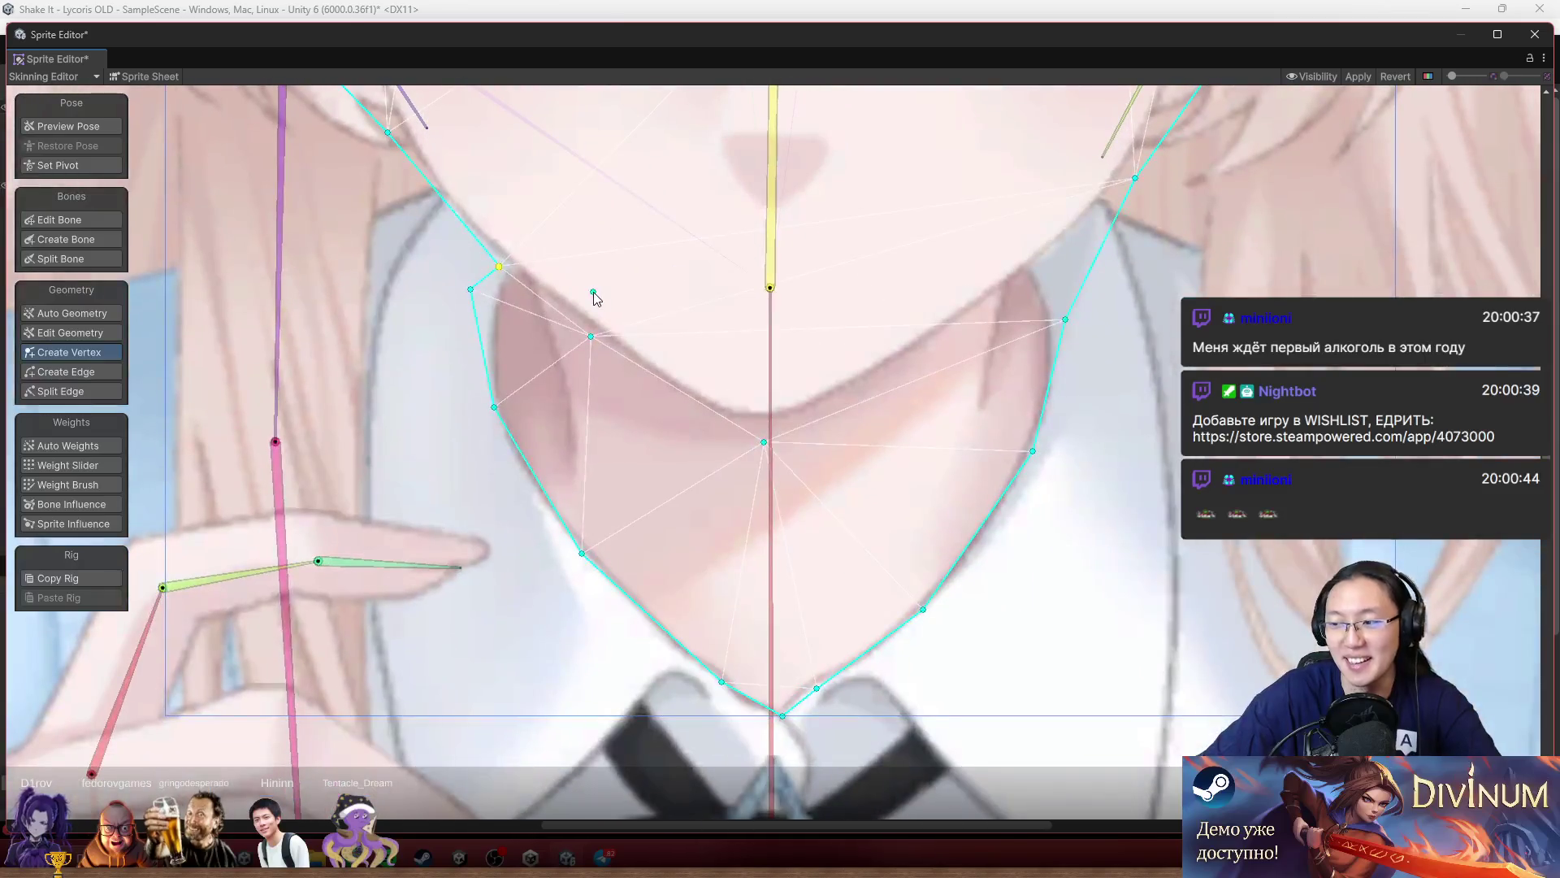
drag(471, 292, 479, 331)
mouse_move(494, 406)
mouse_down()
mouse_move(489, 425)
mouse_move(494, 321)
mouse_up()
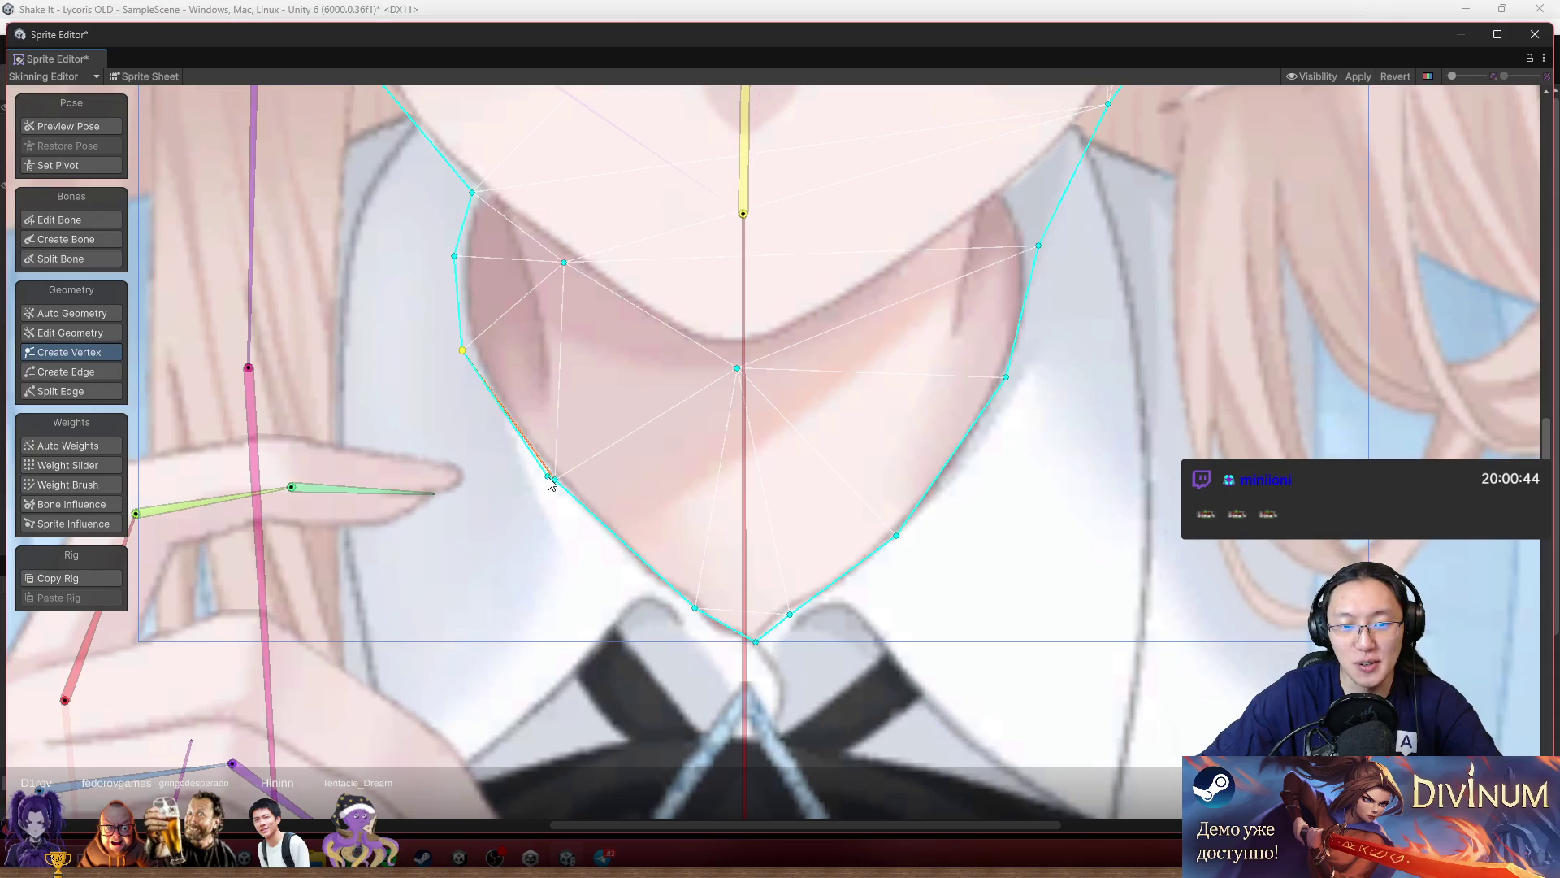
drag(555, 479, 550, 498)
Pull the bottom and right outline vertices onto the jaw, adding vertices on the right edge and chin.
drag(695, 608, 637, 595)
drag(790, 615, 844, 594)
mouse_move(896, 536)
mouse_down()
mouse_move(956, 523)
mouse_move(957, 490)
mouse_up()
drag(1006, 377, 1025, 374)
click(1016, 388)
mouse_move(1016, 390)
mouse_down()
mouse_move(973, 371)
mouse_move(992, 412)
mouse_up()
click(698, 491)
mouse_move(698, 492)
mouse_down()
mouse_move(648, 515)
mouse_move(523, 426)
mouse_up()
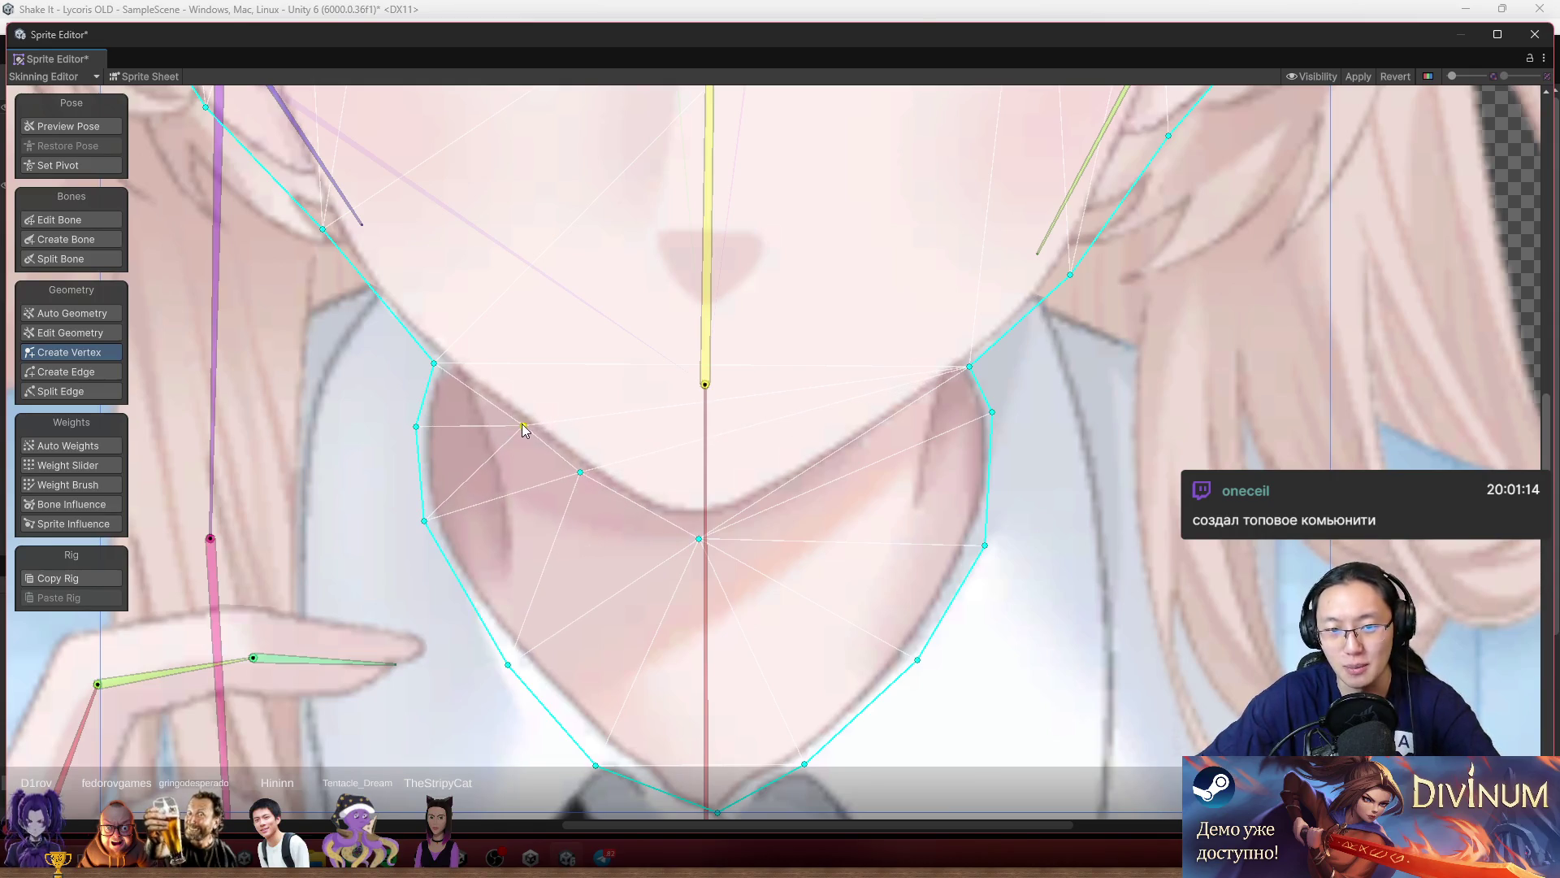
Add a row of vertices along the curve beneath the mouth, from chin bottom to right side.
drag(700, 541, 665, 520)
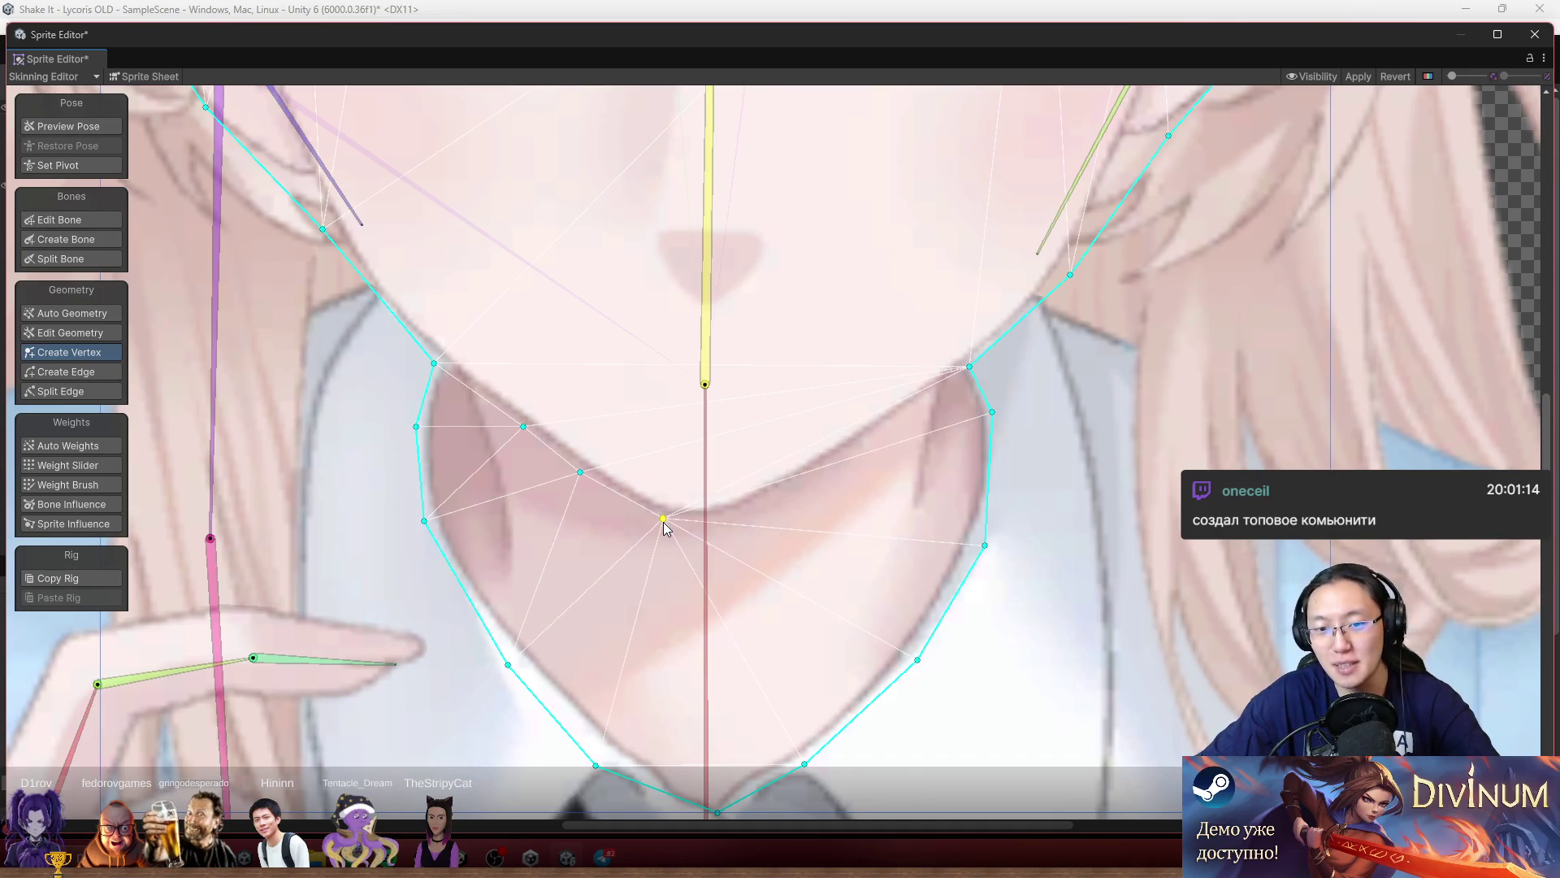
click(689, 526)
click(729, 519)
click(825, 463)
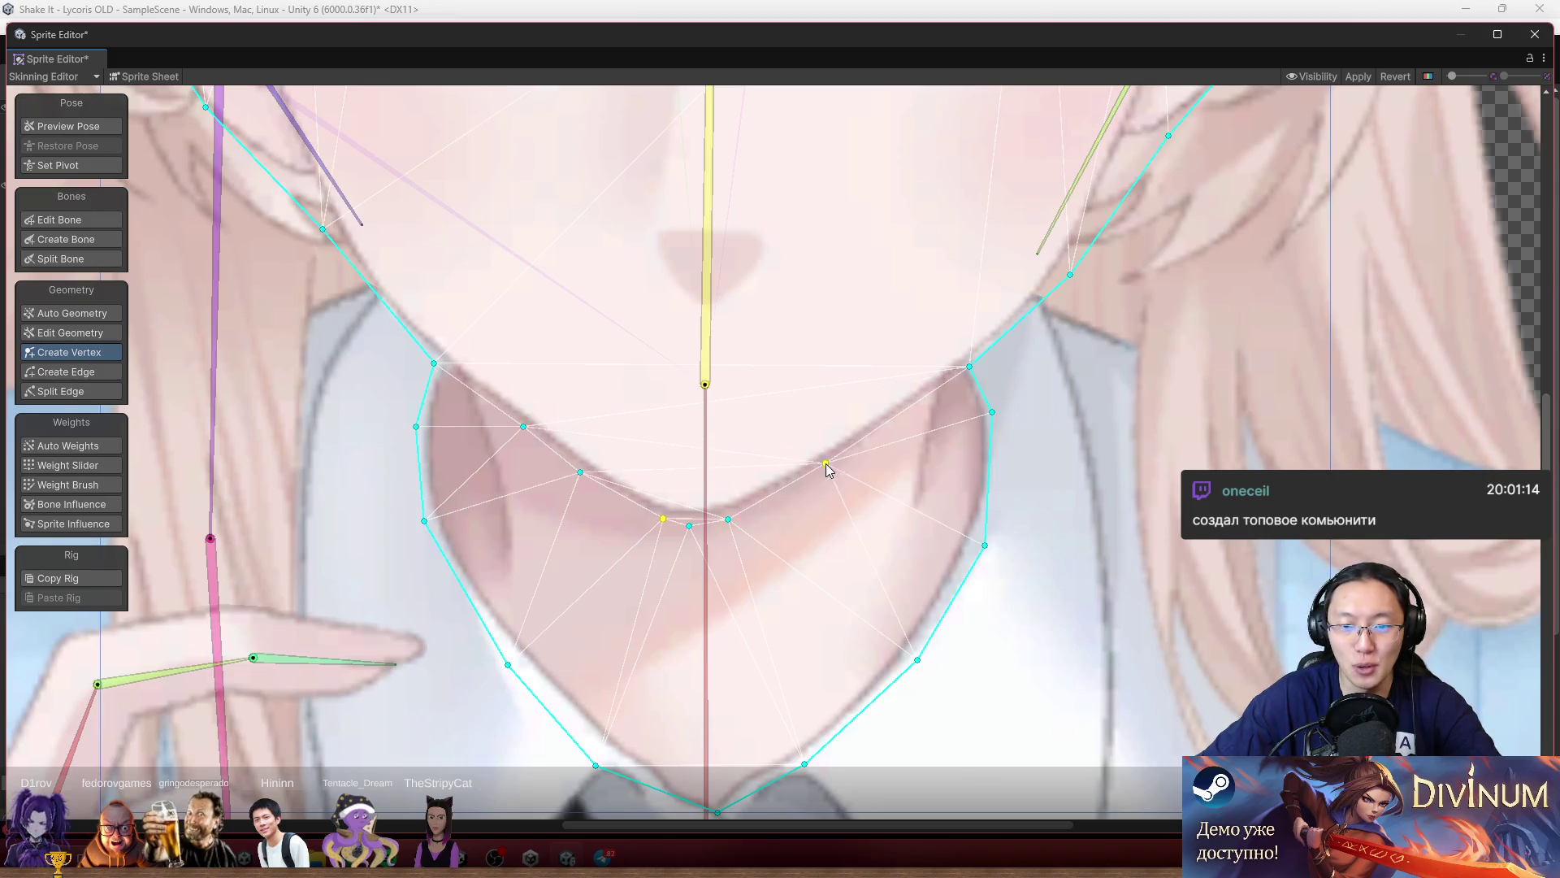
drag(896, 432, 913, 400)
click(965, 366)
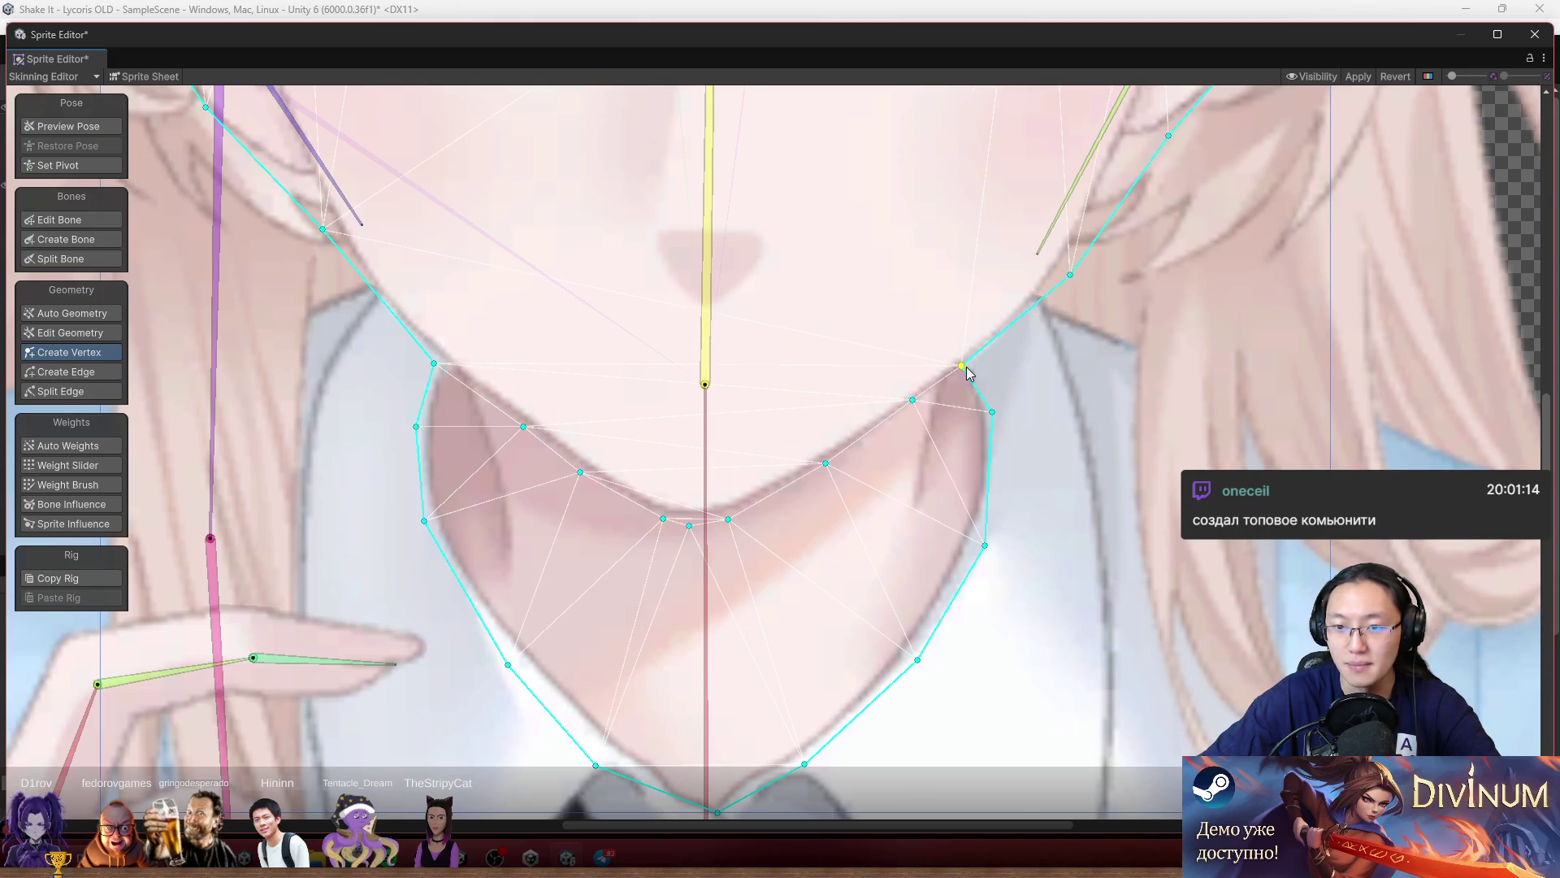
scroll(964, 371, down, 5)
scroll(851, 501, up, 5)
Place another vertex on the curve, merge overlapping vertices and space the row evenly.
click(819, 478)
drag(820, 483, 826, 473)
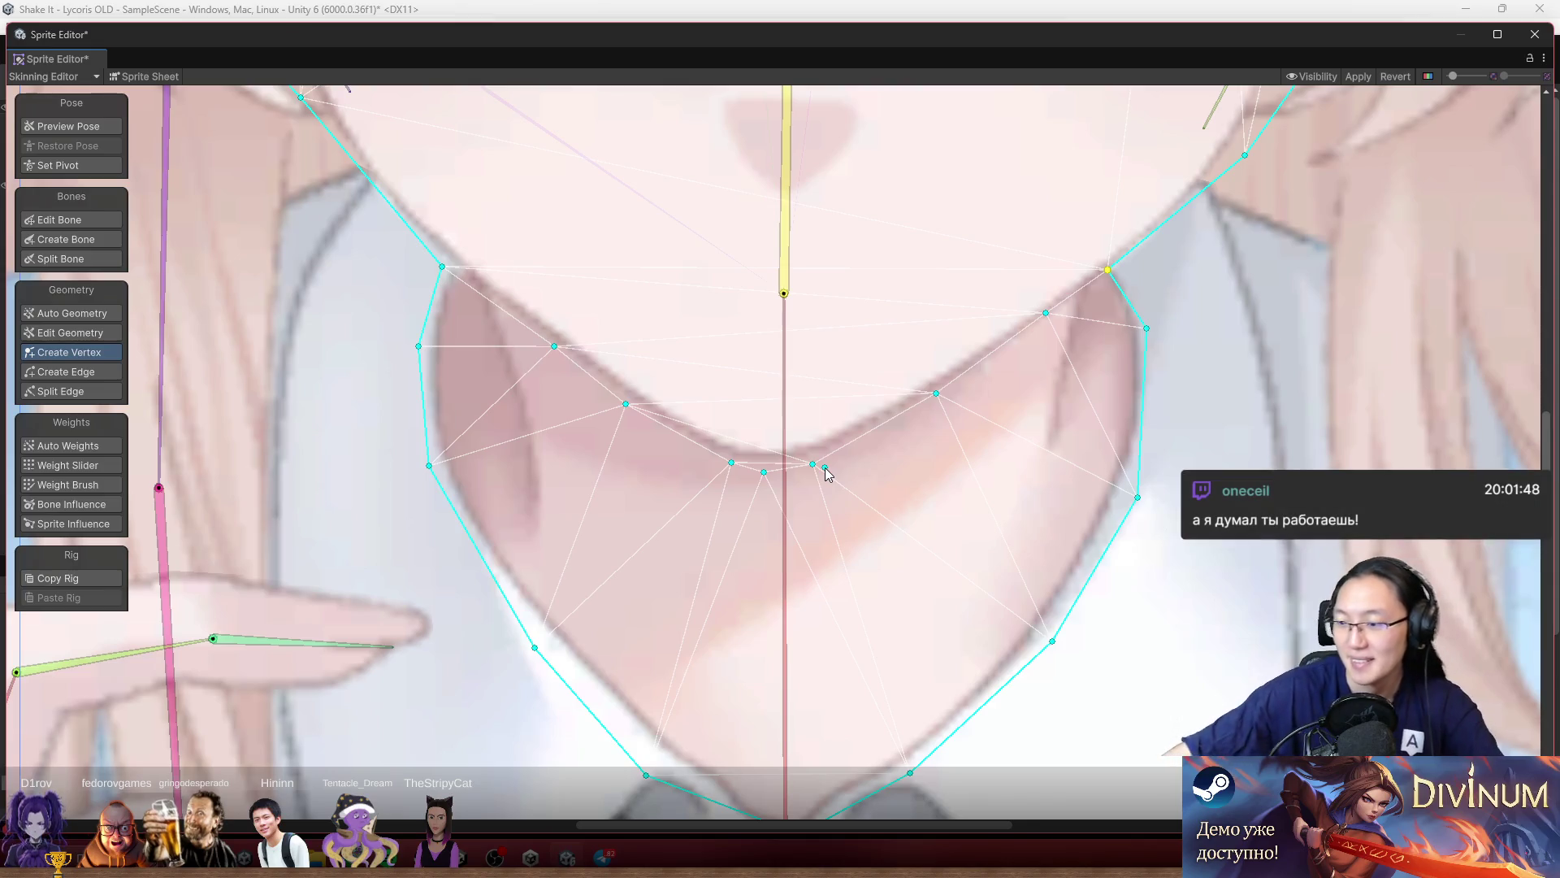
drag(826, 473, 886, 440)
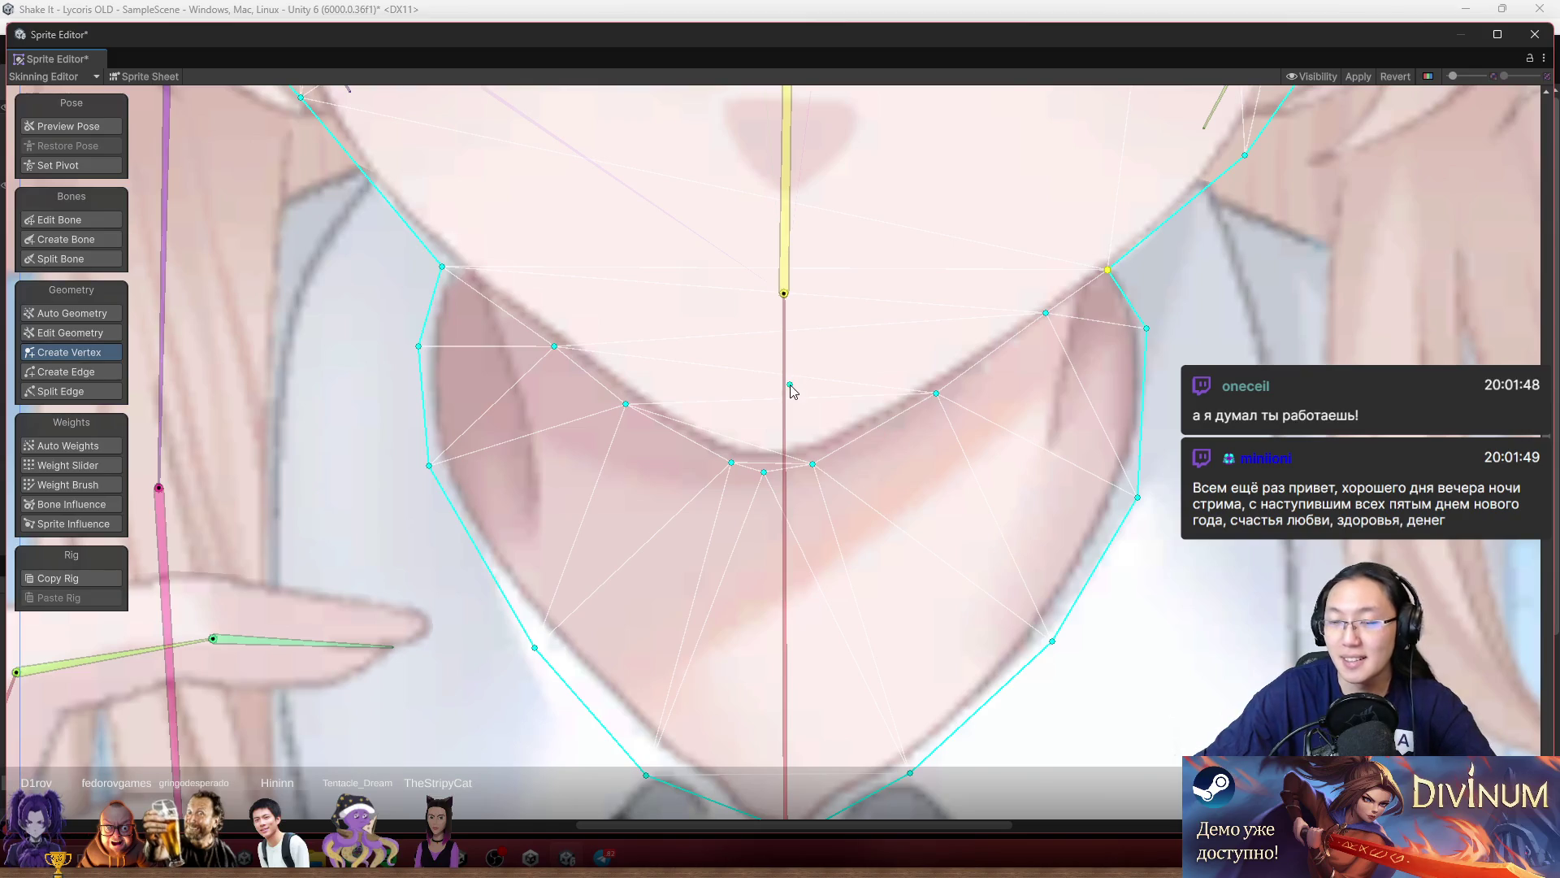
scroll(569, 365, up, 3)
drag(661, 431, 655, 419)
drag(854, 531, 777, 514)
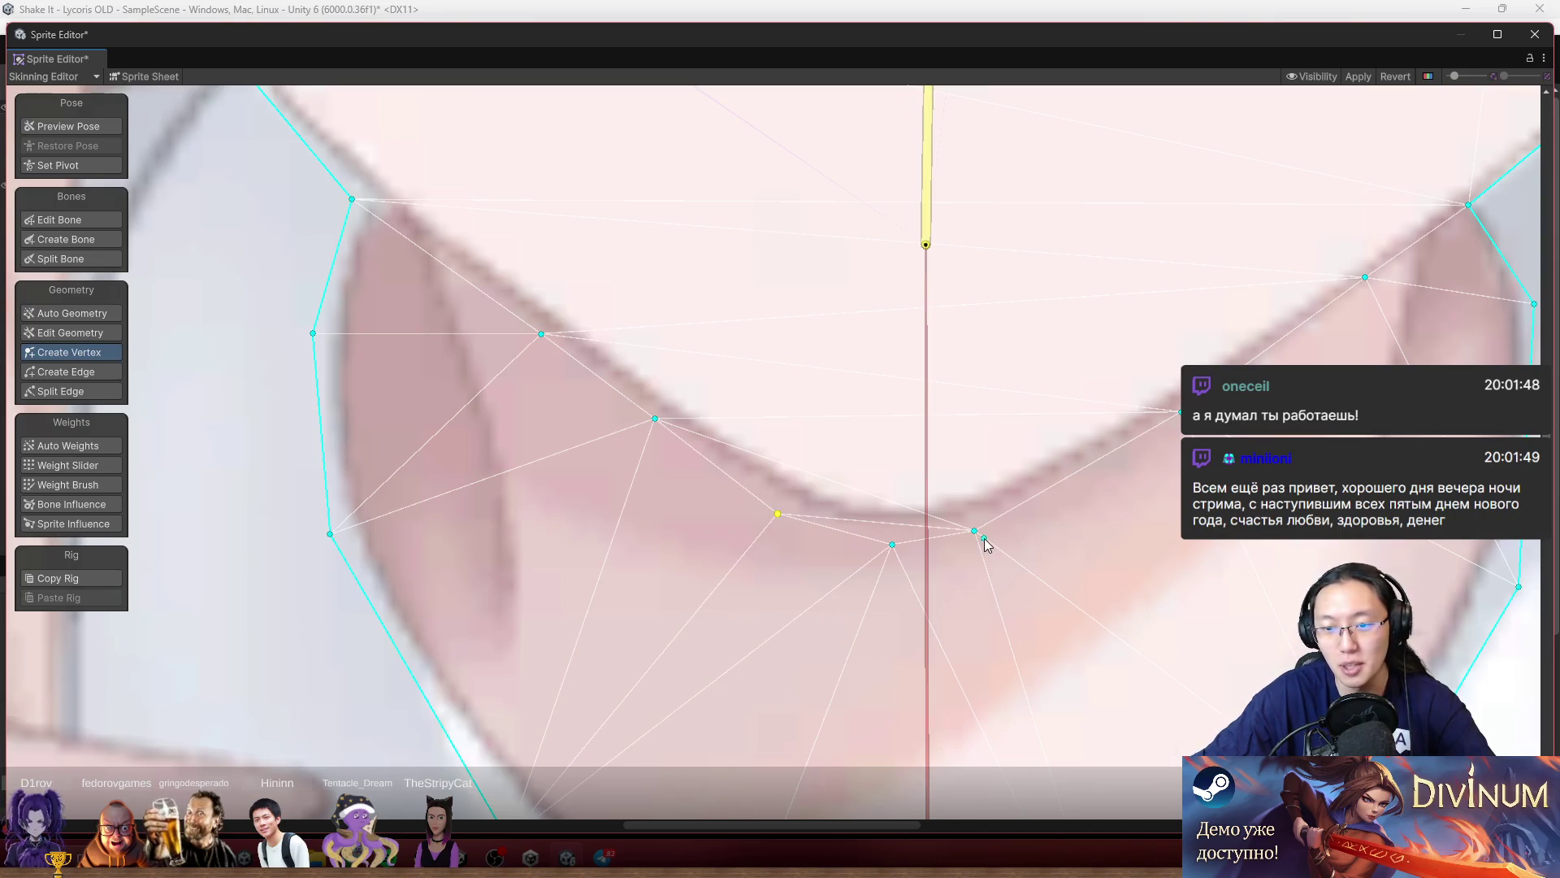
drag(975, 531, 1021, 519)
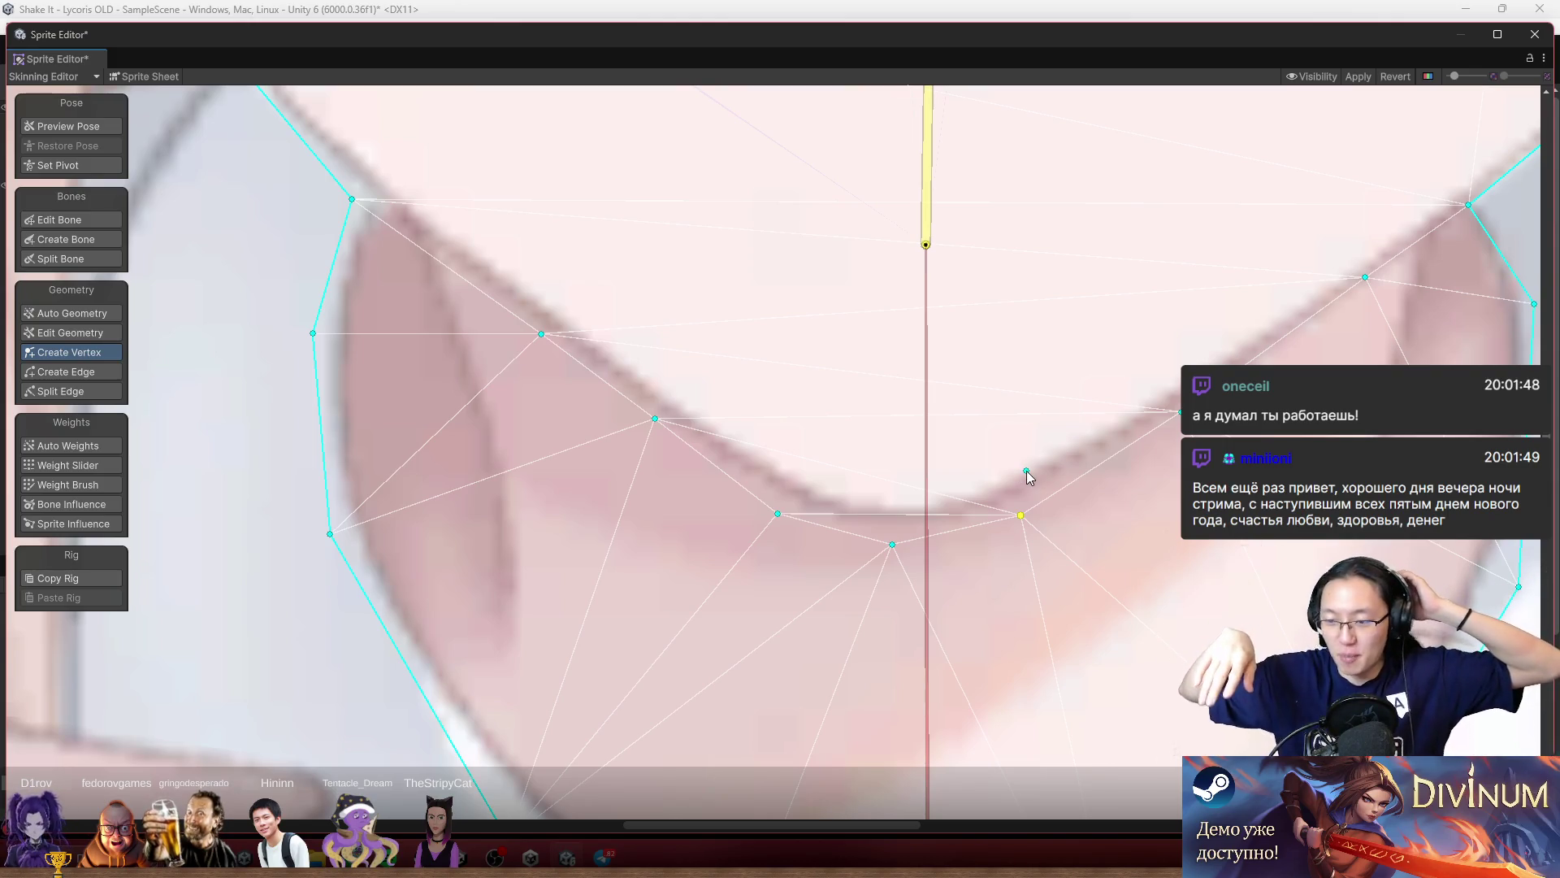
scroll(1026, 471, down, 4)
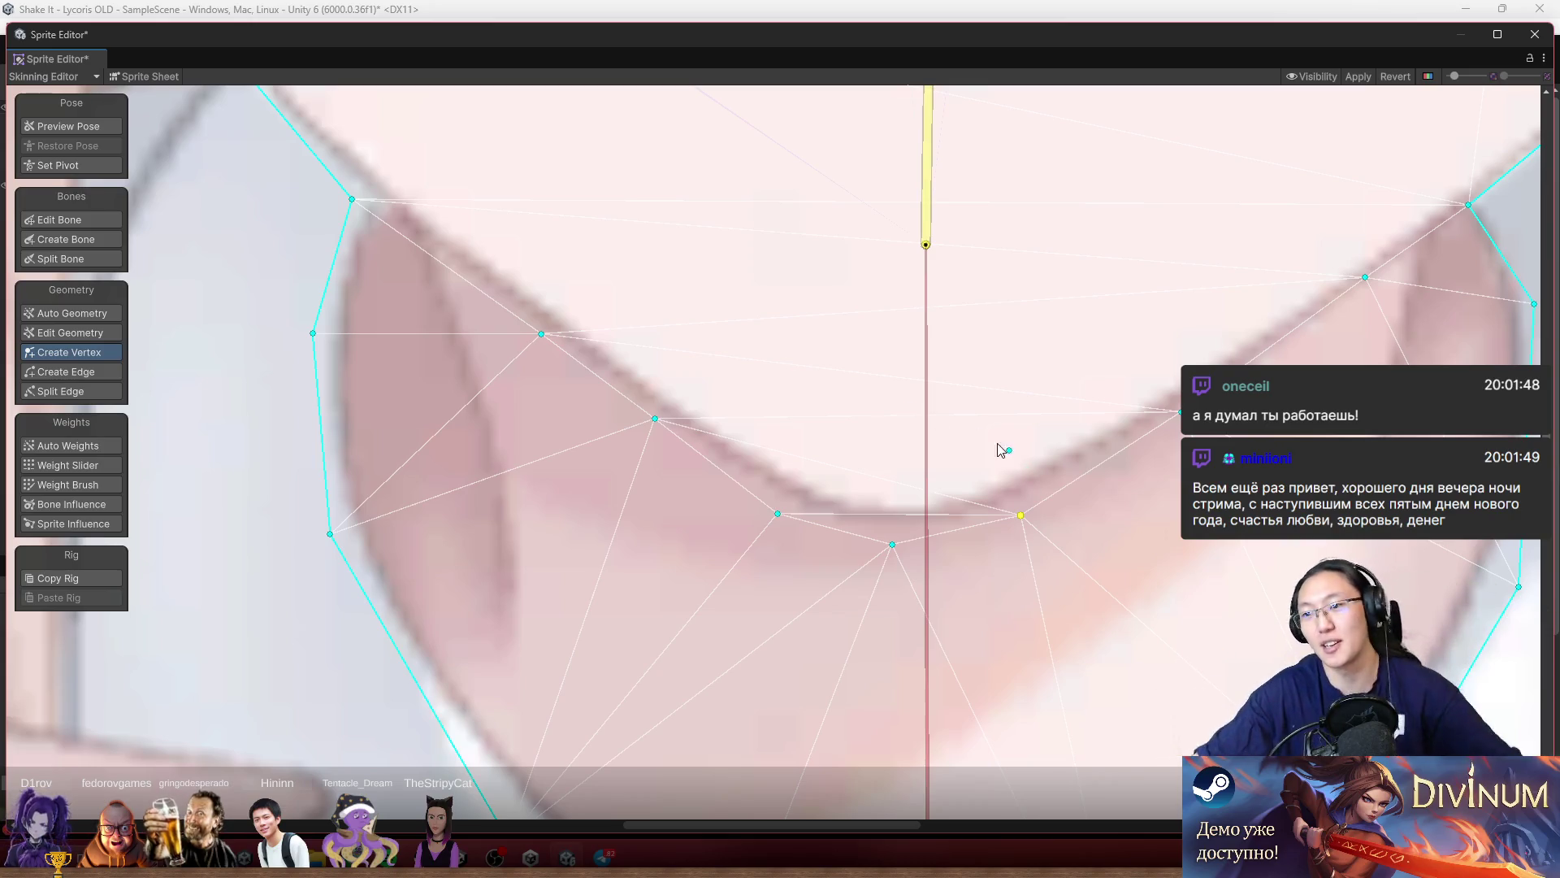
scroll(1037, 383, up, 2)
scroll(1037, 382, down, 3)
scroll(923, 428, up, 2)
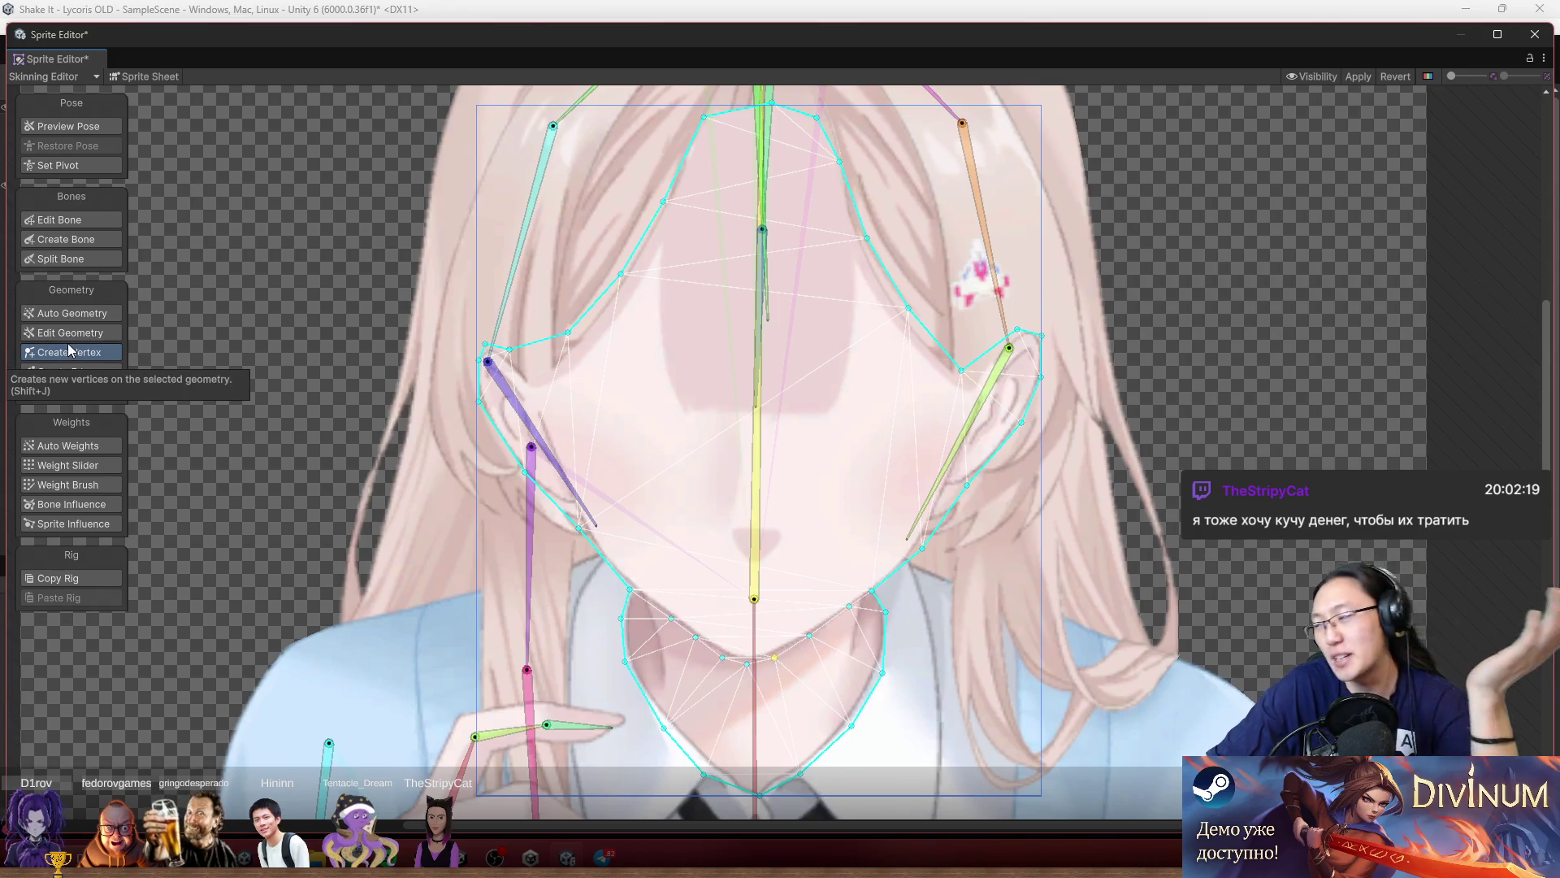
Blend the yellow head bone's weight into the upper chin, then switch to Edit Geometry.
click(112, 470)
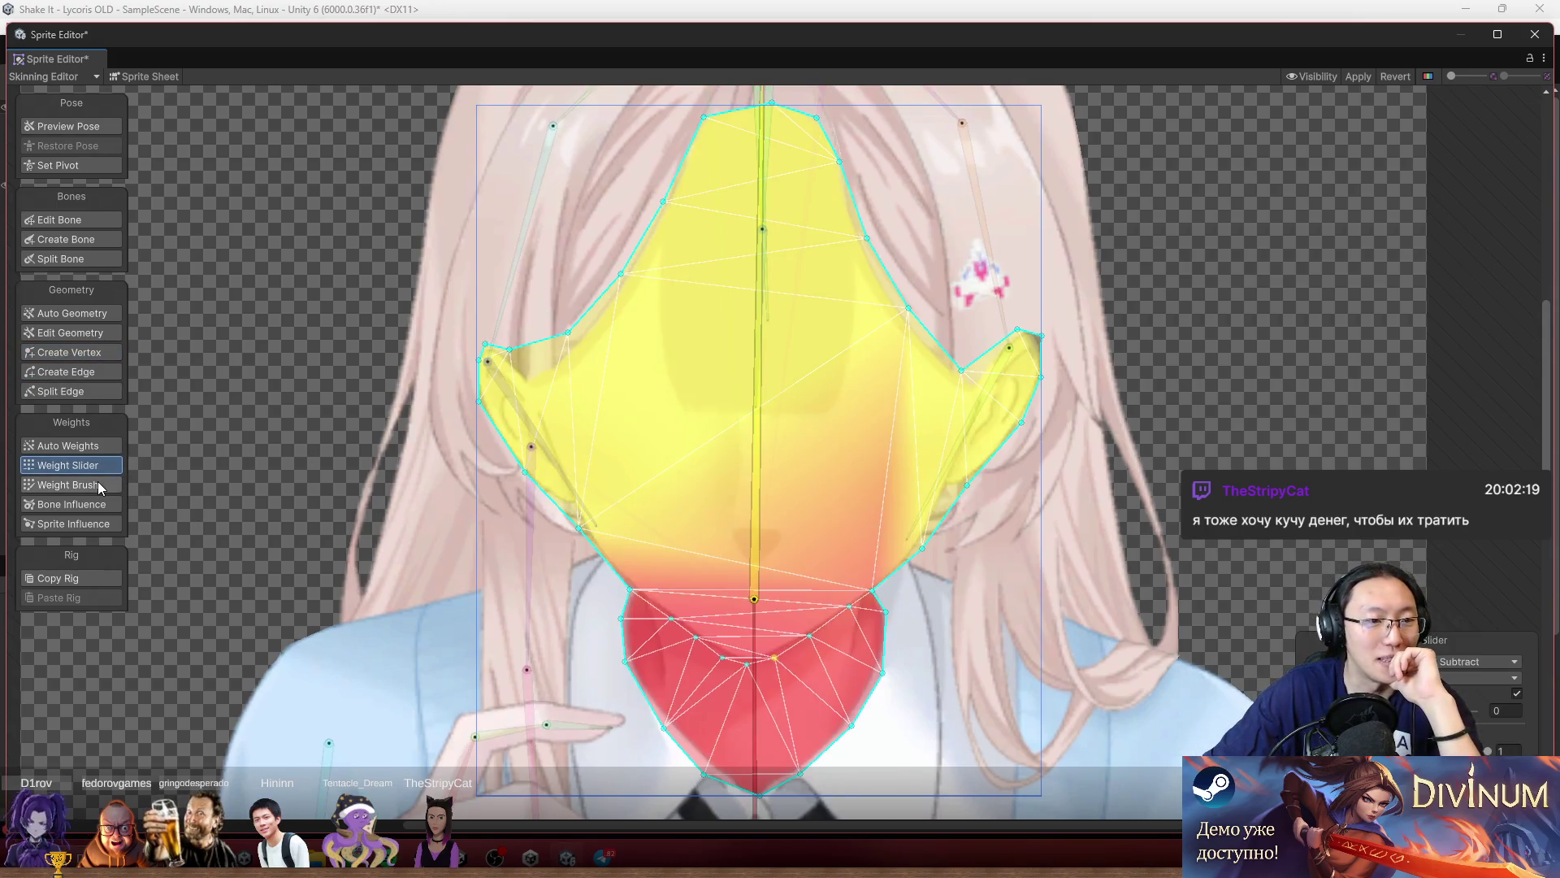
click(102, 487)
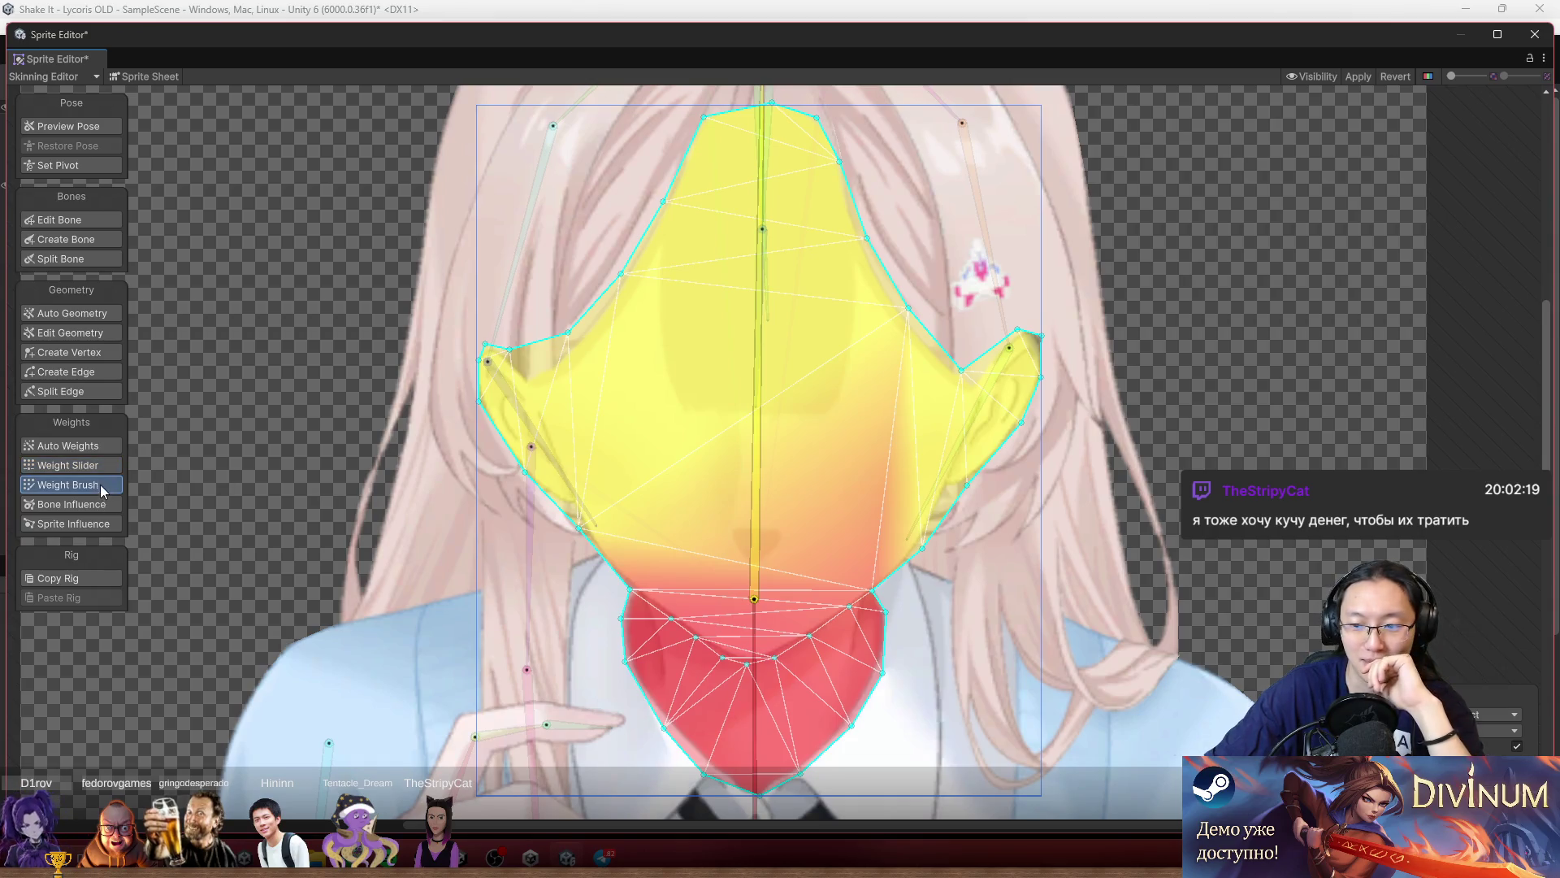
scroll(831, 431, up, 3)
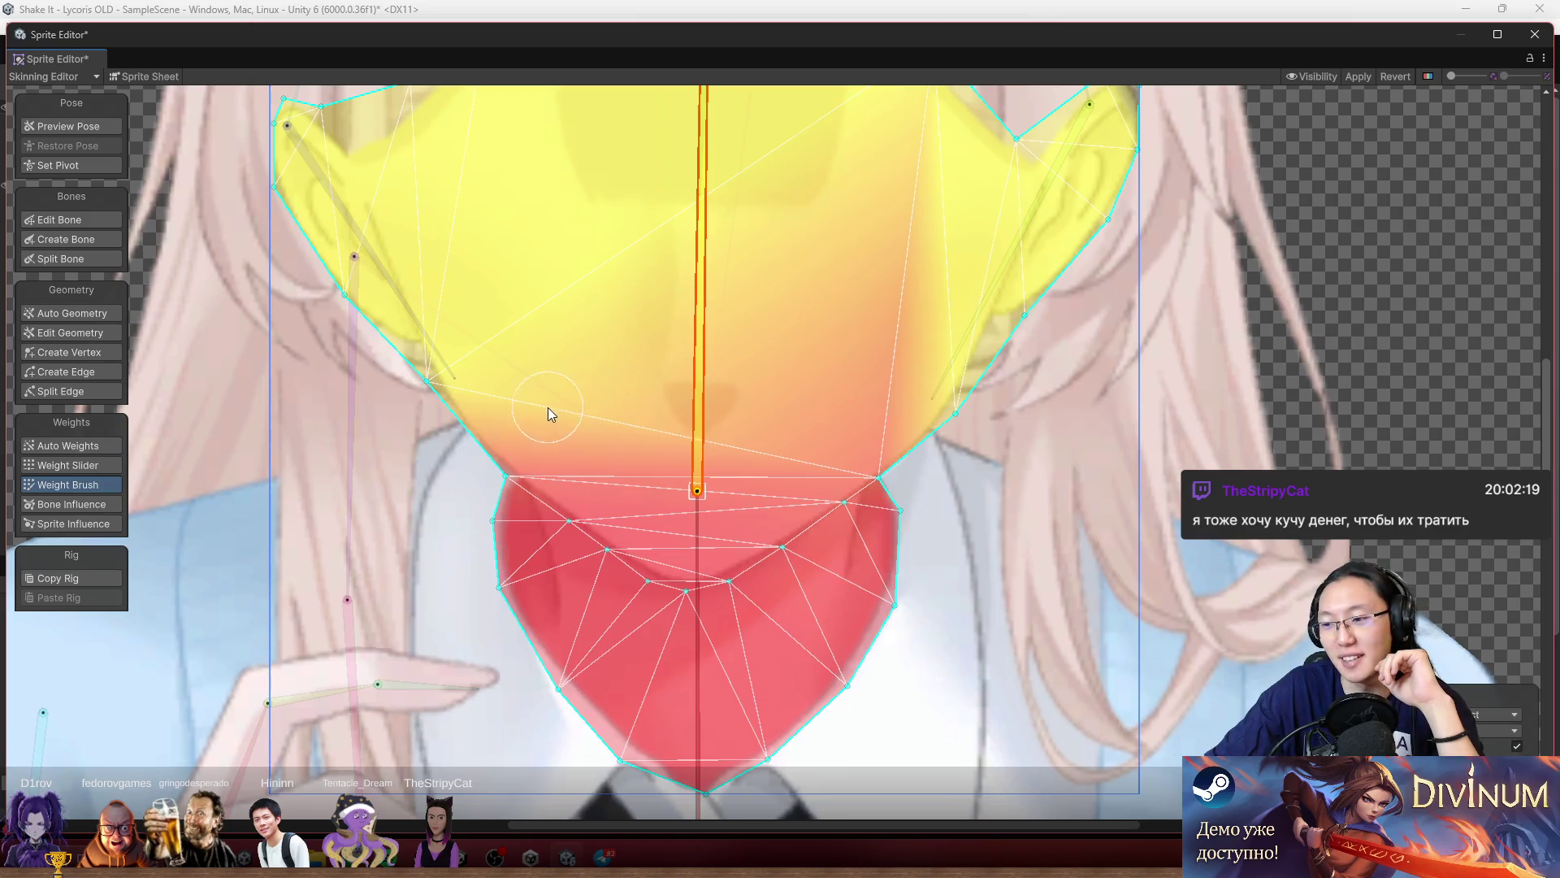
mouse_move(533, 455)
mouse_down()
mouse_move(650, 549)
mouse_move(733, 564)
mouse_move(846, 476)
mouse_up()
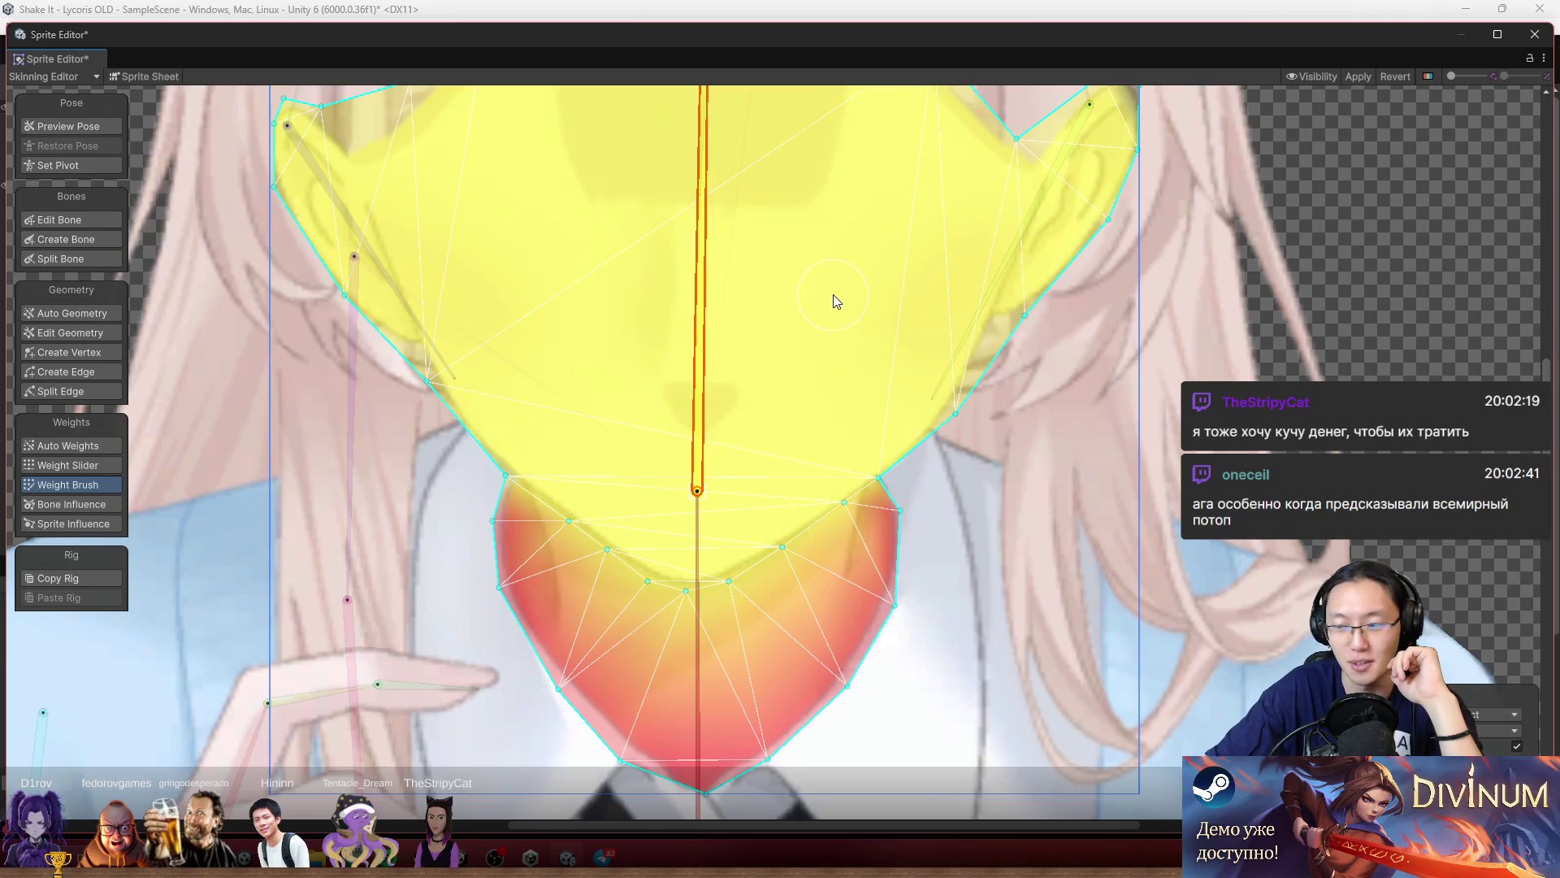
scroll(601, 556, up, 3)
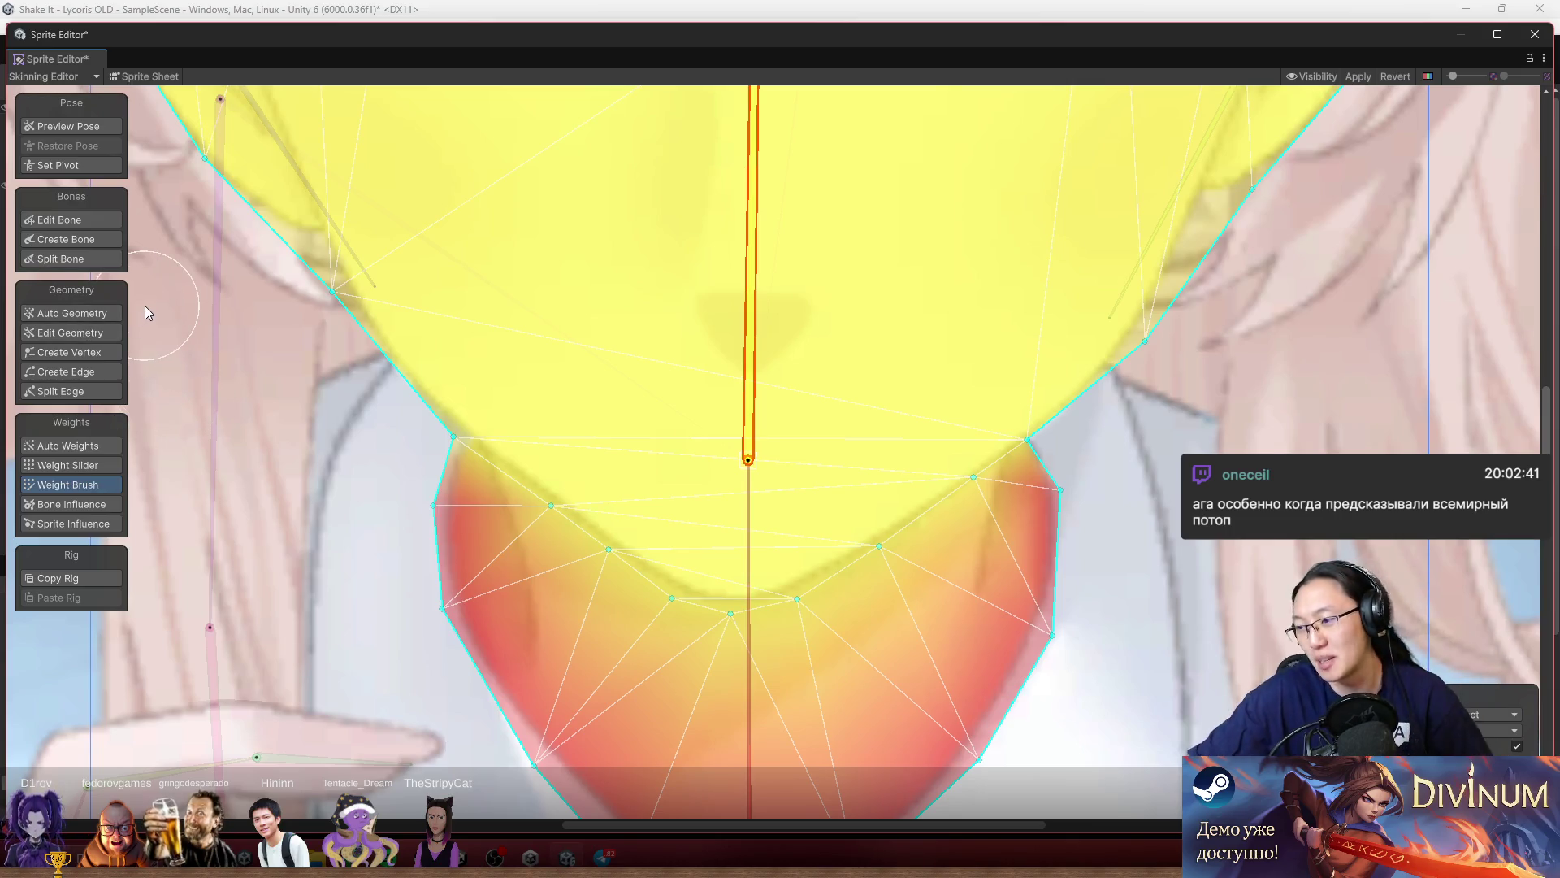
click(68, 336)
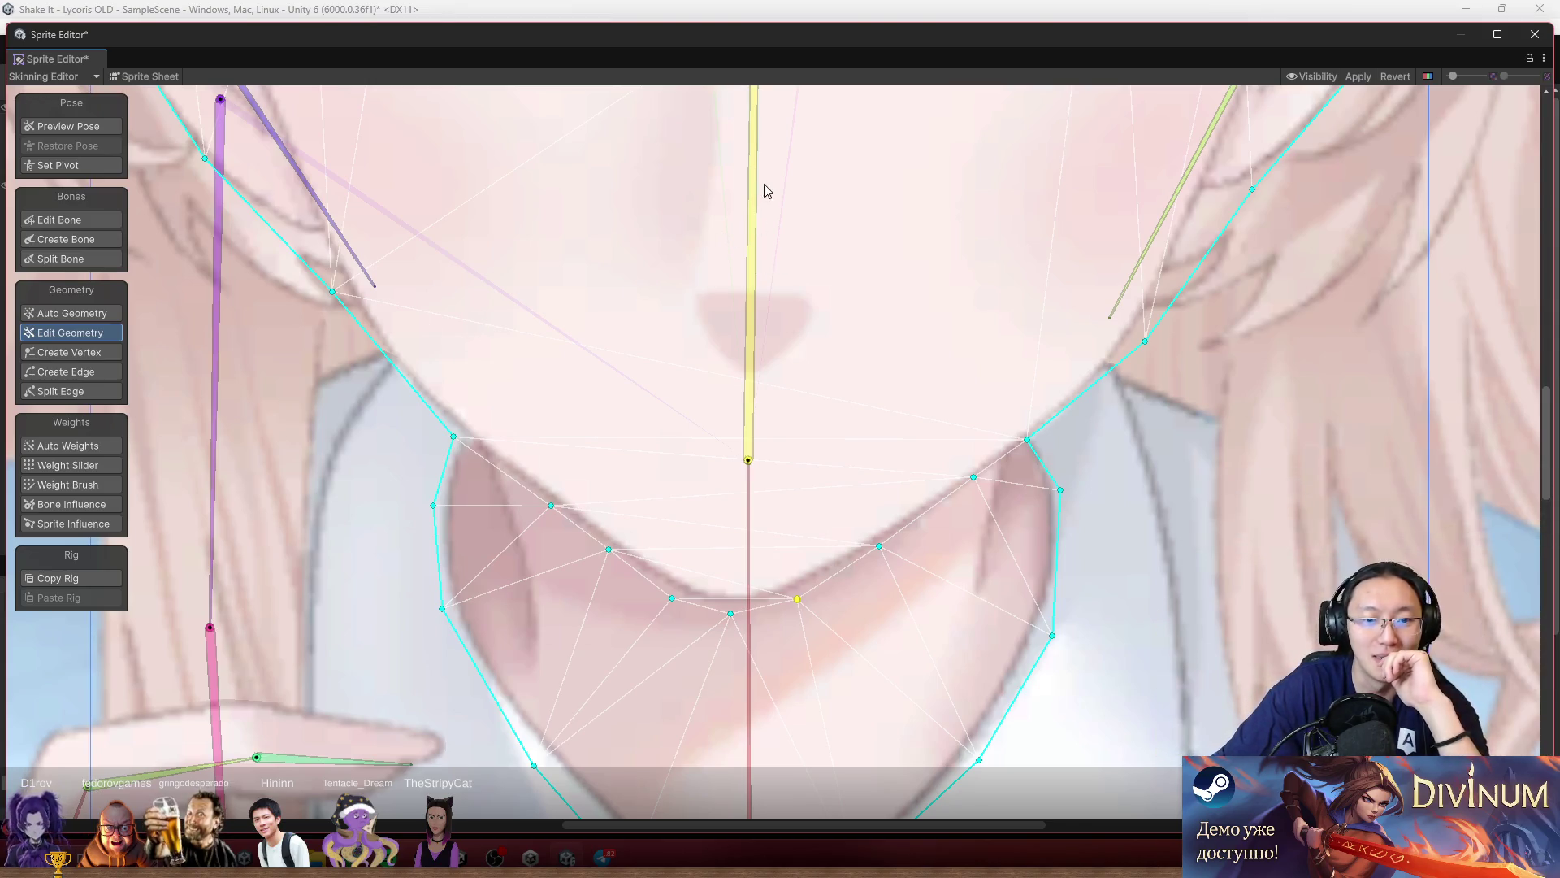
Frame the whole face and return to the Weight Brush showing its yellow and red weights.
drag(776, 127, 734, 163)
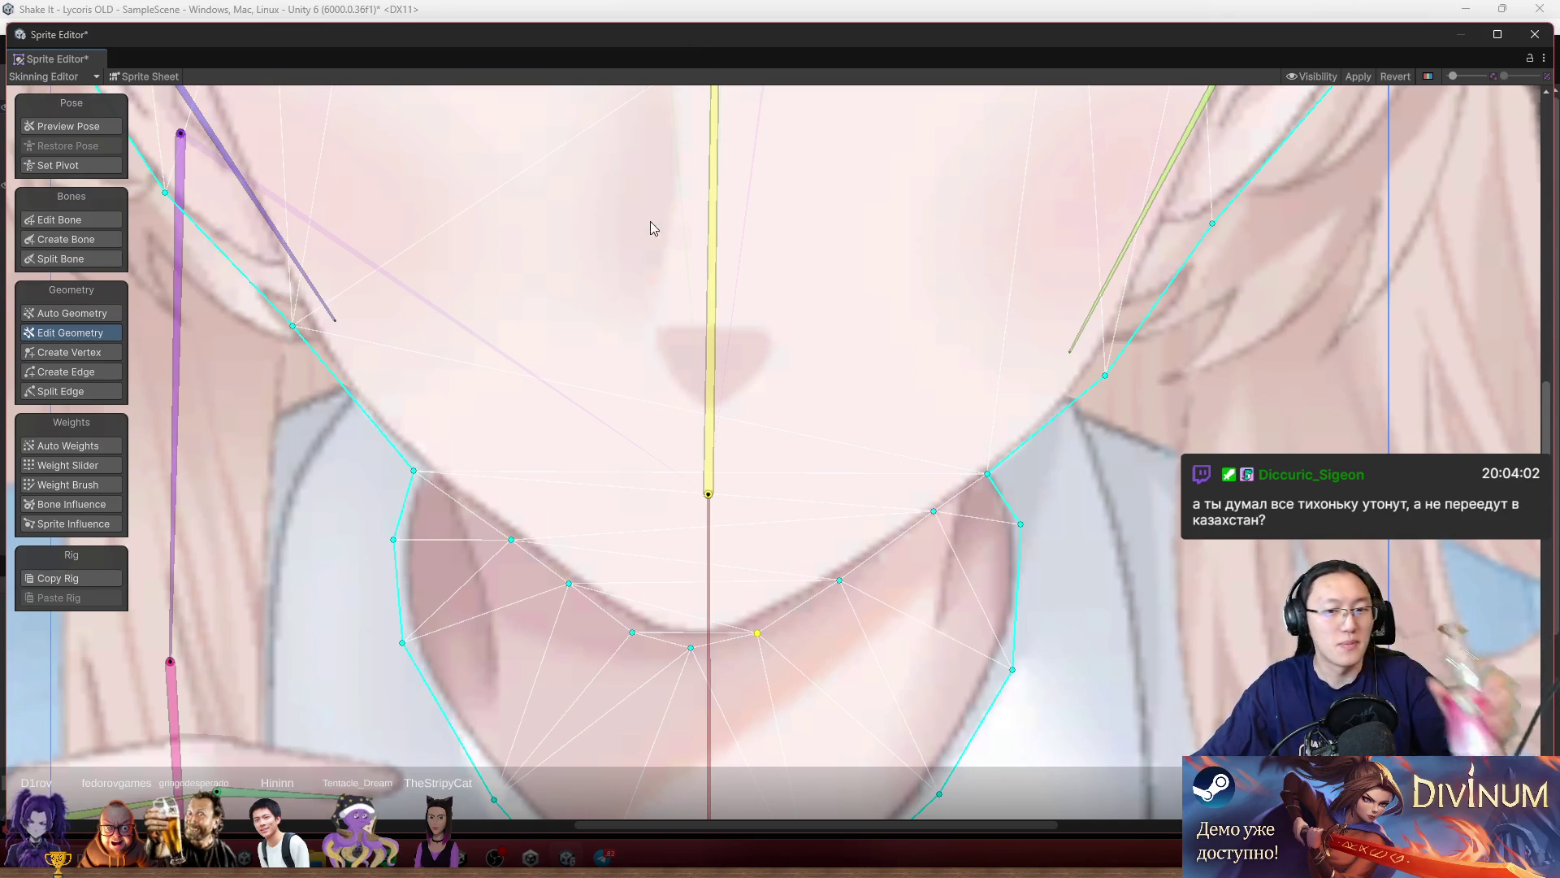
scroll(708, 353, down, 3)
scroll(608, 524, up, 4)
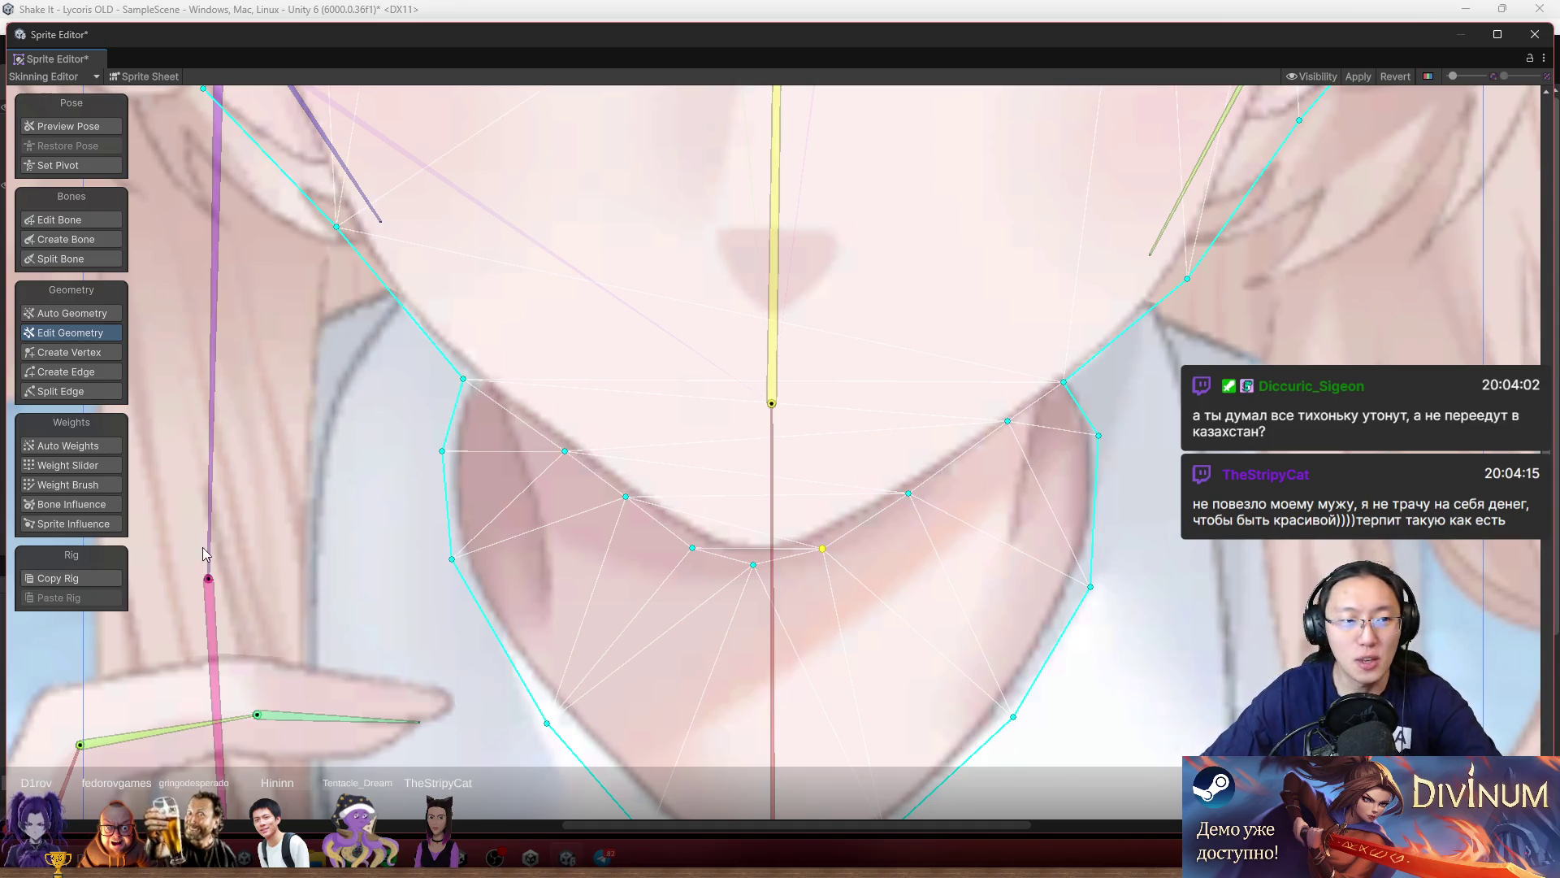
scroll(616, 552, down, 4)
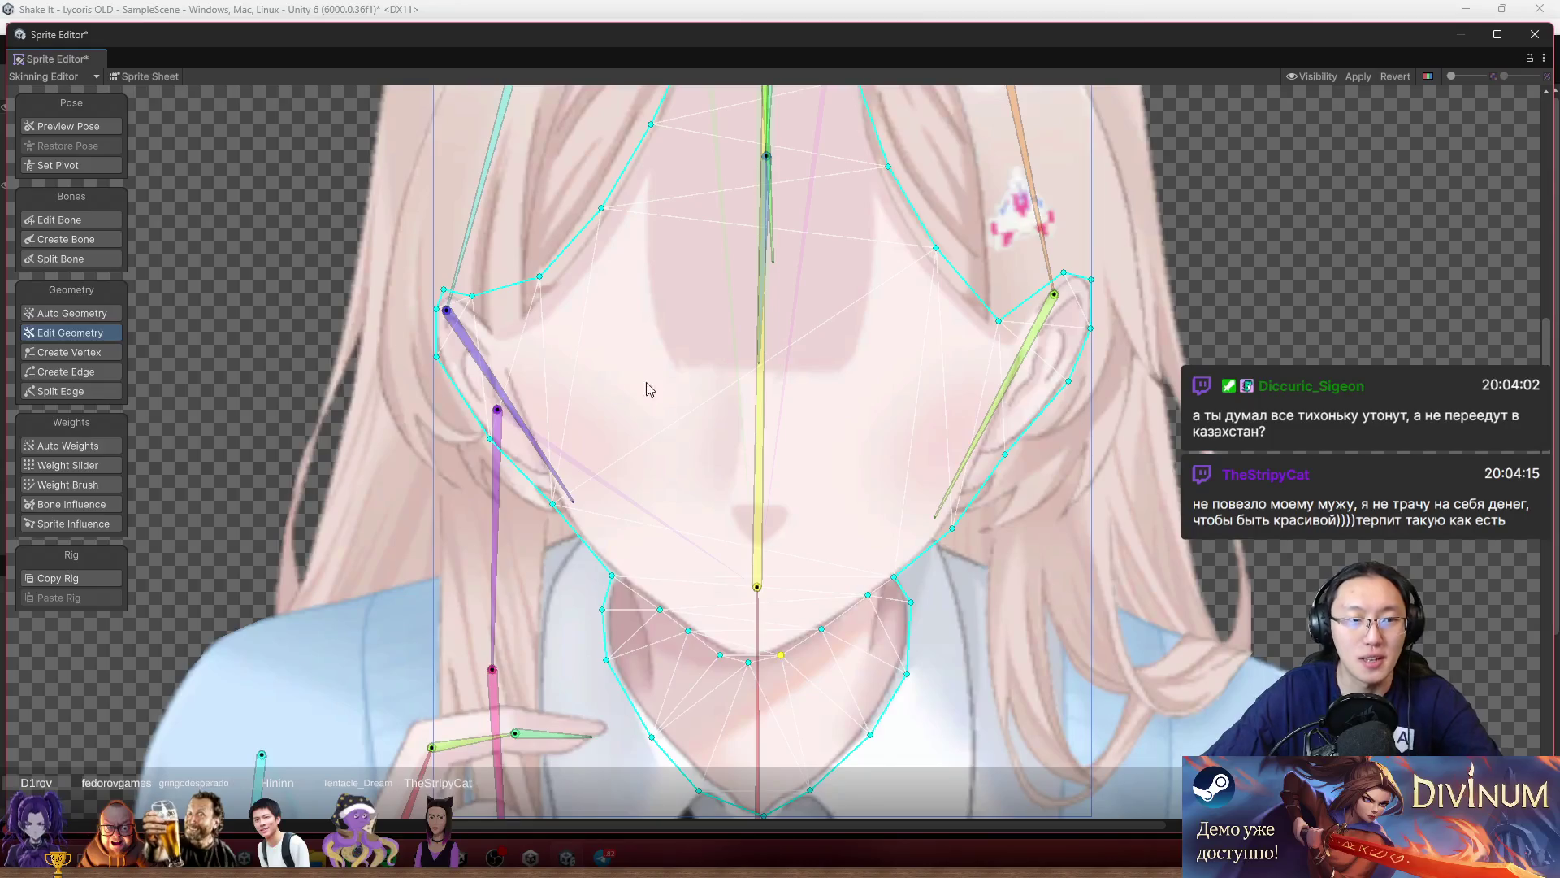
click(81, 485)
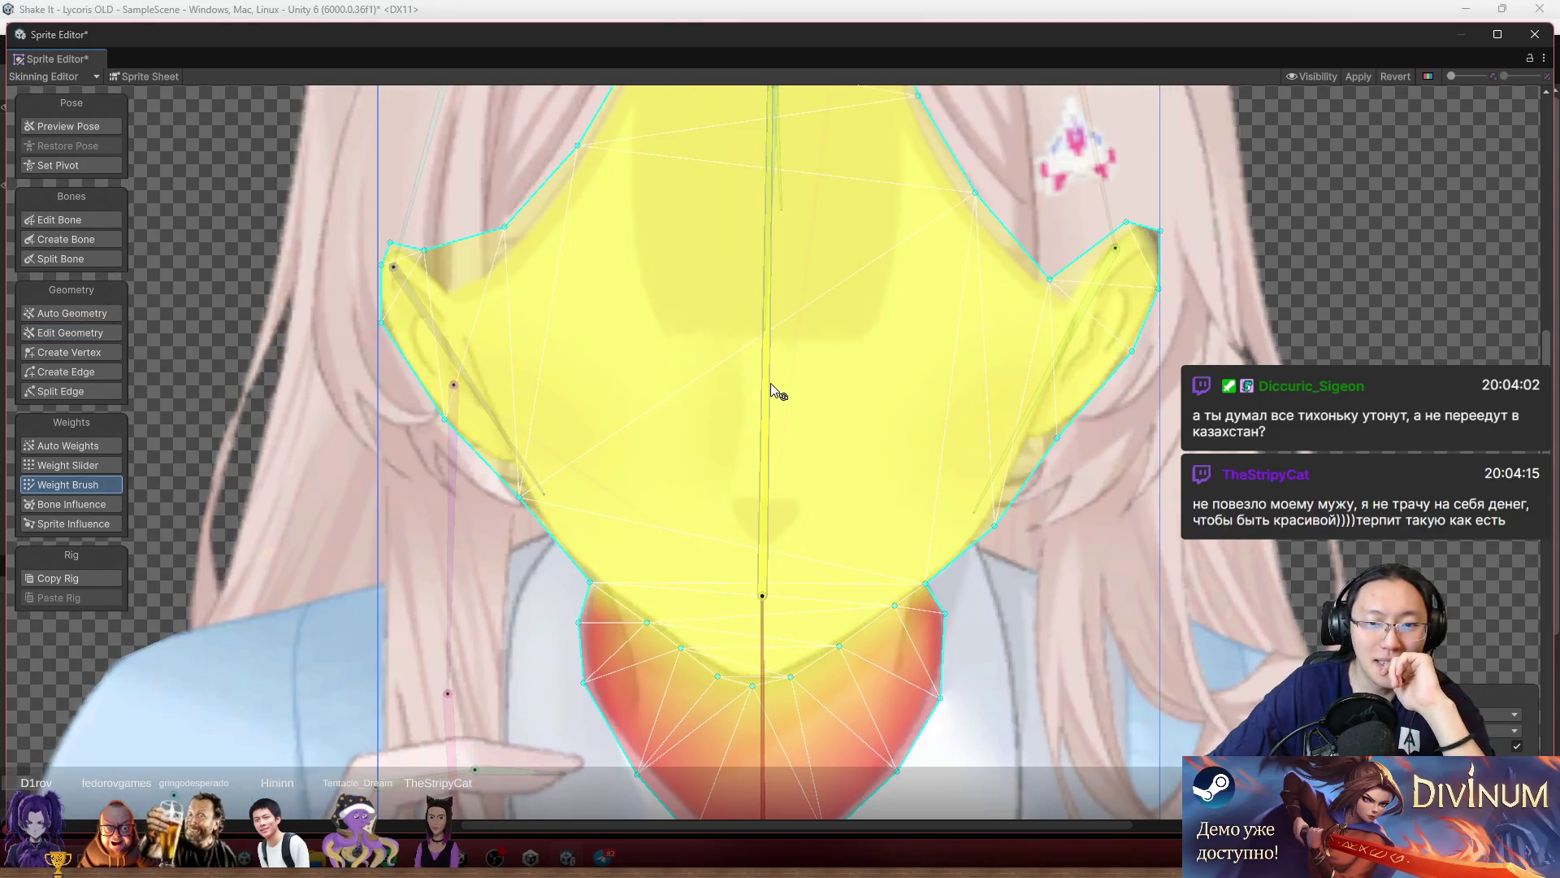
Select the hair sprite and paint the head bone's yellow weight over its mesh.
mouse_move(770, 383)
mouse_down()
mouse_move(829, 369)
mouse_move(739, 266)
mouse_move(831, 252)
mouse_move(821, 192)
mouse_move(801, 188)
mouse_up()
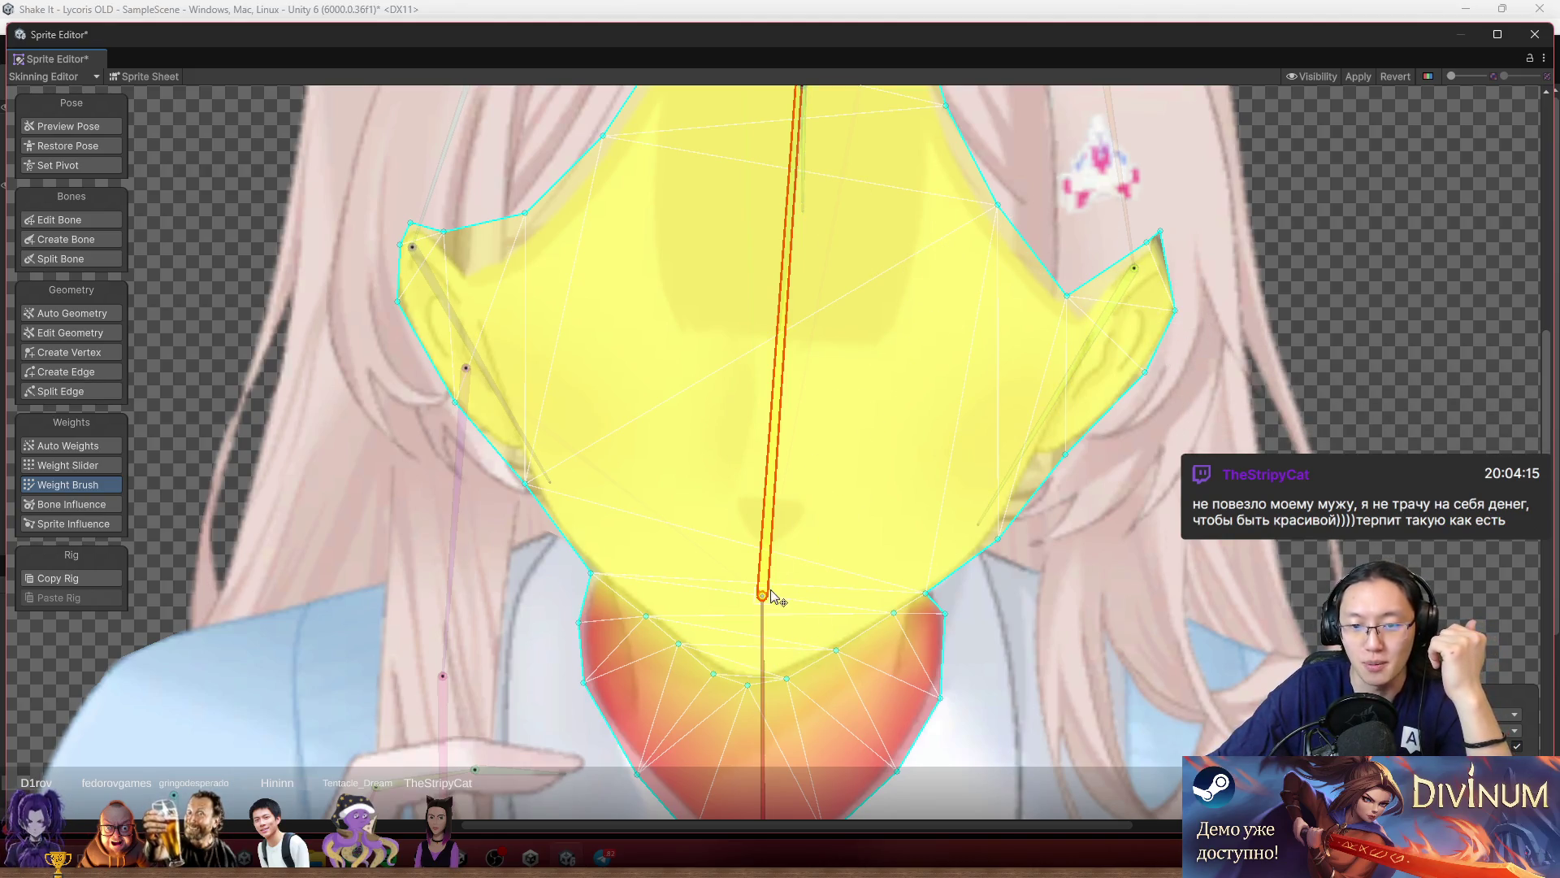
drag(1246, 209, 1105, 308)
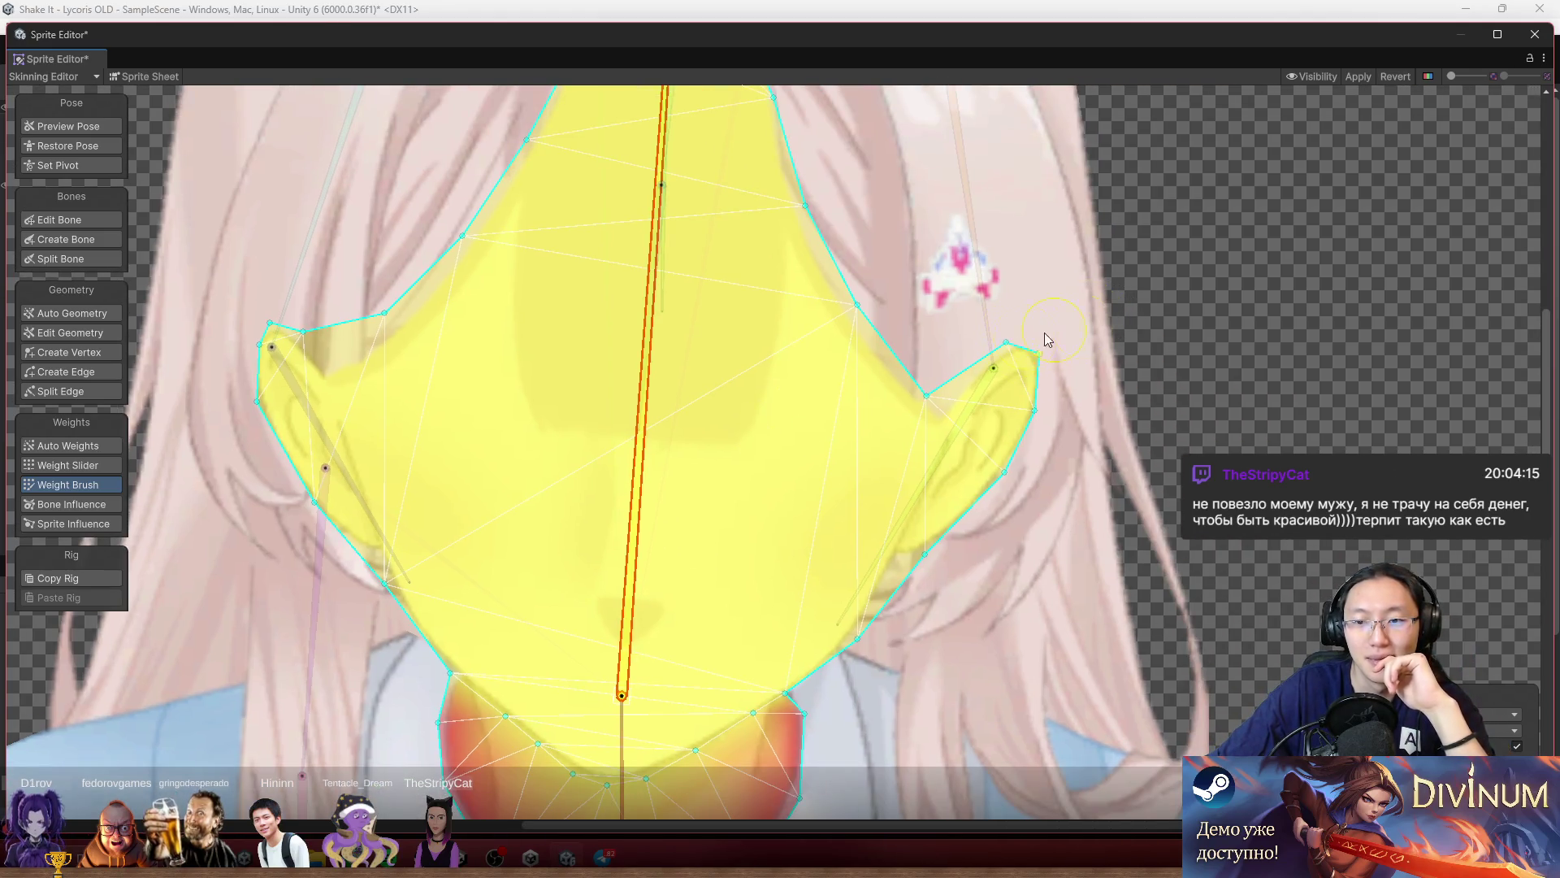
scroll(801, 358, down, 5)
click(530, 212)
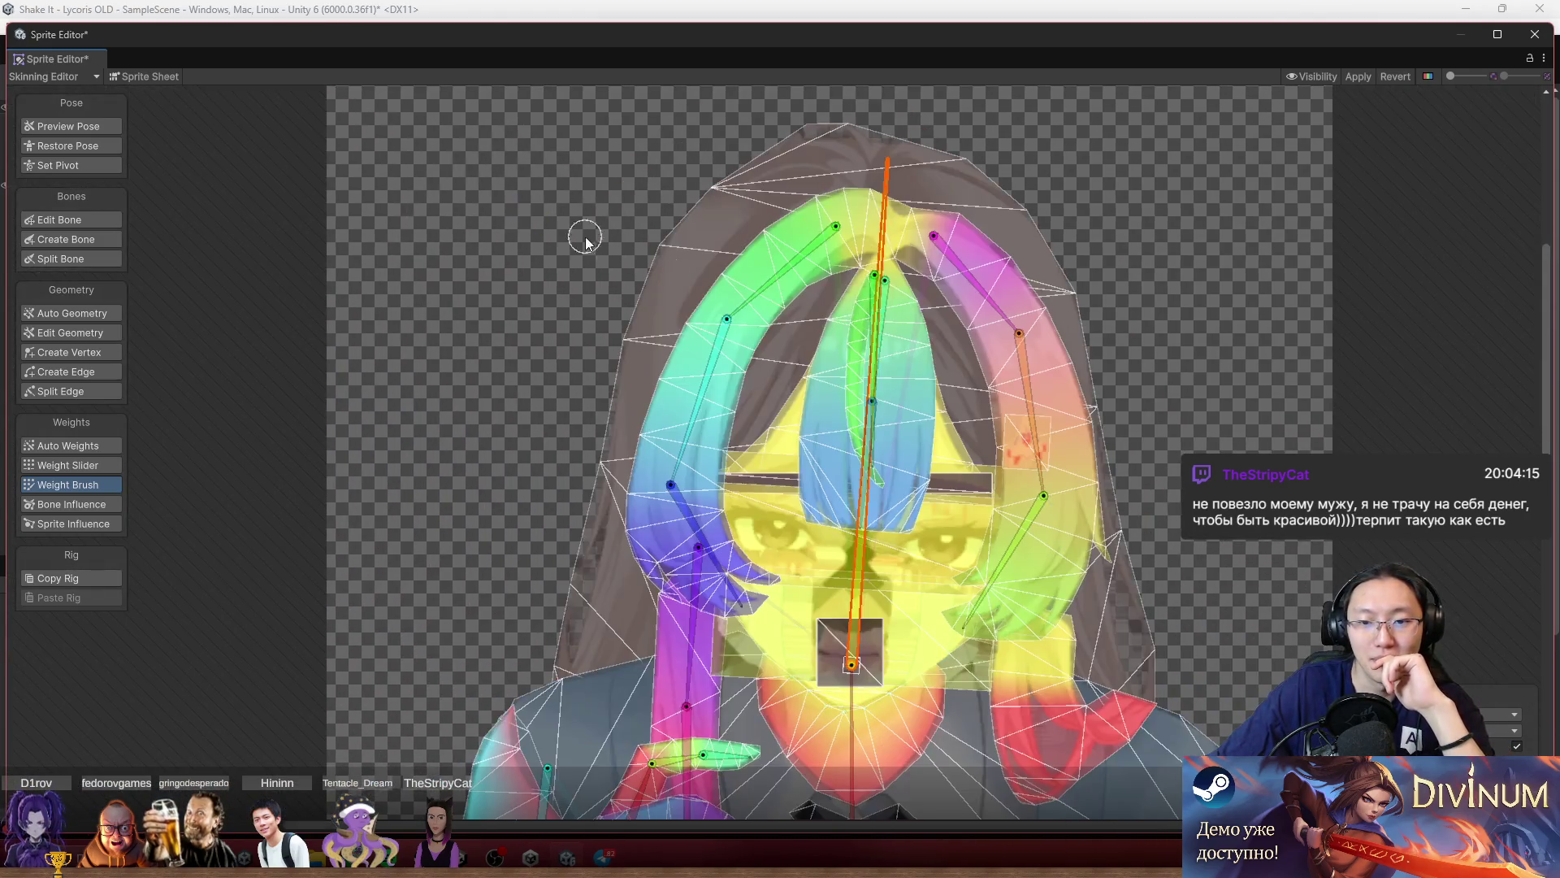
click(765, 189)
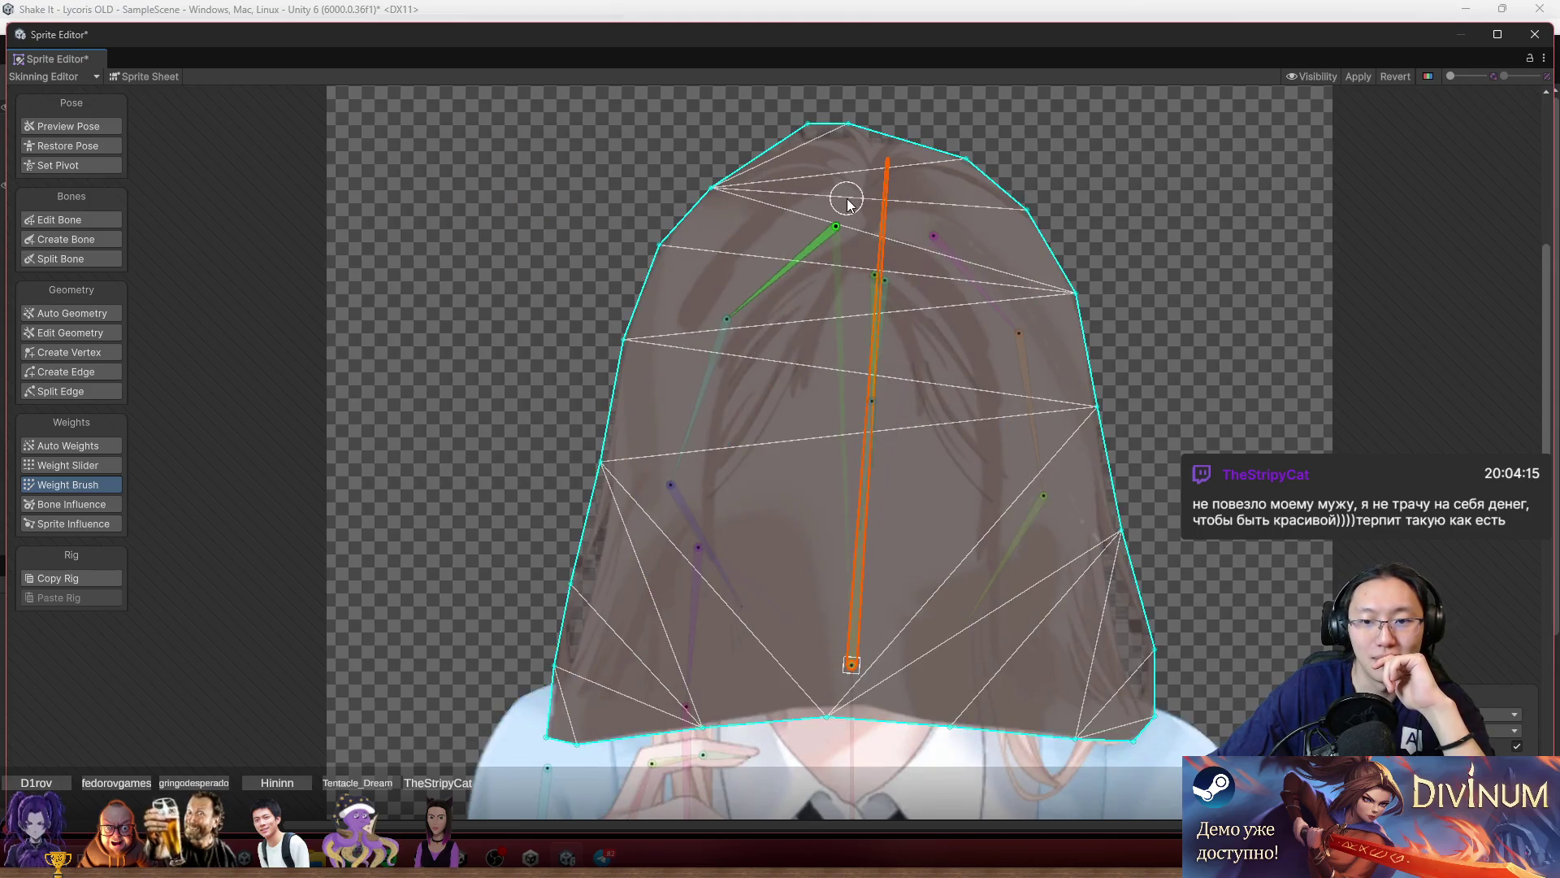
mouse_move(550, 651)
mouse_down()
mouse_move(620, 359)
mouse_move(715, 203)
mouse_move(964, 146)
mouse_move(819, 135)
mouse_move(917, 134)
mouse_move(741, 139)
mouse_move(894, 157)
mouse_move(1121, 358)
mouse_move(1121, 520)
mouse_move(1150, 646)
mouse_up()
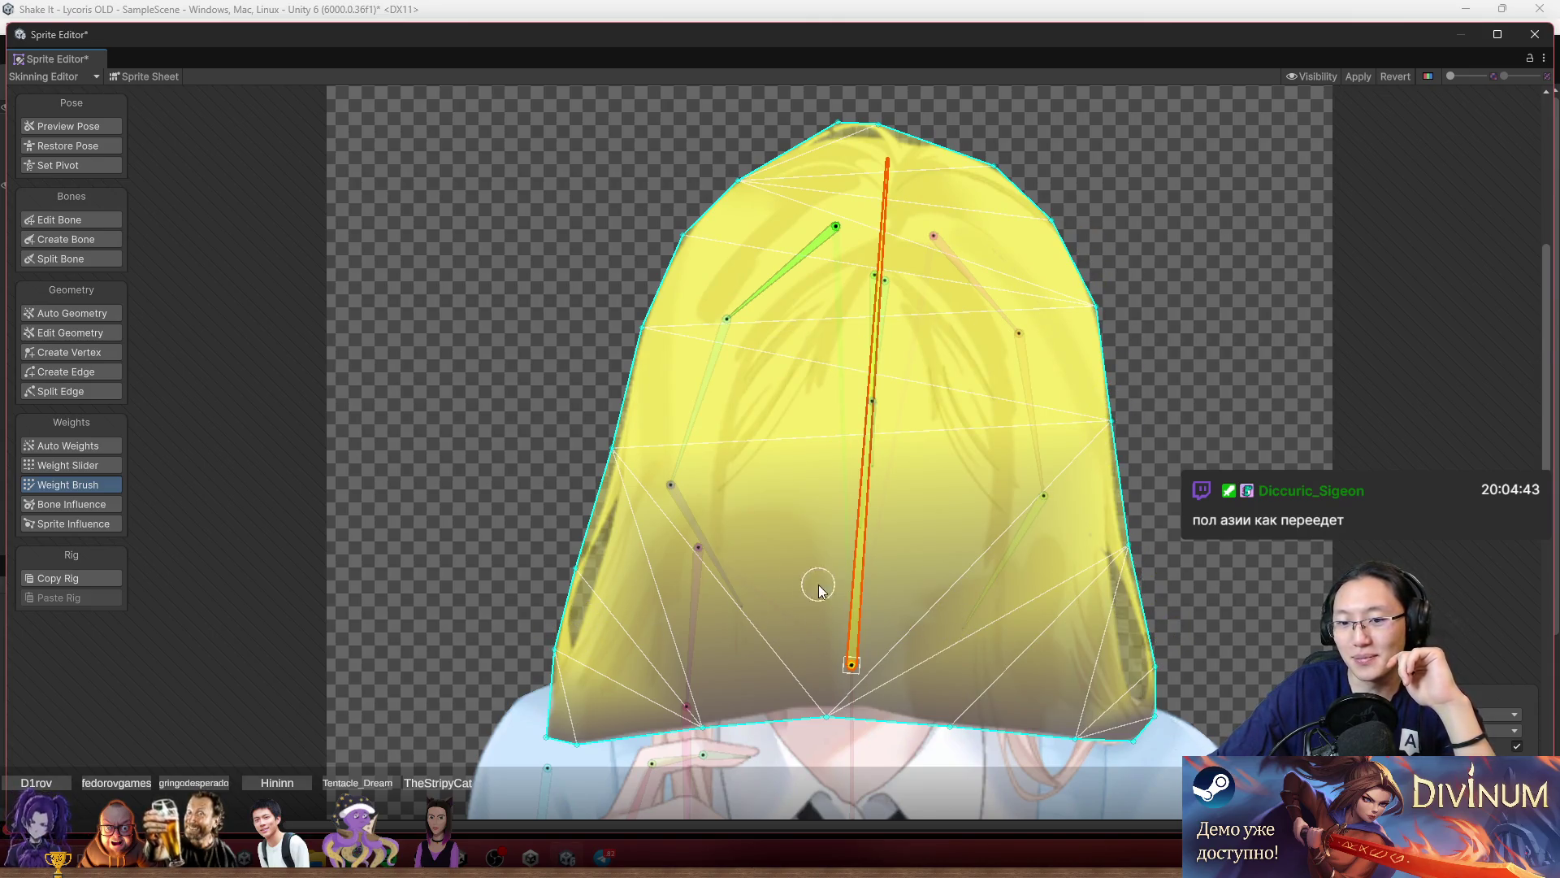
Paint the lower bone's weight across the hair's bottom edge and enter pose preview.
drag(939, 555, 1002, 417)
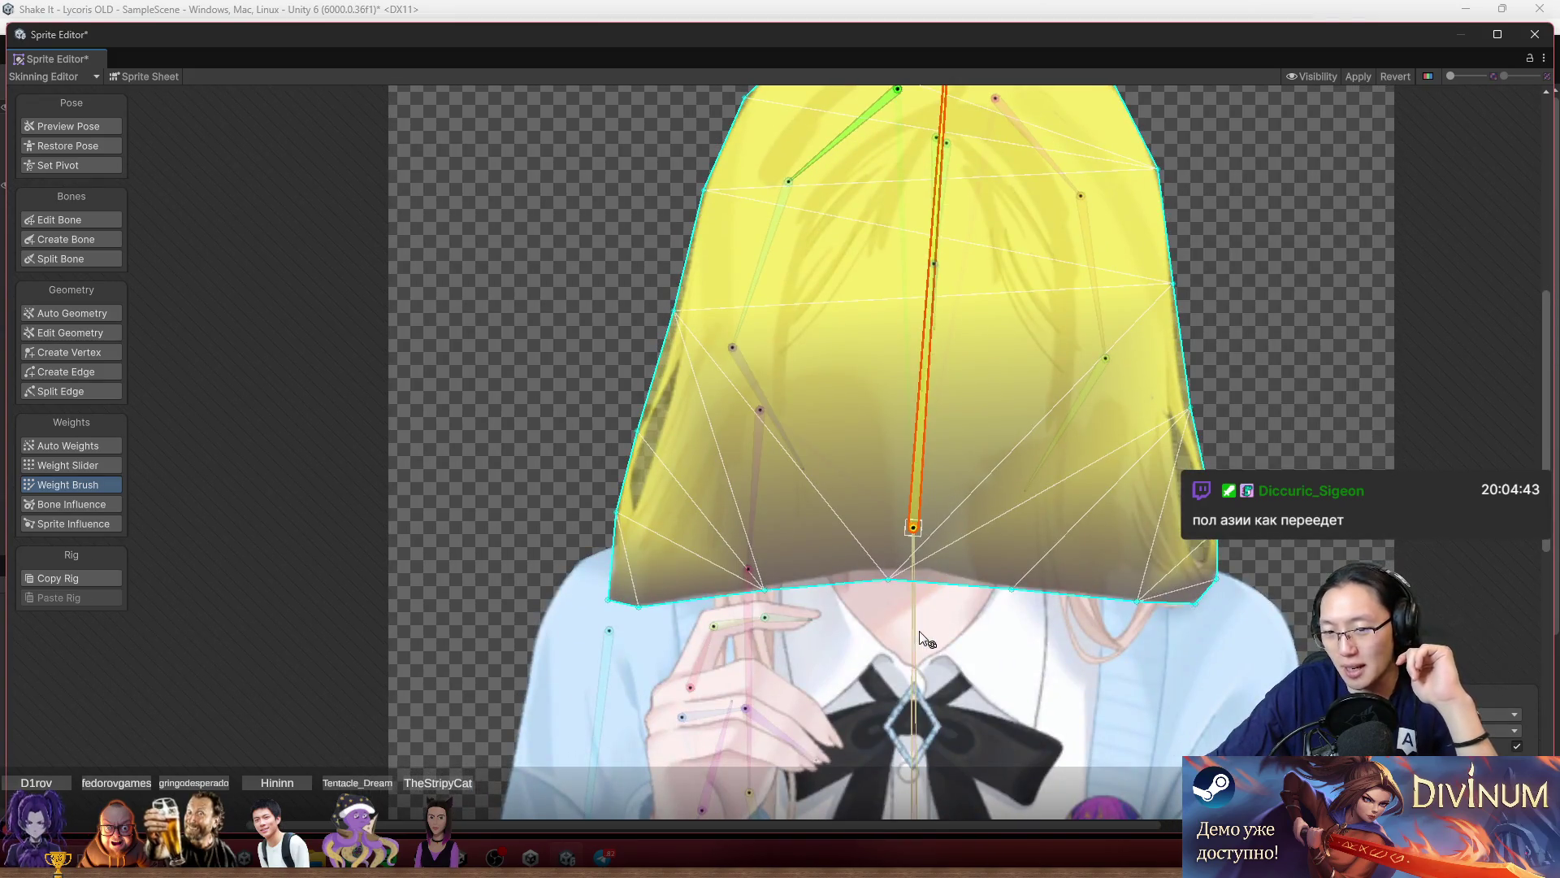
click(917, 646)
scroll(1078, 620, up, 2)
mouse_move(1077, 620)
mouse_down()
mouse_move(620, 557)
mouse_move(514, 599)
mouse_move(421, 608)
mouse_move(1216, 606)
mouse_up()
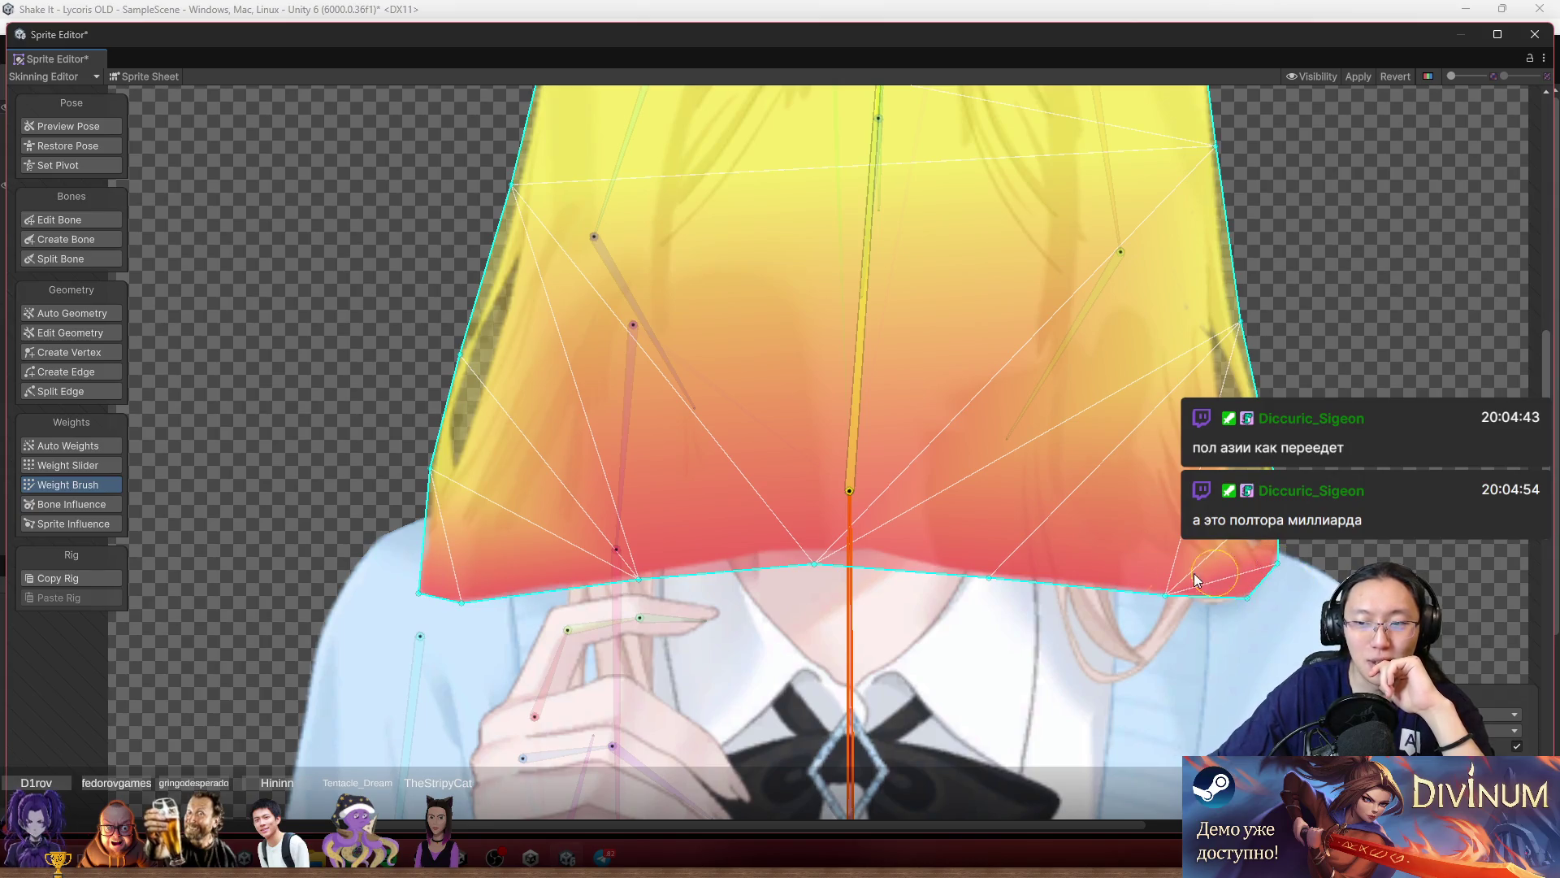
click(56, 126)
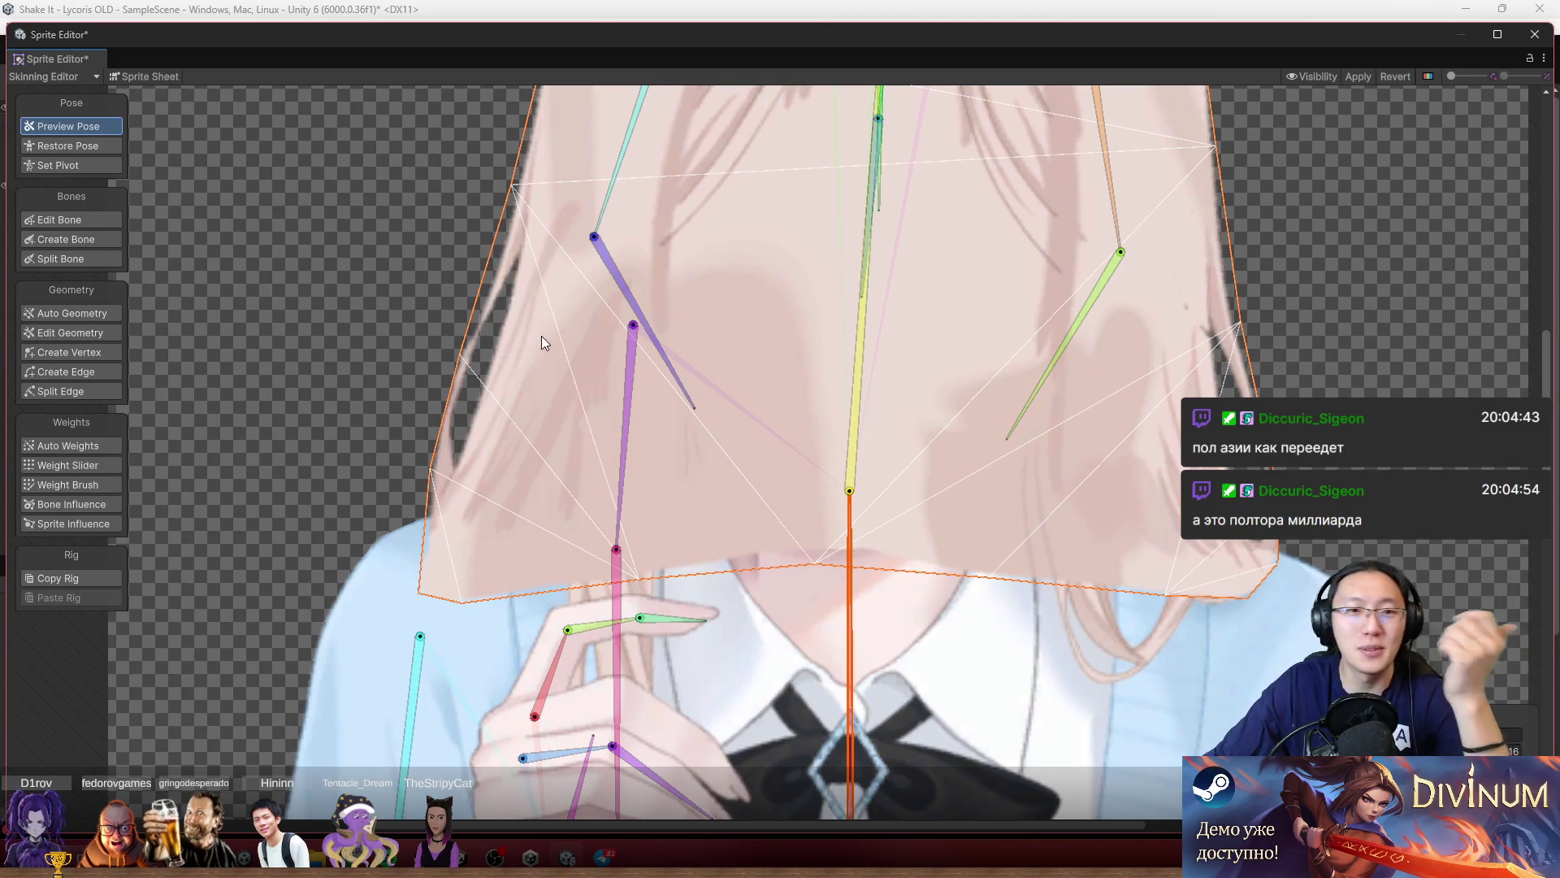
Swing the head bone upward to preview how the hair mesh deforms.
scroll(866, 362, up, 2)
mouse_move(854, 359)
mouse_down()
mouse_move(801, 310)
mouse_move(862, 268)
mouse_move(837, 232)
mouse_up()
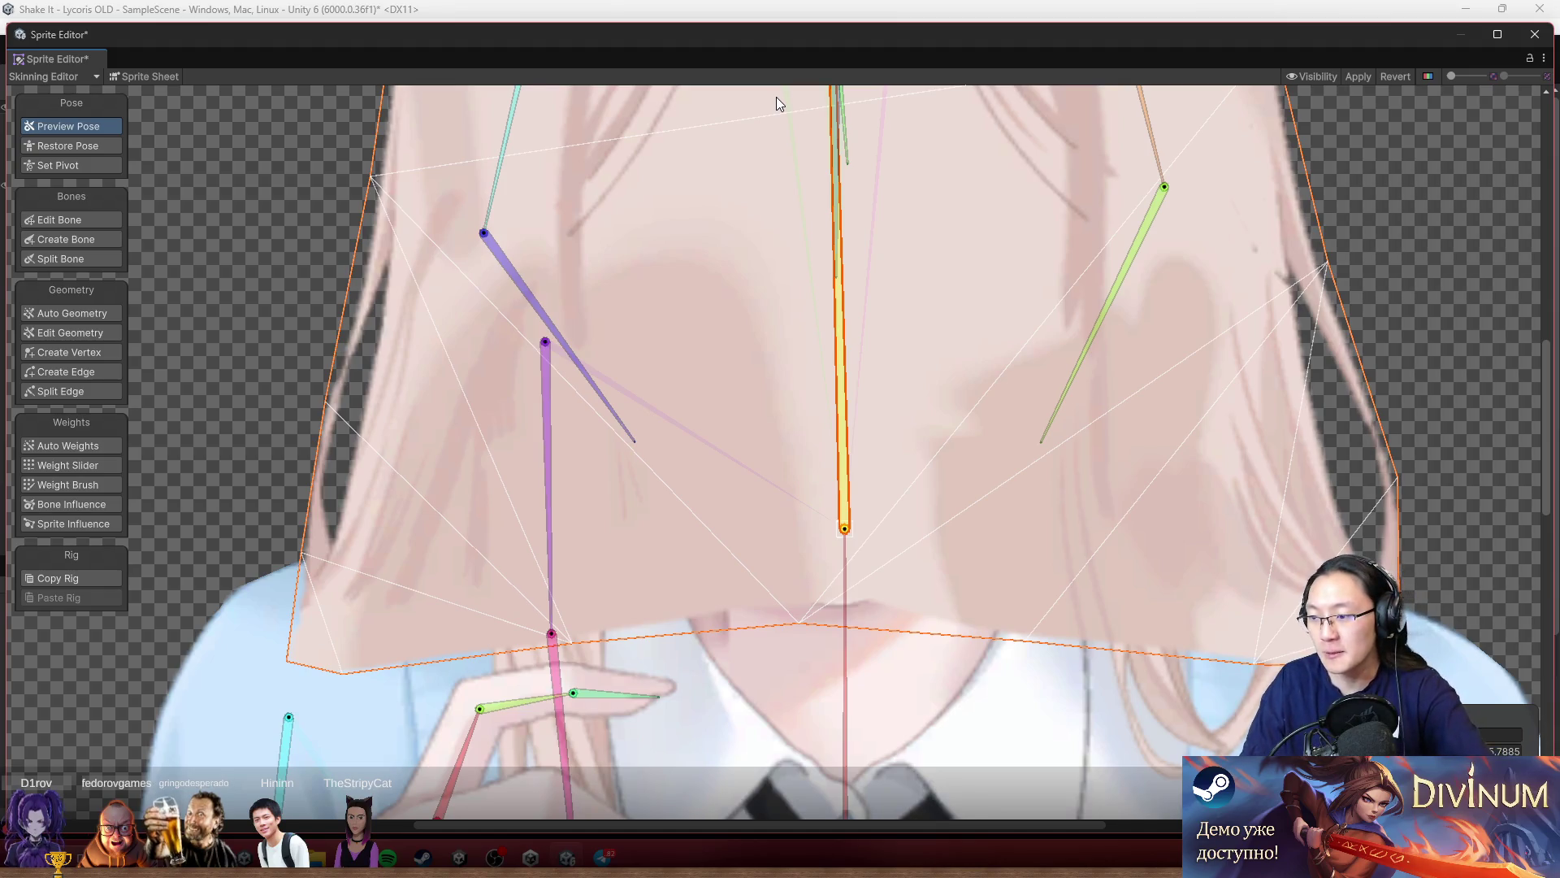
scroll(1217, 174, down, 3)
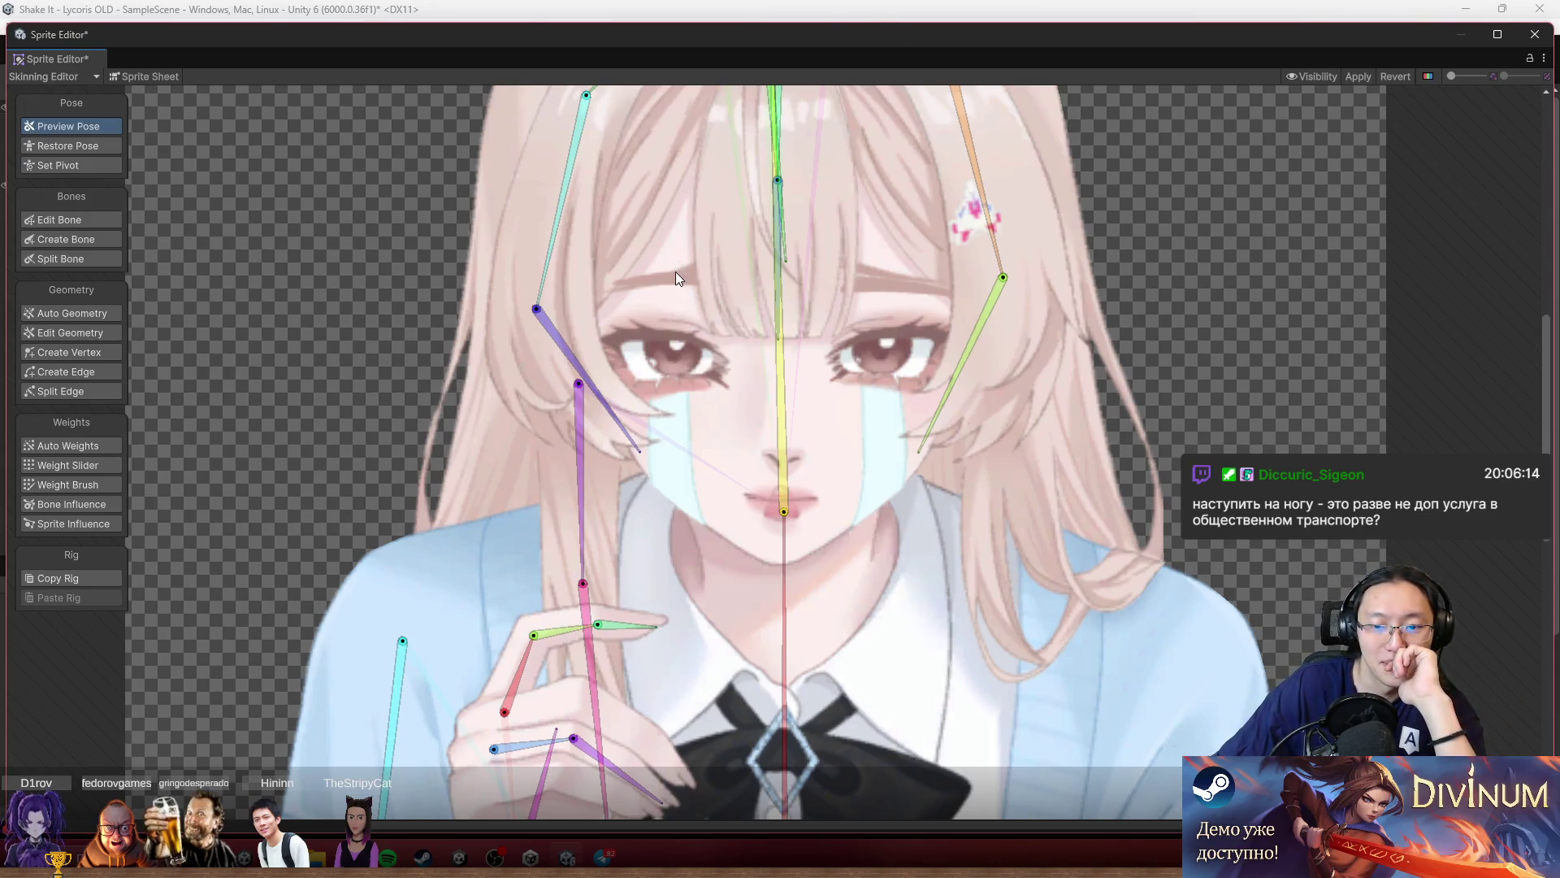
scroll(676, 262, down, 3)
scroll(525, 377, up, 3)
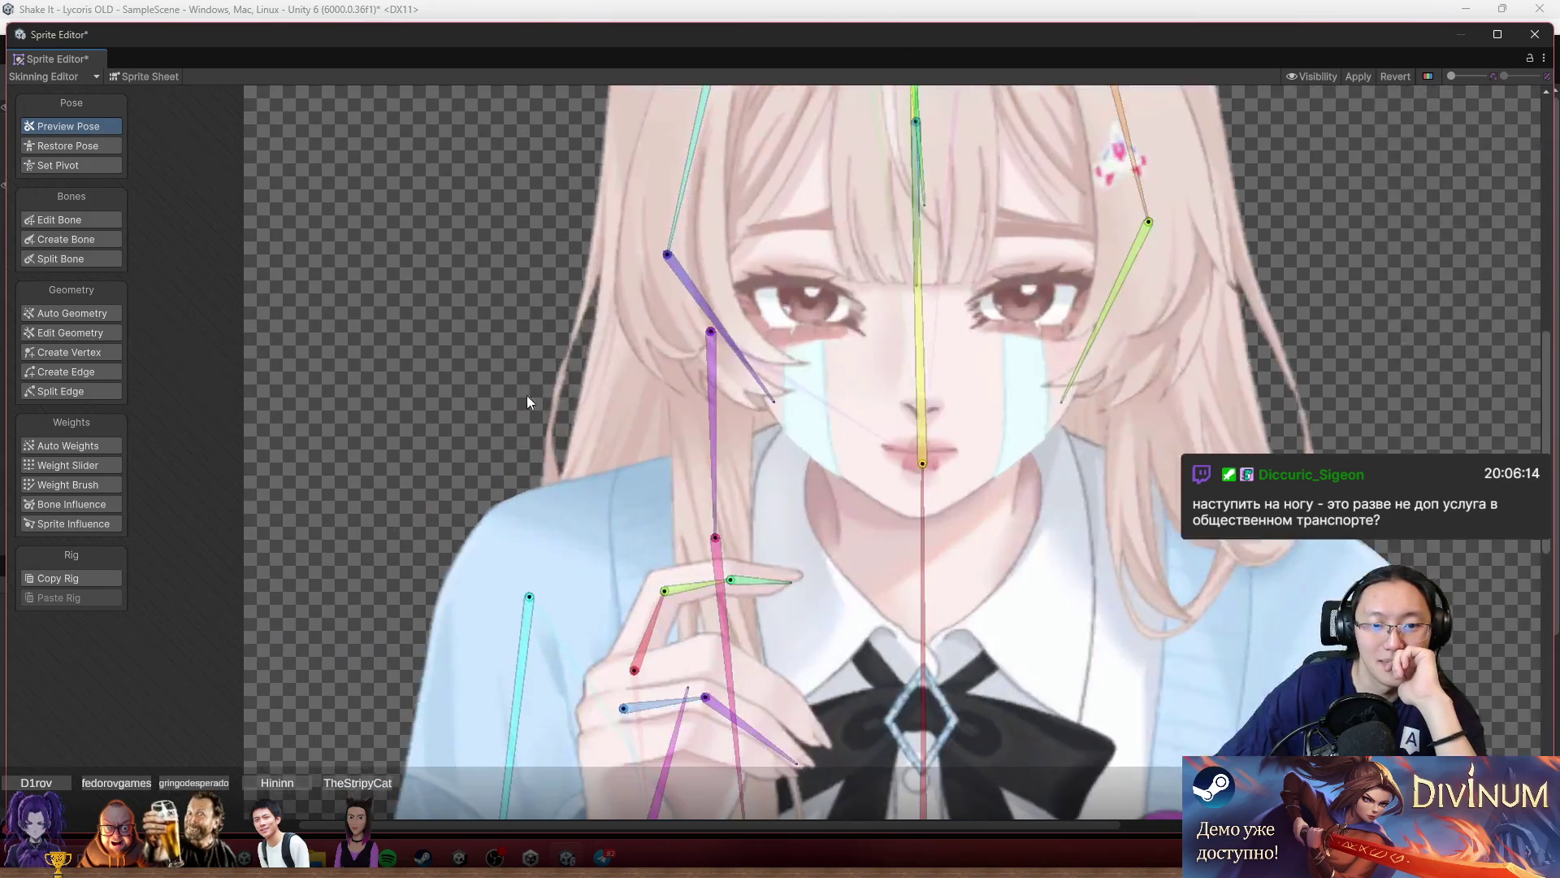
Inspect the body sprite's mesh outline around the shoulder and raised hand.
drag(548, 492, 788, 412)
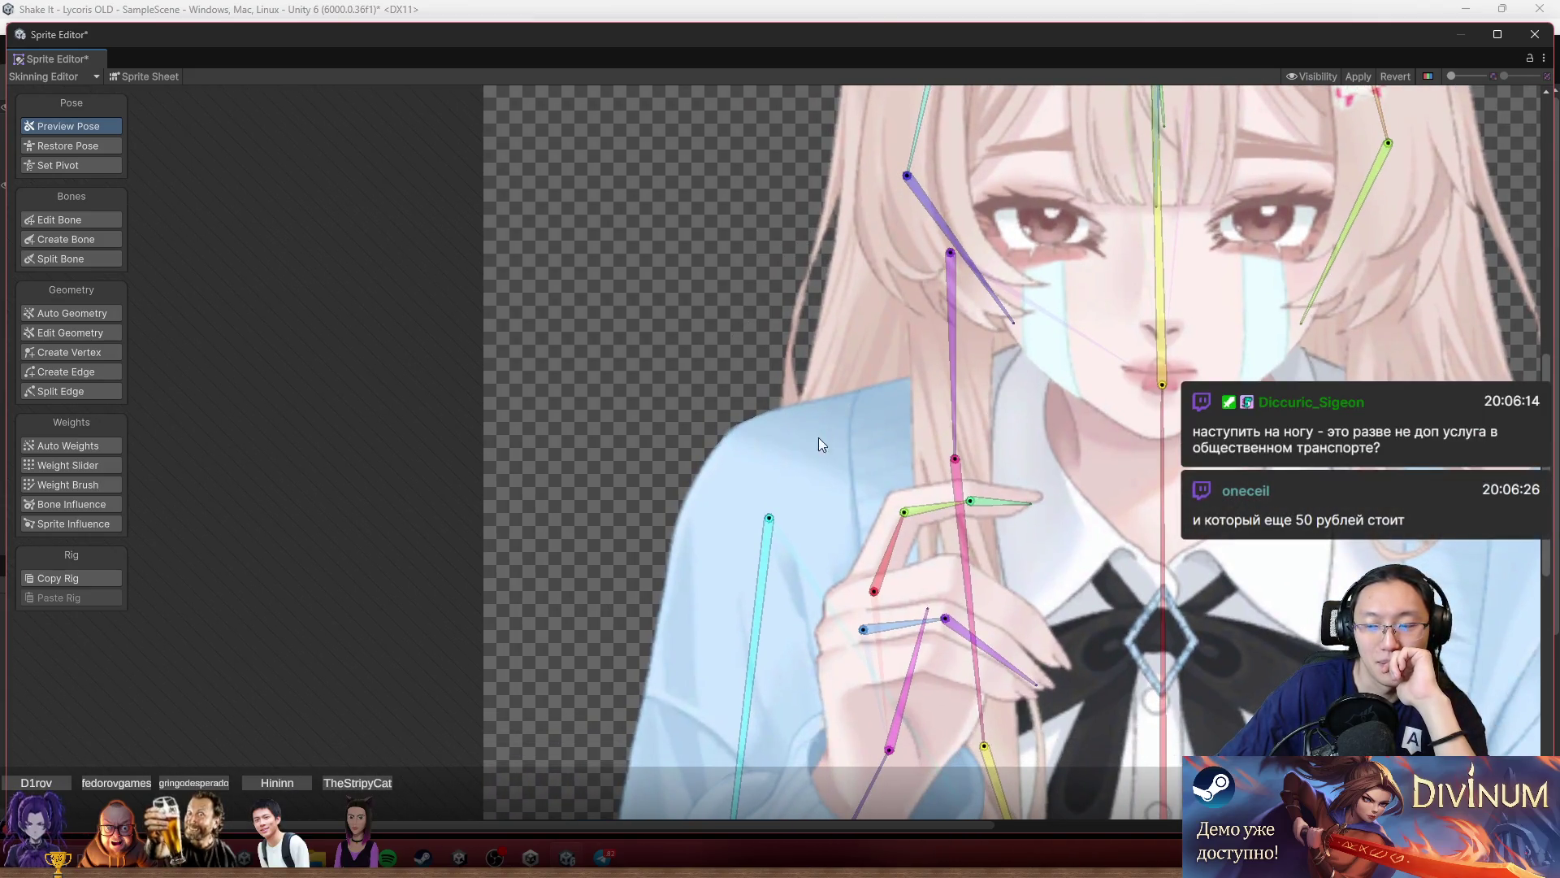
click(753, 457)
scroll(753, 456, up, 2)
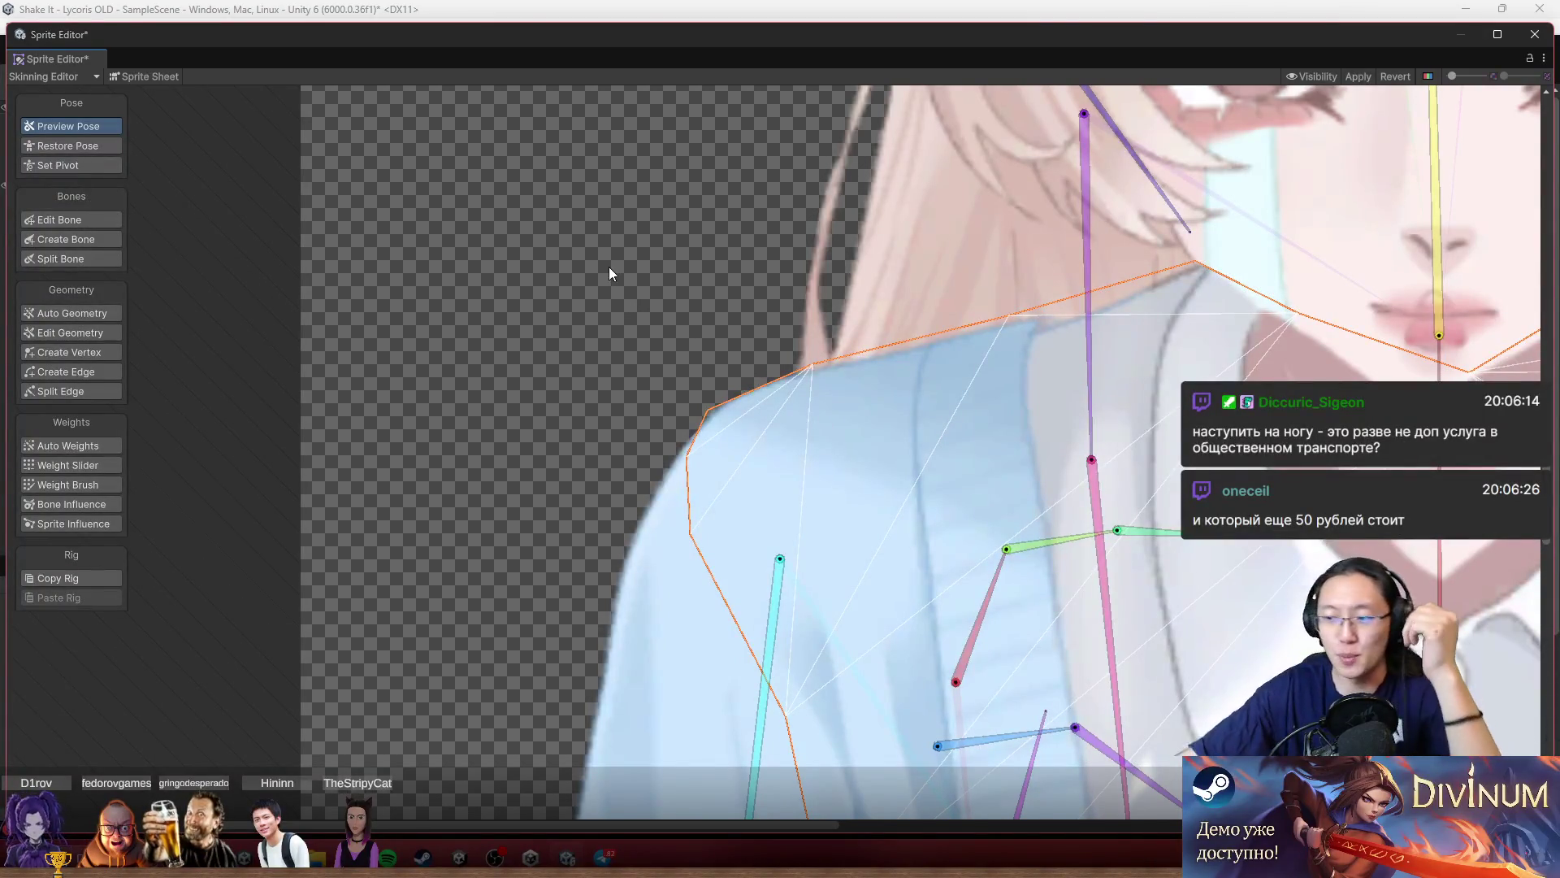
scroll(715, 247, down, 3)
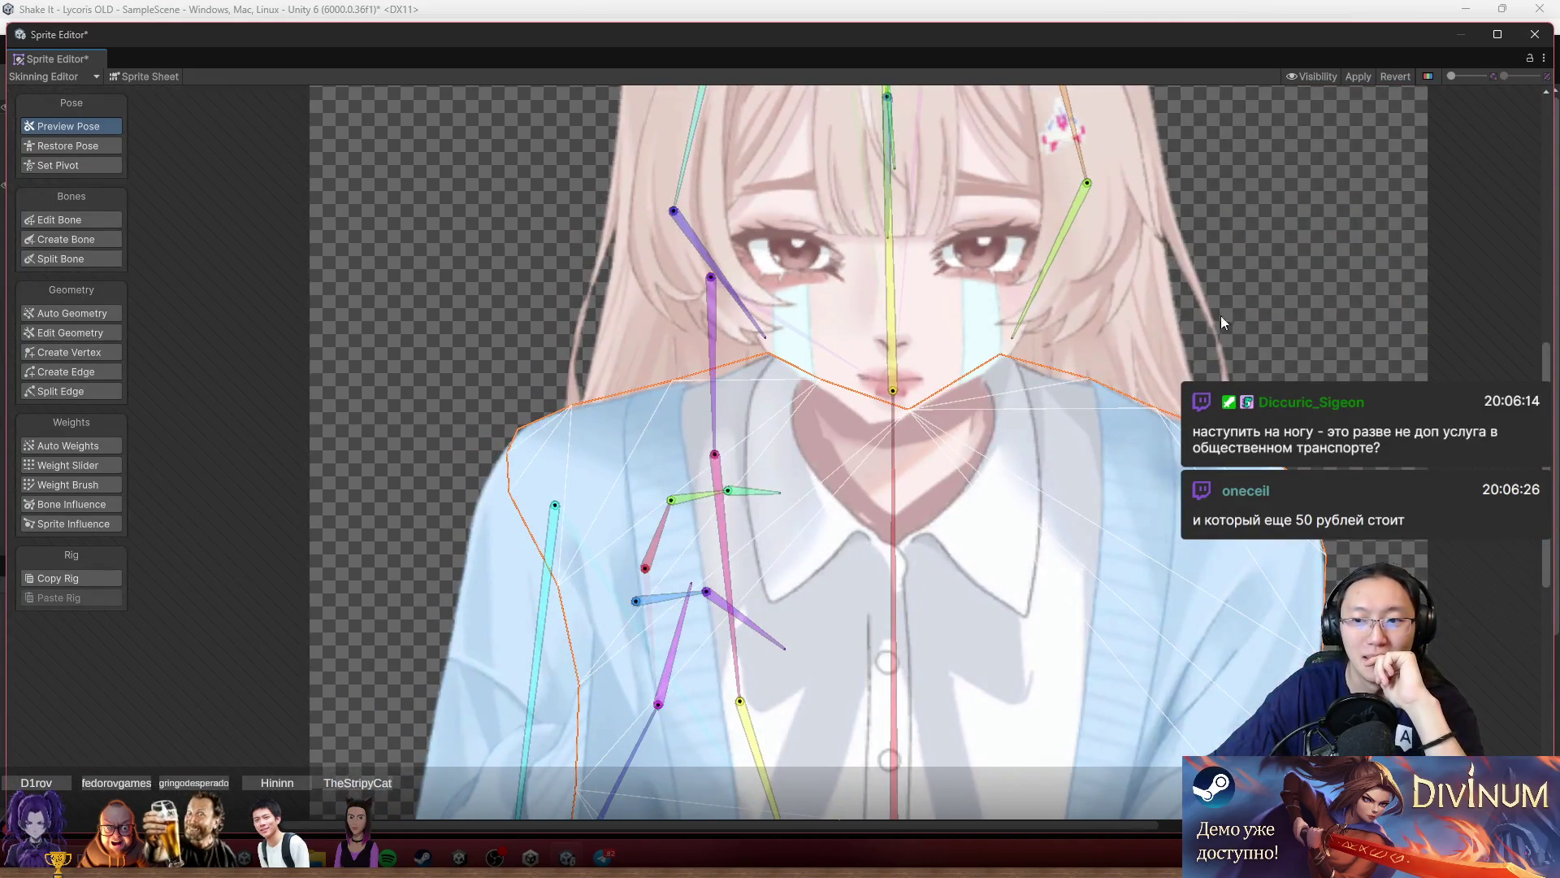
click(1330, 314)
Sway the head bone again to test the face deformation, leaving the head tilted.
drag(1217, 330, 645, 354)
scroll(870, 471, down, 3)
scroll(796, 275, up, 3)
mouse_move(735, 302)
mouse_down()
mouse_move(764, 278)
mouse_move(729, 236)
mouse_move(767, 223)
mouse_move(709, 203)
mouse_move(758, 177)
mouse_move(740, 149)
mouse_move(772, 158)
mouse_up()
scroll(781, 375, up, 3)
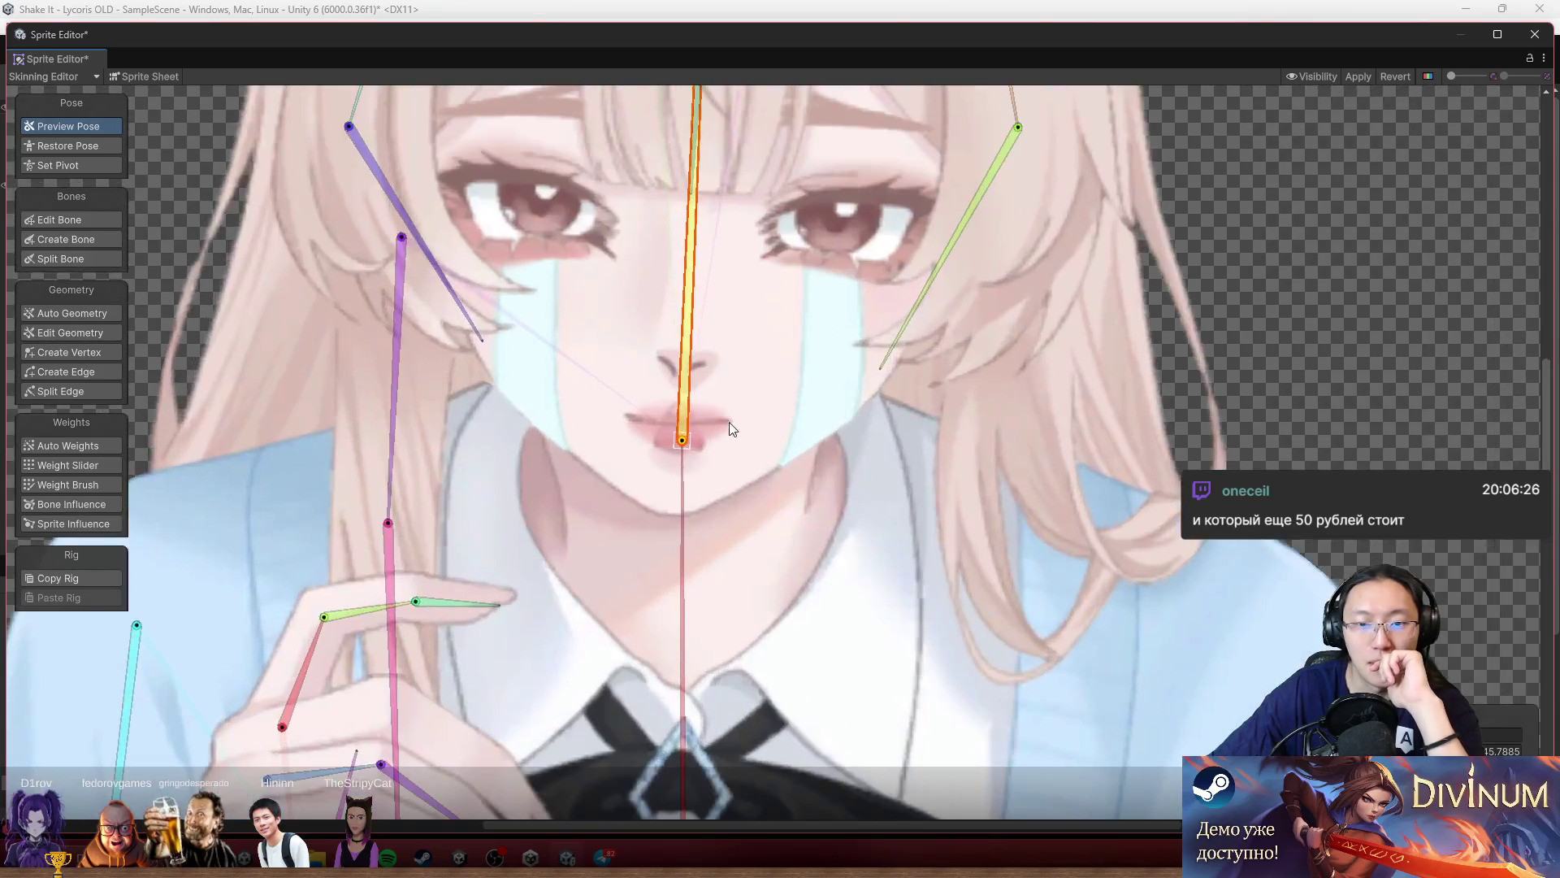
Paint the mouth mesh fully to the head bone with the Weight Brush, redoing two strokes.
click(68, 465)
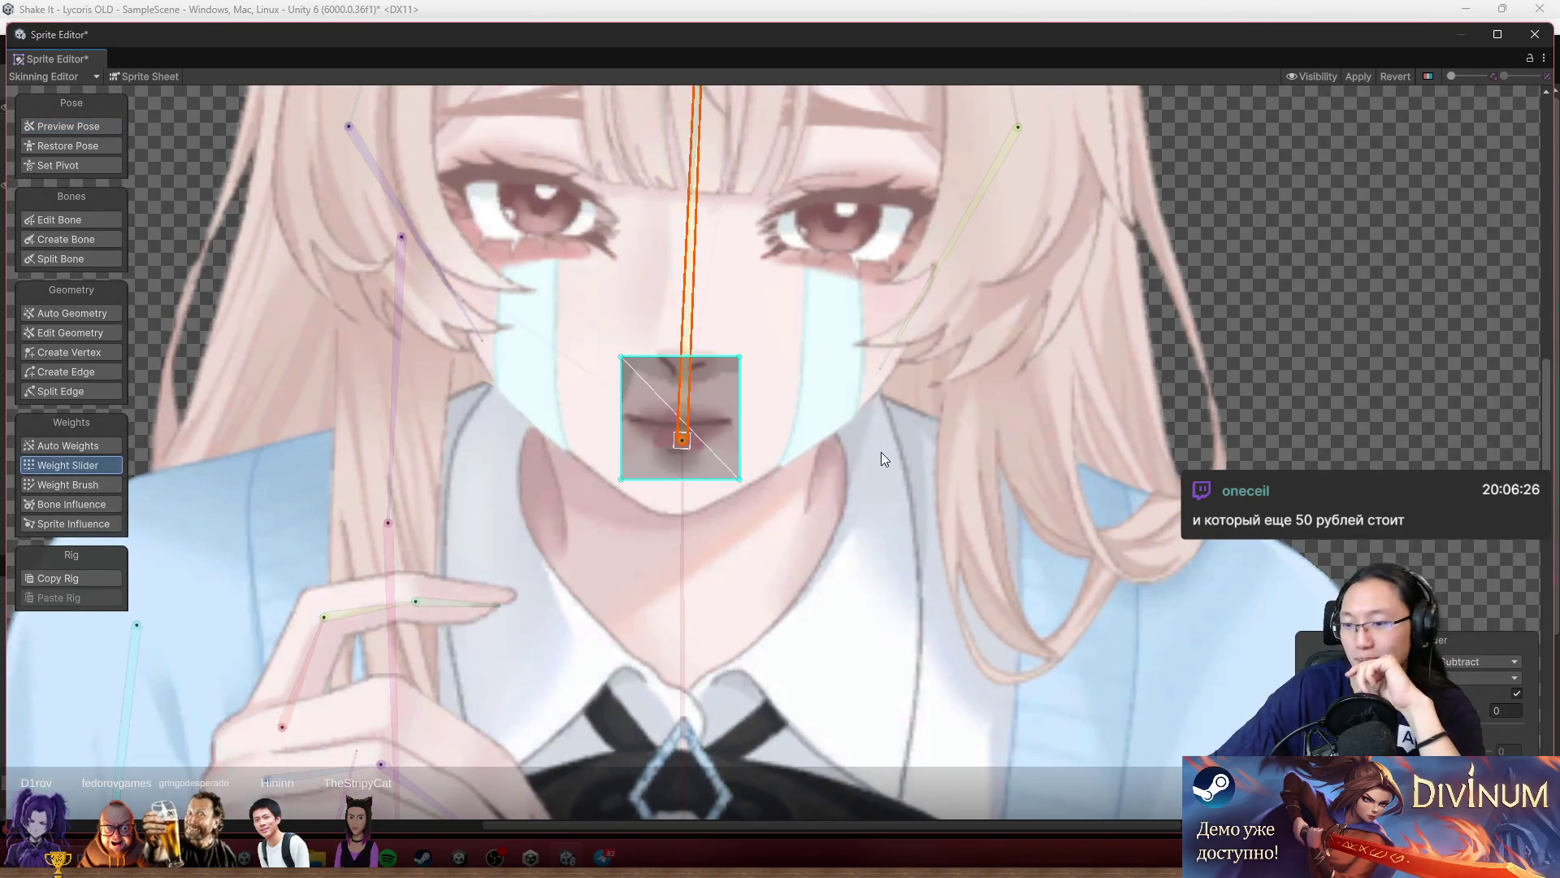
click(101, 485)
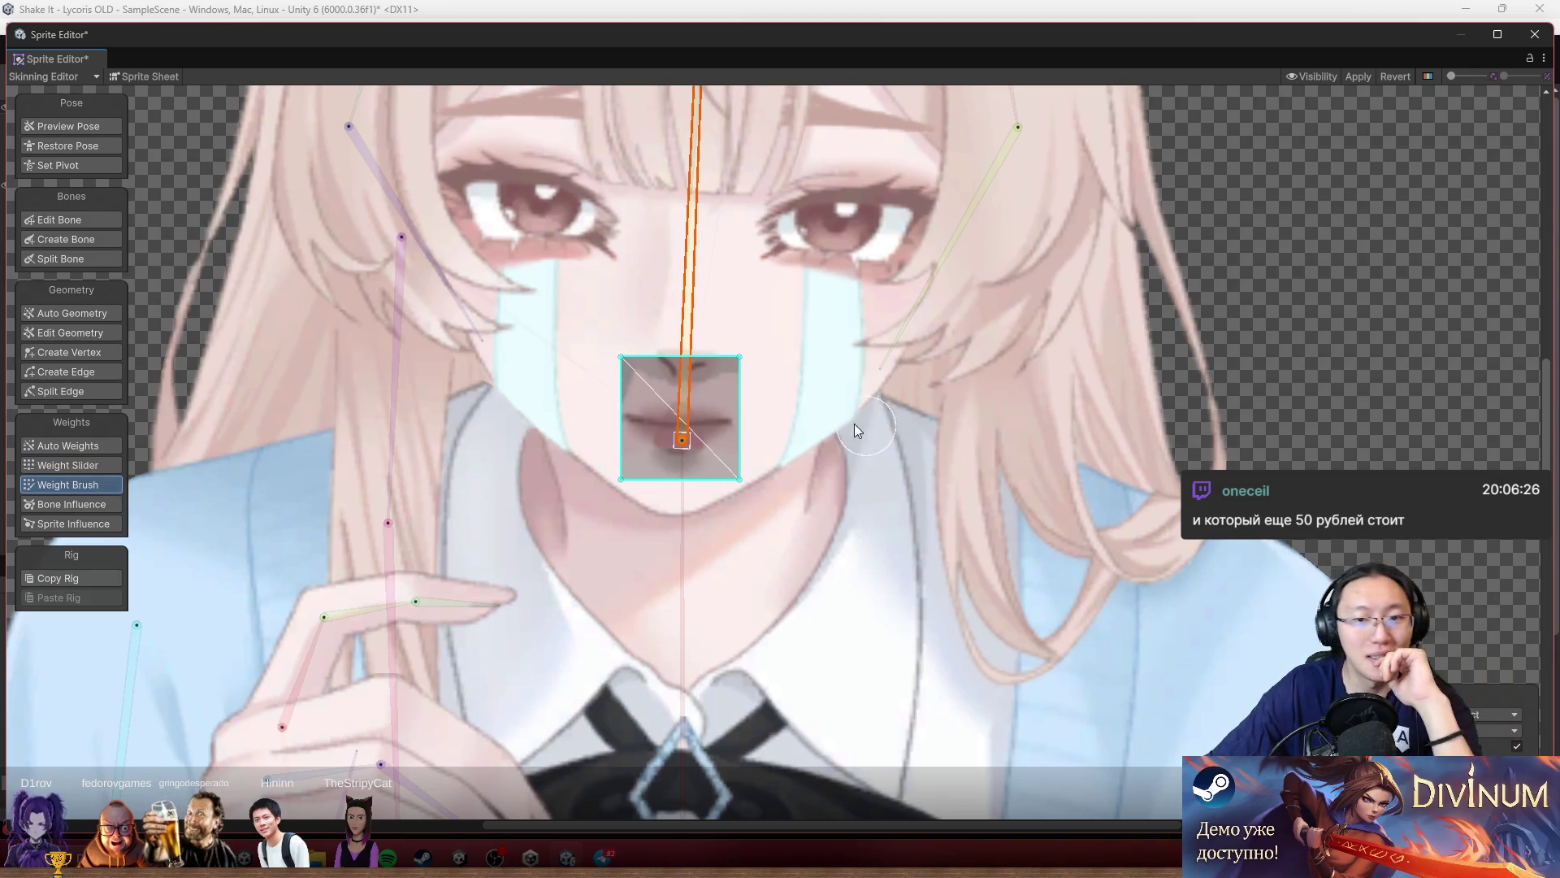
scroll(759, 369, up, 3)
mouse_move(846, 401)
mouse_down()
mouse_move(637, 341)
mouse_move(627, 540)
mouse_move(713, 448)
mouse_up()
key(ctrl+z)
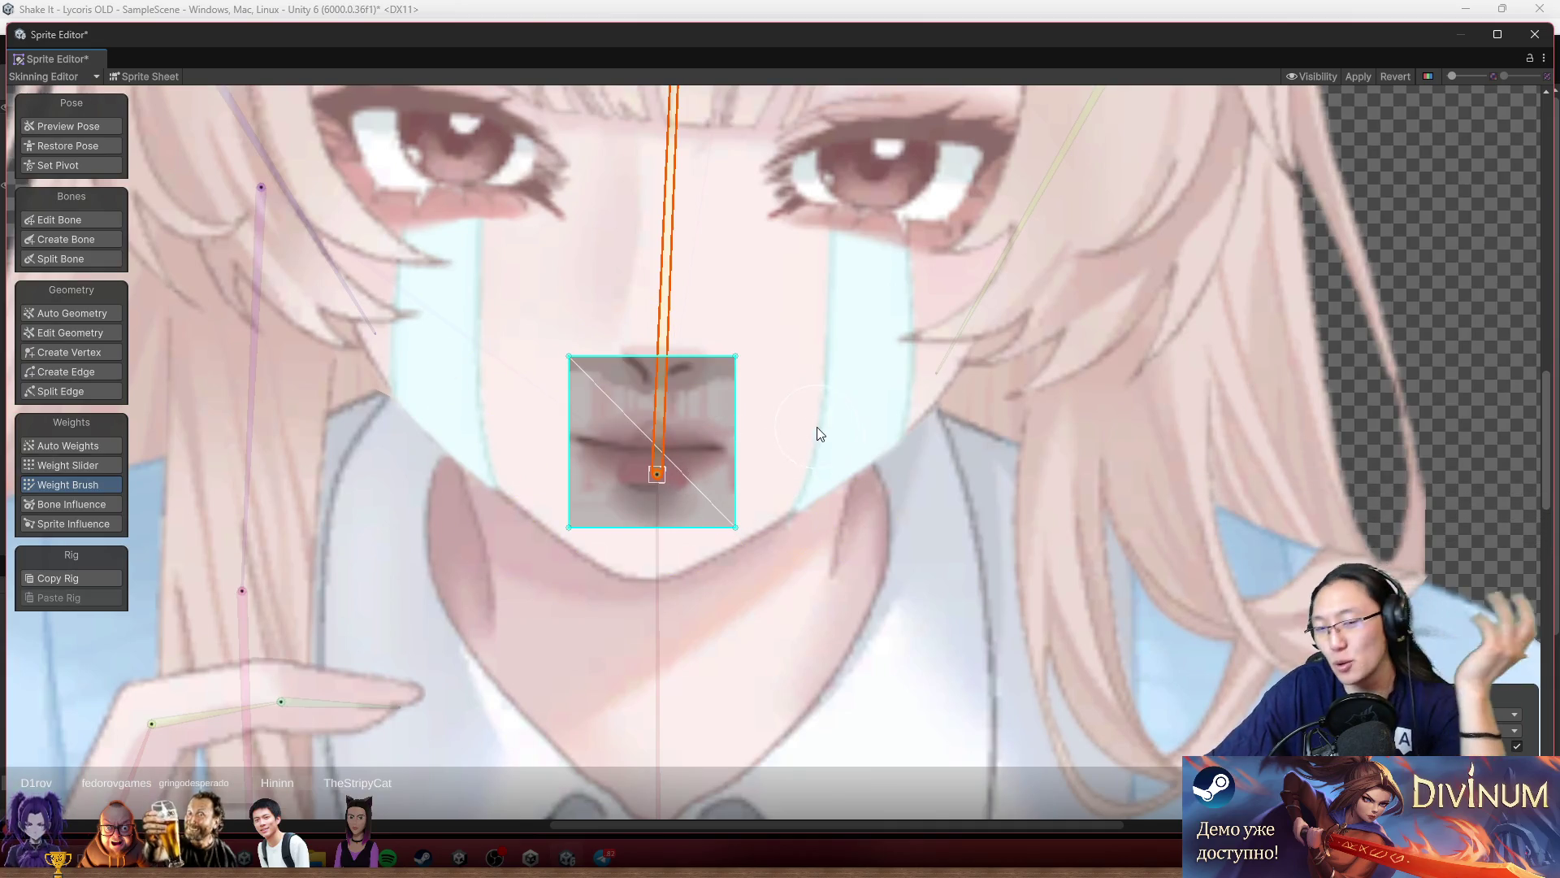
click(734, 366)
mouse_move(734, 366)
mouse_down()
mouse_move(540, 358)
mouse_move(491, 519)
mouse_up()
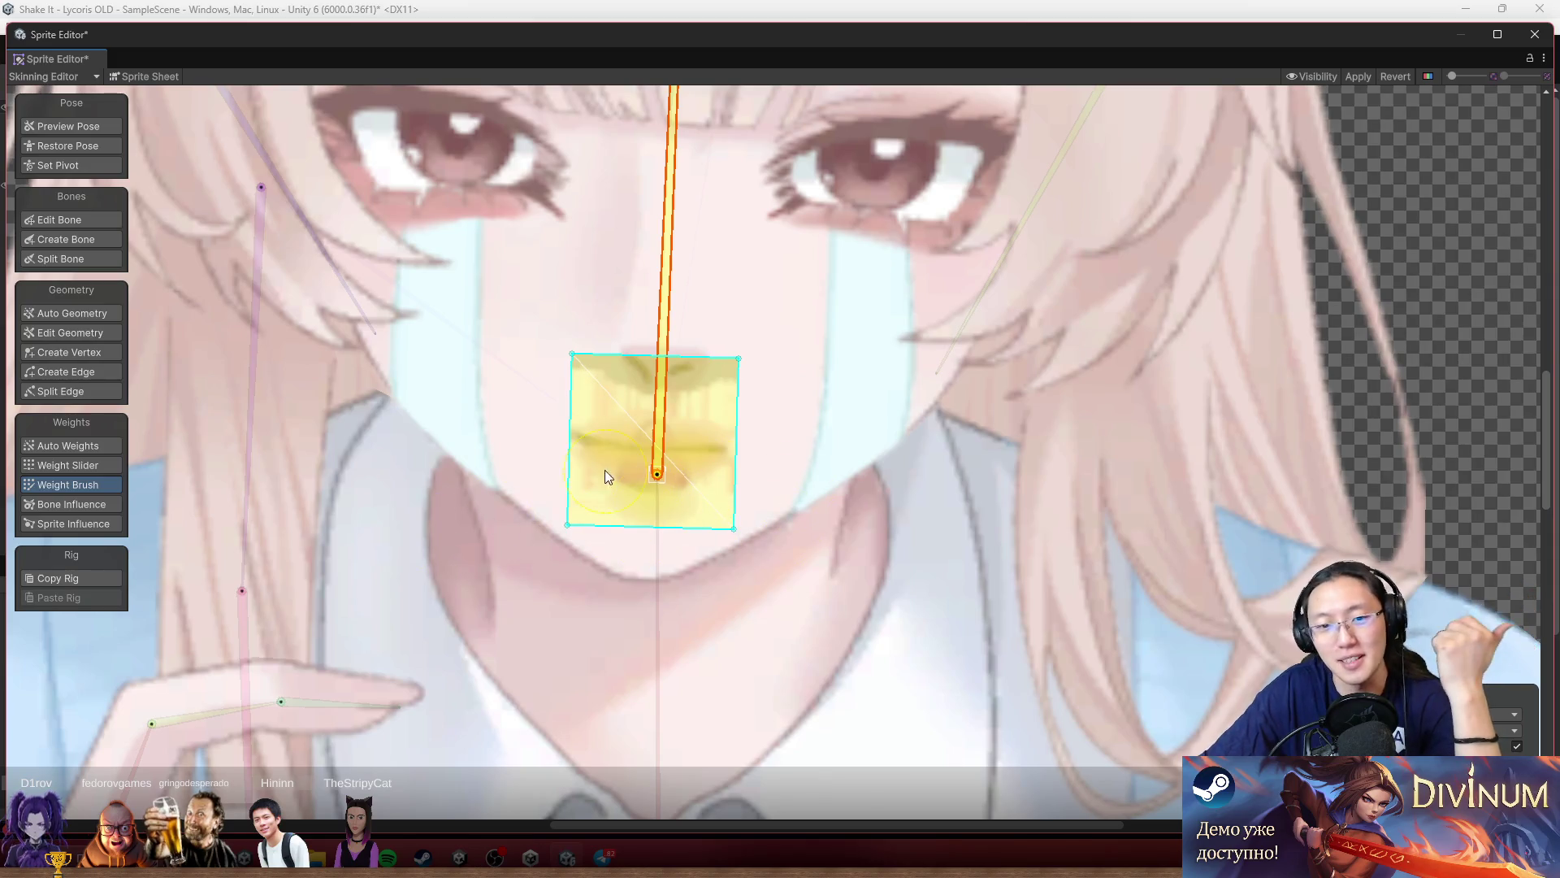
key(ctrl+z)
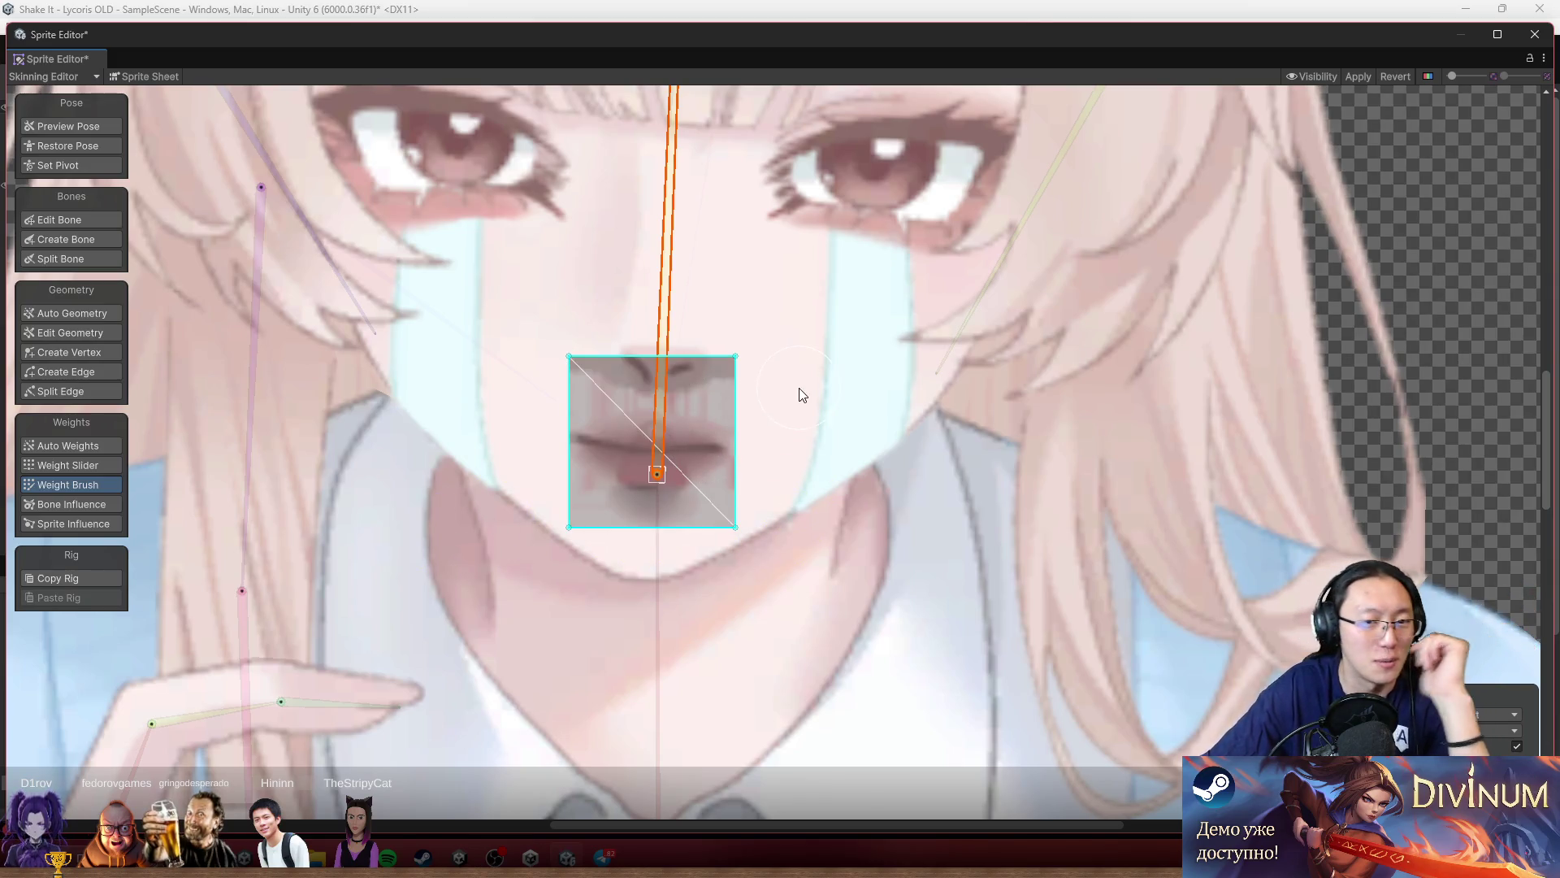
click(704, 369)
mouse_move(704, 368)
mouse_down()
mouse_move(697, 504)
mouse_move(699, 461)
mouse_up()
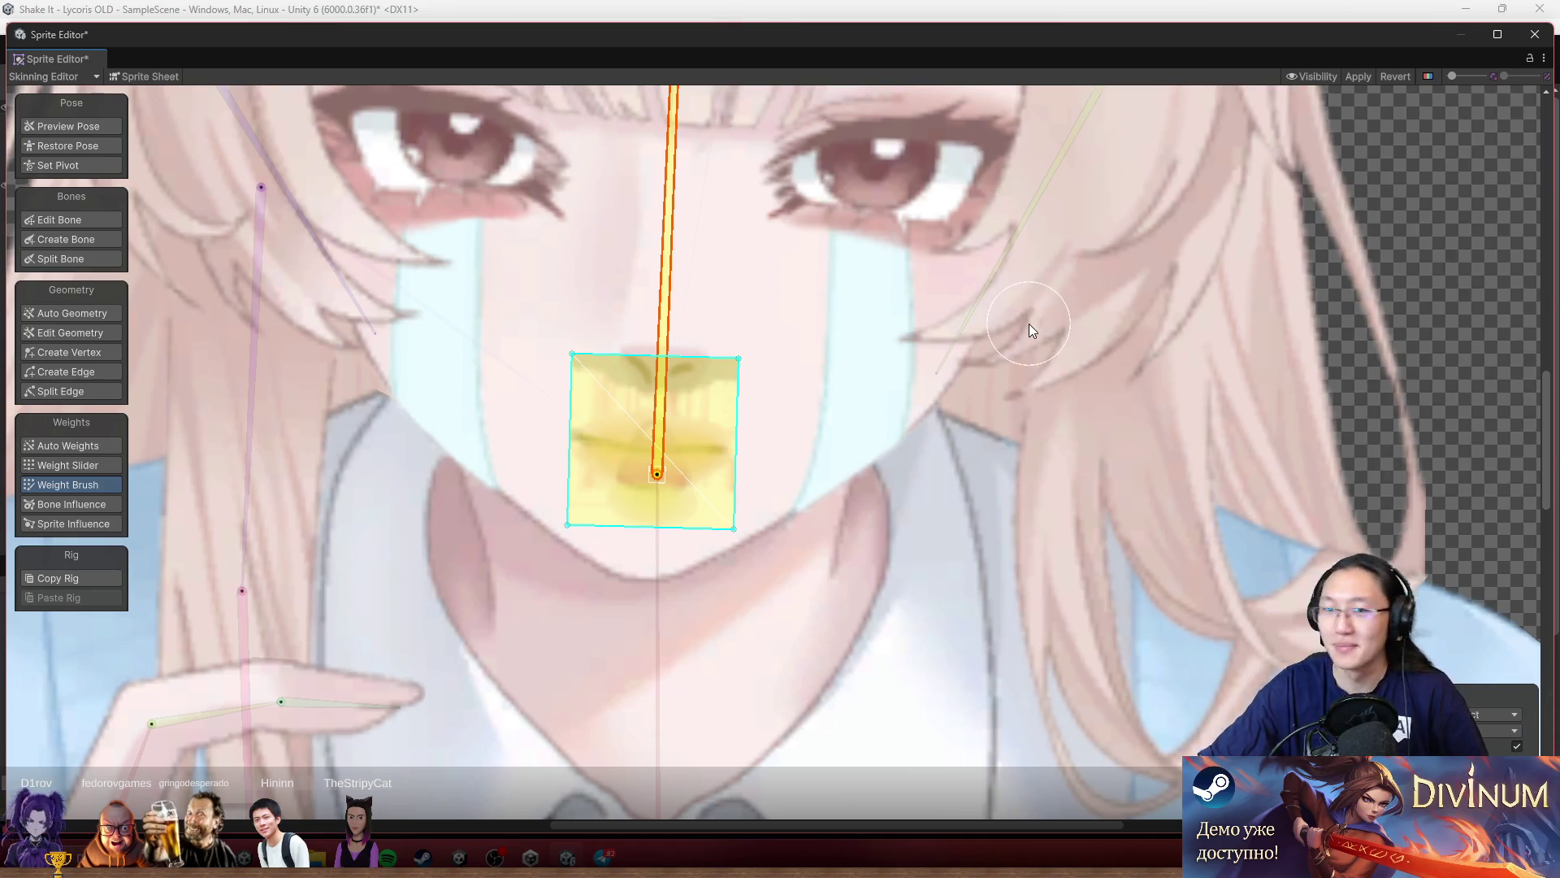
Cycle through the overlapping face, hair and mouth meshes, strengthening head bone weight on the mouth.
click(709, 429)
click(708, 429)
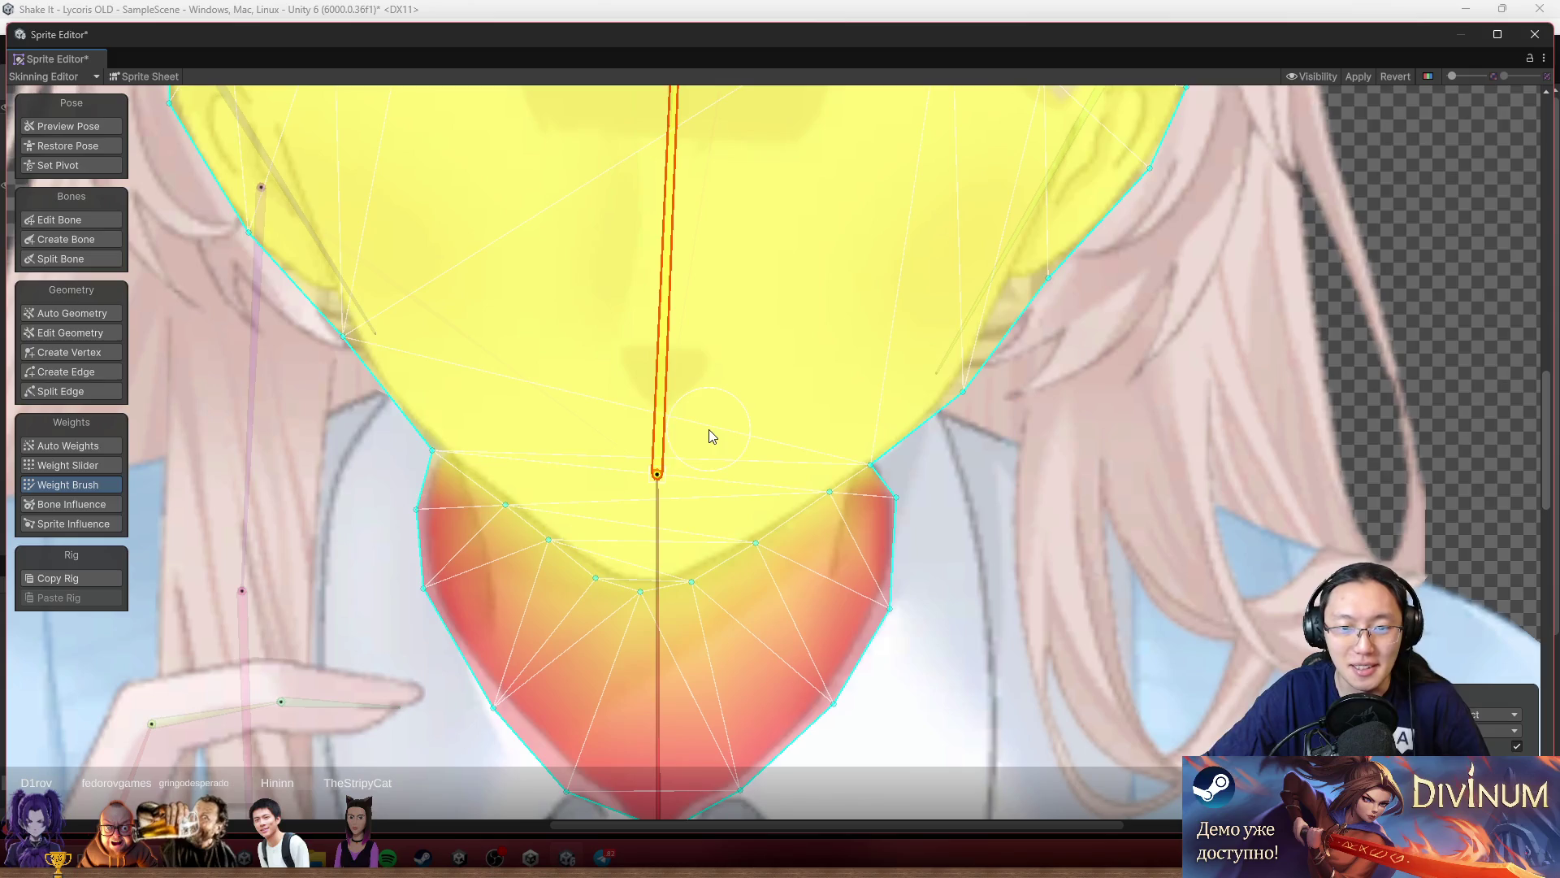
click(711, 427)
click(712, 427)
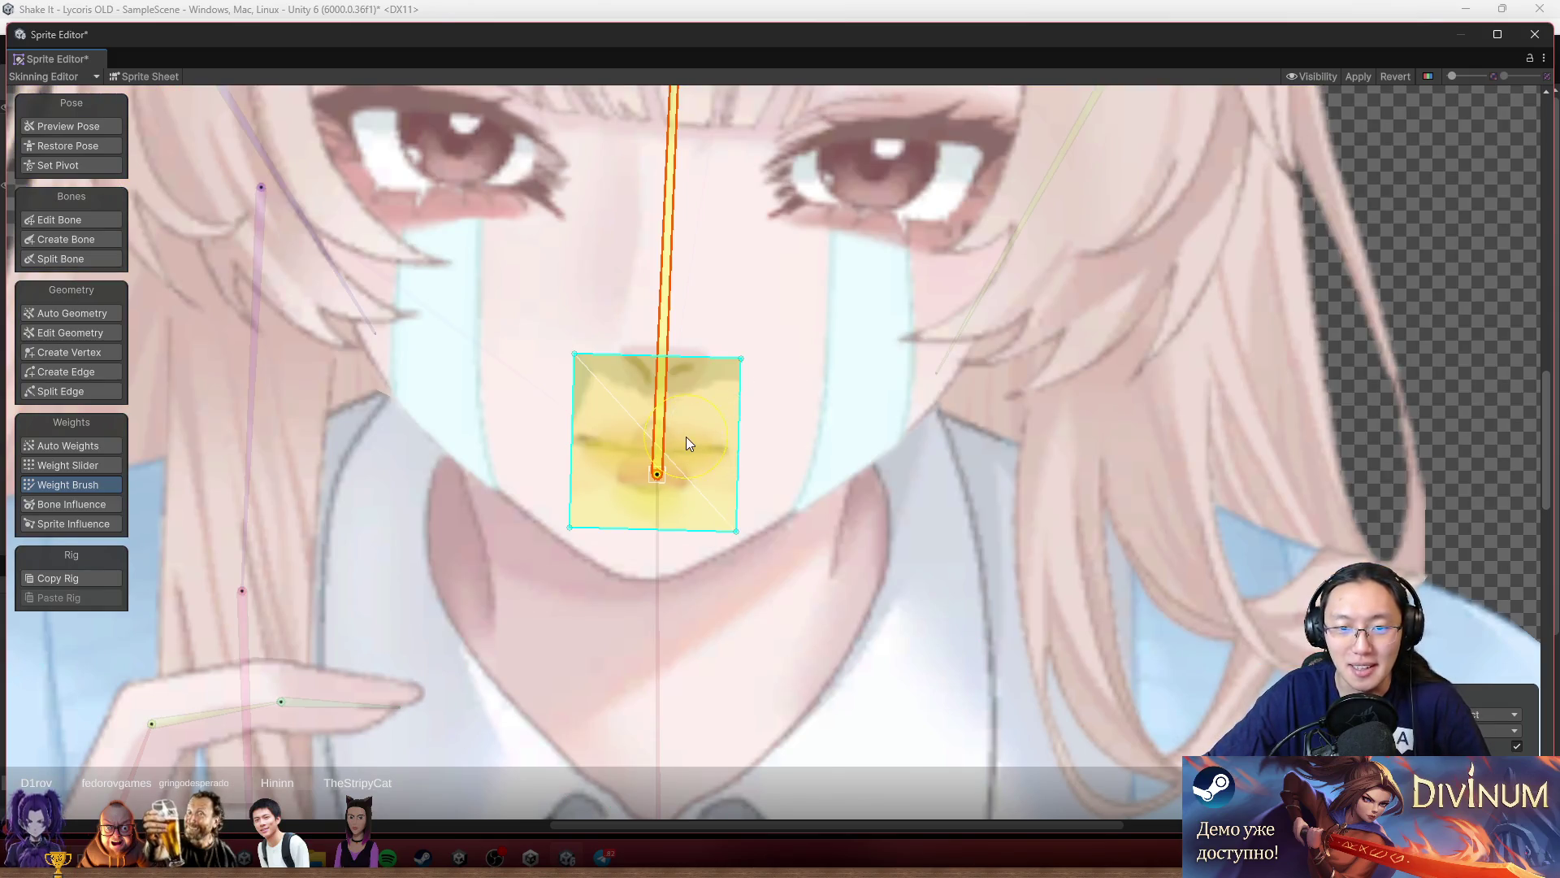
click(686, 437)
click(709, 419)
scroll(708, 420, down, 3)
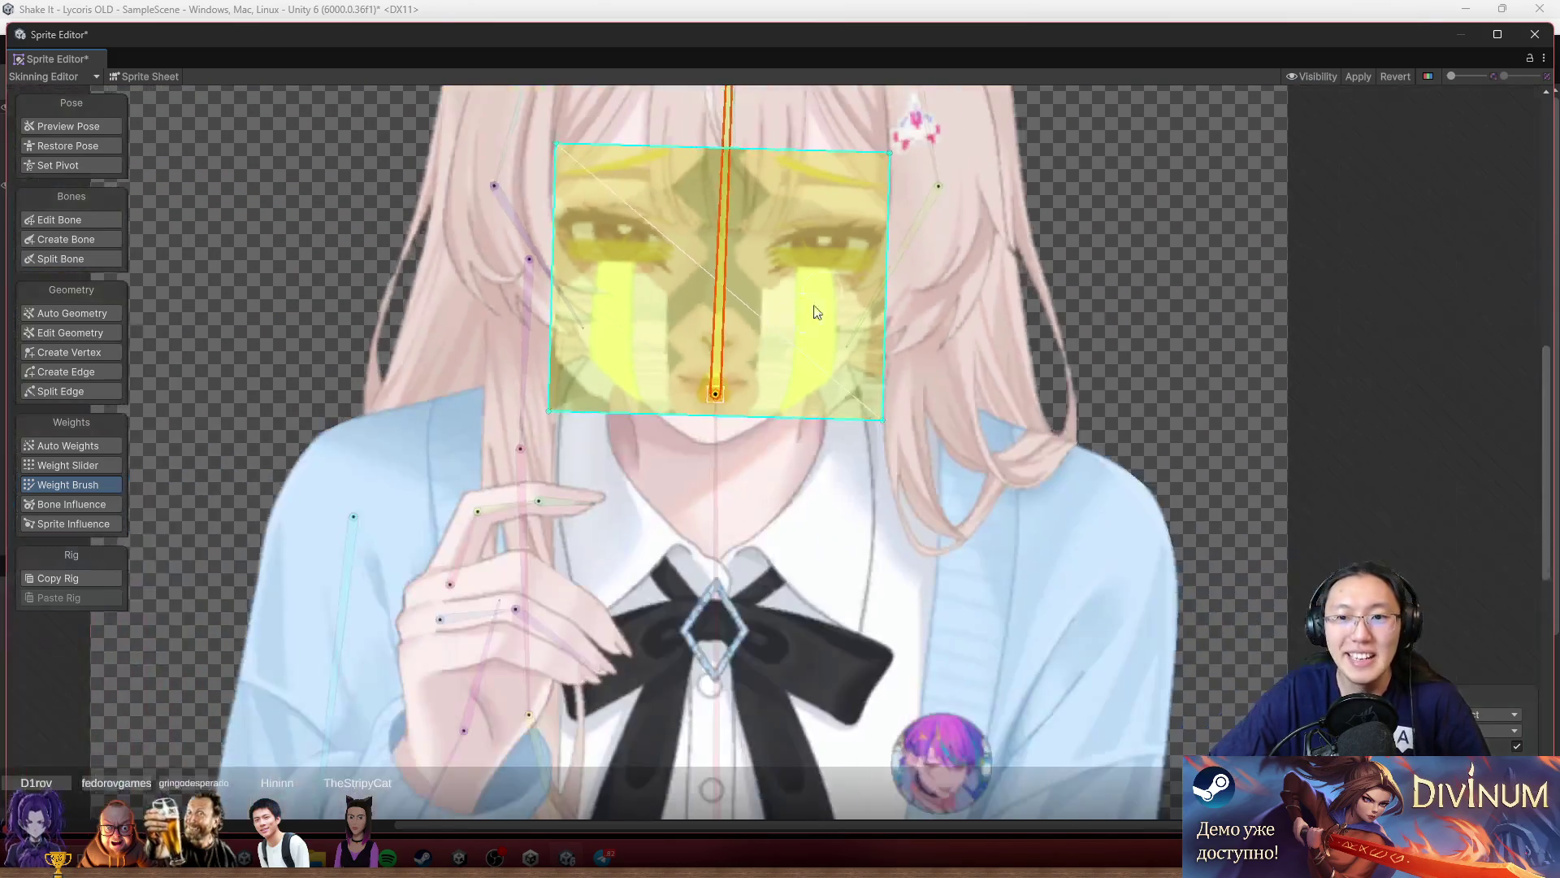
Repaint the weights on the eye mesh.
click(837, 242)
click(837, 241)
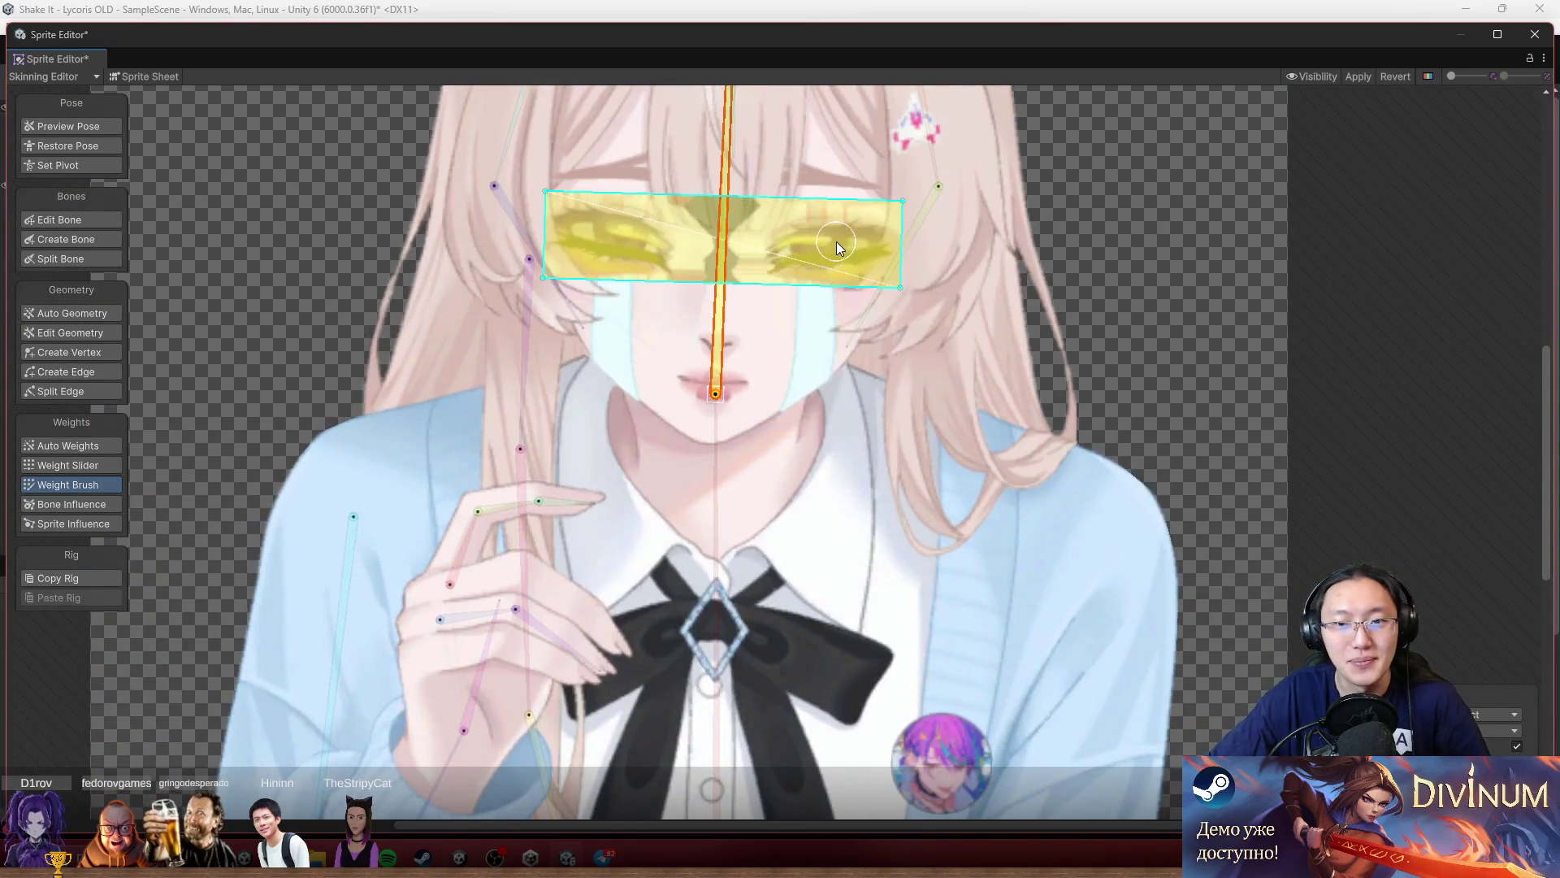
scroll(962, 304, down, 3)
Deselect to review all weights, then select the torso mesh and zoom into the chest.
click(1159, 303)
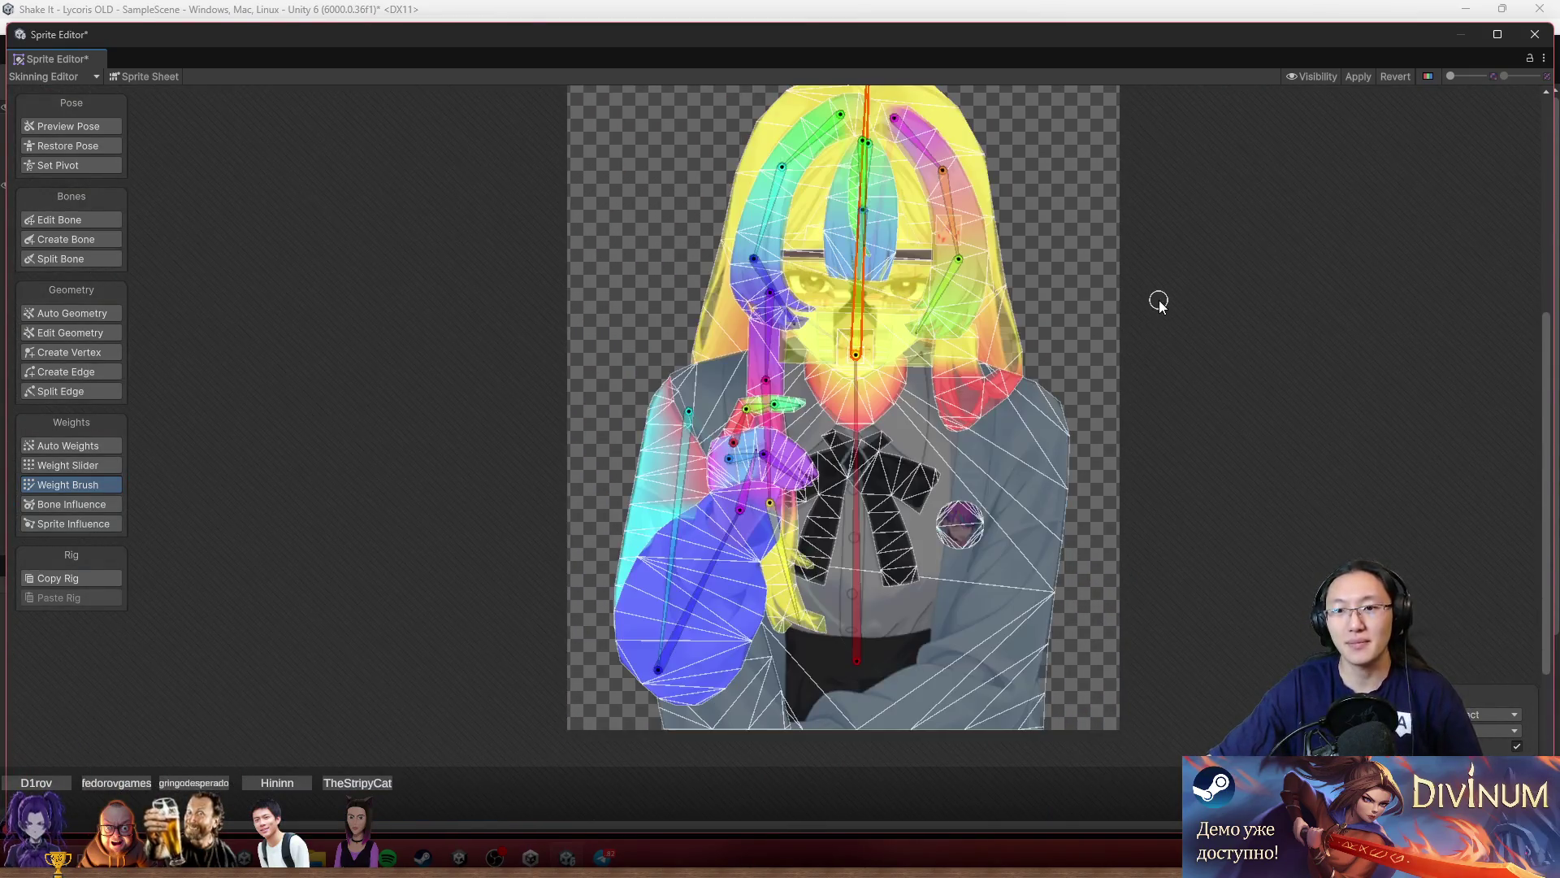
scroll(967, 459, up, 5)
scroll(837, 478, down, 5)
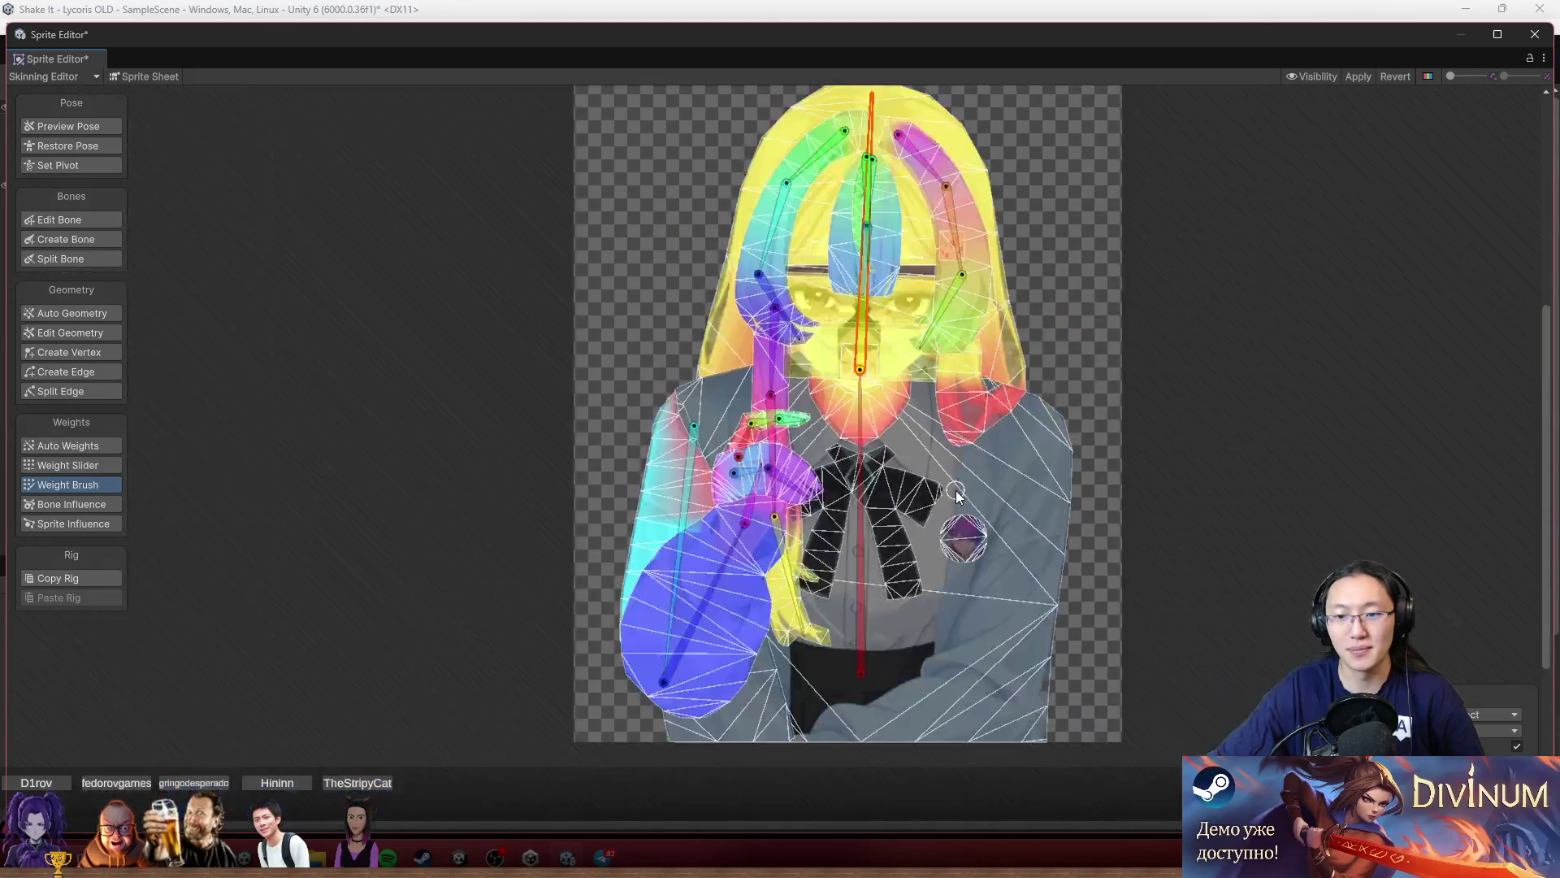
click(993, 475)
scroll(935, 480, up, 4)
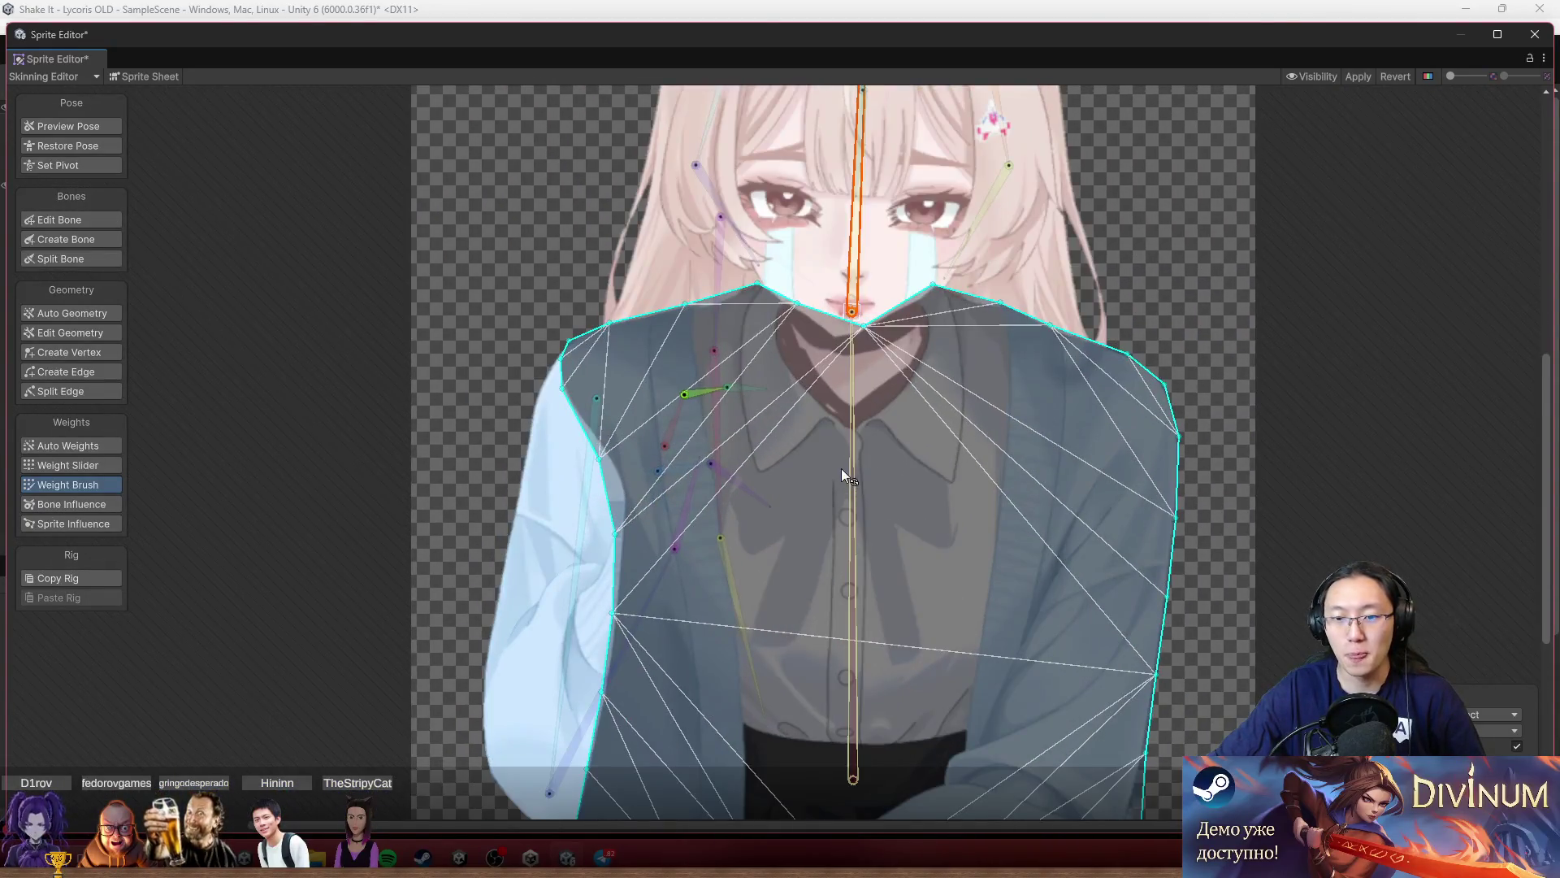
Paint spine weight over the torso's right shoulder, collar, upper chest and left shoulder.
mouse_move(941, 299)
mouse_down()
mouse_move(1162, 337)
mouse_move(1152, 373)
mouse_move(1168, 382)
mouse_move(1183, 533)
mouse_move(1149, 801)
mouse_up()
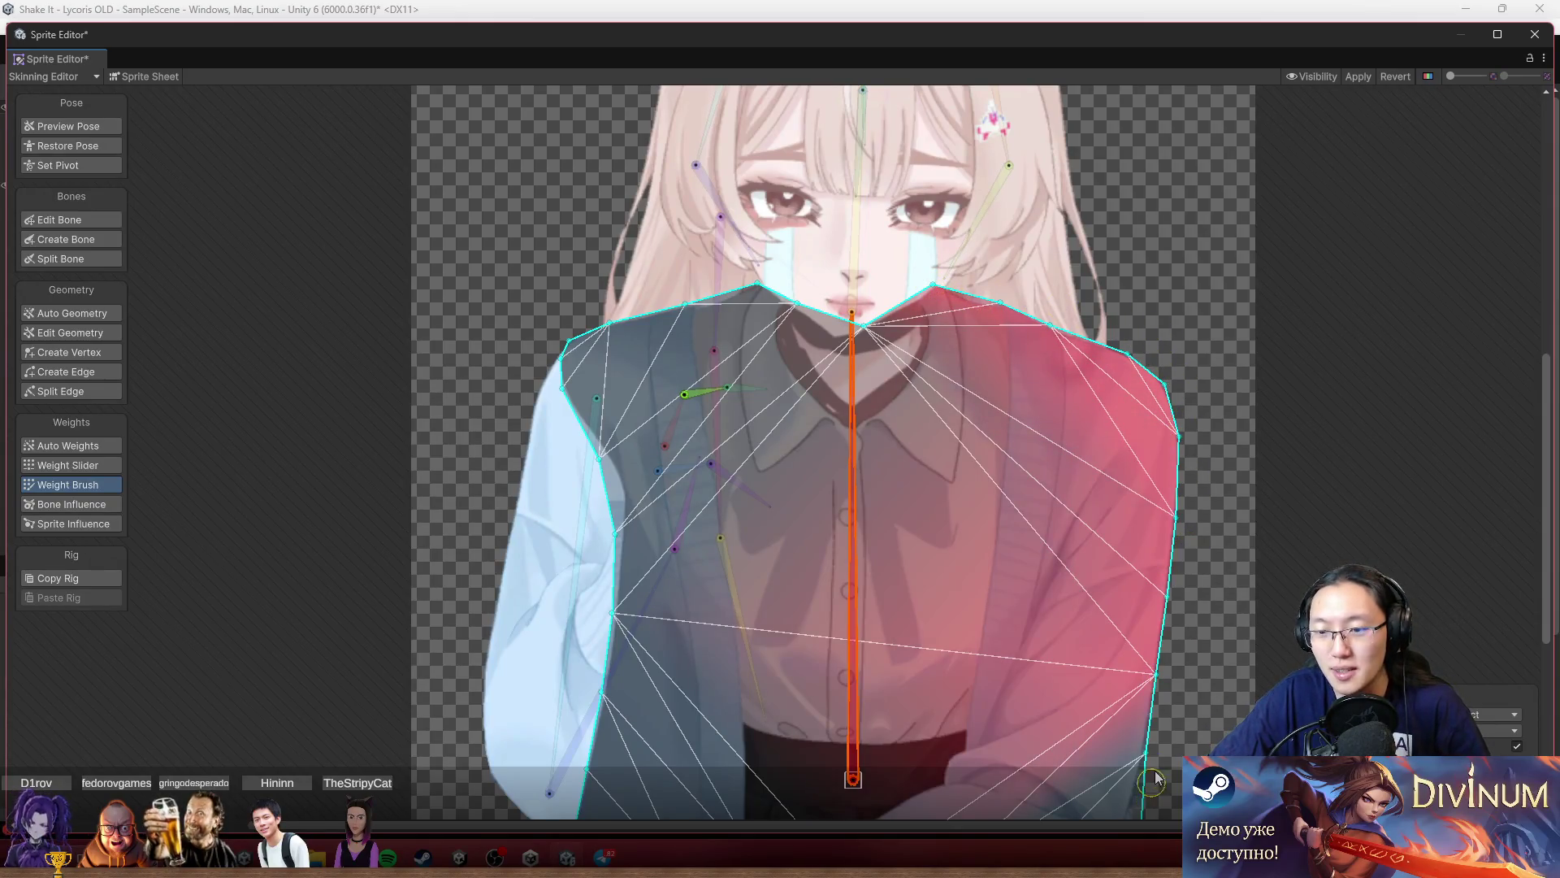
drag(1184, 647, 1184, 487)
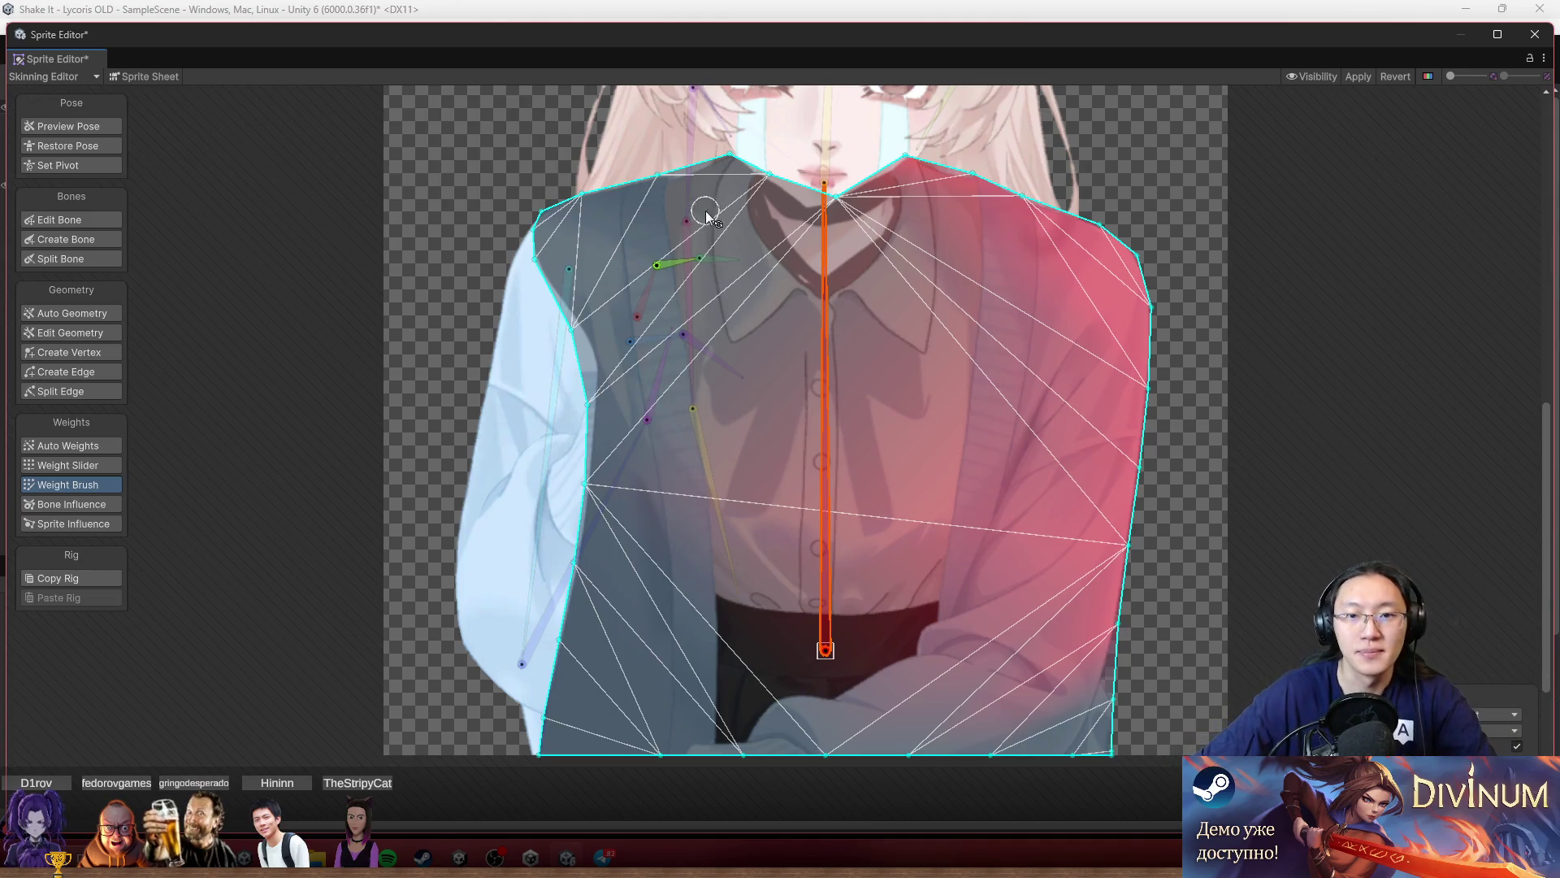
mouse_move(774, 196)
mouse_down()
mouse_move(721, 161)
mouse_move(610, 213)
mouse_move(486, 236)
mouse_move(602, 388)
mouse_move(581, 311)
mouse_move(573, 596)
mouse_move(548, 736)
mouse_move(567, 776)
mouse_move(967, 746)
mouse_up()
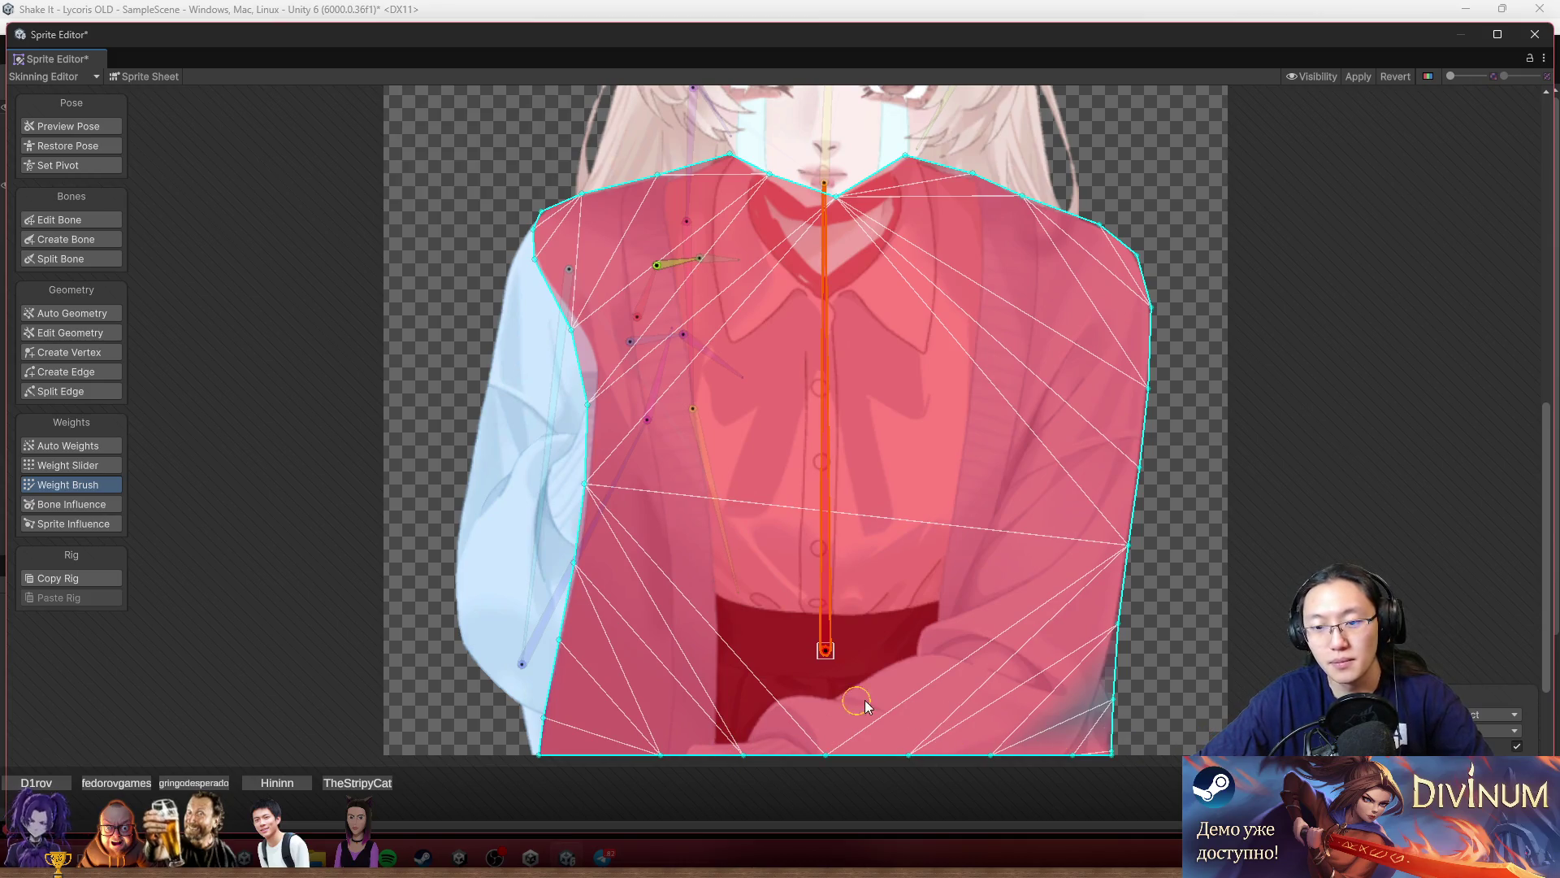
drag(857, 707, 1066, 672)
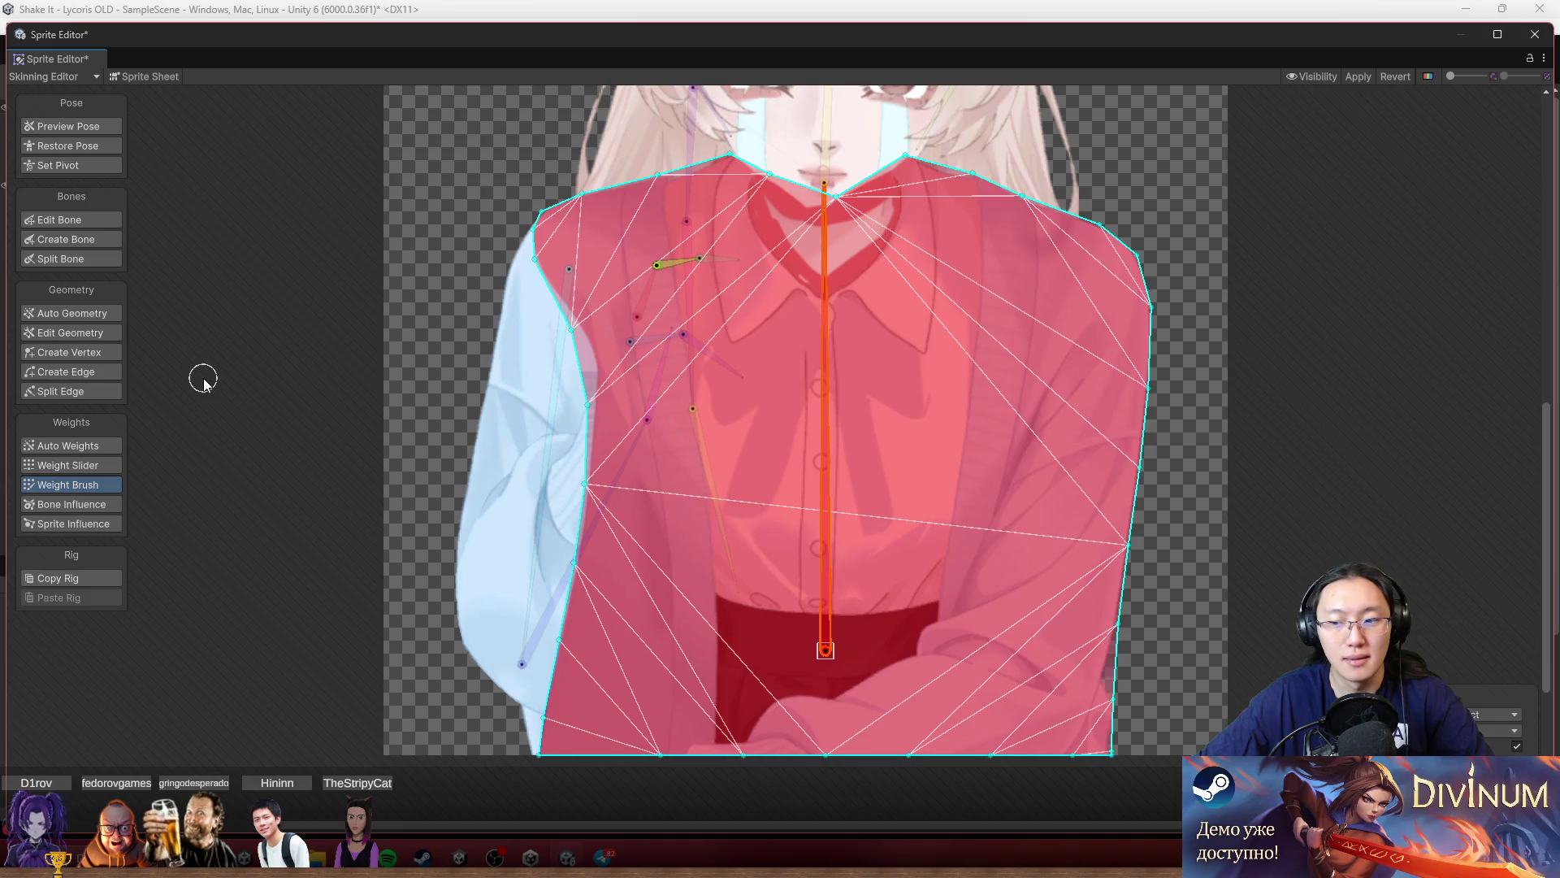
Undo the bottom-right stroke, repaint the torso's left half, and switch to Create Vertex.
key(ctrl+z)
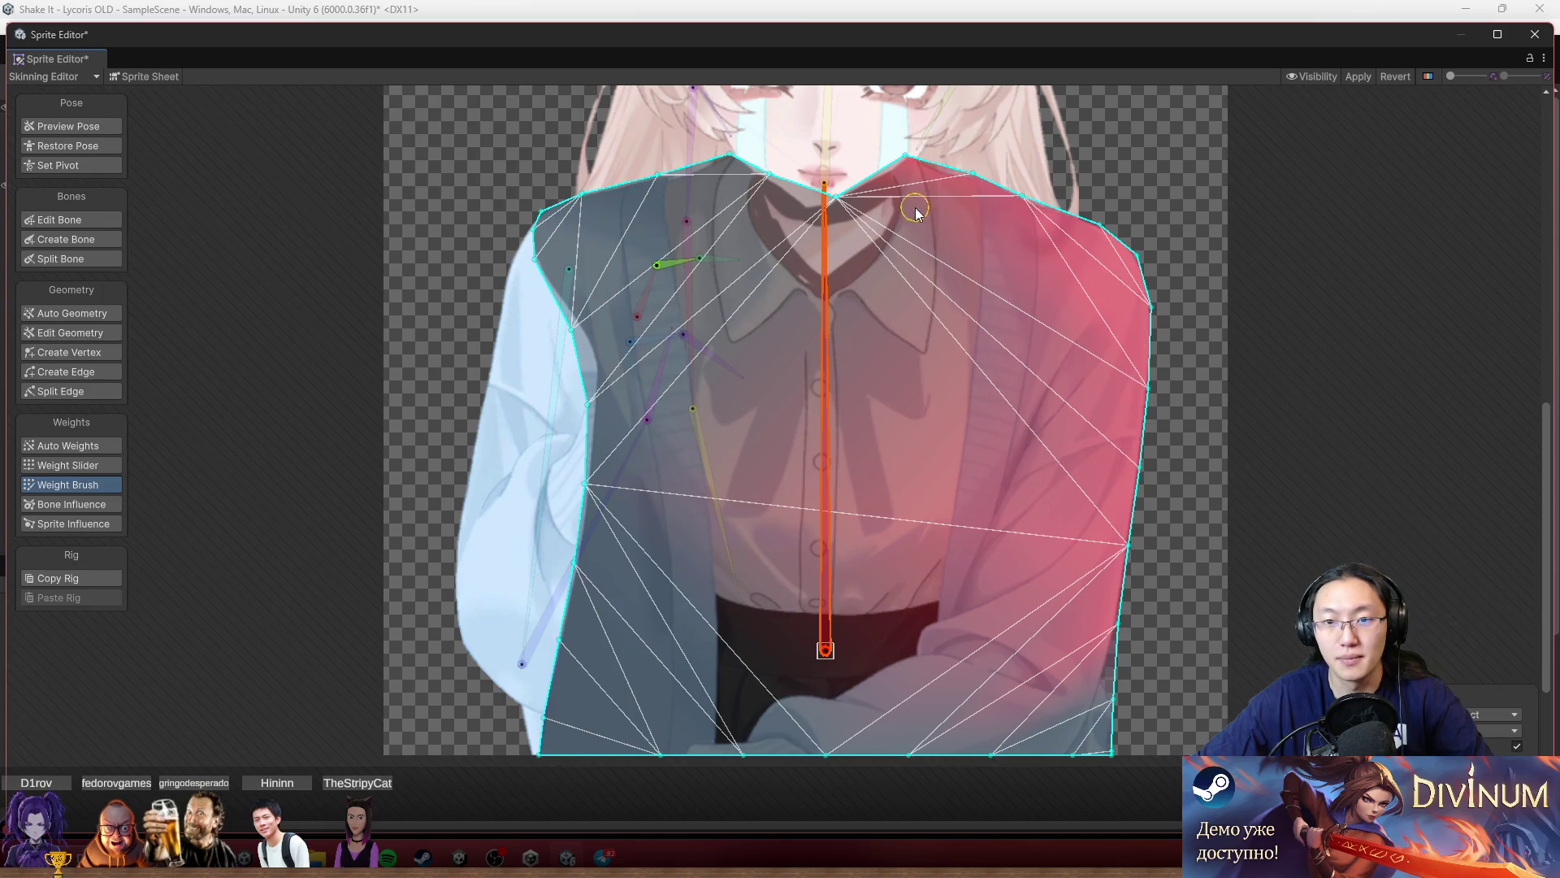
mouse_move(788, 193)
mouse_down()
mouse_move(639, 169)
mouse_move(528, 247)
mouse_move(597, 418)
mouse_move(569, 682)
mouse_up()
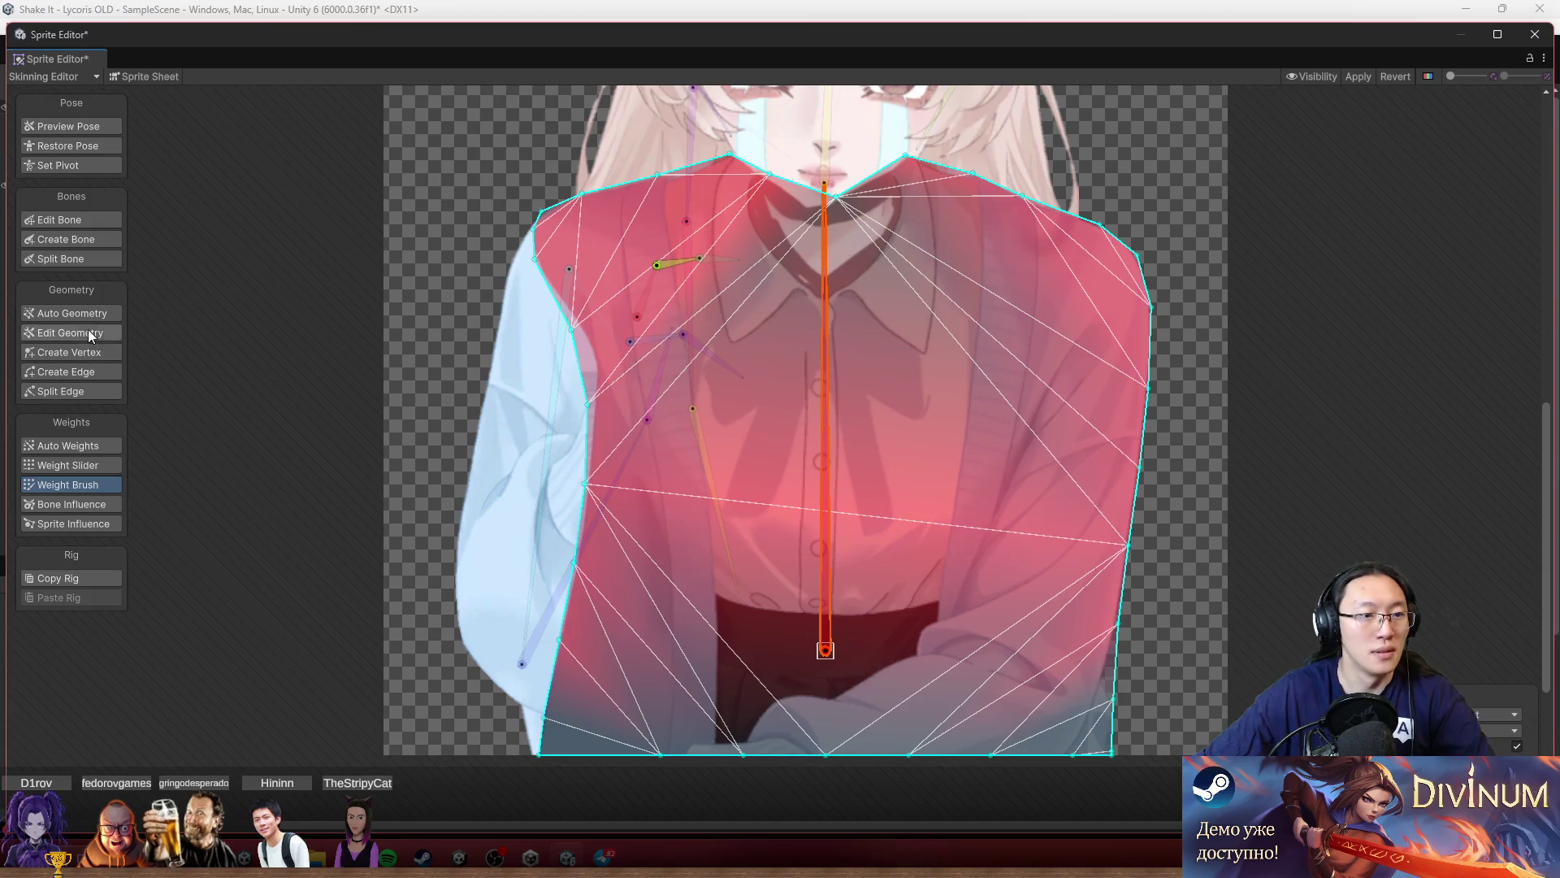
click(52, 238)
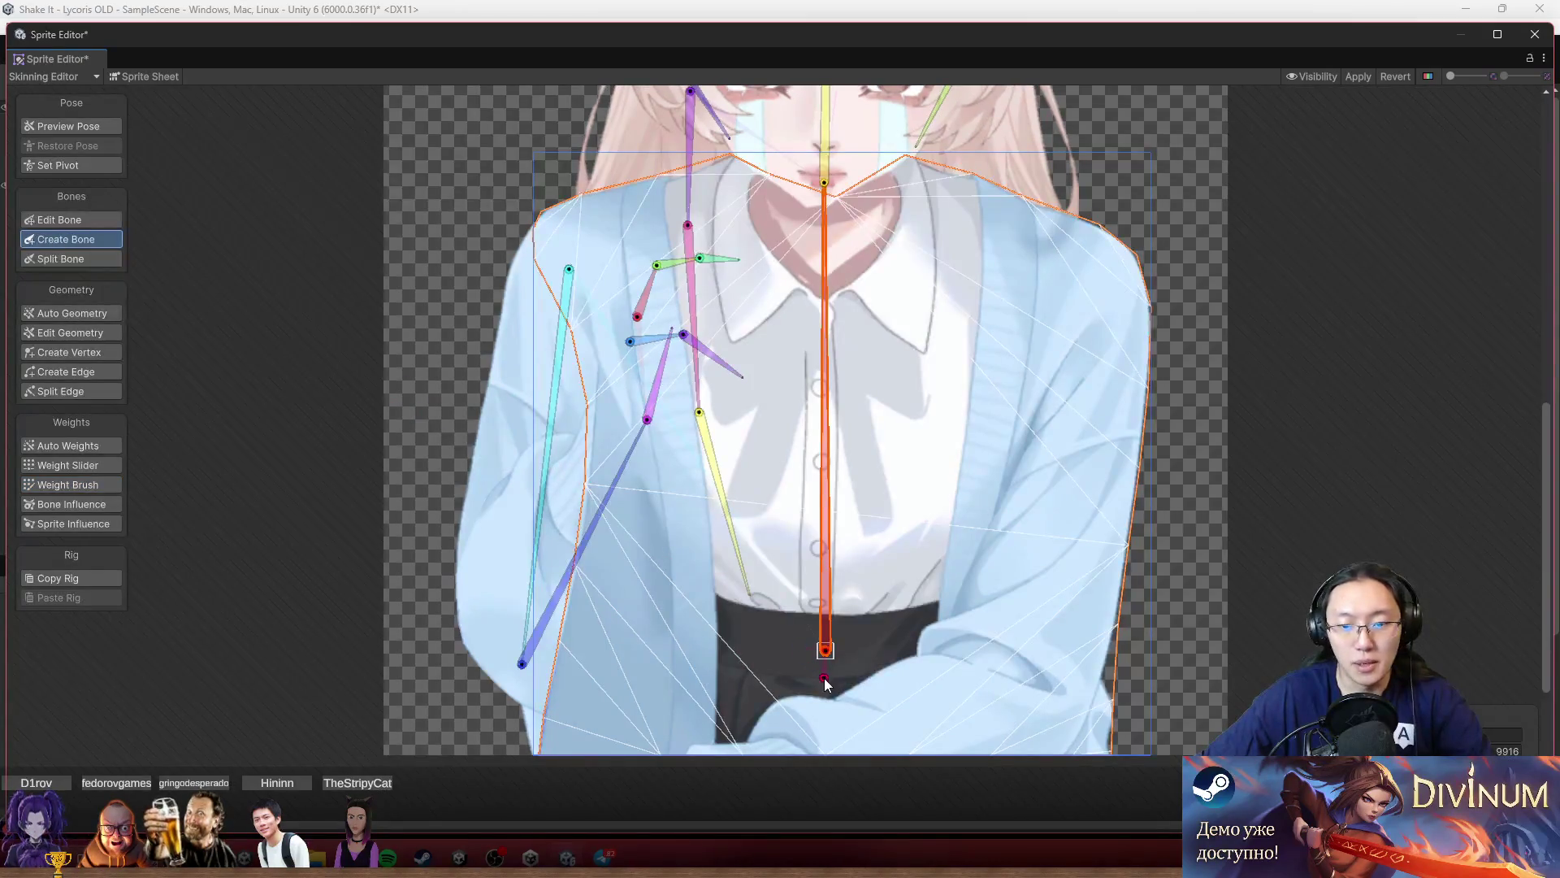
click(82, 352)
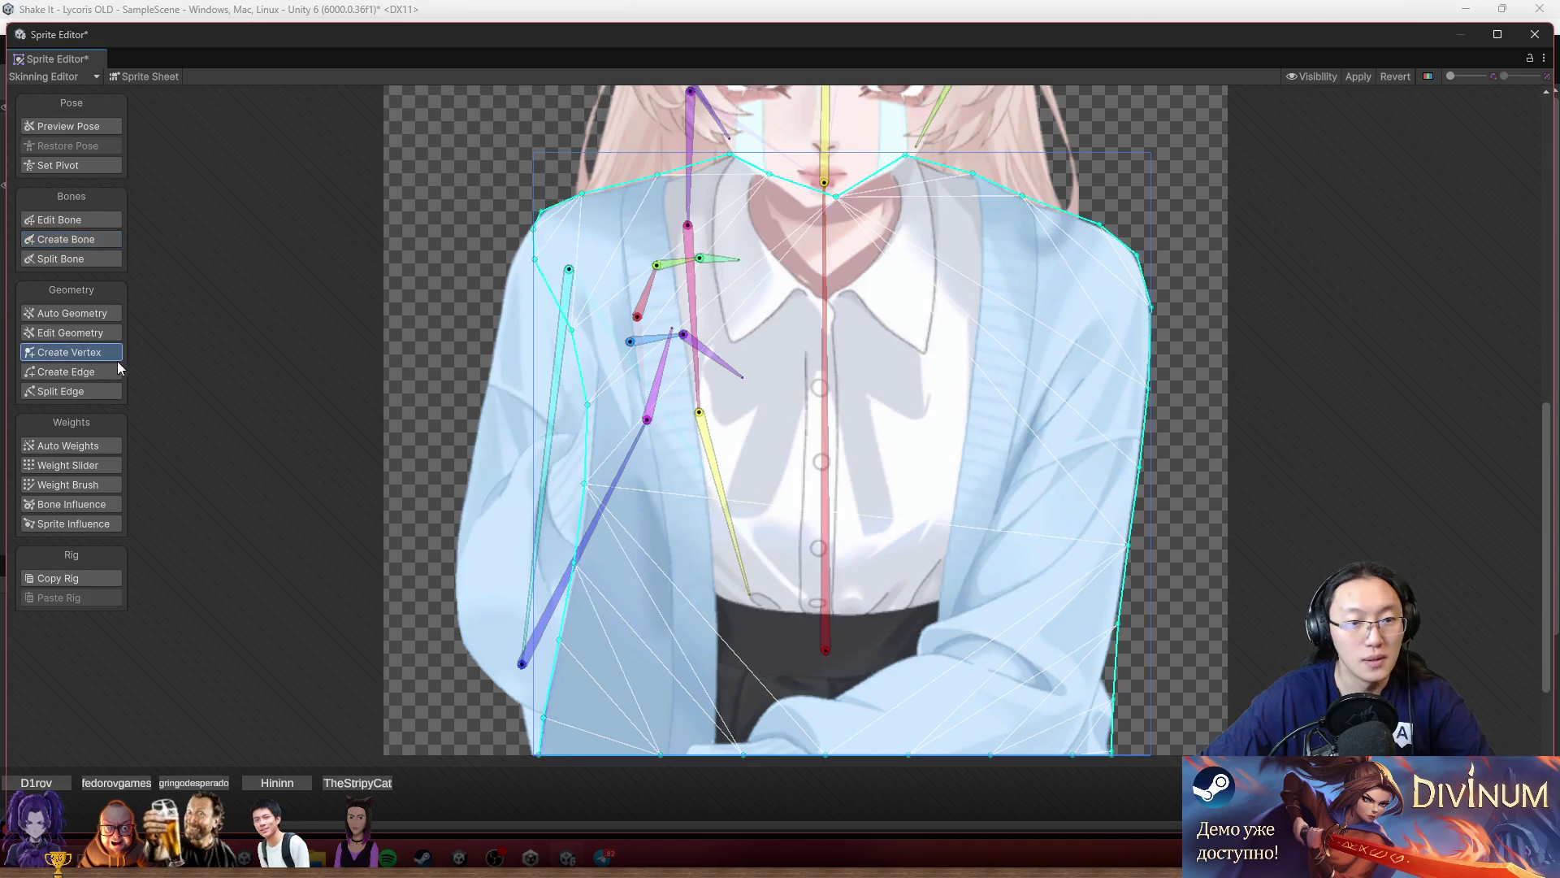
Add five vertices across the torso's waist and up its right side.
click(825, 670)
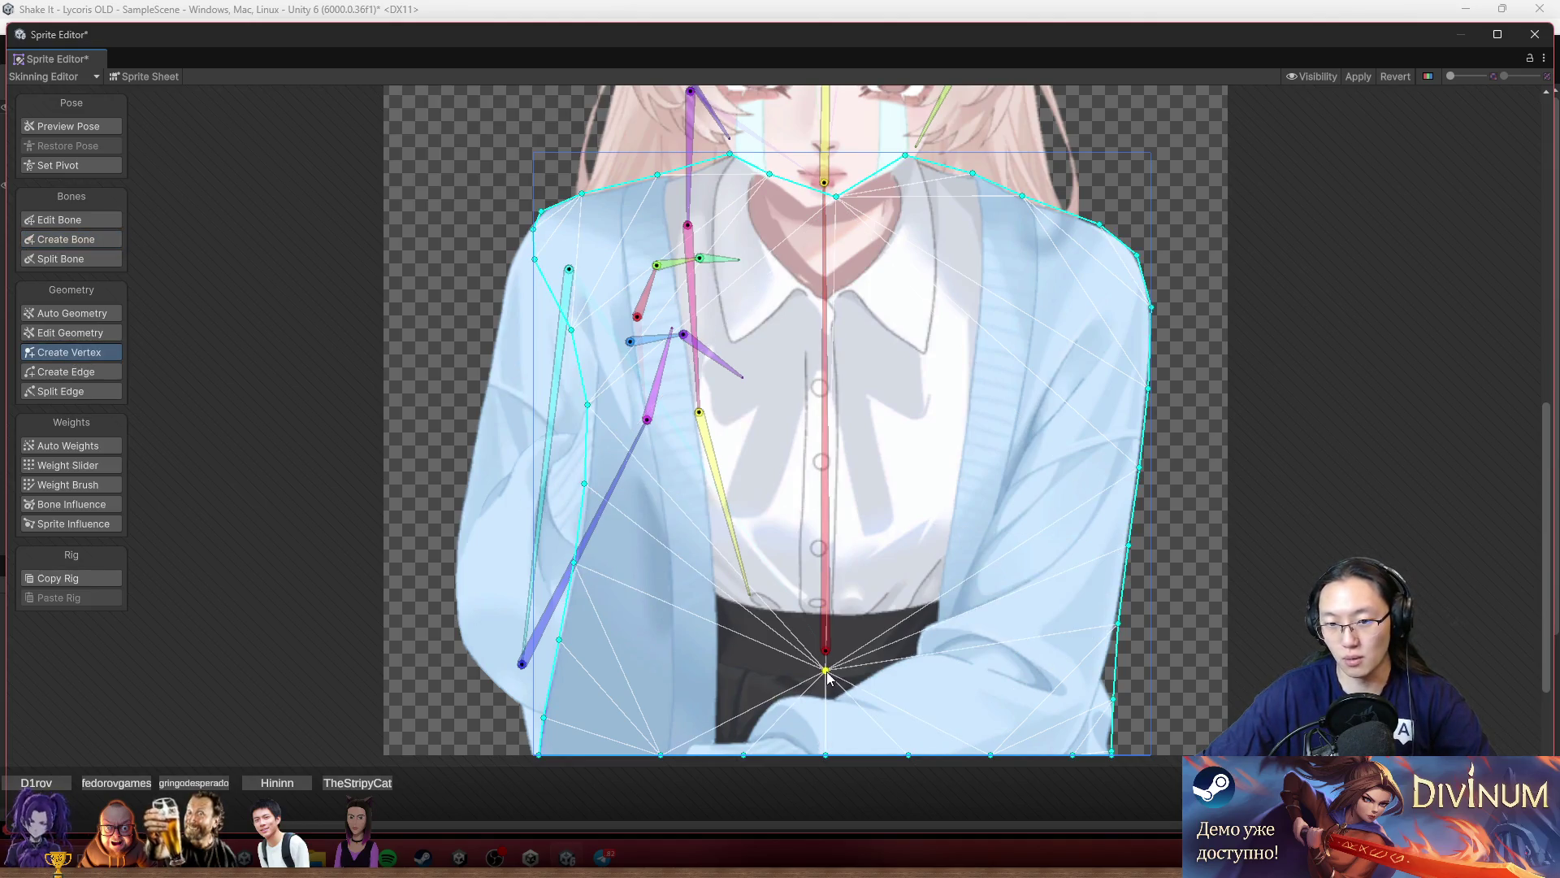
click(659, 659)
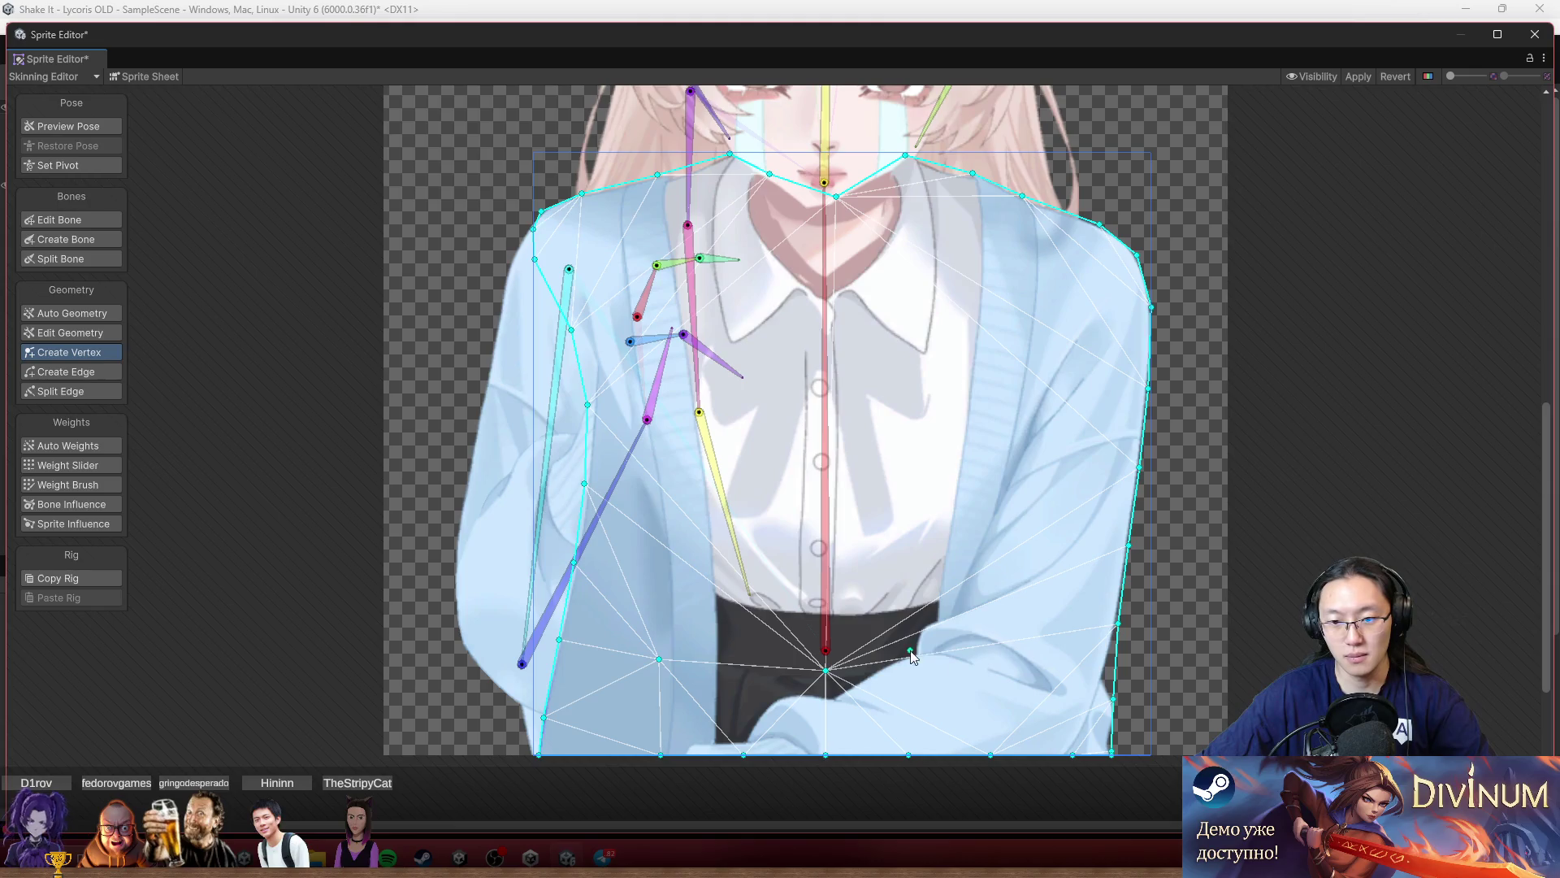
click(913, 655)
click(981, 545)
click(1021, 431)
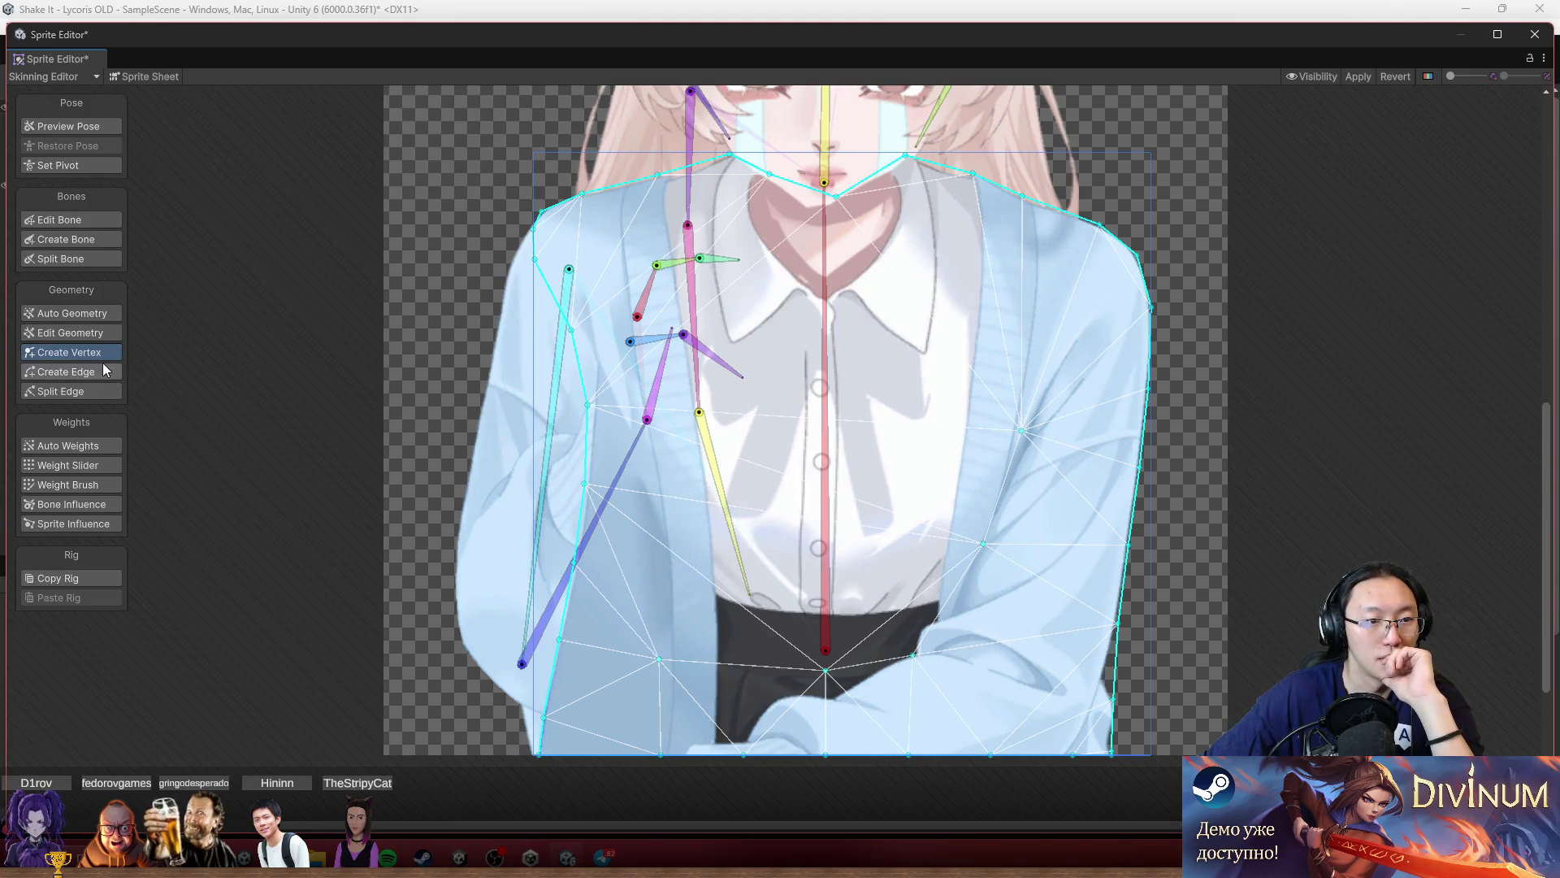
Repaint spine weight on the right chest and dark waist, then bend the spine bone to test.
click(102, 484)
click(826, 638)
mouse_move(916, 622)
mouse_down()
mouse_move(1113, 620)
mouse_move(996, 486)
mouse_up()
mouse_move(780, 636)
mouse_down()
mouse_move(860, 652)
mouse_move(658, 638)
mouse_up()
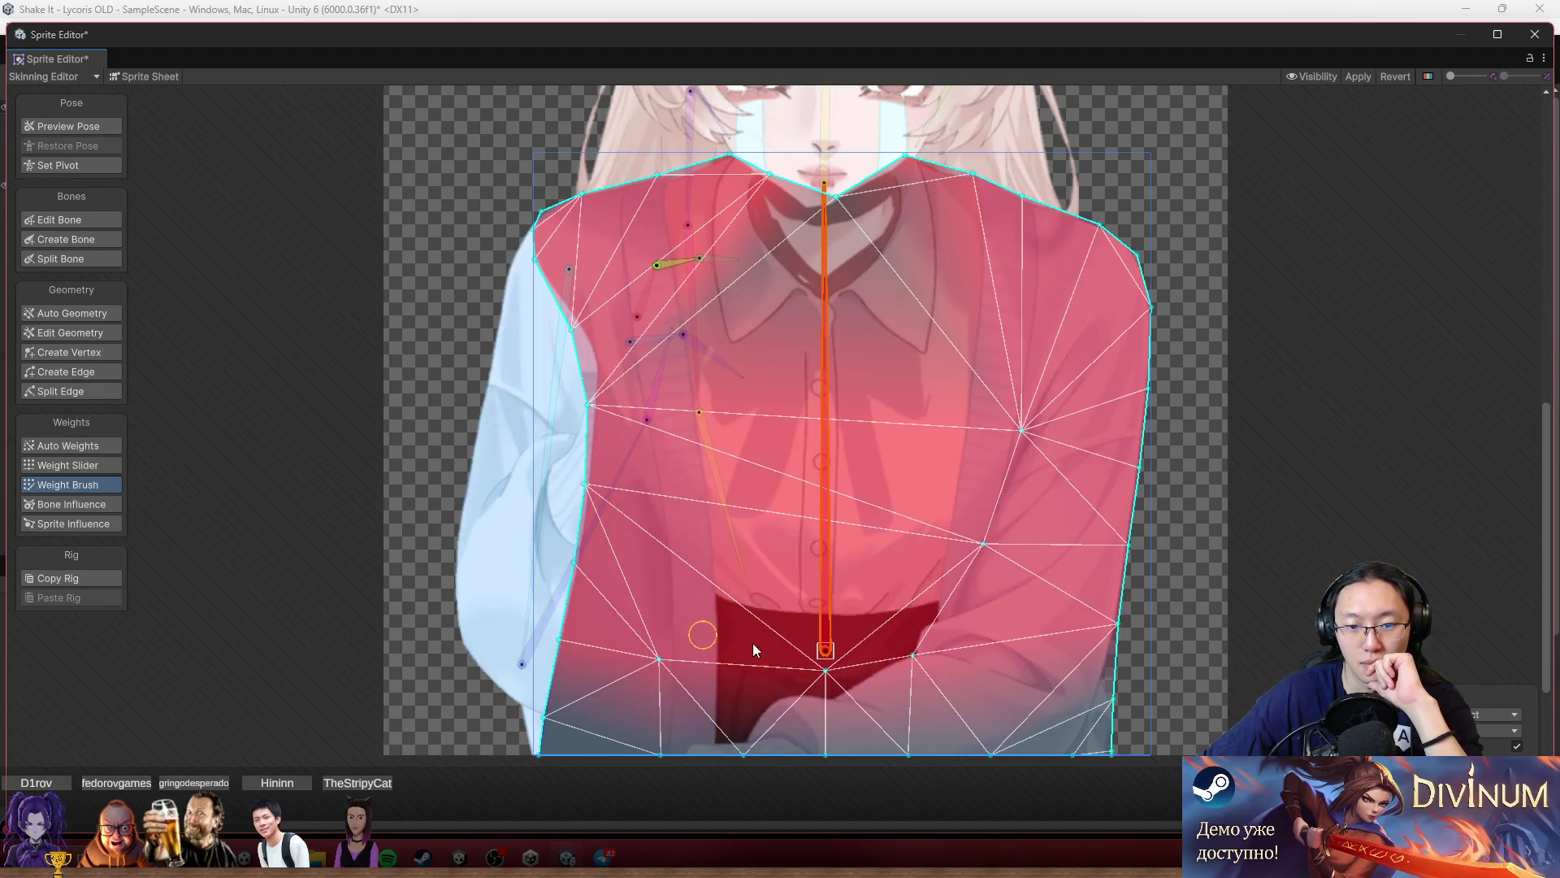
mouse_move(819, 392)
mouse_down()
mouse_move(860, 359)
mouse_move(777, 325)
mouse_move(821, 322)
mouse_move(790, 294)
mouse_move(909, 306)
mouse_move(879, 280)
mouse_up()
Touch up the torso's top-left corner, then paint spine weight along the left sleeve.
drag(618, 272, 540, 216)
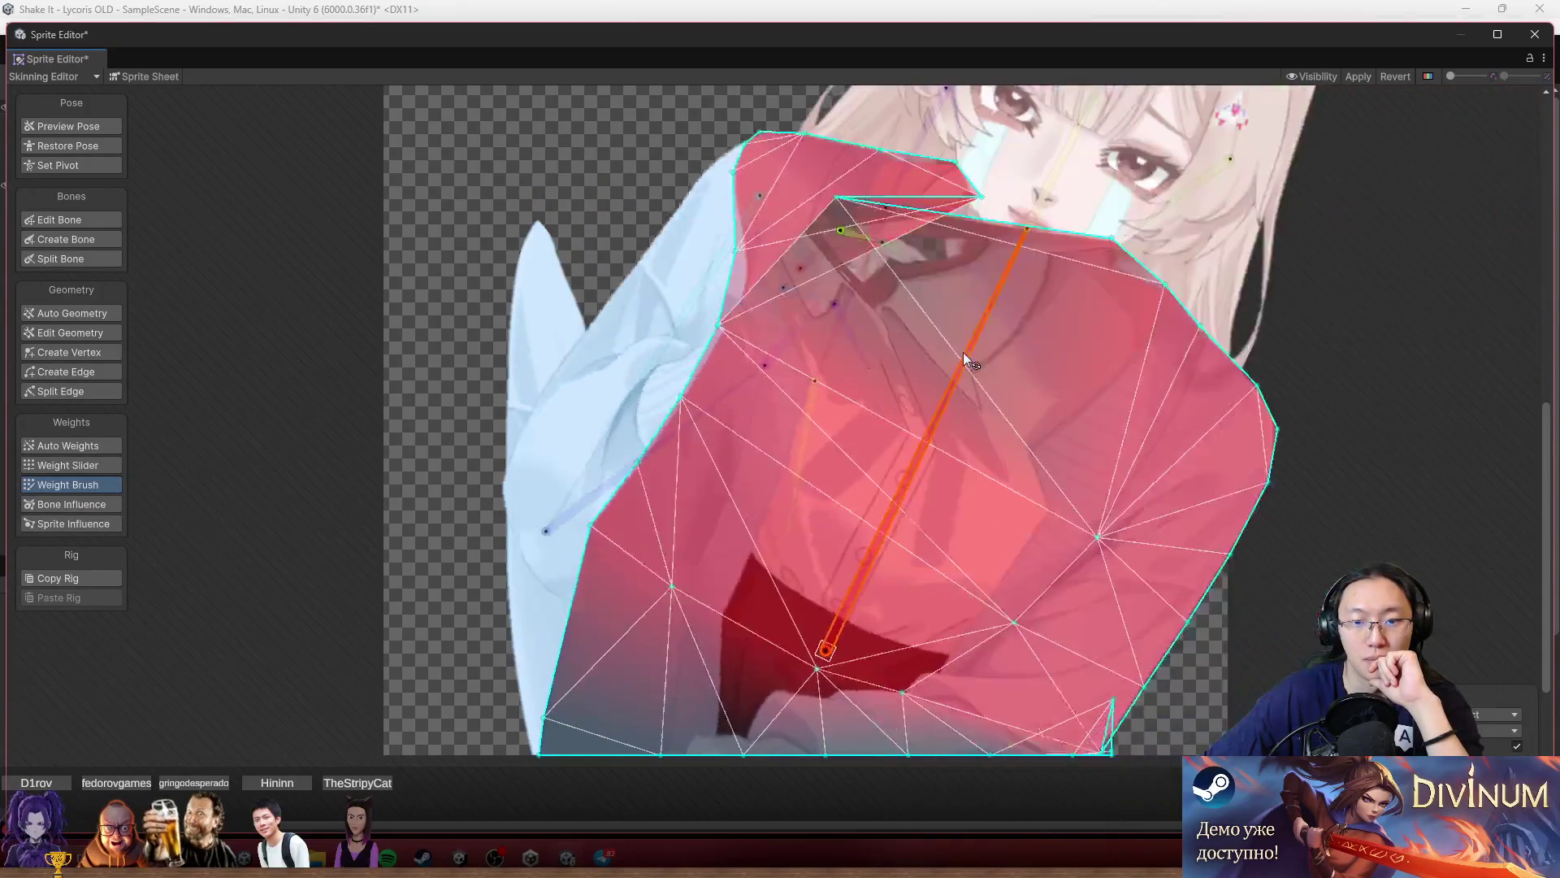
click(615, 302)
mouse_move(538, 218)
mouse_down()
mouse_move(652, 508)
mouse_move(715, 766)
mouse_move(690, 722)
mouse_up()
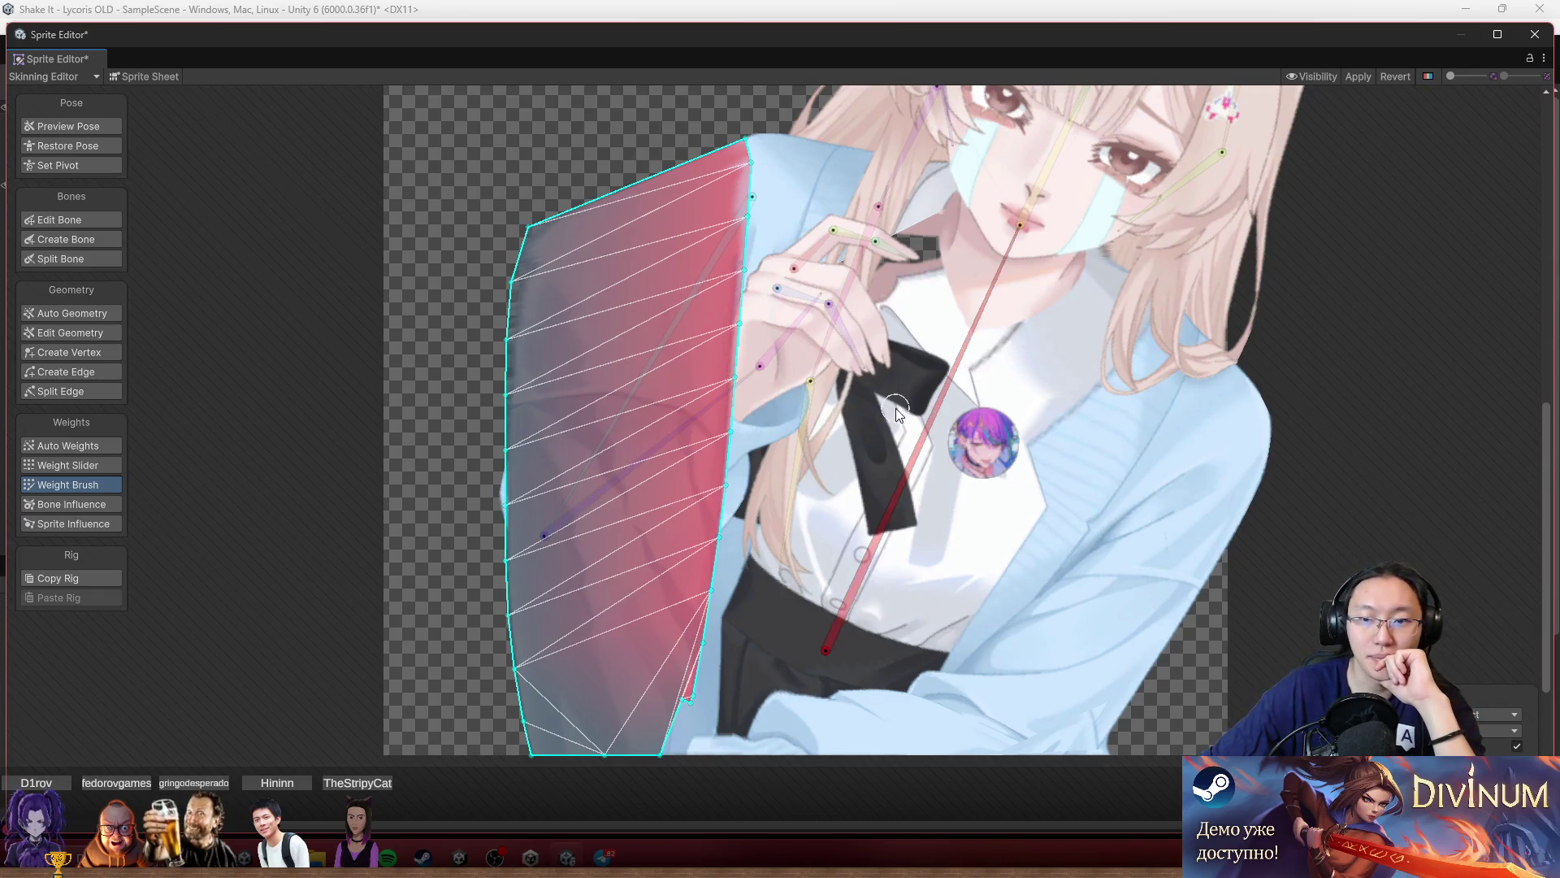
Paint the left sleeve with spine weight, test by rotating, undo twice and repaint its lower part.
click(925, 426)
mouse_move(557, 261)
mouse_down()
mouse_move(523, 304)
mouse_move(533, 455)
mouse_move(508, 585)
mouse_up()
mouse_move(537, 497)
mouse_down()
mouse_move(507, 581)
mouse_move(528, 735)
mouse_move(602, 760)
mouse_move(619, 746)
mouse_up()
mouse_move(929, 377)
mouse_down()
mouse_move(848, 262)
mouse_move(753, 237)
mouse_move(848, 227)
mouse_move(825, 226)
mouse_move(795, 280)
mouse_move(813, 279)
mouse_up()
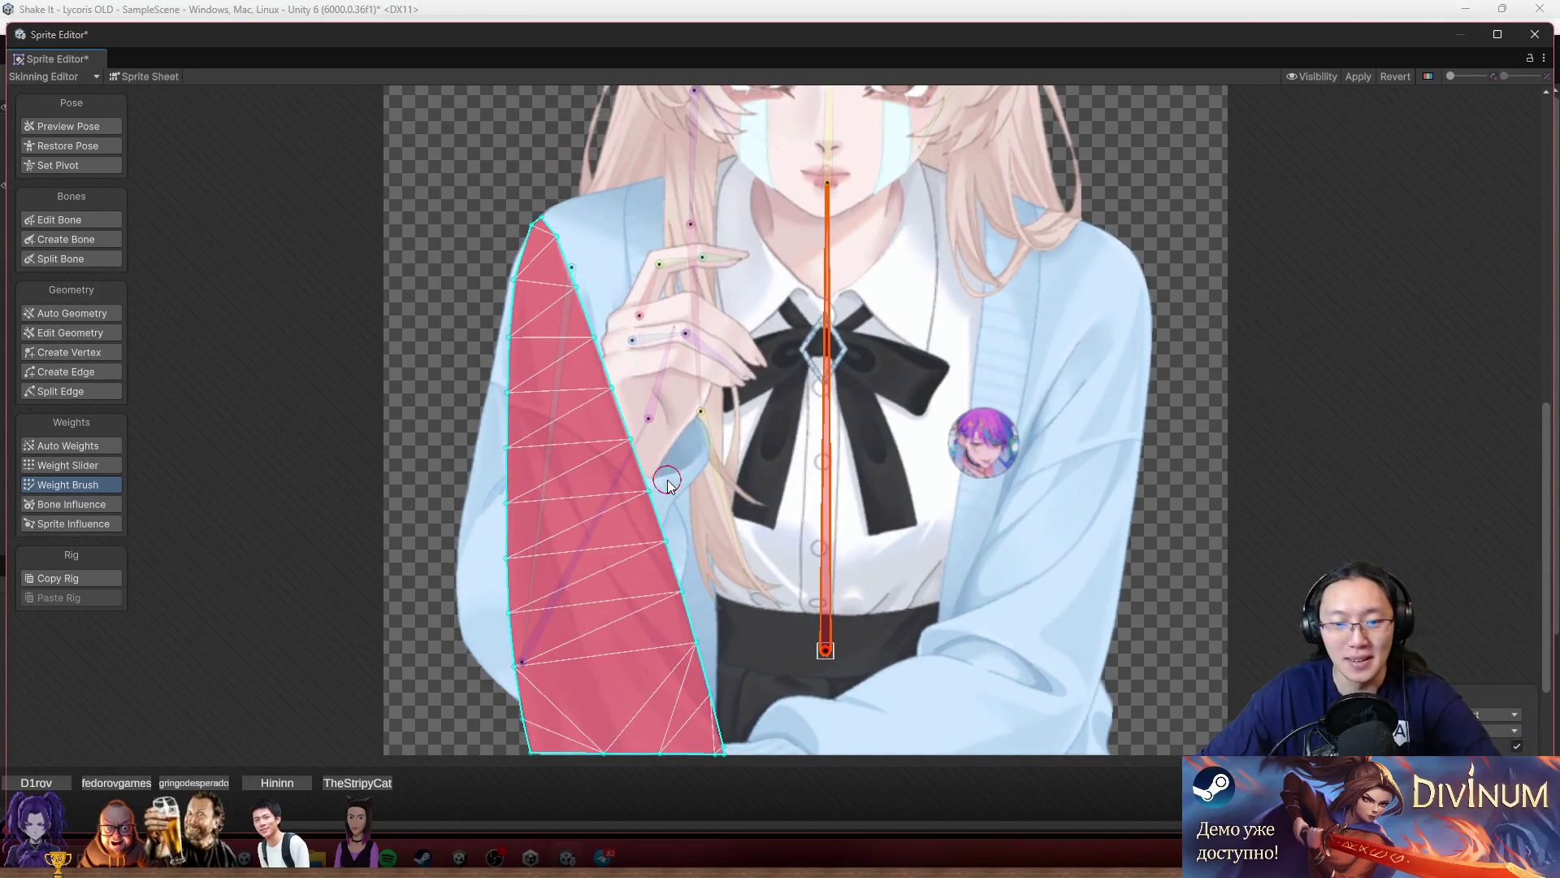
key(ctrl+z)
key(ctrl+z)
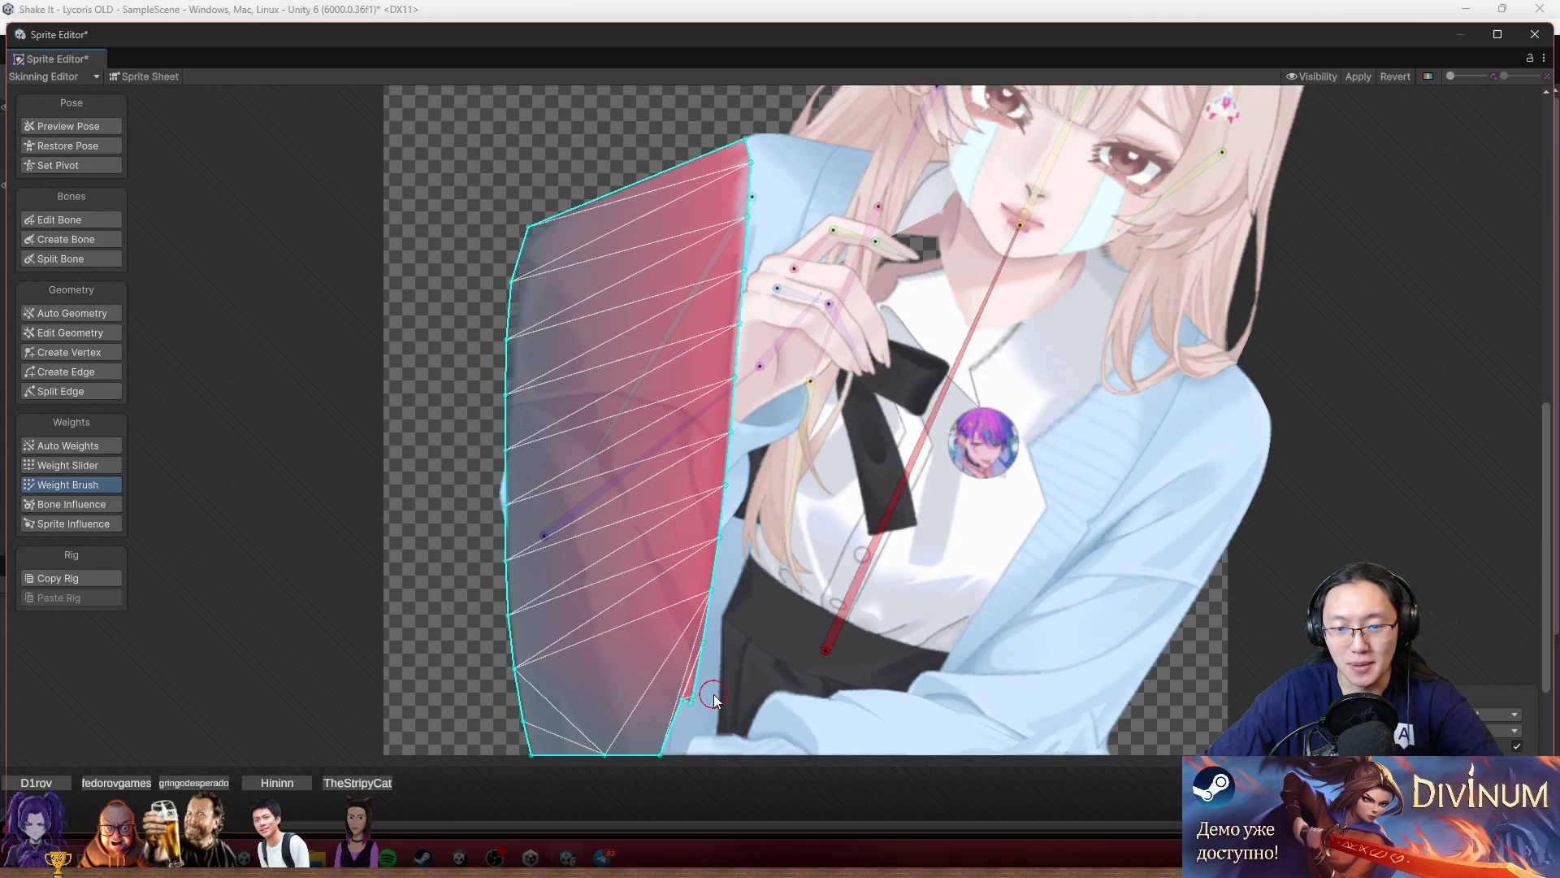
key(ctrl+z)
mouse_move(713, 694)
mouse_down()
mouse_move(683, 550)
mouse_move(644, 512)
mouse_move(547, 213)
mouse_move(509, 363)
mouse_move(498, 610)
mouse_move(526, 703)
mouse_up()
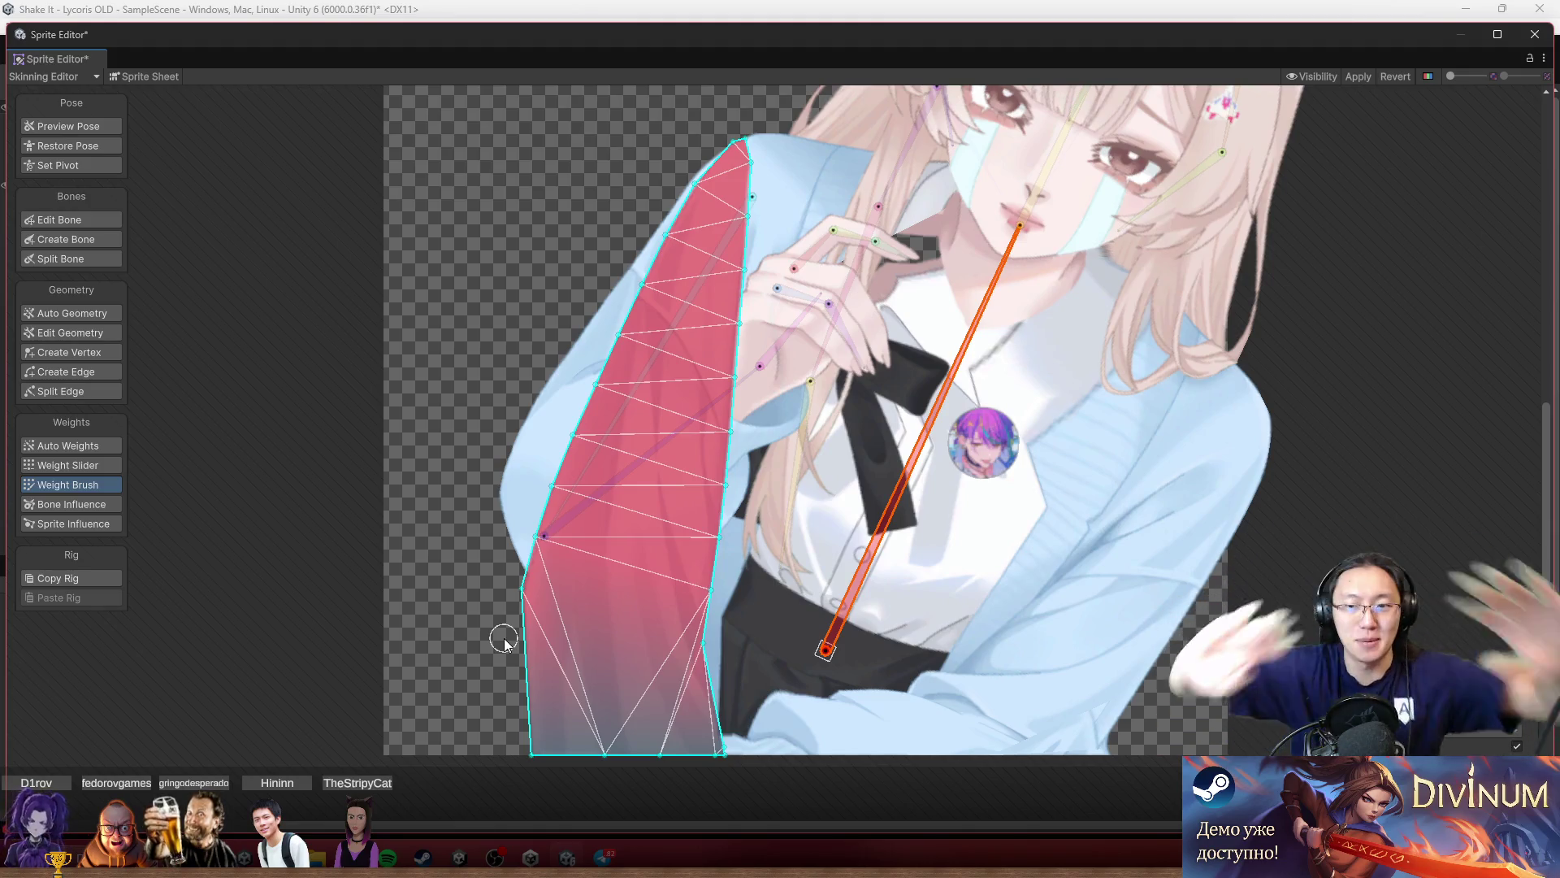
Touch up spine weight on the torso's collar, then turn on Preview Pose.
scroll(1060, 323, up, 5)
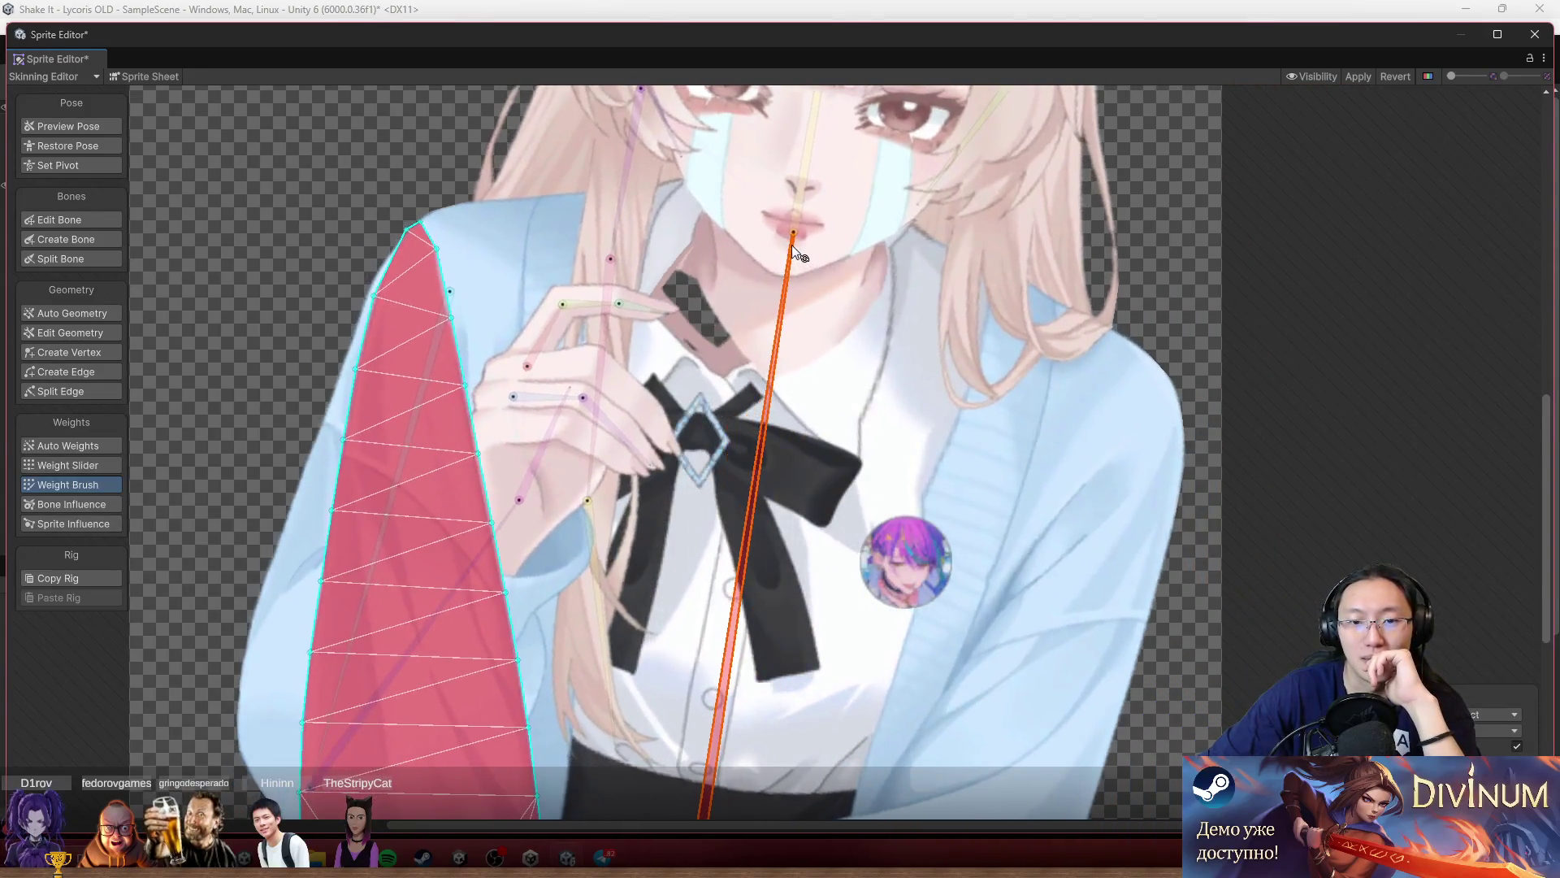
click(700, 351)
mouse_move(721, 341)
mouse_down()
mouse_move(777, 347)
mouse_move(707, 240)
mouse_move(732, 280)
mouse_up()
scroll(332, 180, down, 2)
click(68, 126)
click(1188, 389)
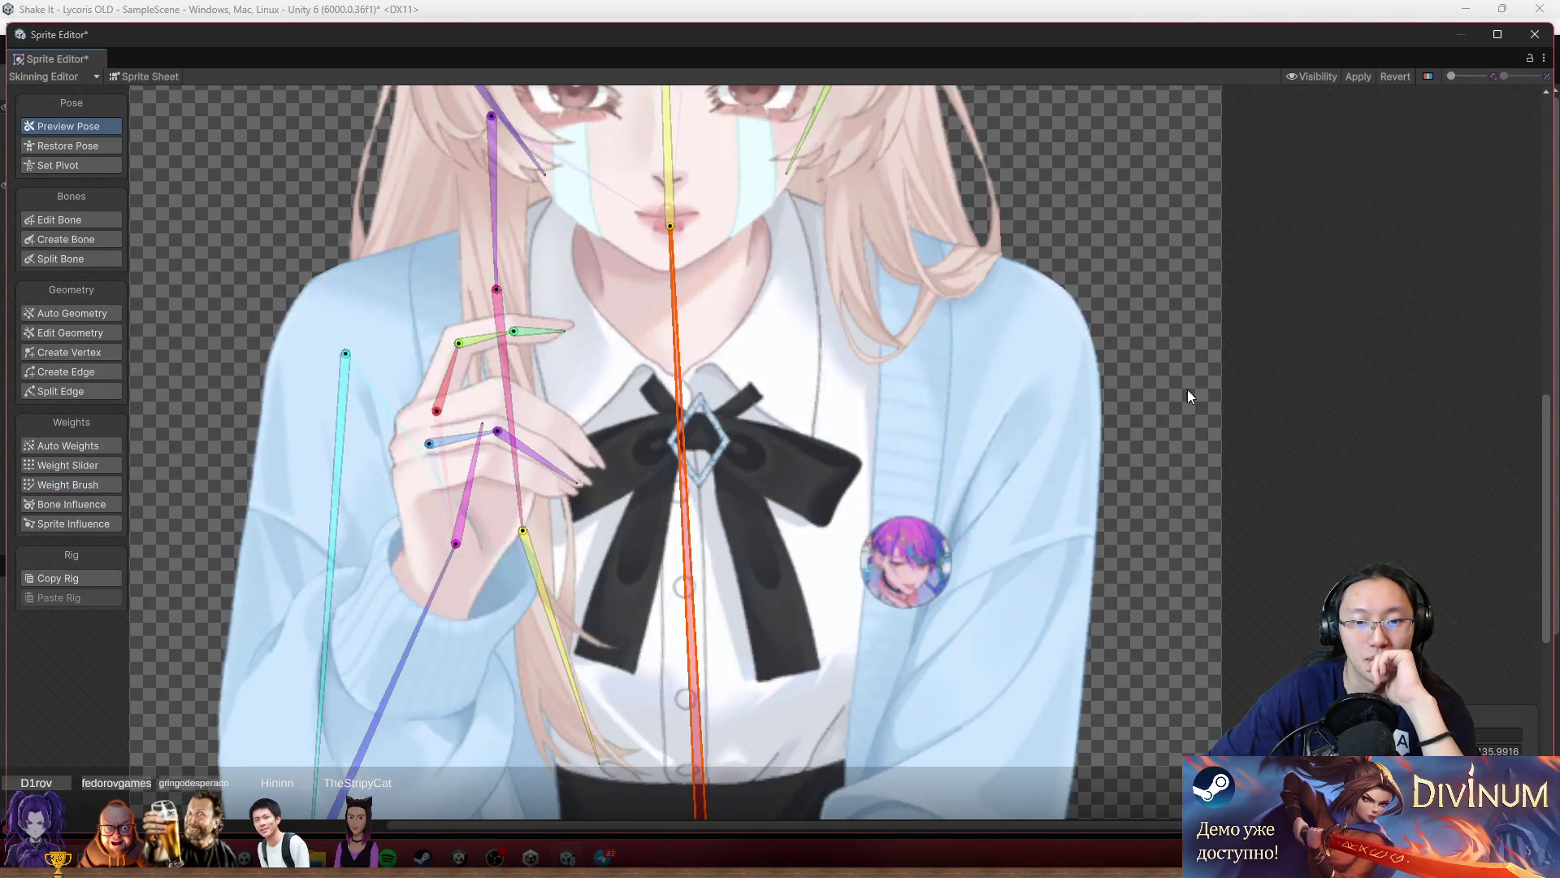
Select the bow tie, test it by rotating the spine bone, then restore the bind pose.
click(771, 461)
mouse_move(675, 294)
mouse_down()
mouse_move(780, 266)
mouse_move(718, 259)
mouse_up()
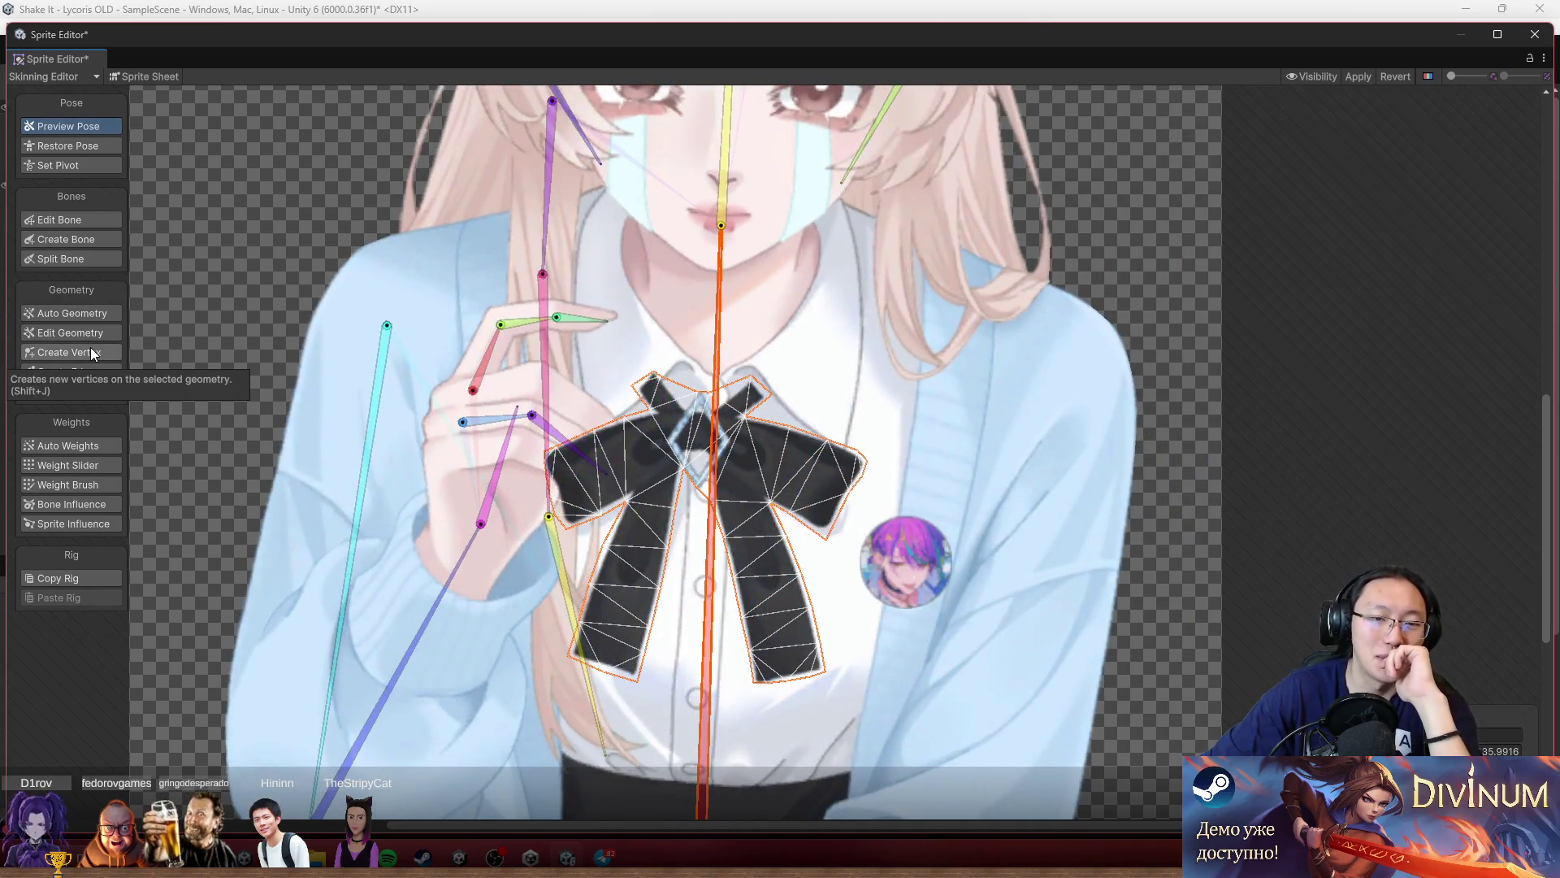
click(94, 238)
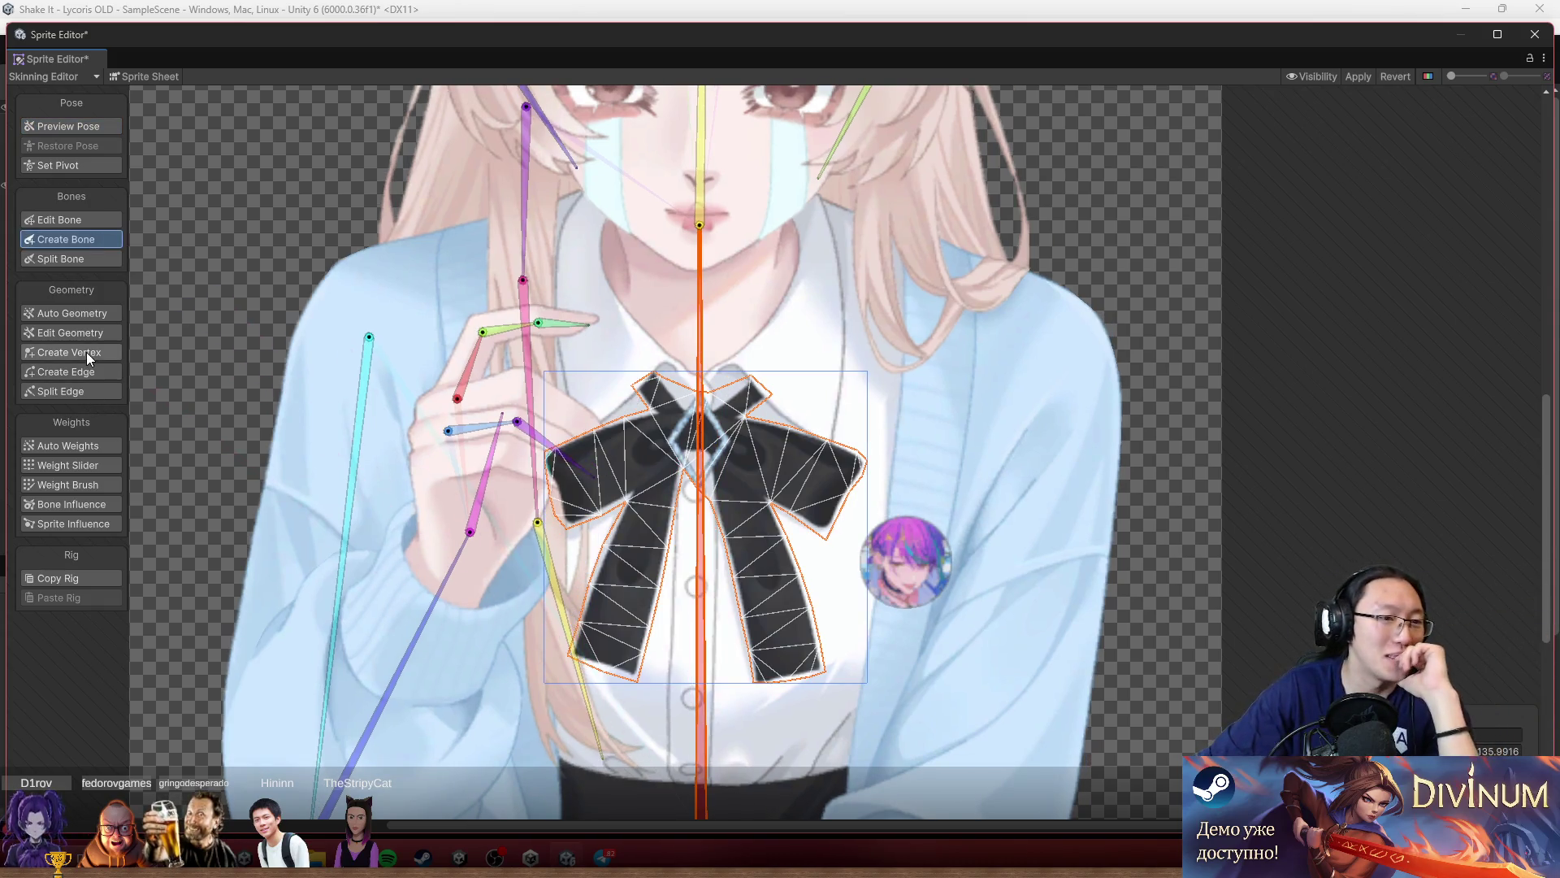
click(87, 354)
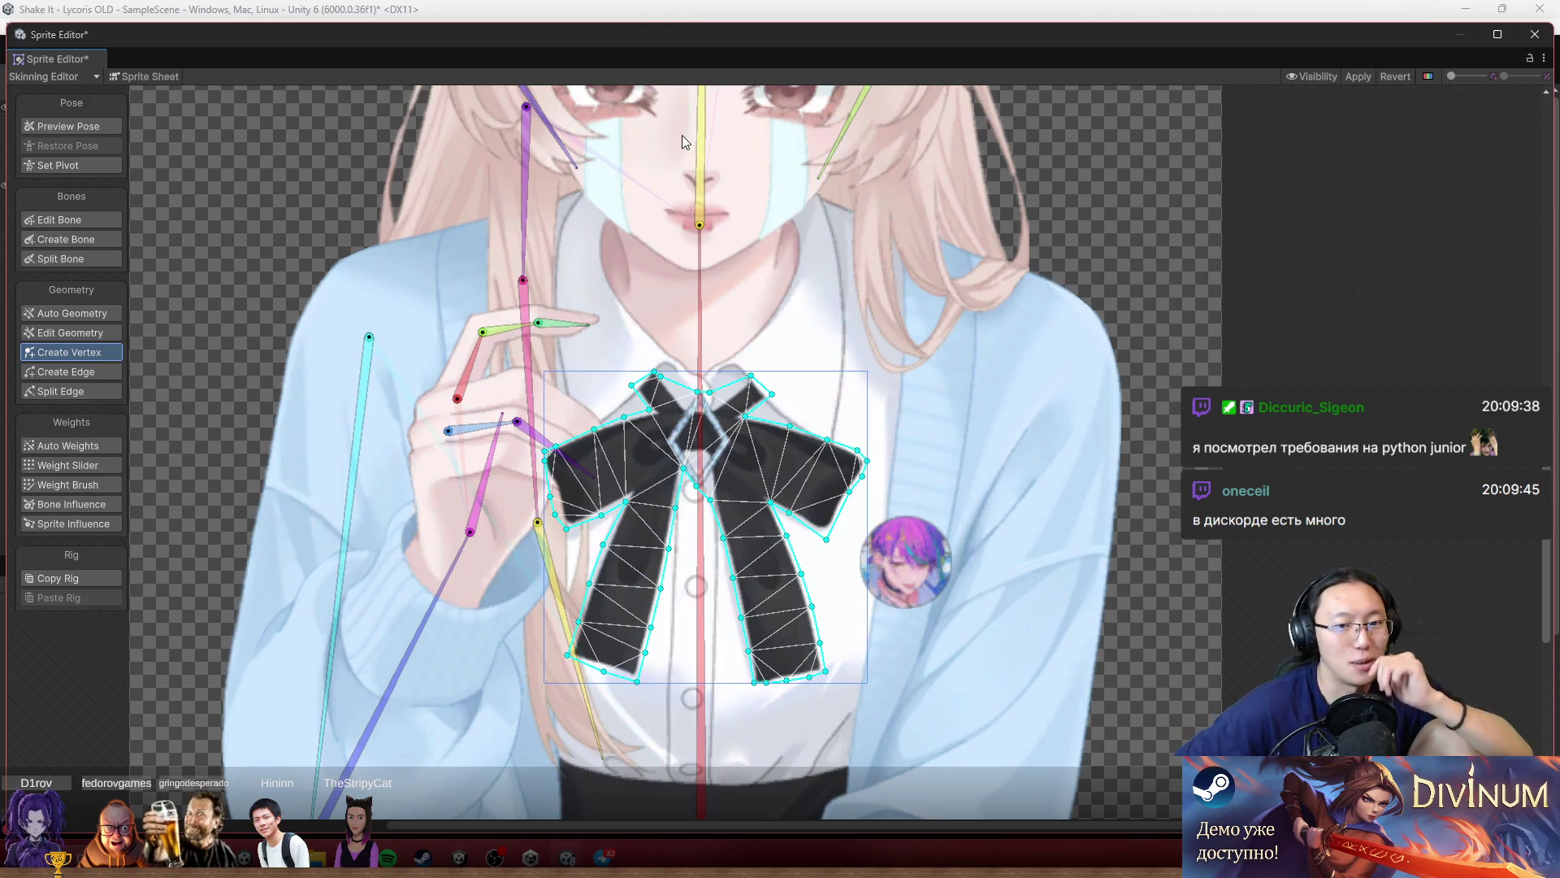
Paint the bow tie's knot with the central spine bone's weight, then switch on Preview Pose.
click(68, 465)
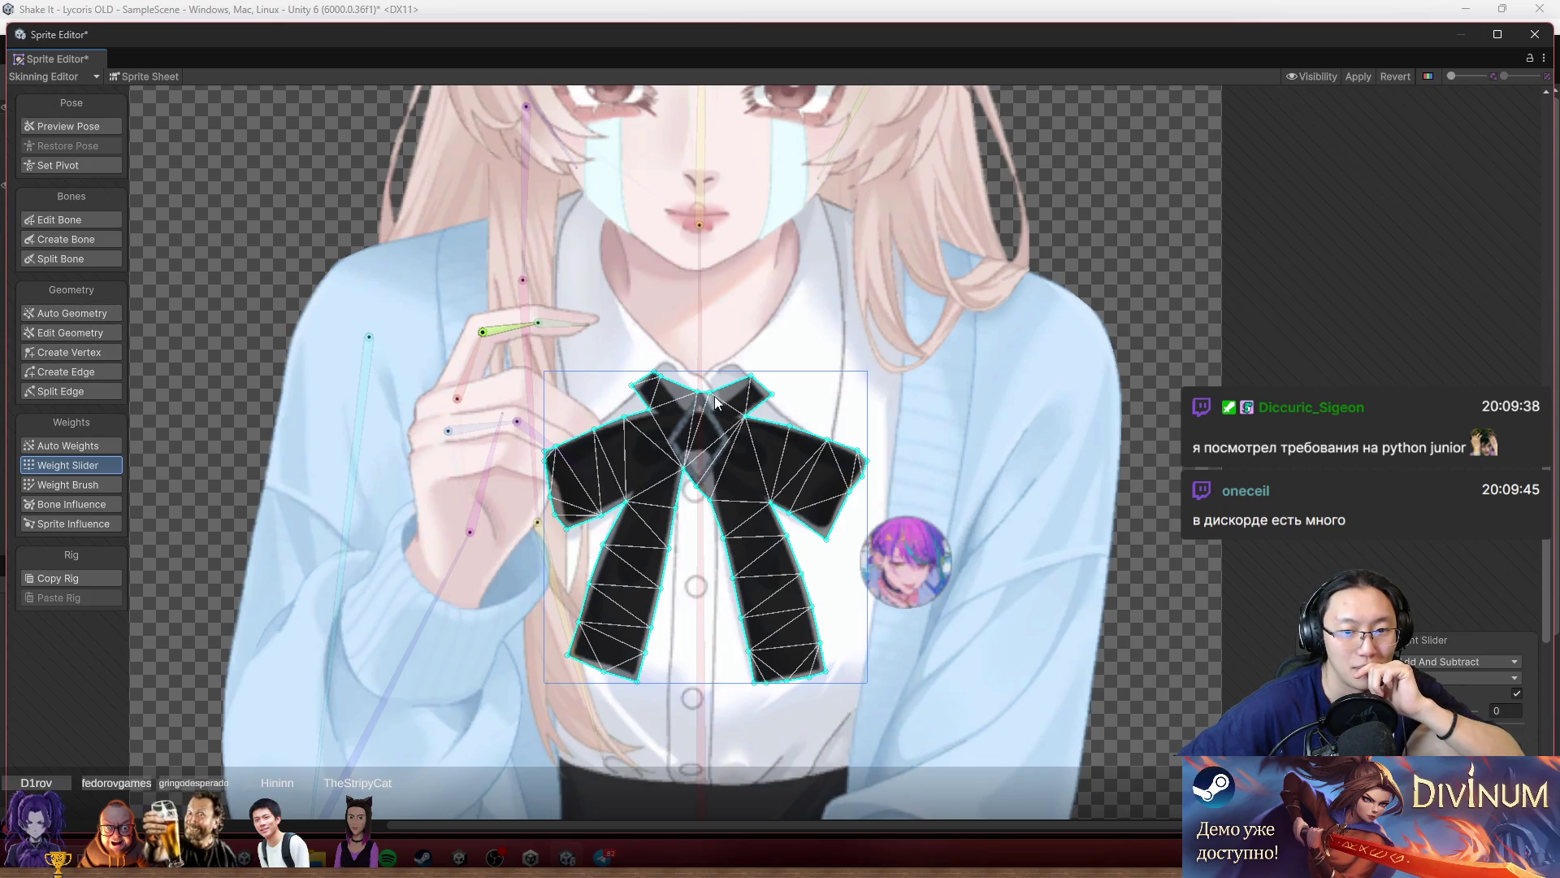
scroll(718, 400, up, 2)
scroll(713, 452, down, 3)
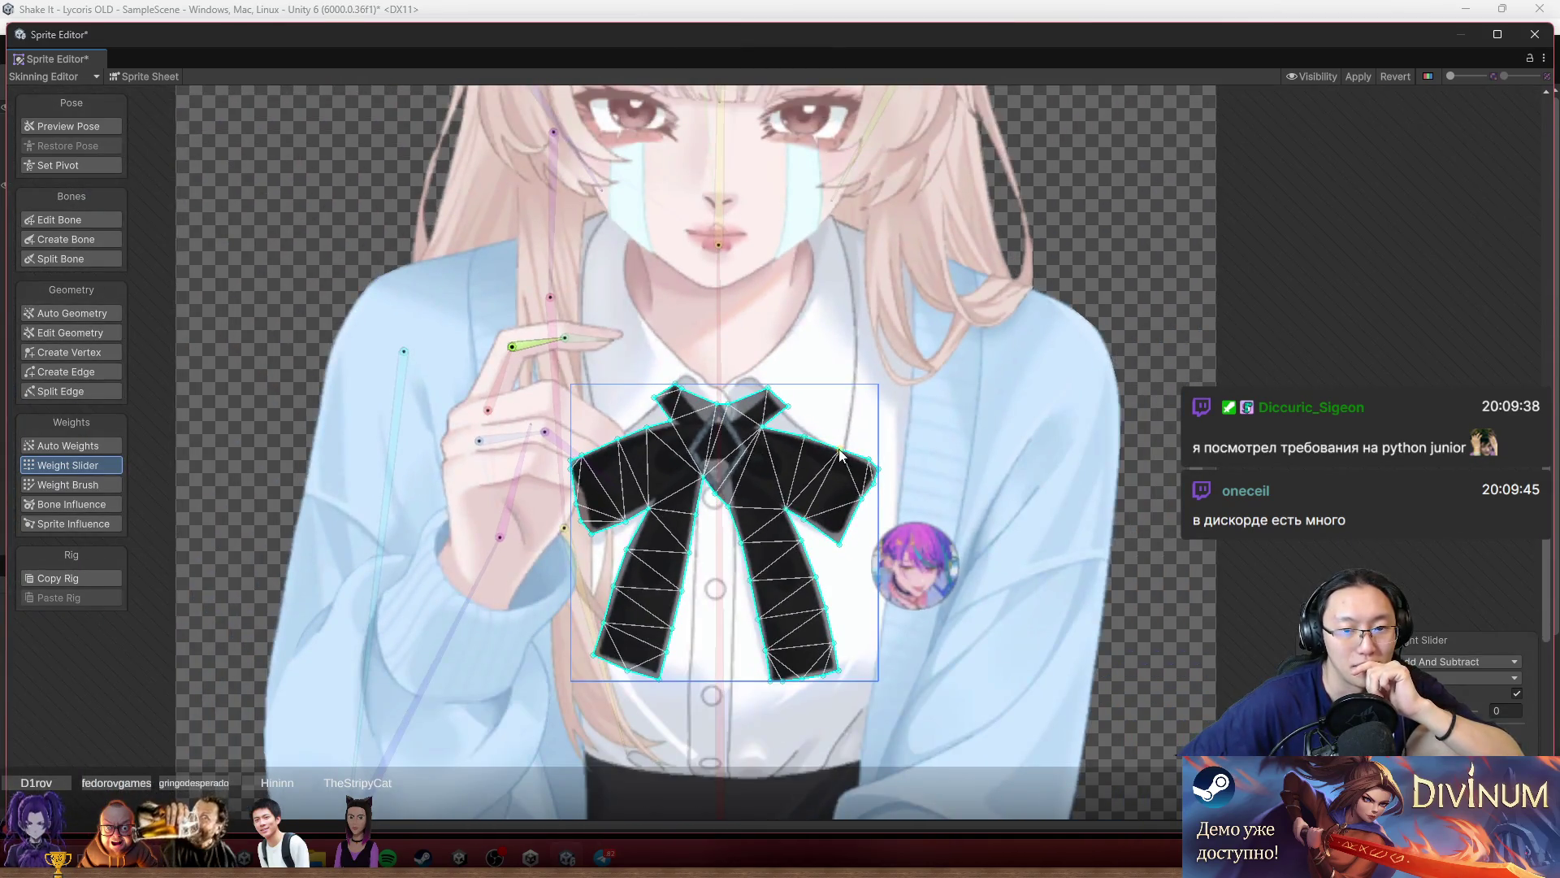
scroll(570, 475, up, 1)
click(74, 485)
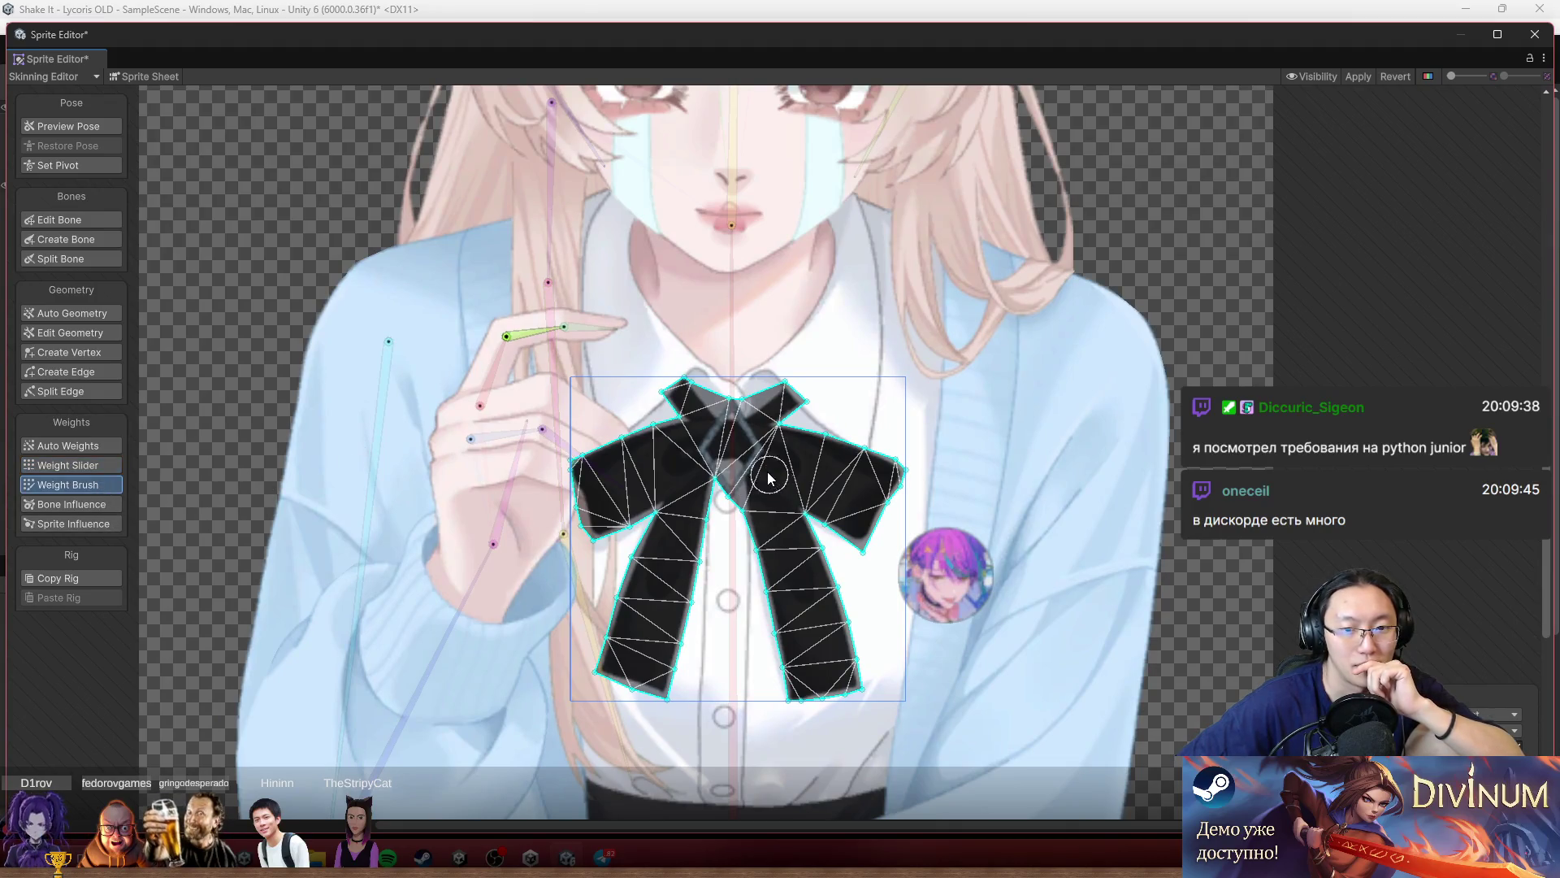
click(730, 363)
mouse_move(735, 402)
mouse_down()
mouse_move(661, 394)
mouse_move(683, 447)
mouse_move(617, 504)
mouse_move(654, 561)
mouse_move(634, 674)
mouse_move(650, 682)
mouse_move(643, 735)
mouse_move(848, 714)
mouse_move(788, 674)
mouse_move(855, 560)
mouse_move(834, 458)
mouse_move(772, 407)
mouse_move(773, 497)
mouse_move(801, 443)
mouse_up()
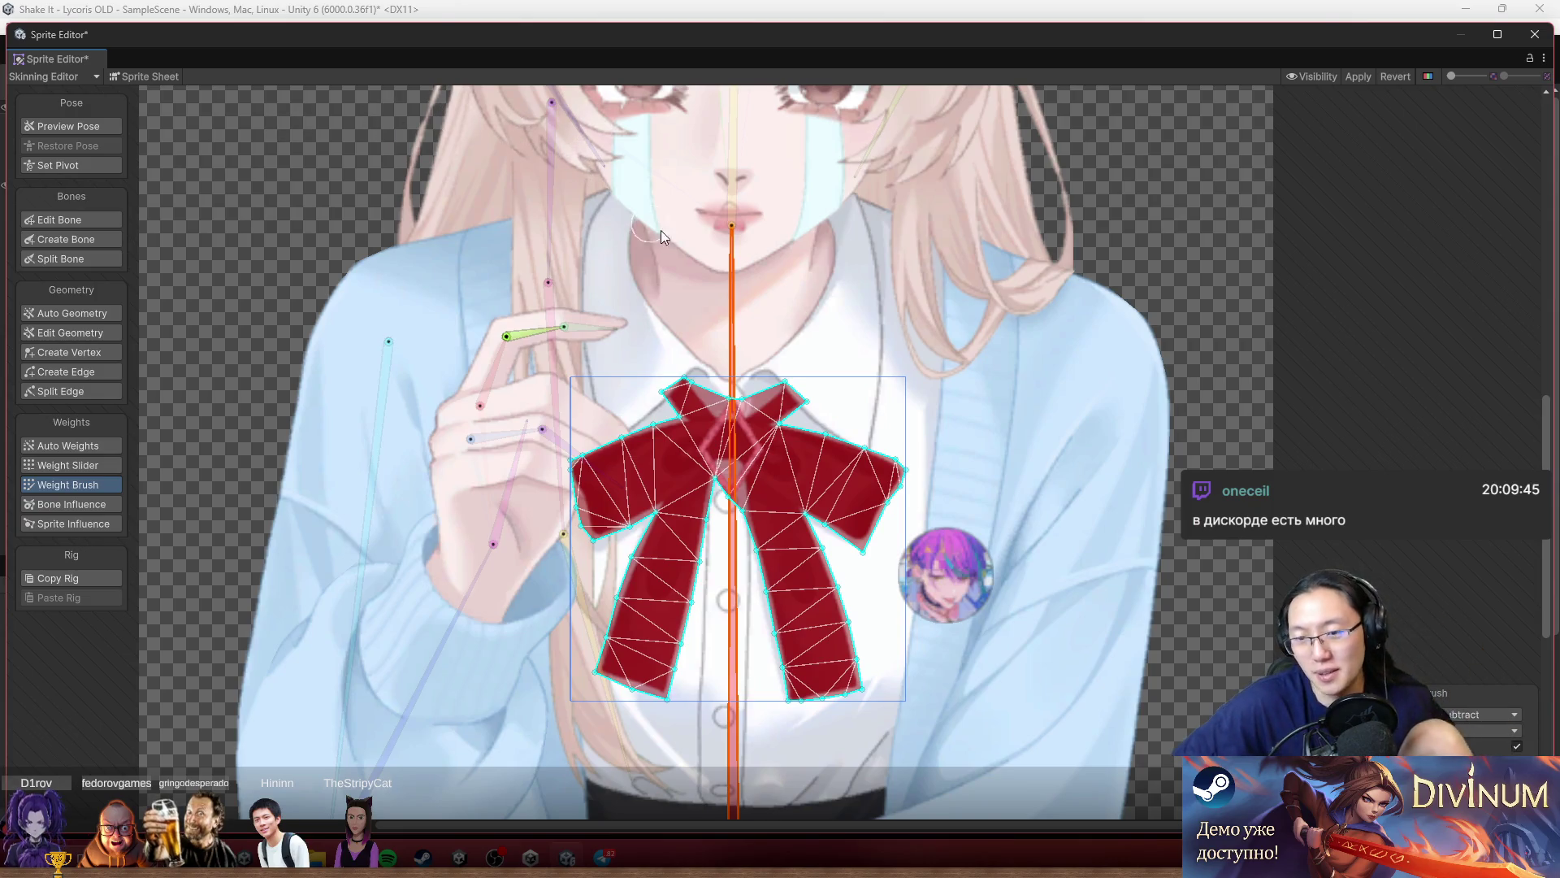
scroll(975, 544, up, 3)
click(76, 124)
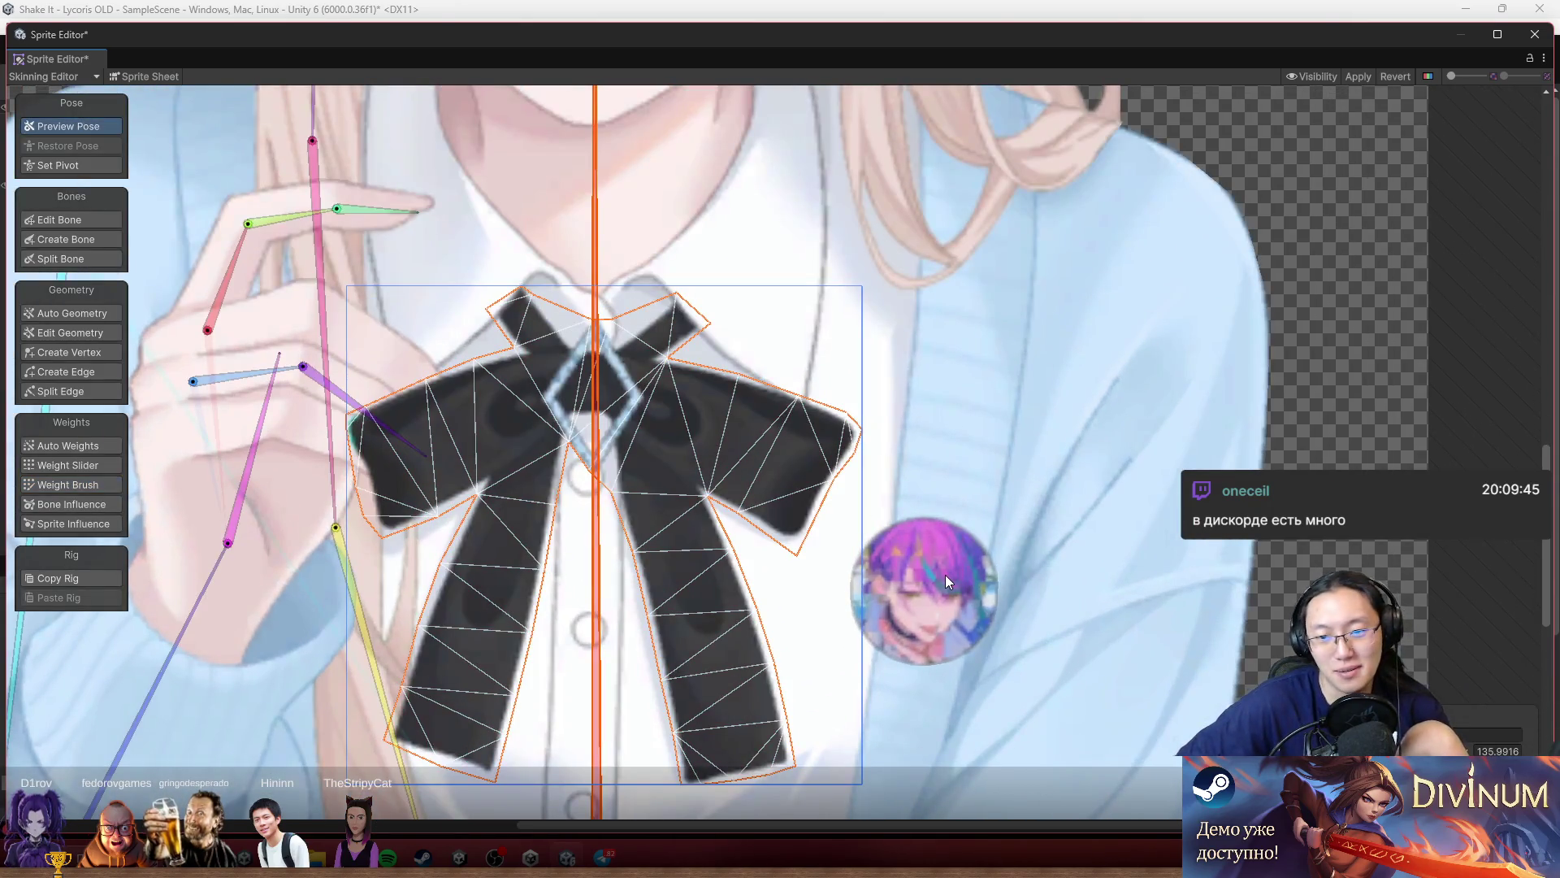
Delete the round badge's outline vertices in Edit Geometry, leaving a four-corner quad.
click(919, 562)
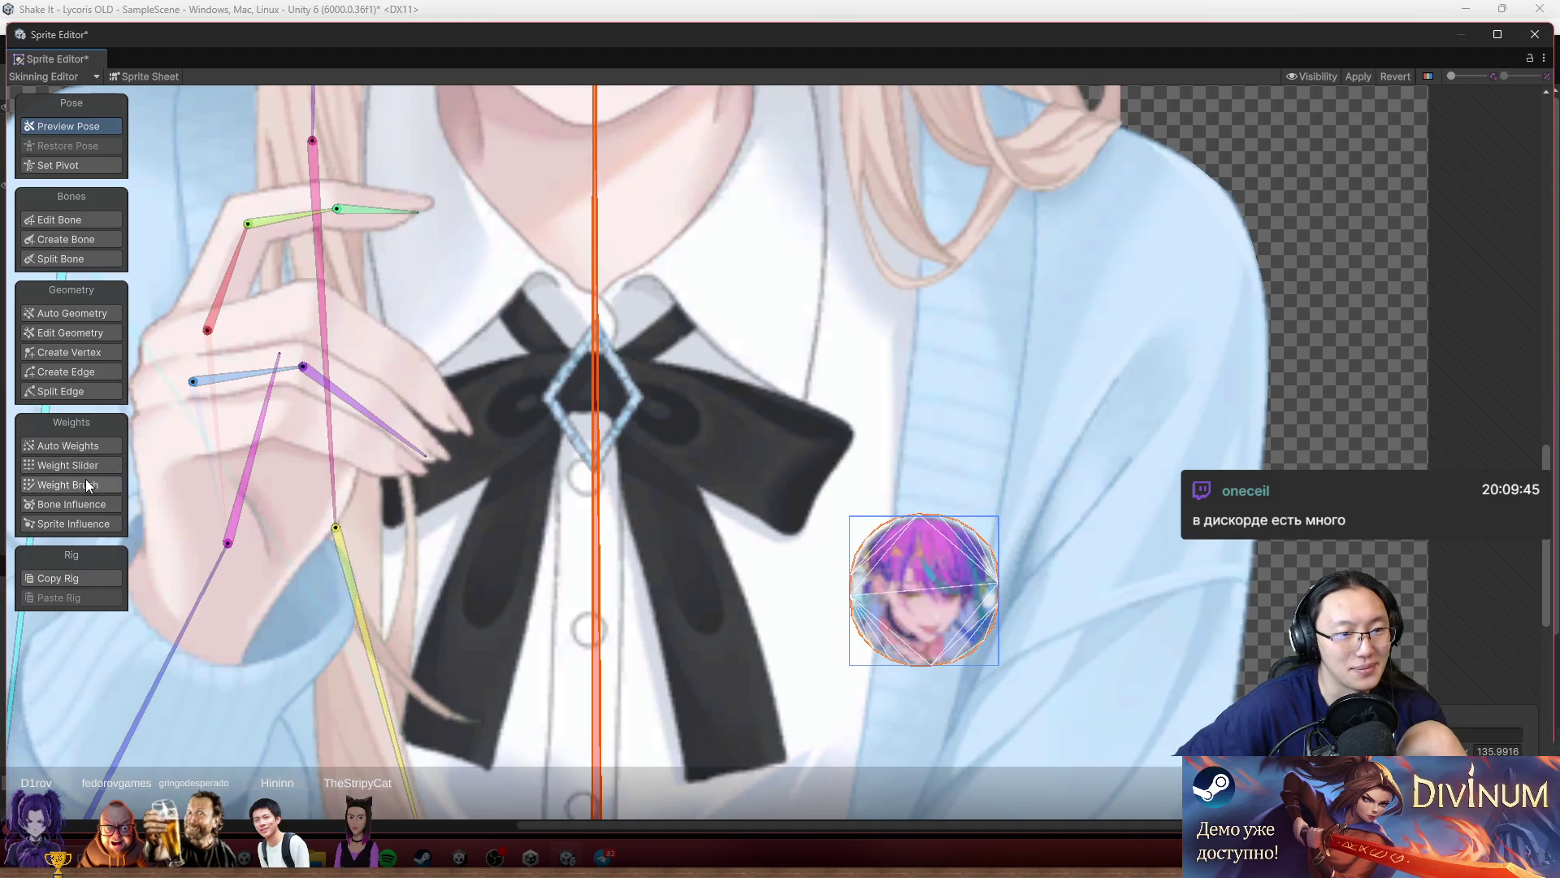
click(80, 338)
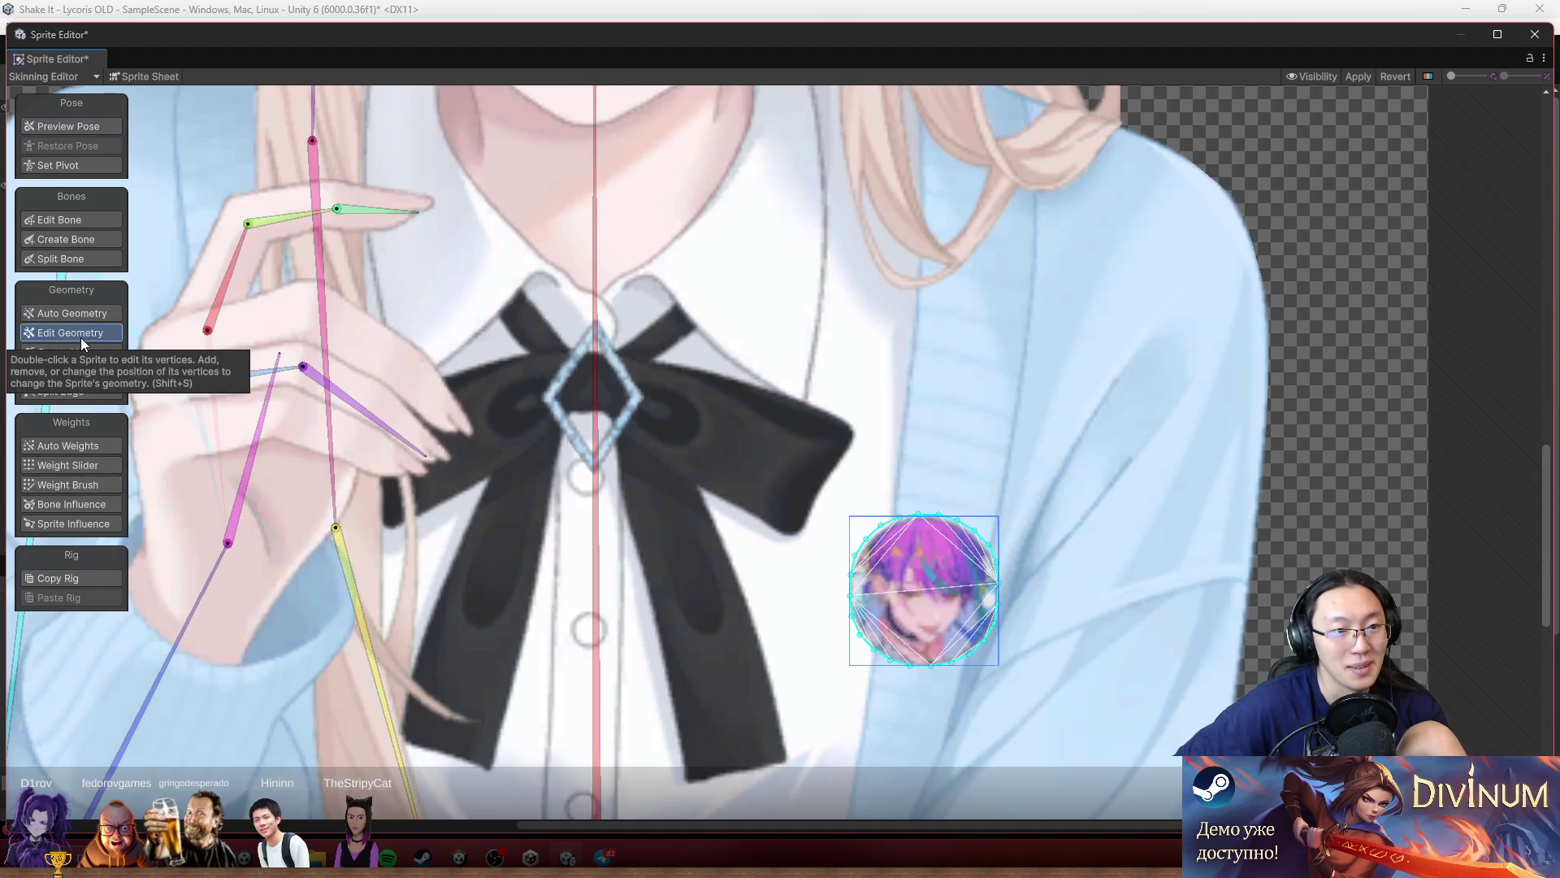
mouse_move(1102, 474)
mouse_down()
mouse_move(920, 676)
mouse_move(831, 732)
mouse_move(861, 723)
mouse_up()
key(Delete)
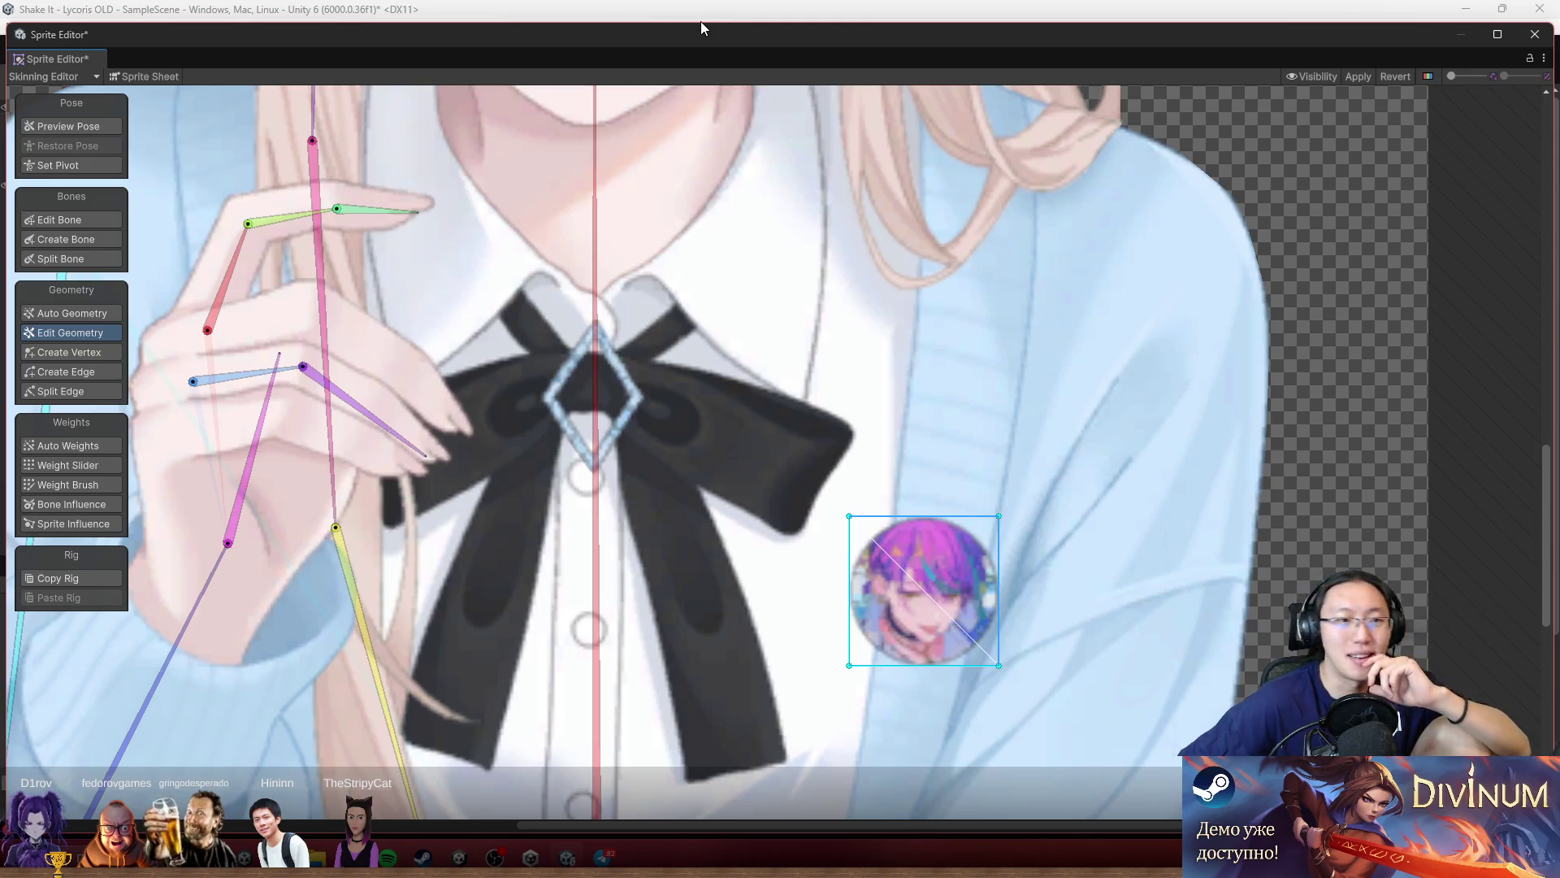
Select the main body sprite and display its bone weight colours with Weight Slider.
scroll(973, 387, down, 3)
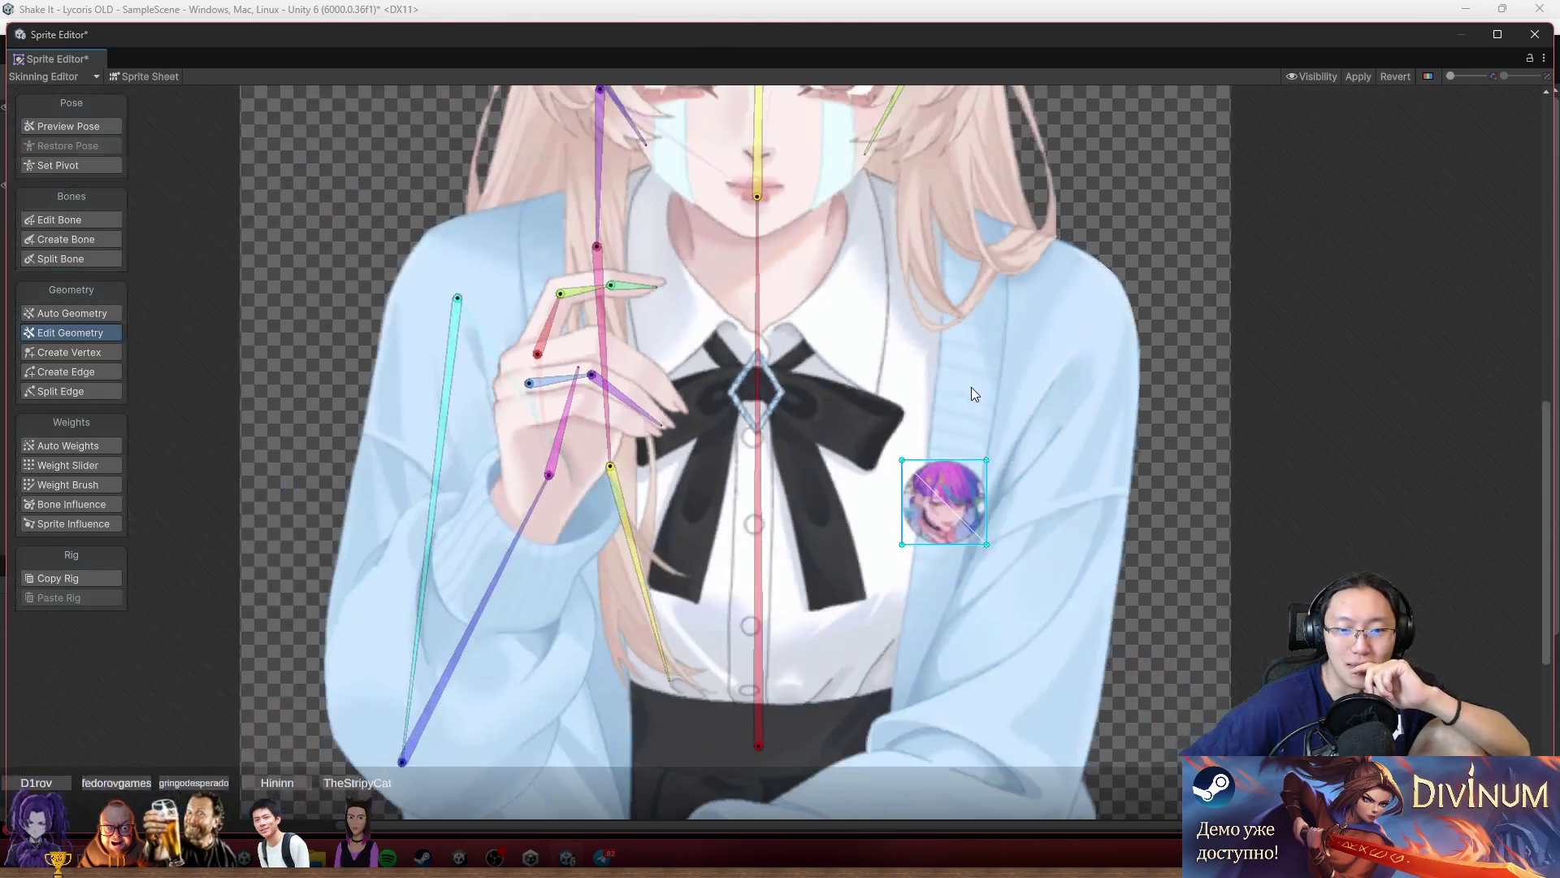
click(1180, 403)
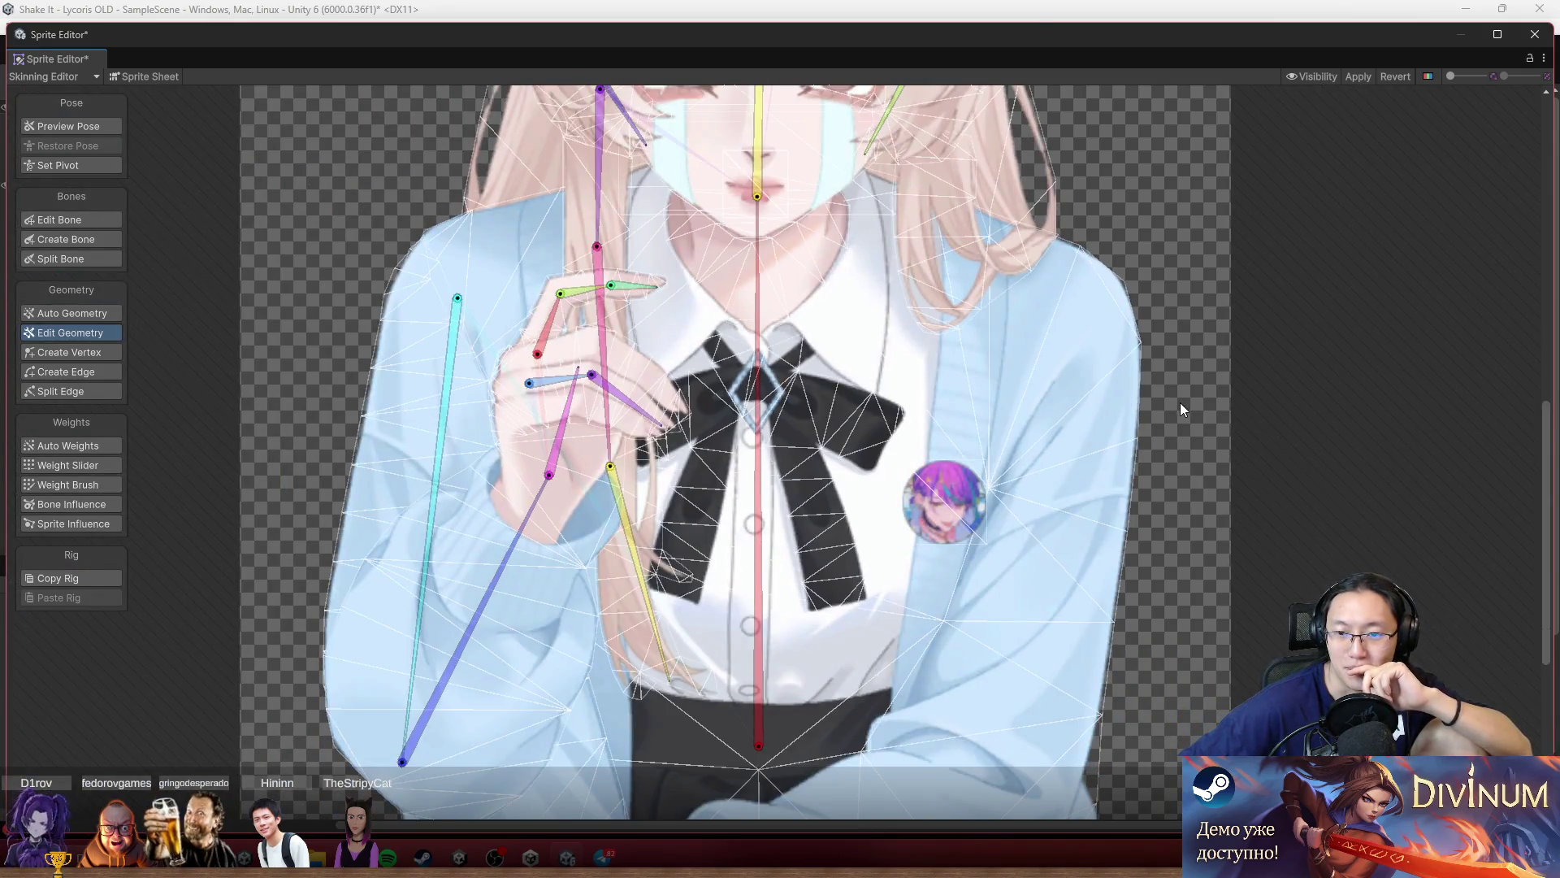
scroll(1178, 423, down, 2)
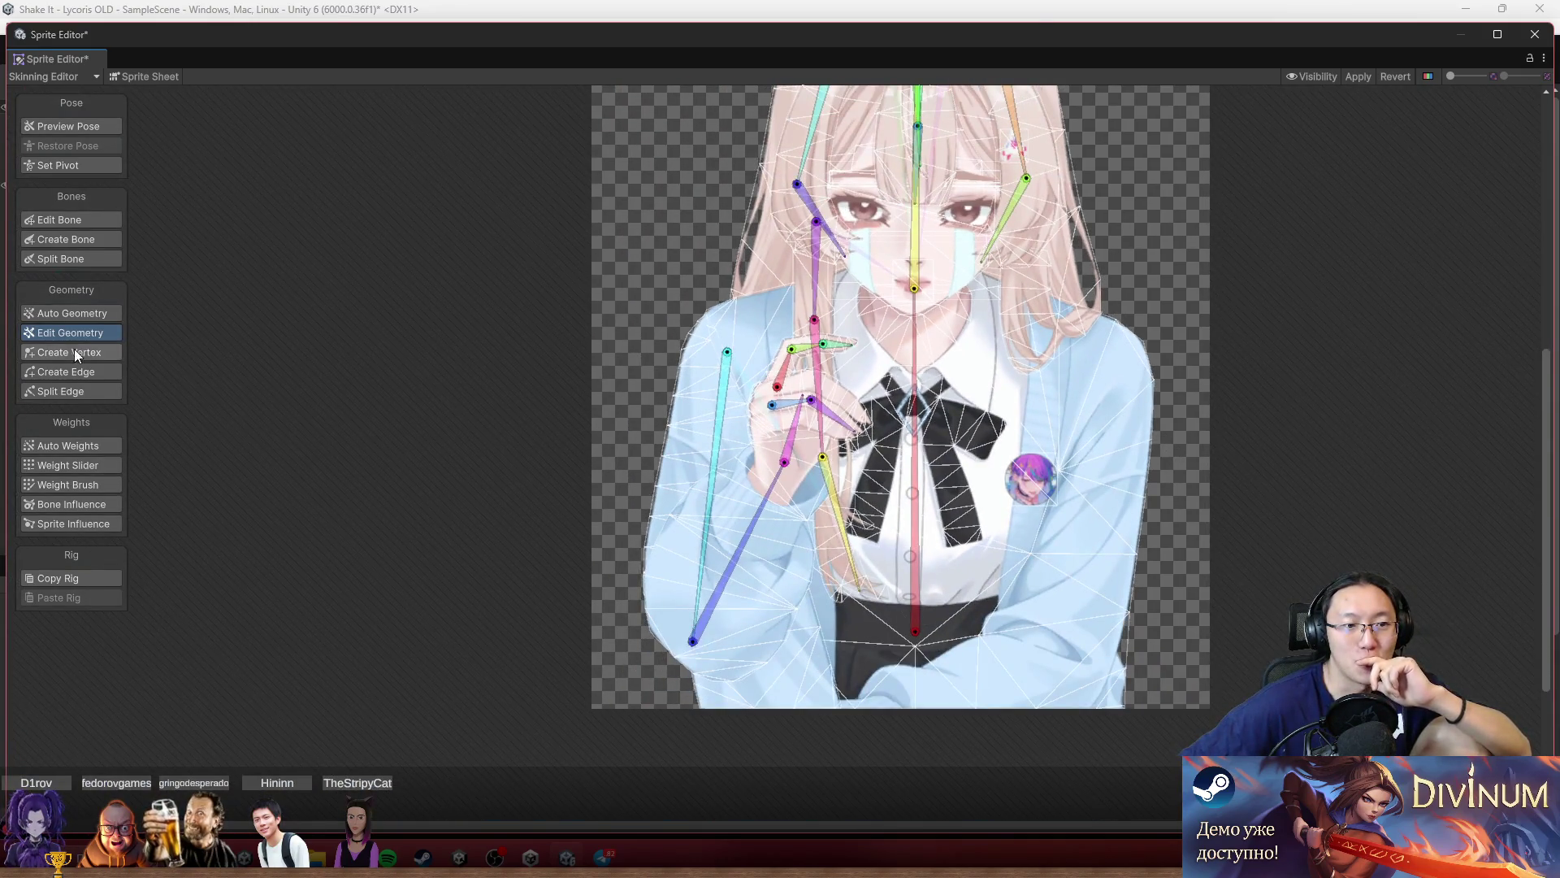
click(75, 468)
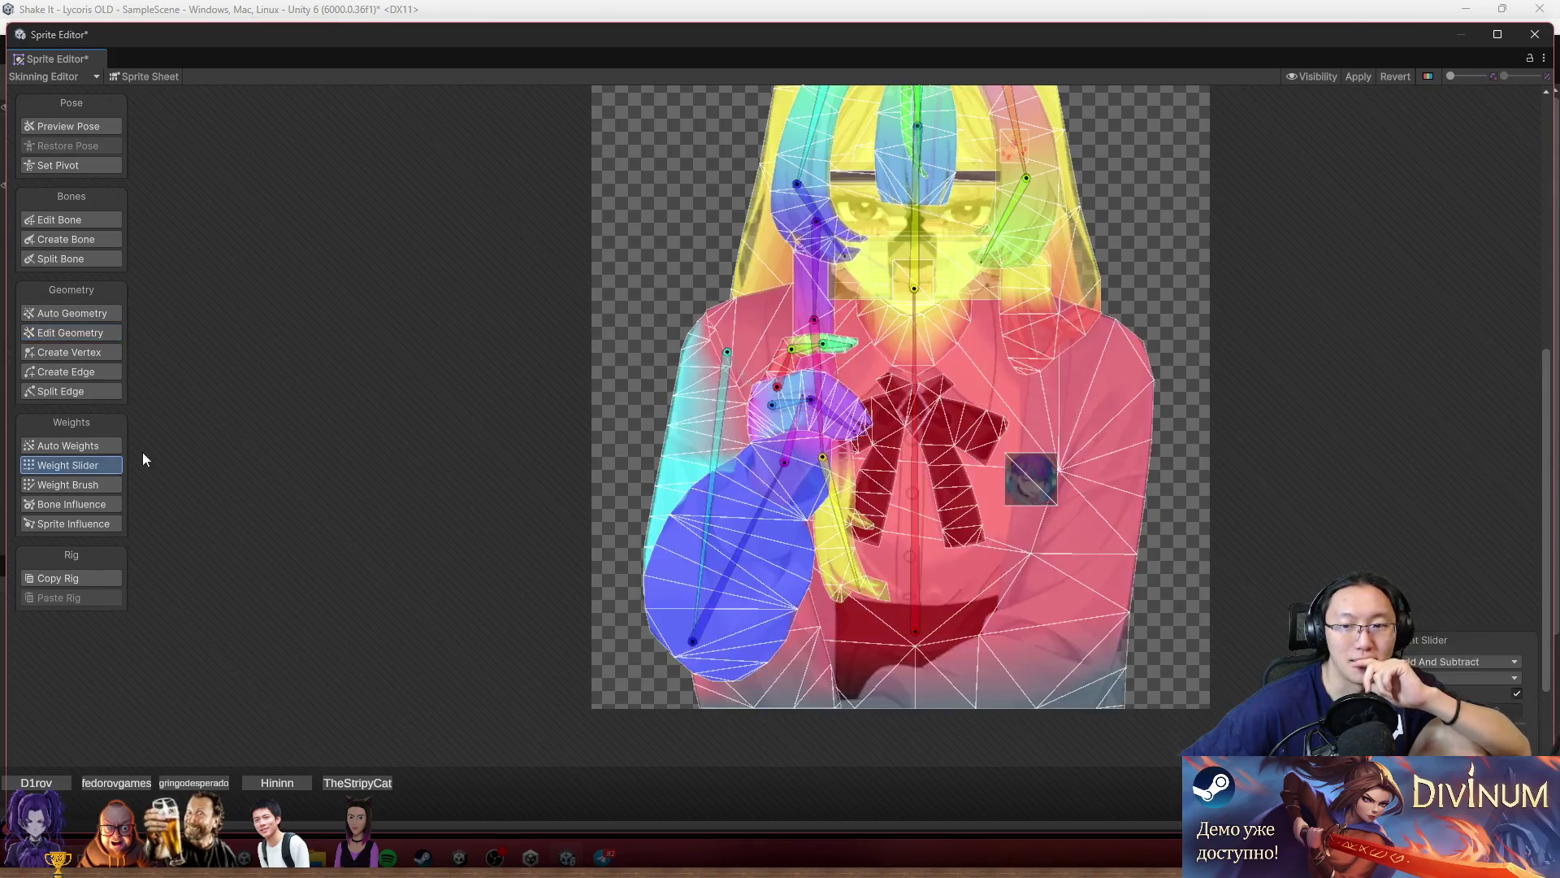
scroll(893, 458, up, 2)
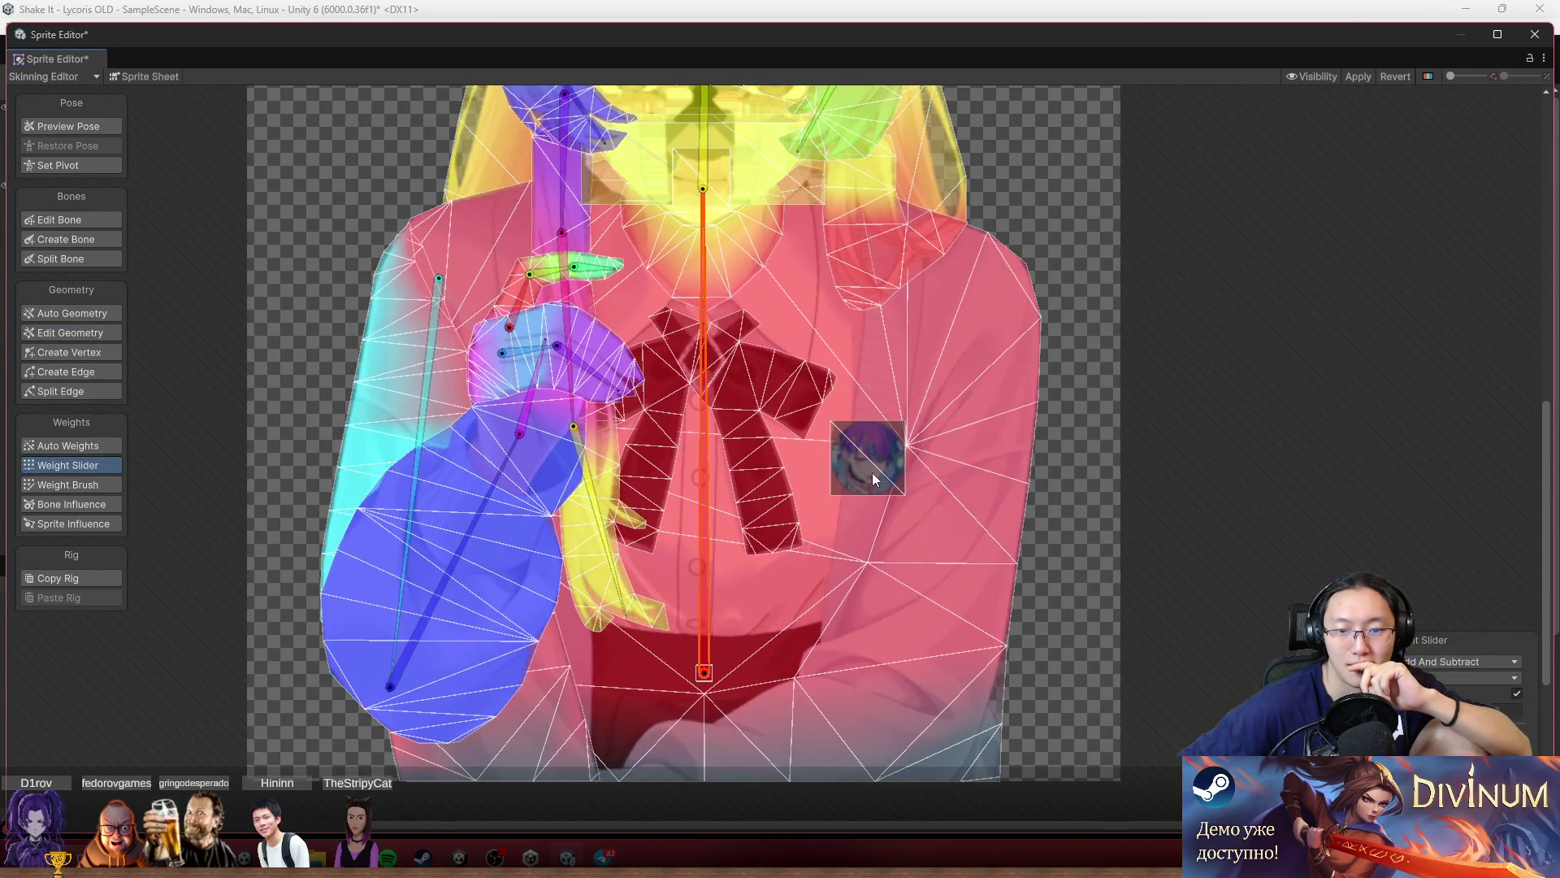
click(867, 461)
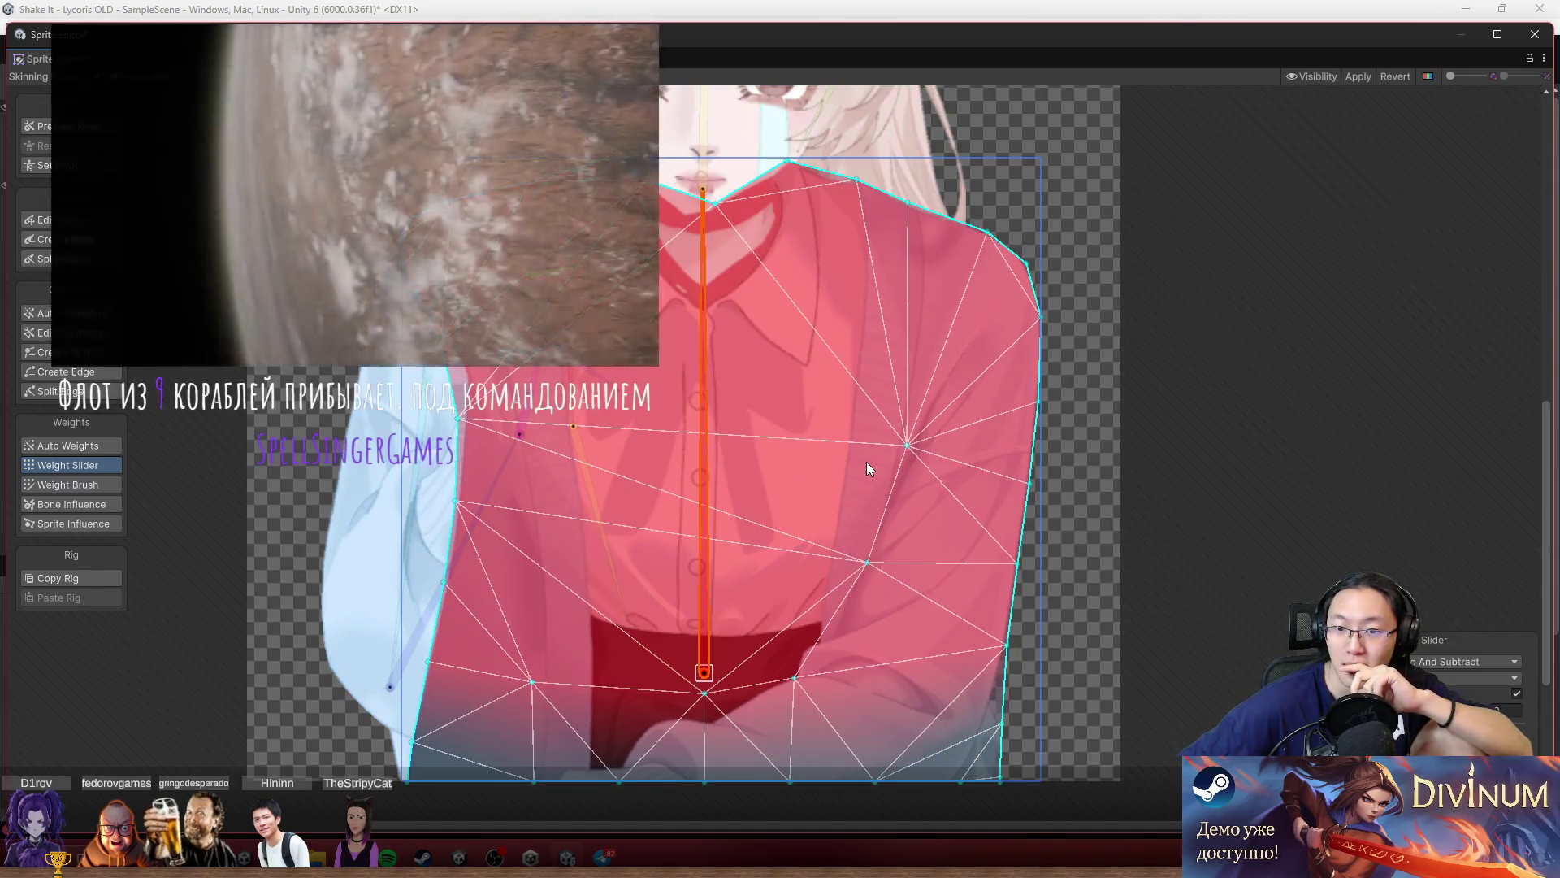
Select the round badge sprite, zoom onto it and the bow, and switch to Create Vertex.
click(867, 461)
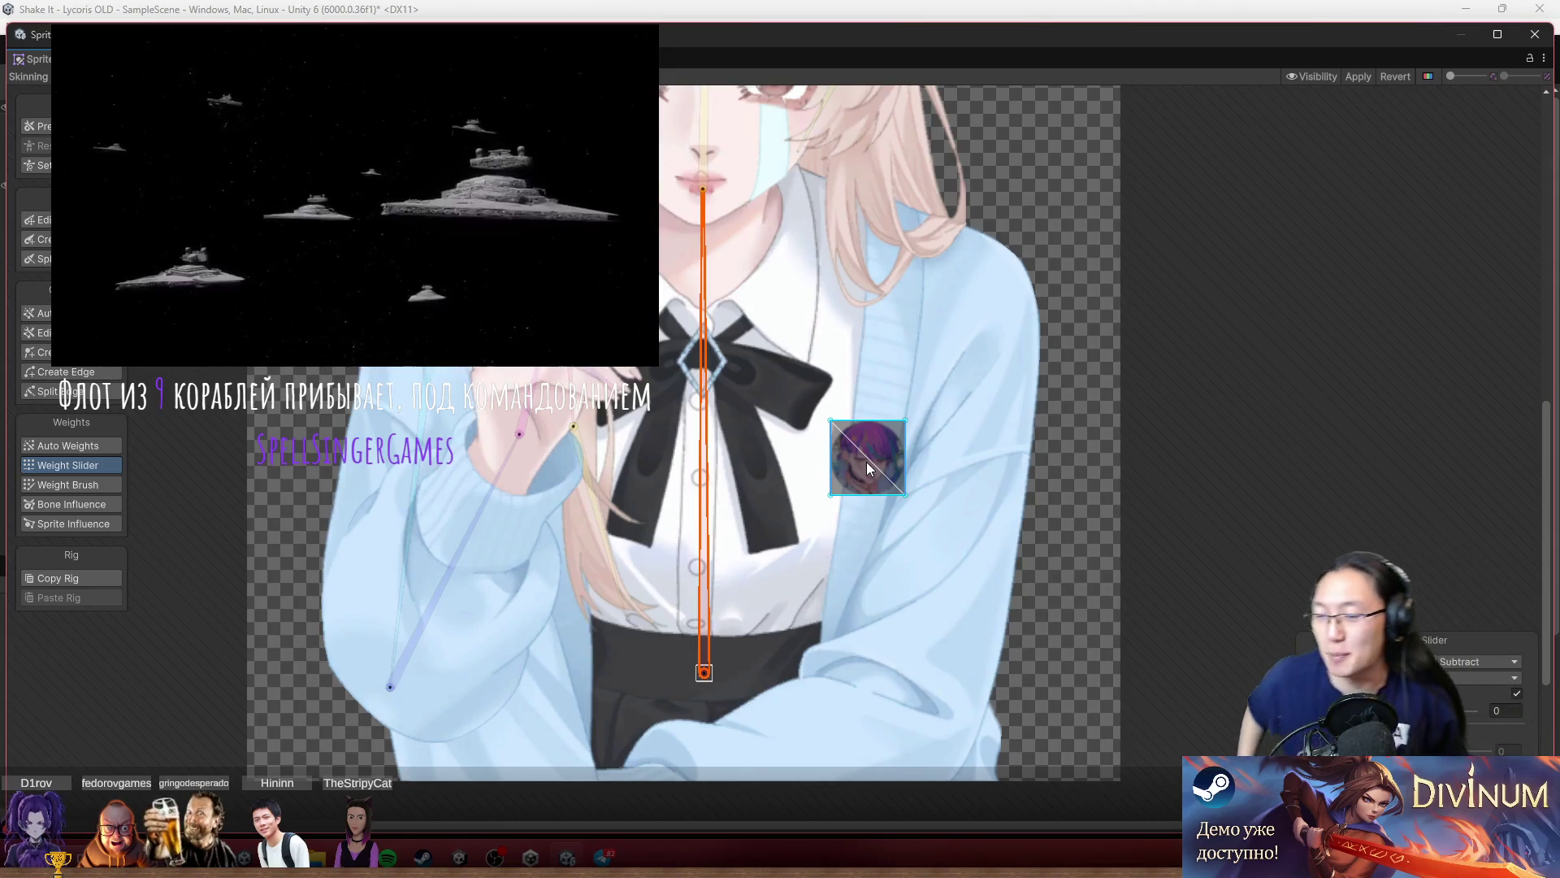
scroll(935, 528, up, 5)
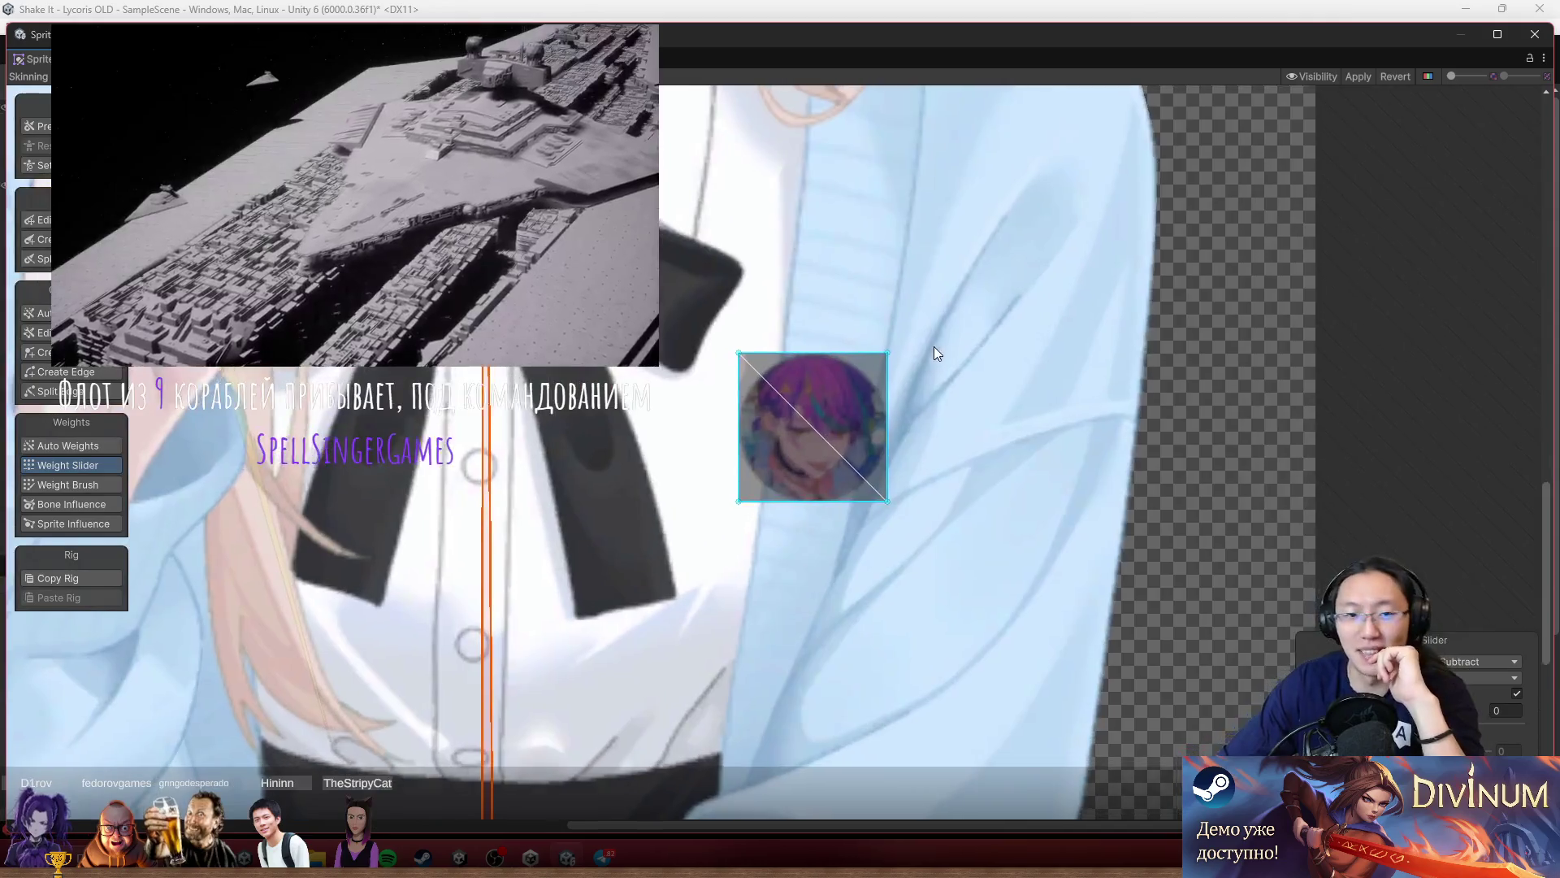
drag(933, 346, 916, 299)
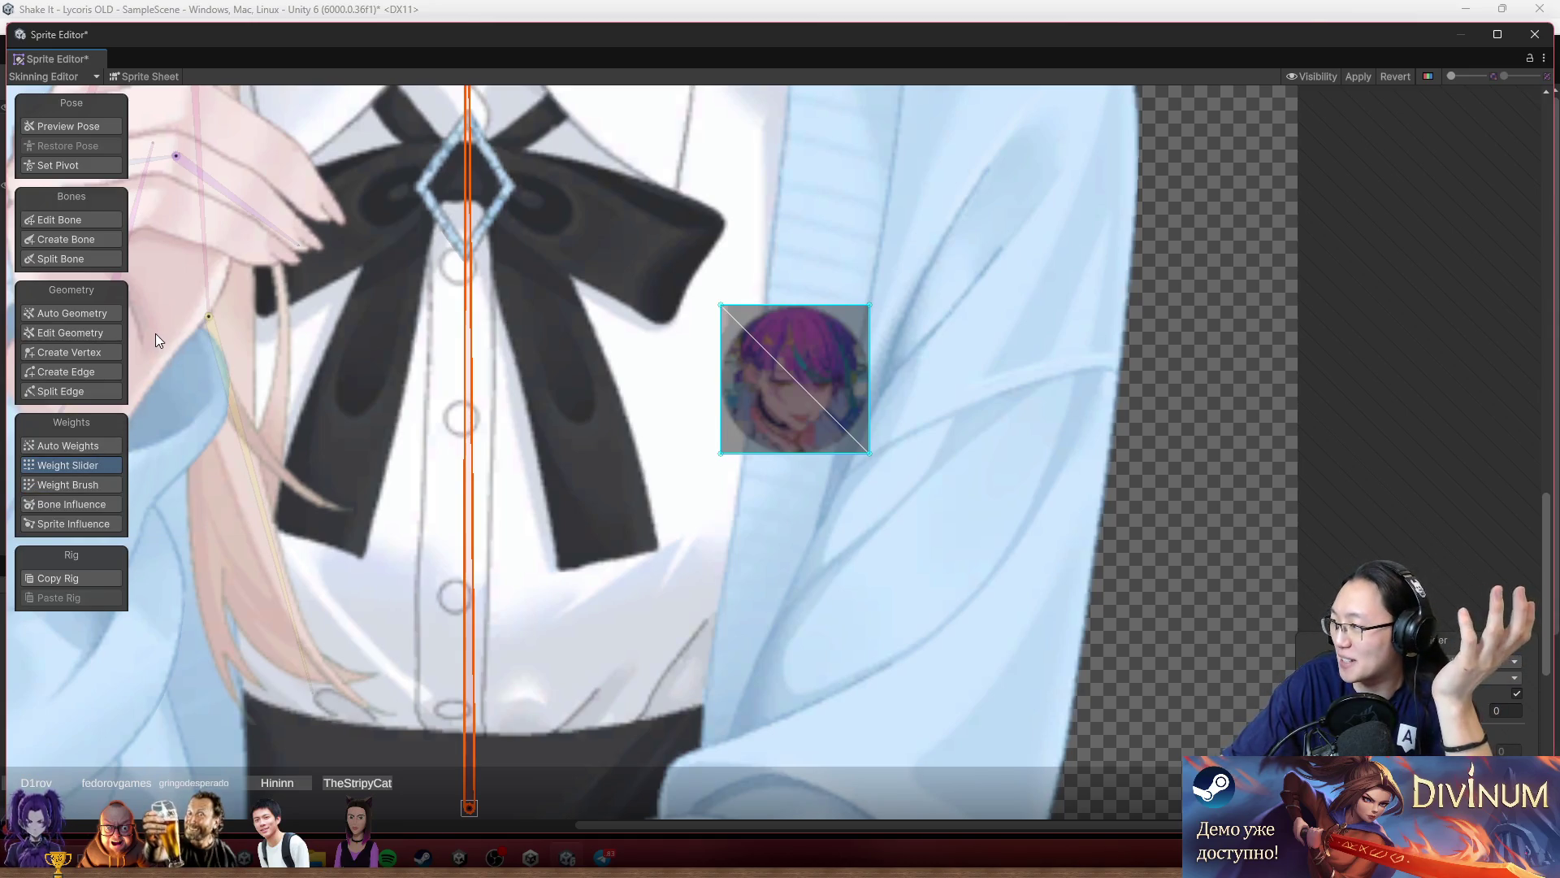
click(118, 352)
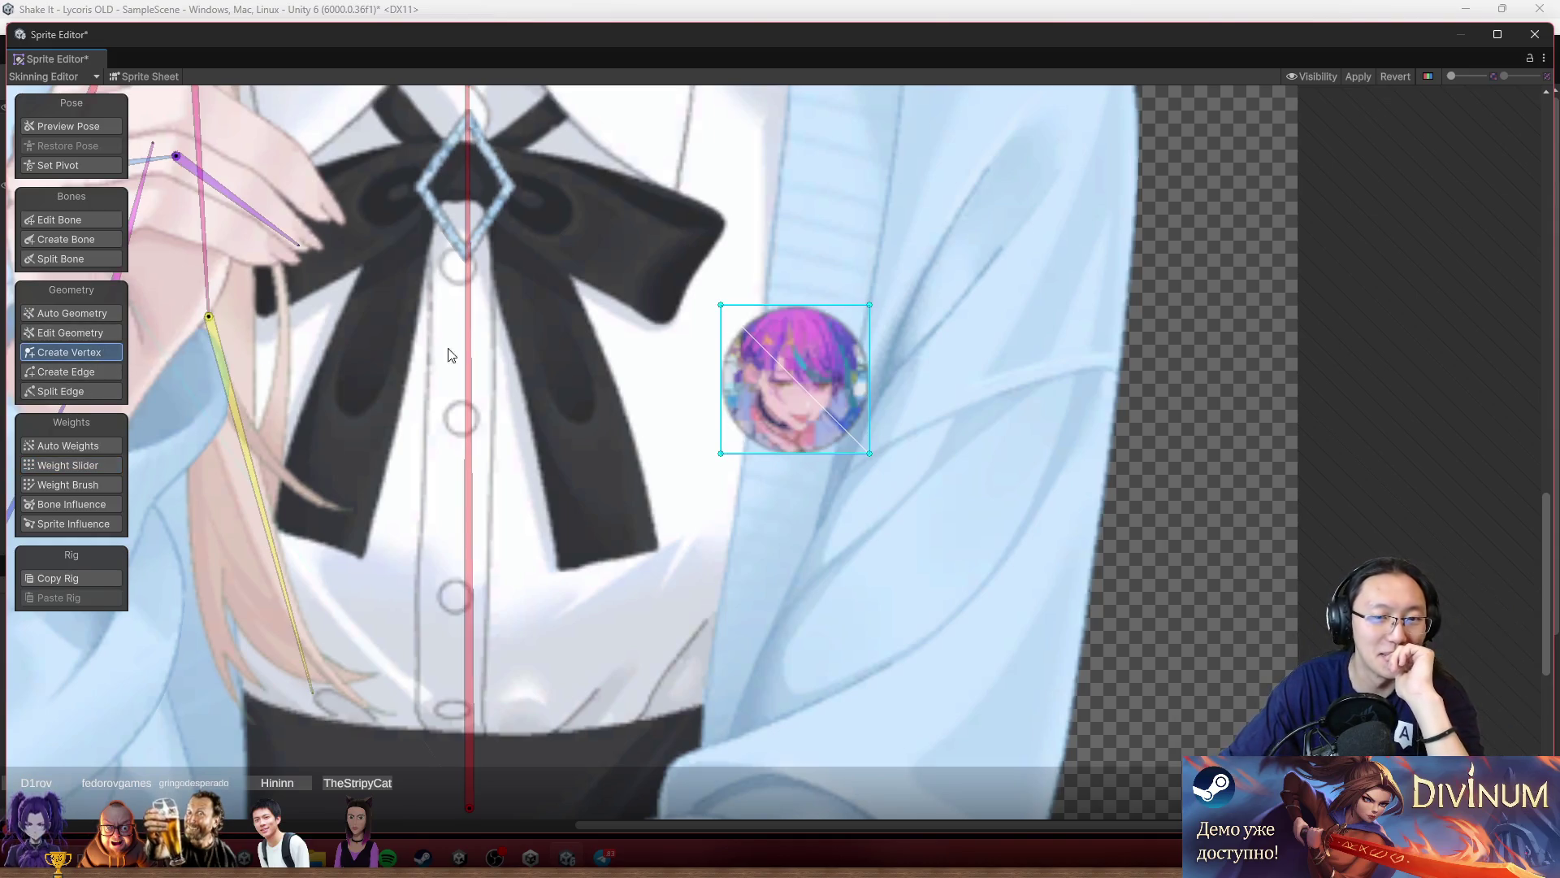
With the Weight Brush on the central spine bone, paint the badge quad's right and left sides red.
click(101, 485)
click(470, 479)
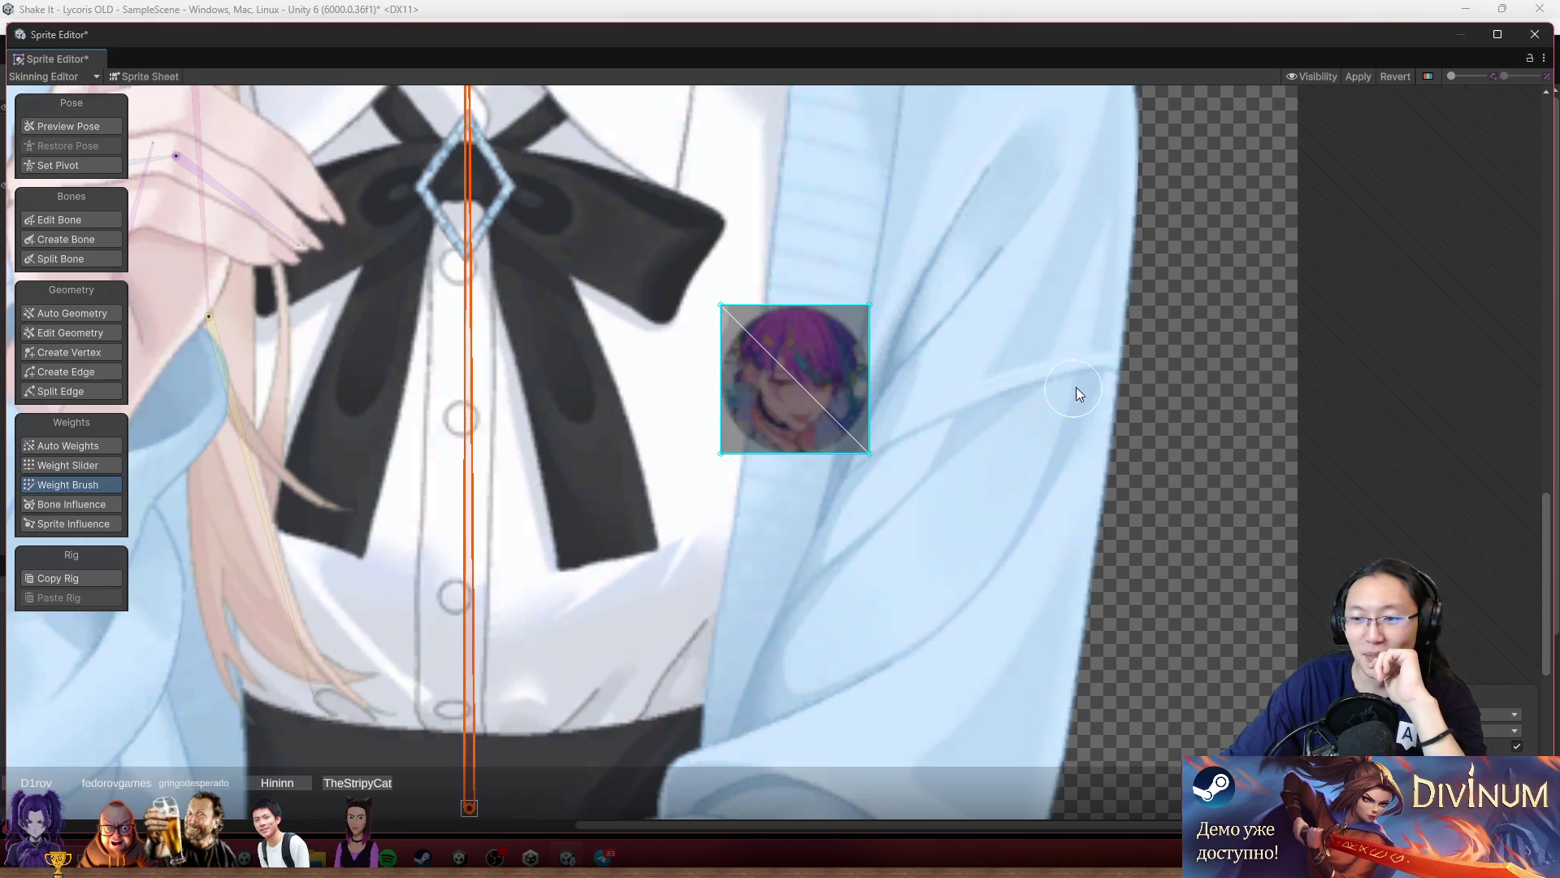
drag(1148, 383, 865, 348)
drag(756, 396, 723, 313)
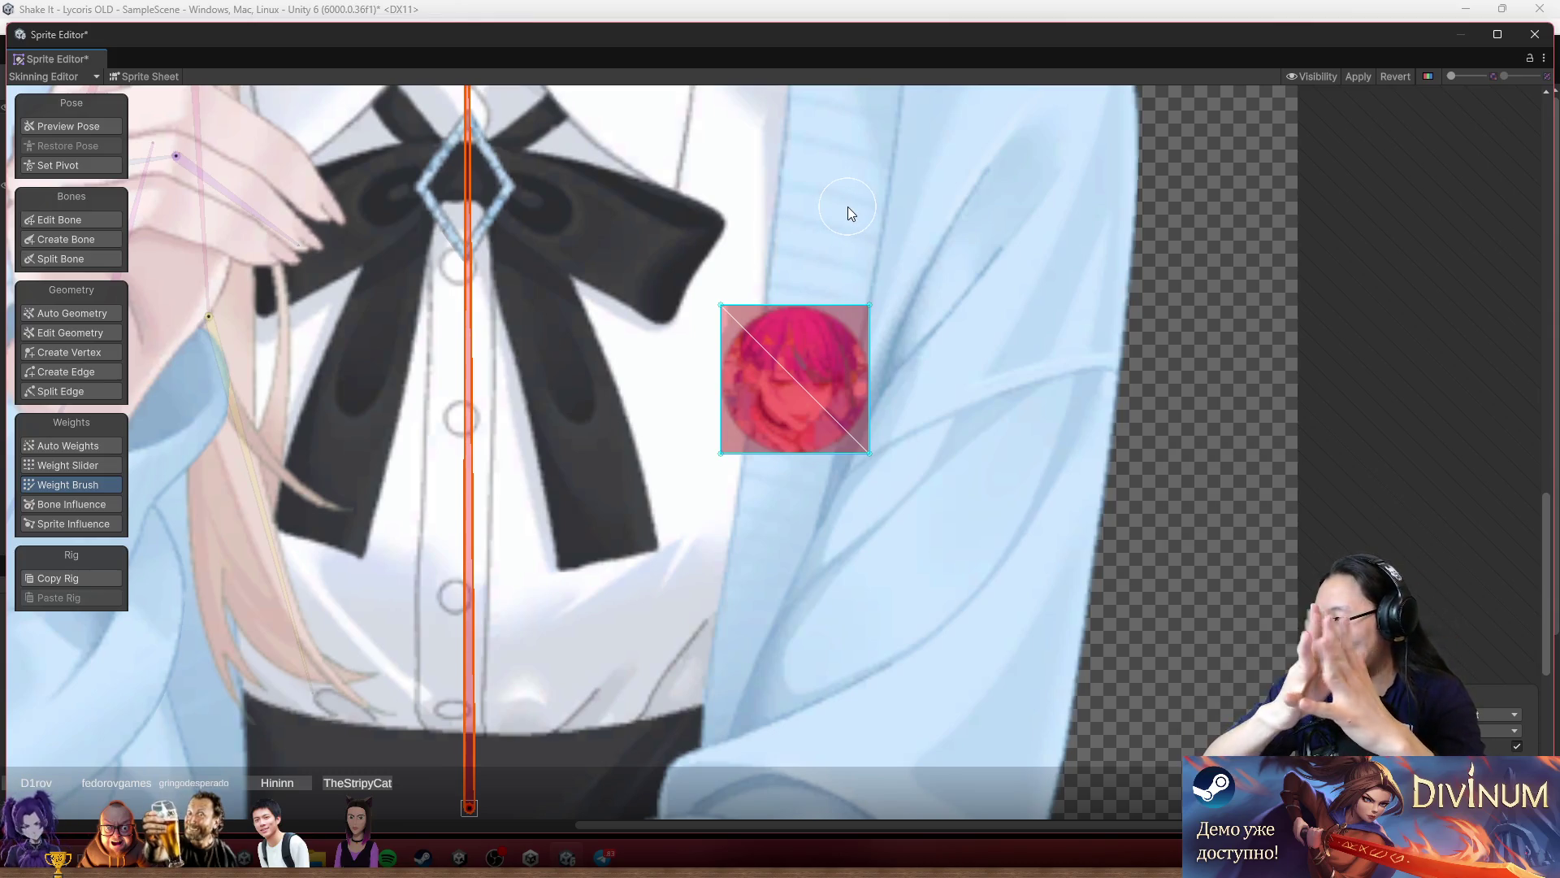
scroll(847, 206, down, 6)
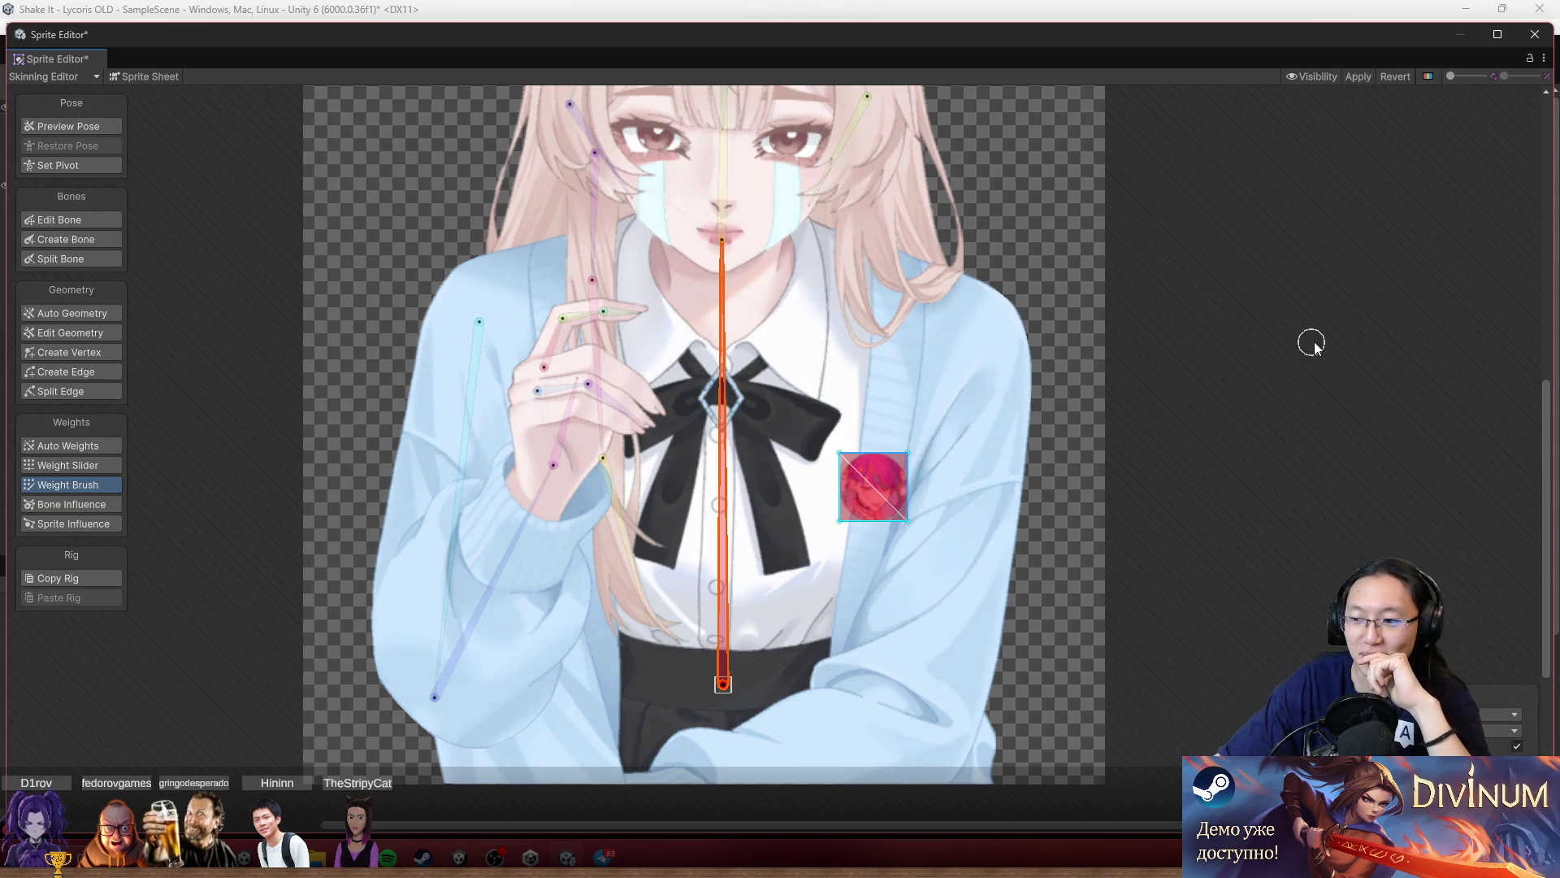
scroll(1114, 347, up, 3)
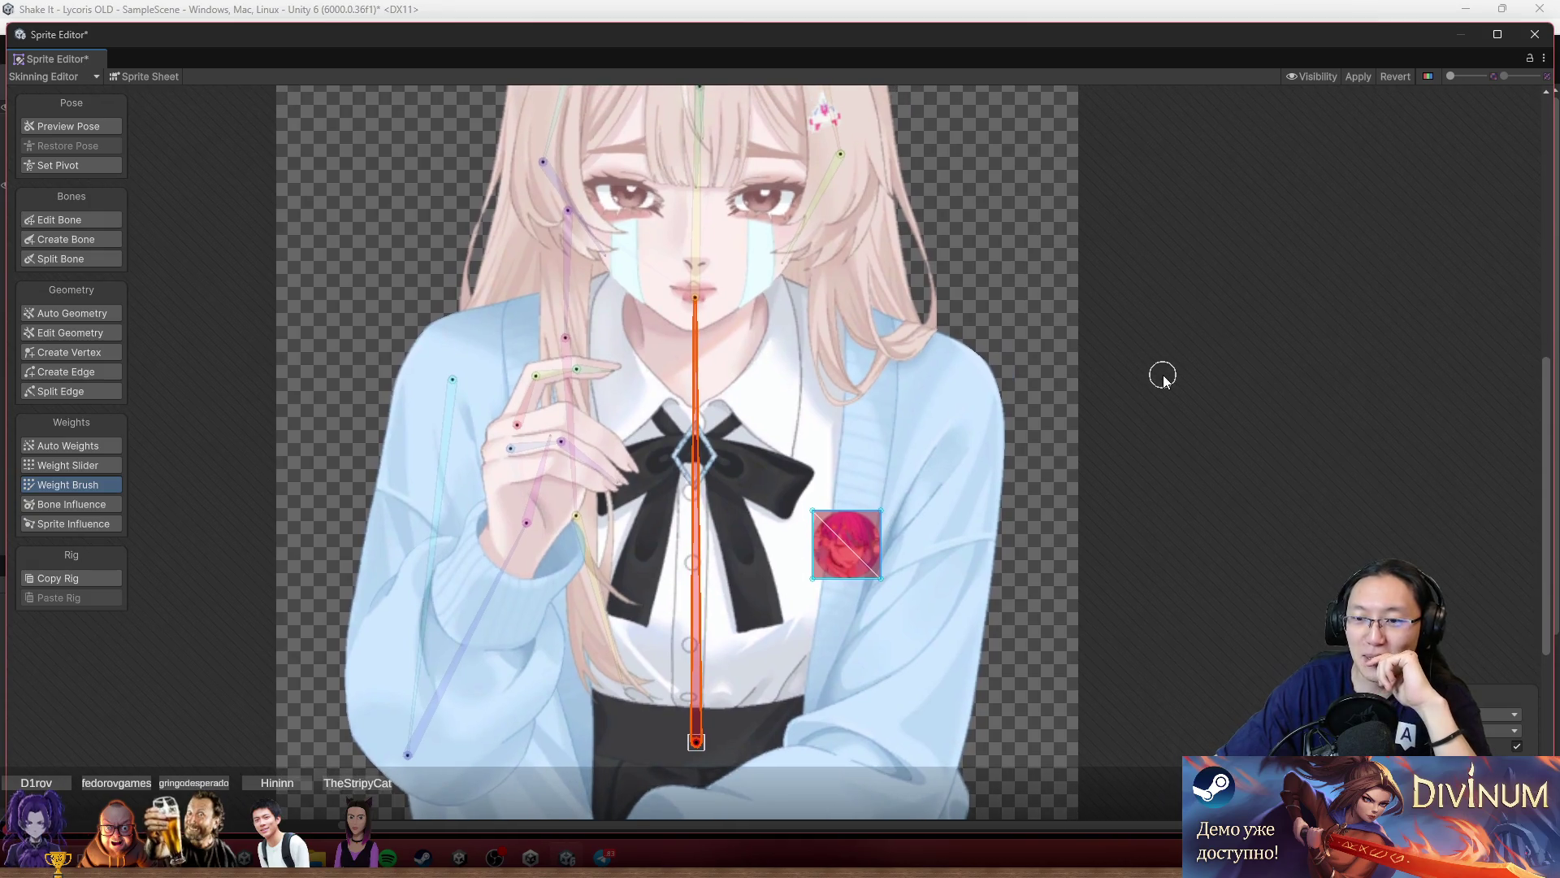
scroll(975, 212, up, 2)
scroll(1097, 325, down, 4)
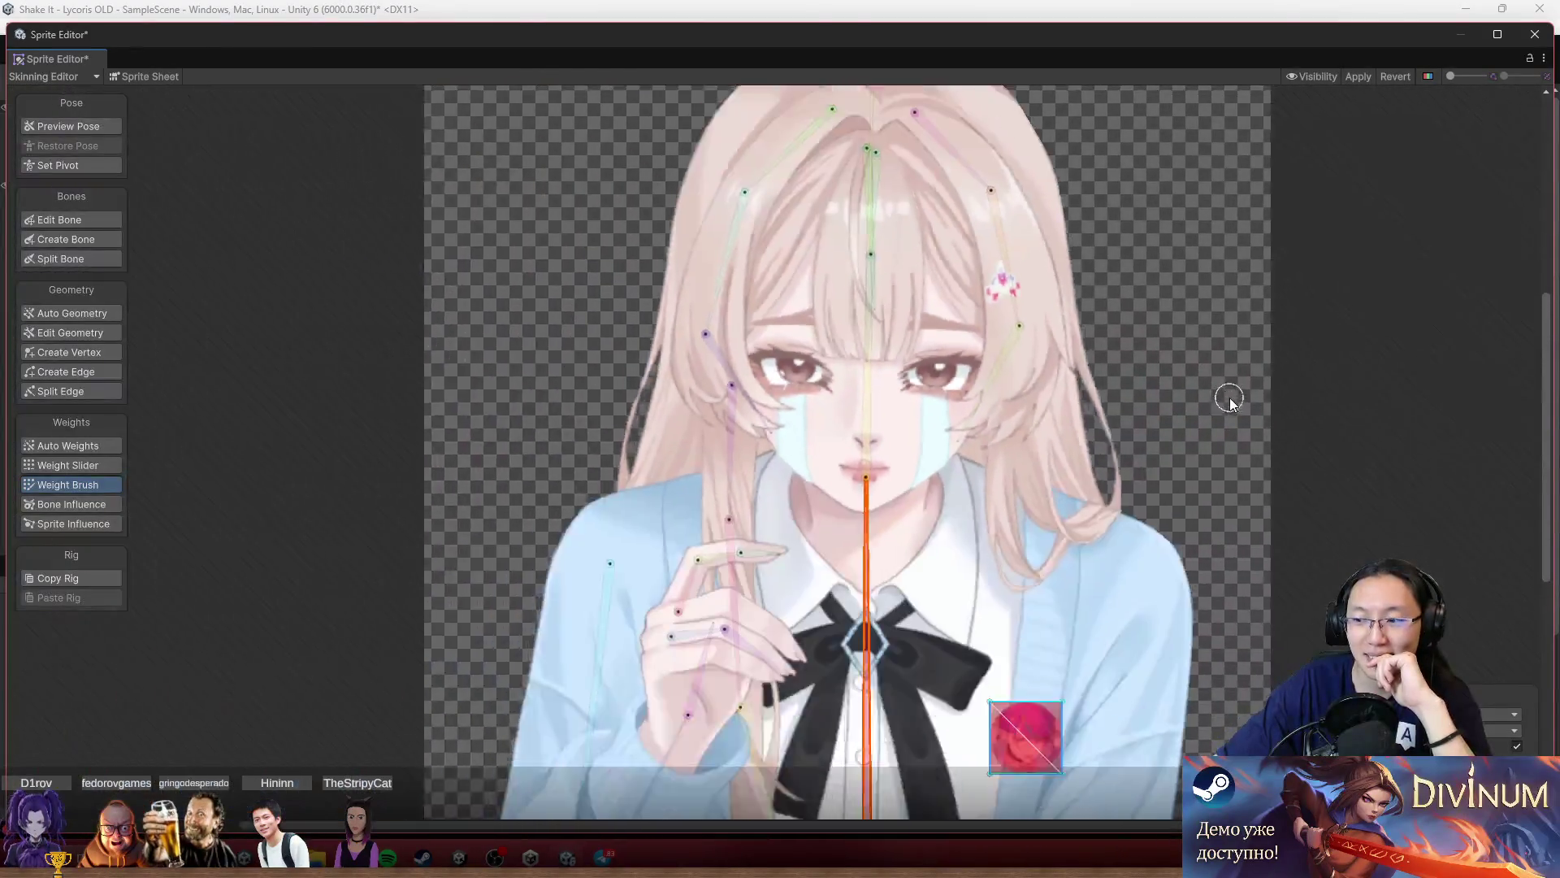
scroll(1270, 361, up, 1)
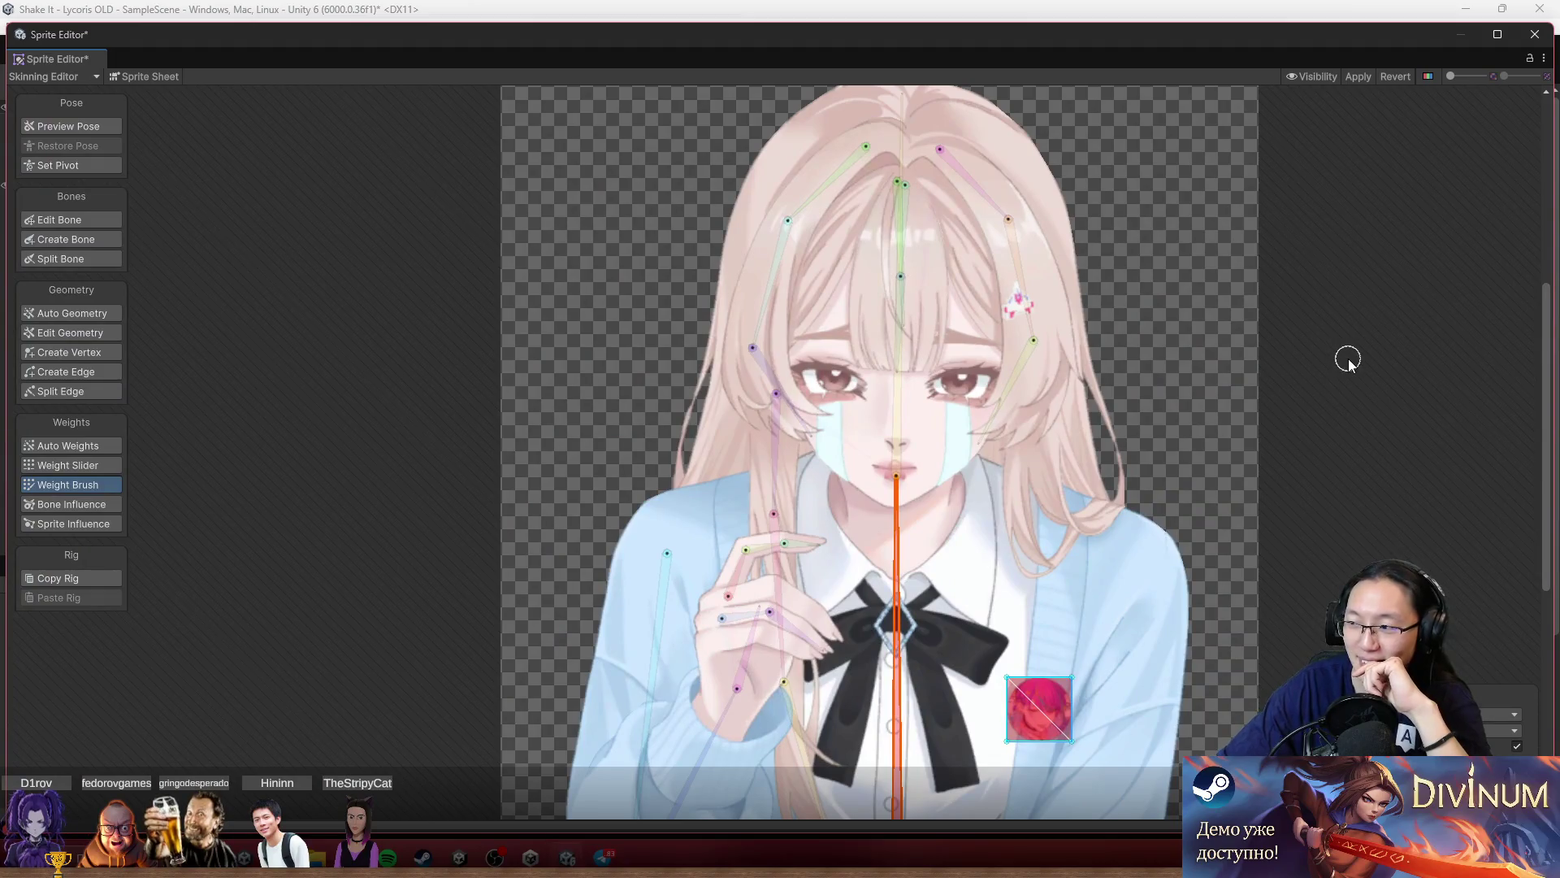
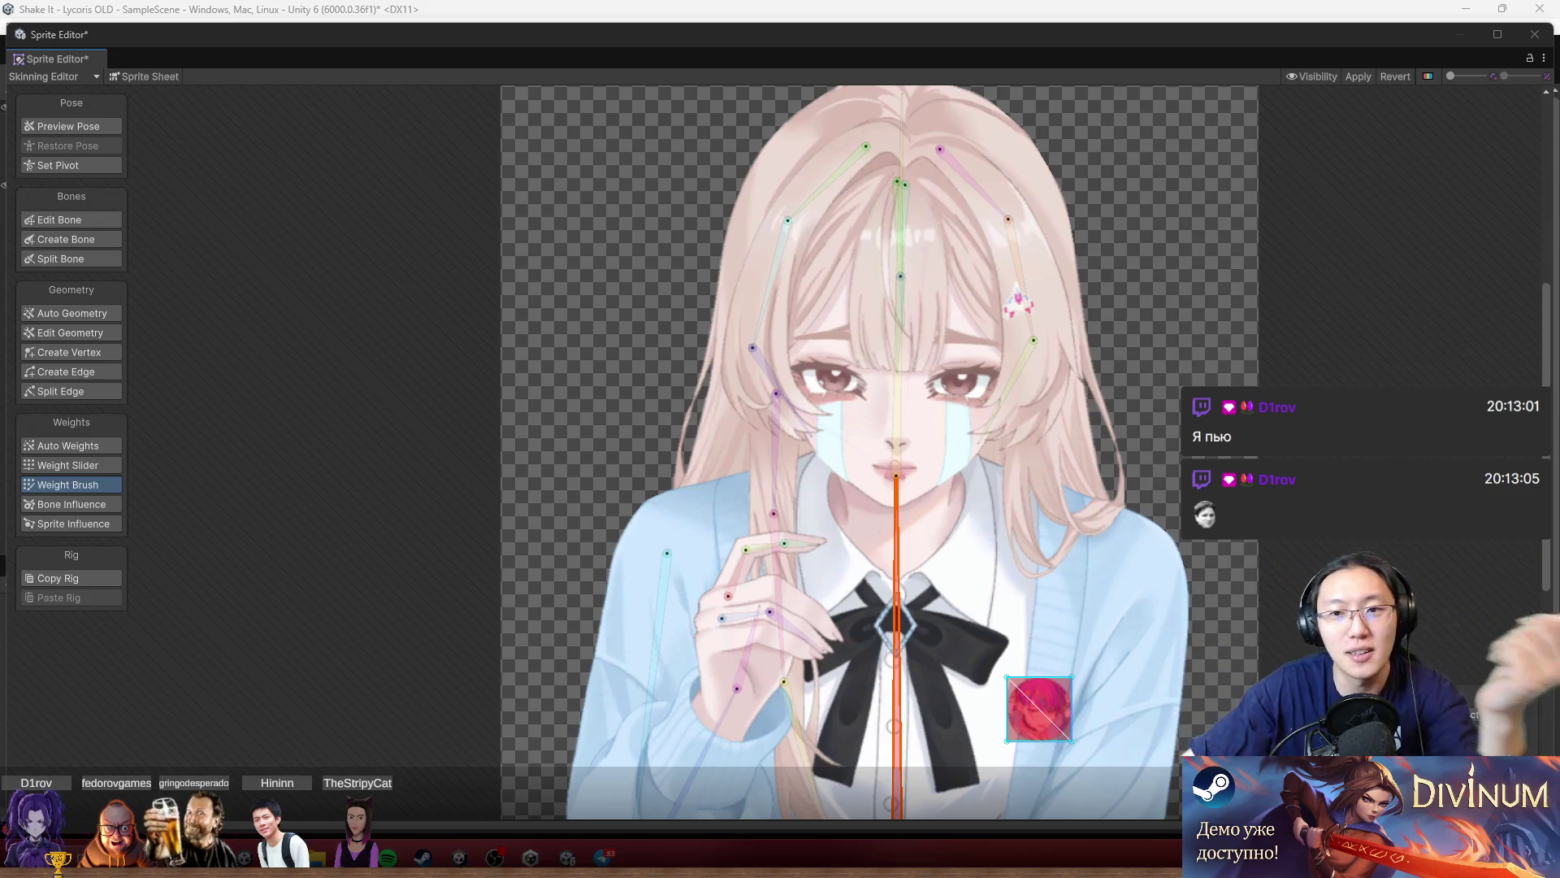
Turn on Preview Pose, Weight Slider and Weight Brush to show weight colours, and zoom into the head.
mouse_move(1229, 233)
mouse_down()
mouse_move(1184, 268)
mouse_move(1095, 286)
mouse_up()
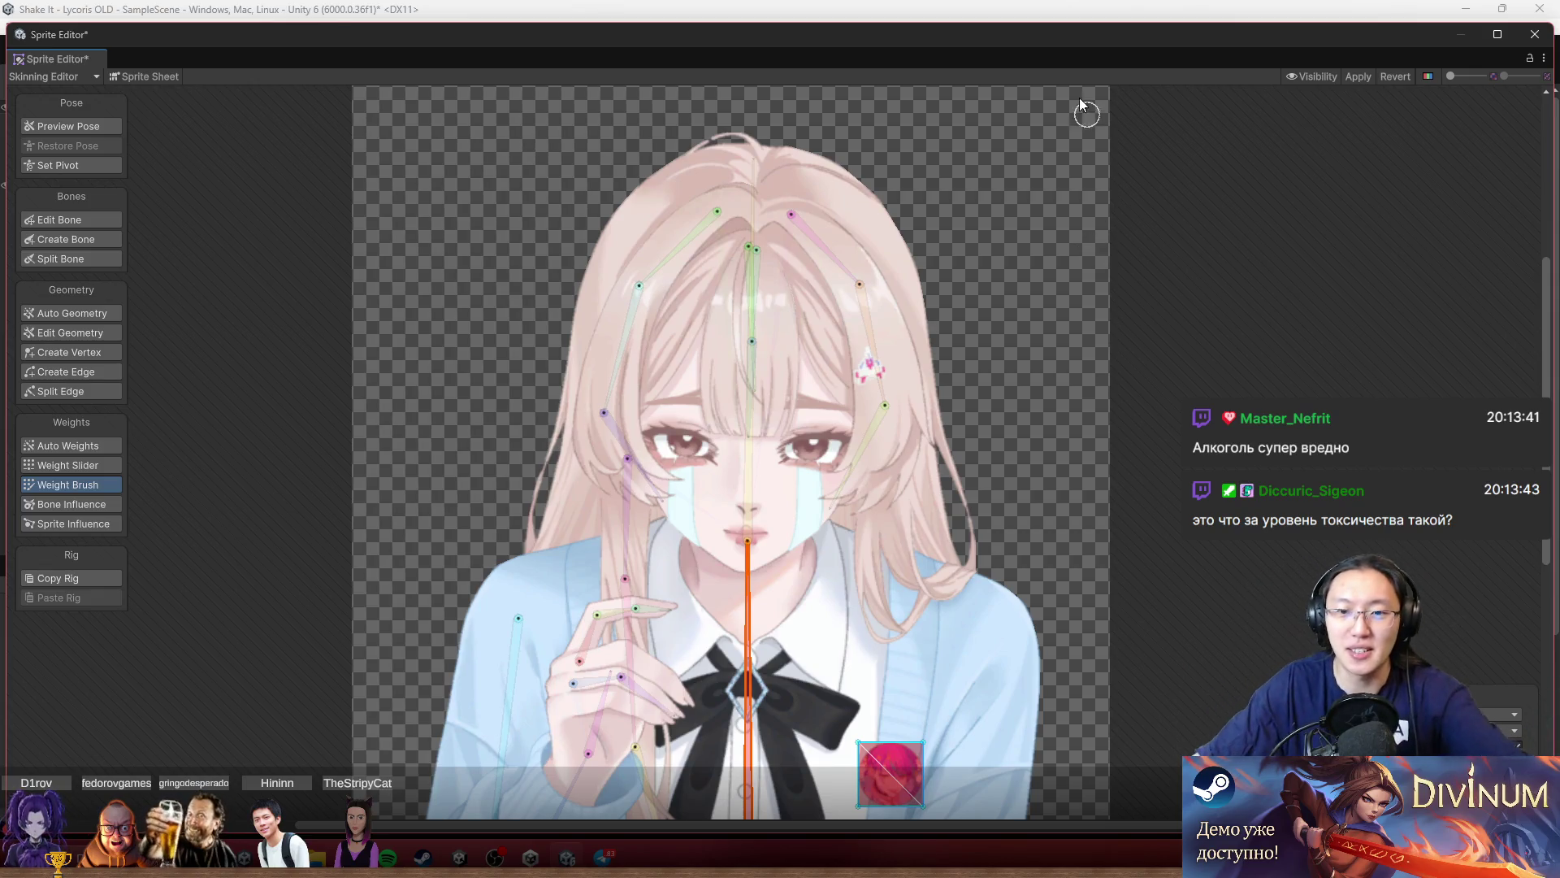
click(89, 126)
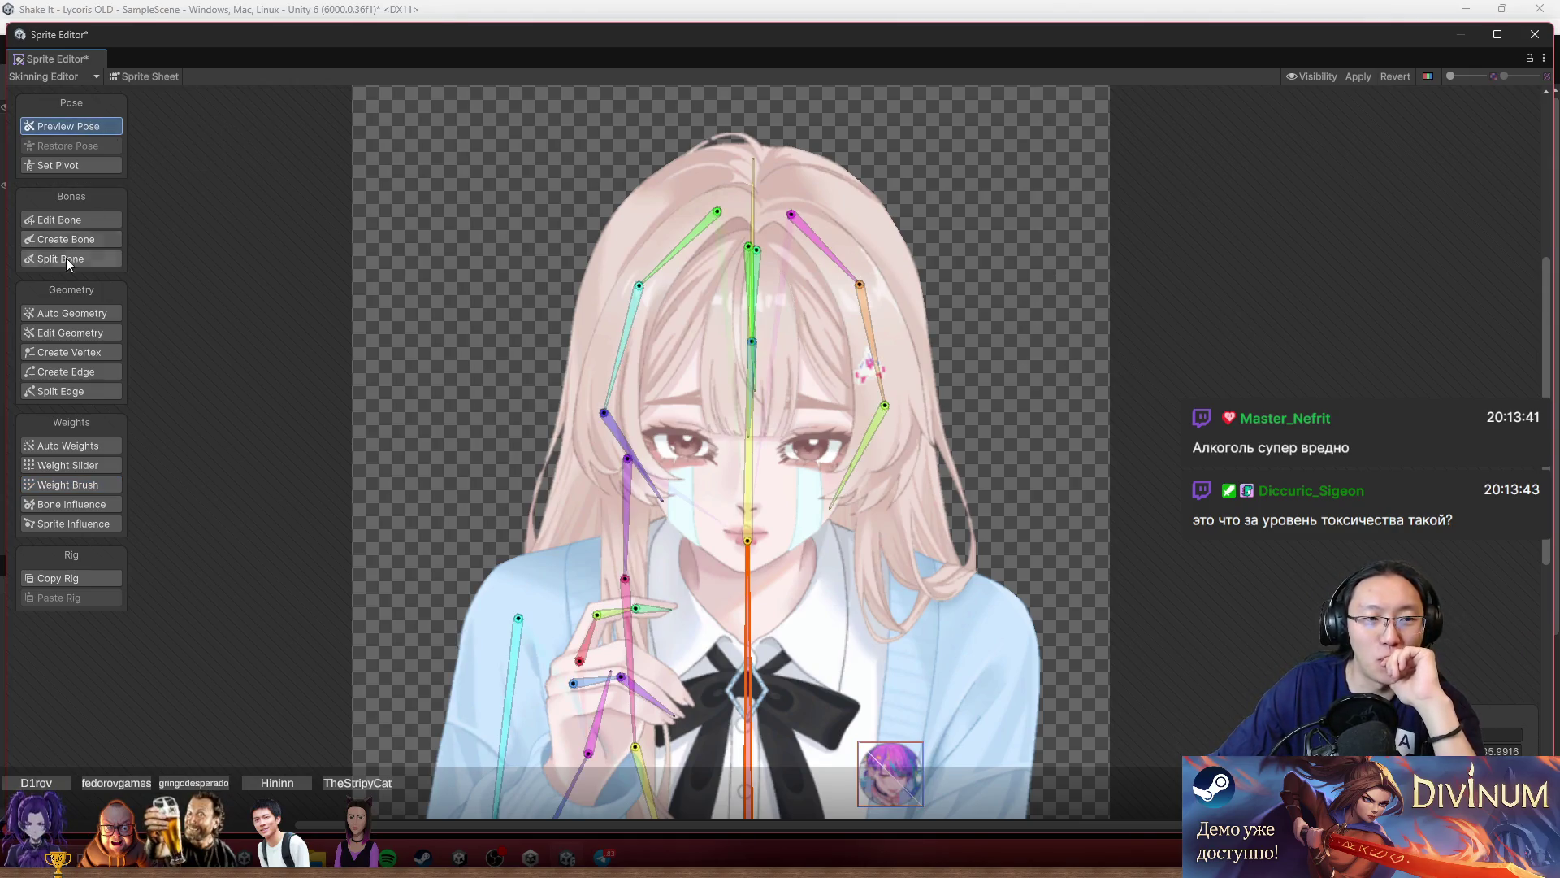
click(103, 464)
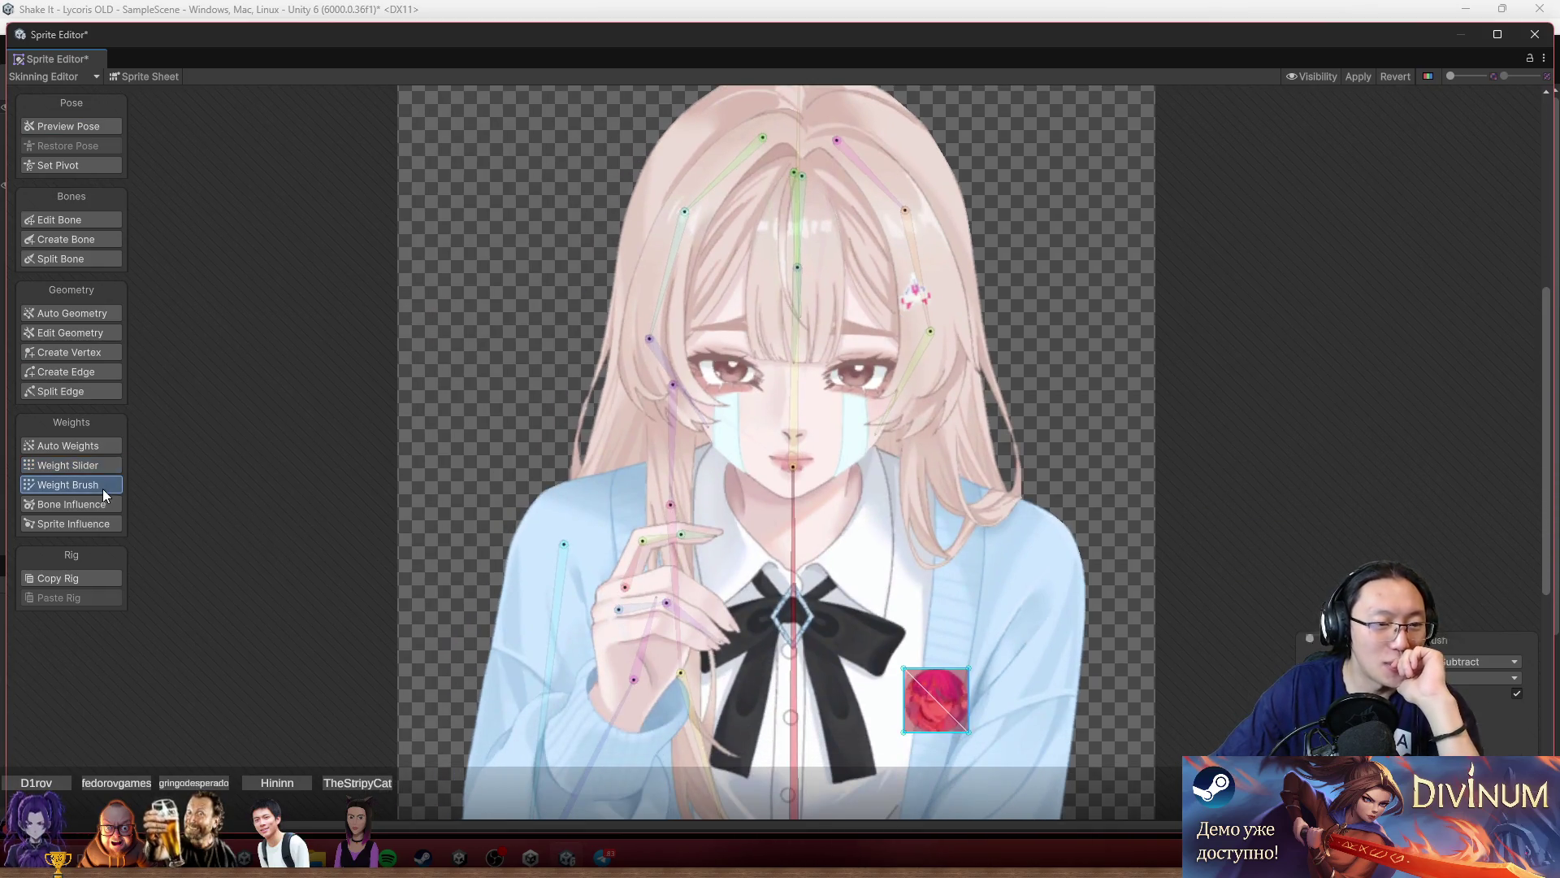
click(103, 488)
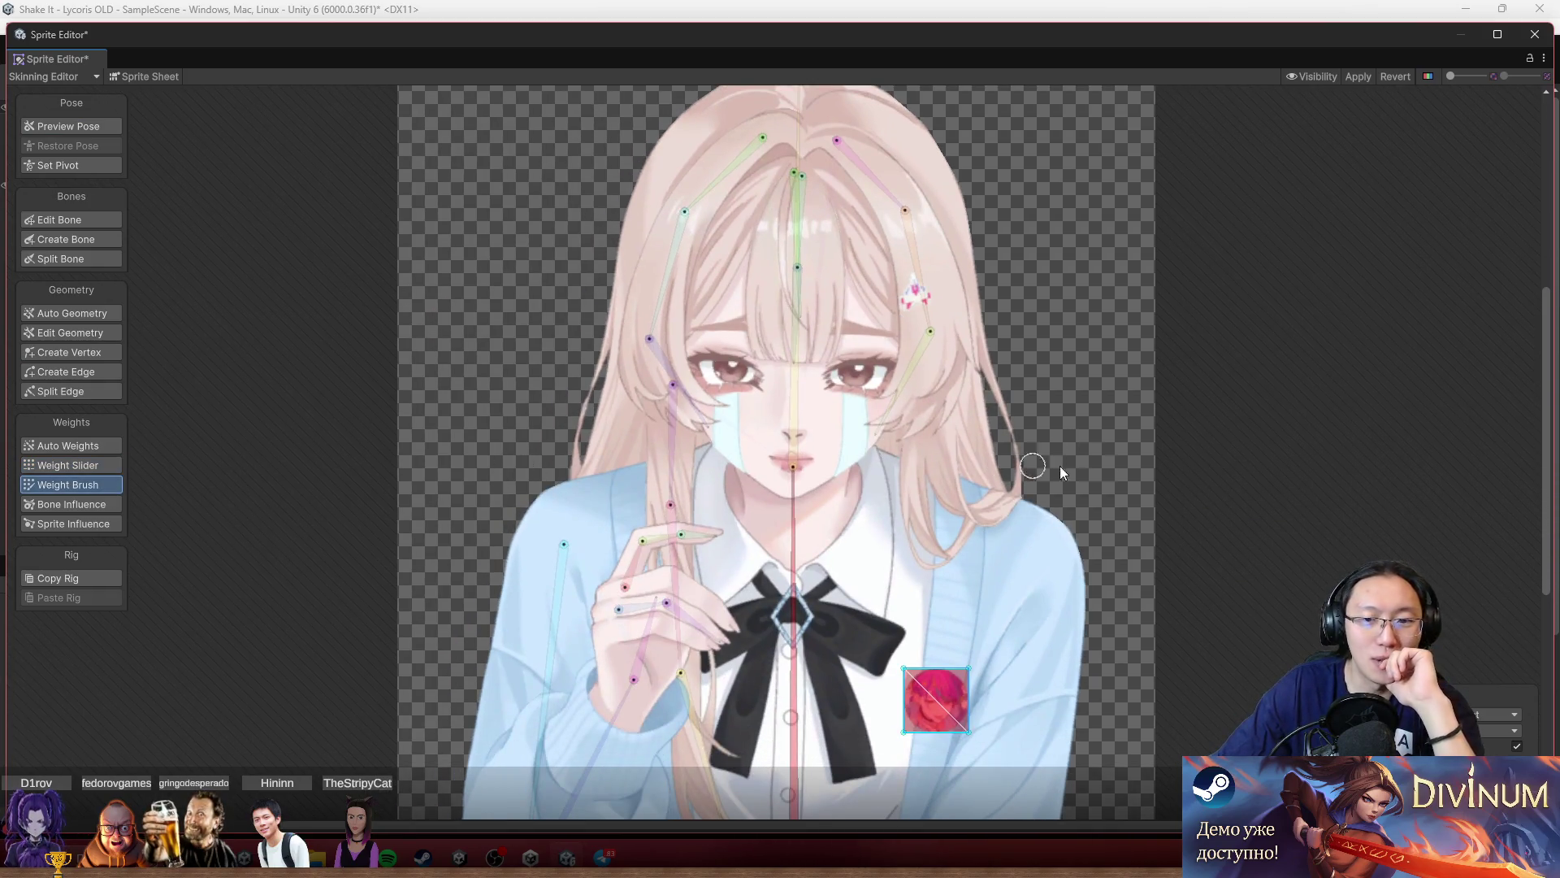
drag(1235, 518, 1181, 378)
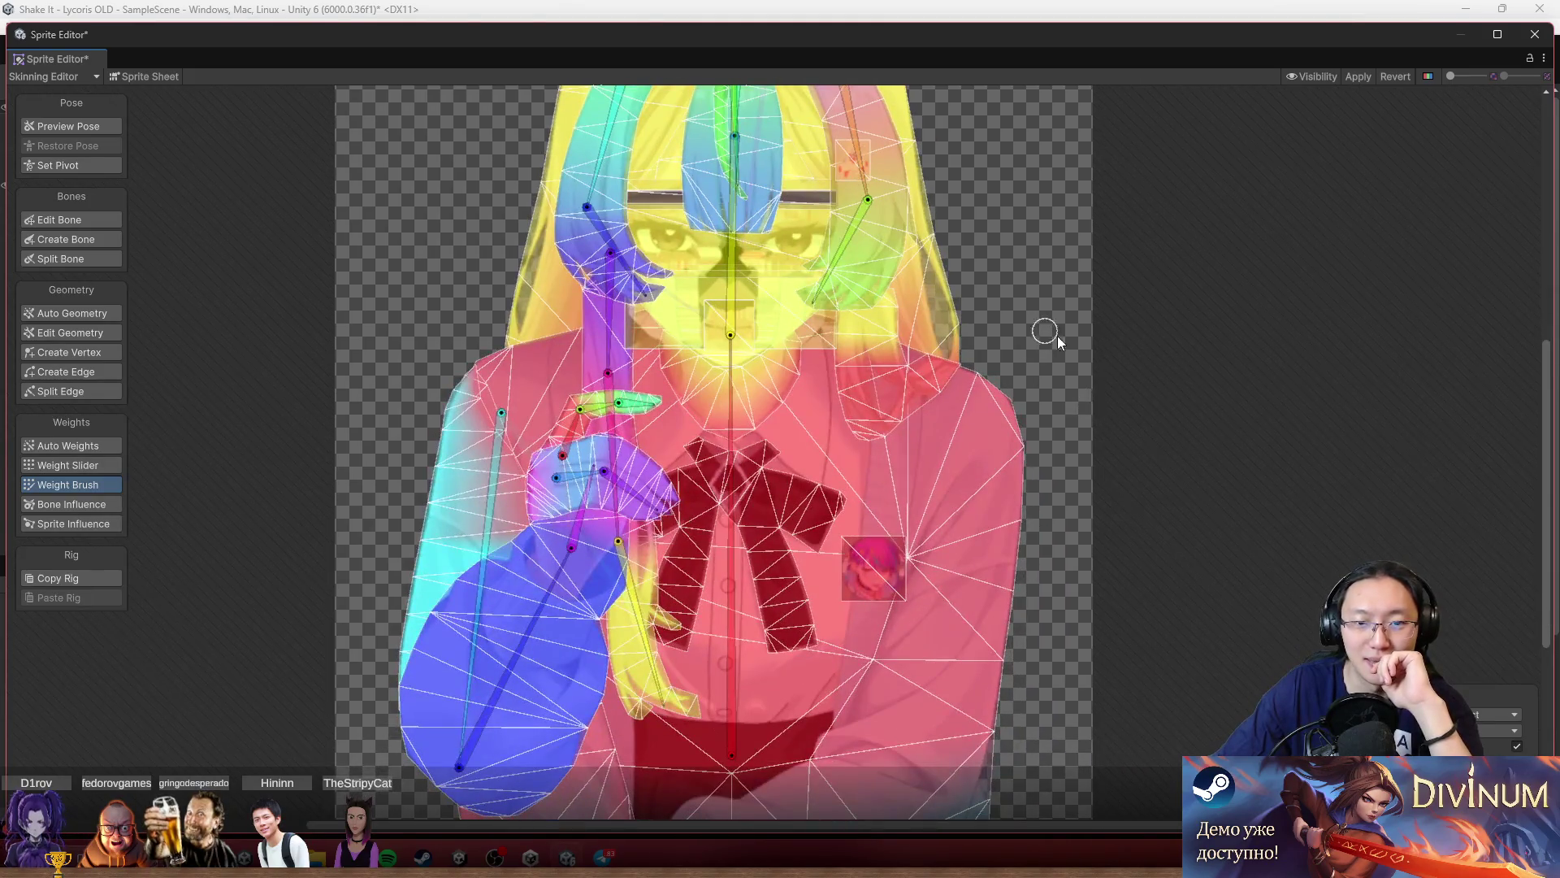
scroll(1114, 233, down, 3)
scroll(1062, 352, up, 5)
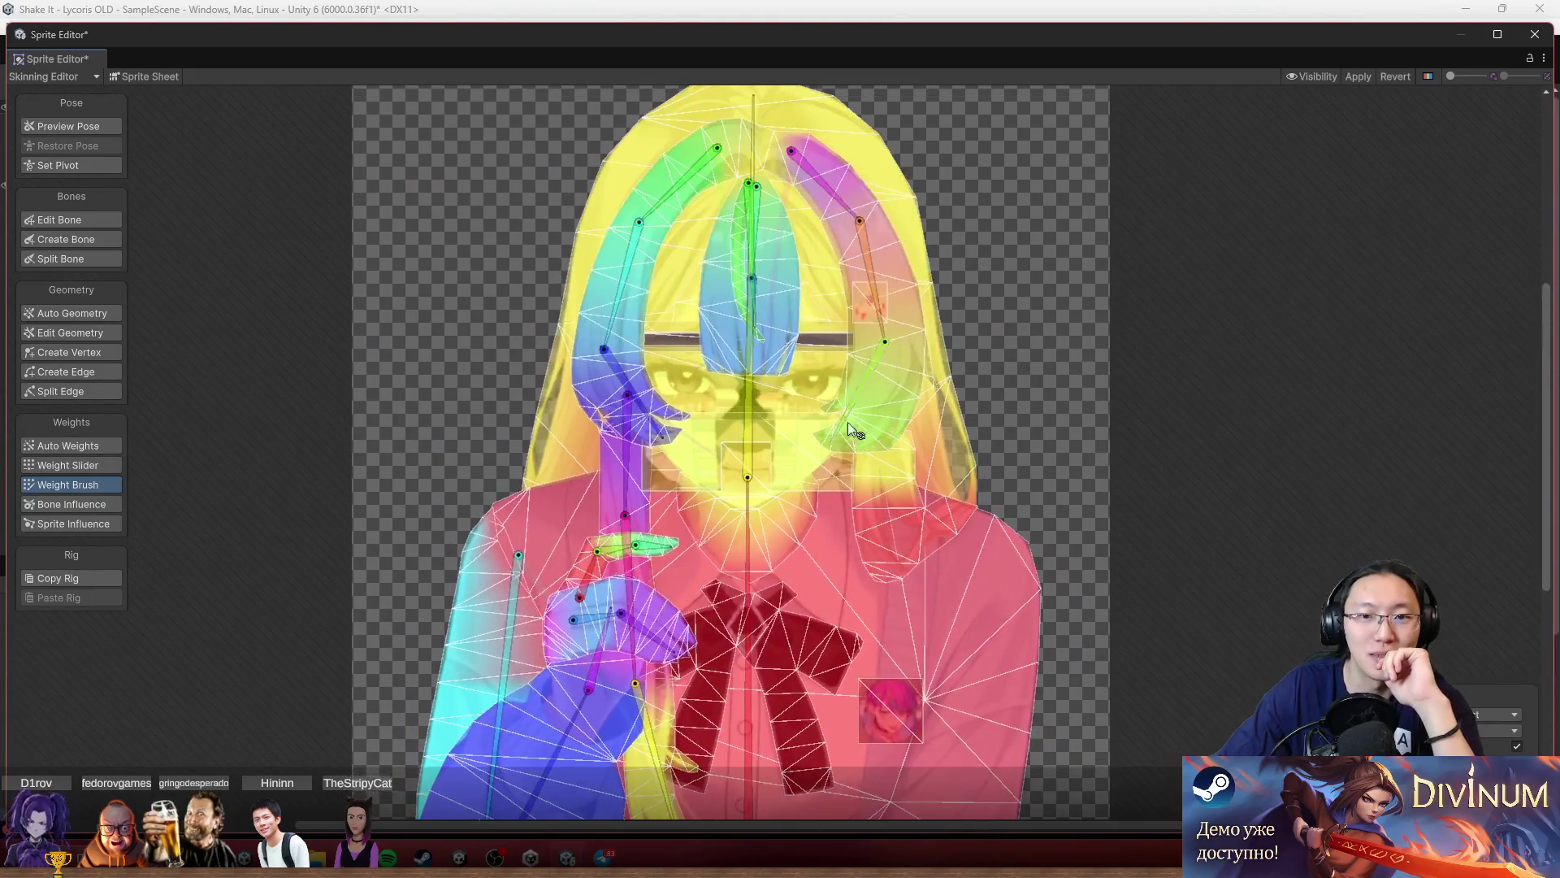
scroll(656, 269, up, 5)
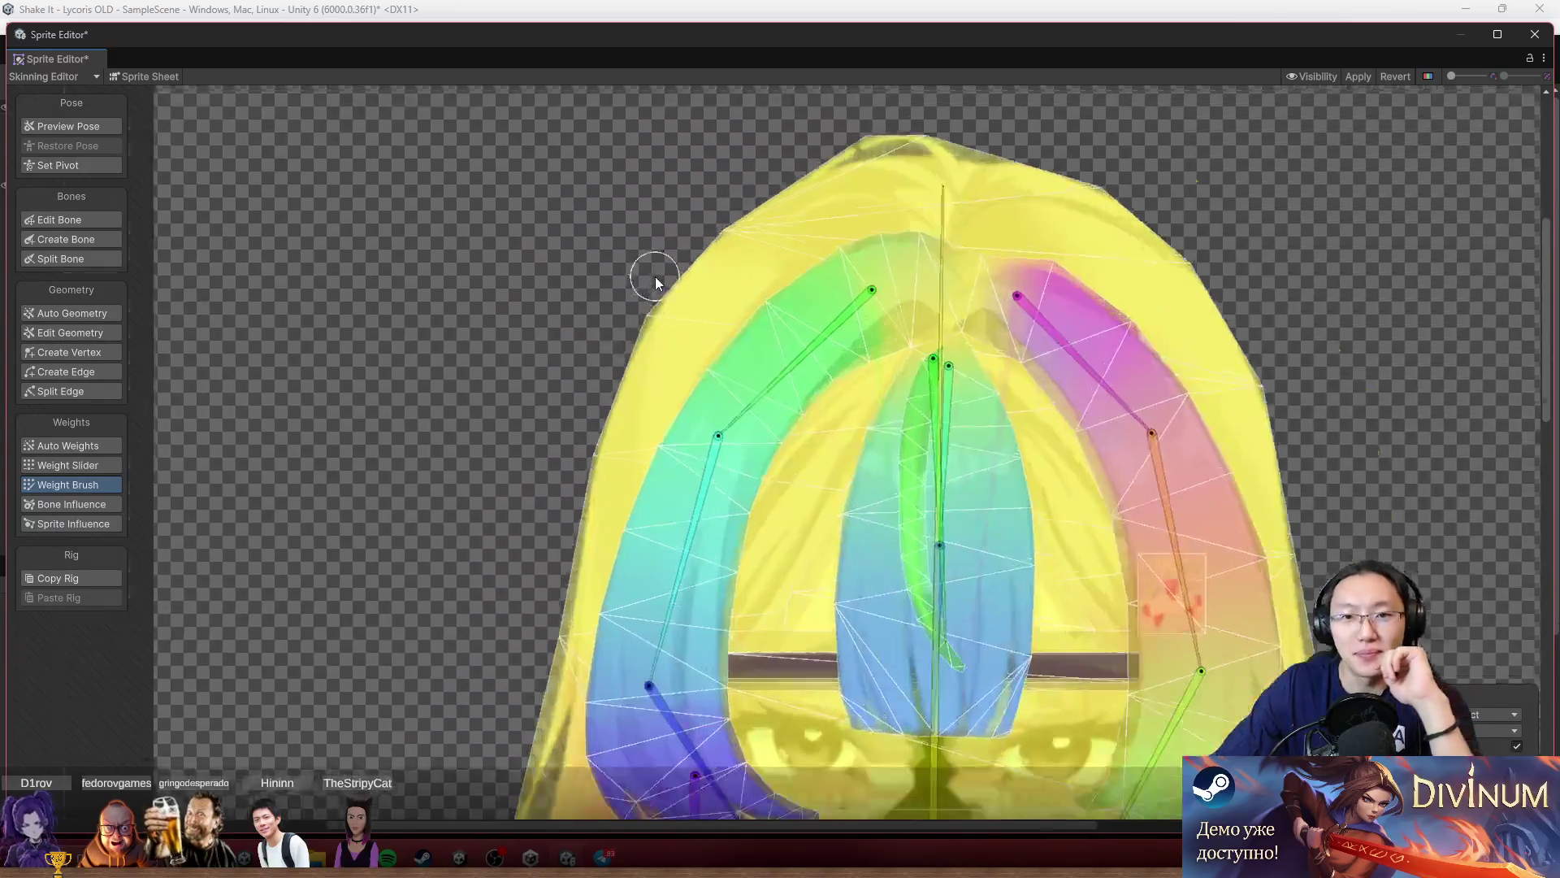
scroll(655, 276, up, 2)
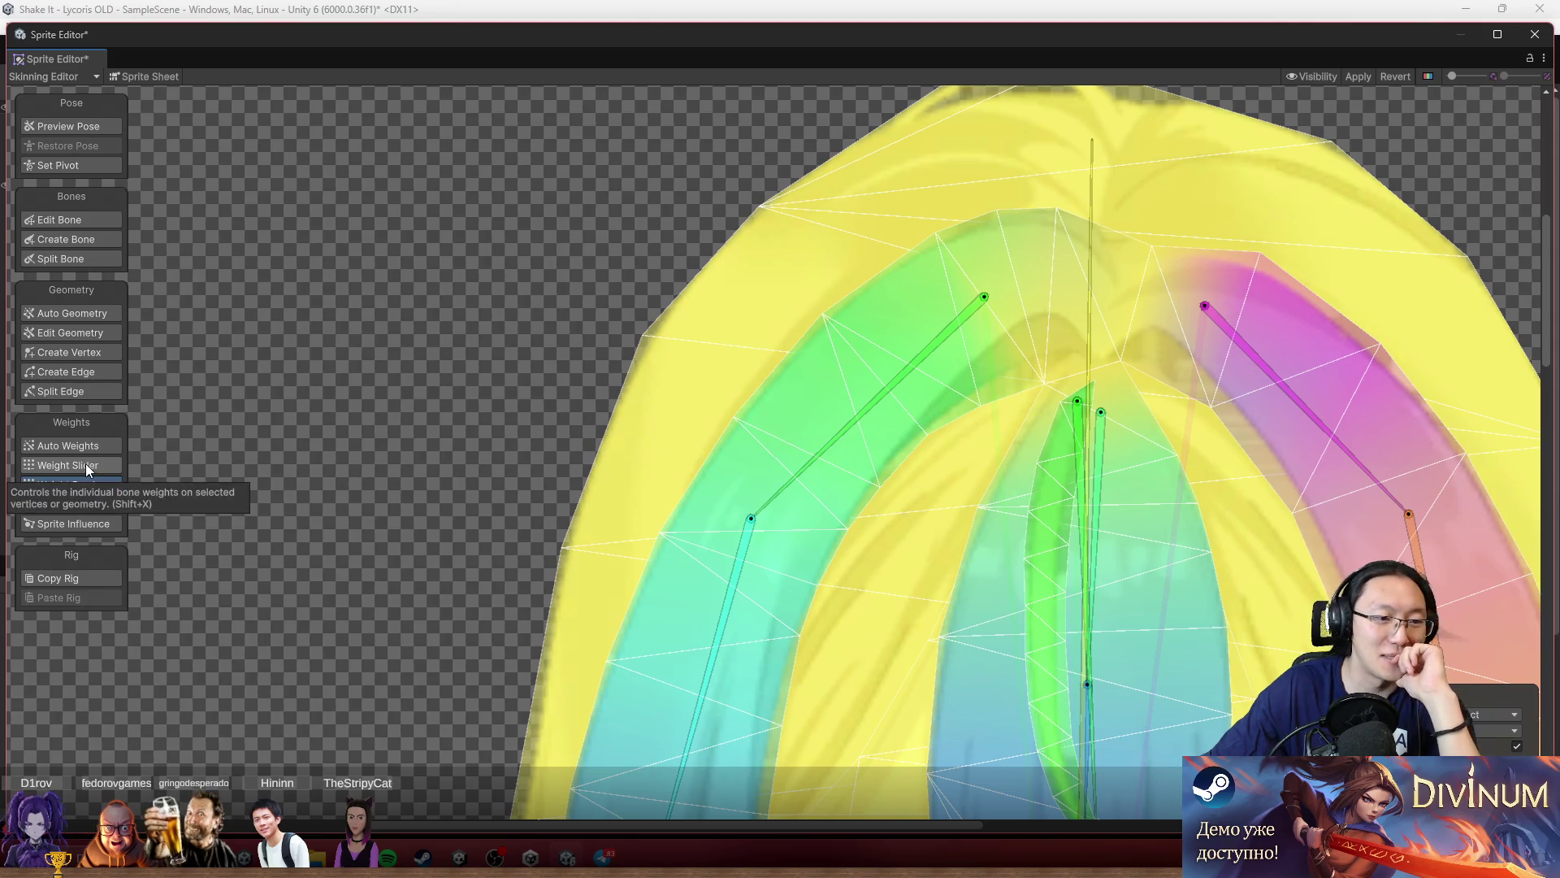
With Create Vertex, add two vertices on the top hair outline and slide them onto the edge.
click(83, 356)
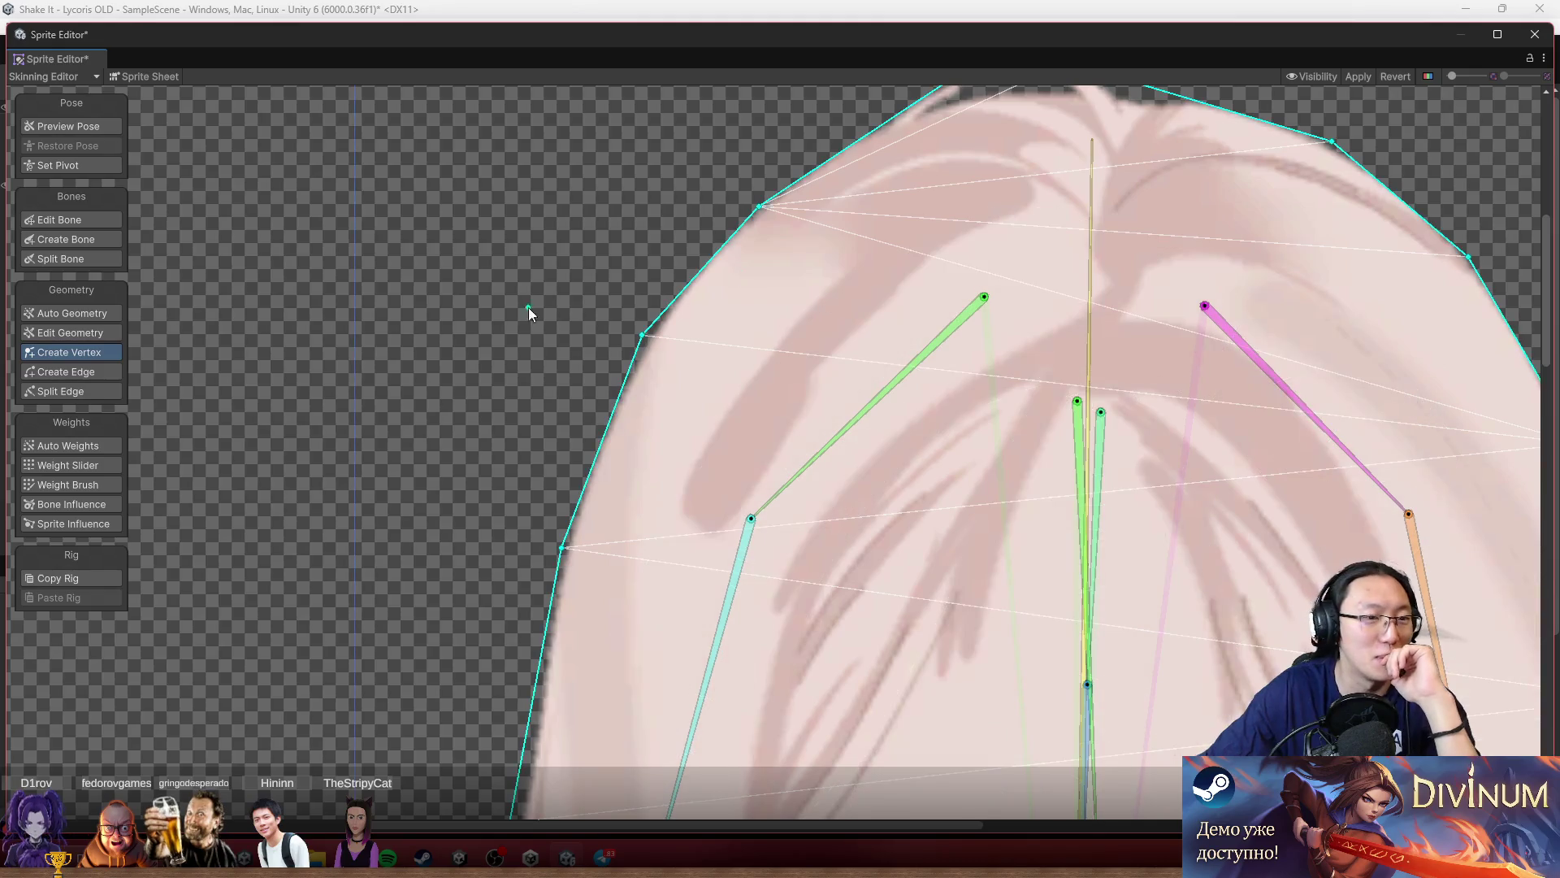
click(720, 249)
scroll(720, 249, up, 1)
scroll(723, 255, up, 2)
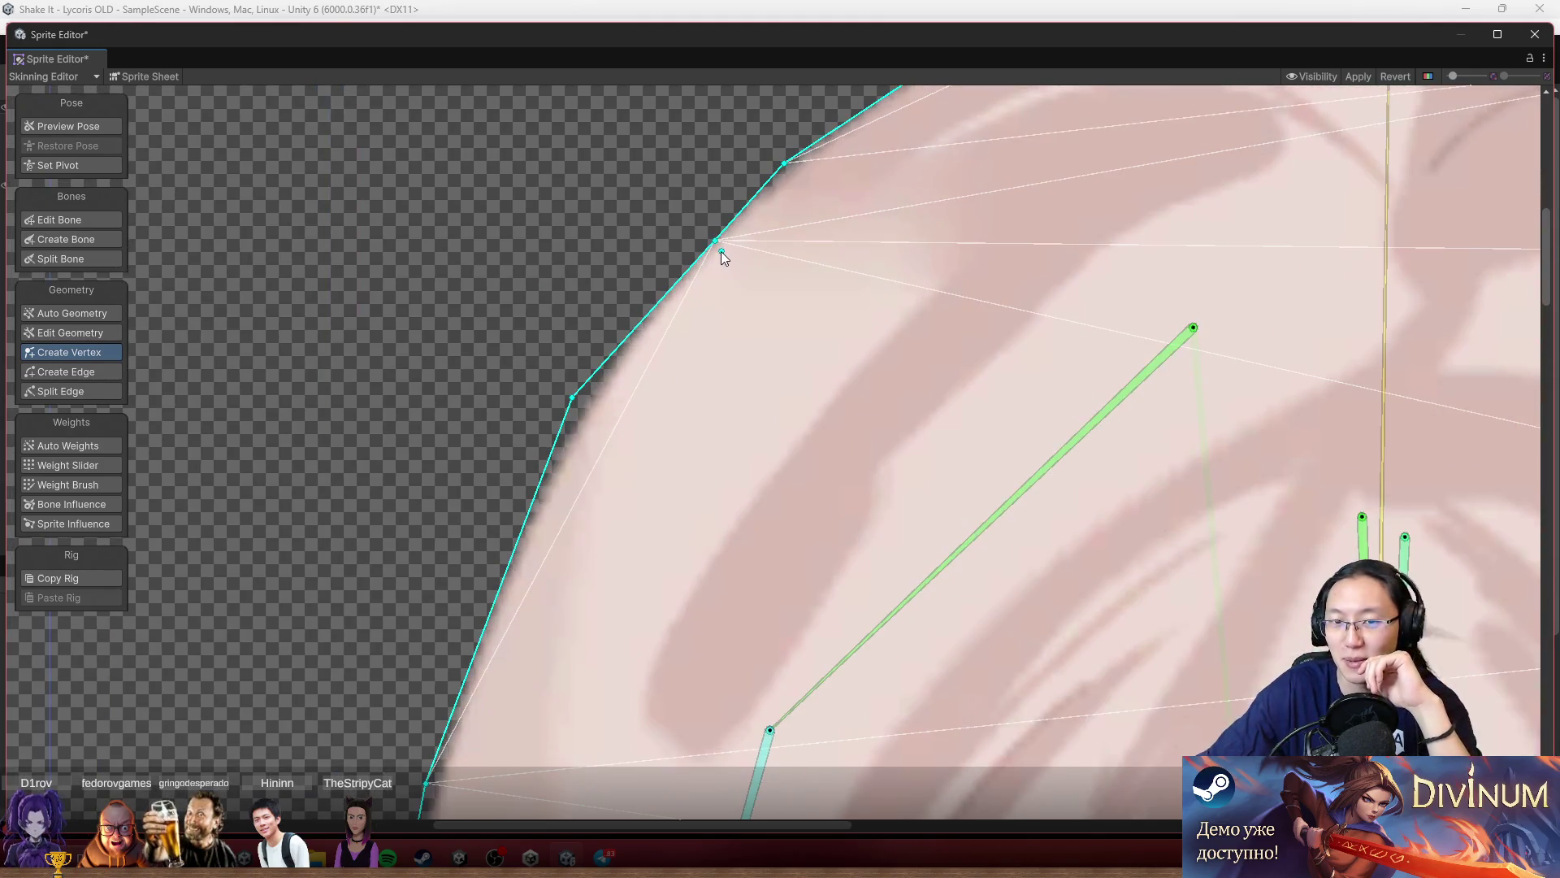
drag(717, 243, 685, 259)
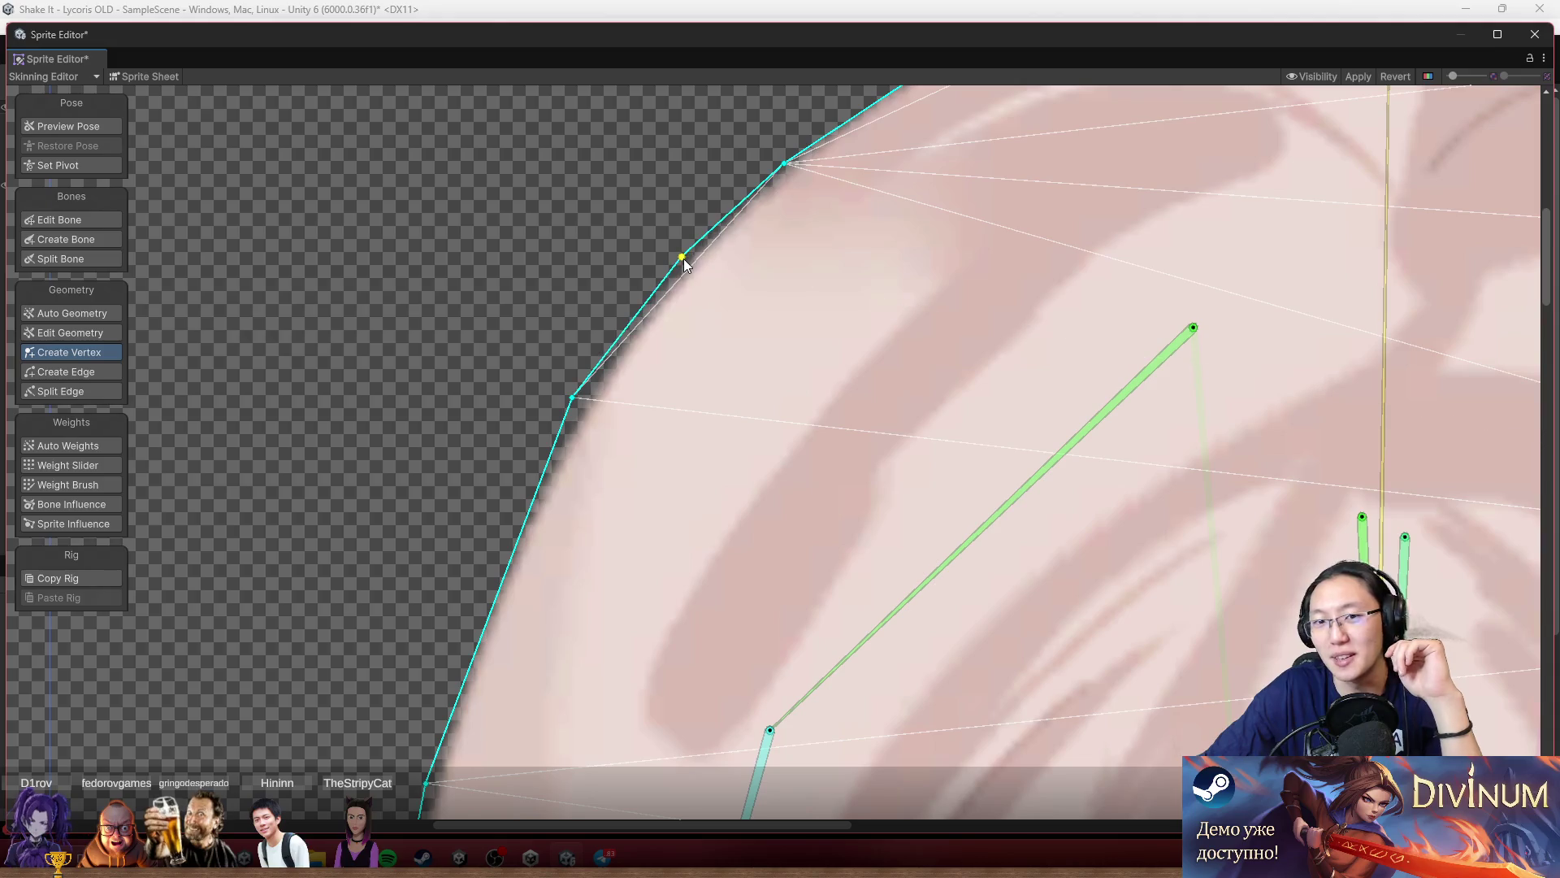
scroll(685, 260, up, 3)
scroll(705, 240, right, 3)
click(685, 237)
drag(685, 236, 687, 215)
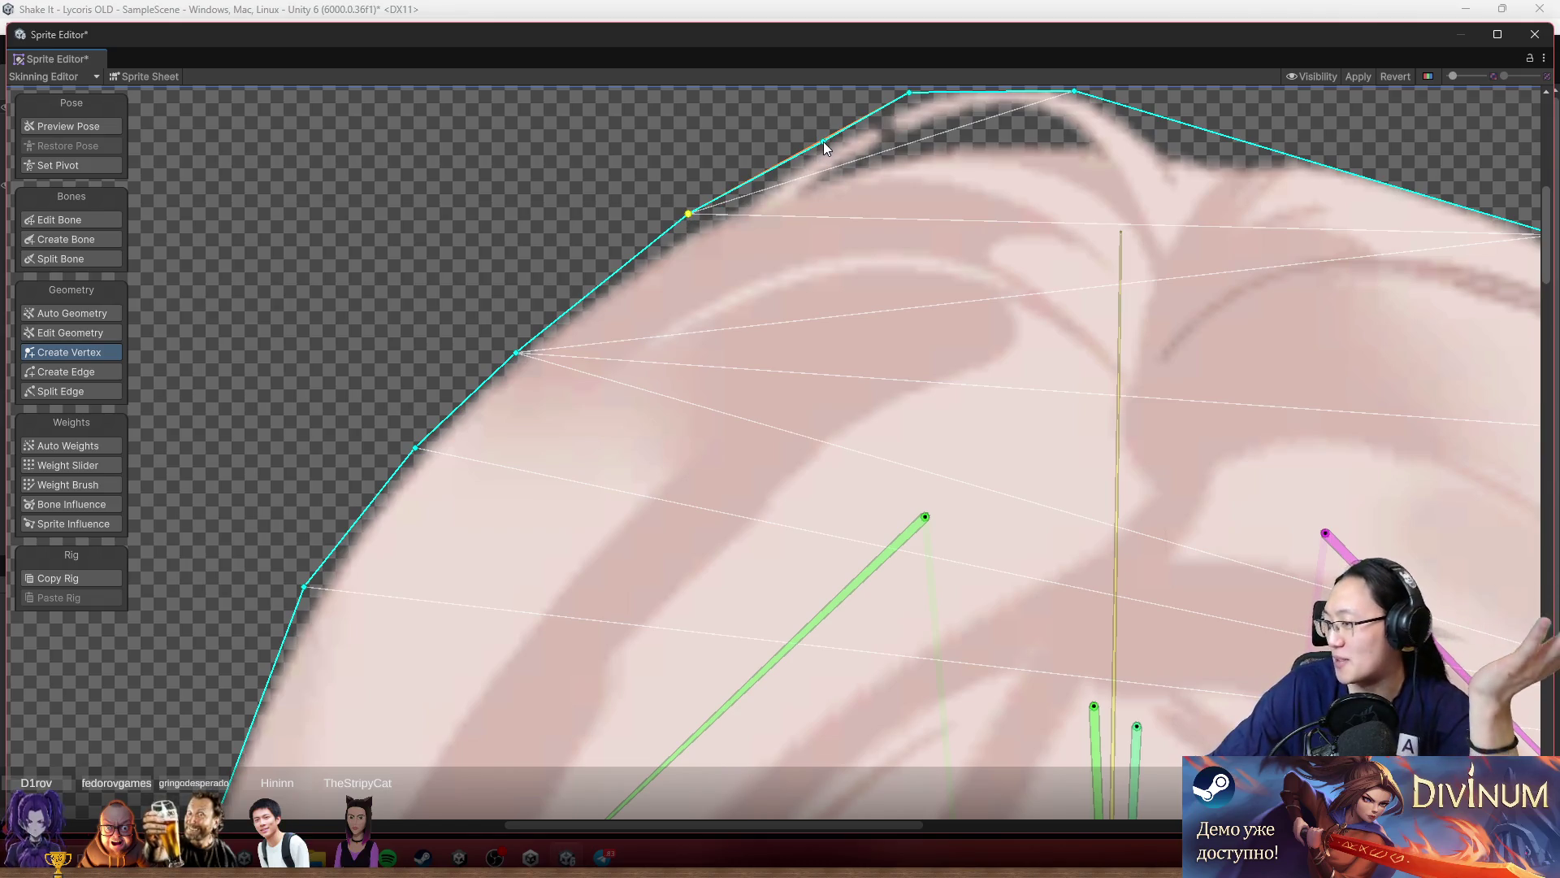
Select the top-left and top-right outline vertices and pull one in toward the hair.
scroll(890, 179, up, 3)
scroll(890, 179, right, 3)
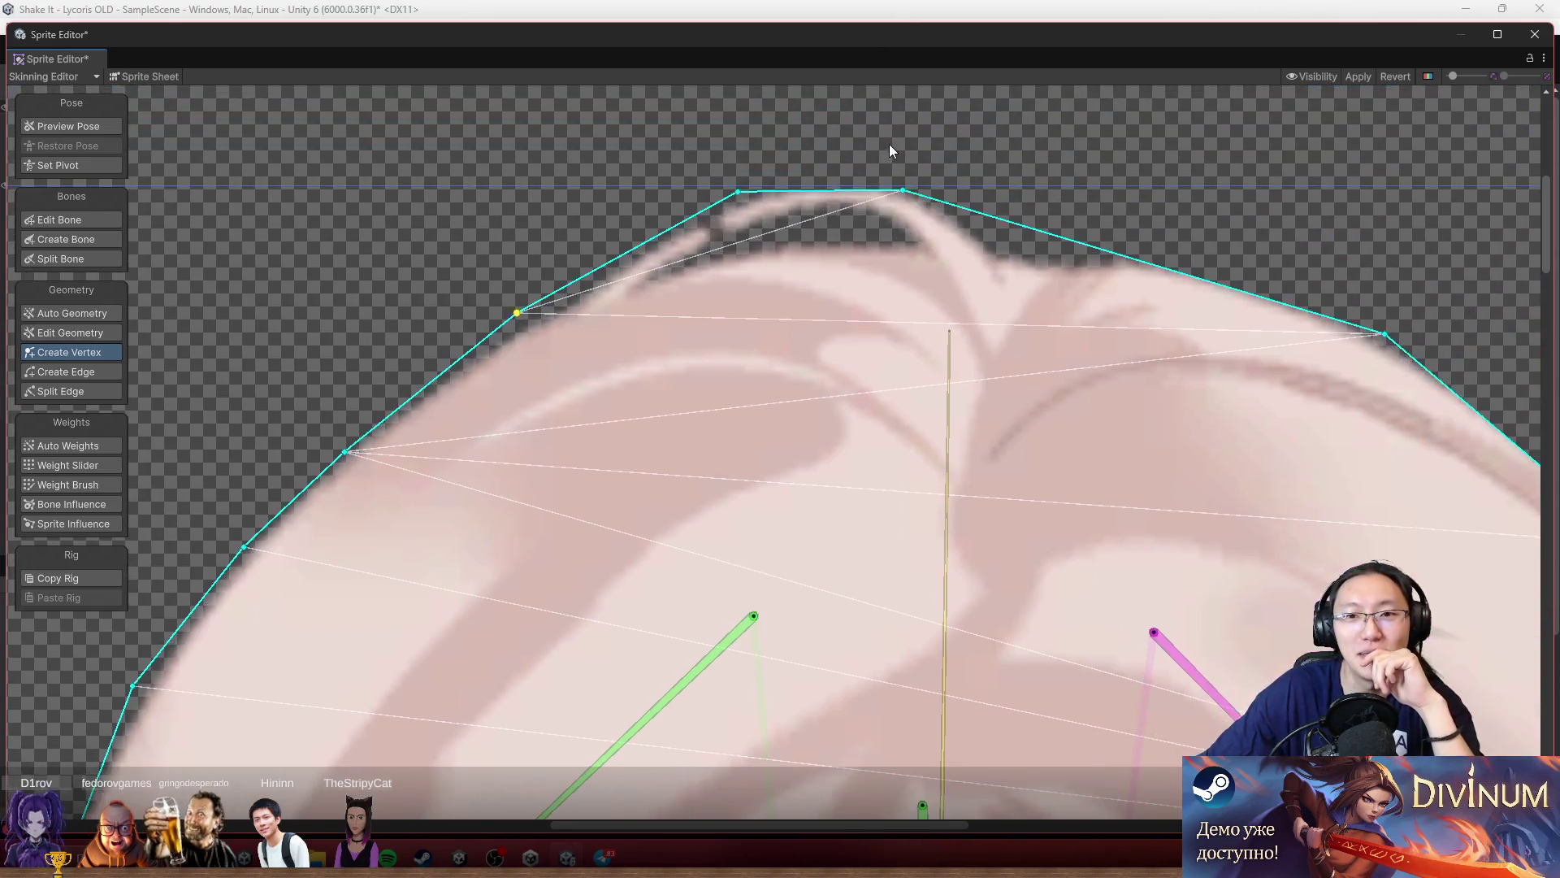
scroll(786, 162, up, 3)
scroll(708, 180, up, 1)
click(700, 211)
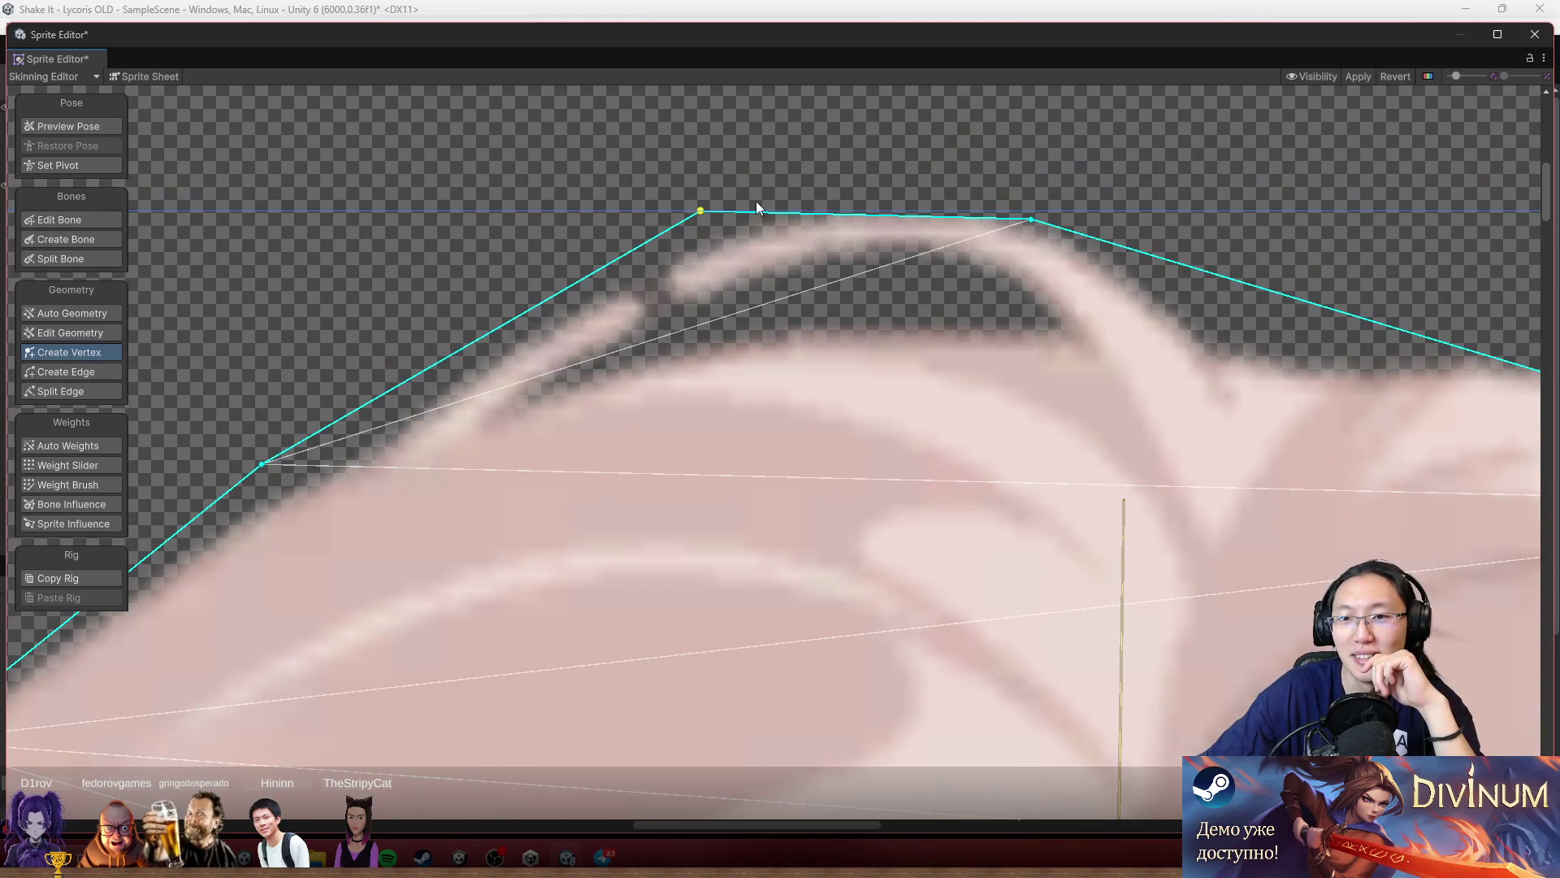
click(1030, 223)
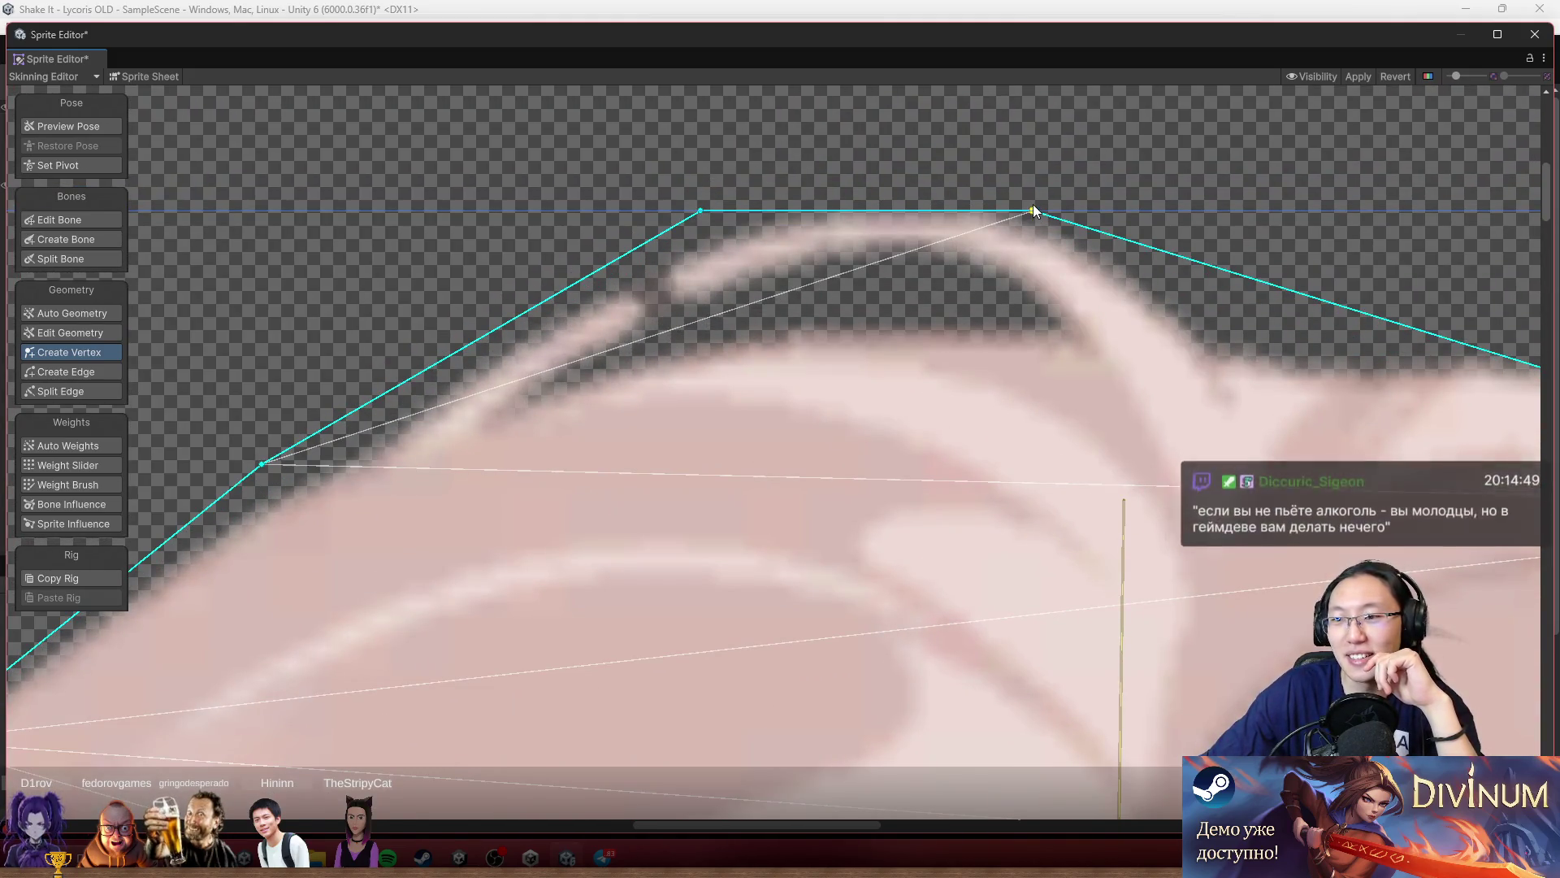
scroll(1071, 245, down, 4)
scroll(1227, 268, down, 2)
scroll(1227, 268, right, 3)
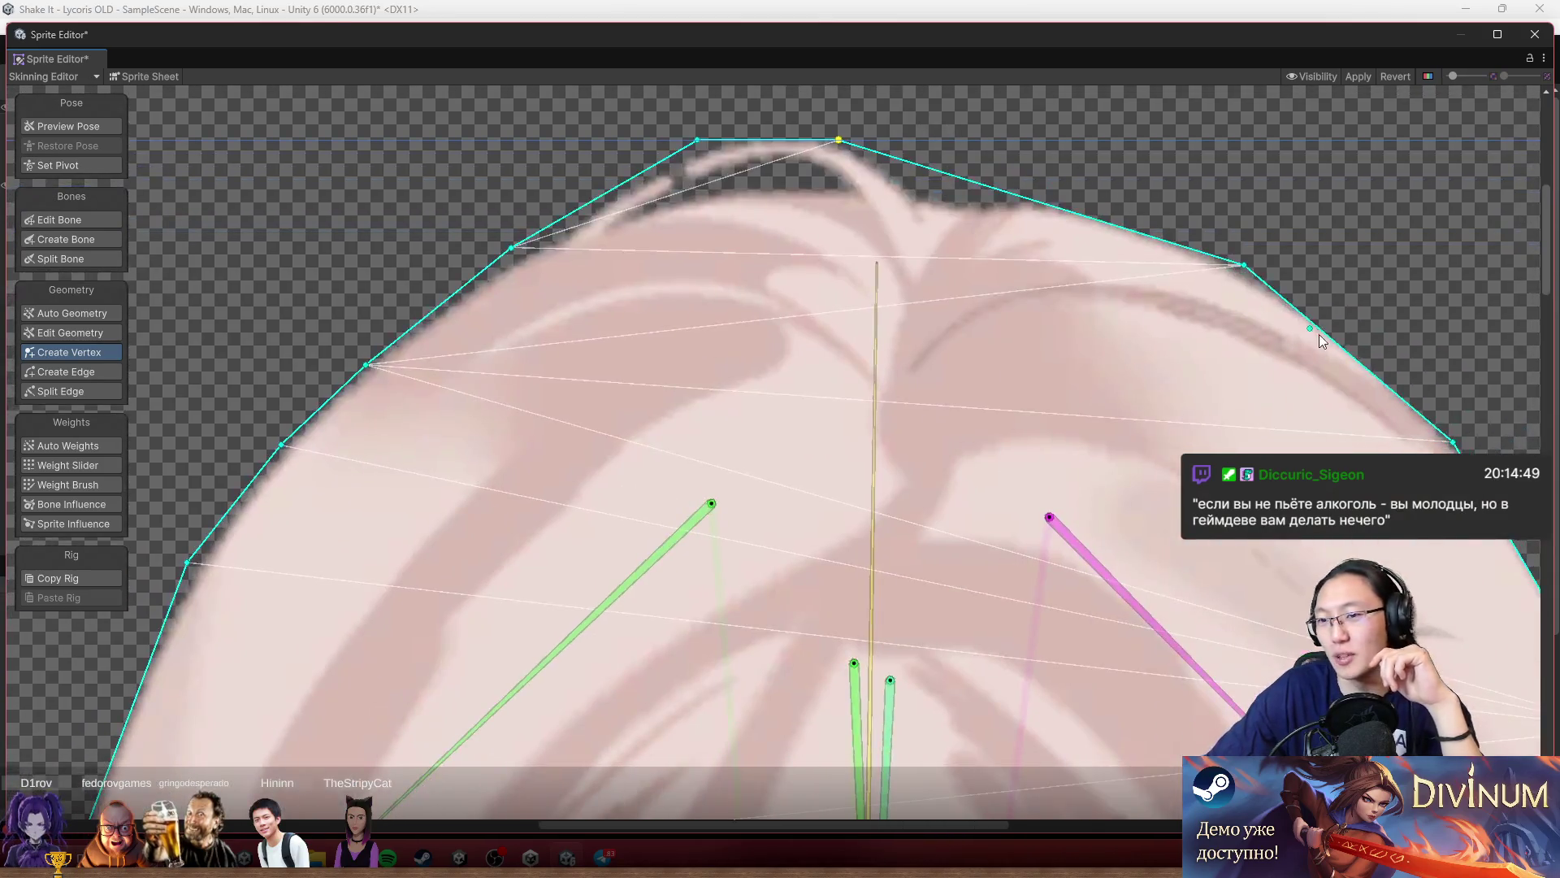
drag(1245, 263, 1225, 233)
Add vertices on the right hair outline and nudge the right-side vertices onto the hair edge.
scroll(946, 234, right, 4)
scroll(945, 234, down, 1)
scroll(946, 234, right, 3)
scroll(938, 248, down, 1)
click(923, 266)
drag(923, 265, 937, 257)
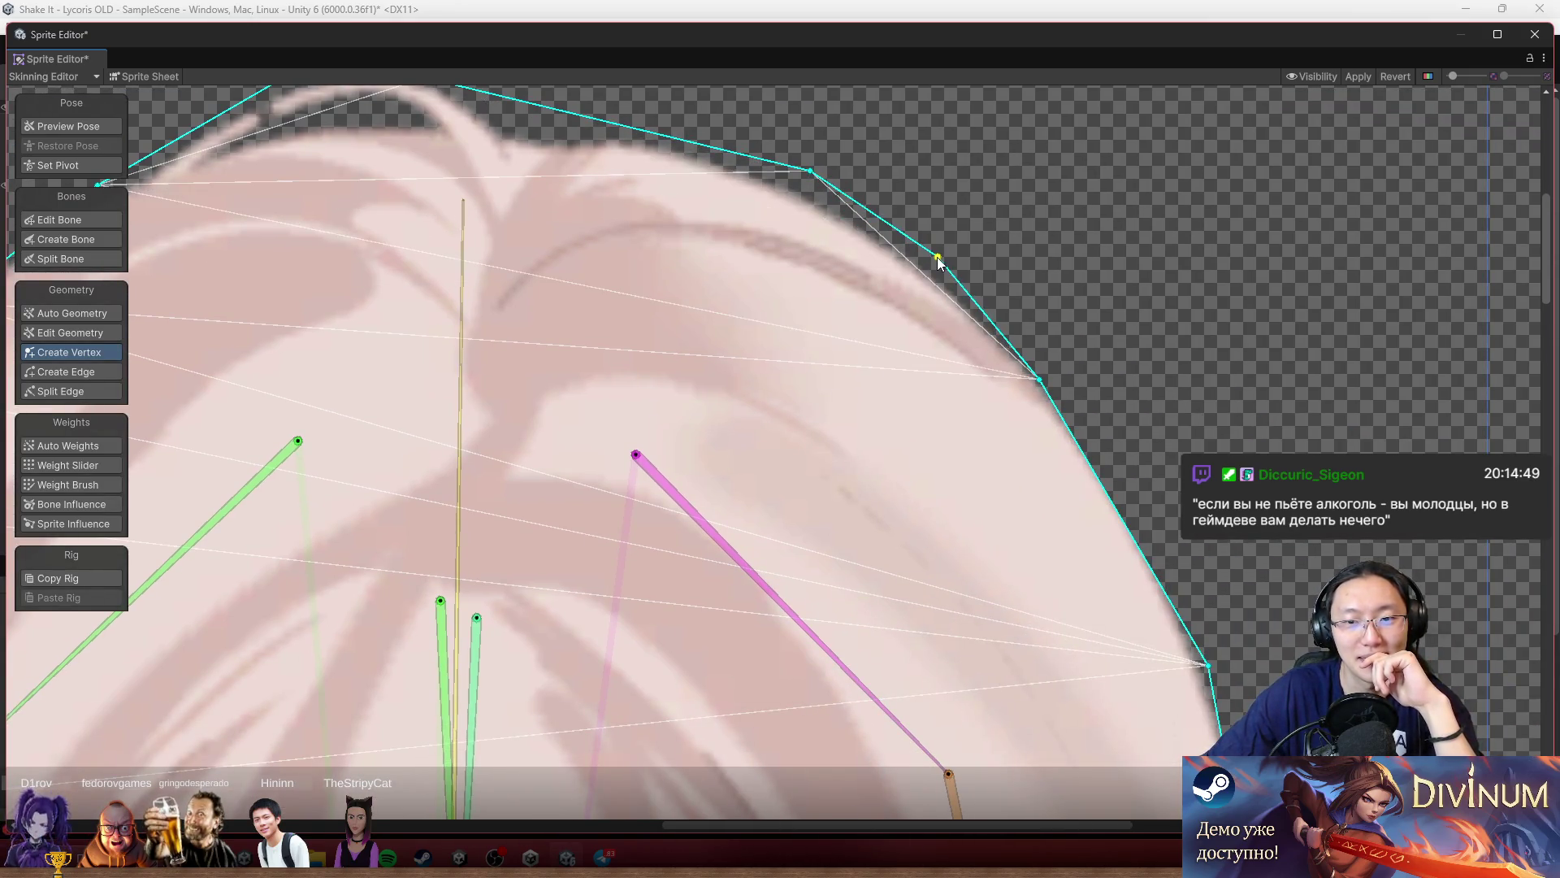
scroll(937, 256, right, 6)
scroll(938, 257, down, 4)
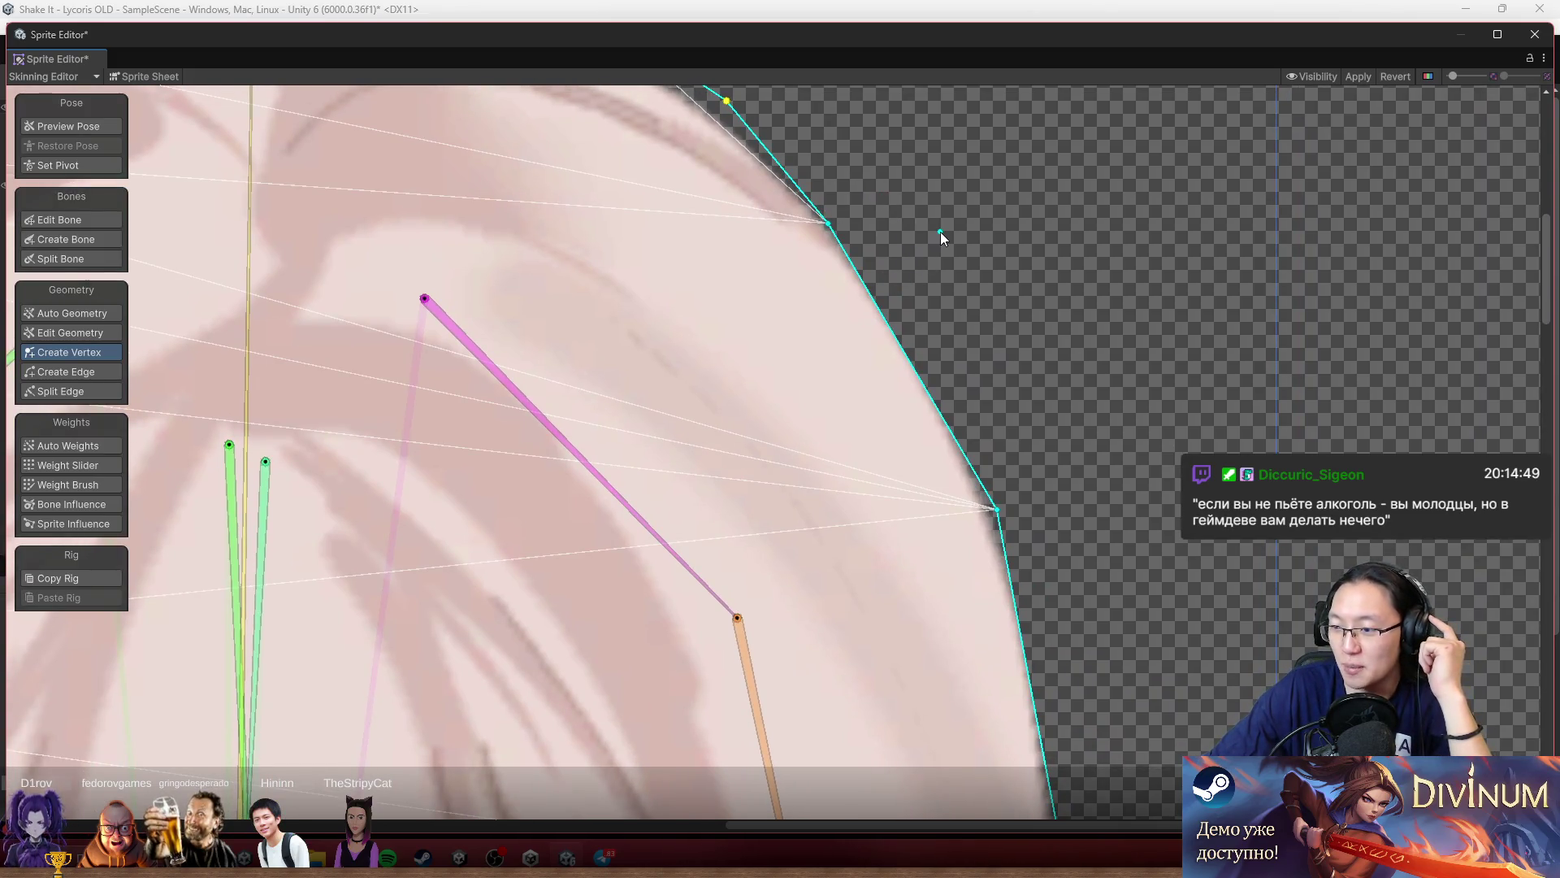
drag(828, 222, 840, 226)
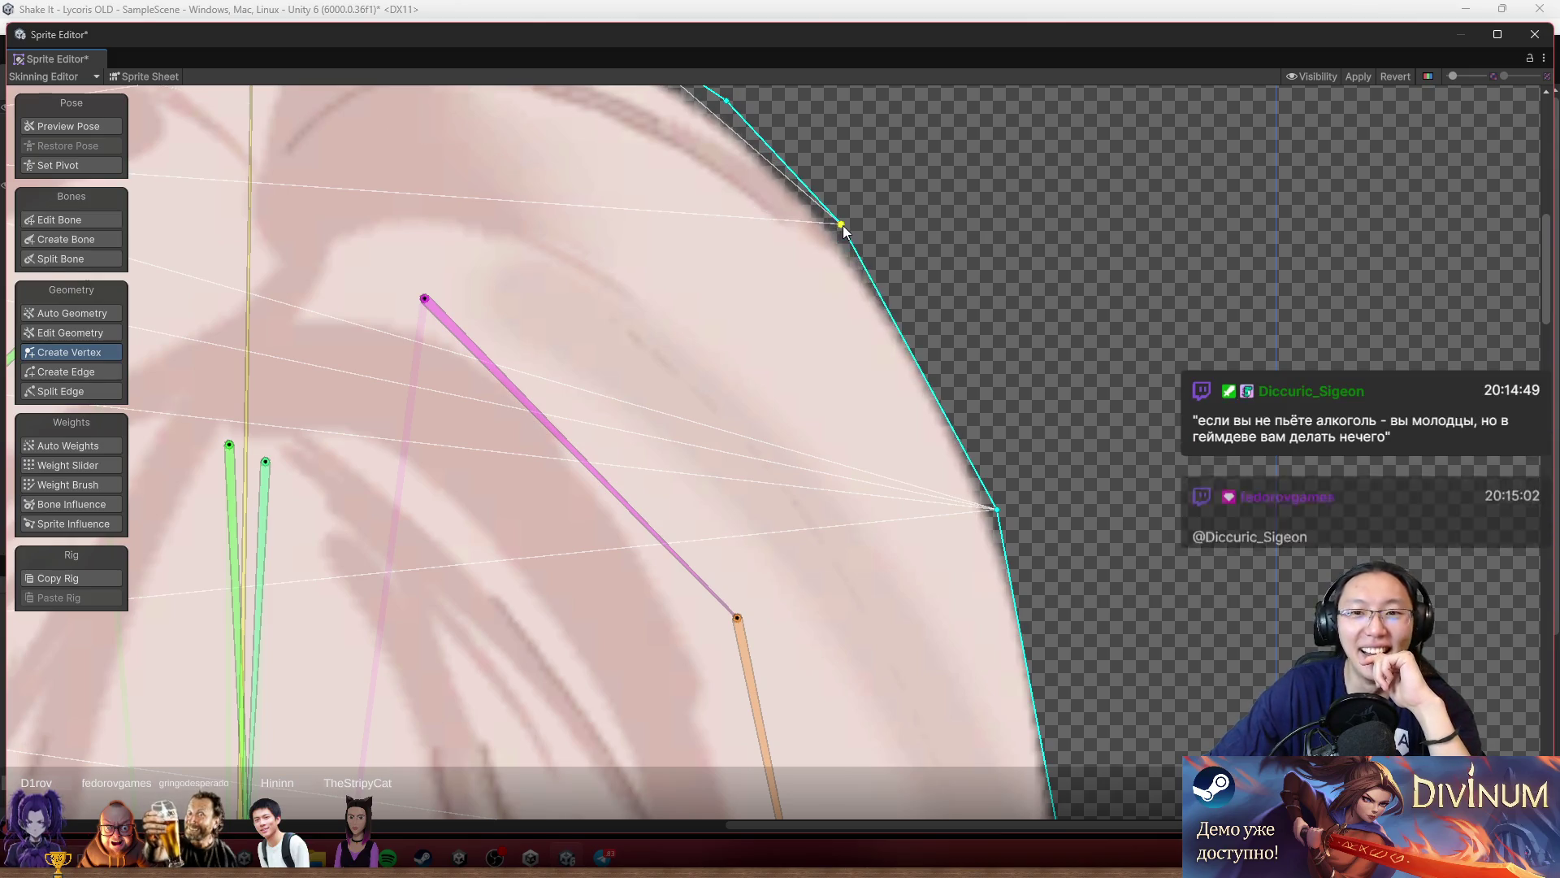
scroll(974, 302, down, 3)
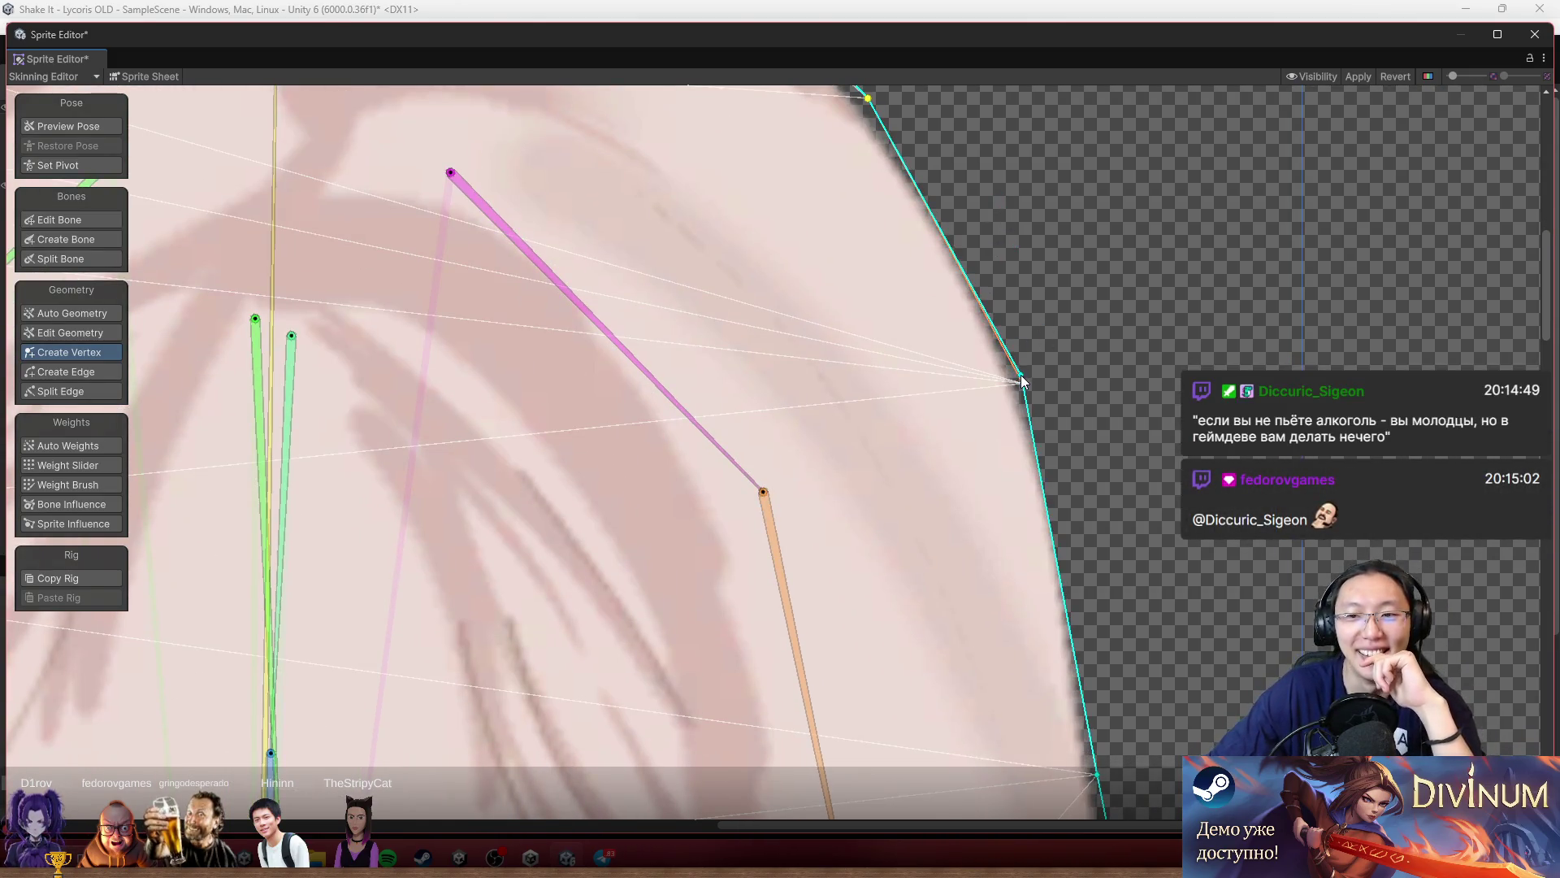
drag(1026, 382, 1008, 312)
scroll(1030, 198, down, 7)
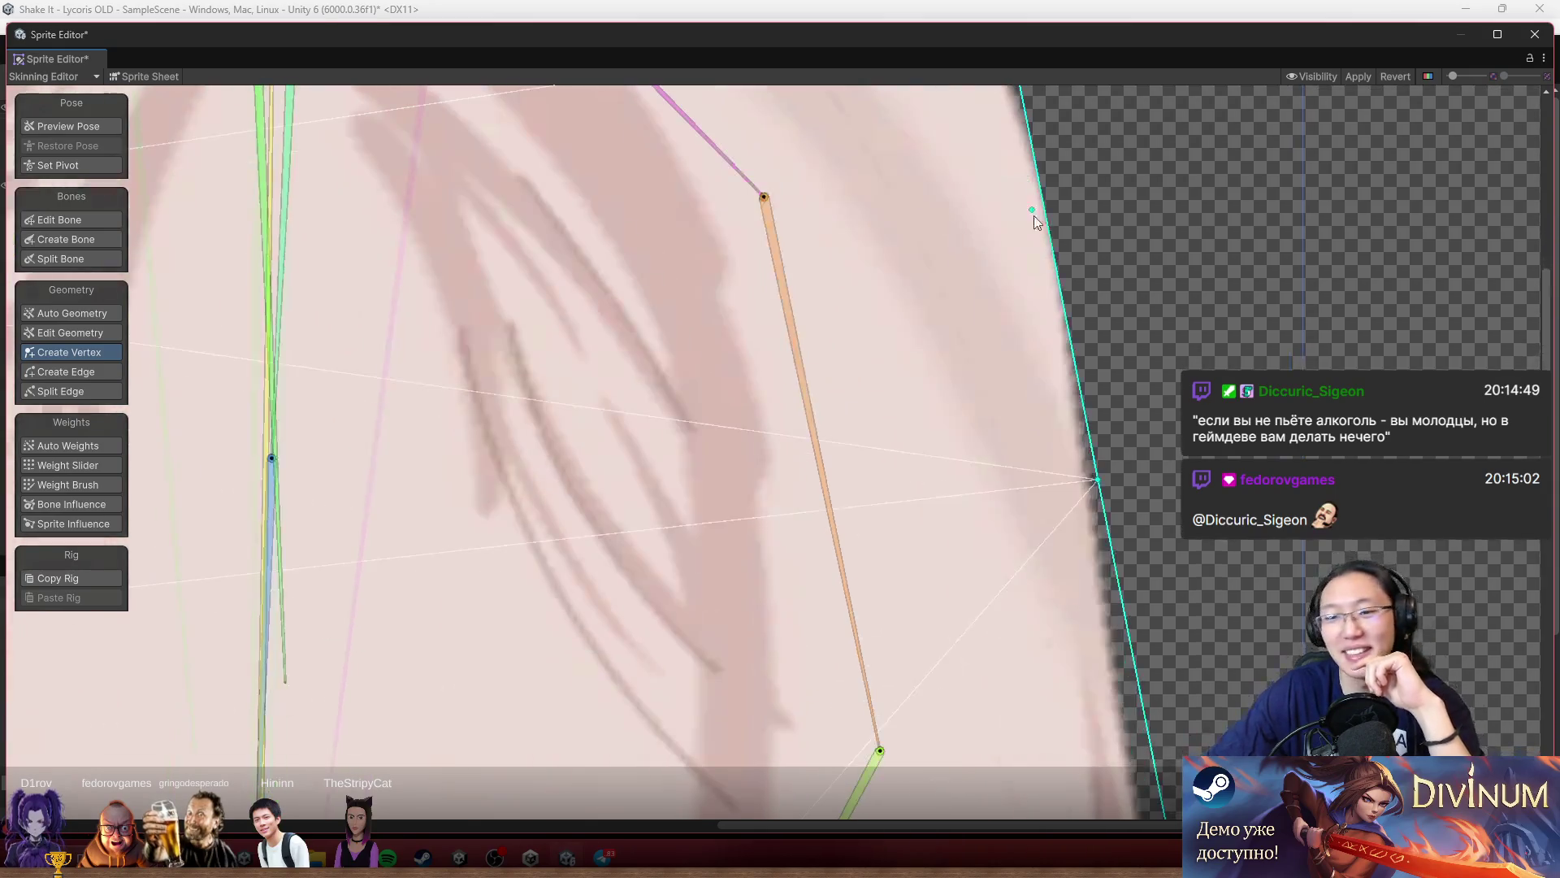
click(1052, 255)
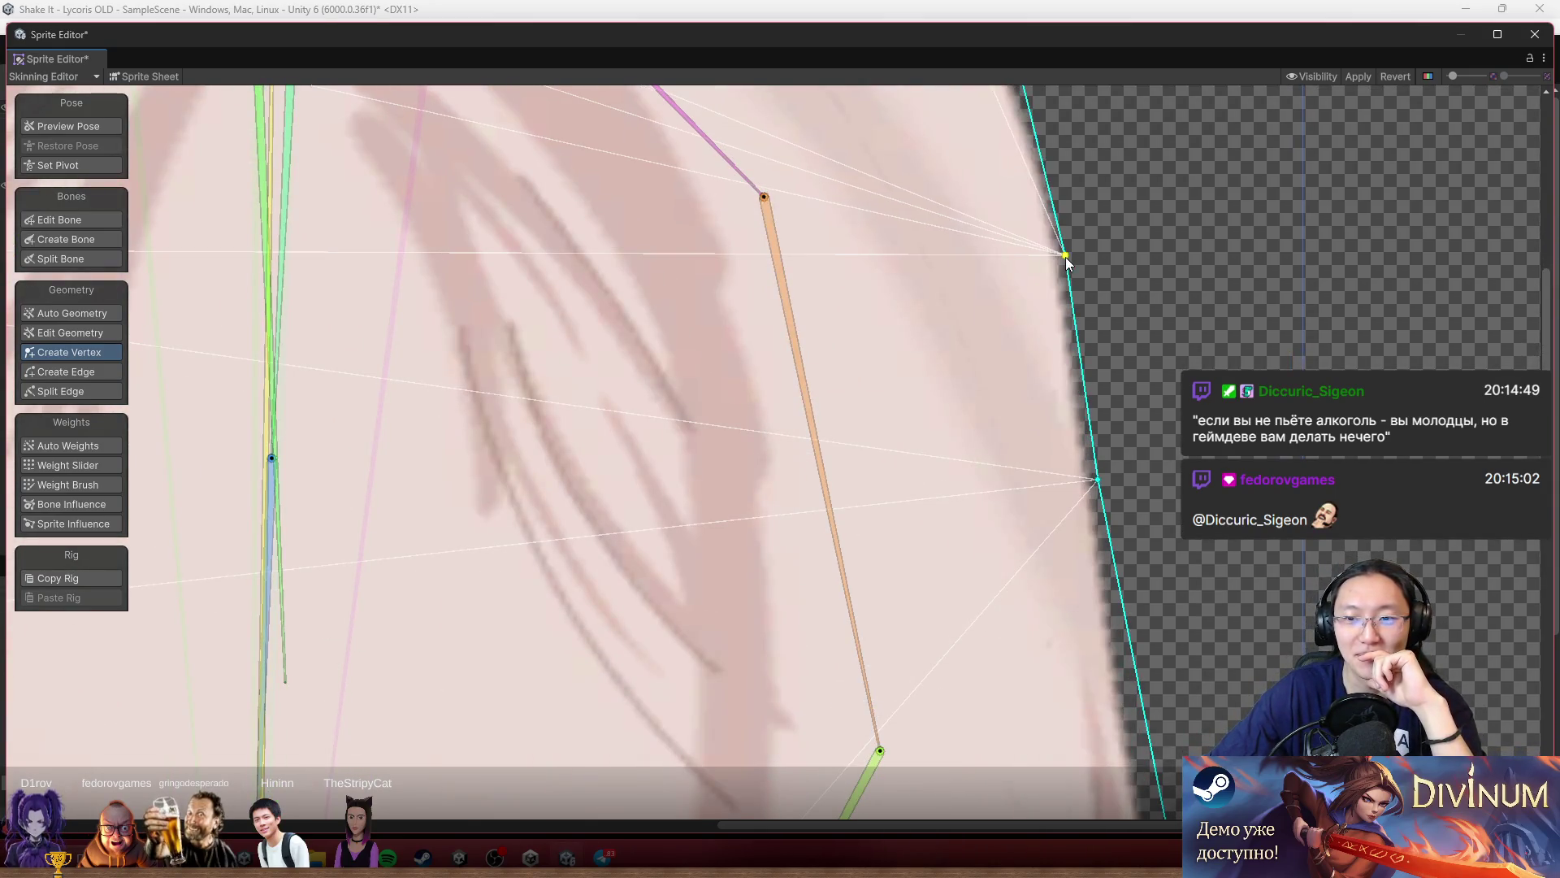
Move the left outline vertex up onto the hair edge and add another vertex on the left outline.
scroll(1089, 265, down, 5)
scroll(1062, 338, down, 3)
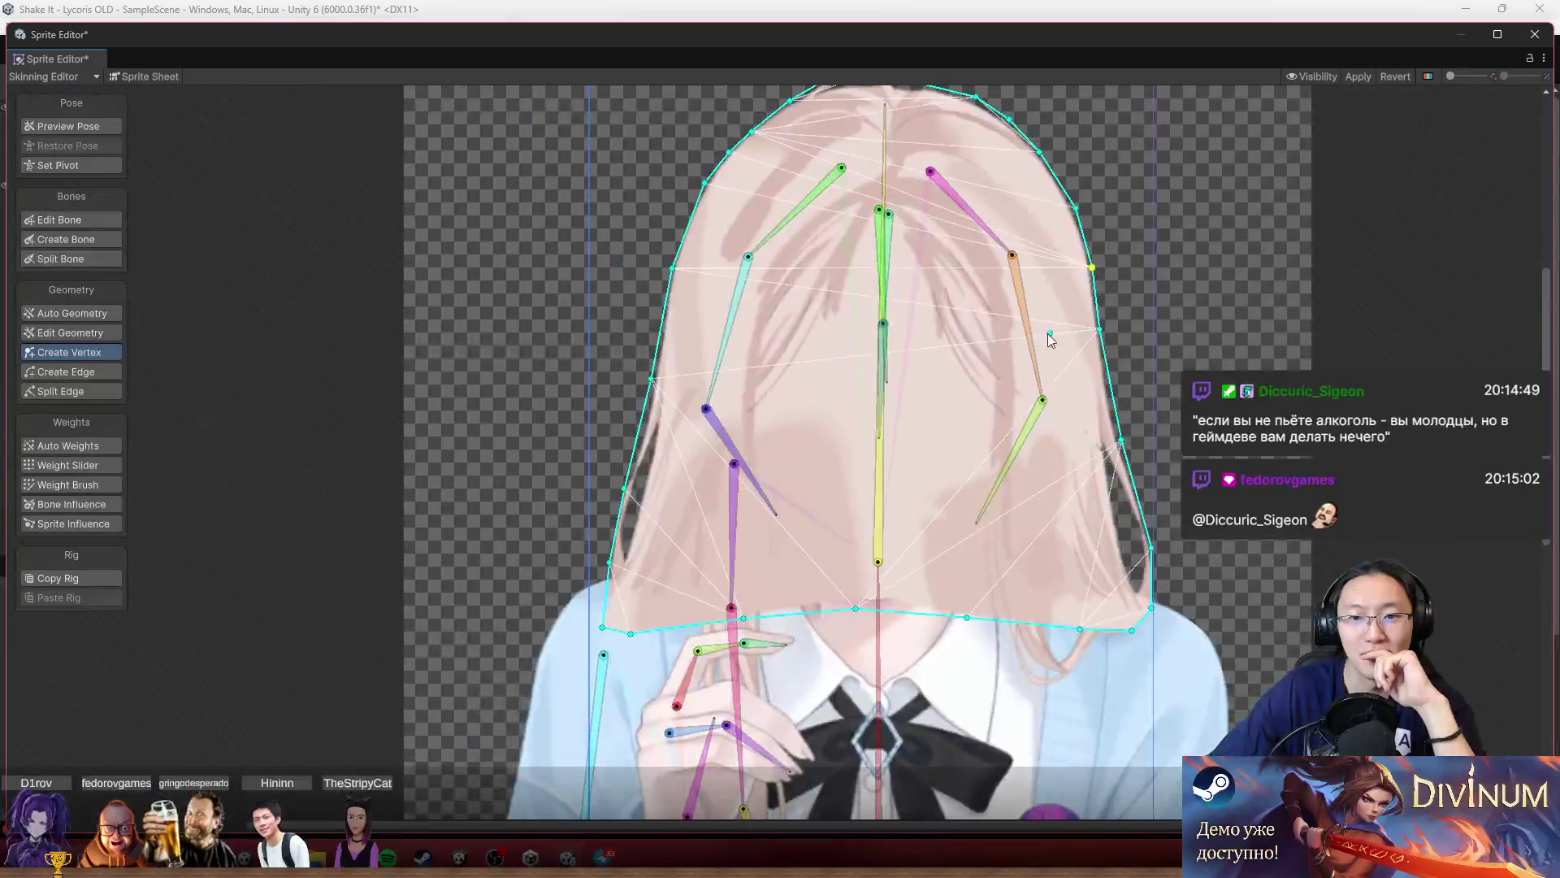
scroll(648, 227, up, 10)
scroll(702, 470, up, 2)
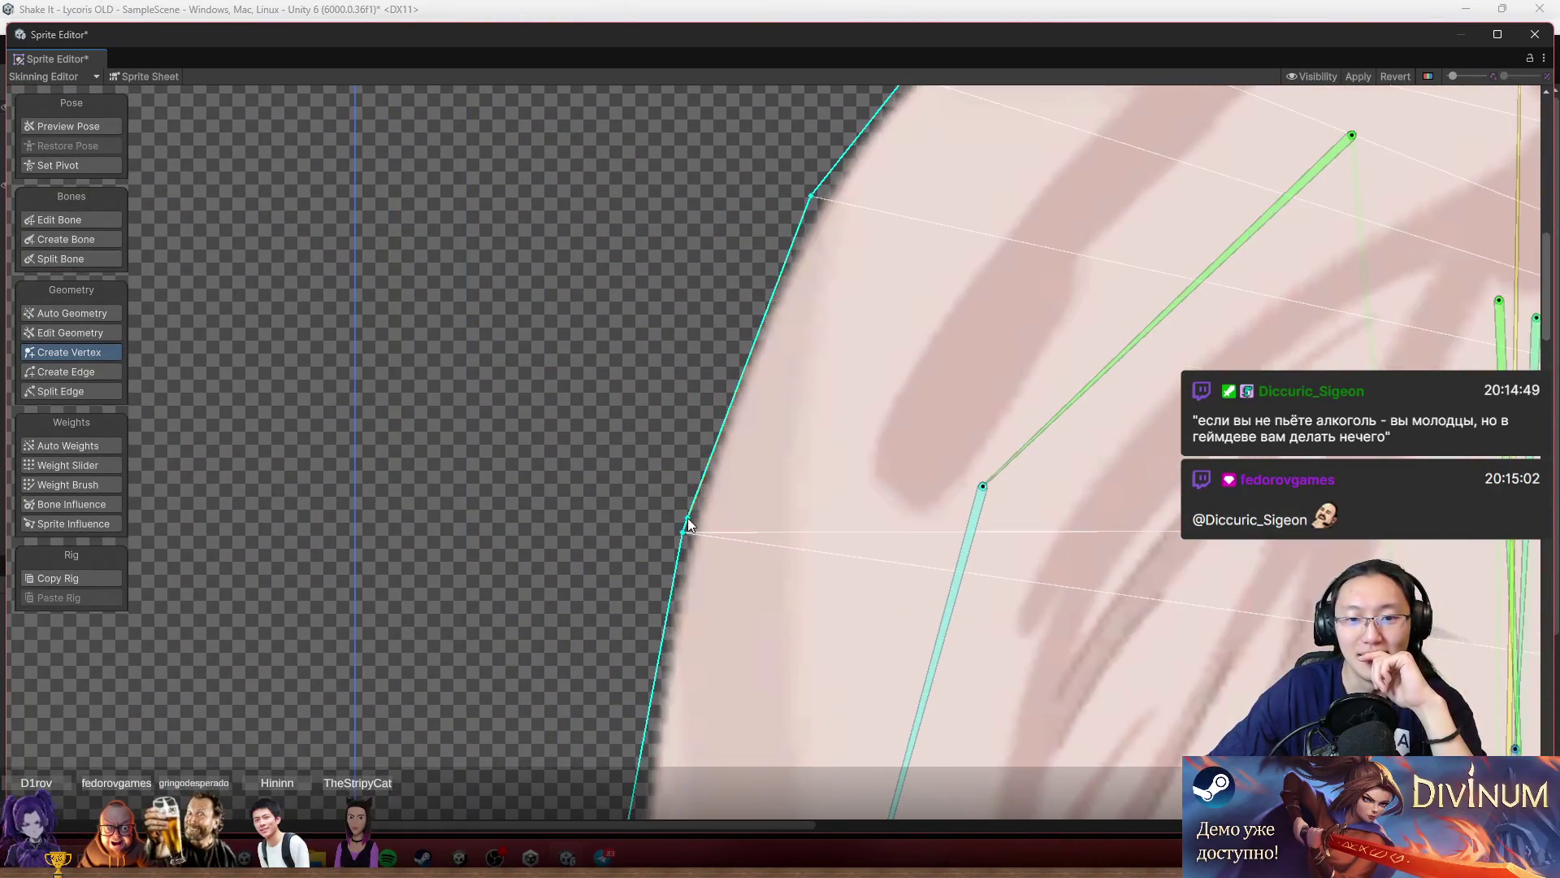
mouse_move(686, 533)
mouse_down()
mouse_move(680, 446)
mouse_move(697, 428)
mouse_up()
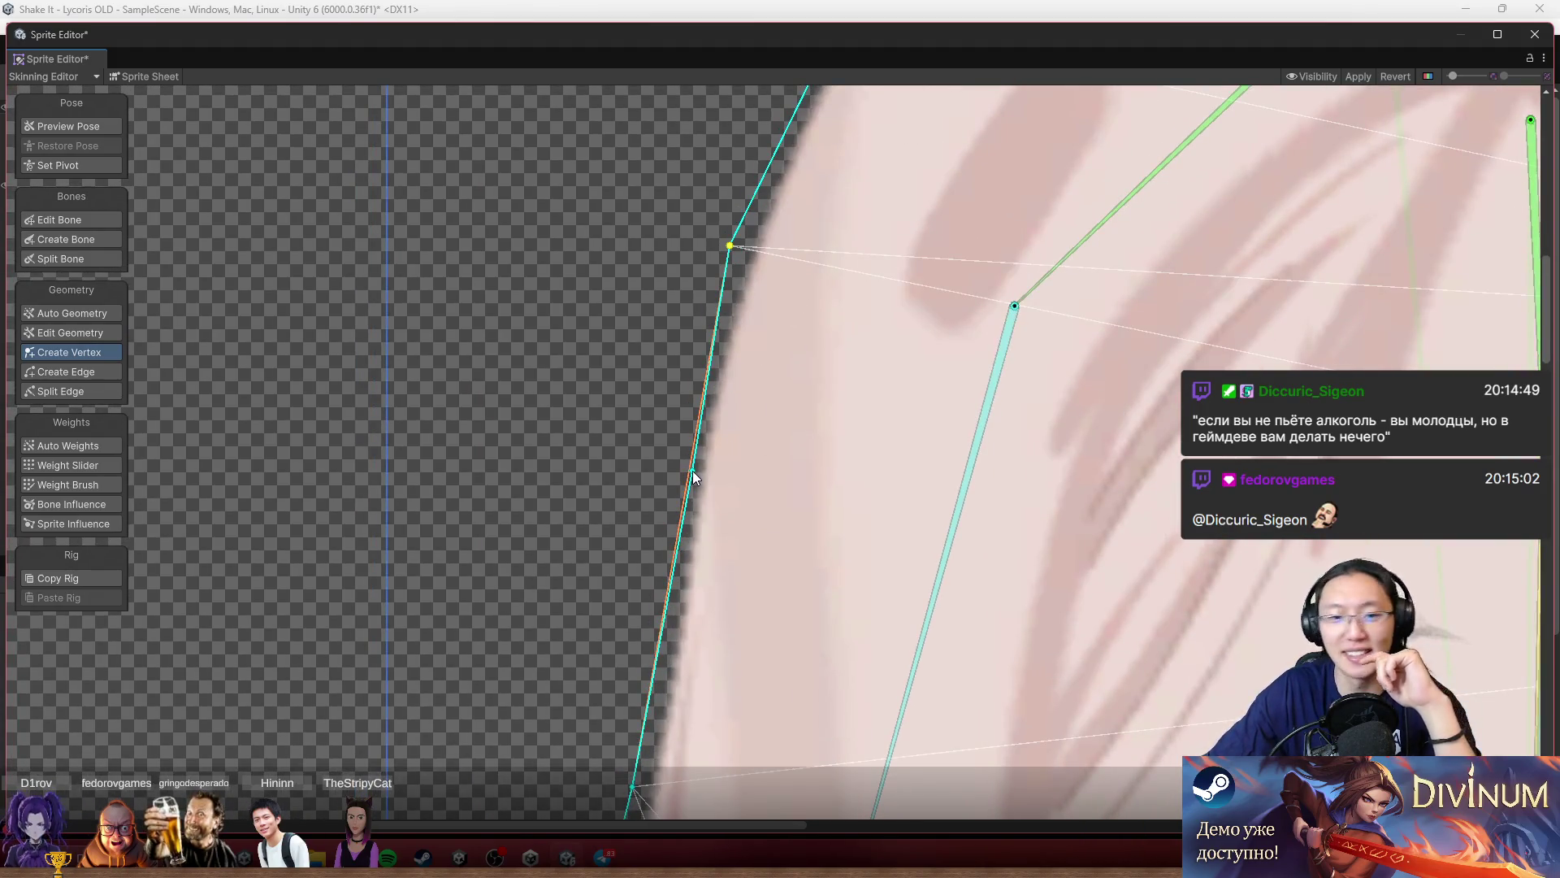
click(671, 563)
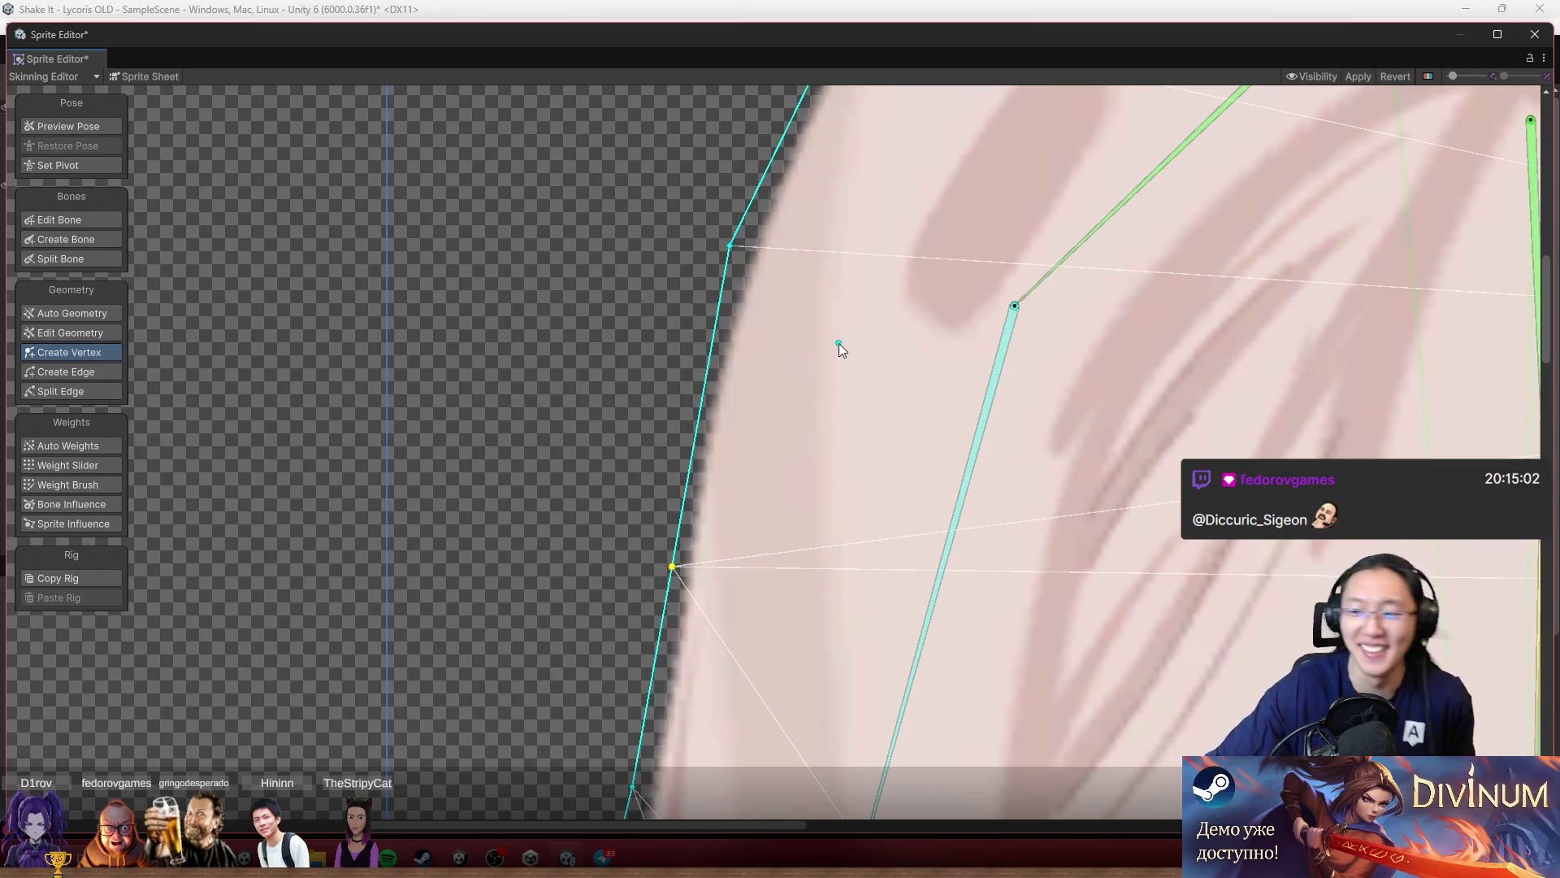
Nudge the outline vertex beside the hair strand left onto the hair edge.
scroll(839, 343, down, 5)
scroll(733, 338, up, 3)
scroll(676, 340, up, 3)
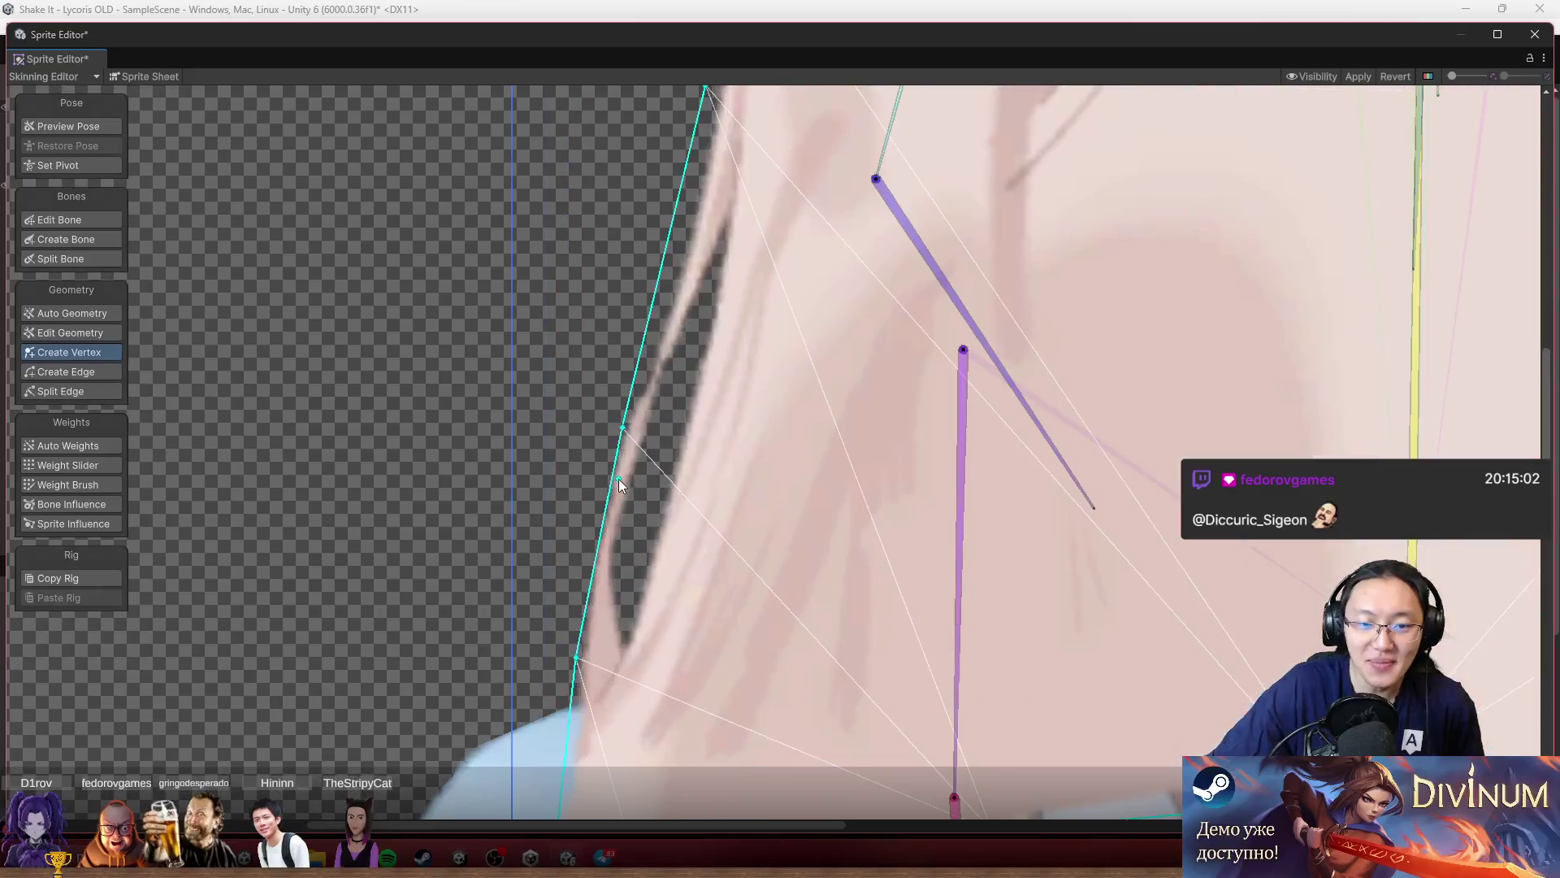
click(623, 427)
drag(622, 427, 619, 428)
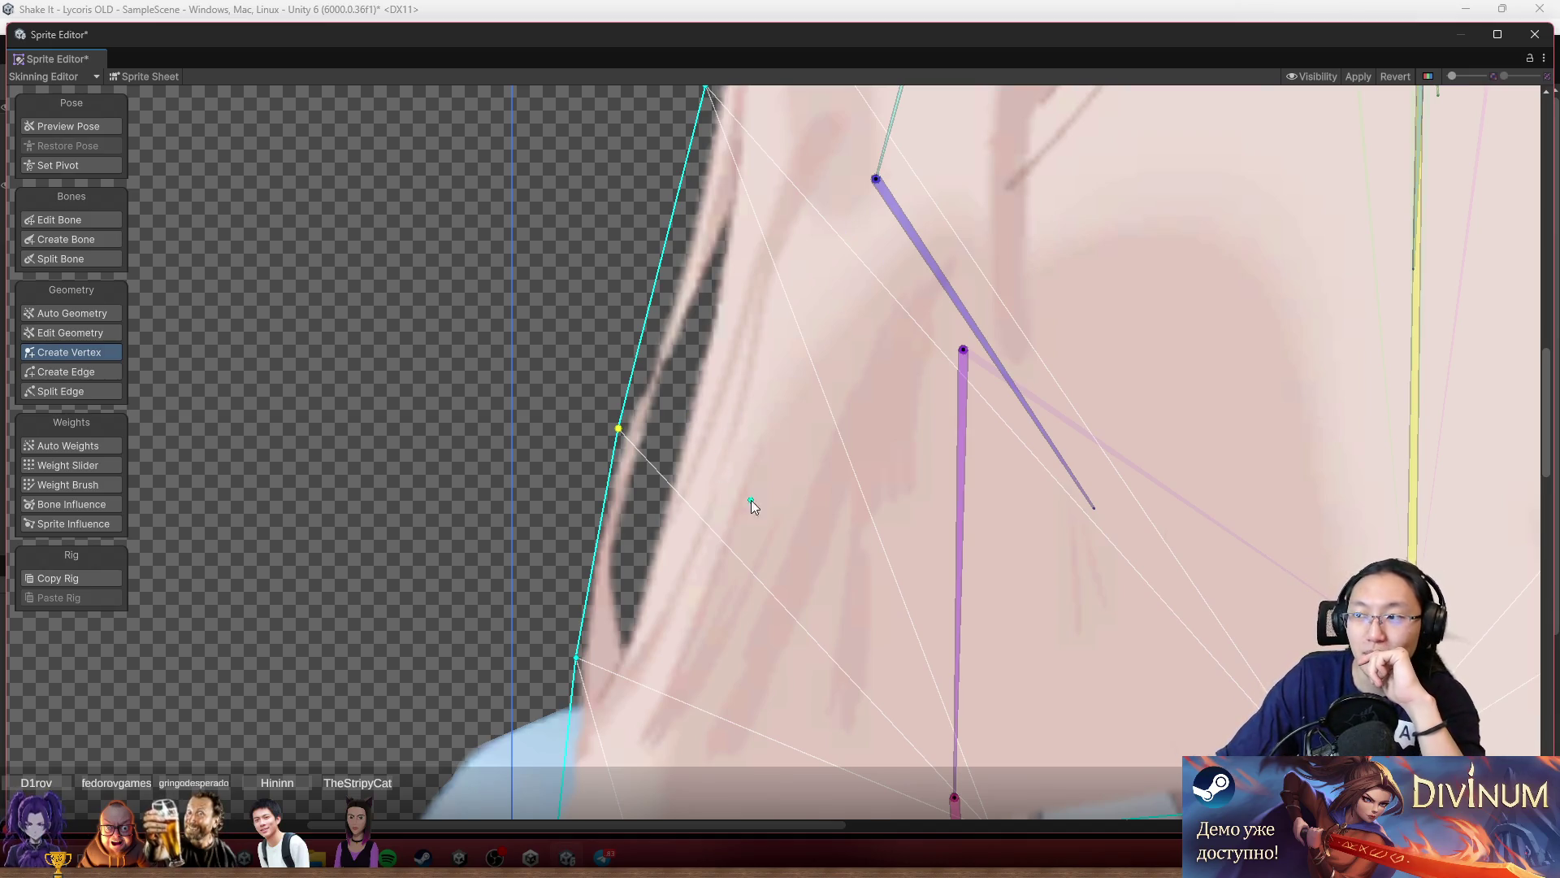
Add a vertex on the upper-left hair outline and reposition nearby hair mesh vertices.
scroll(736, 488, down, 8)
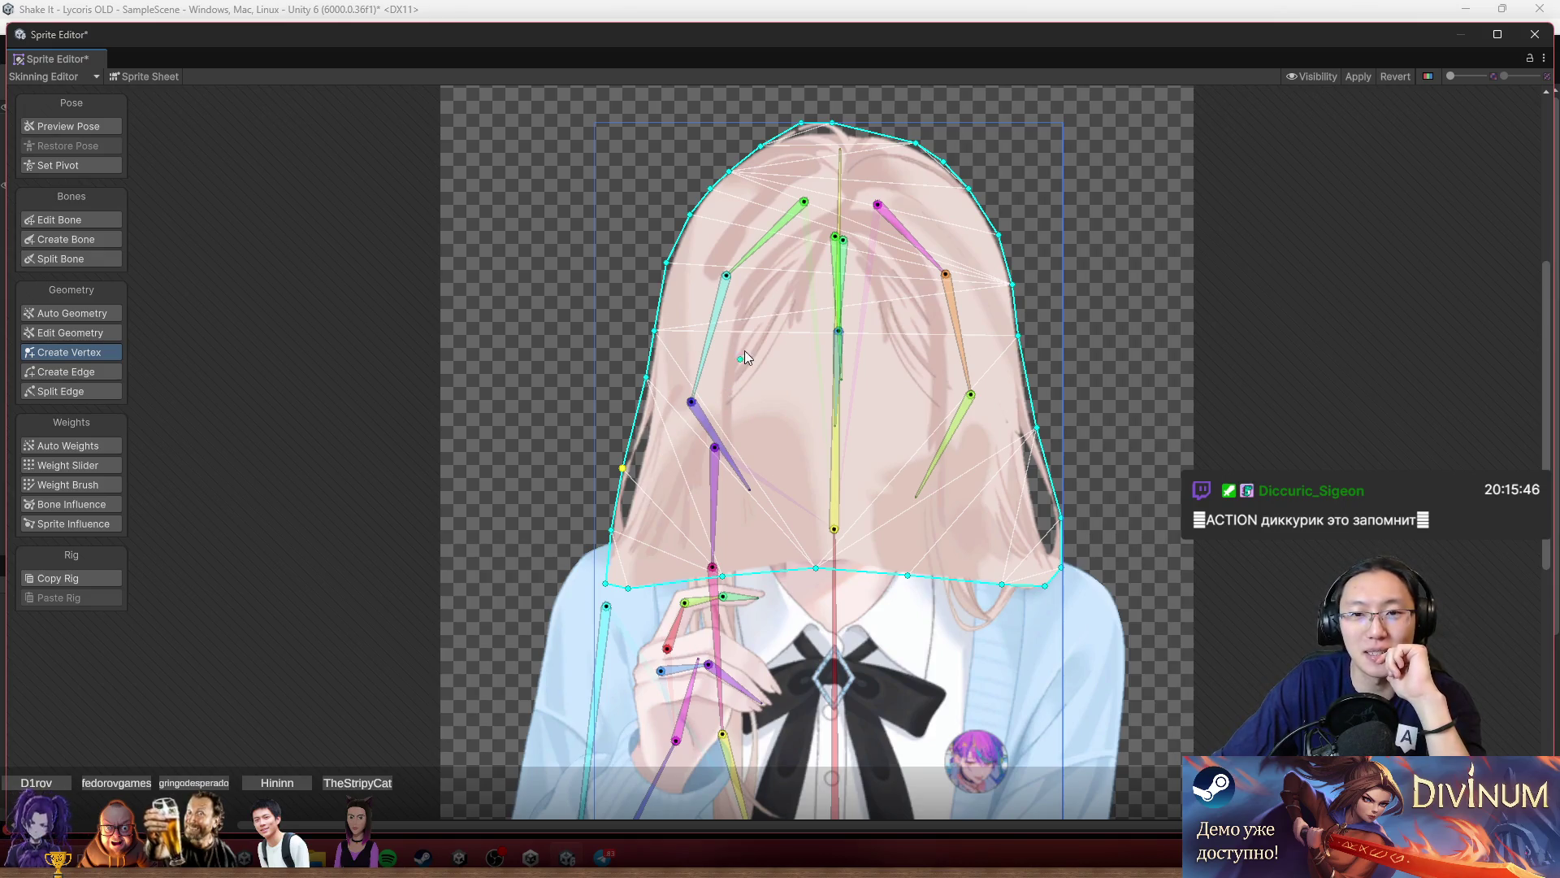
scroll(827, 191, up, 5)
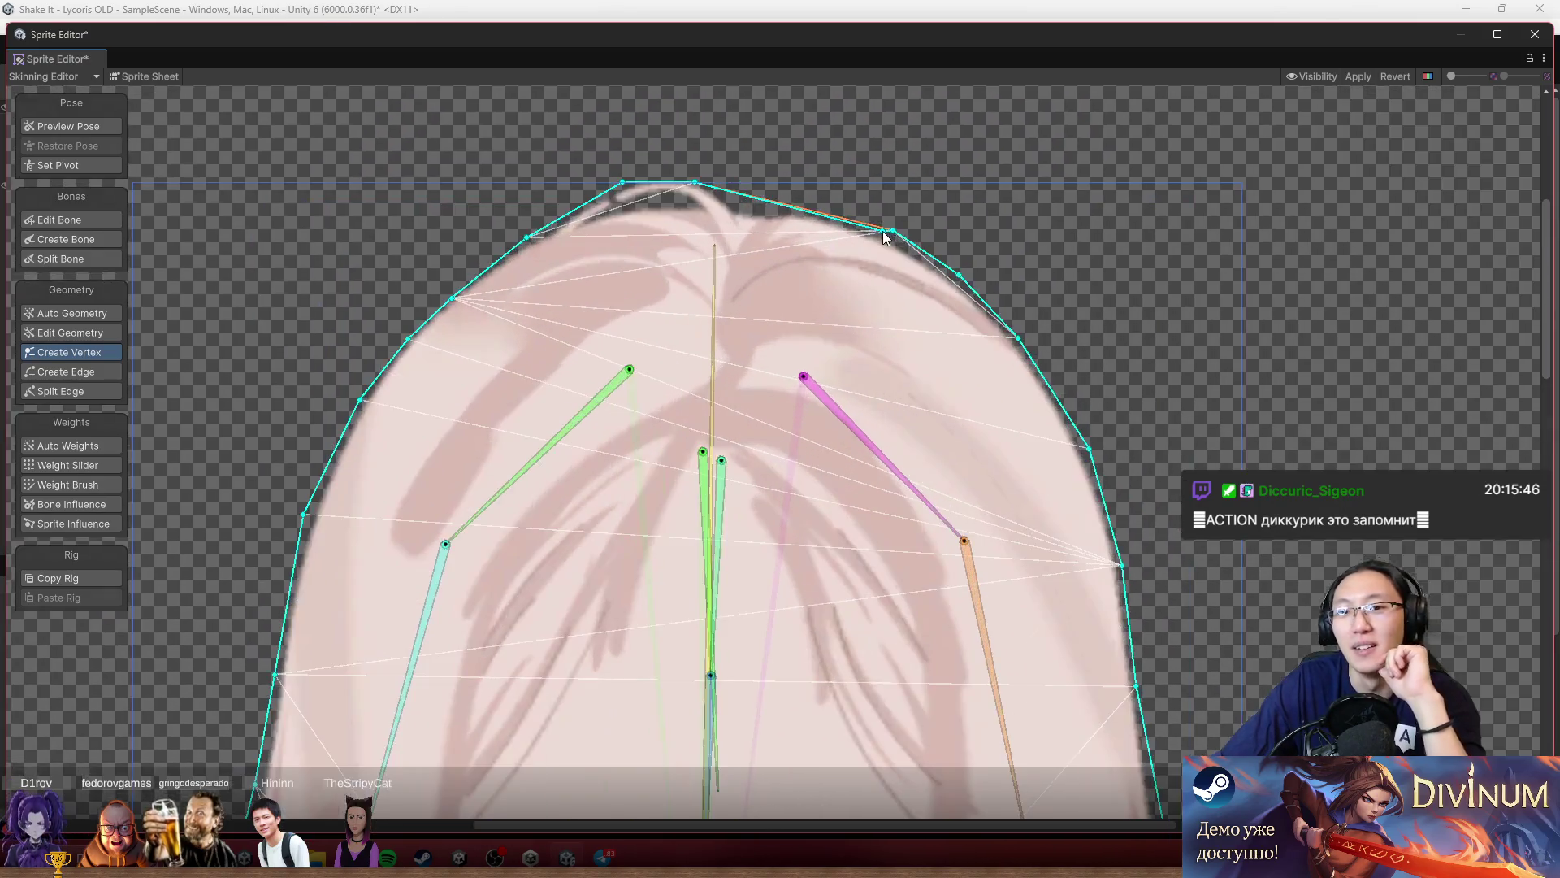
scroll(902, 260, up, 3)
scroll(916, 394, down, 3)
scroll(699, 284, up, 3)
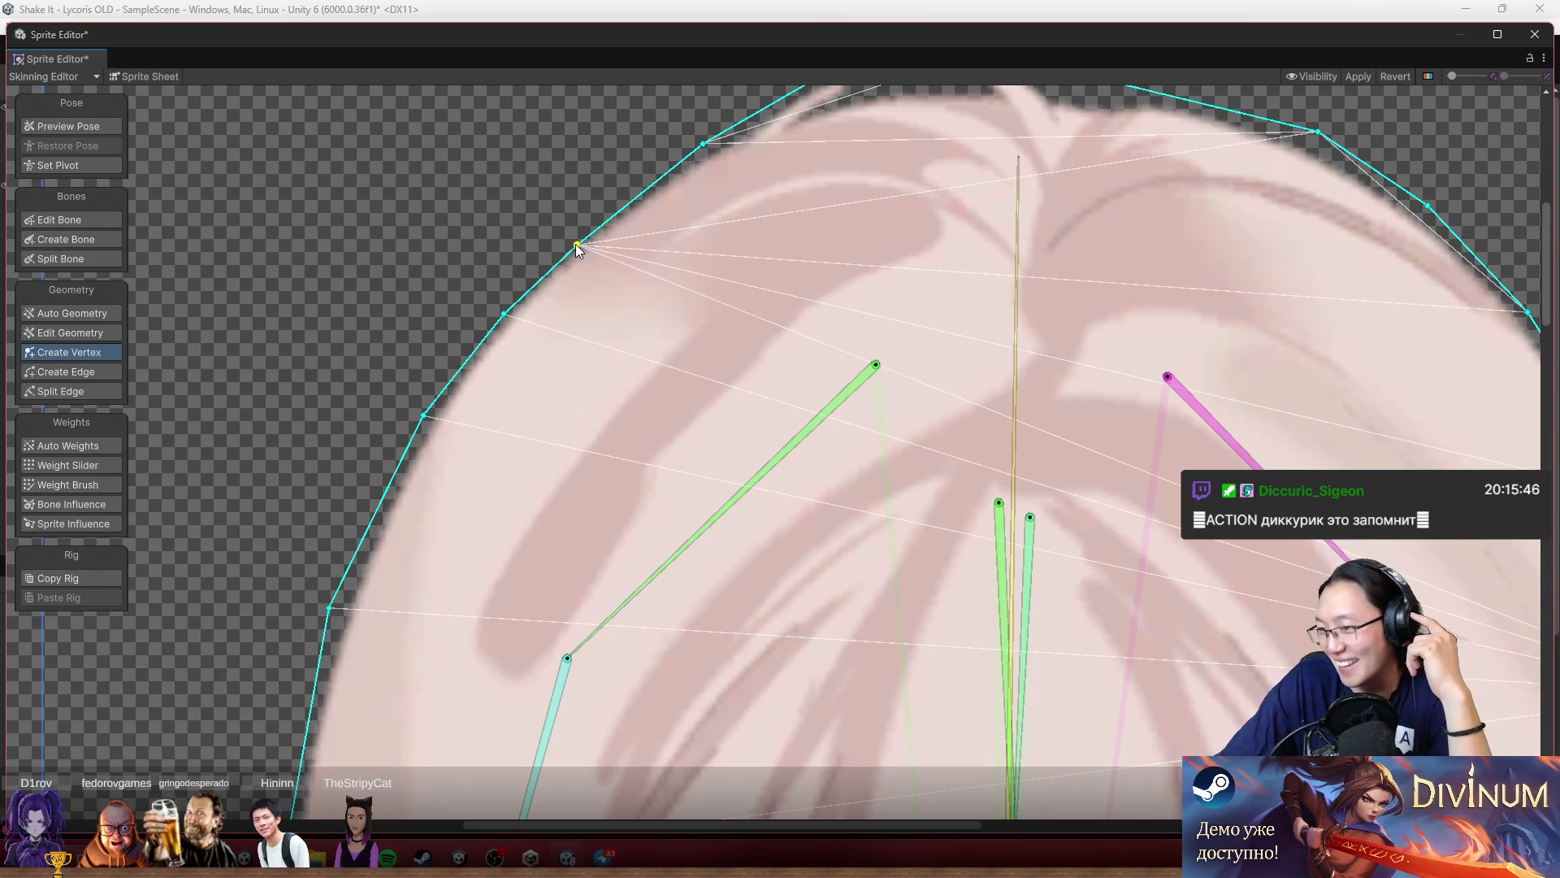
mouse_move(556, 222)
mouse_down()
mouse_move(602, 245)
mouse_move(579, 243)
mouse_up()
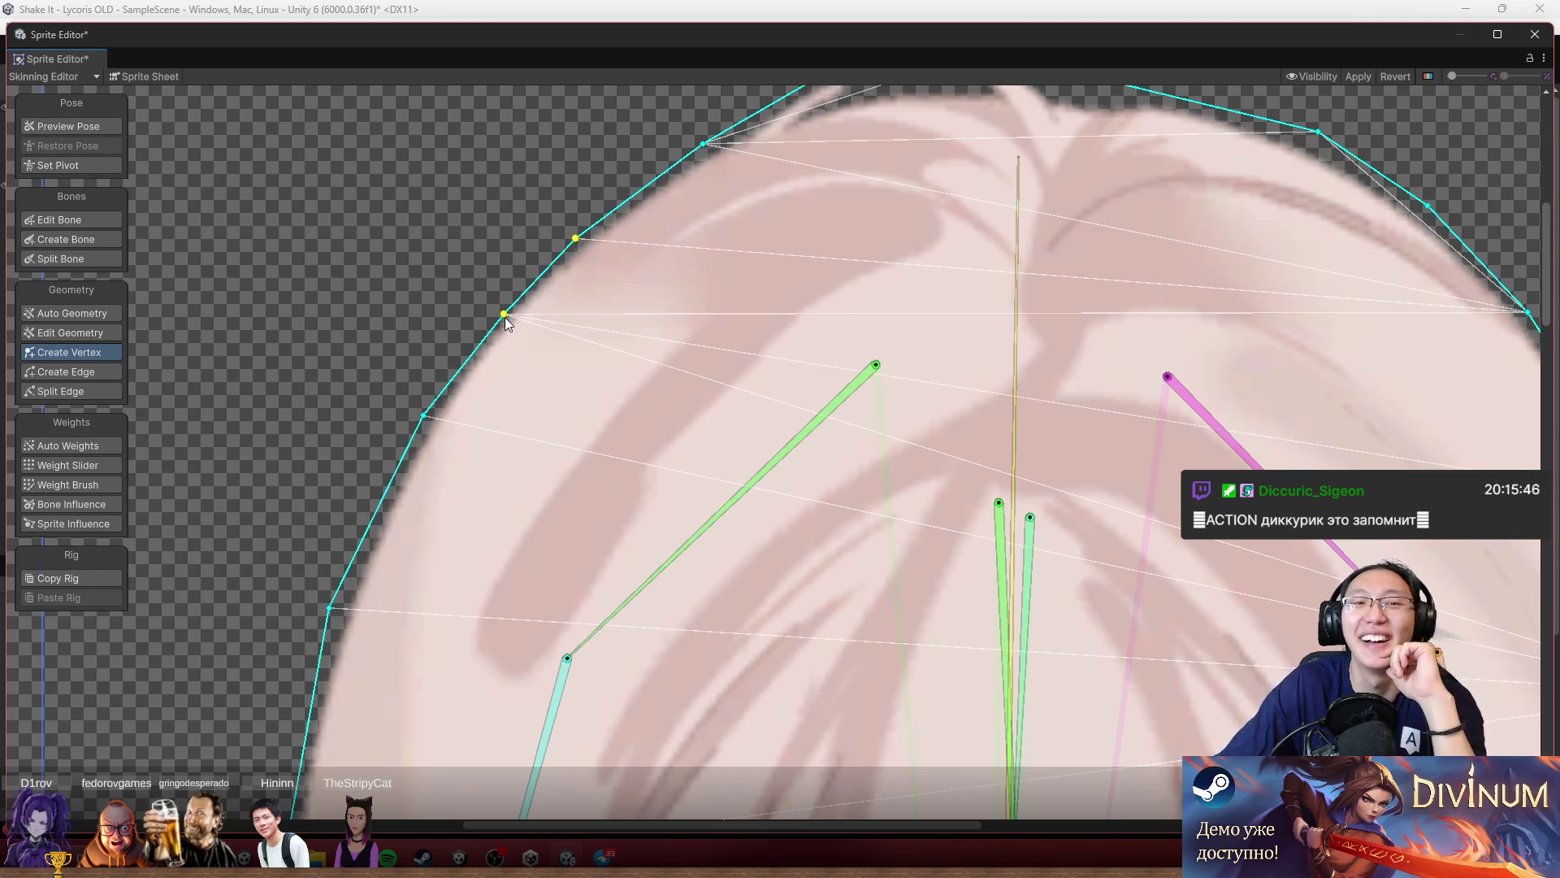
click(549, 312)
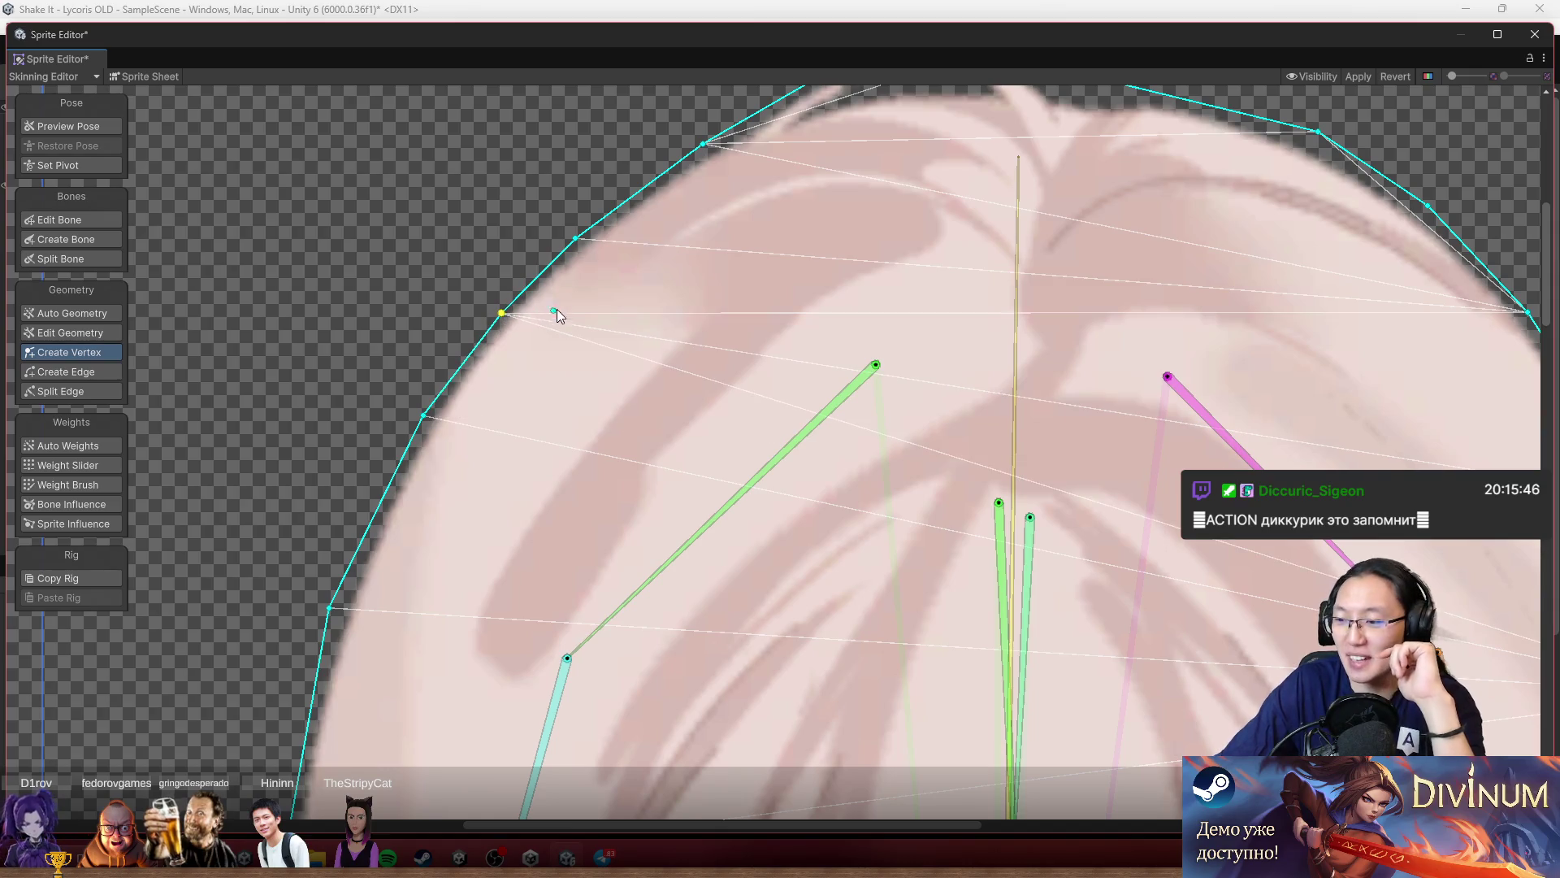
drag(551, 312, 678, 256)
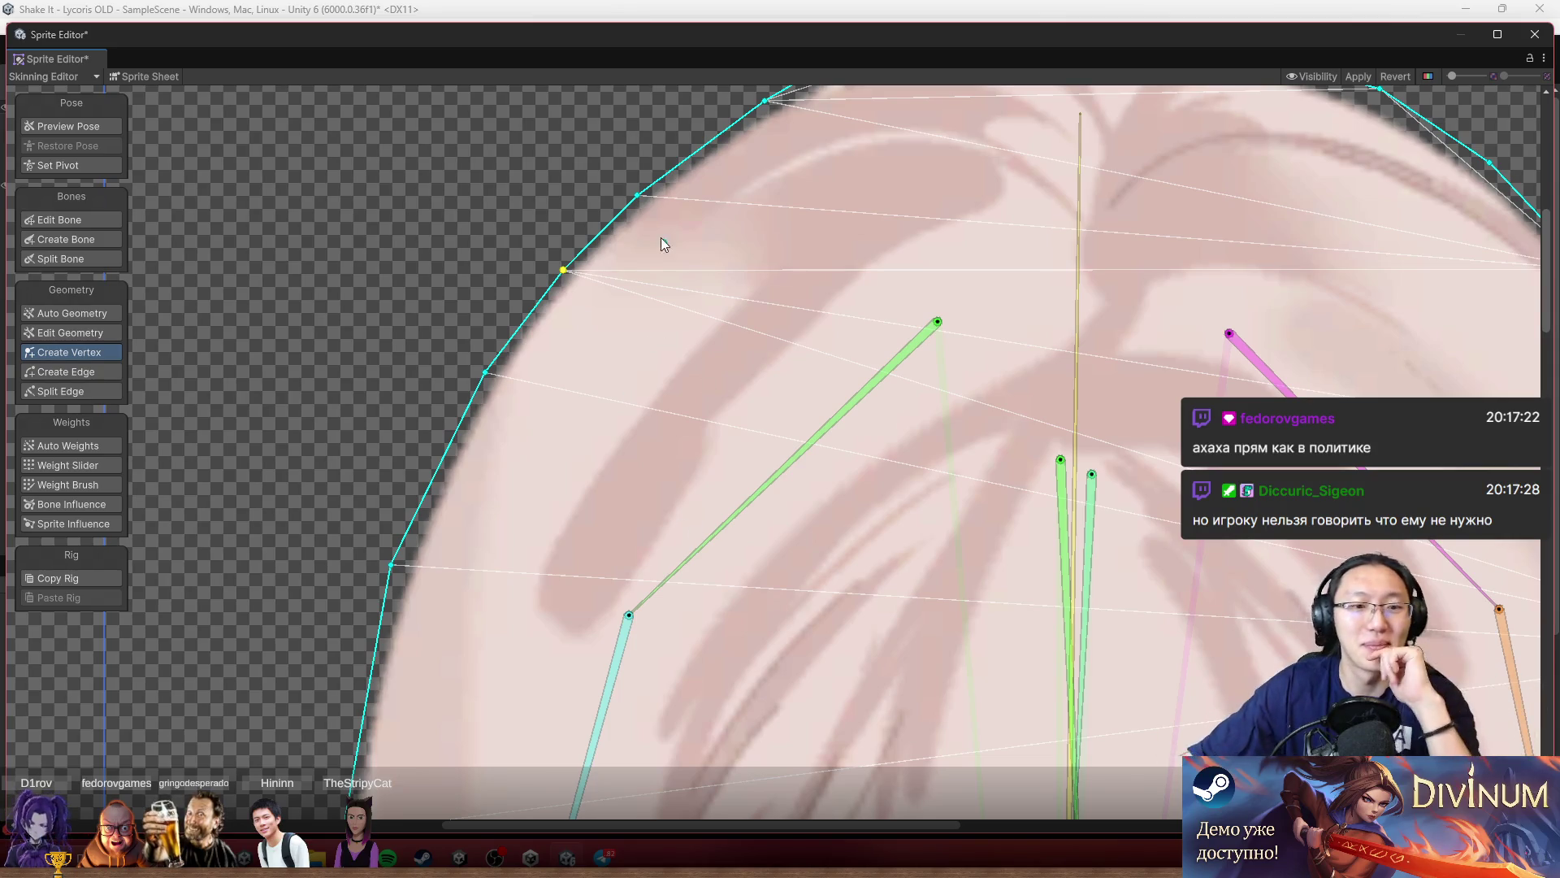
scroll(631, 250, down, 2)
Delete the stray interior vertex next to the green bone from the hair mesh.
scroll(541, 434, down, 5)
scroll(601, 524, up, 3)
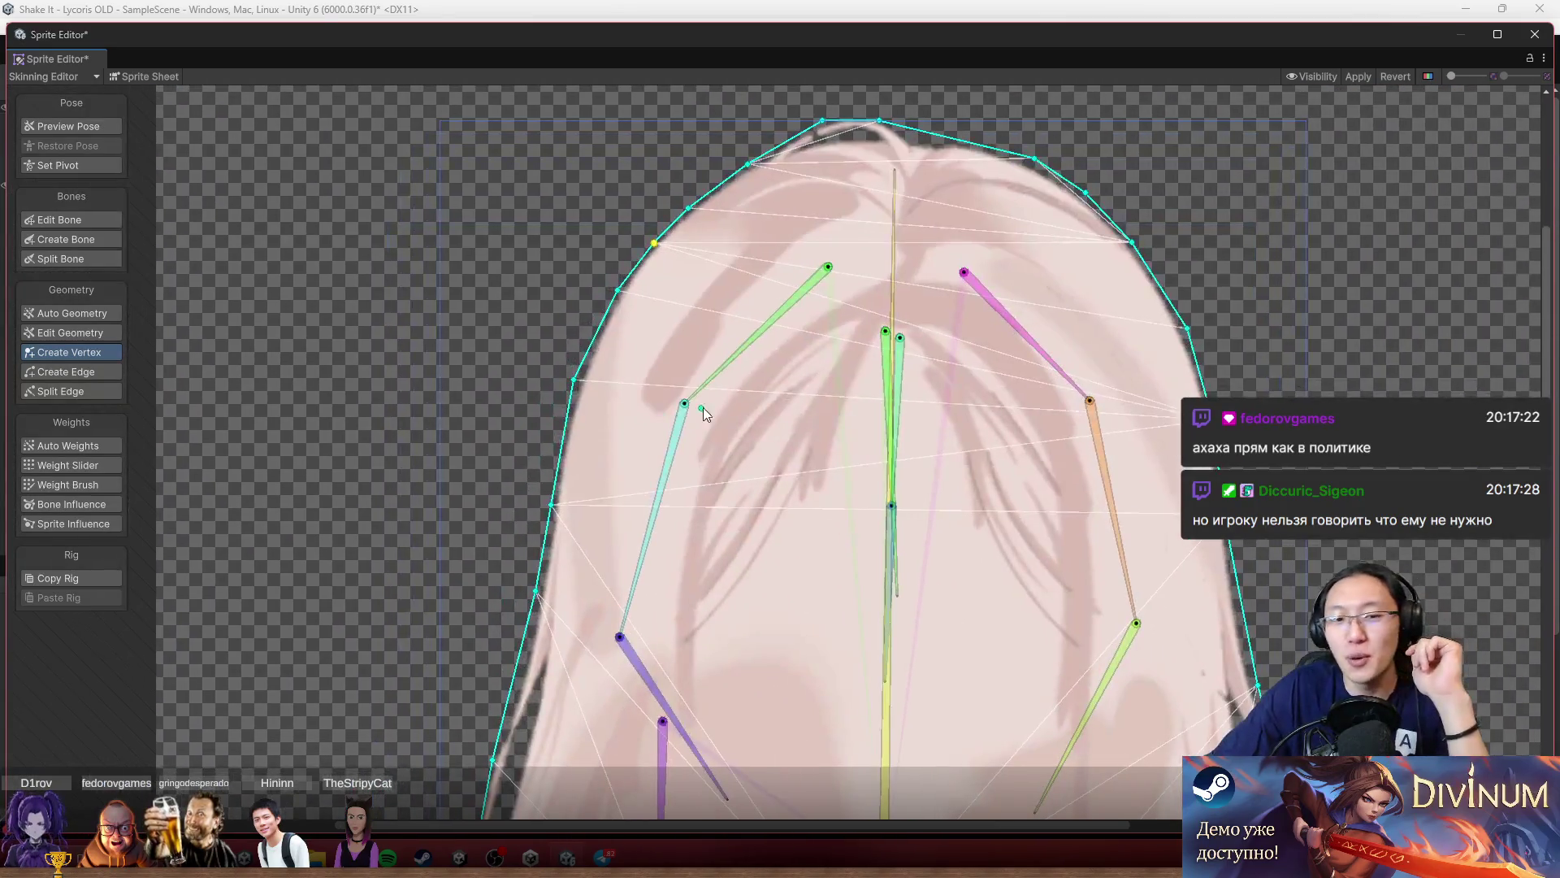
drag(733, 373, 754, 353)
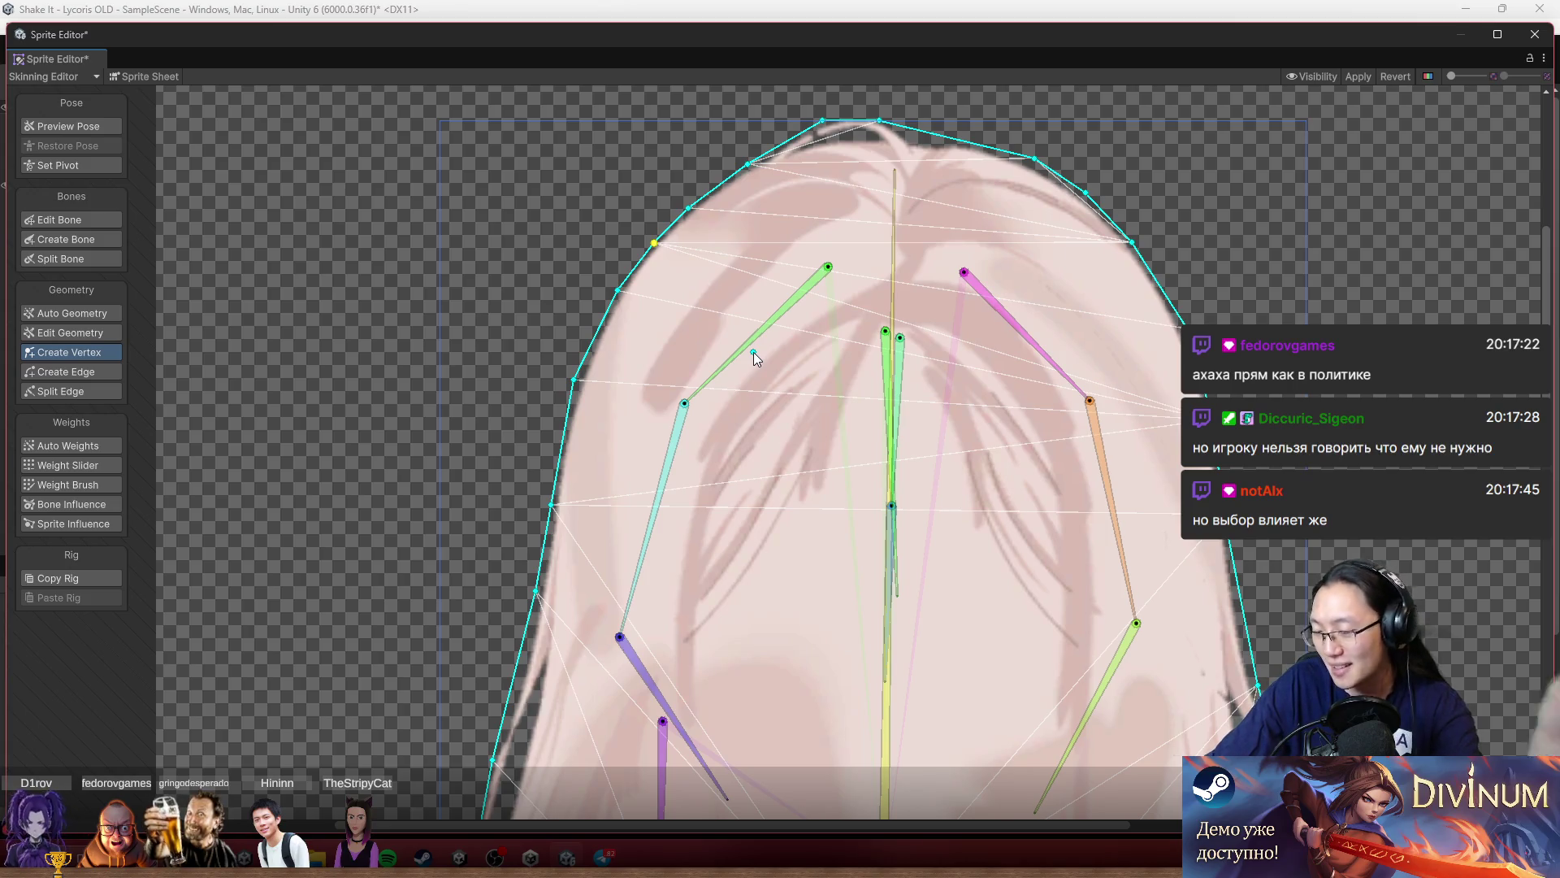
key(Delete)
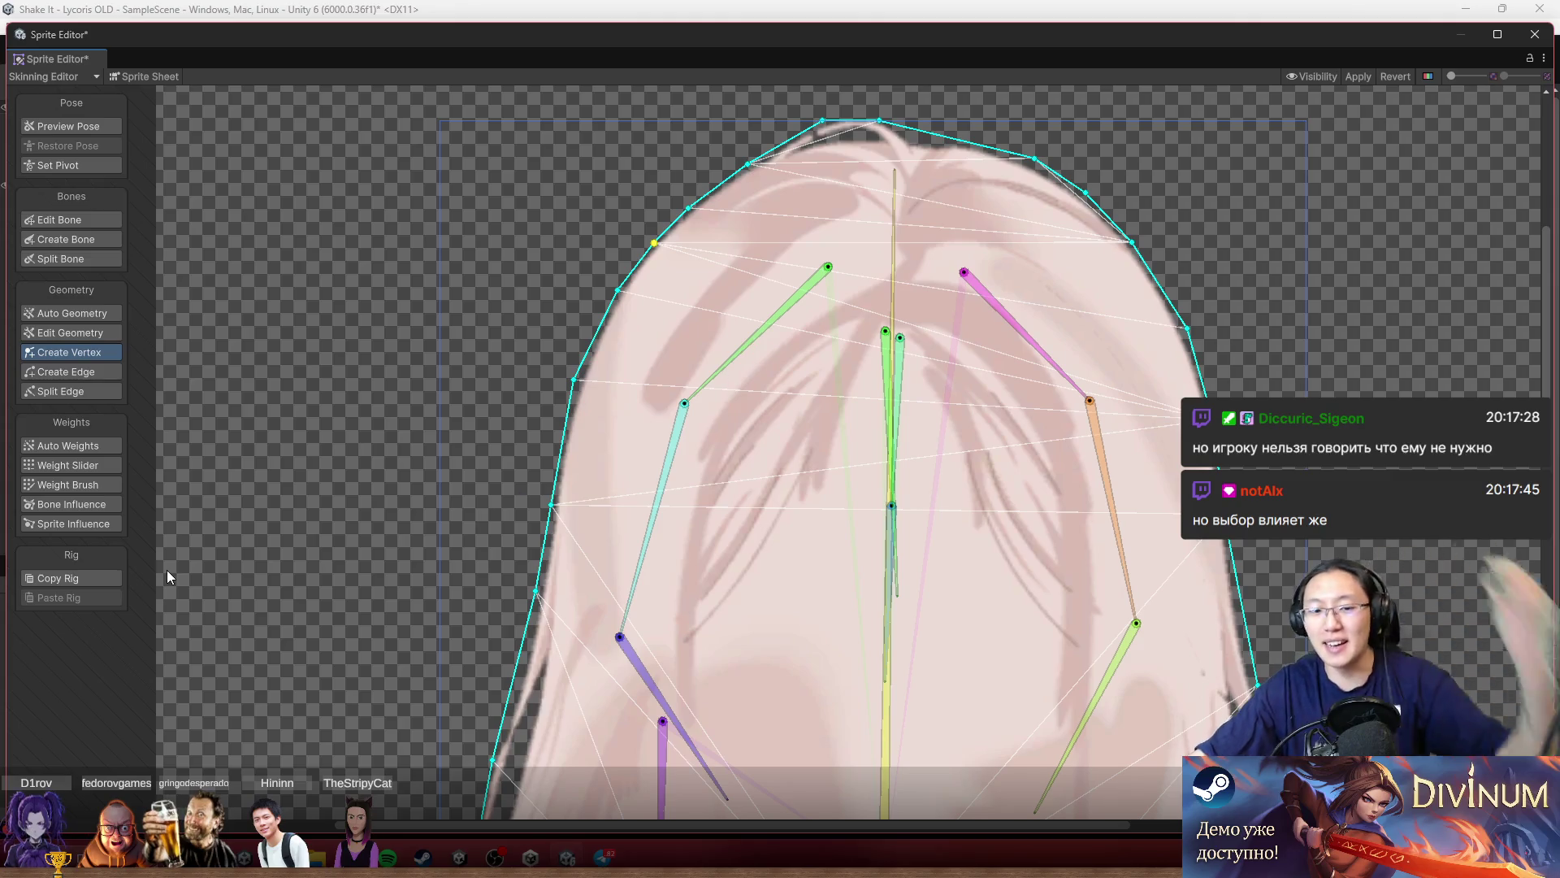
key(super)
Launch Paint from the search, maximize its window, and discard a test stroke.
text(эфшт)
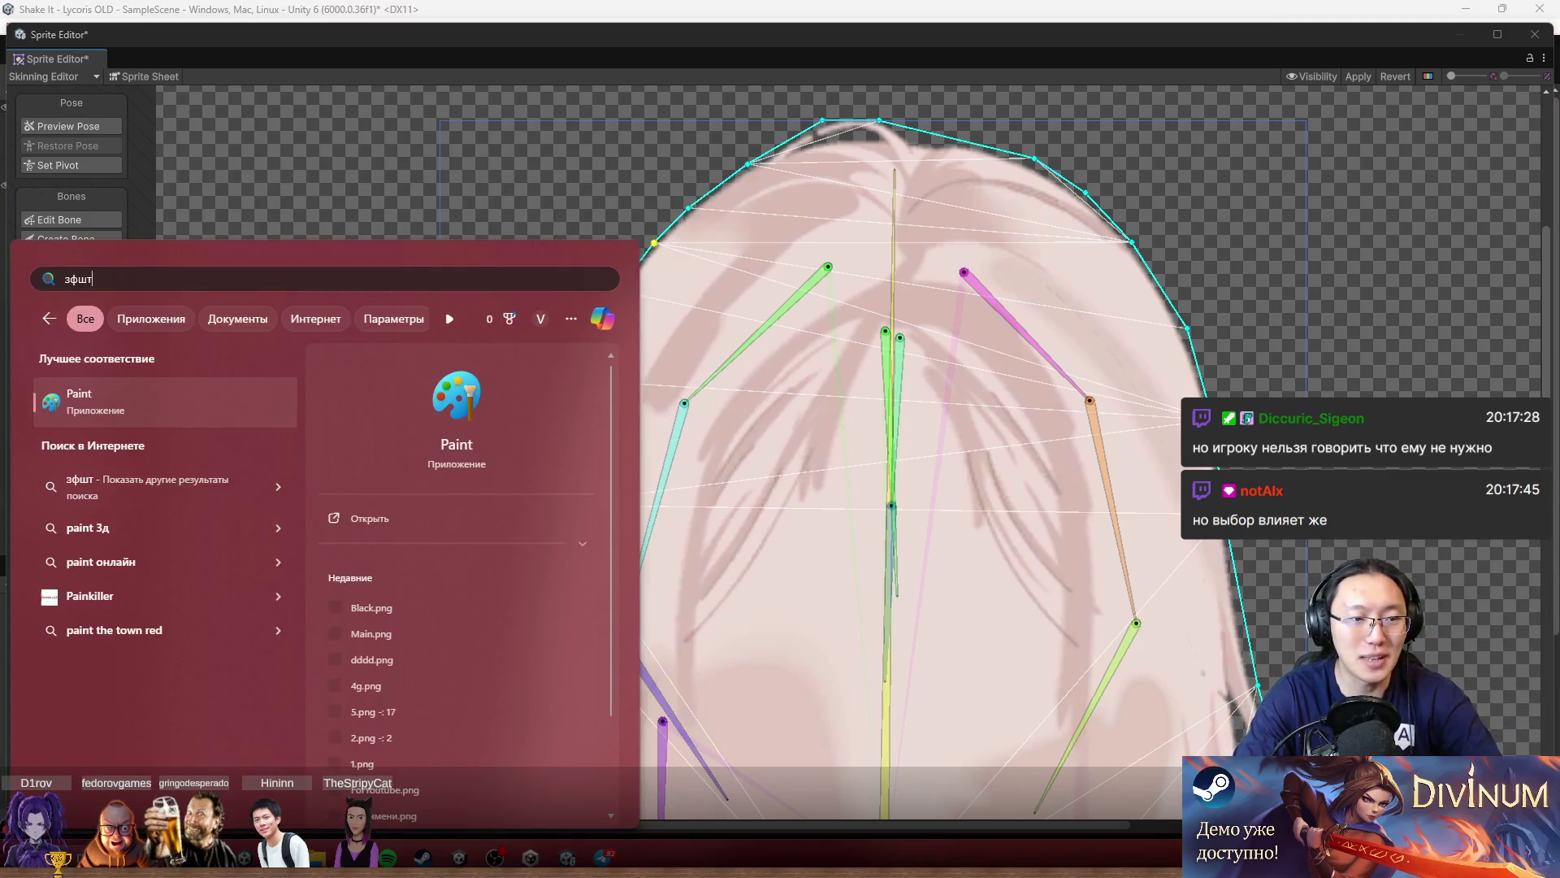
key(Return)
drag(822, 78, 801, 8)
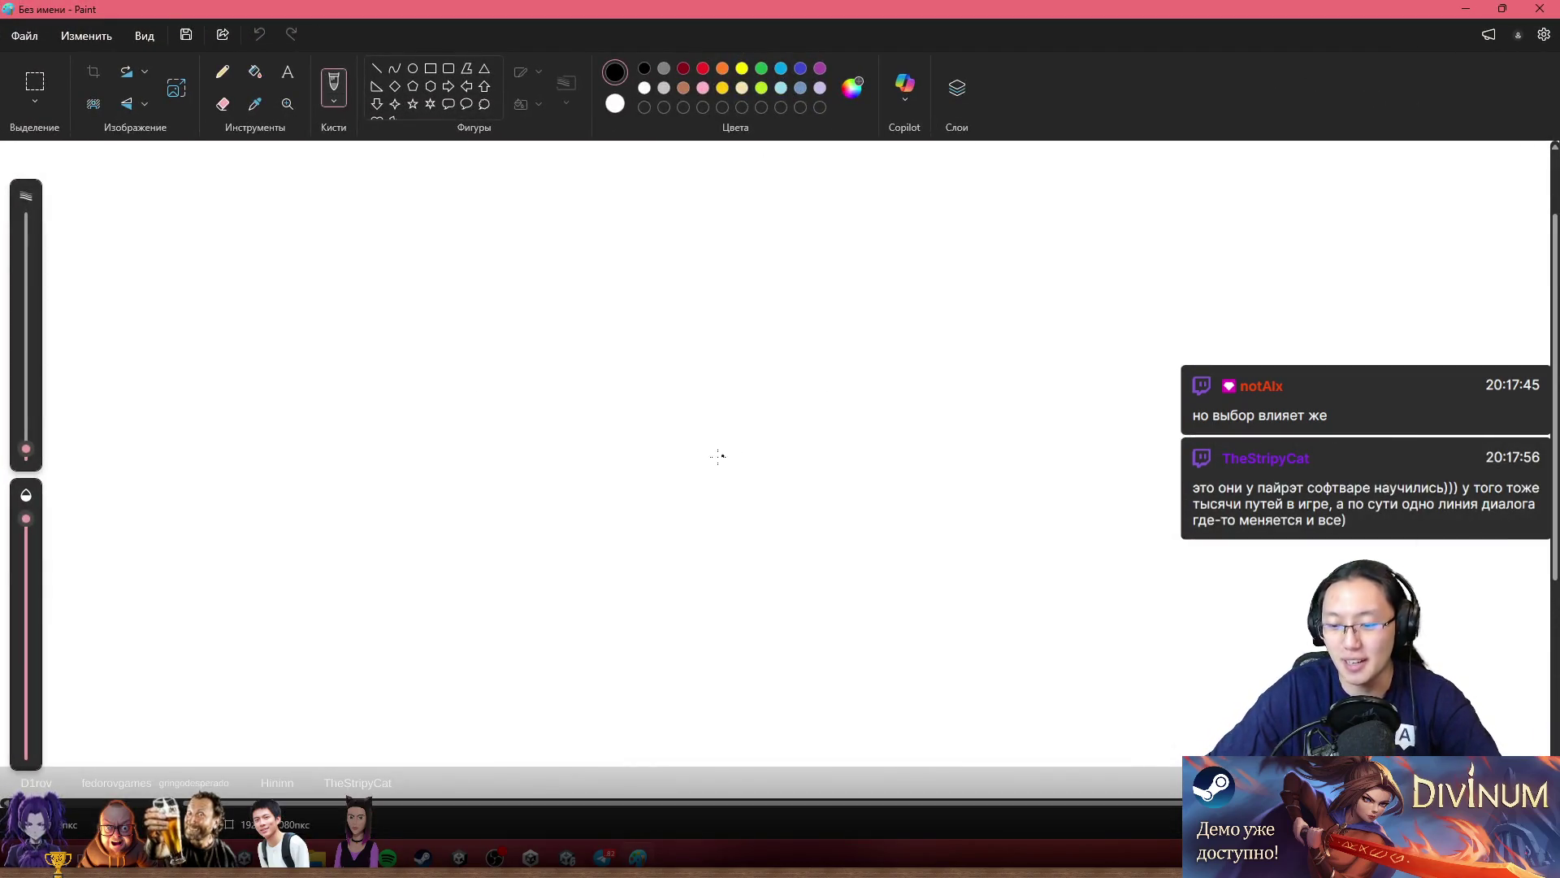
drag(515, 627, 732, 480)
key(ctrl+z)
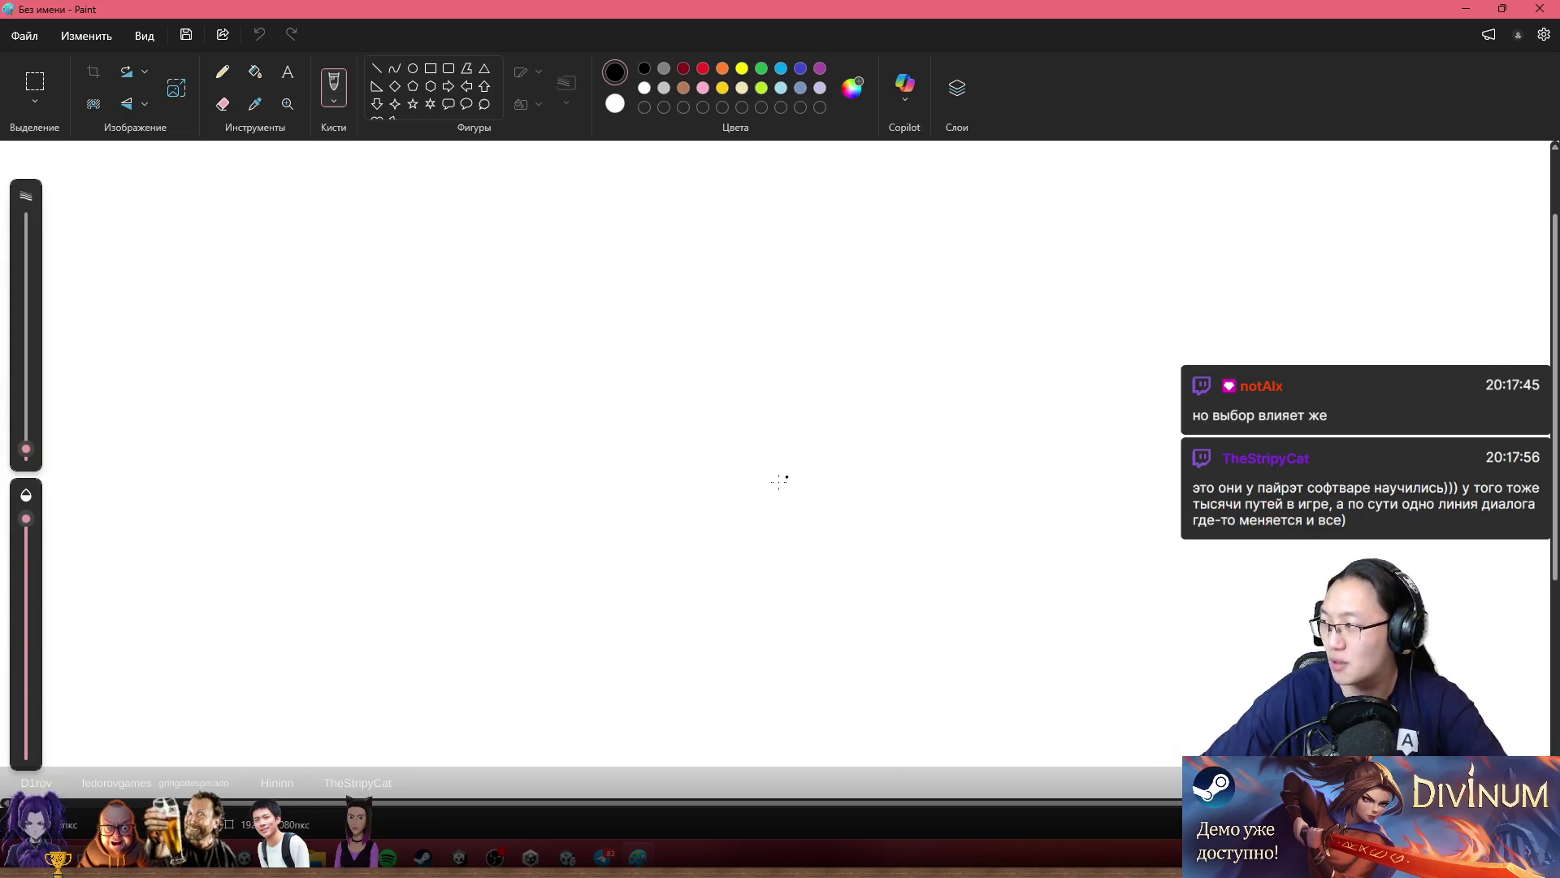
Draw the twisting double-strand doodle across the canvas from left to right.
mouse_move(255, 492)
mouse_down()
mouse_move(296, 511)
mouse_move(257, 499)
mouse_move(476, 363)
mouse_move(311, 494)
mouse_move(480, 512)
mouse_up()
key(ctrl+z)
mouse_move(463, 357)
mouse_down()
mouse_move(527, 360)
mouse_move(672, 442)
mouse_move(764, 437)
mouse_up()
mouse_move(488, 514)
mouse_down()
mouse_move(643, 437)
mouse_move(846, 394)
mouse_move(937, 437)
mouse_up()
mouse_move(756, 436)
mouse_down()
mouse_move(913, 384)
mouse_move(1018, 395)
mouse_move(1022, 433)
mouse_up()
mouse_move(926, 436)
mouse_down()
mouse_move(1122, 378)
mouse_move(1179, 387)
mouse_up()
mouse_move(1028, 434)
mouse_down()
mouse_move(1135, 446)
mouse_move(1216, 395)
mouse_up()
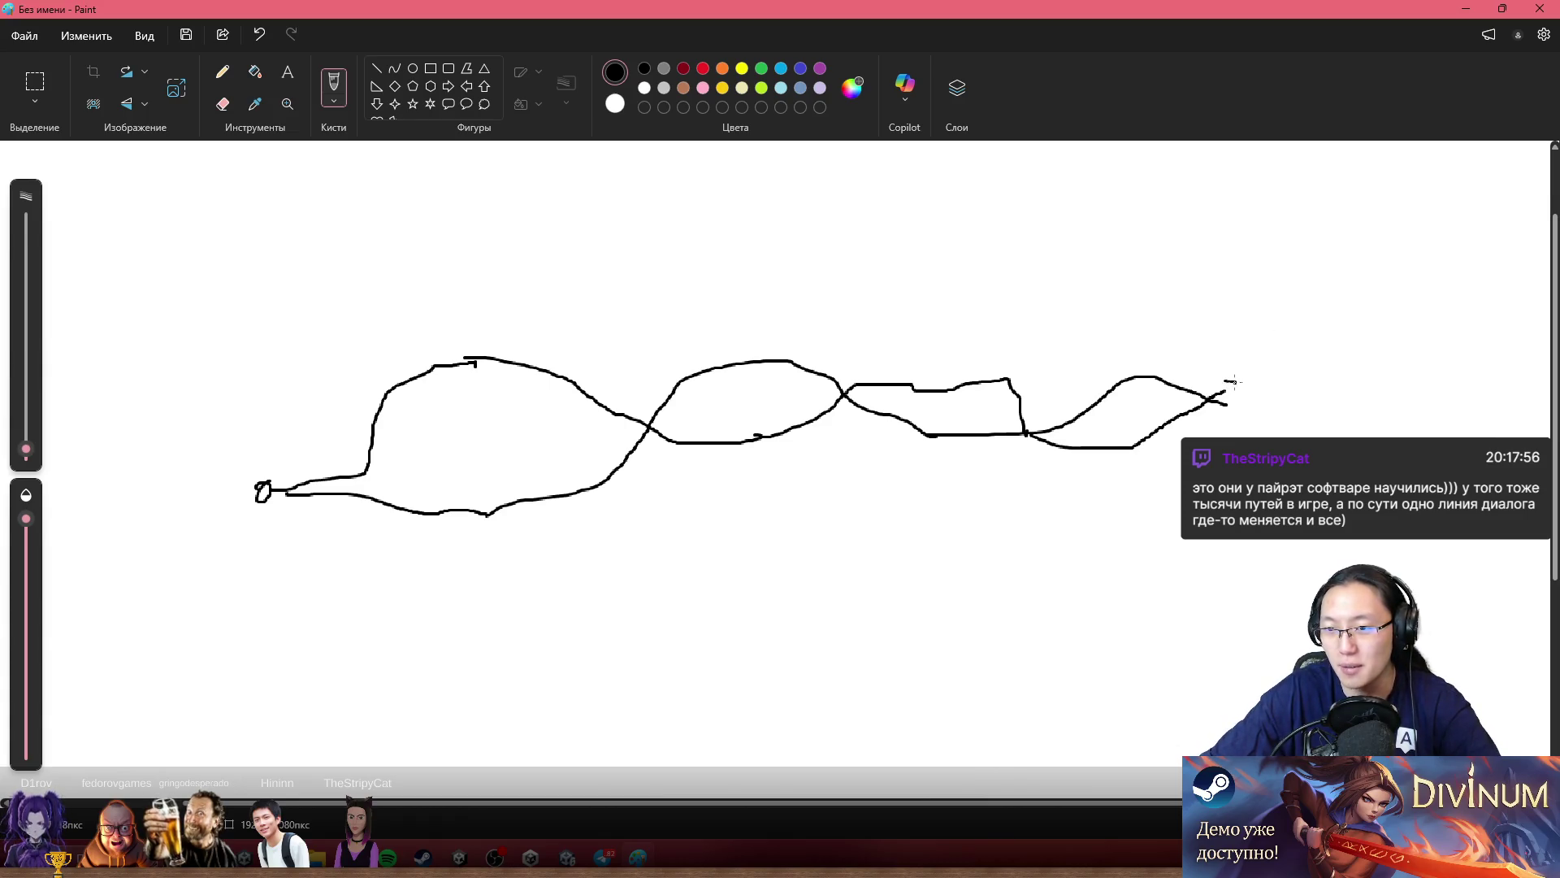
drag(1228, 386, 1231, 392)
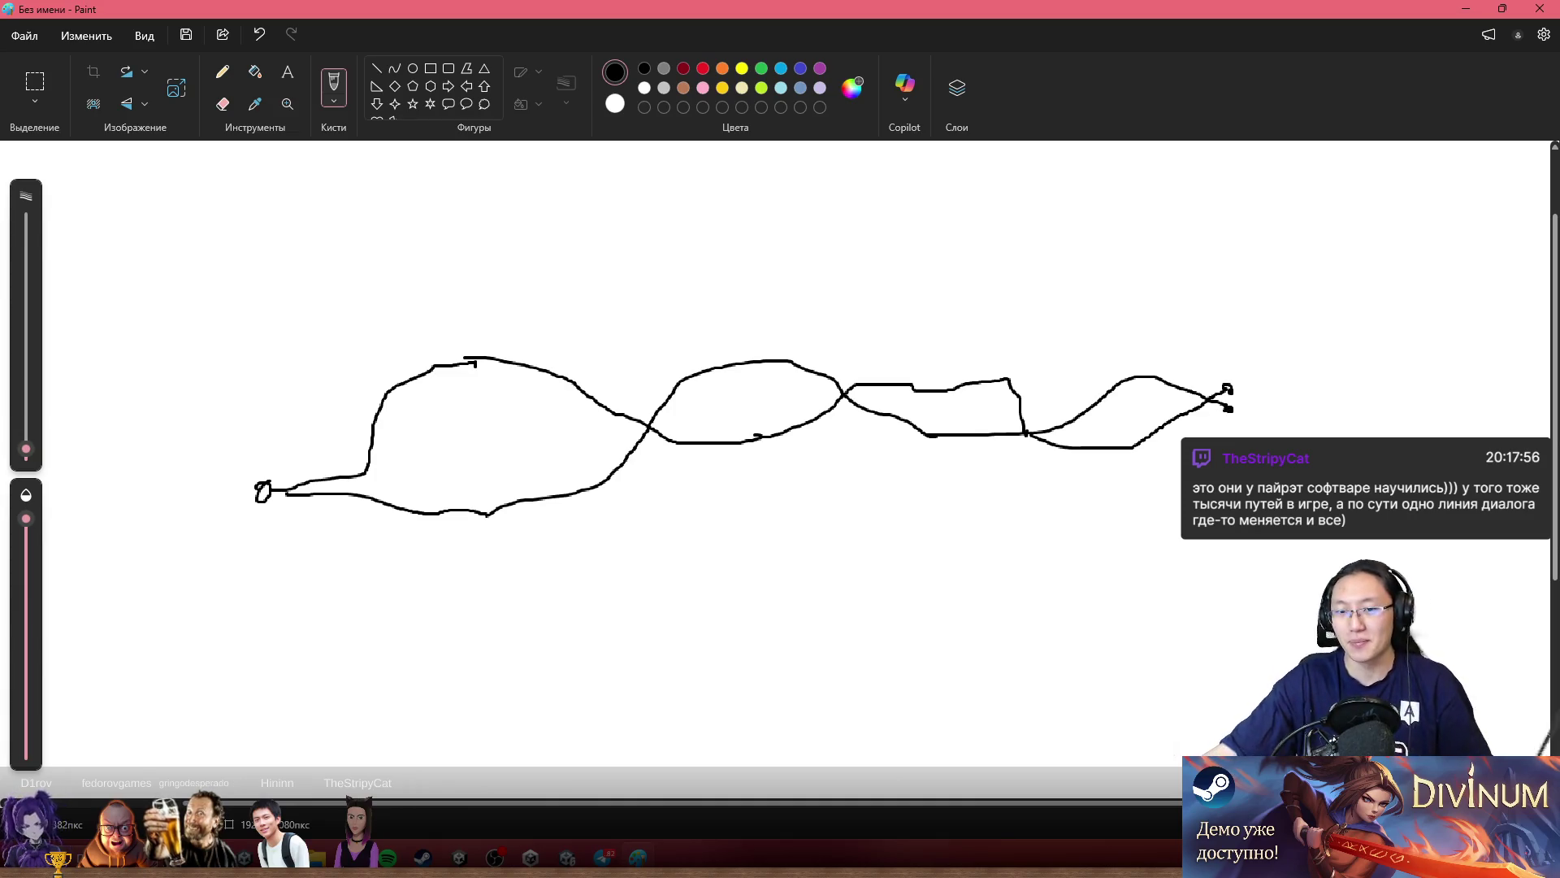
Try several outer loops around the doodle, undo each one, then restore the Paint window size.
drag(279, 251, 1063, 668)
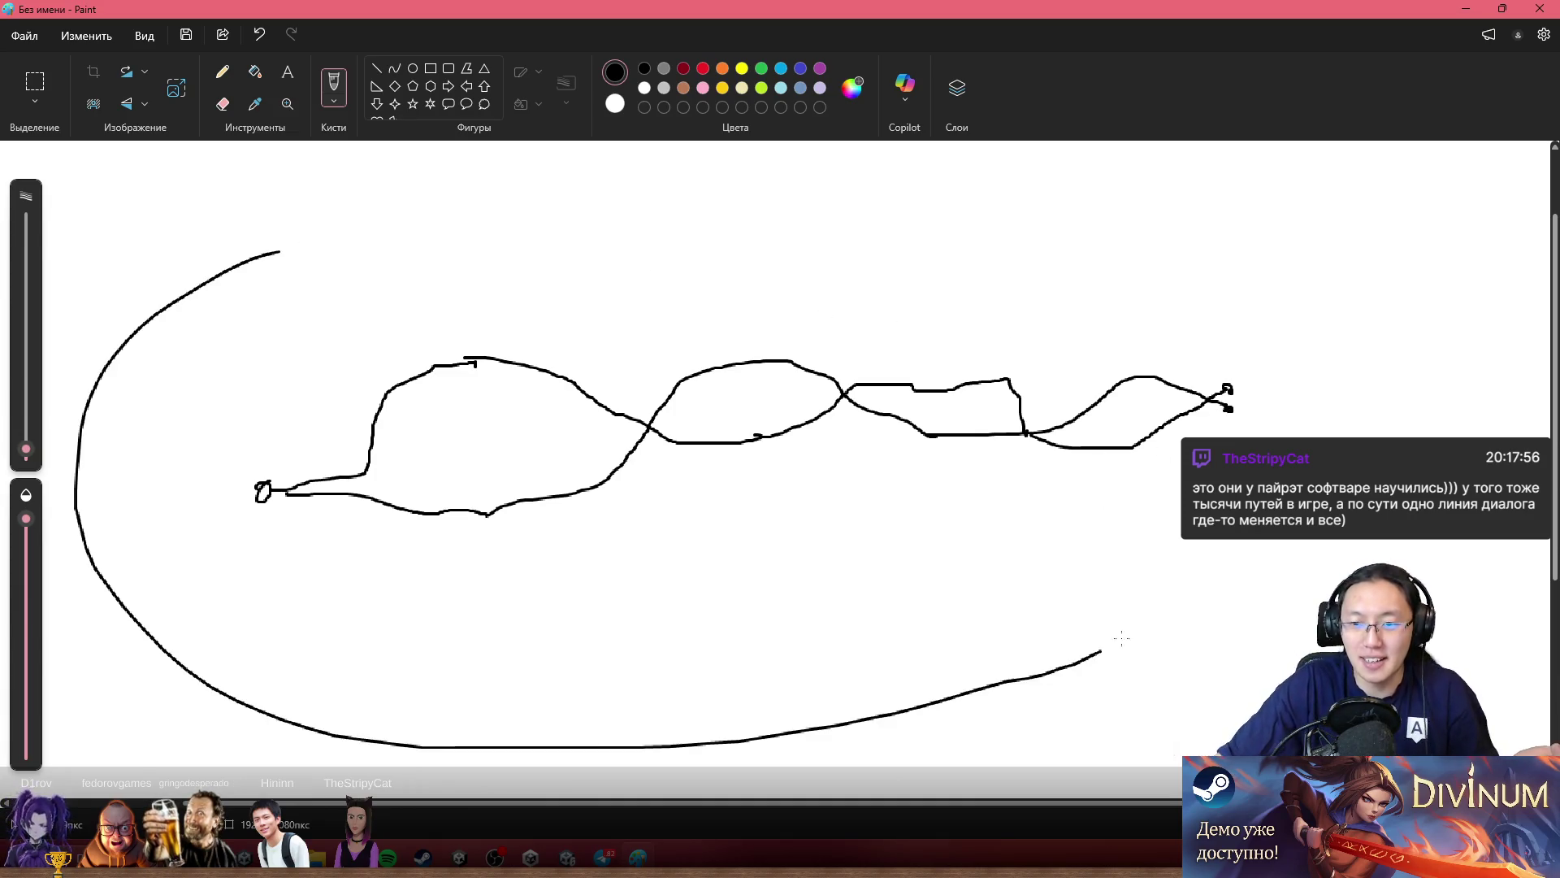
mouse_move(1088, 235)
mouse_down()
mouse_move(484, 267)
mouse_move(282, 306)
mouse_up()
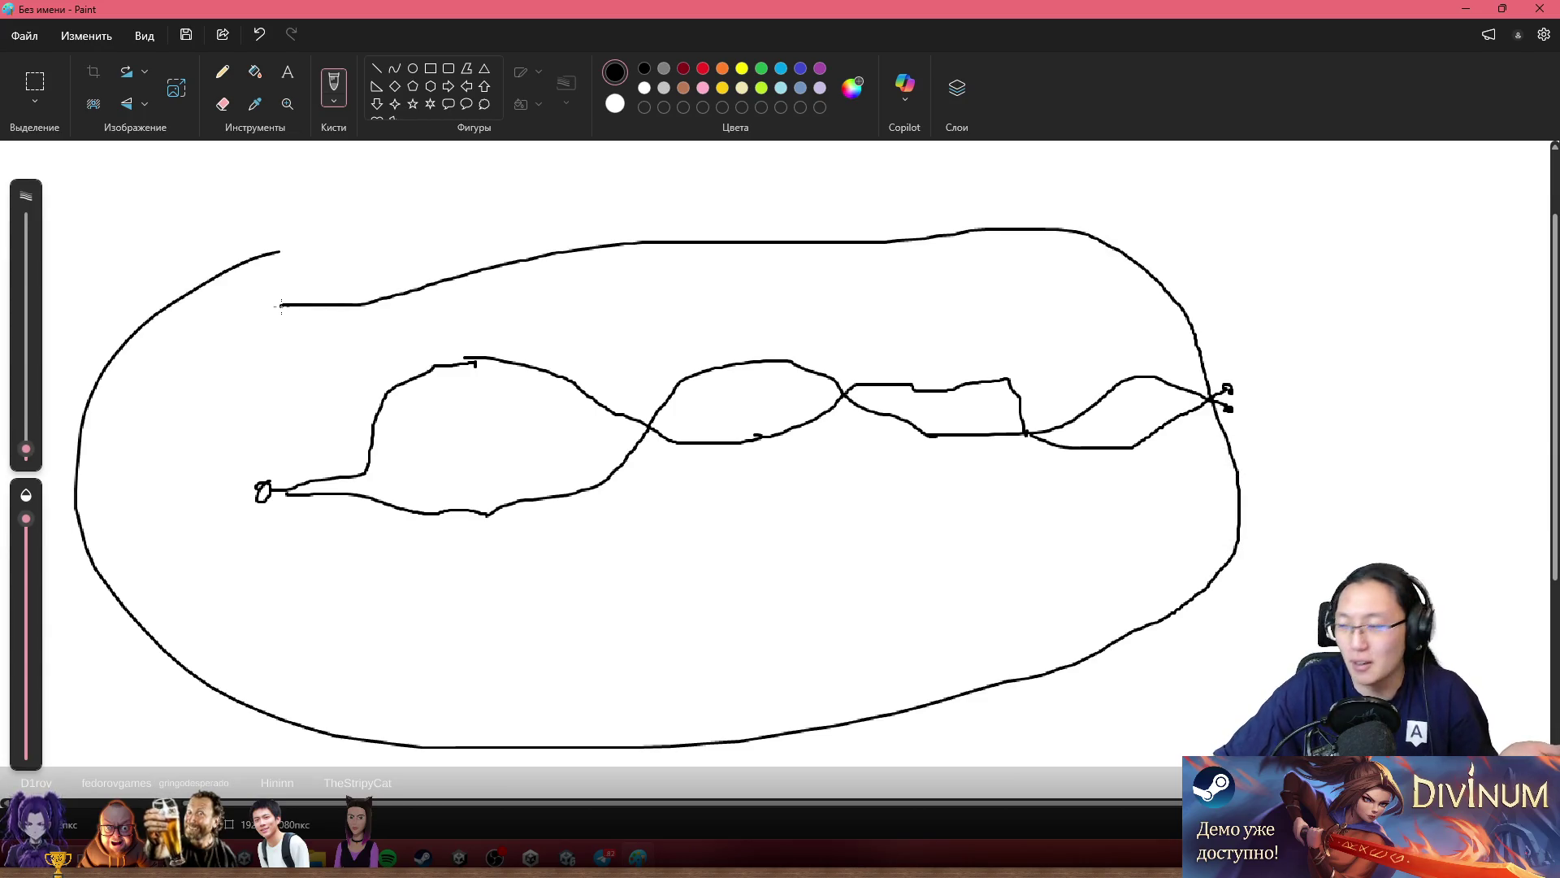
key(ctrl+z)
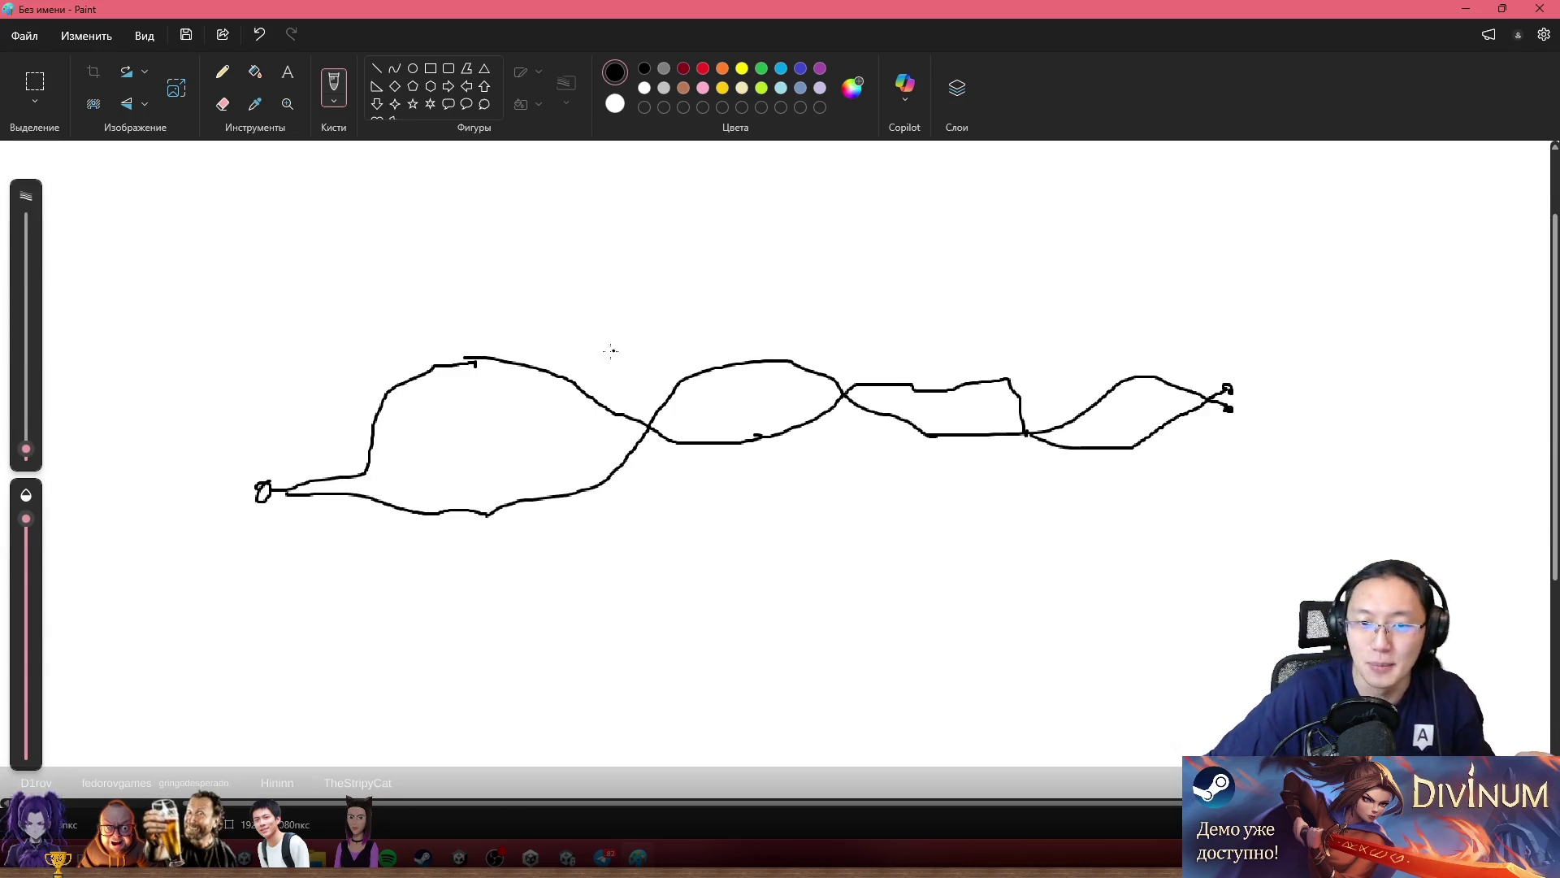
mouse_move(707, 650)
mouse_down()
mouse_move(1148, 288)
mouse_move(582, 361)
mouse_move(381, 436)
mouse_up()
key(ctrl+z)
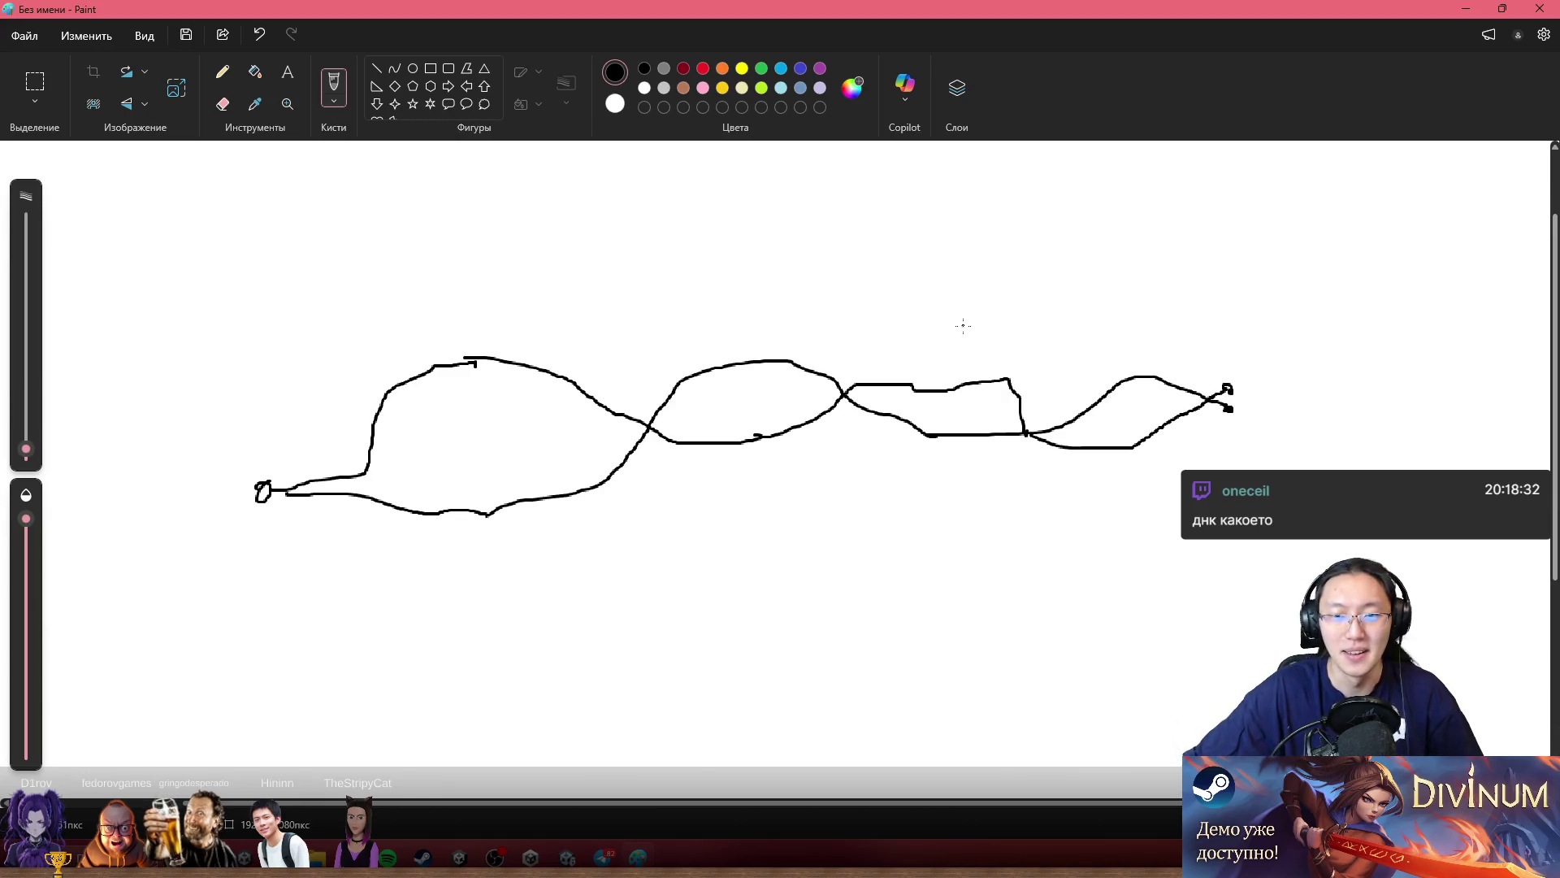
drag(193, 301, 1179, 314)
drag(1053, 605, 146, 404)
mouse_move(183, 283)
mouse_down()
mouse_move(776, 288)
mouse_move(667, 316)
mouse_up()
key(ctrl+z)
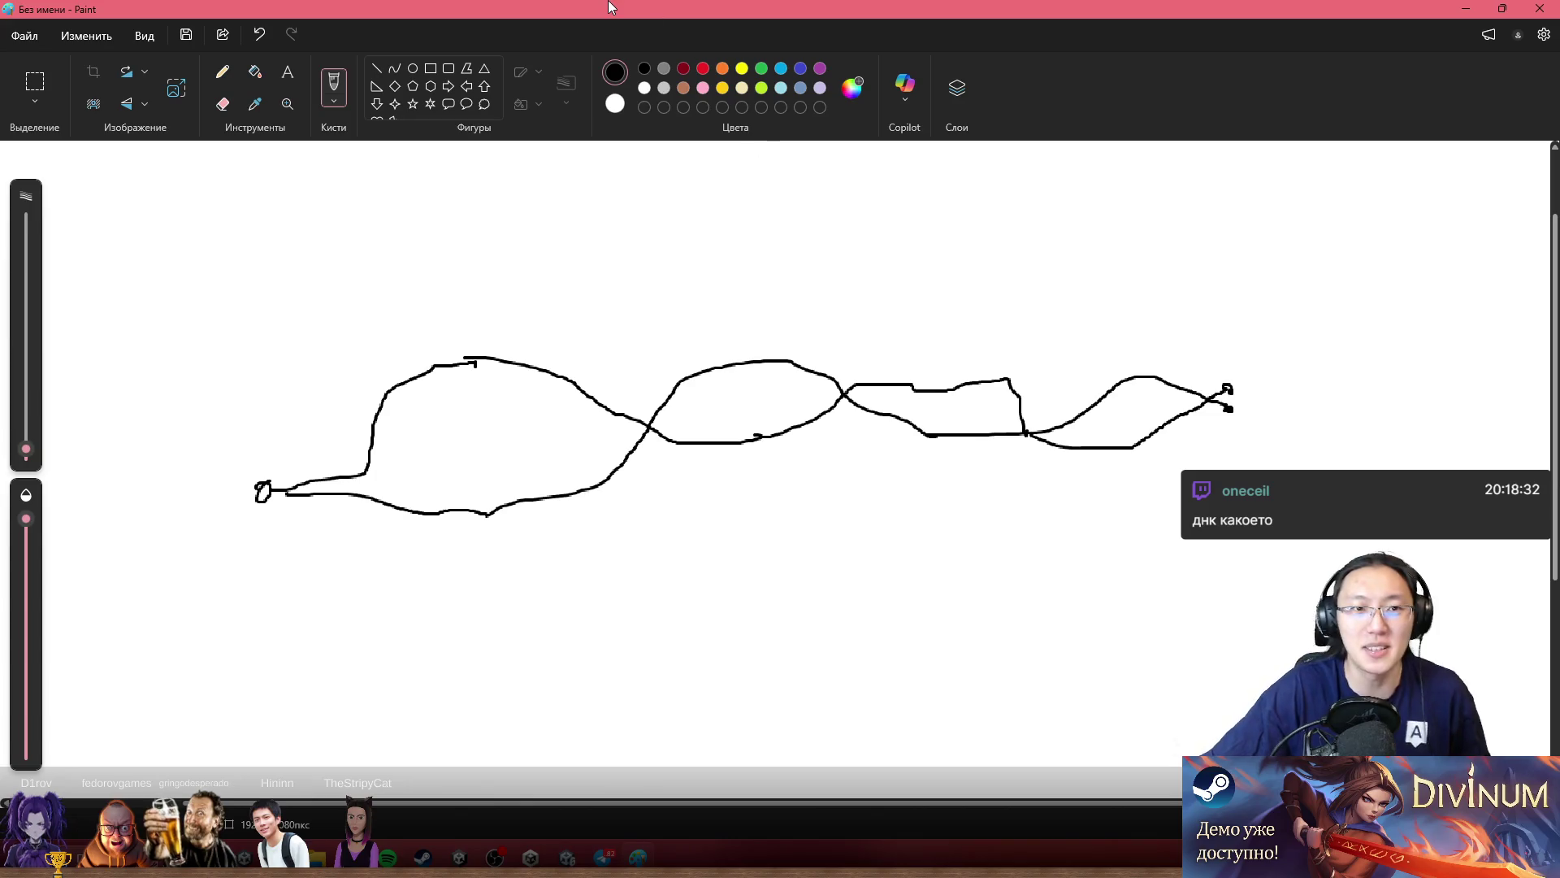
drag(1004, 8, 914, 153)
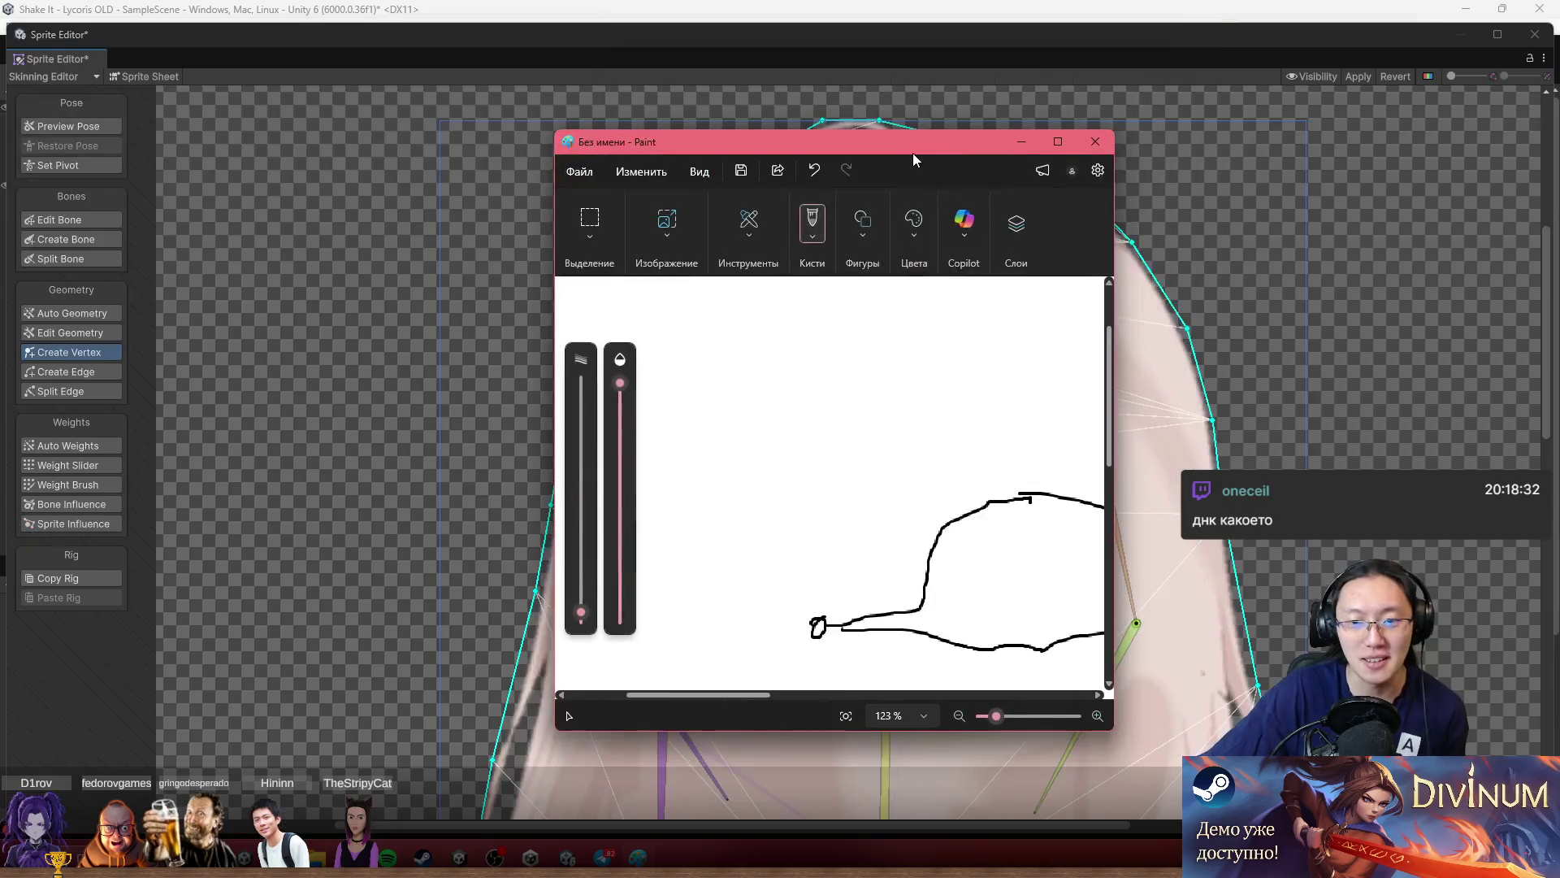
Close Paint with Don't Save and drag the interior vertex near the central bone upward.
click(1096, 141)
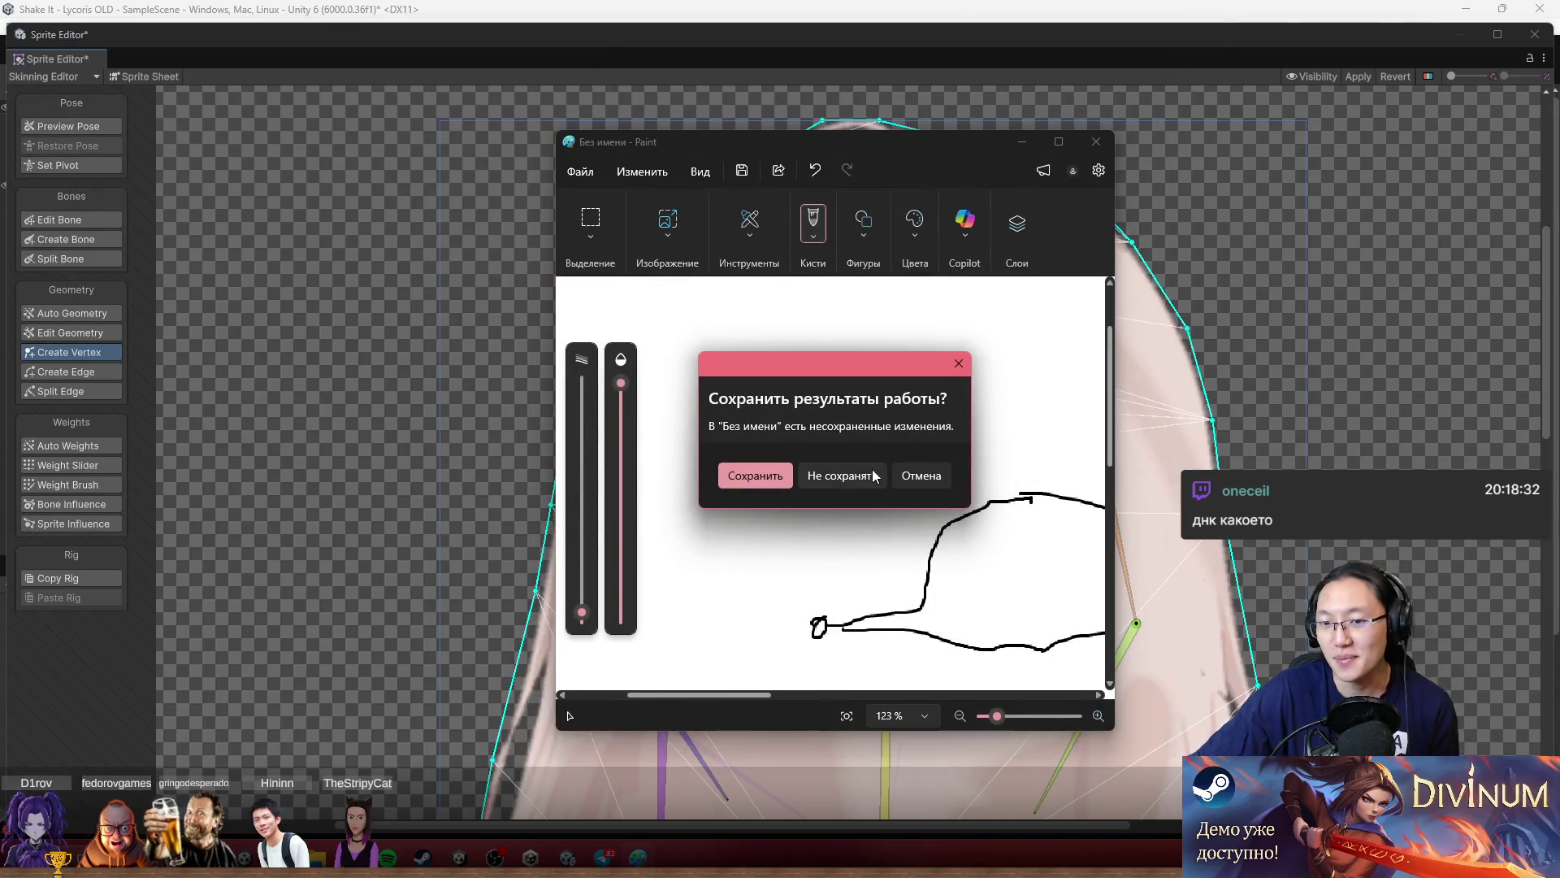
click(874, 477)
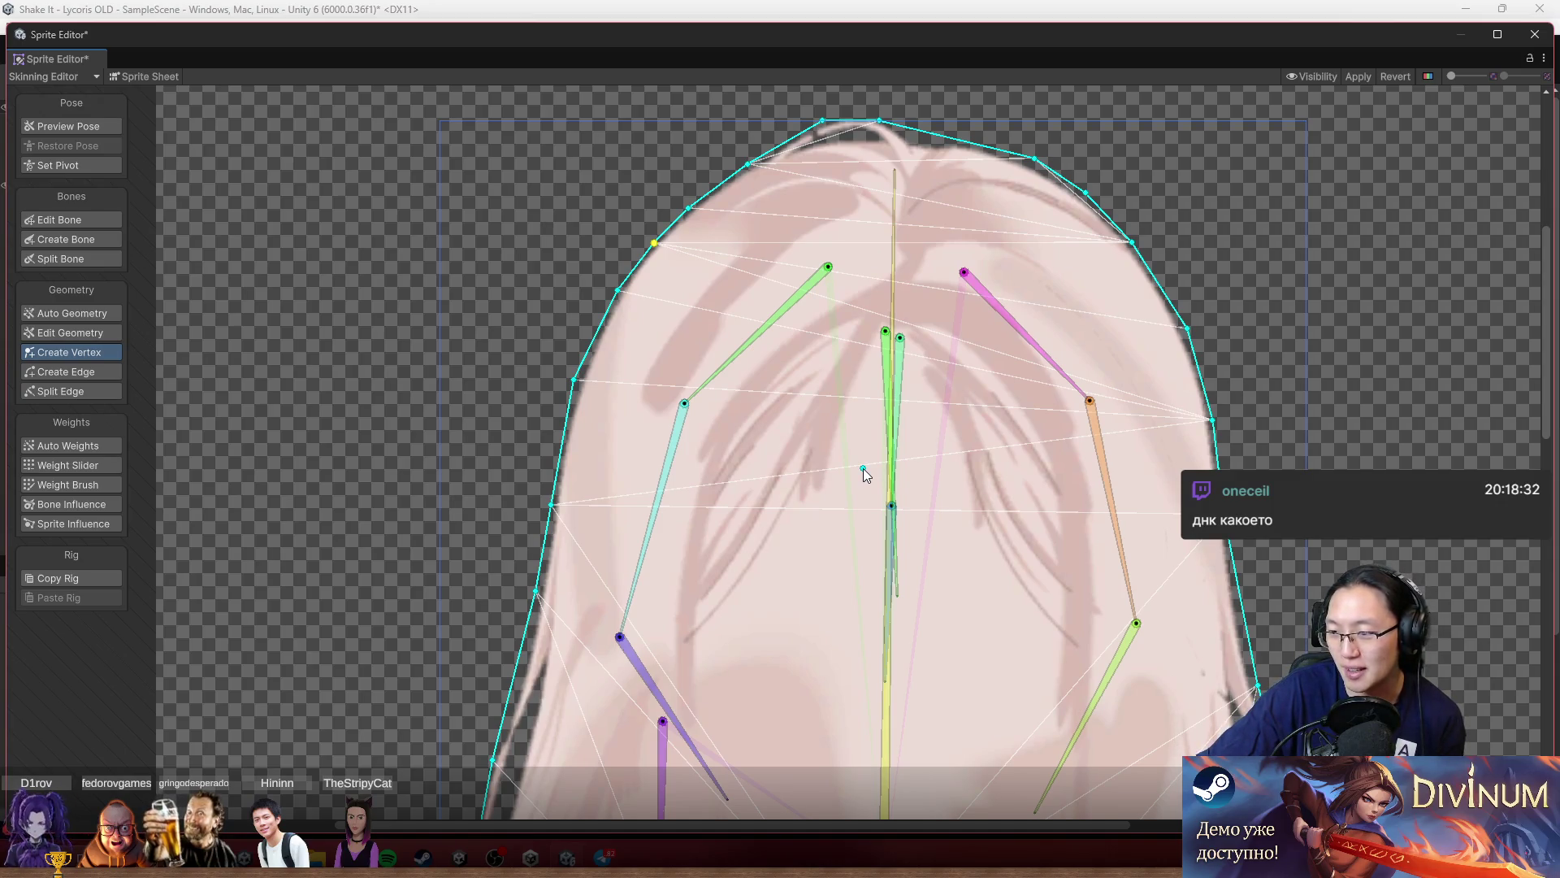
drag(863, 468, 904, 125)
Move and add vertices along the hair's right edge, then add one on the lower edge.
scroll(1124, 446, up, 3)
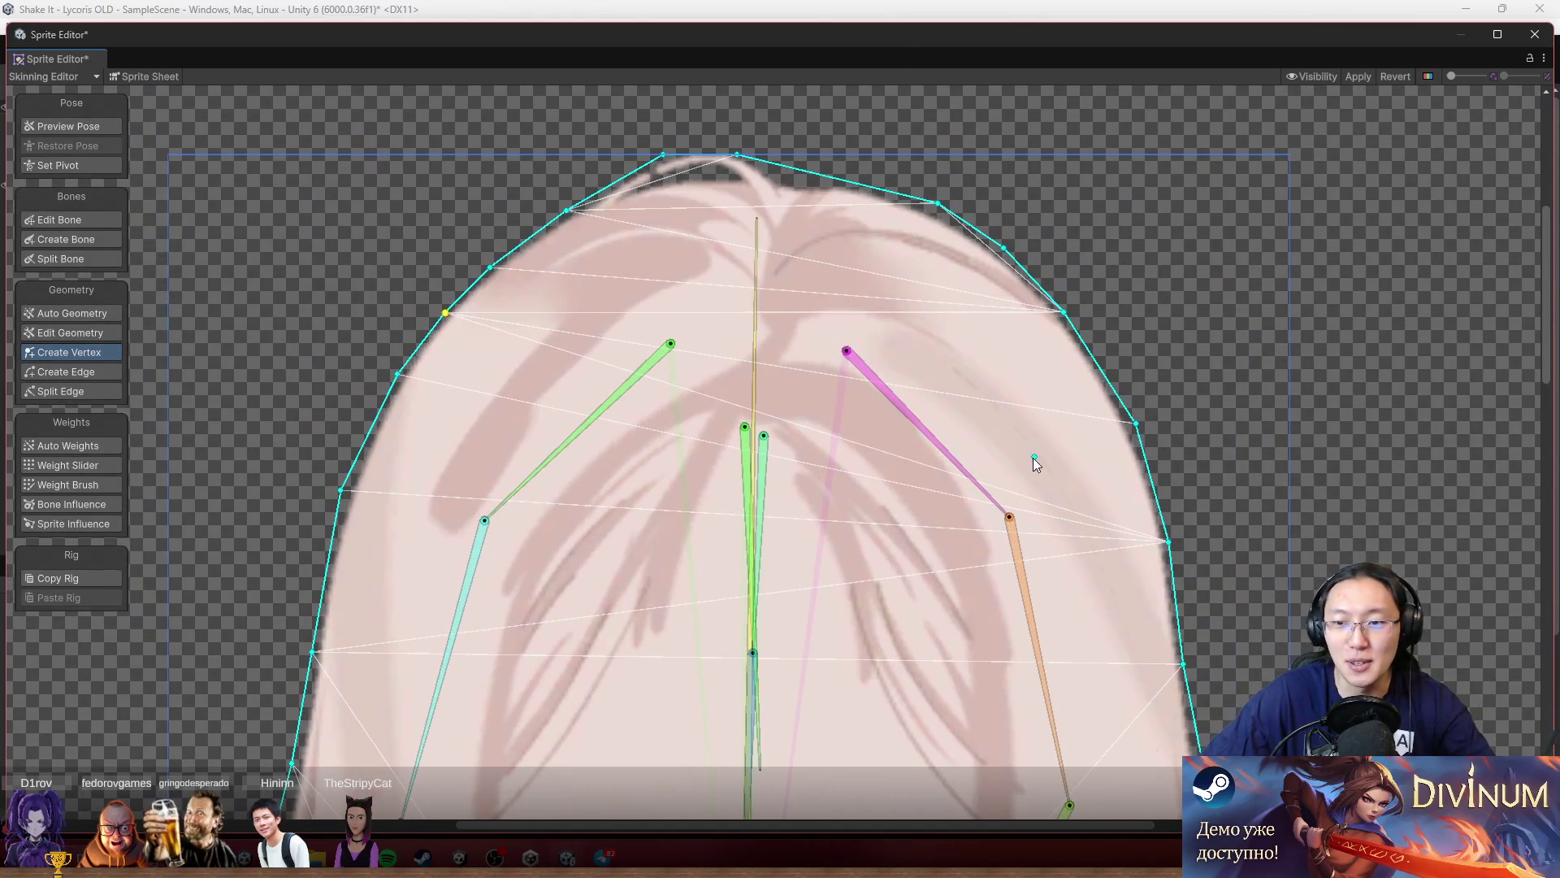
scroll(952, 485, down, 5)
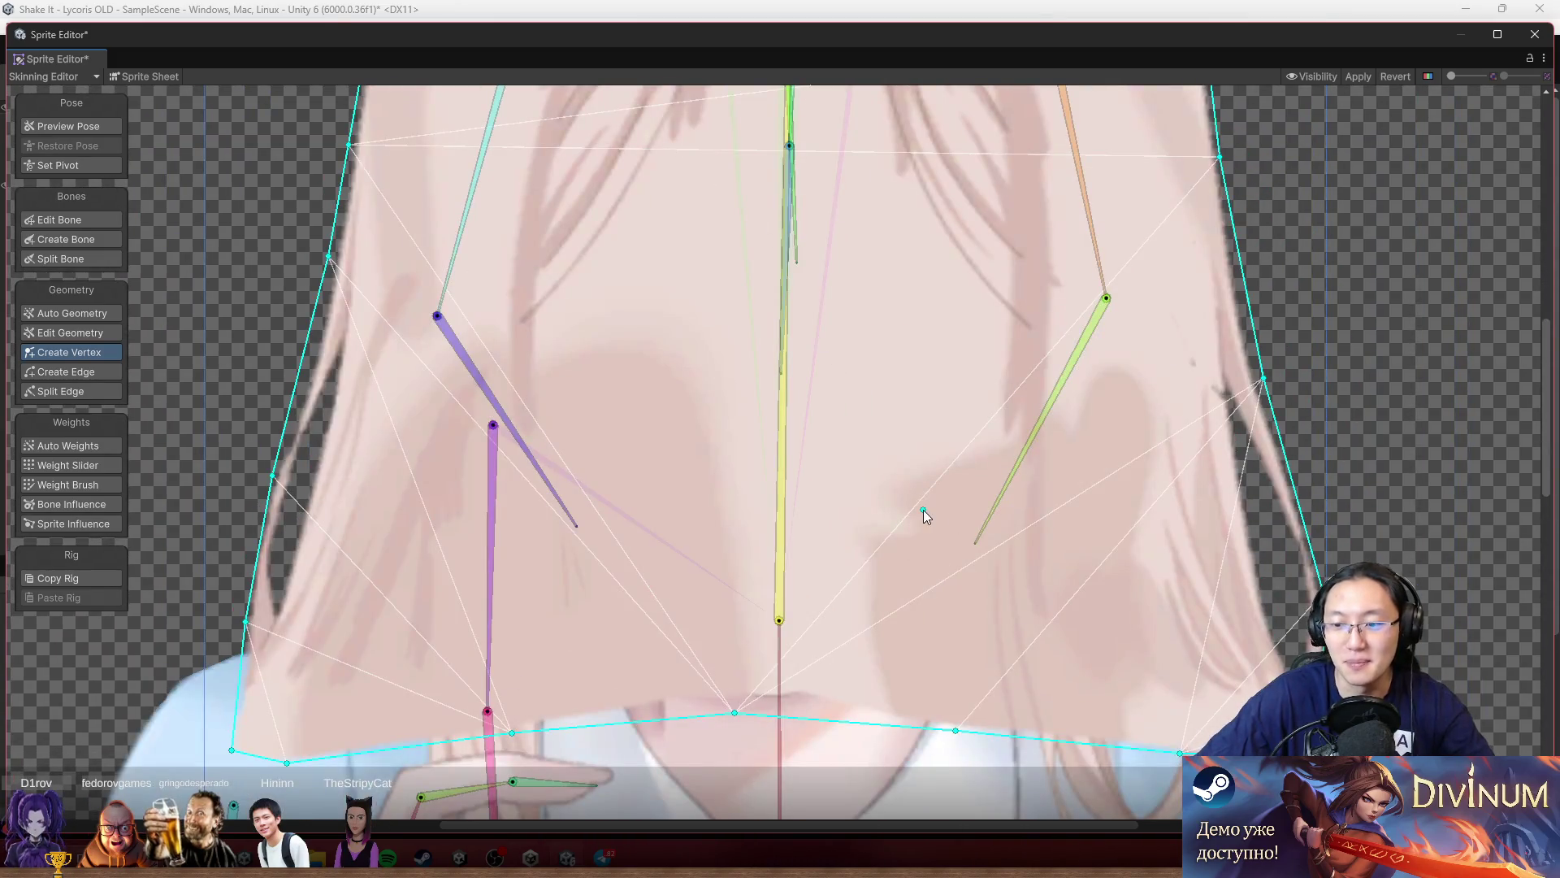
scroll(1244, 642, up, 8)
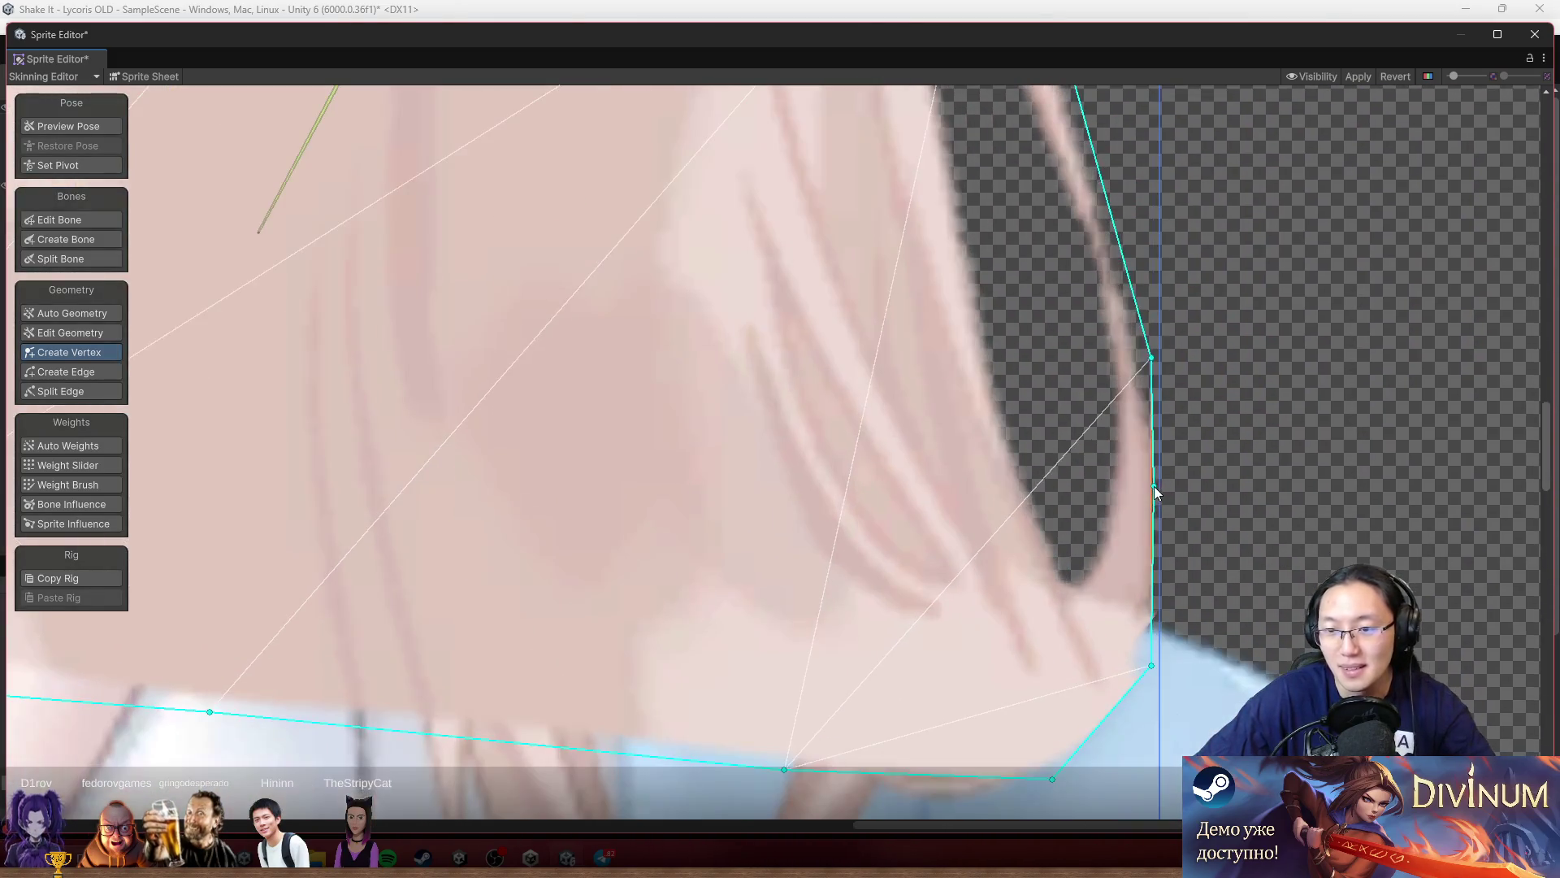
drag(1152, 485, 1161, 440)
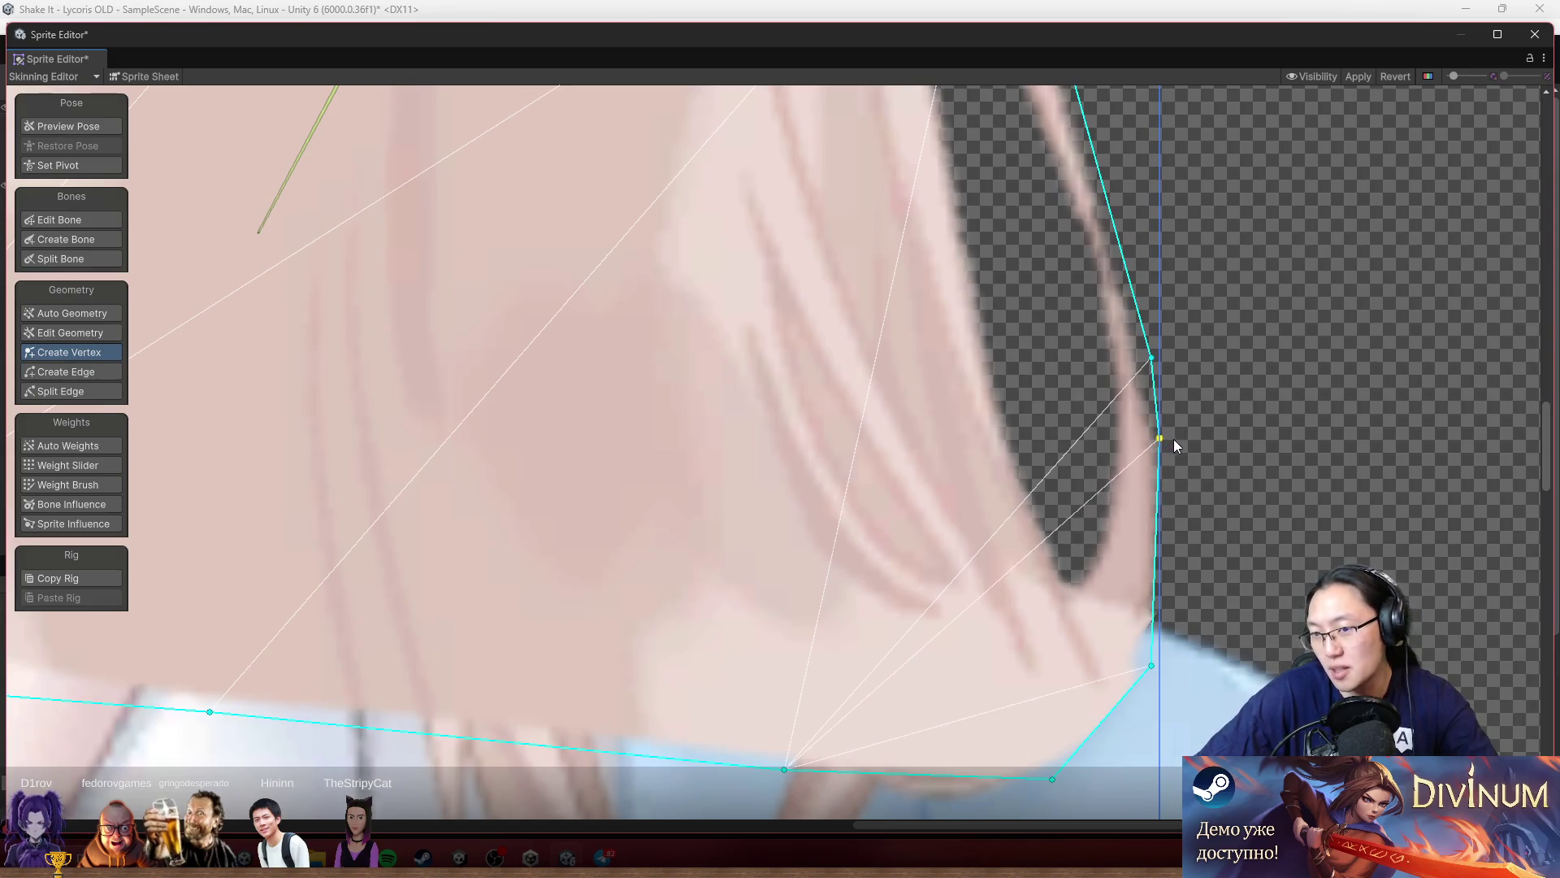
click(1160, 640)
mouse_move(1151, 666)
mouse_down()
mouse_move(1149, 758)
mouse_move(1293, 557)
mouse_up()
scroll(1293, 558, up, 1)
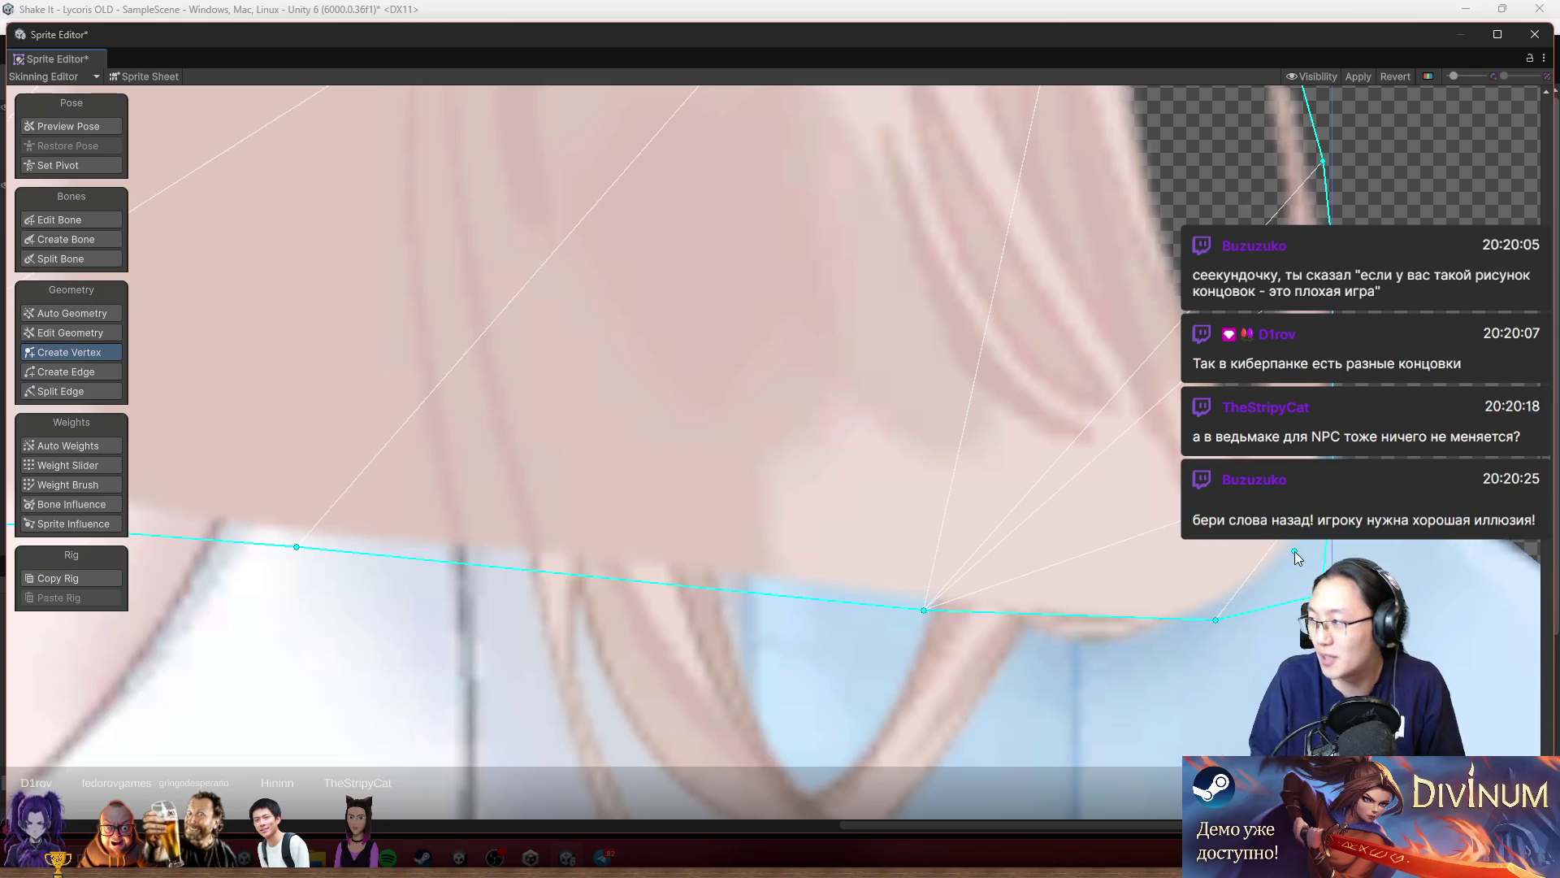
click(631, 578)
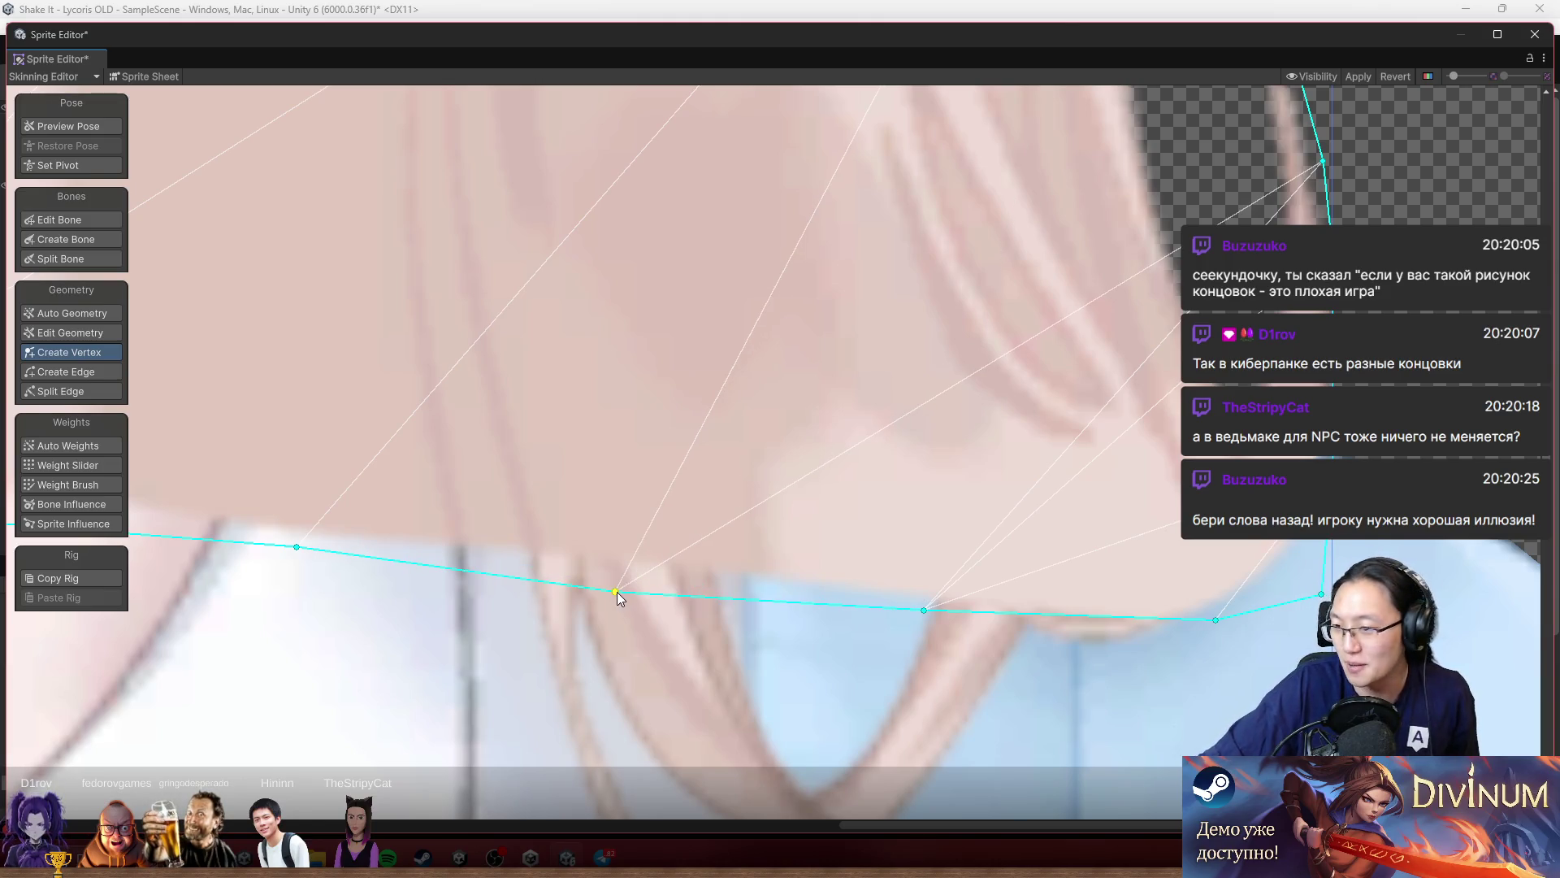